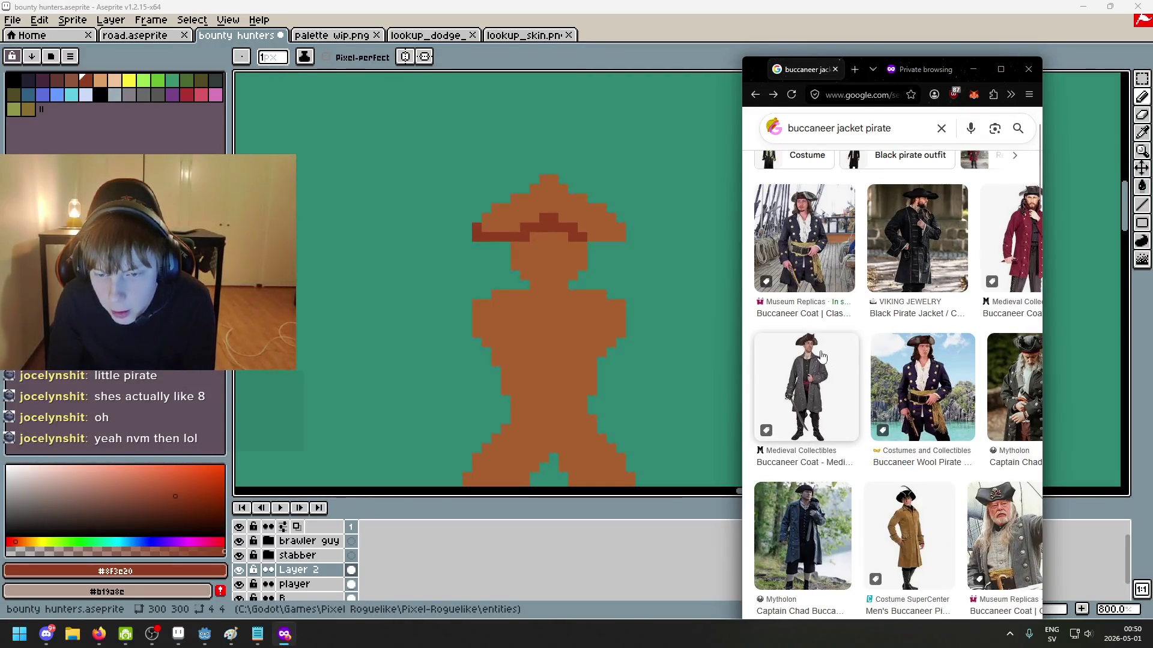
Step: Compare the grey Buccaneer Coat reference with another result, then minimize Firefox
click(845, 358)
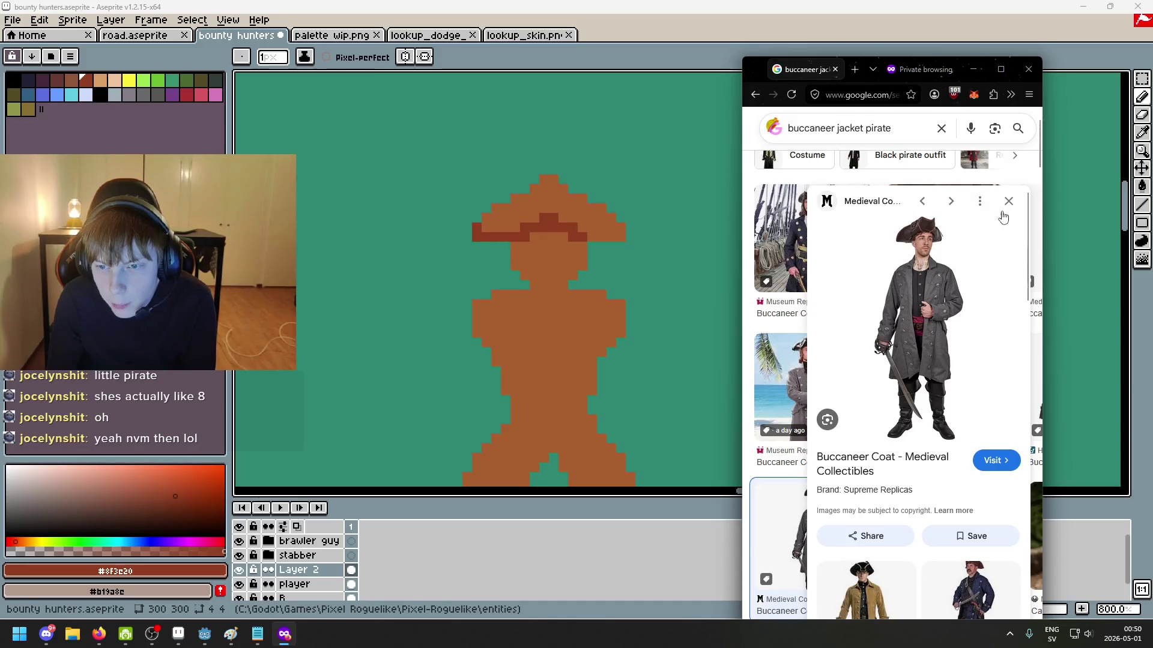
click(1001, 69)
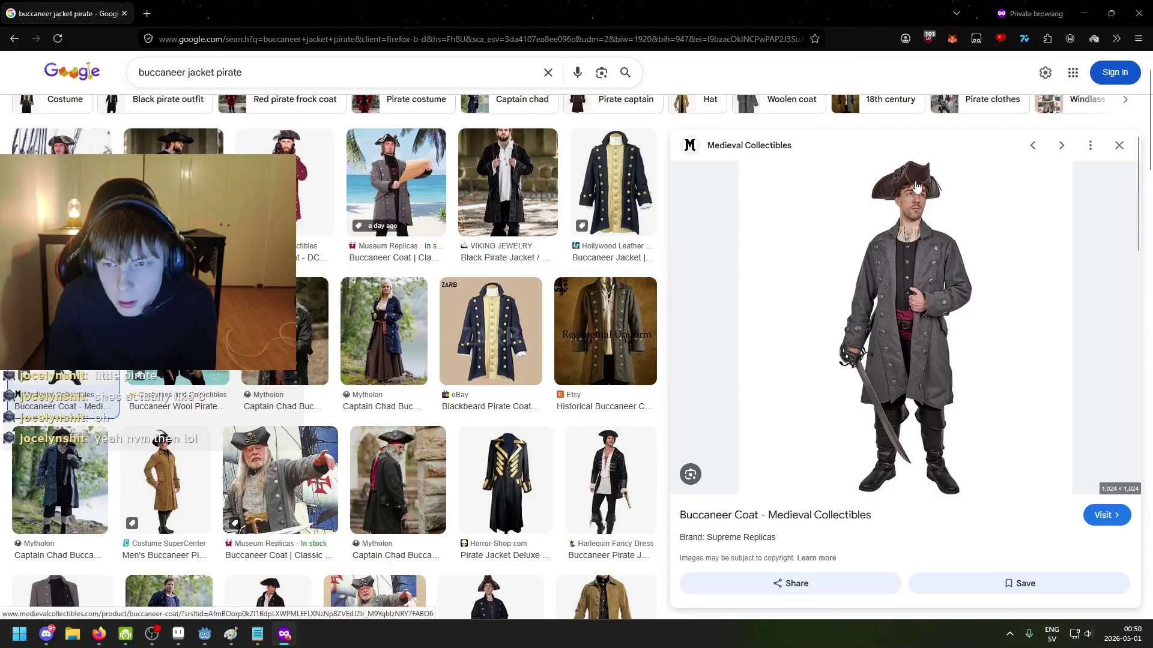
click(372, 474)
key(alt+Left)
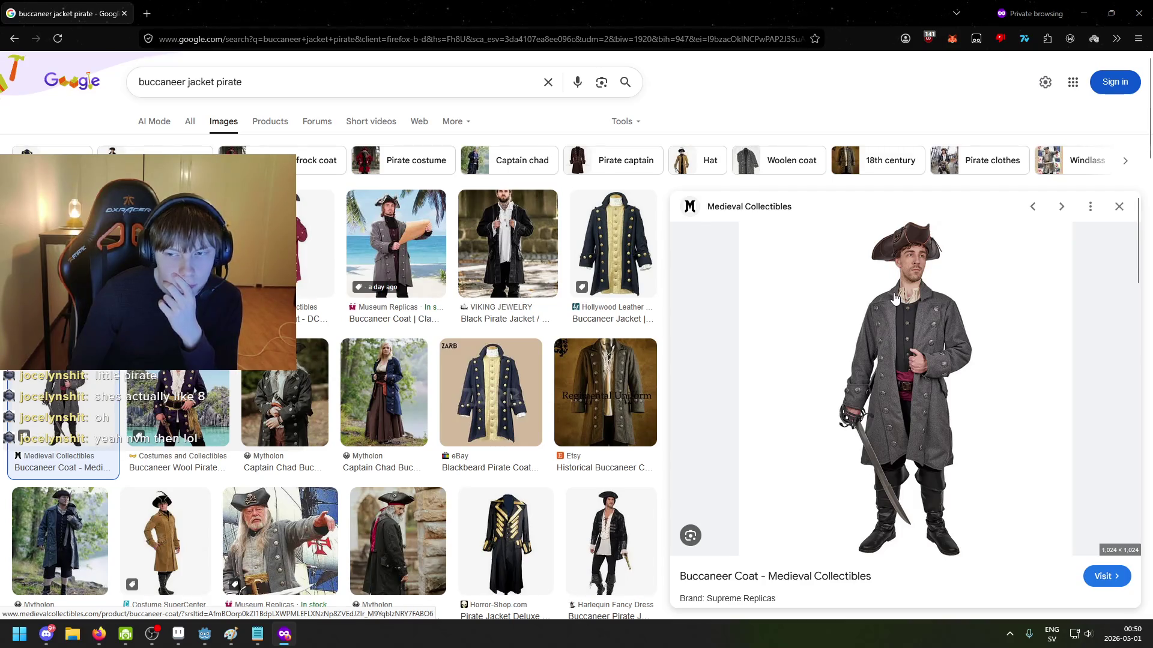
click(1091, 16)
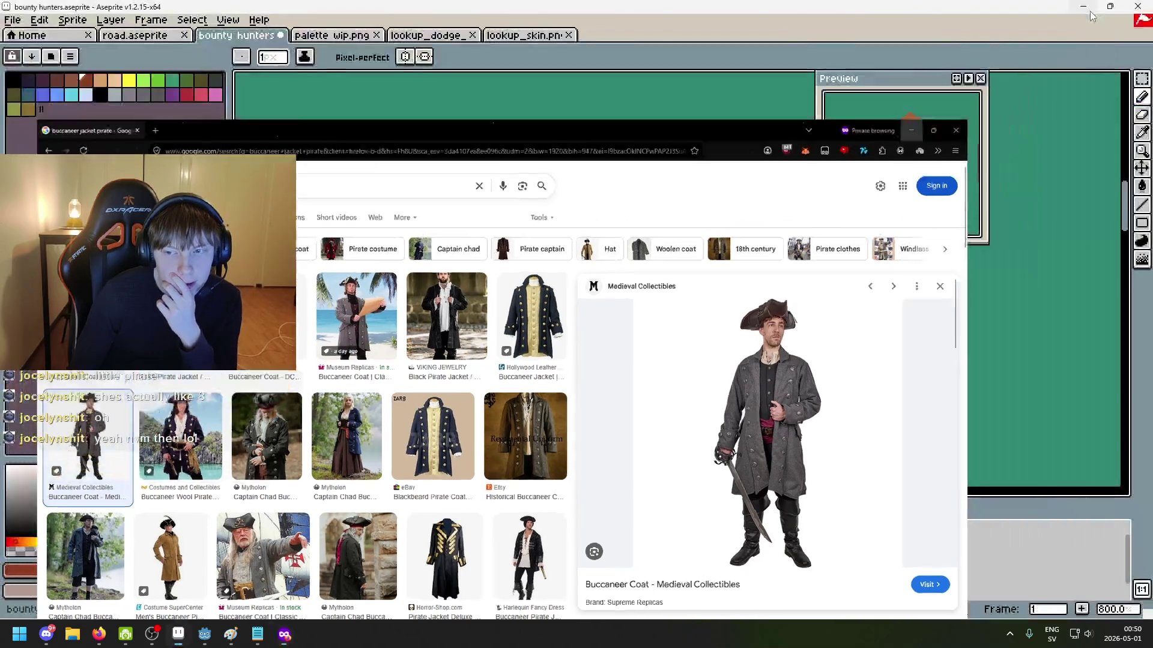
Step: Paint dark brown shading along the hat's upper-left slope and a few more hat pixels
scroll(549, 177, up, 1)
scroll(552, 176, up, 1)
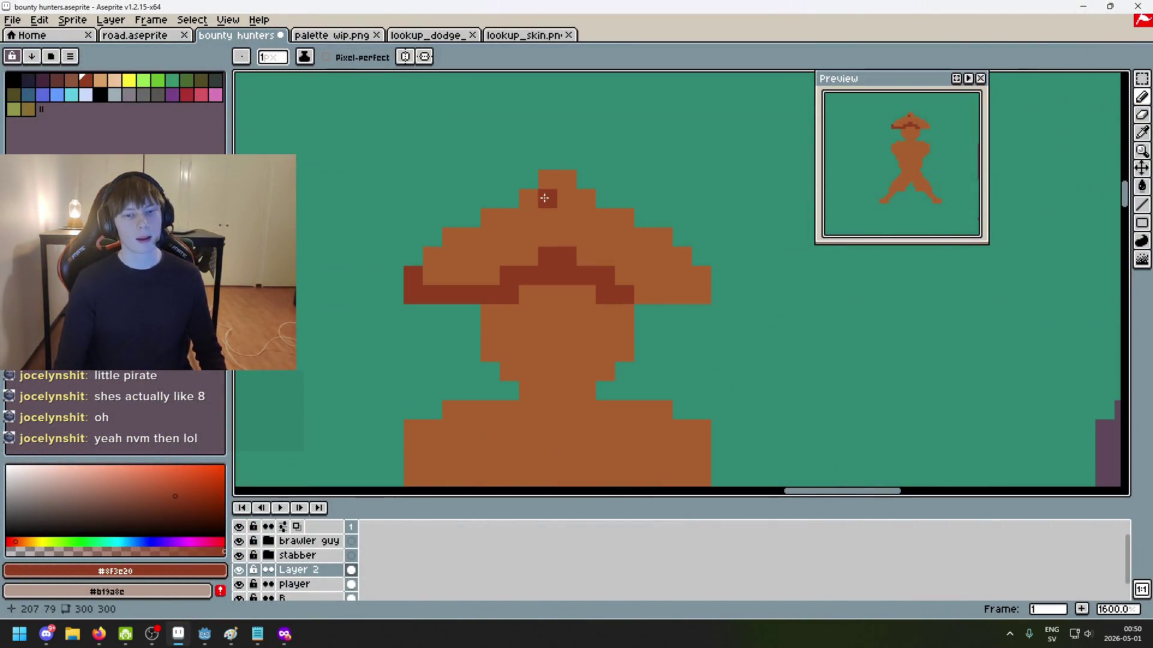
drag(529, 199, 514, 224)
scroll(507, 226, down, 4)
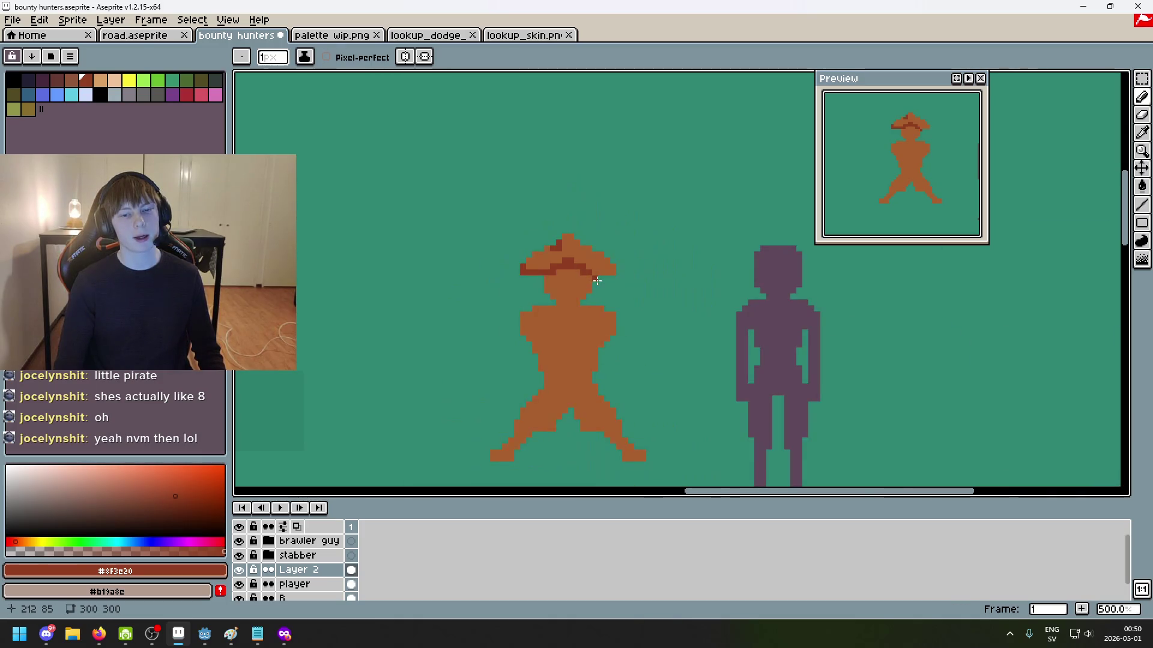
scroll(590, 276, up, 2)
scroll(585, 273, up, 2)
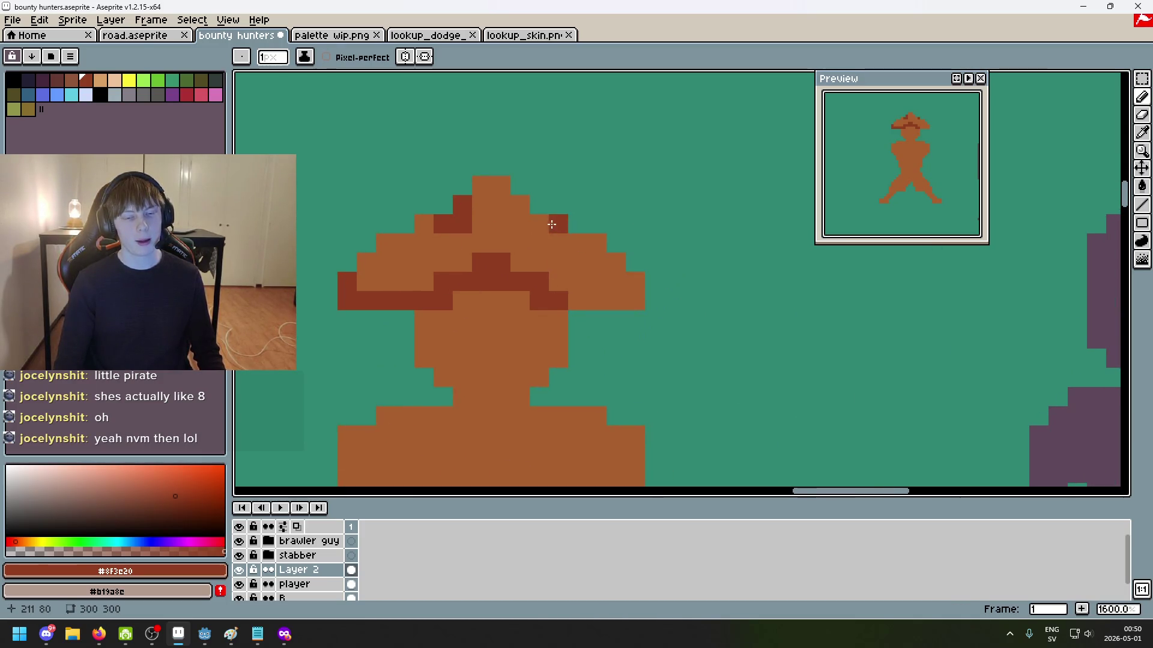
scroll(429, 343, down, 4)
scroll(435, 333, up, 6)
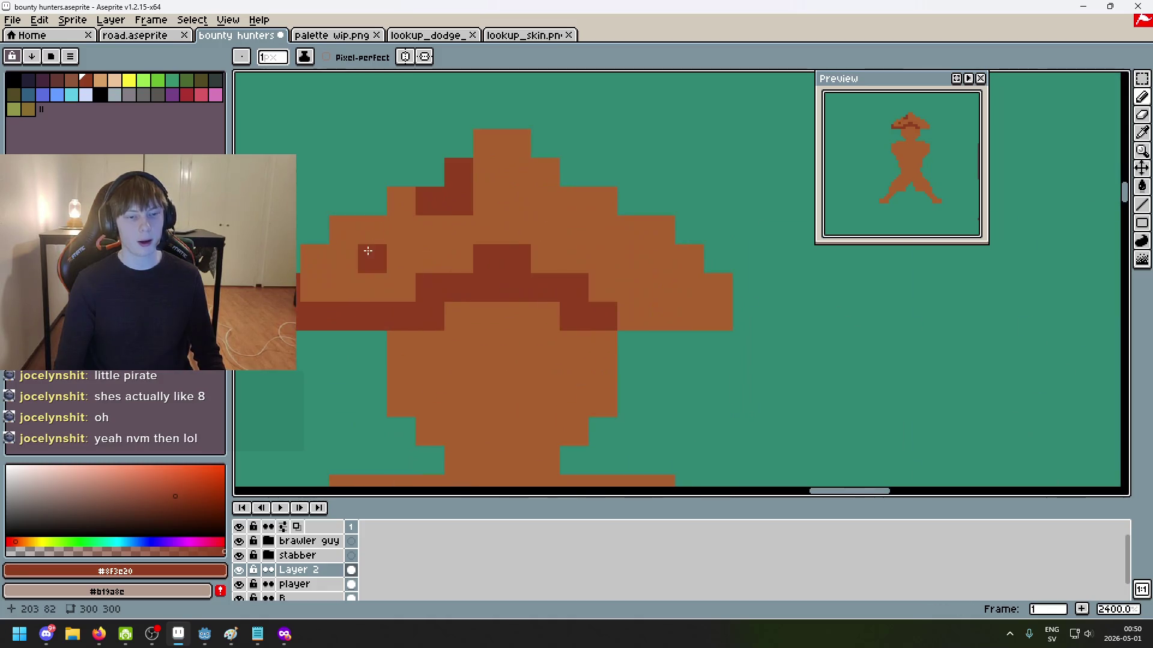
scroll(380, 252, down, 3)
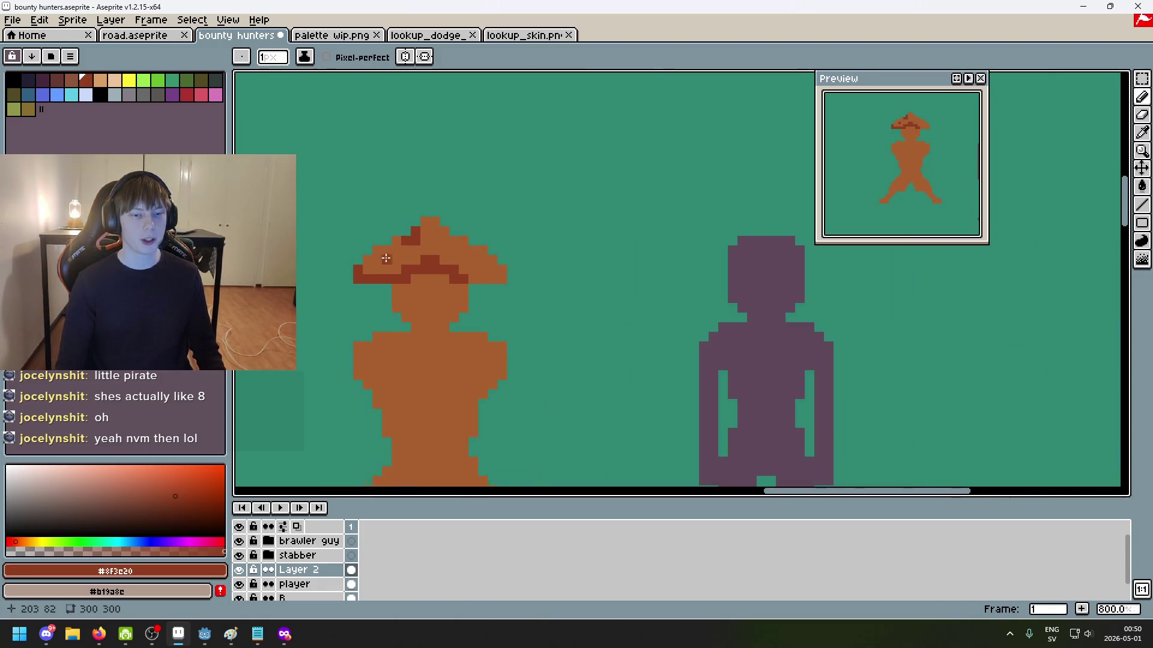
scroll(380, 252, down, 5)
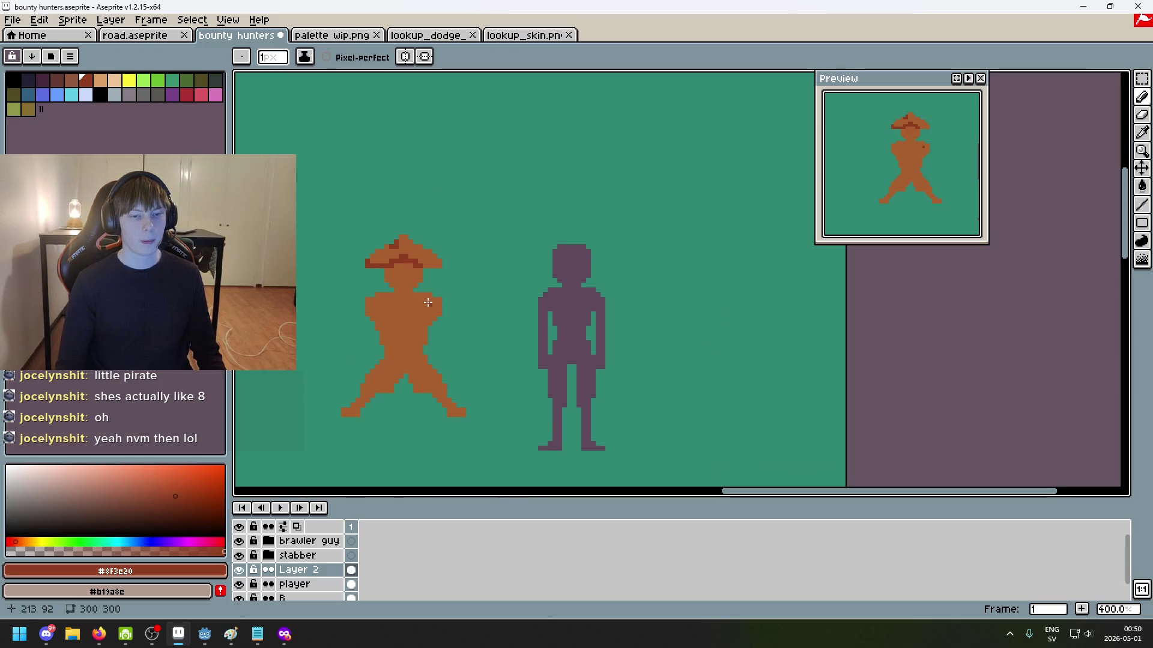
scroll(400, 271, up, 3)
scroll(372, 243, up, 3)
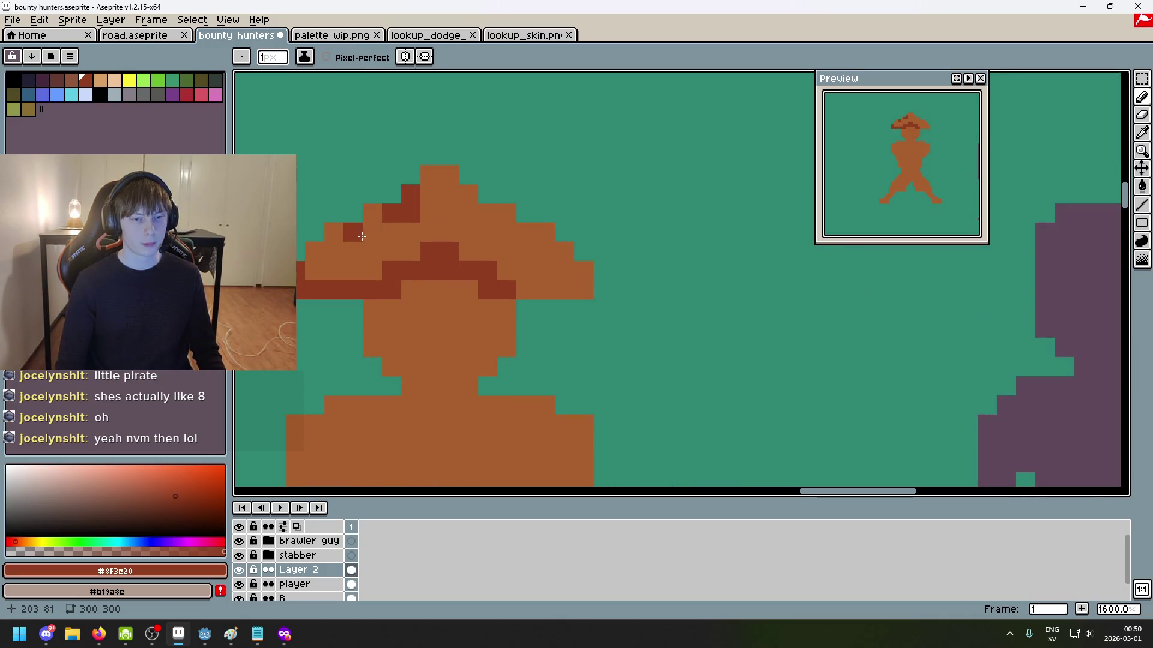
drag(353, 232, 373, 233)
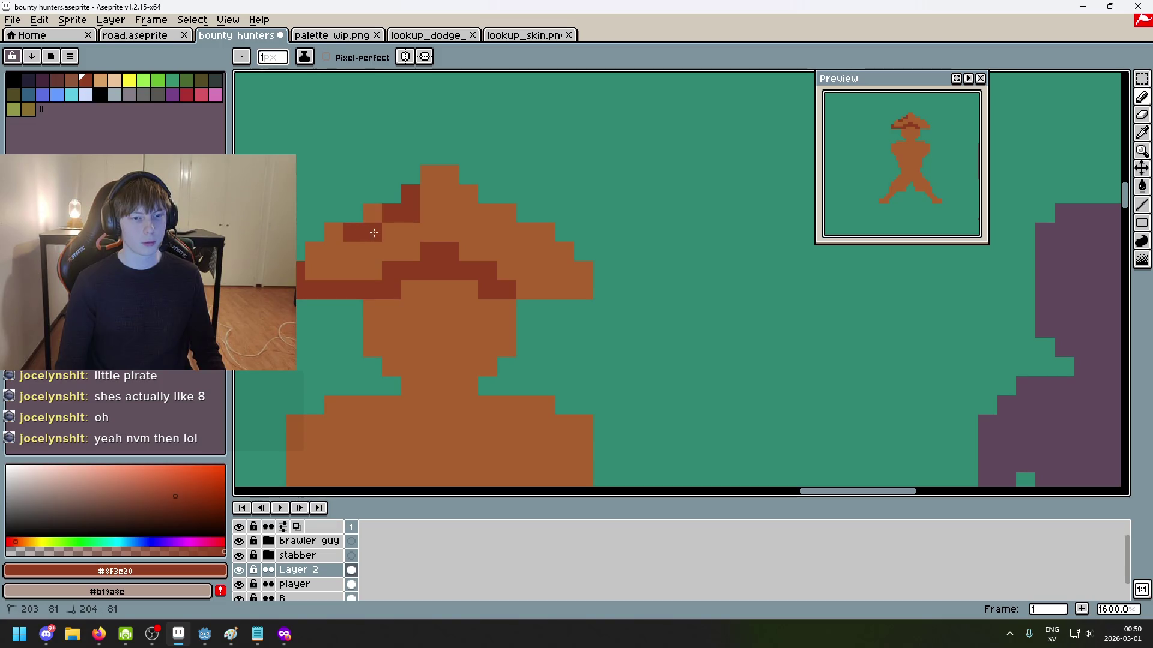
click(411, 251)
Step: Recentre the view on the hat and set #a95f2d as the active colour
scroll(448, 304, down, 6)
scroll(419, 288, up, 5)
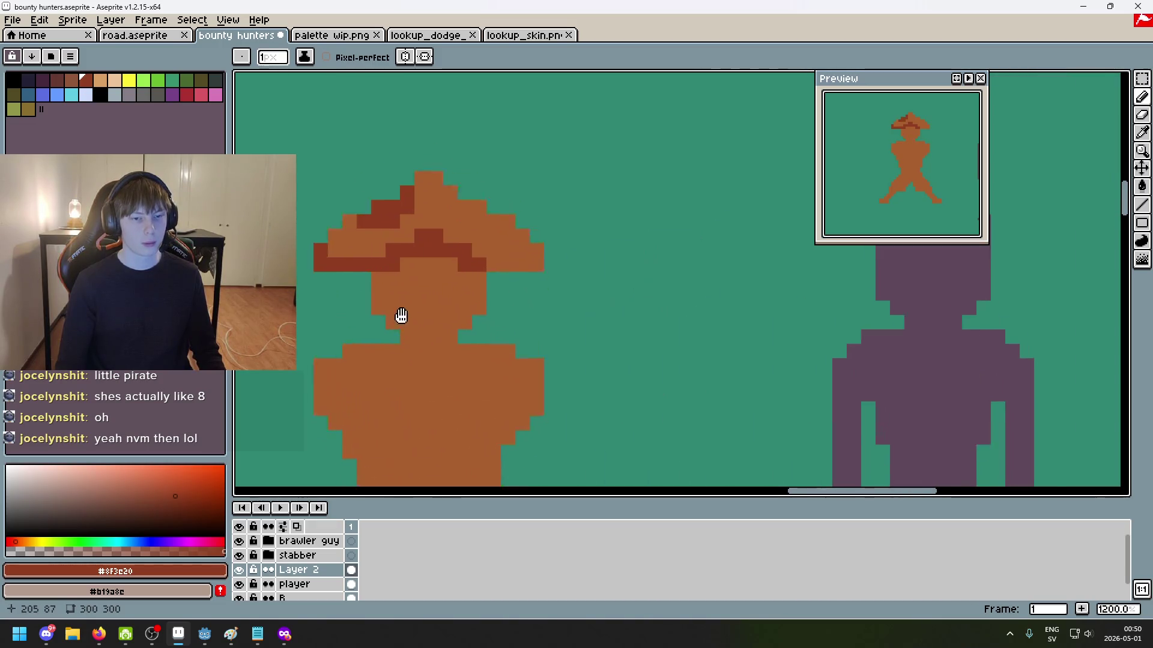
scroll(492, 340, up, 3)
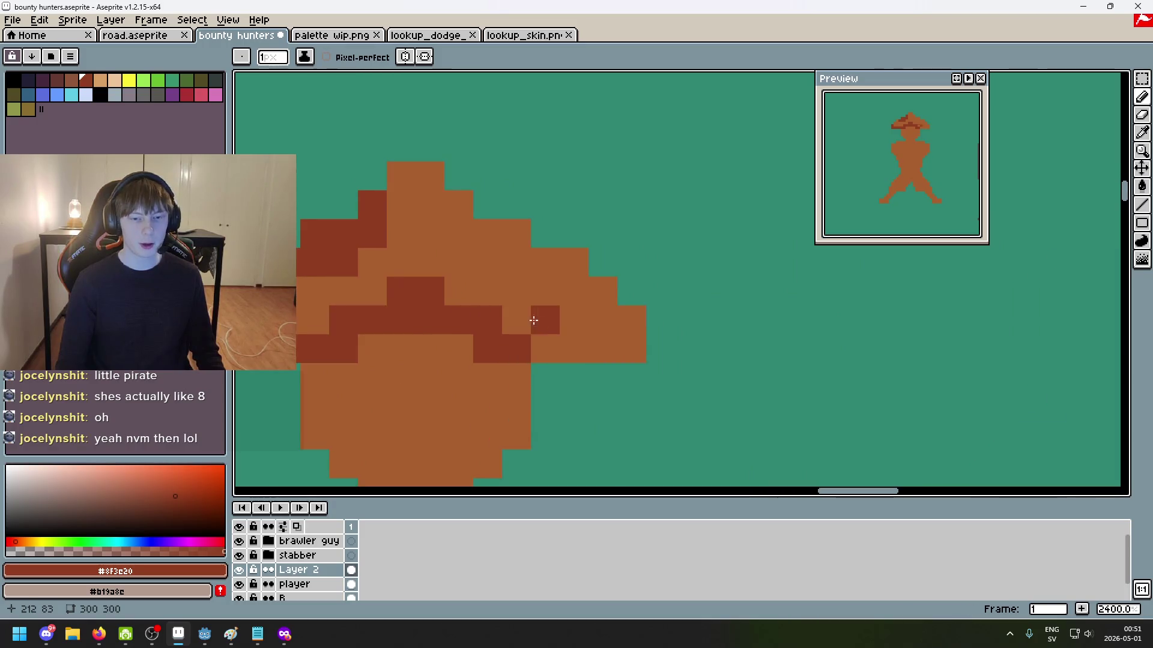
scroll(543, 338, down, 2)
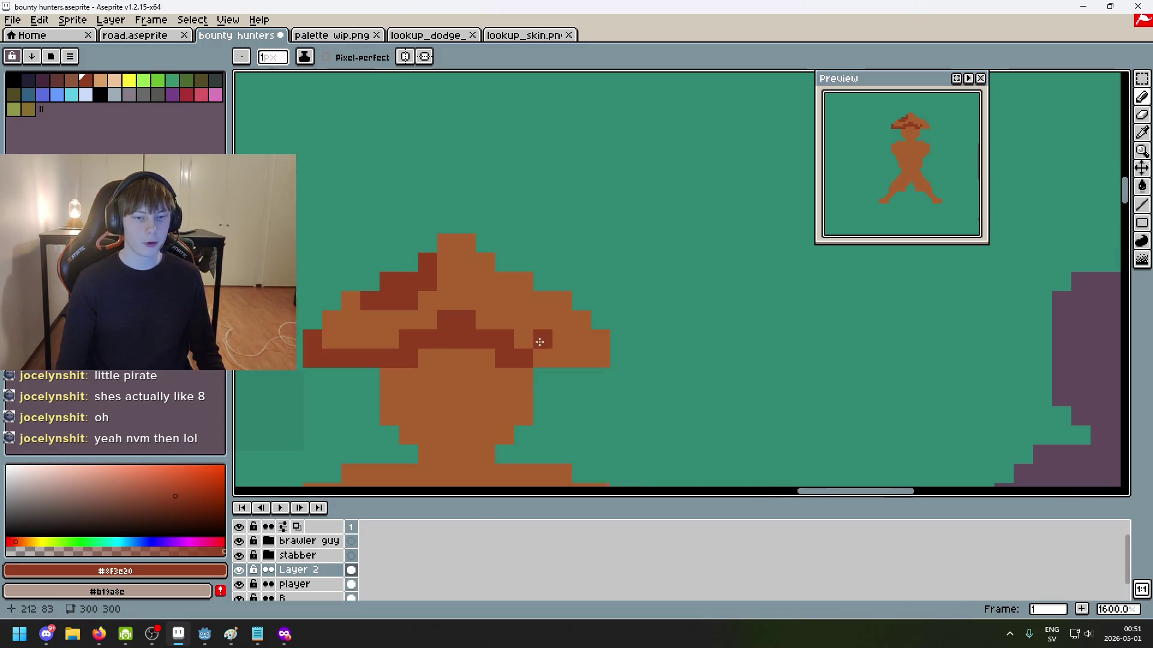
scroll(672, 279, down, 5)
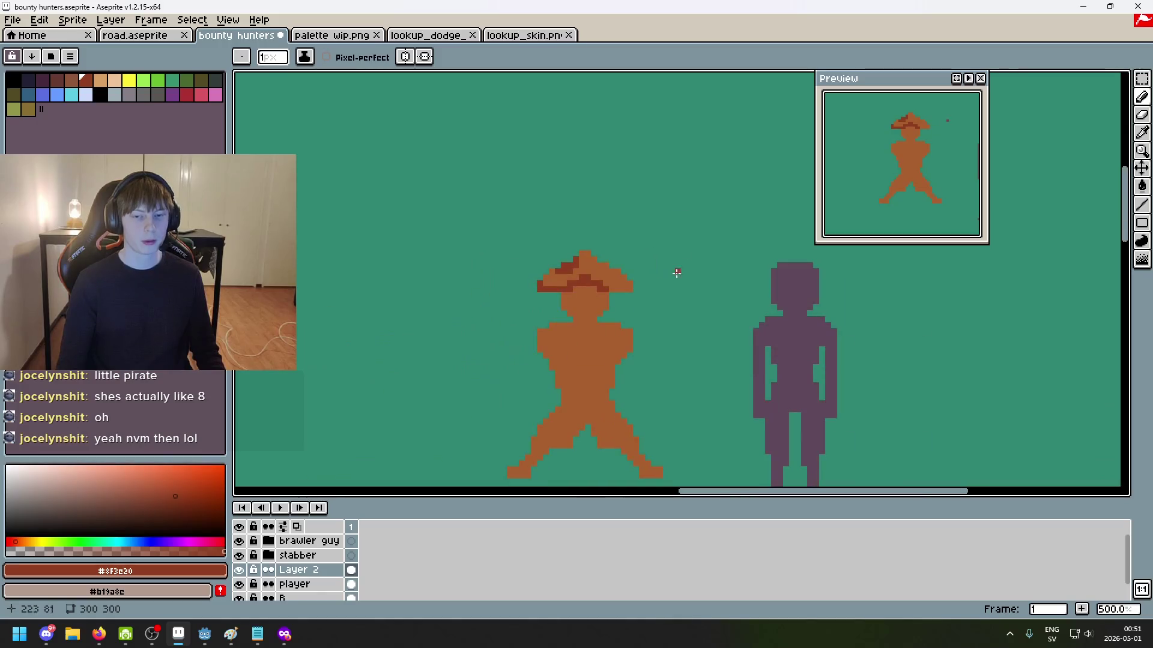
scroll(691, 228, up, 4)
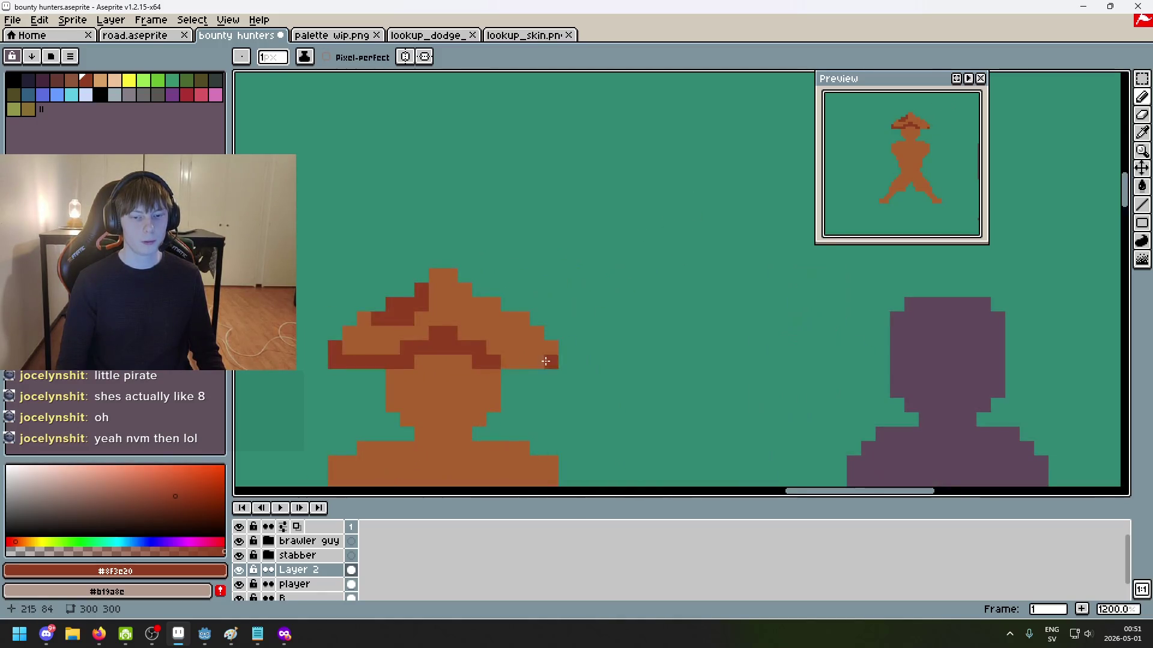
scroll(558, 379, down, 6)
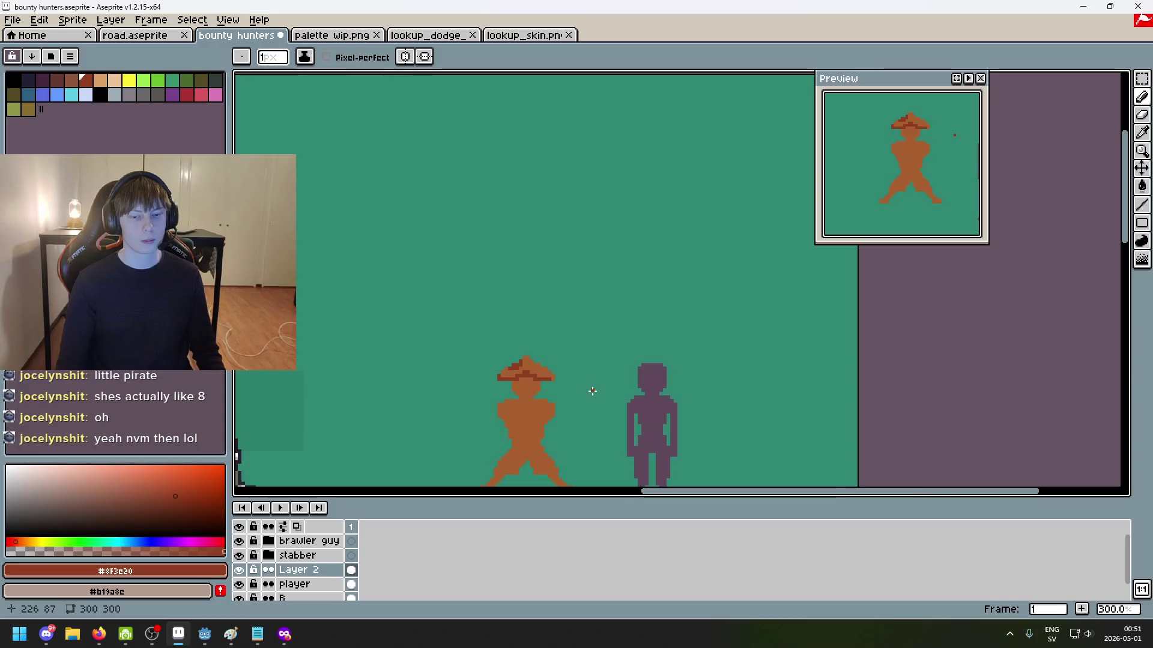
scroll(589, 390, down, 1)
drag(589, 390, 616, 312)
scroll(616, 249, up, 3)
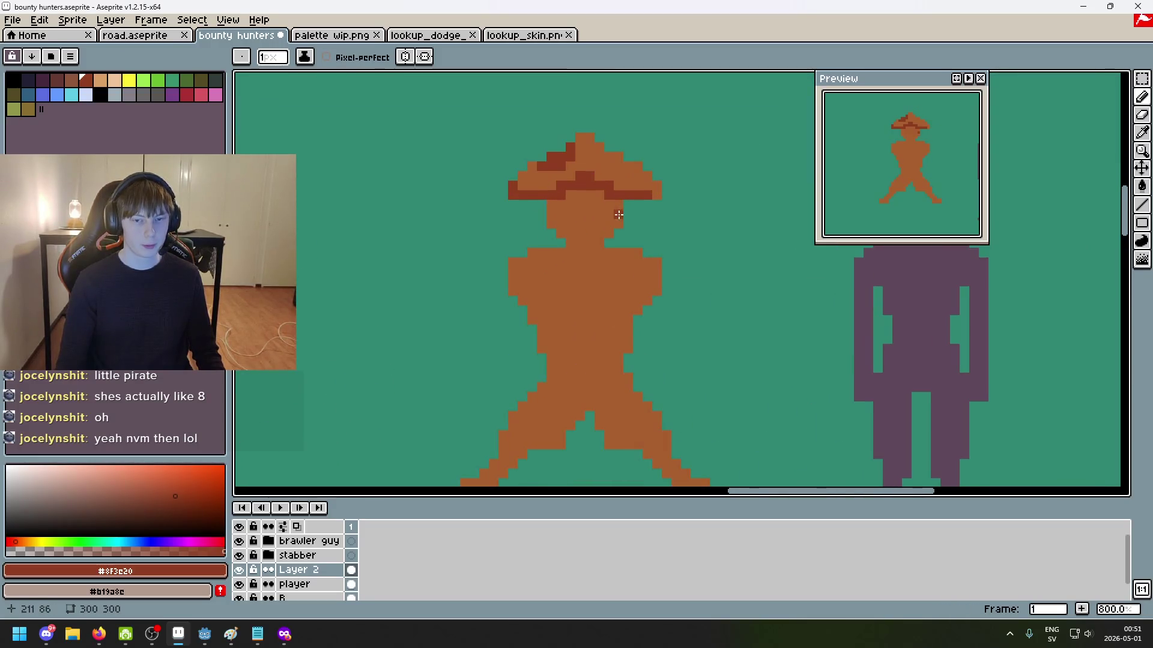
scroll(616, 249, up, 5)
scroll(642, 223, down, 6)
click(681, 281)
key(ctrl+z)
scroll(618, 225, up, 2)
alt+click(626, 256)
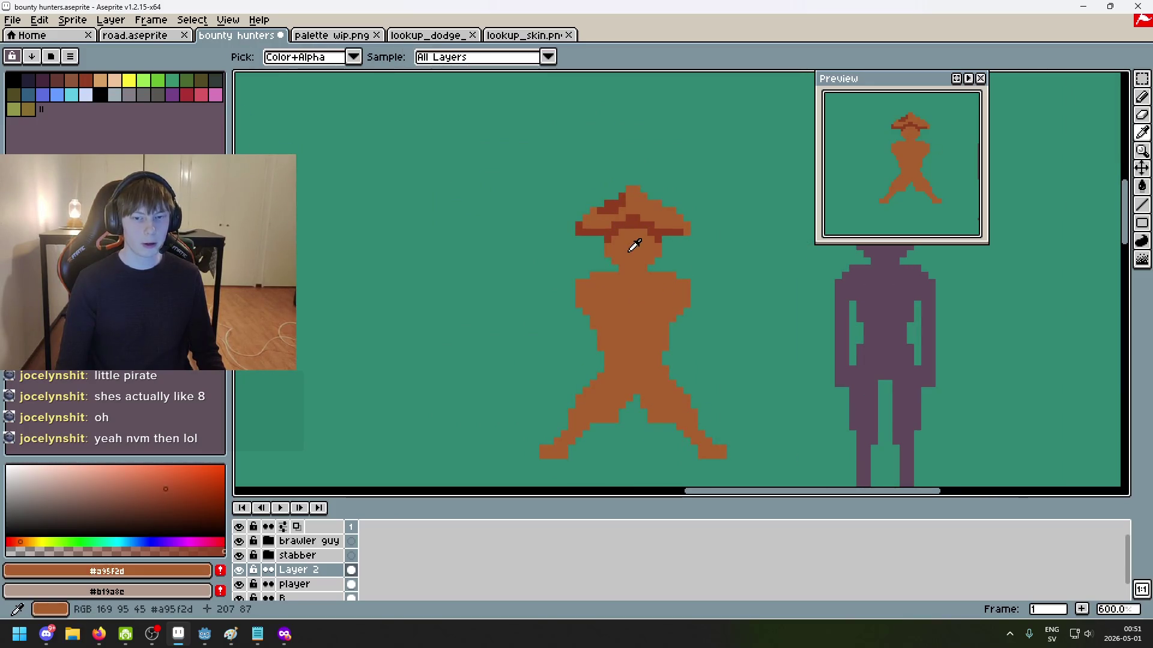
scroll(612, 249, up, 4)
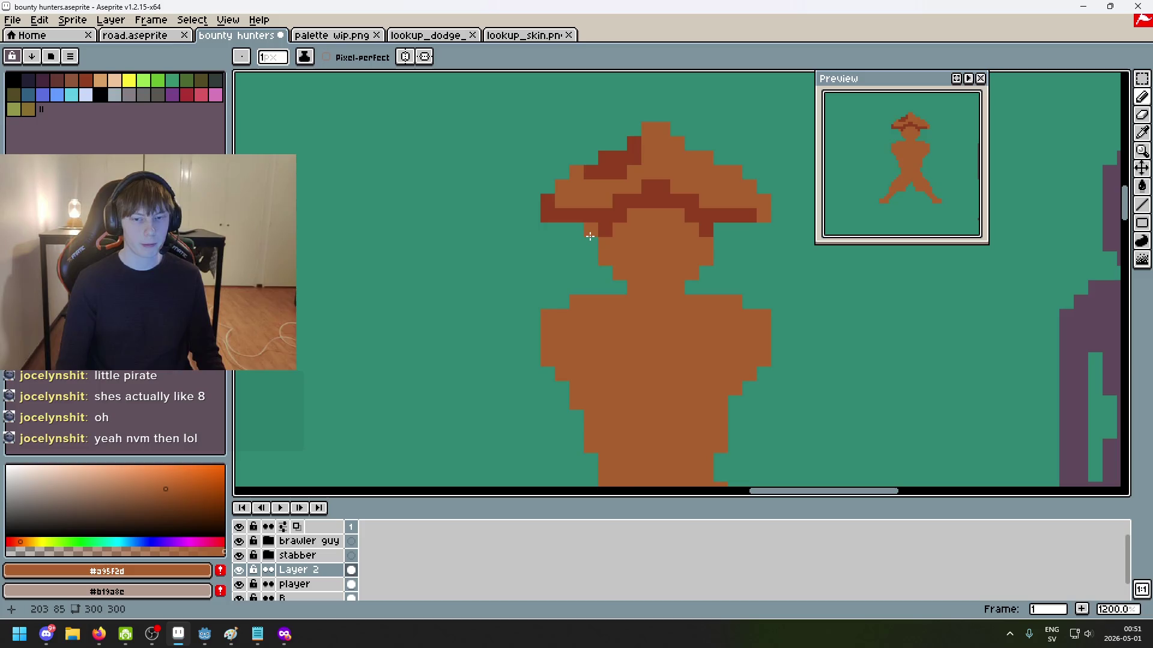
key(ctrl+z)
key(v)
key(b)
drag(585, 245, 585, 259)
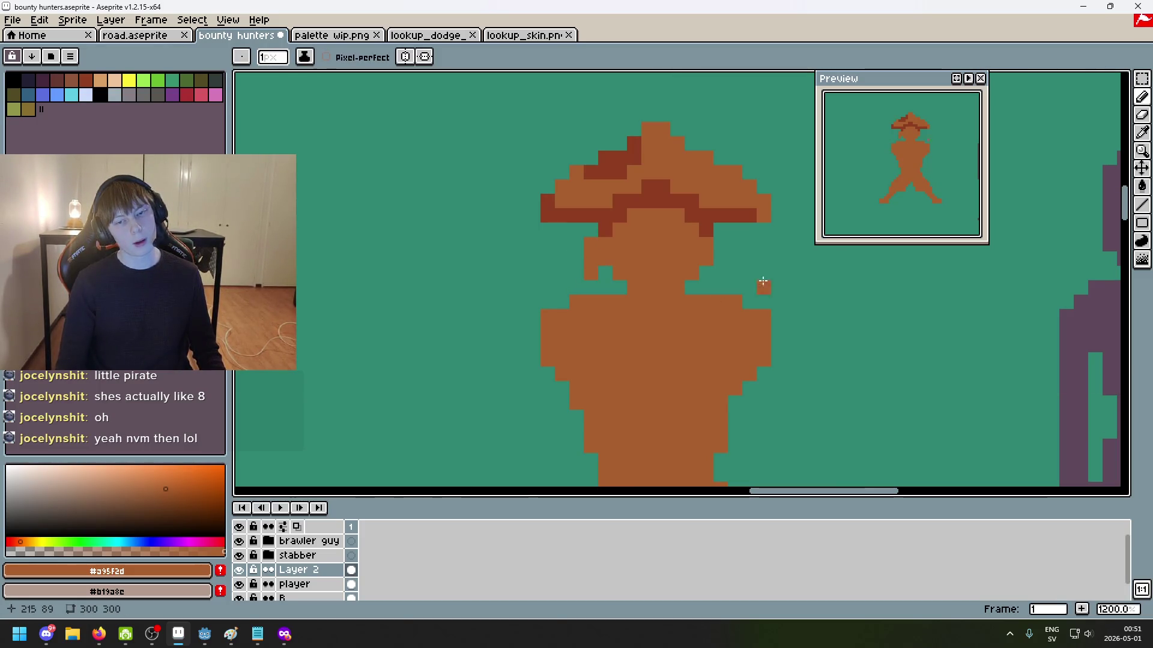
key(ctrl+z)
click(590, 261)
drag(590, 261, 600, 277)
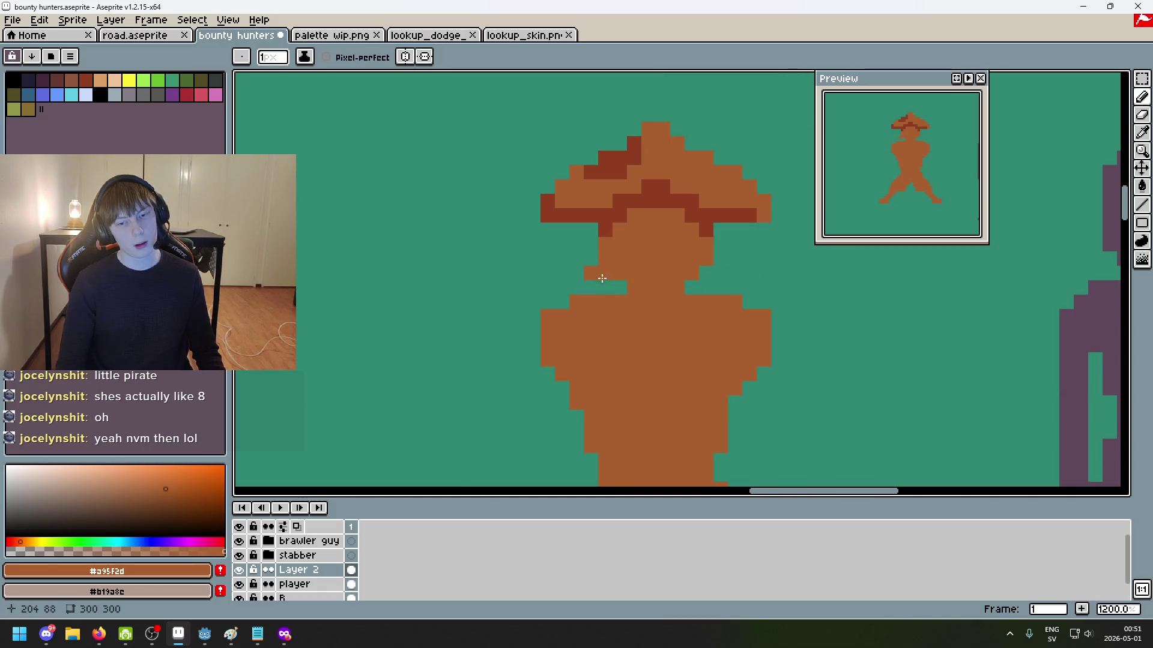
click(582, 257)
scroll(594, 254, down, 5)
key(ctrl+z)
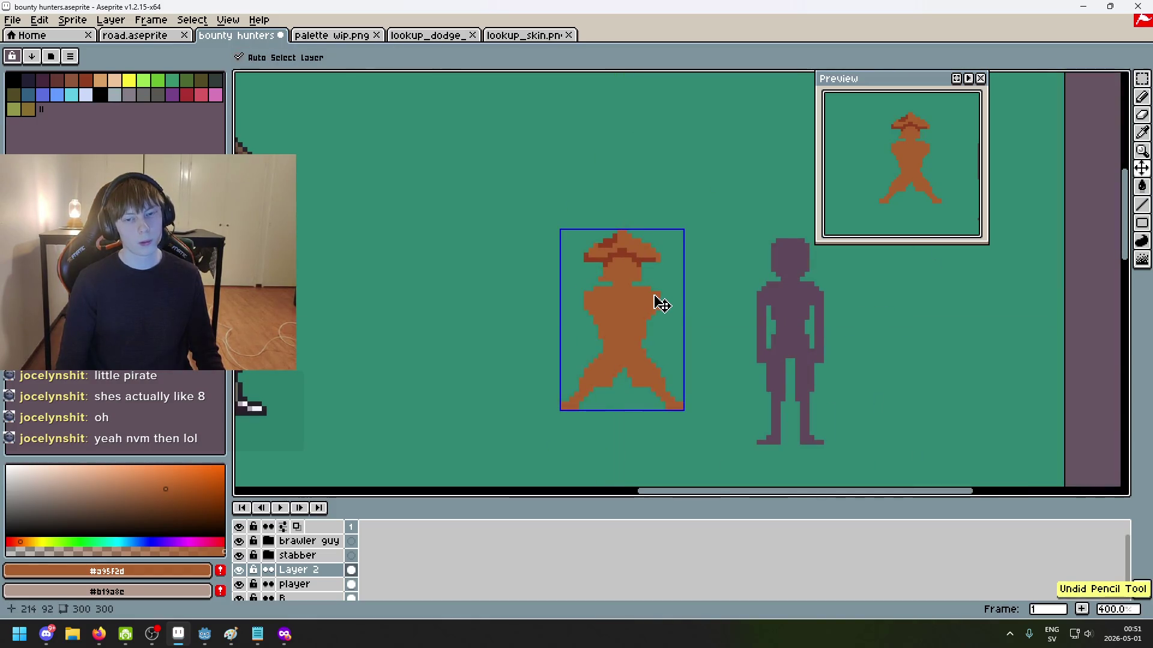
scroll(655, 294, up, 2)
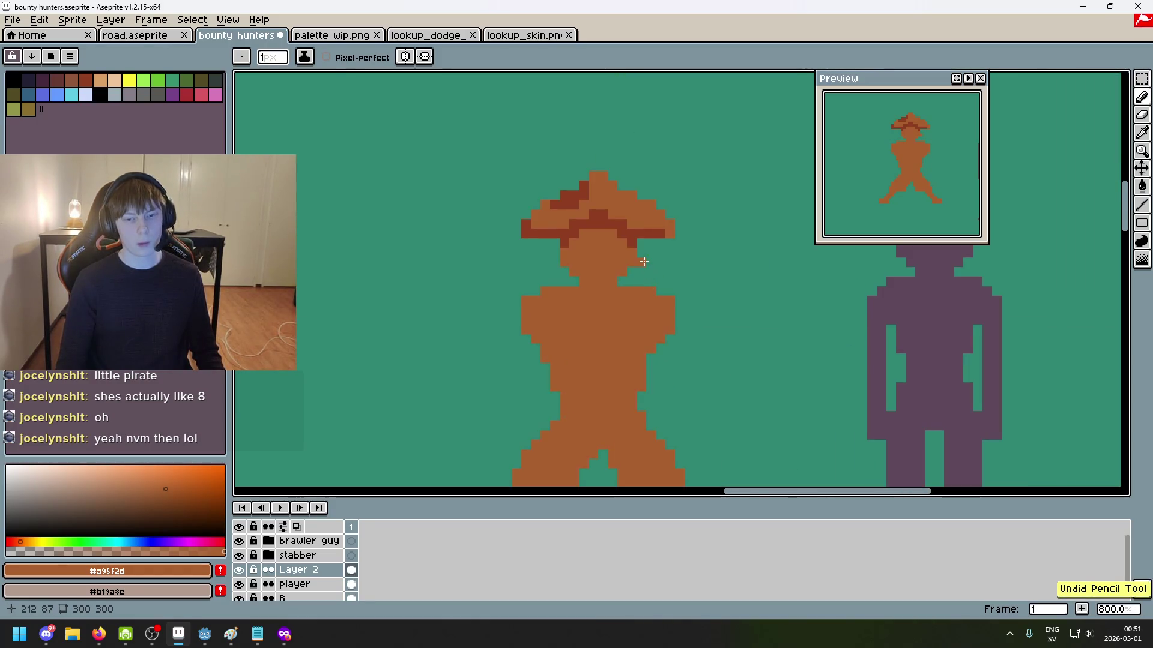
scroll(642, 252, up, 4)
click(642, 260)
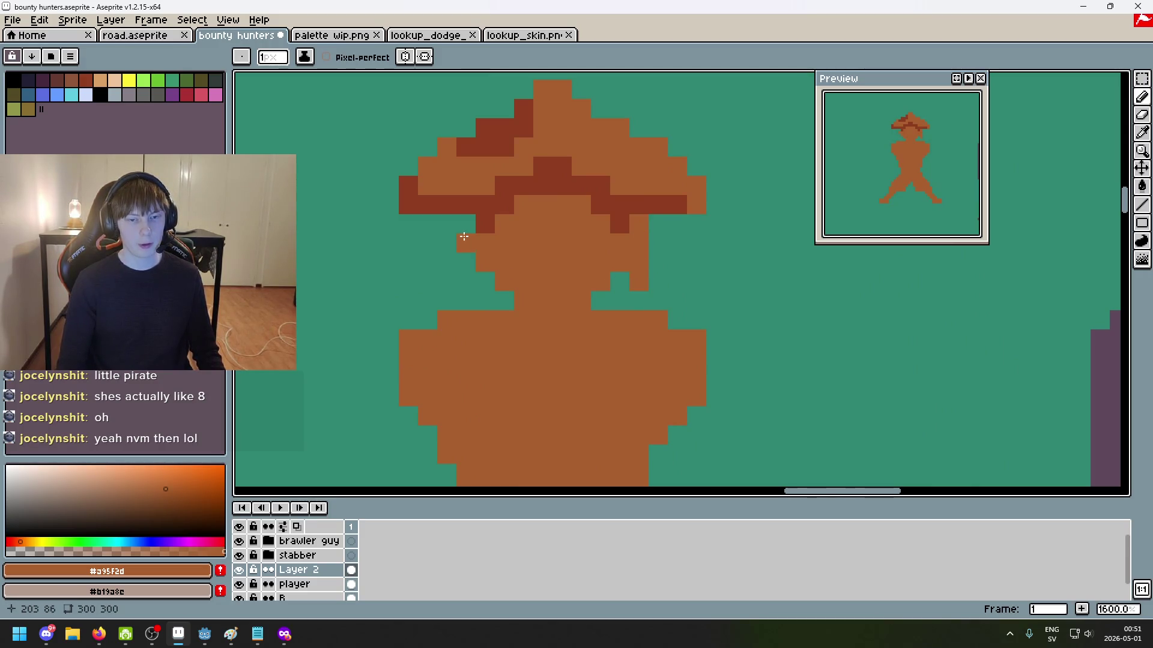
scroll(466, 276, down, 3)
scroll(445, 270, up, 1)
scroll(428, 266, up, 1)
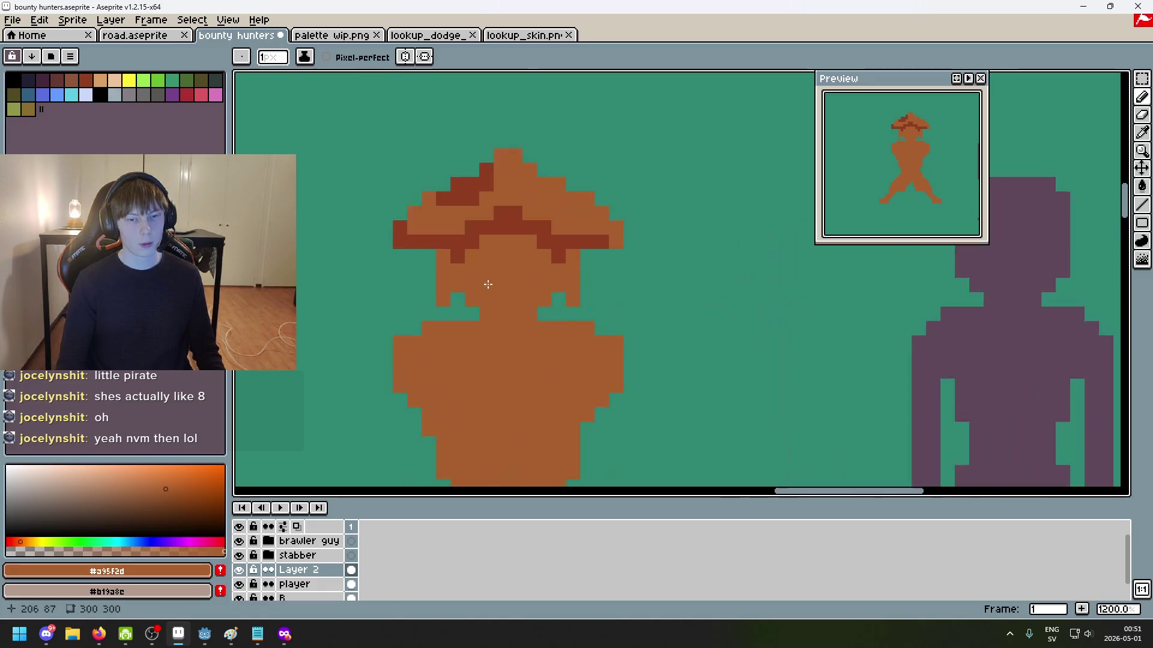
key(b)
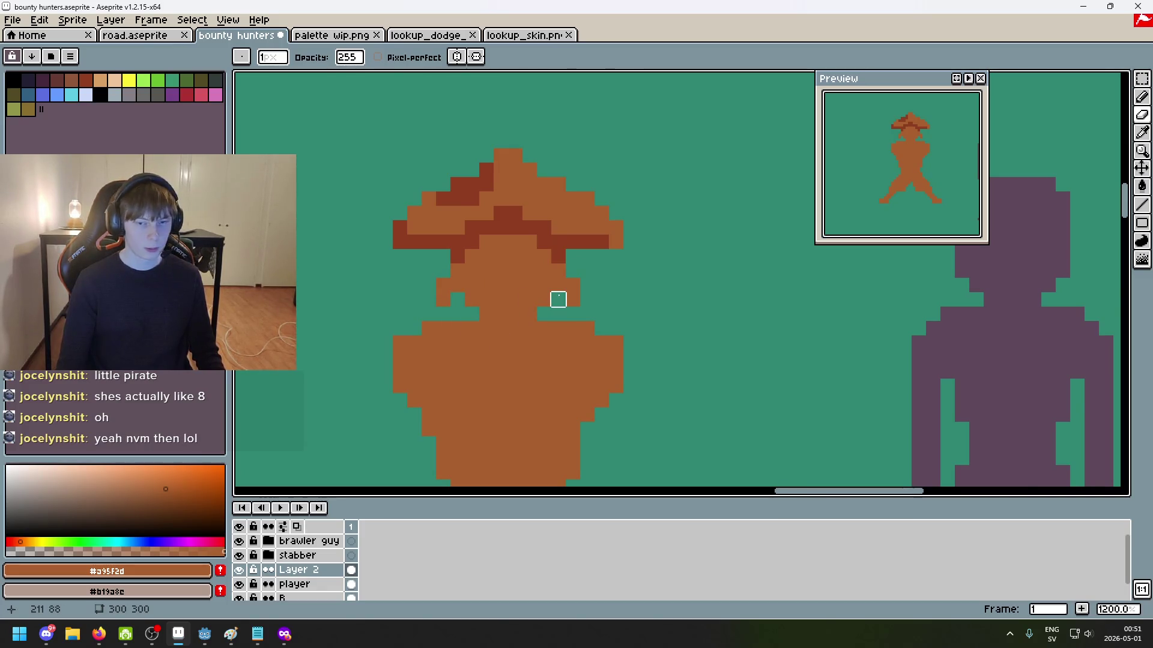
scroll(559, 298, up, 1)
scroll(580, 300, down, 5)
scroll(592, 314, down, 2)
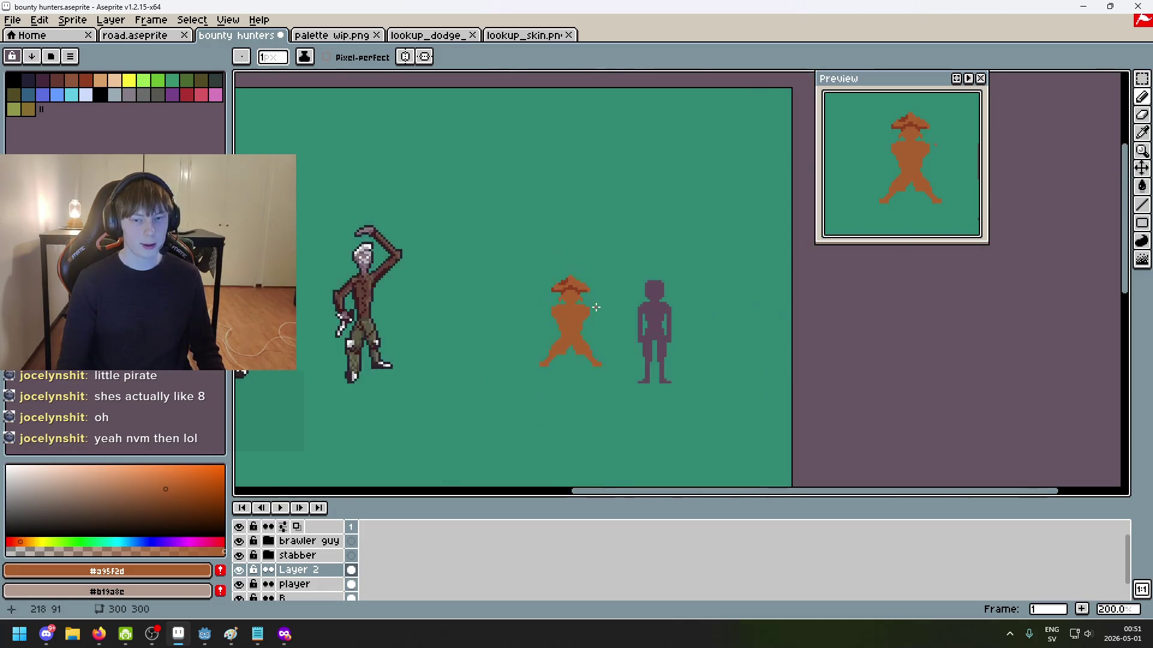
scroll(591, 314, up, 2)
drag(580, 319, 622, 281)
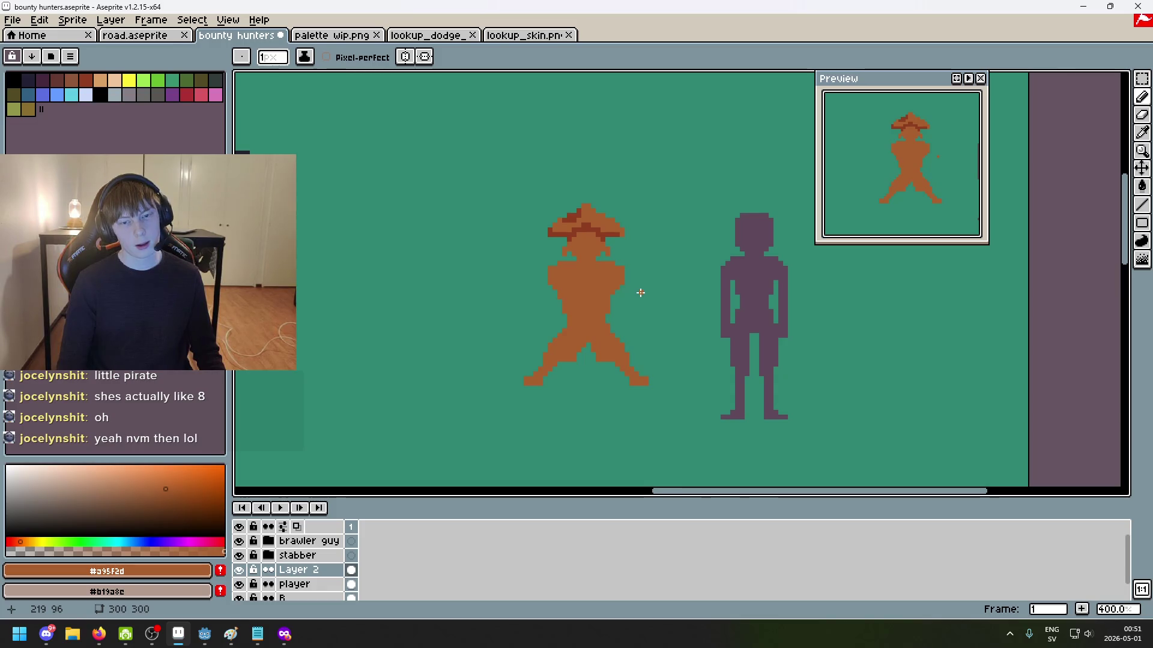
scroll(623, 238, up, 2)
scroll(618, 236, up, 3)
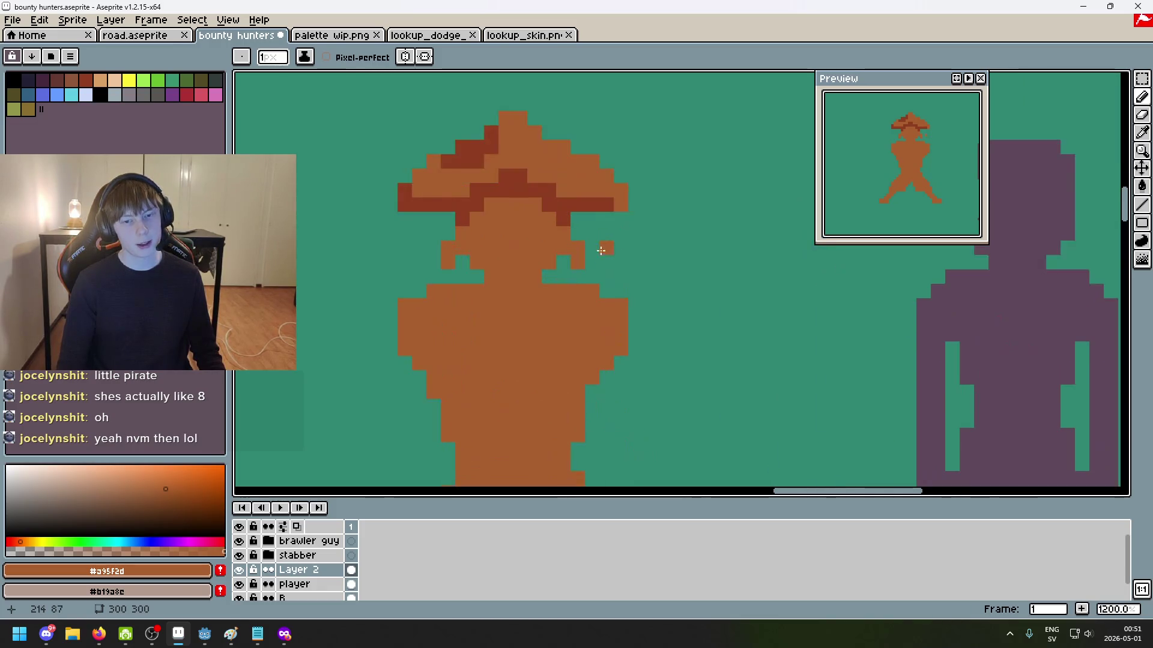
scroll(600, 235, up, 1)
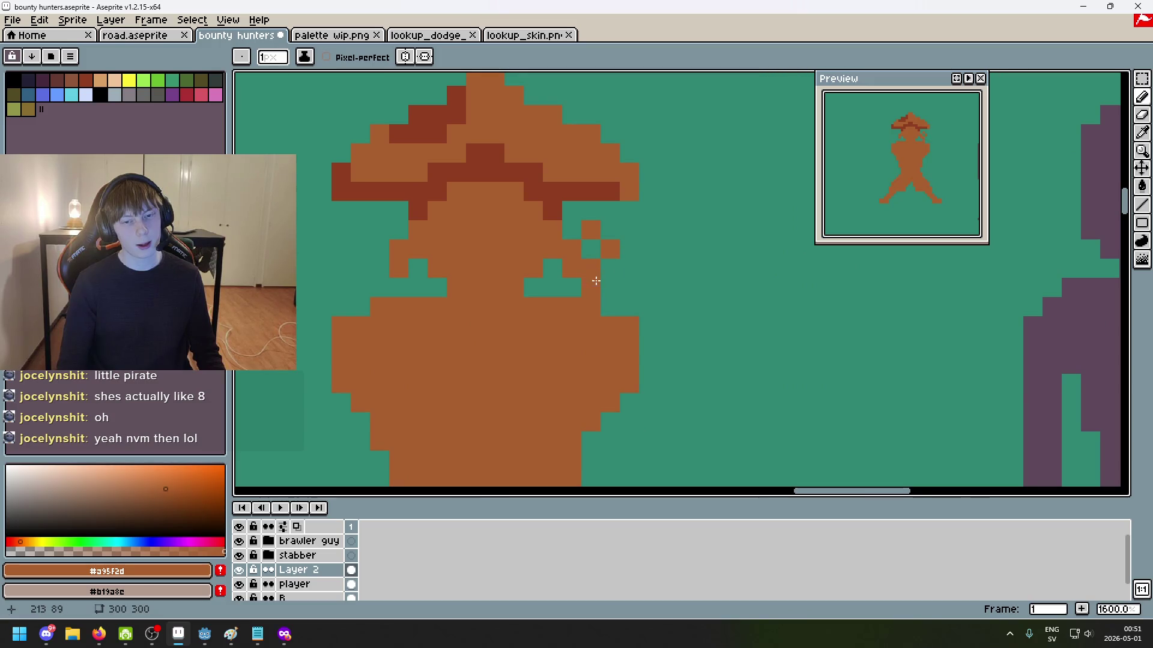
scroll(625, 299, down, 5)
scroll(597, 258, up, 5)
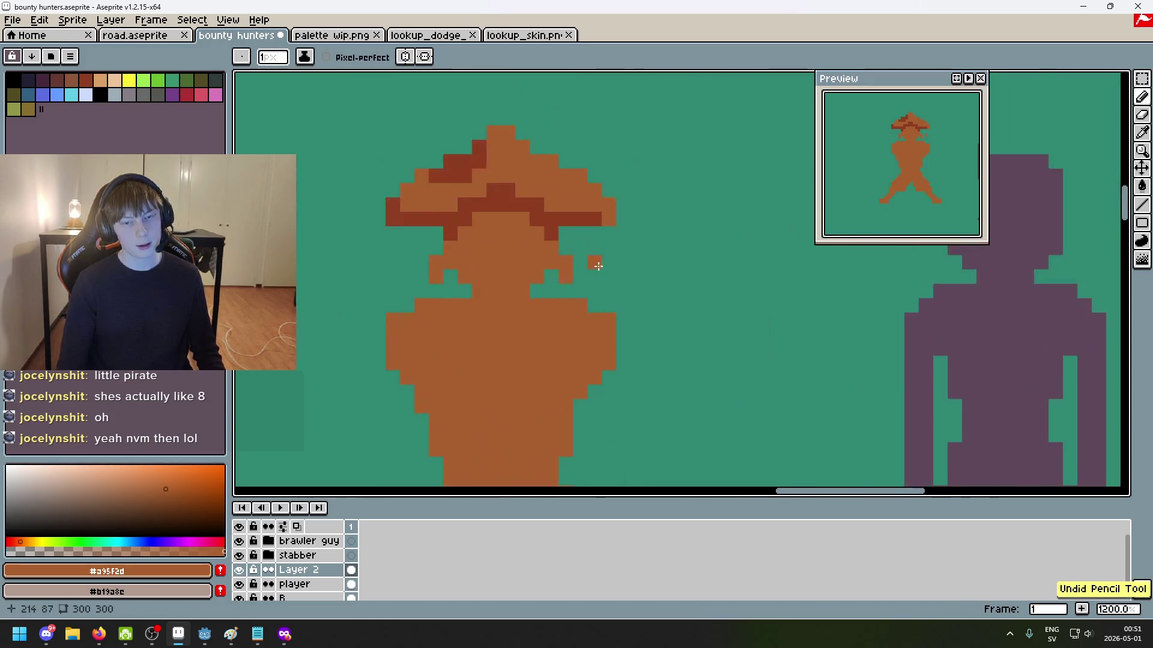
scroll(507, 257, up, 3)
scroll(572, 321, down, 6)
scroll(572, 321, down, 2)
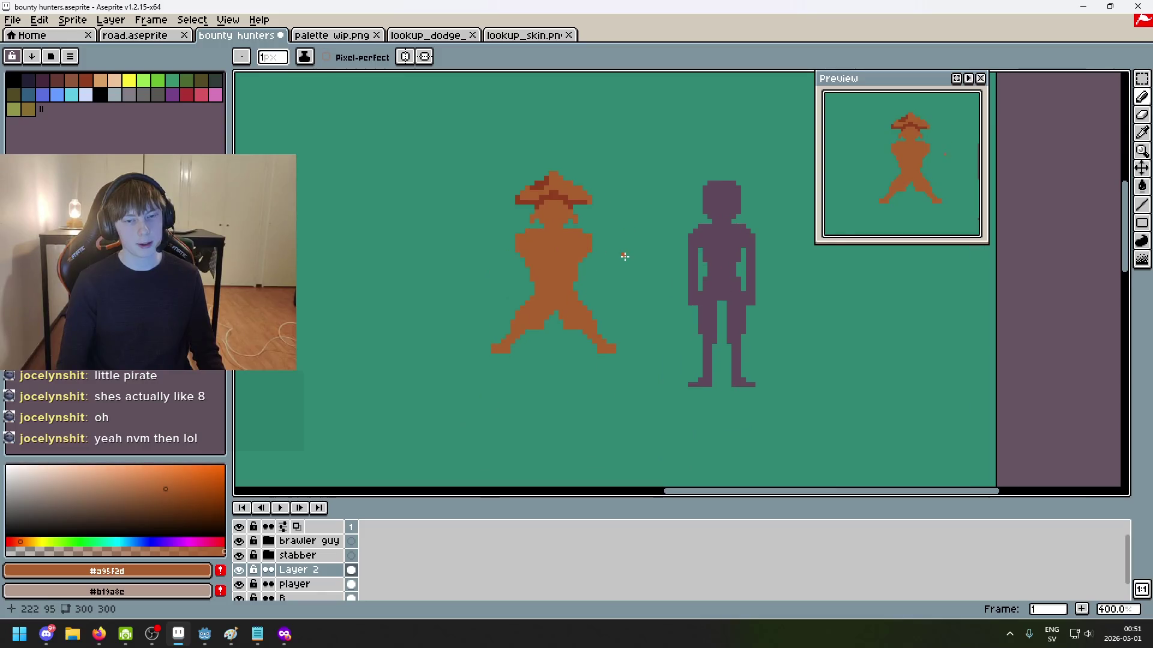
scroll(646, 185, up, 2)
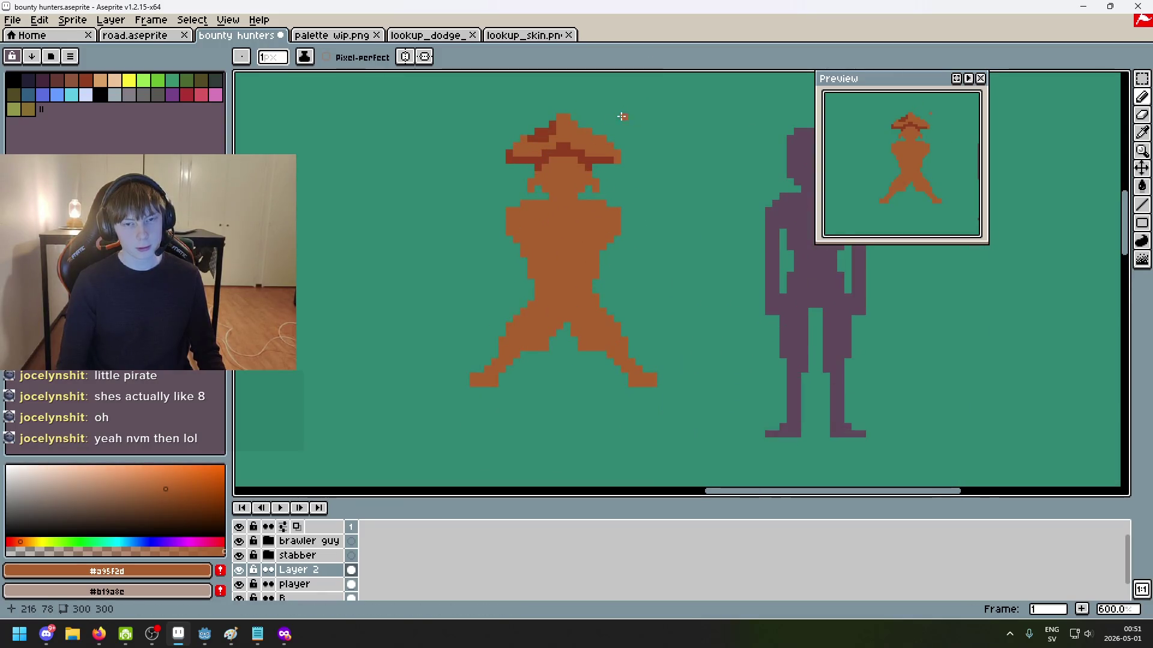
scroll(590, 123, up, 4)
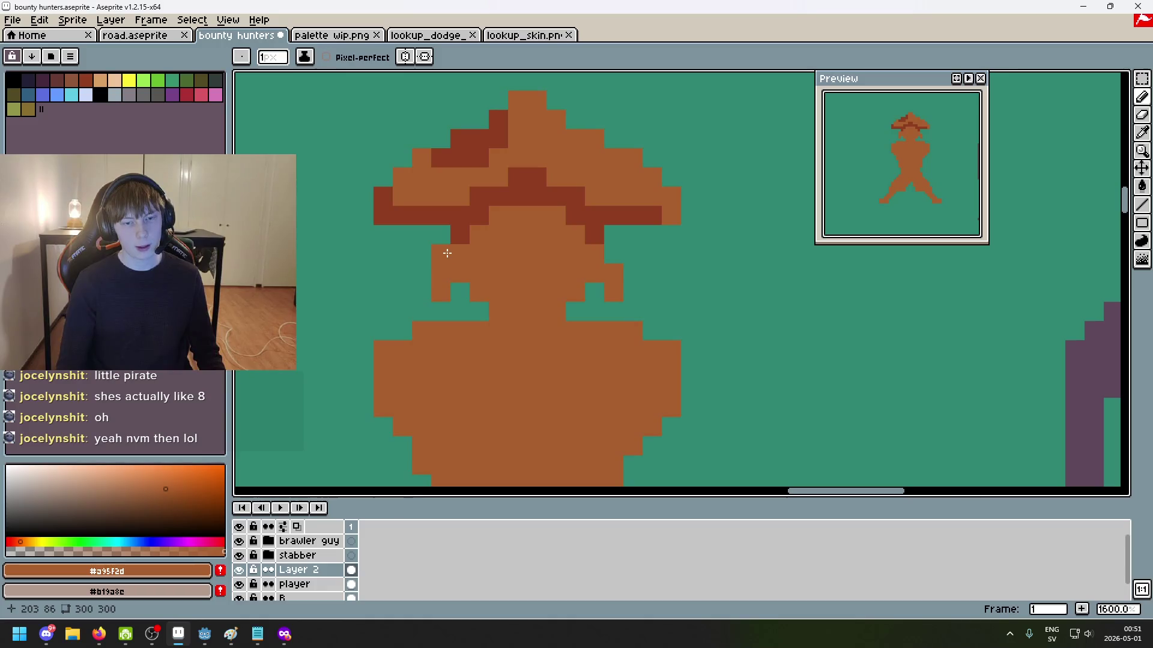
scroll(448, 254, down, 6)
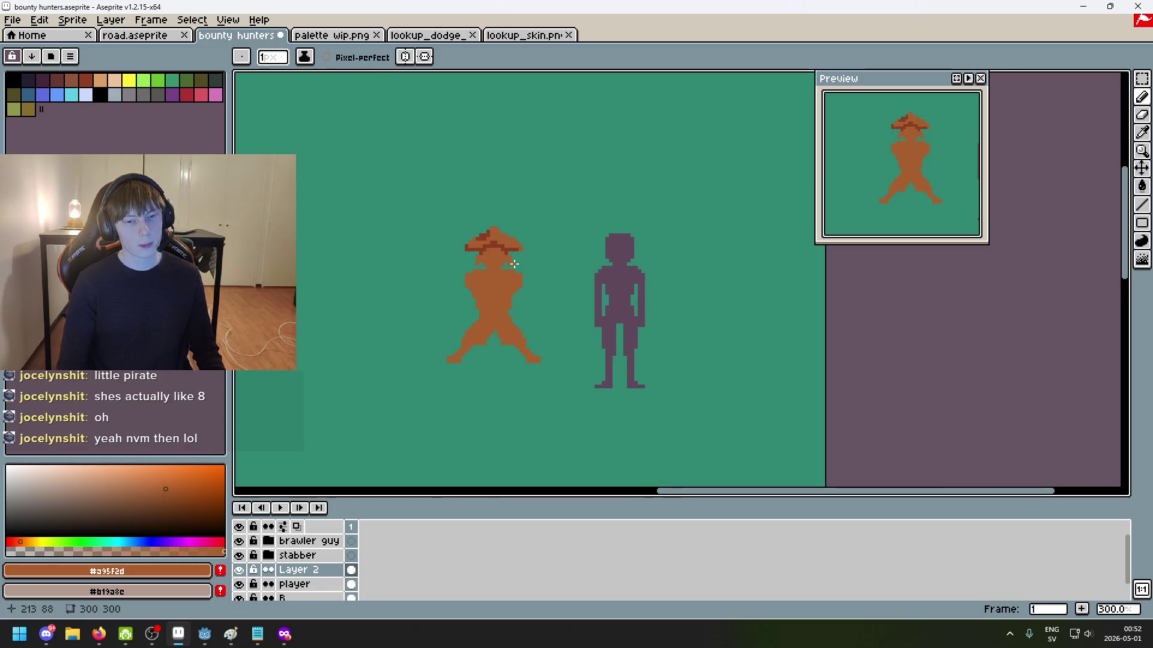
scroll(512, 267, up, 2)
scroll(509, 274, up, 2)
scroll(489, 282, up, 1)
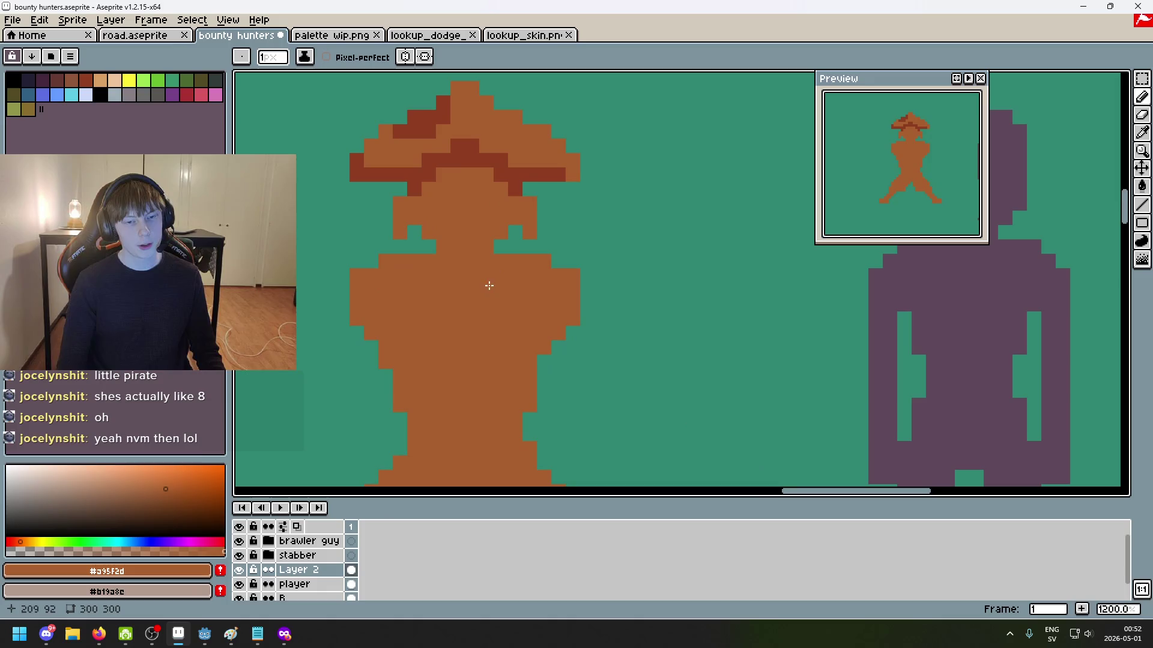
scroll(545, 258, down, 6)
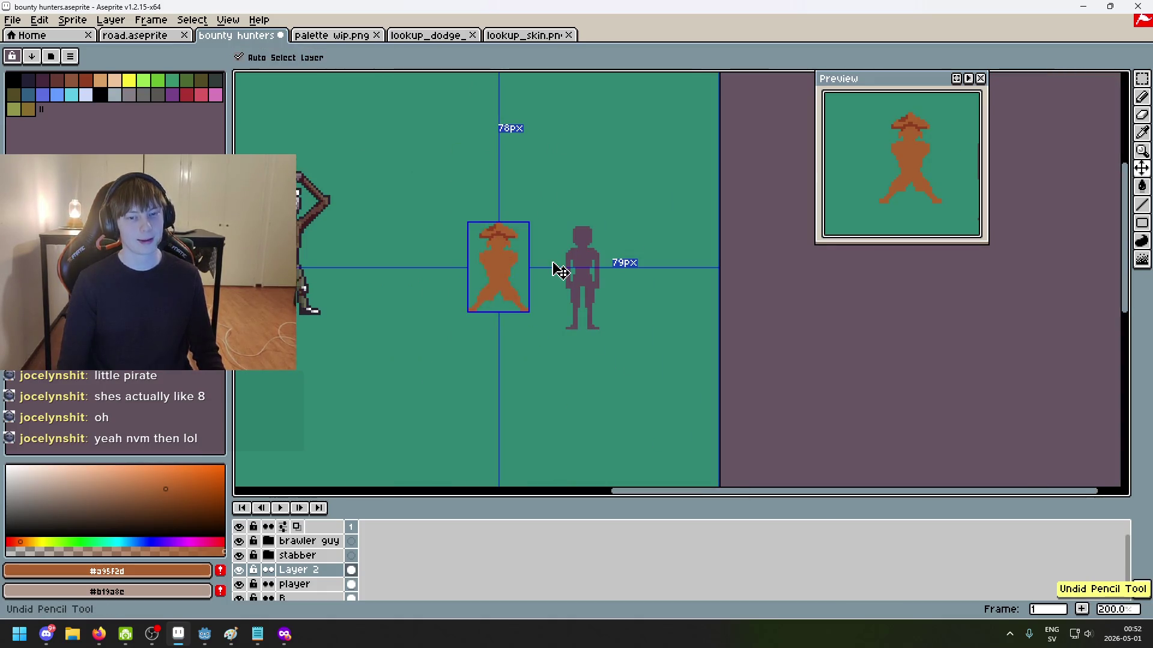
scroll(550, 263, up, 4)
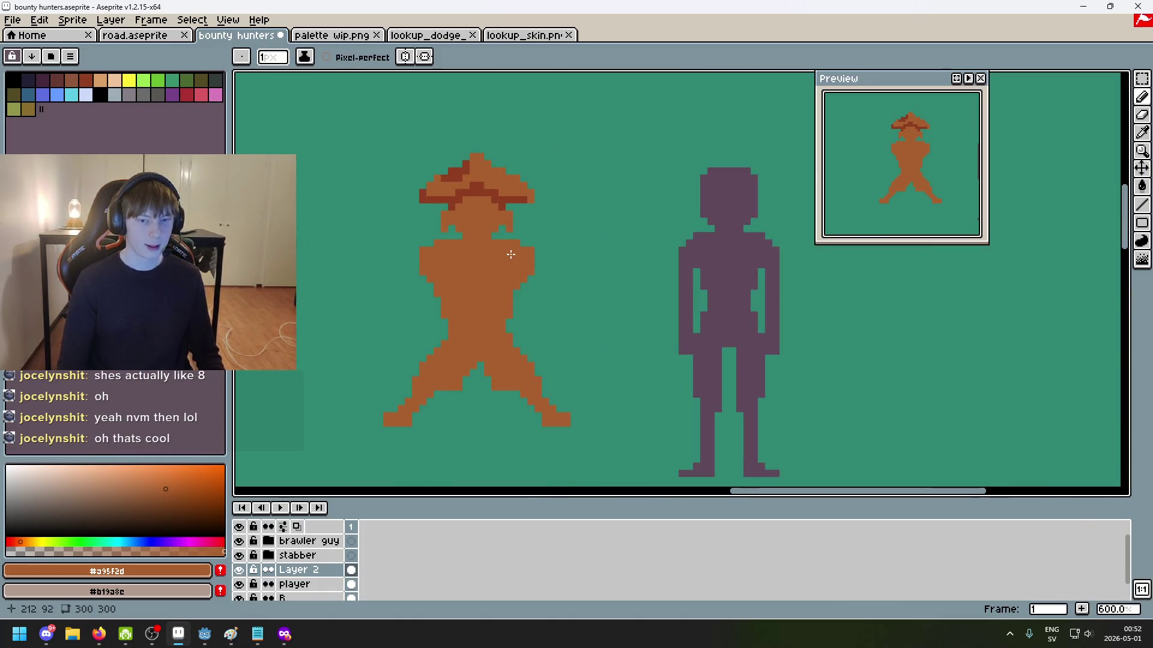
scroll(421, 211, up, 3)
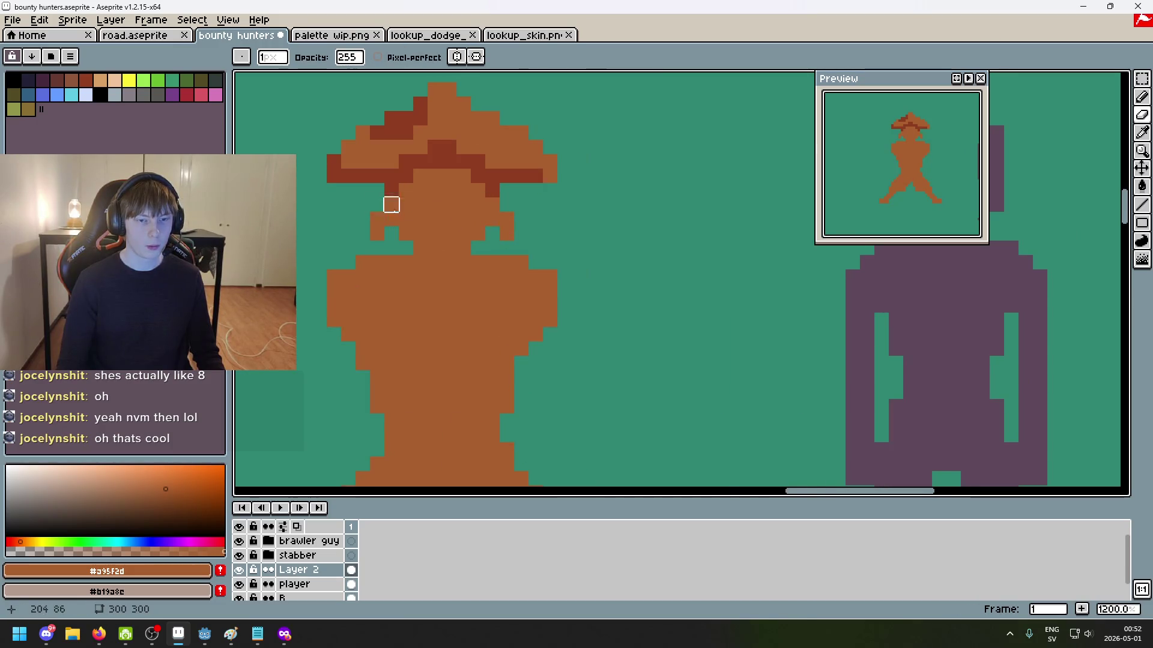
scroll(522, 240, down, 4)
scroll(517, 250, down, 1)
scroll(573, 274, up, 3)
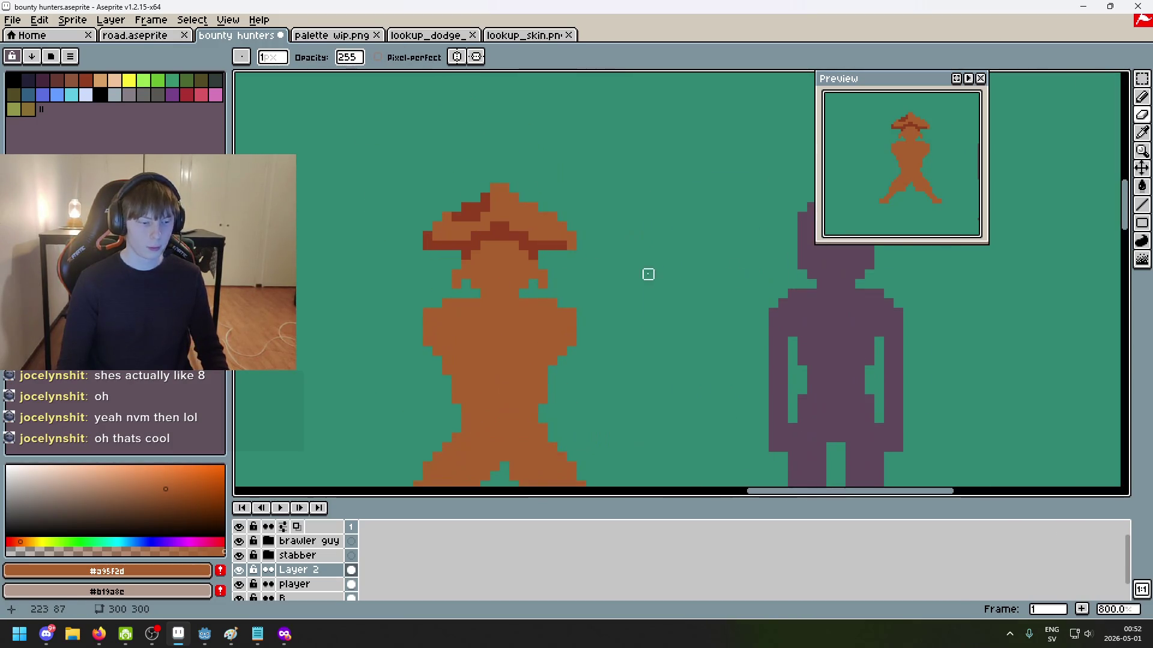
key(m)
drag(534, 265, 551, 293)
click(547, 281)
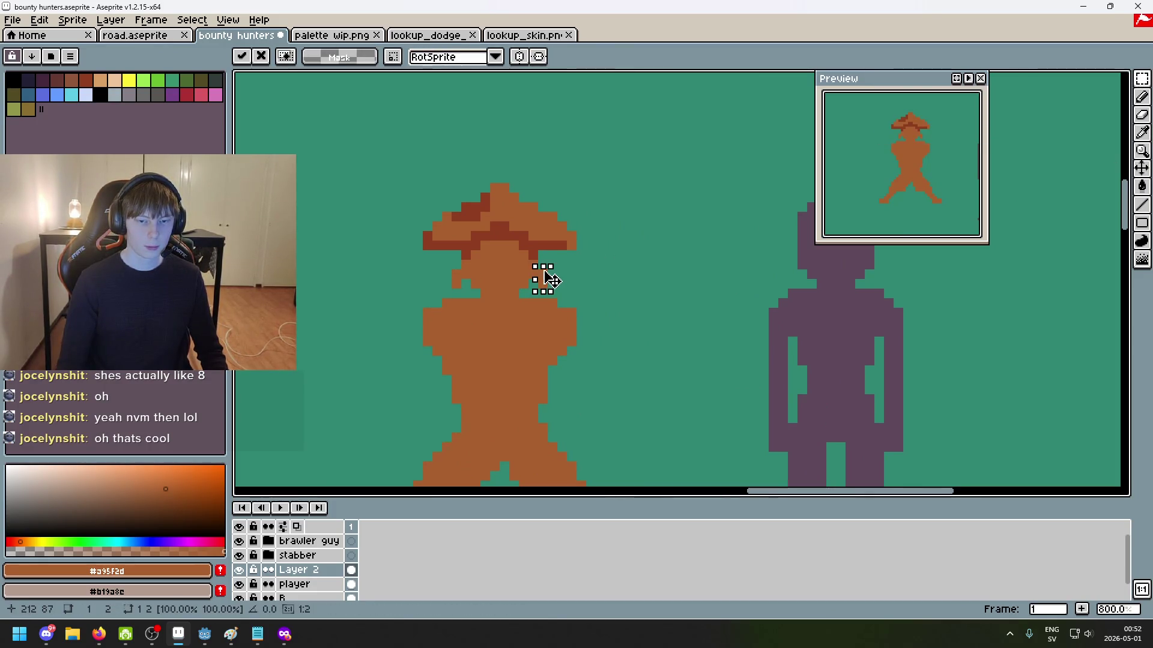
drag(548, 248, 454, 278)
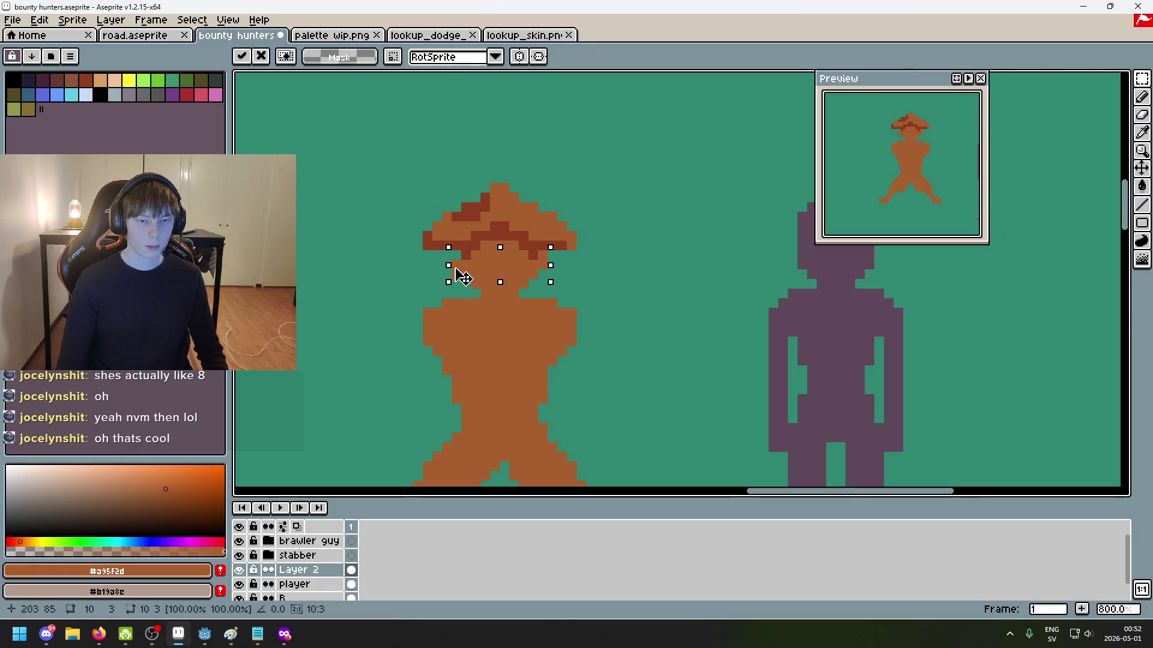
key(Escape)
scroll(559, 275, up, 3)
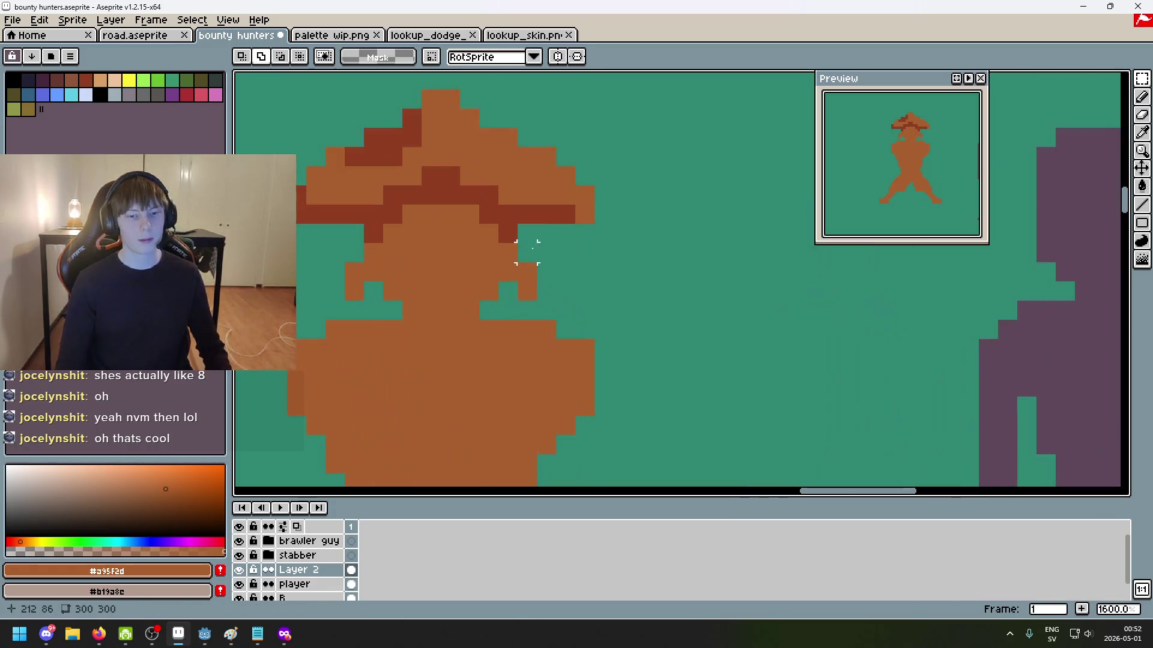
key(b)
scroll(435, 261, down, 6)
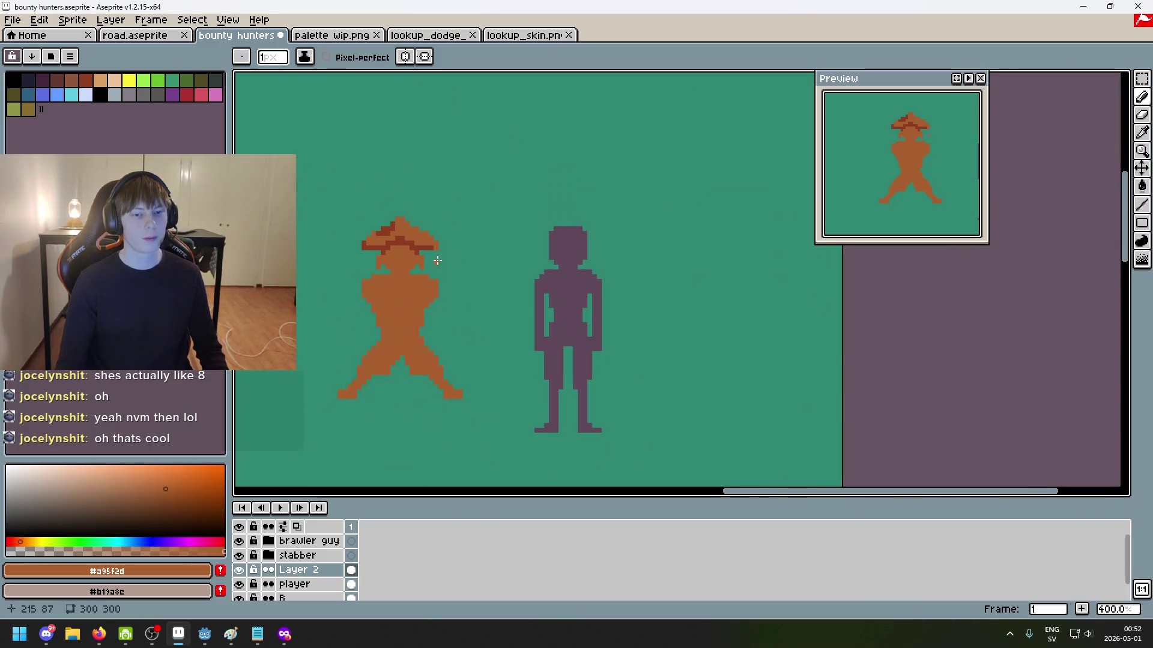
scroll(435, 261, up, 1)
scroll(487, 209, up, 1)
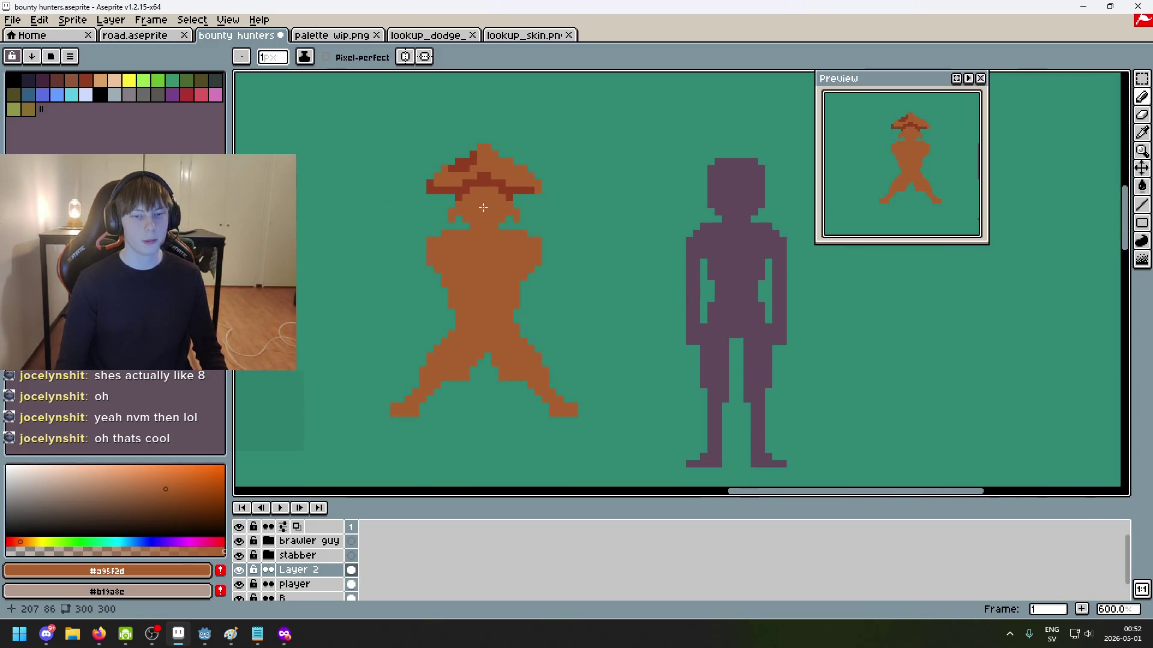
scroll(487, 208, up, 1)
scroll(669, 185, up, 1)
scroll(637, 239, up, 1)
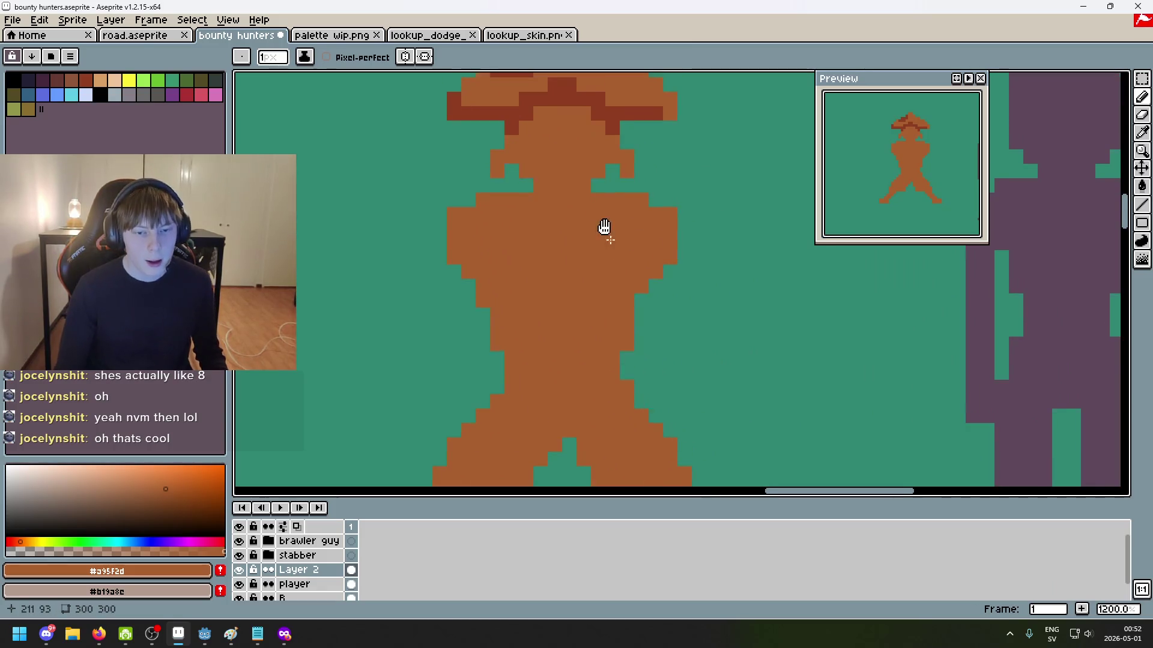
Step: Pick the dark hat brown #8f3e20 with the eyedropper and return to the Pencil
scroll(611, 244, down, 2)
scroll(553, 265, down, 1)
key(i)
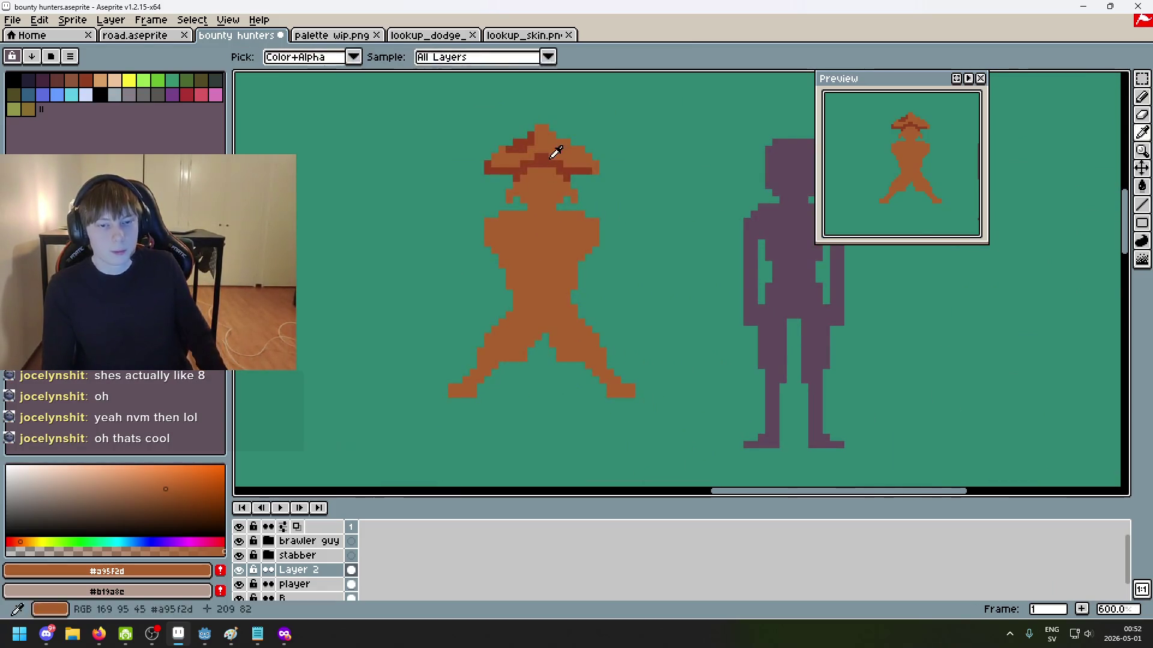
scroll(555, 152, up, 4)
click(507, 95)
key(b)
Step: Paint a dark shadow row under the chin along the neck, undoing one misplaced pixel
click(497, 223)
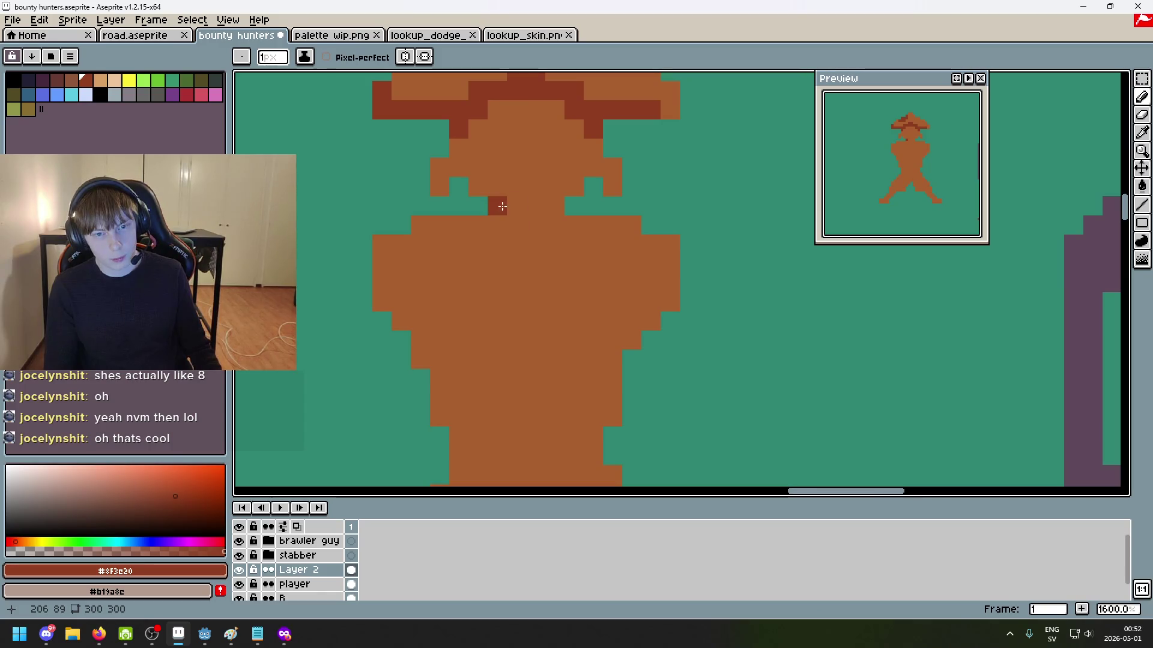
click(517, 223)
click(536, 224)
scroll(560, 220, down, 4)
scroll(589, 209, up, 4)
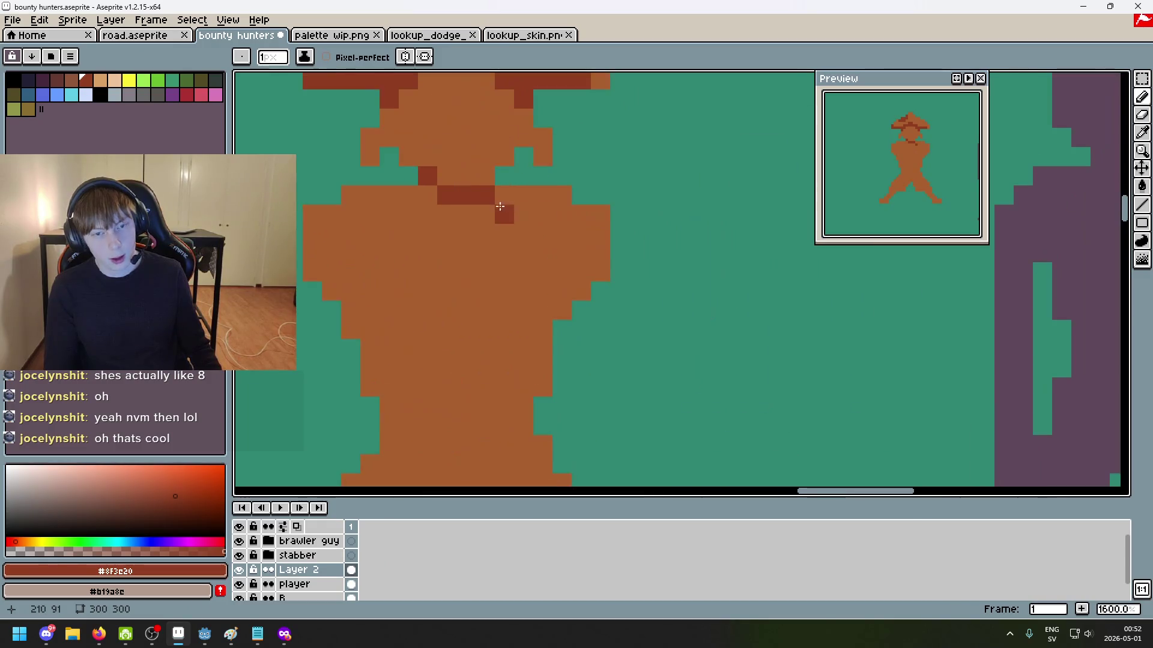
click(469, 221)
key(ctrl+z)
scroll(528, 252, down, 3)
scroll(527, 252, up, 3)
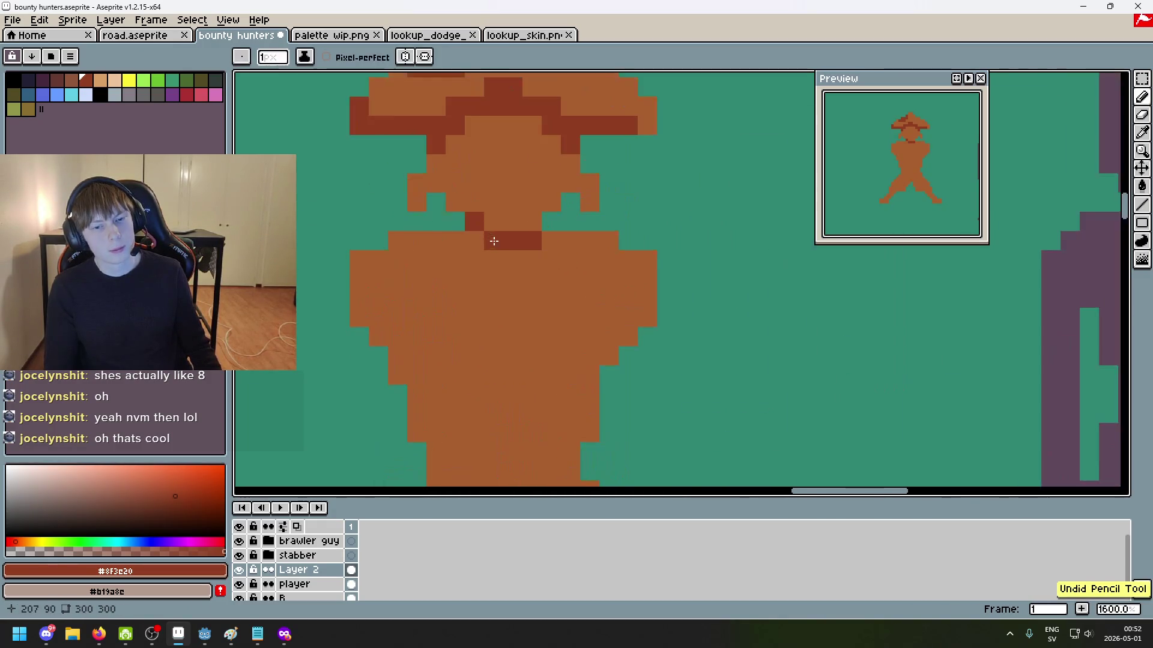
click(474, 240)
click(453, 240)
Step: Place dark shadow pixels at the crotch between the legs, correcting misplaced ones
scroll(475, 252, down, 3)
scroll(509, 147, up, 2)
click(507, 301)
key(ctrl+z)
click(498, 308)
key(ctrl+z)
click(460, 358)
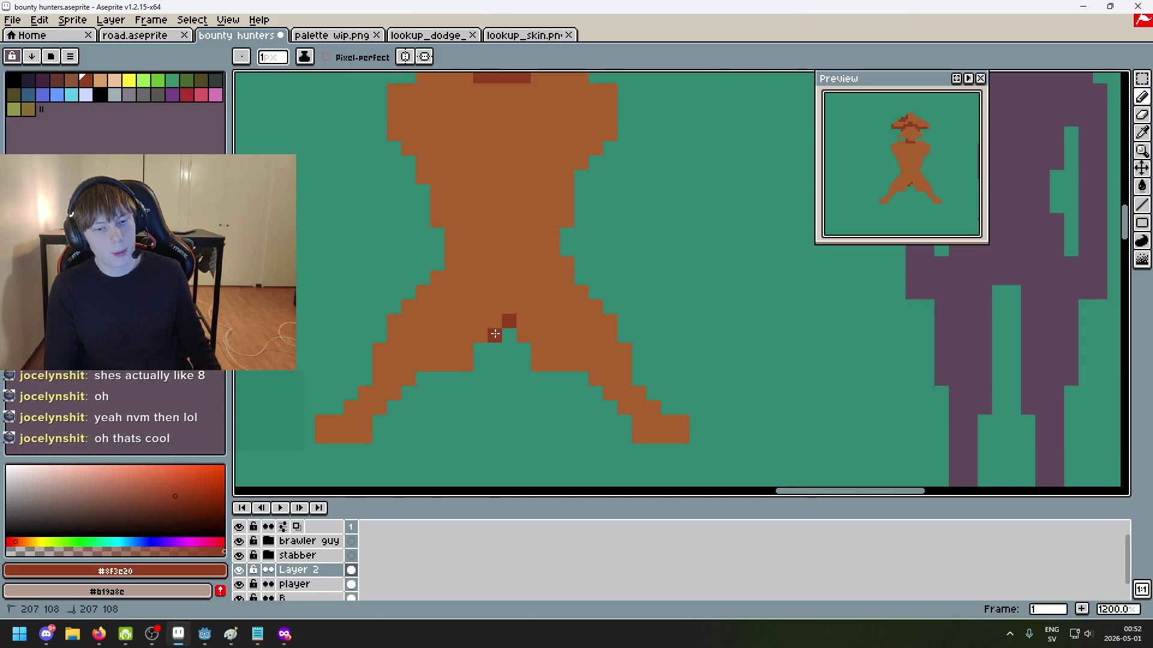
scroll(510, 333, down, 6)
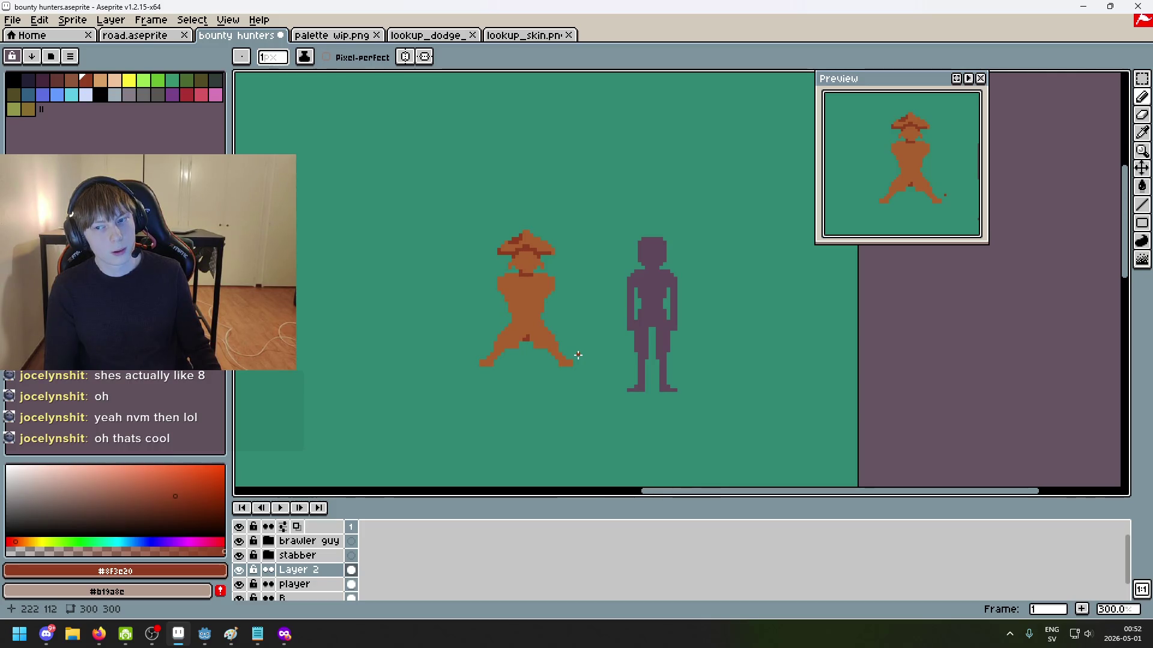
scroll(570, 354, up, 4)
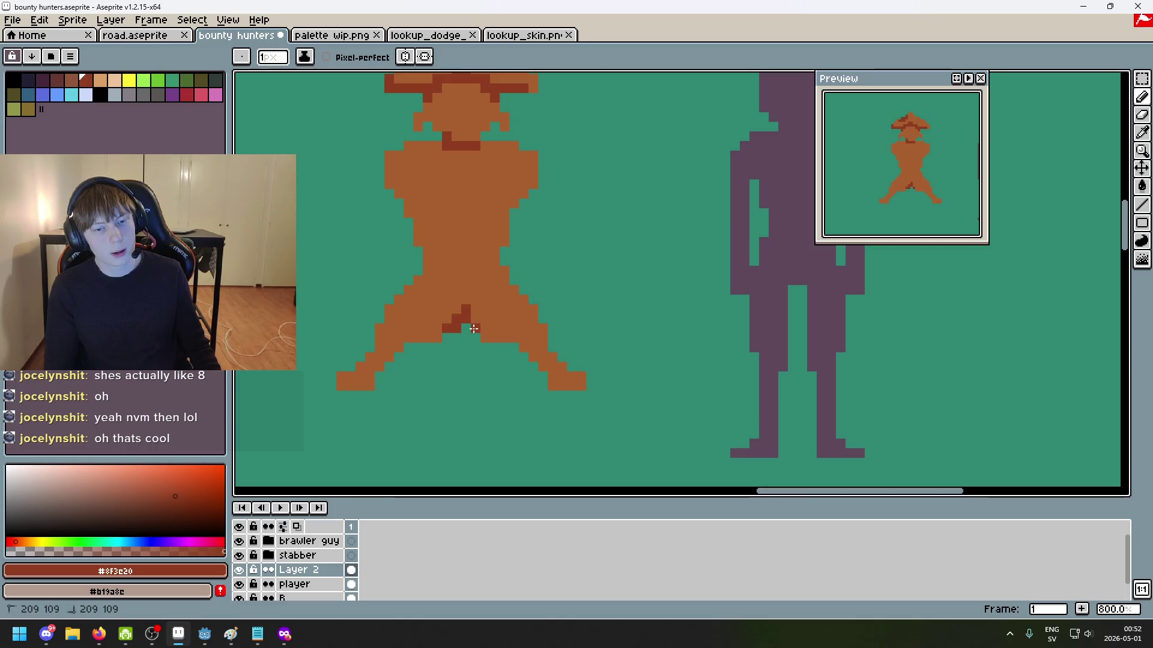
scroll(540, 347, down, 5)
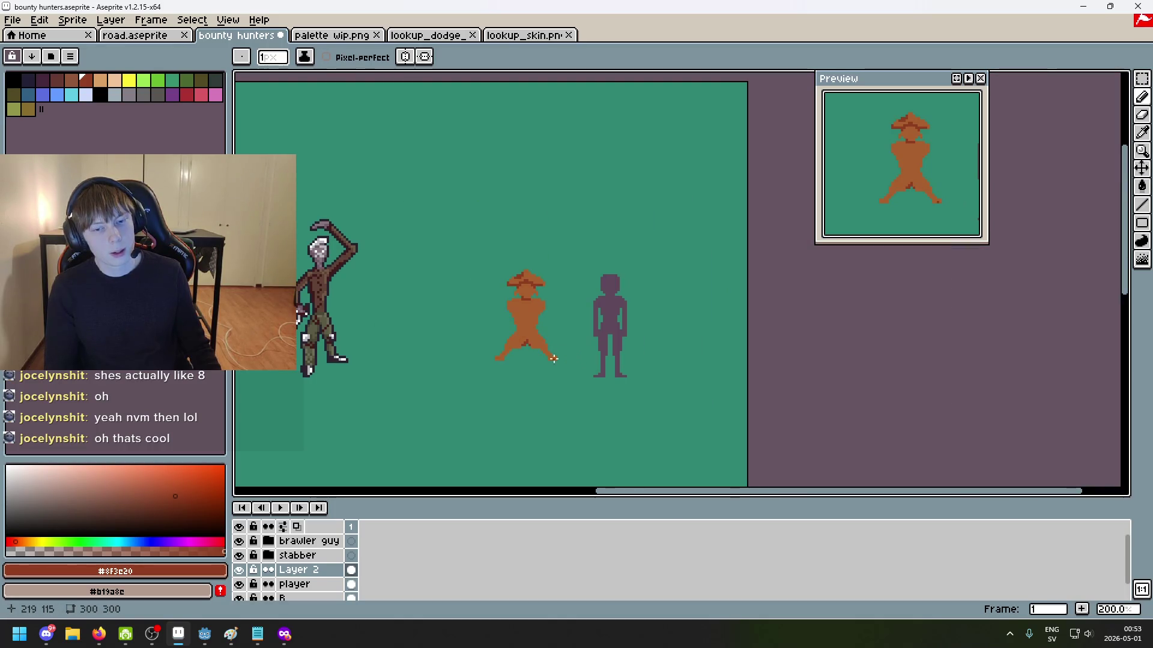
scroll(530, 361, up, 1)
key(ctrl+z)
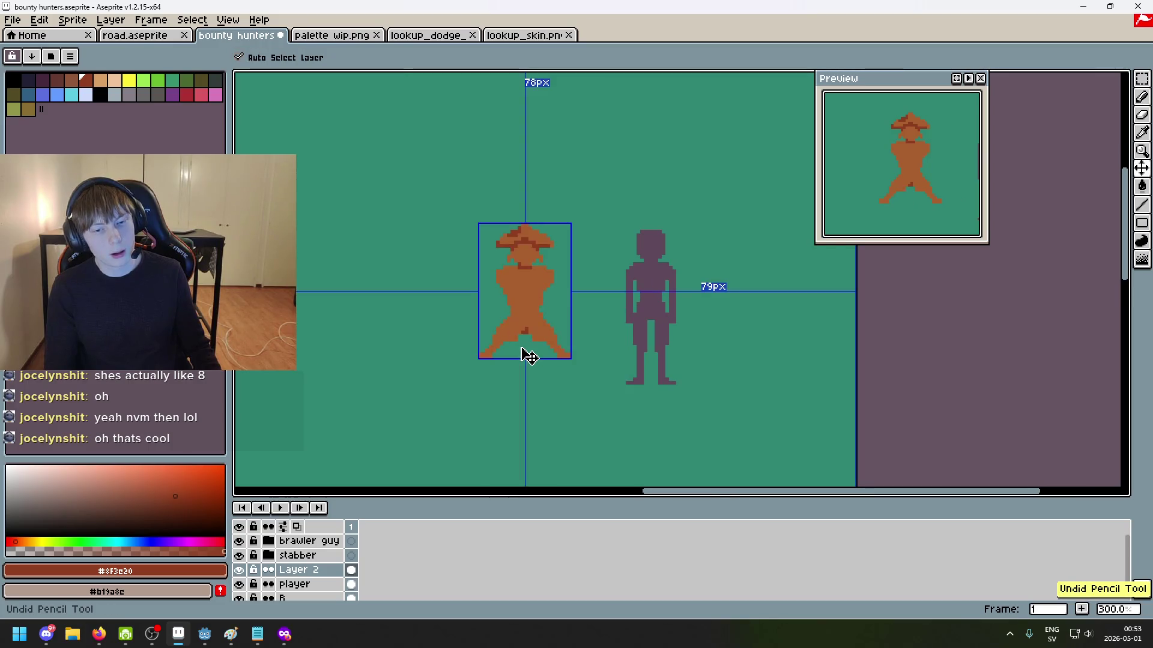
Step: Pick the darker shading brown and paint a short dark column between the legs
scroll(522, 347, up, 3)
drag(517, 314, 540, 318)
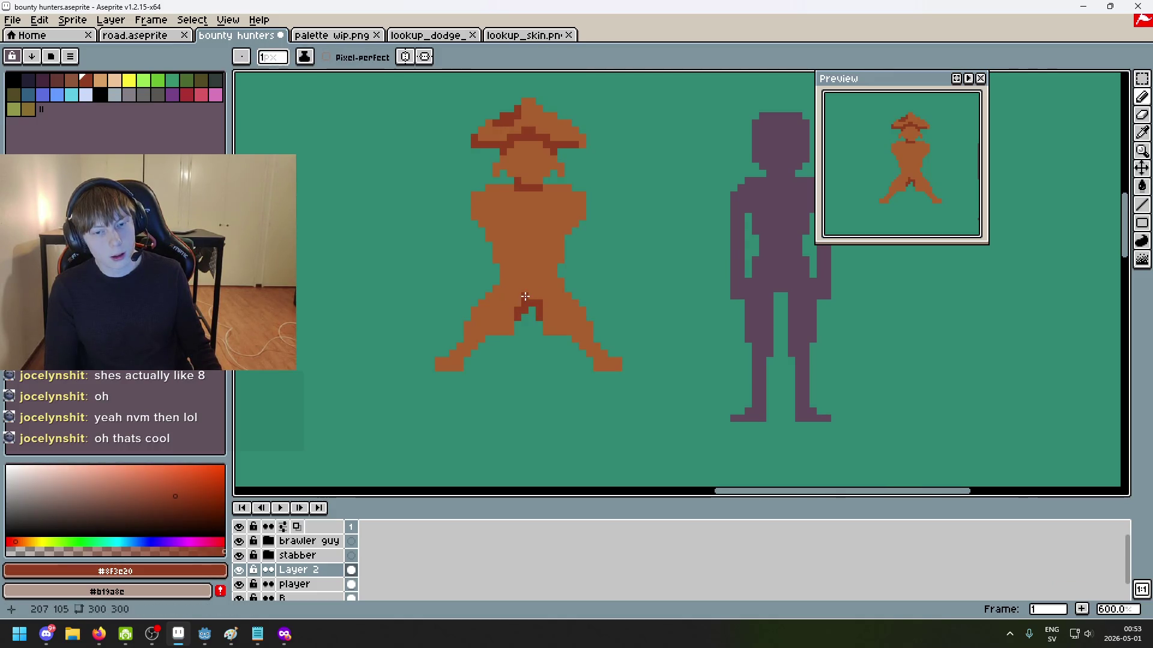
scroll(534, 312, down, 3)
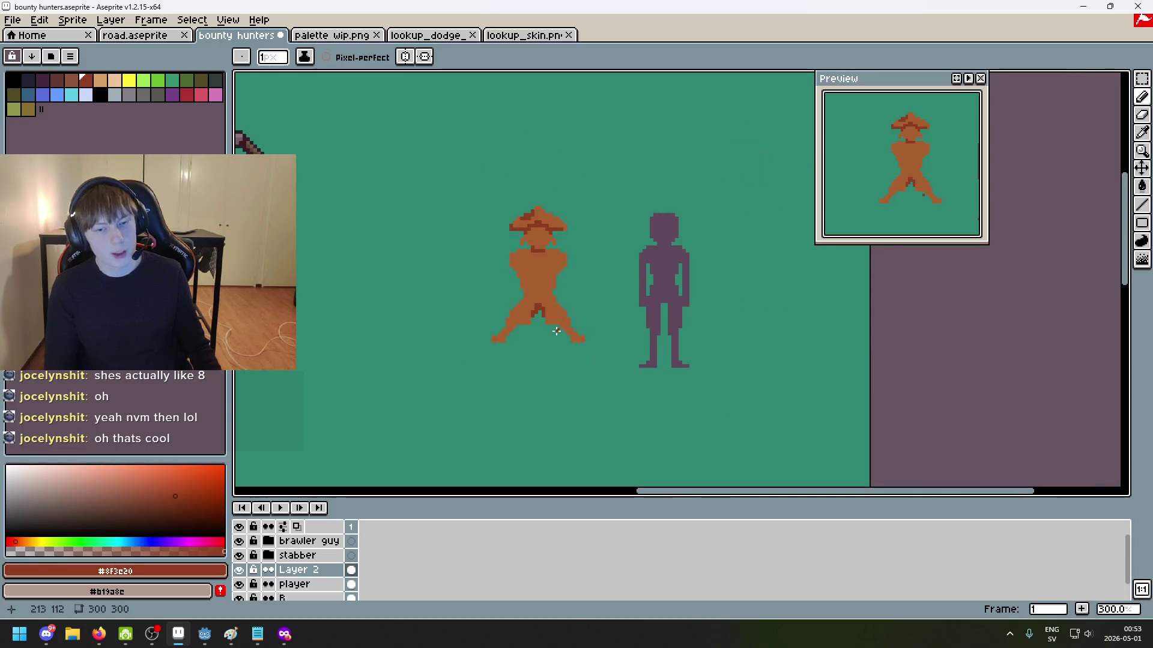
scroll(553, 329, up, 5)
alt+click(539, 300)
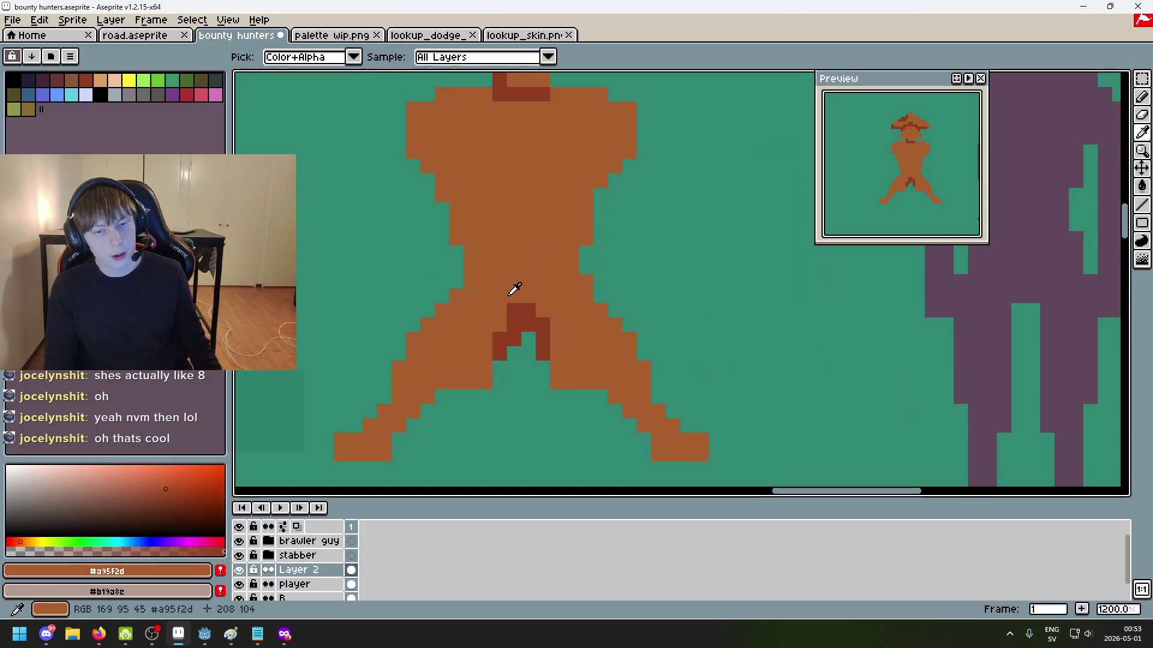
alt+click(529, 324)
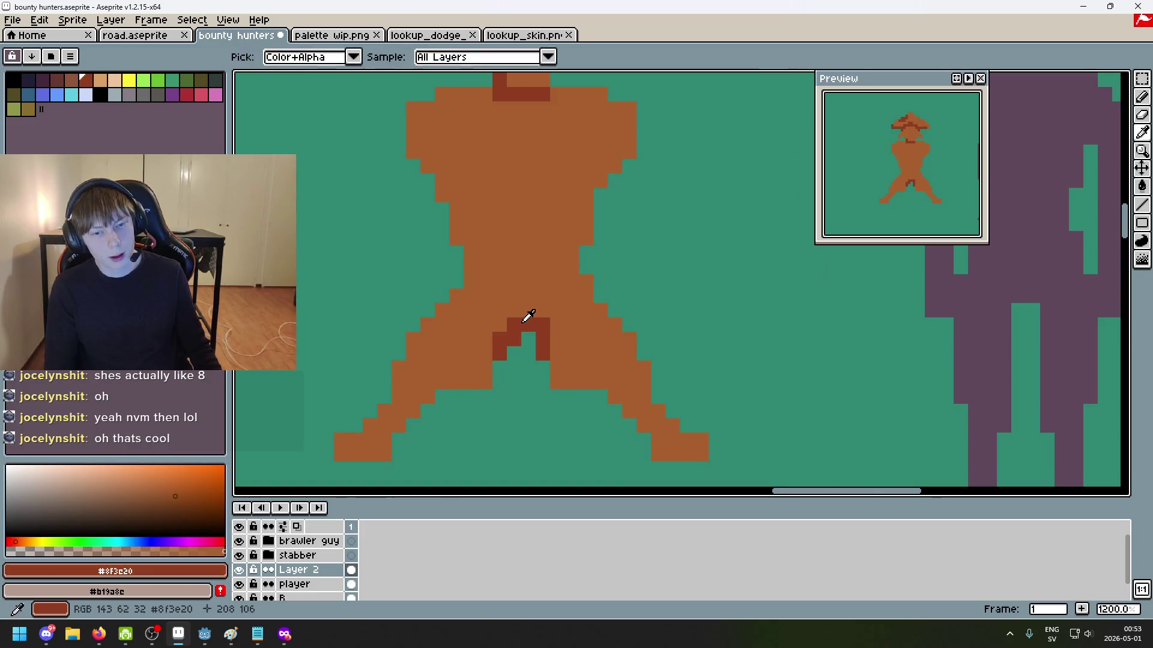
click(512, 295)
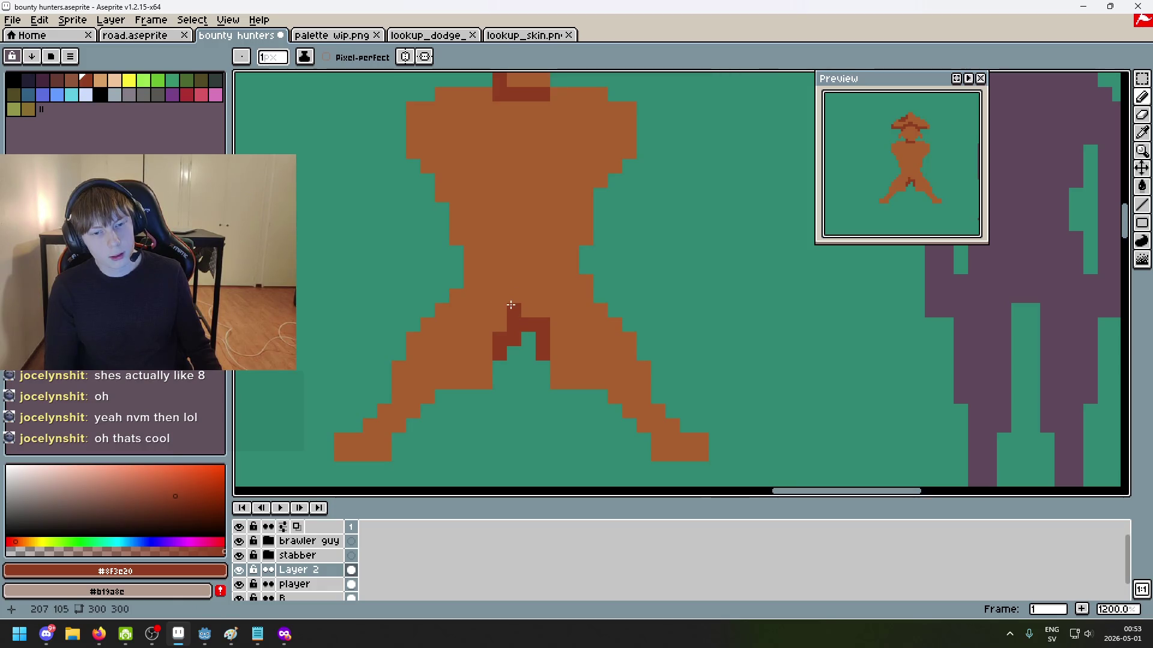
drag(542, 311, 536, 279)
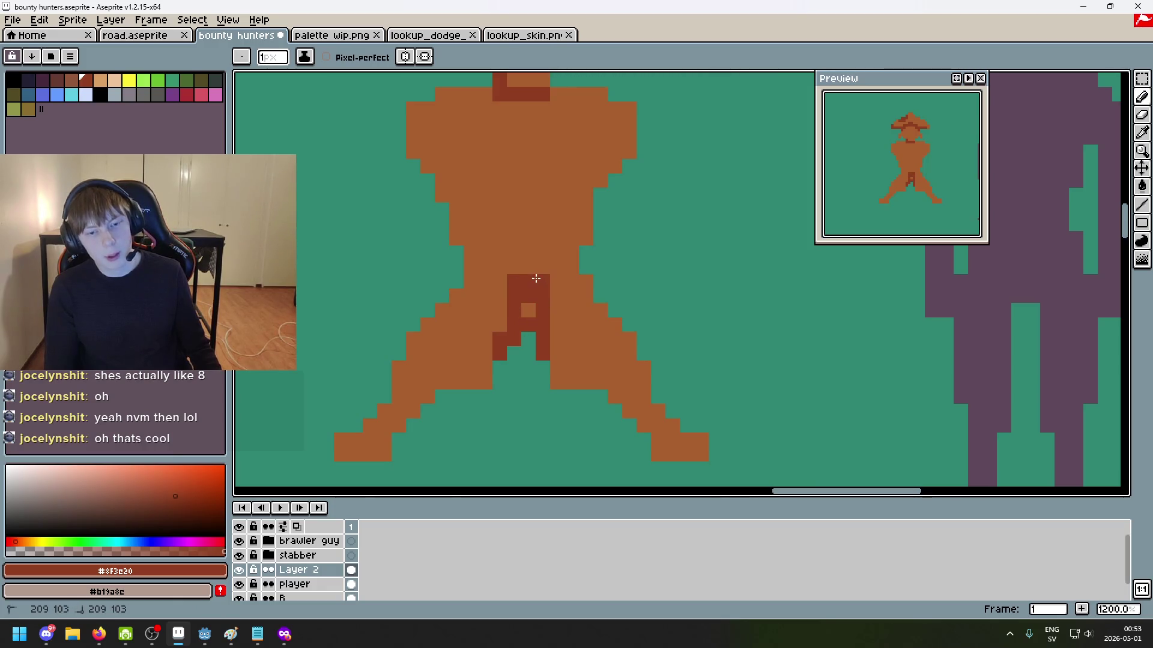
Step: Extend the dark column up the lower torso, adding a navel pixel
drag(492, 217, 494, 257)
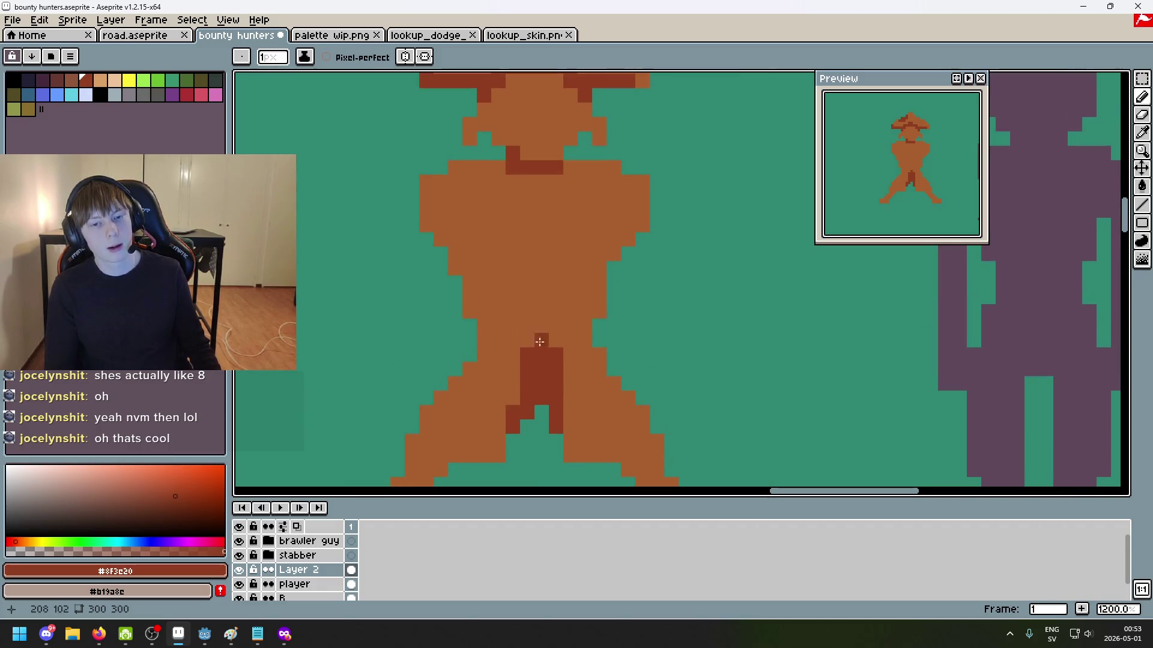
click(508, 215)
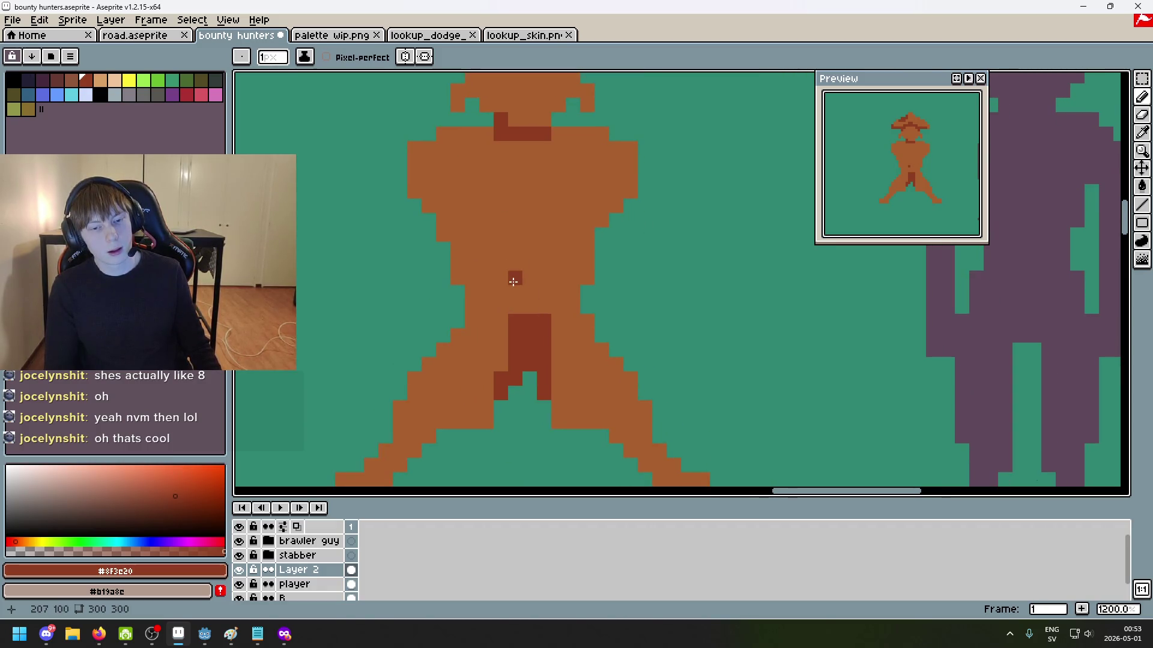
mouse_move(540, 293)
mouse_down()
mouse_move(539, 311)
mouse_move(515, 233)
mouse_up()
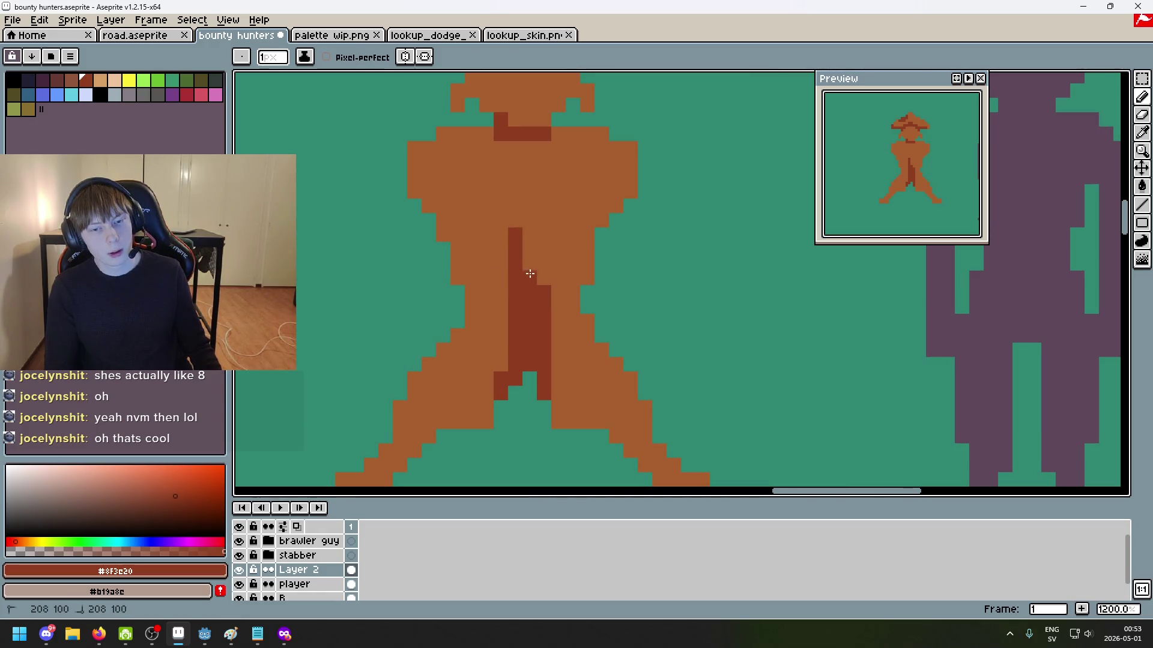
scroll(543, 234, up, 2)
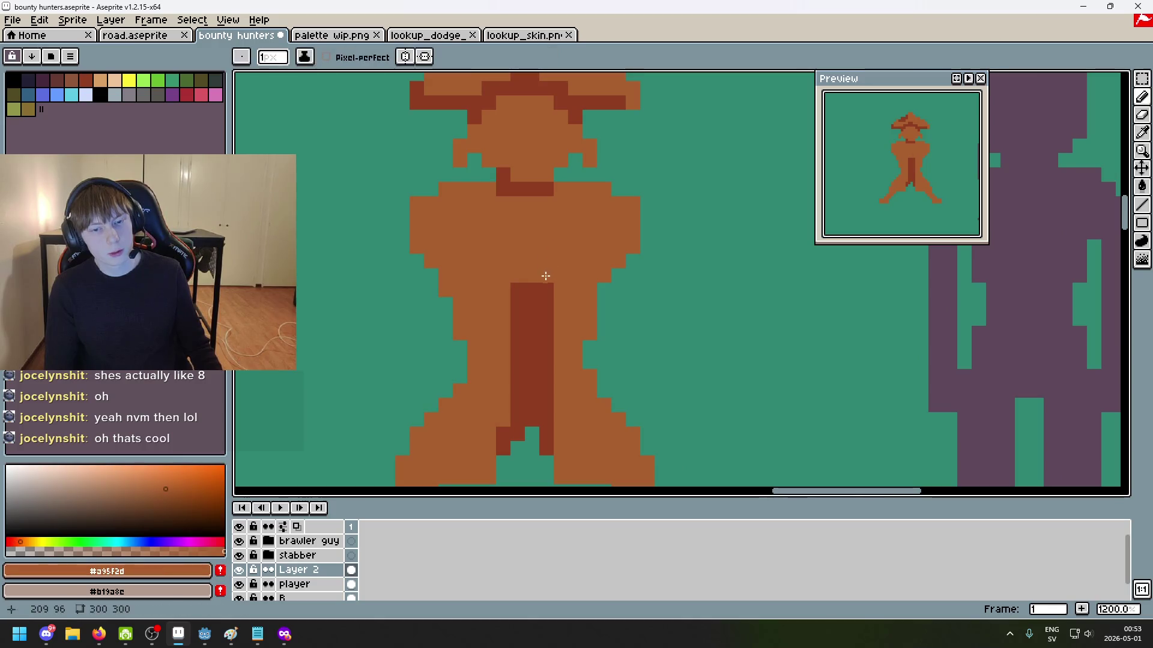
Step: Extend the dark centre stripe to the neck and add dark lapel pixels on both chest sides
drag(530, 234, 539, 235)
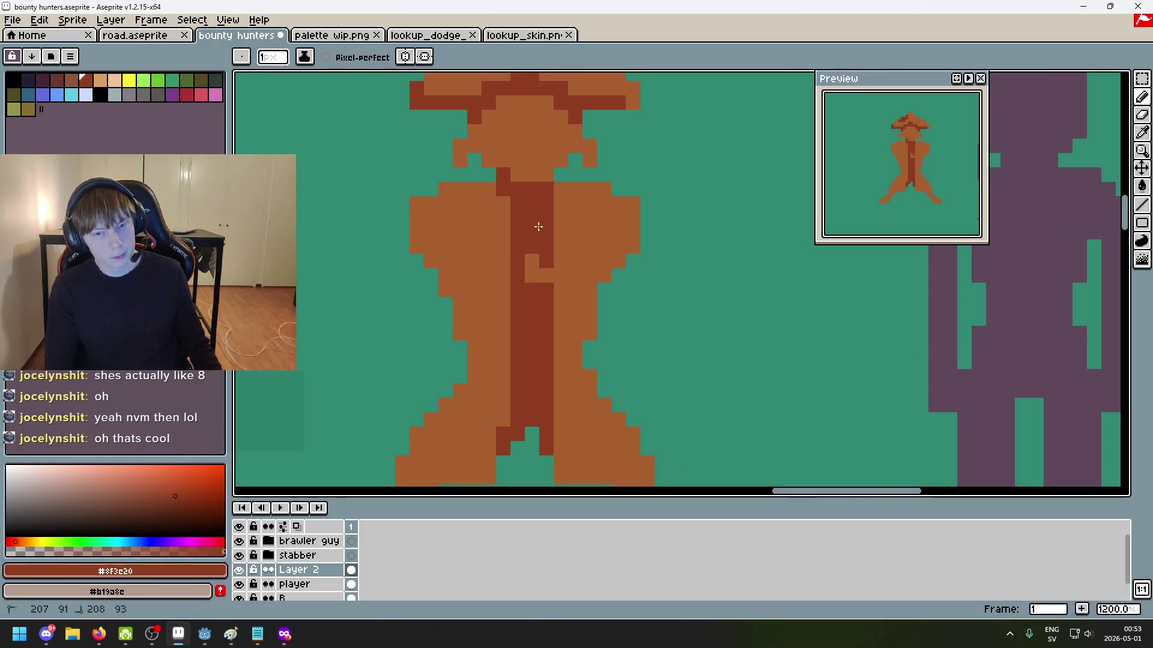
scroll(539, 253, down, 5)
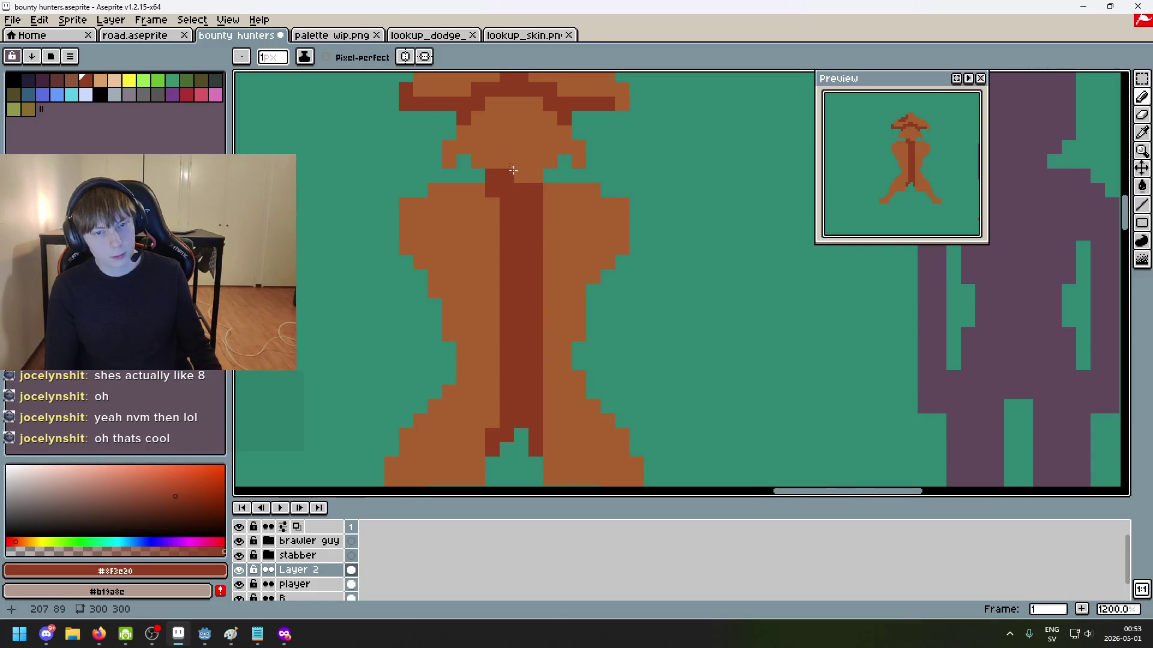
click(476, 233)
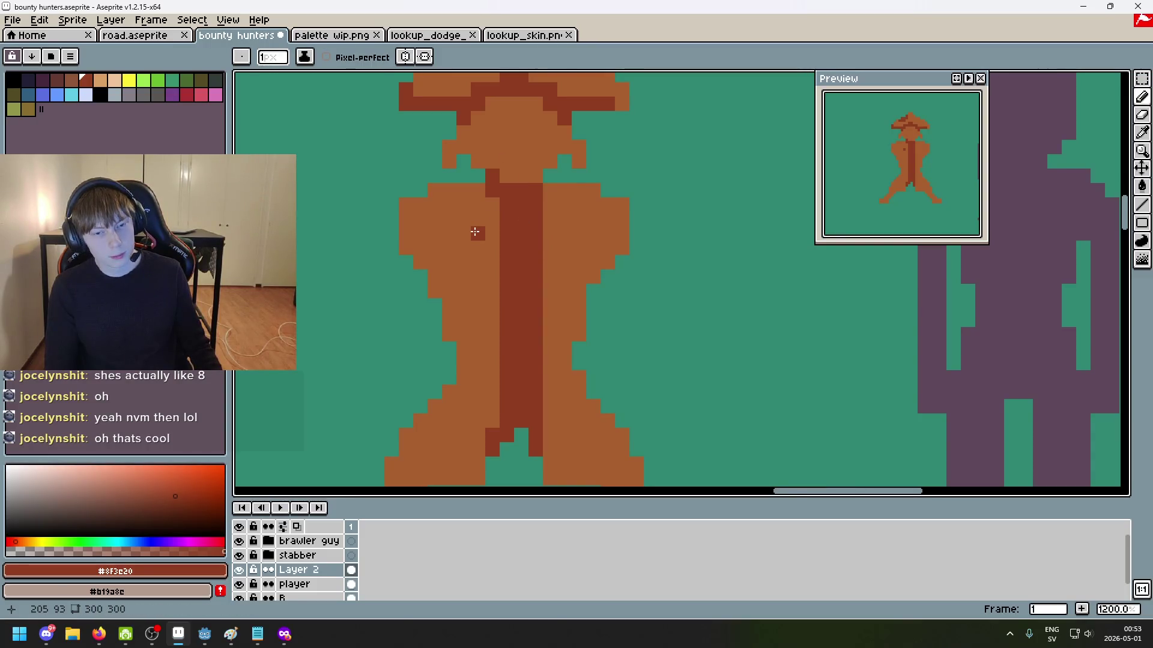
click(460, 233)
click(492, 277)
click(551, 277)
click(568, 262)
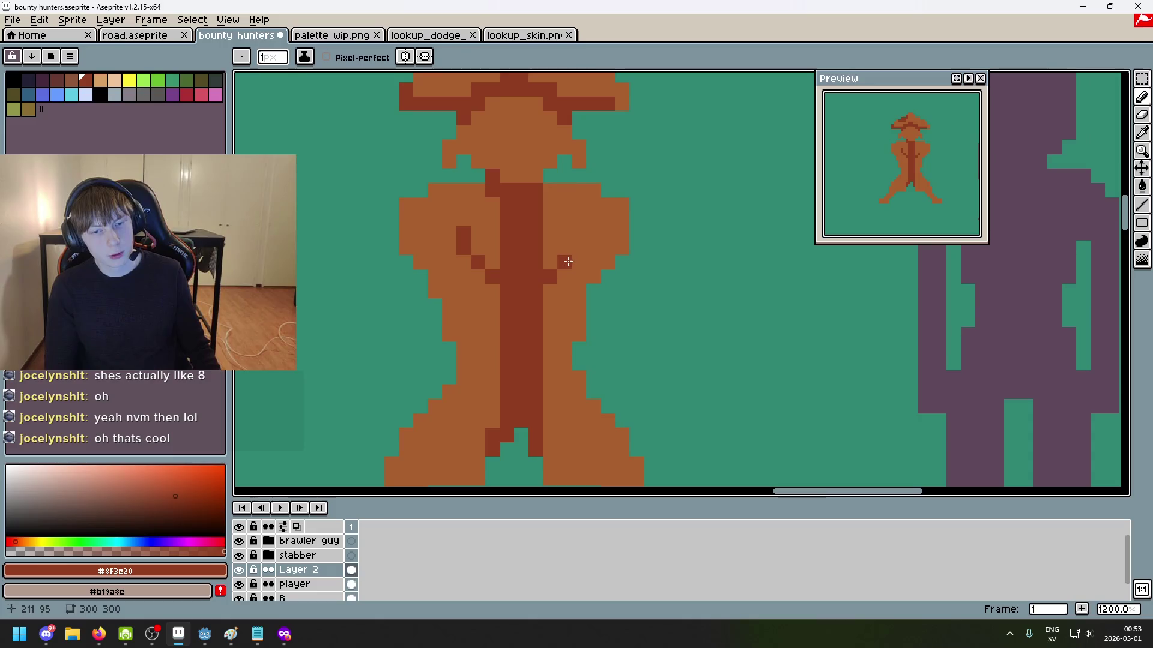
click(406, 56)
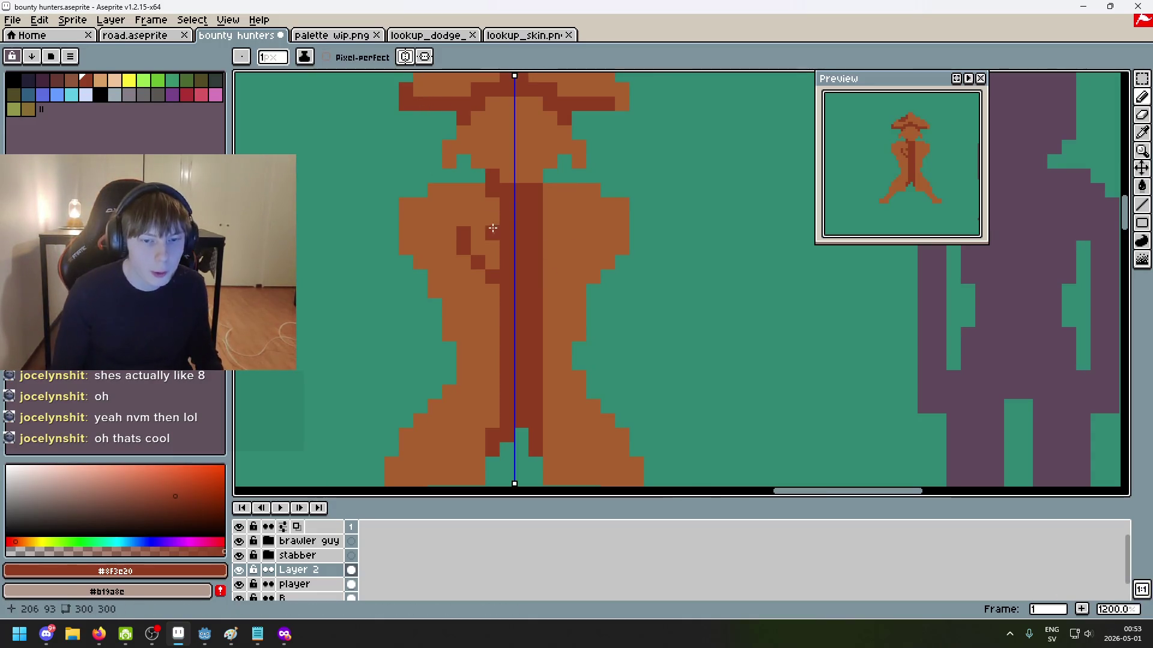
Step: Paint mirrored diagonal lapel marks on both coat sides using vertical symmetry
drag(467, 236, 466, 247)
click(481, 263)
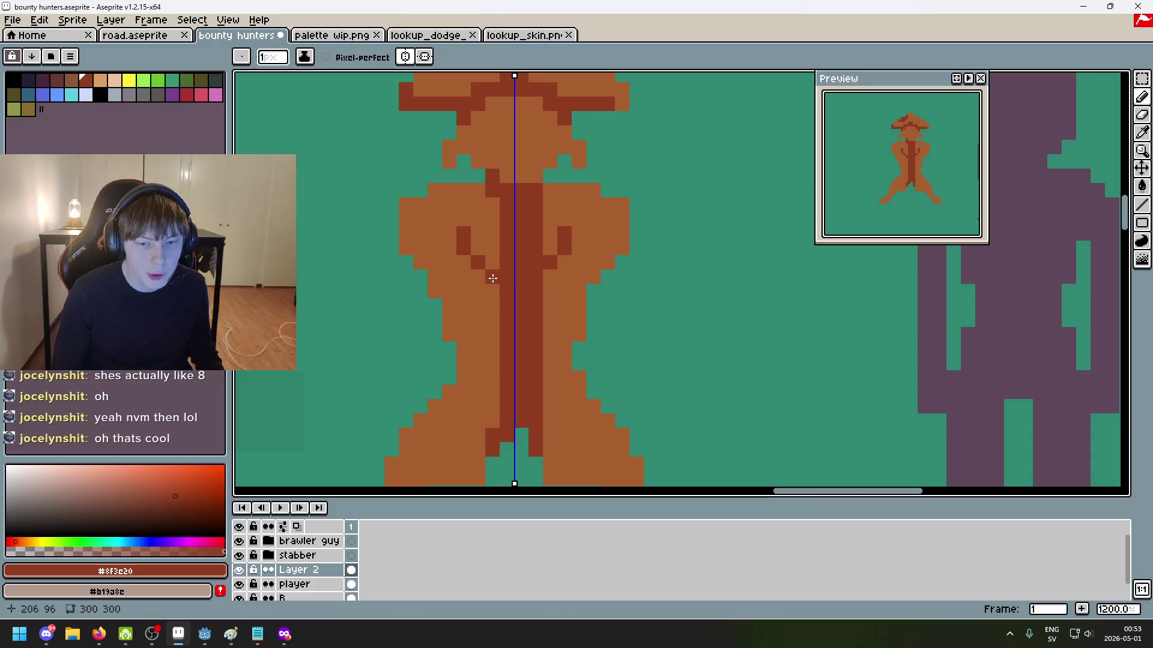
click(493, 277)
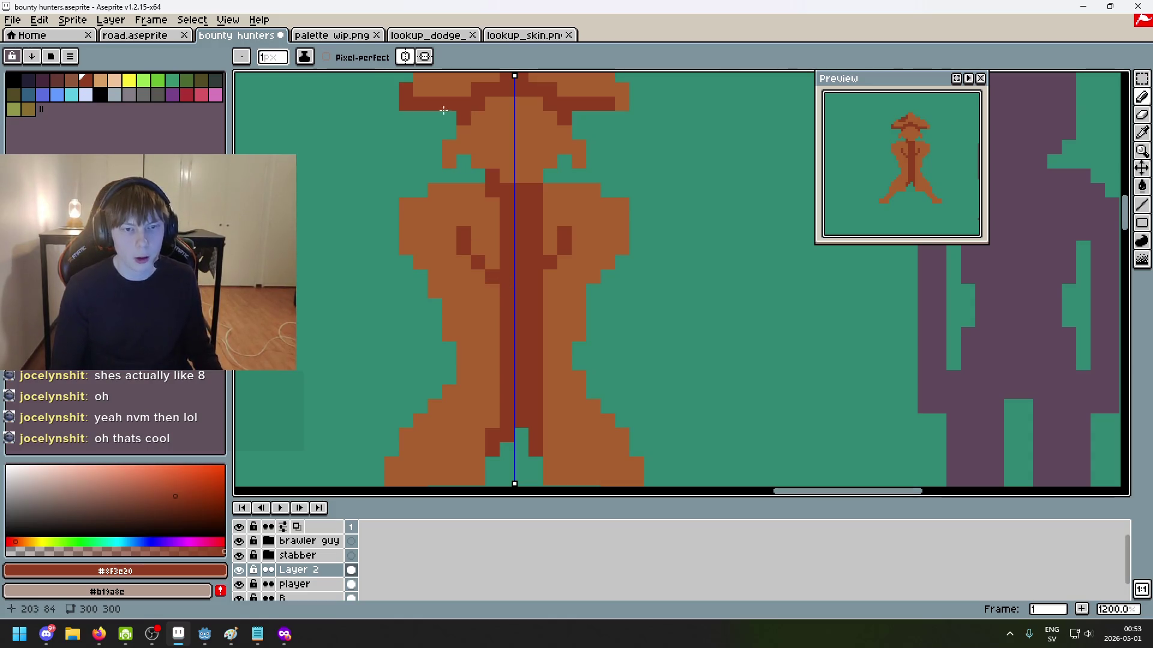
click(494, 280)
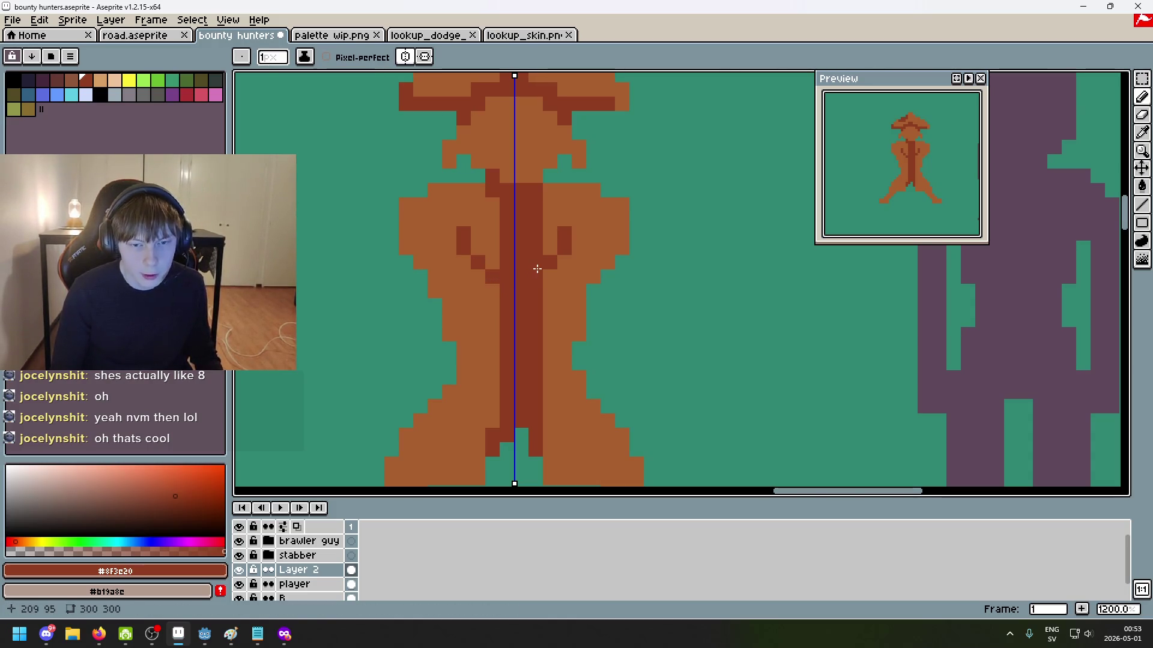
scroll(537, 269, up, 4)
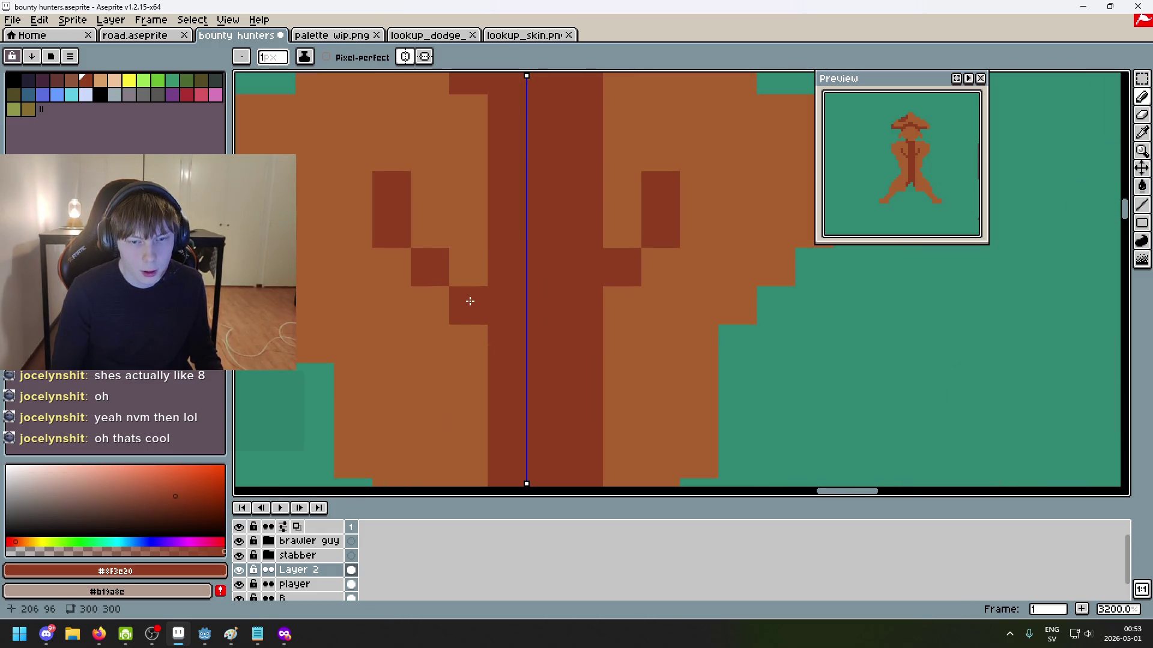
click(456, 56)
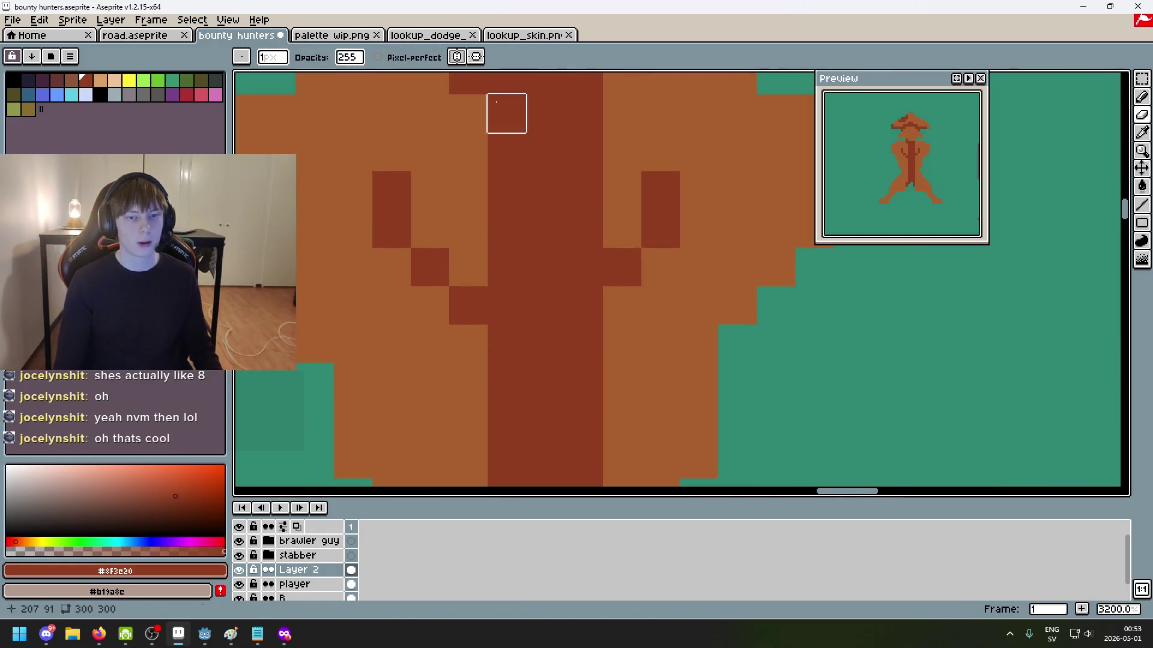
Step: Lighten a stray pixel in the centre stripe with the lighter coat brown
alt+click(622, 229)
scroll(622, 228, down, 3)
key(l)
drag(595, 229, 595, 316)
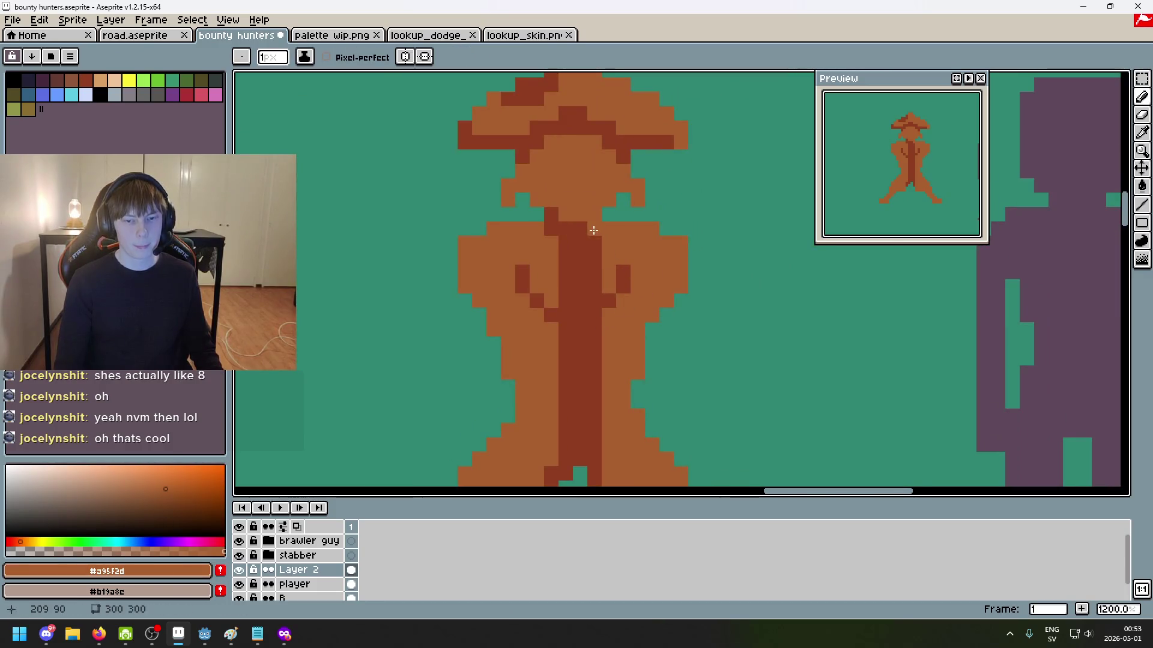
drag(597, 363, 623, 360)
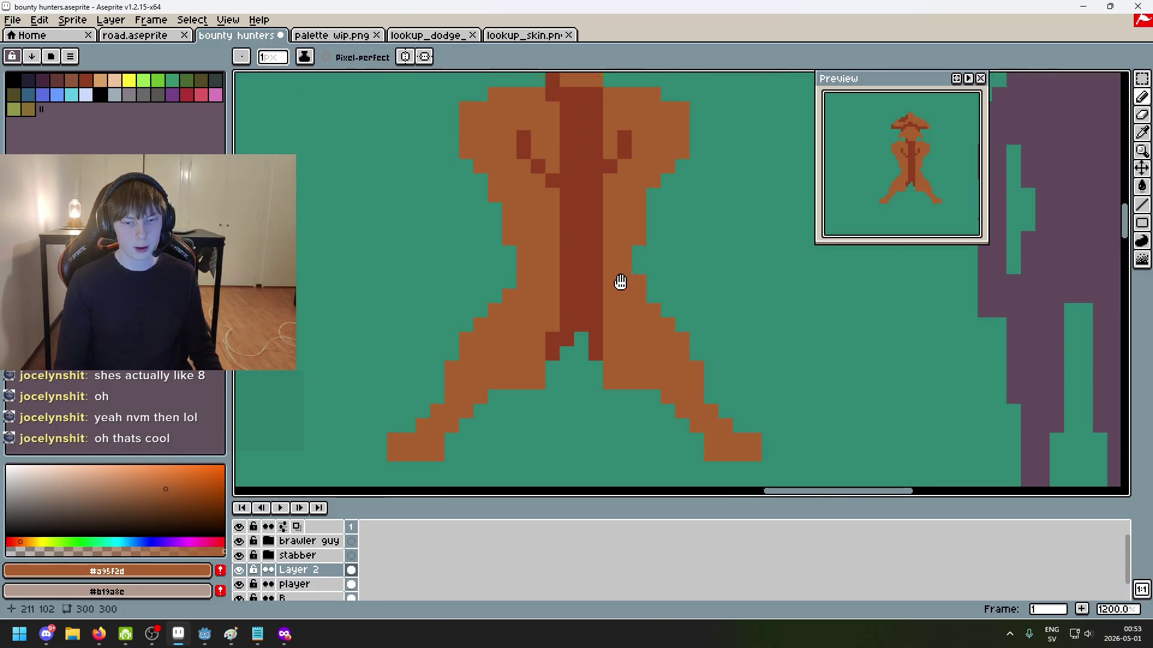
click(593, 357)
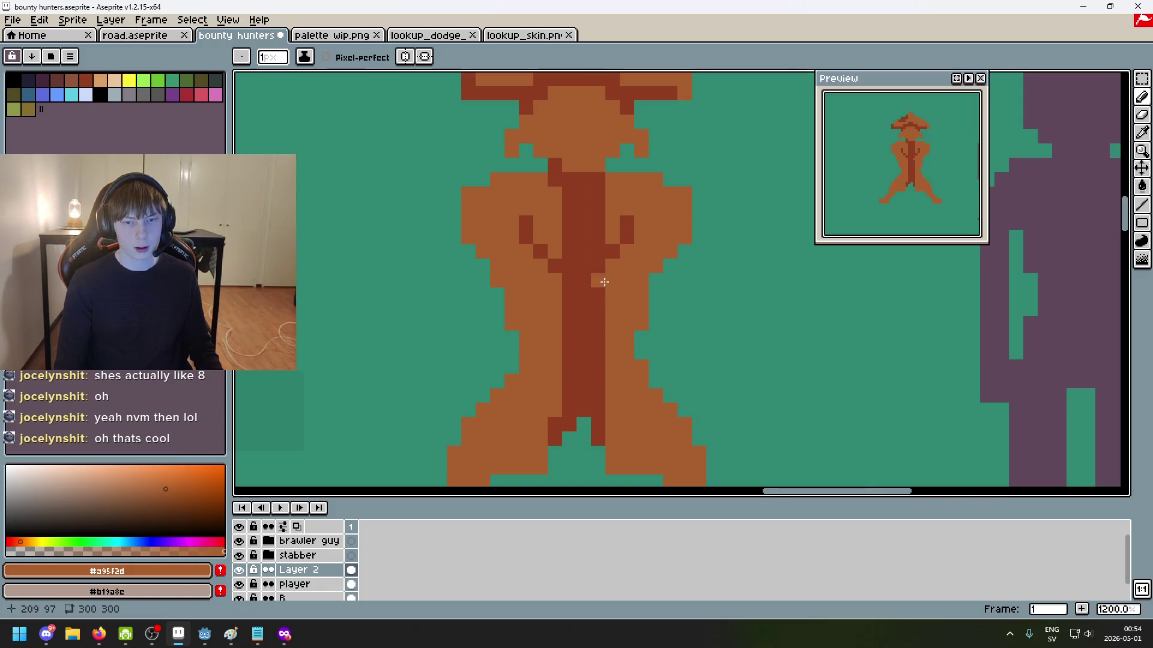
key(alt)
alt+click(600, 264)
drag(627, 252, 627, 222)
key(ctrl+z)
Step: Lighten another stripe pixel and re-pick the dark brown from the arm
drag(567, 260, 568, 269)
scroll(568, 270, down, 2)
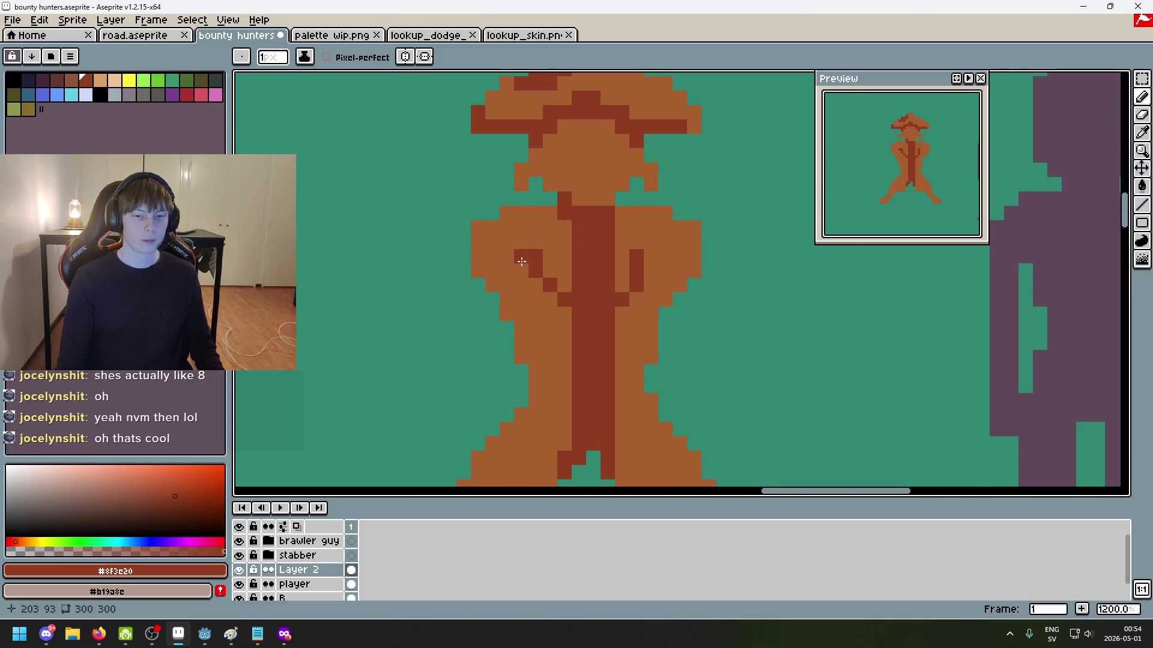
scroll(611, 311, down, 2)
scroll(612, 311, up, 3)
scroll(582, 260, up, 2)
alt+click(550, 216)
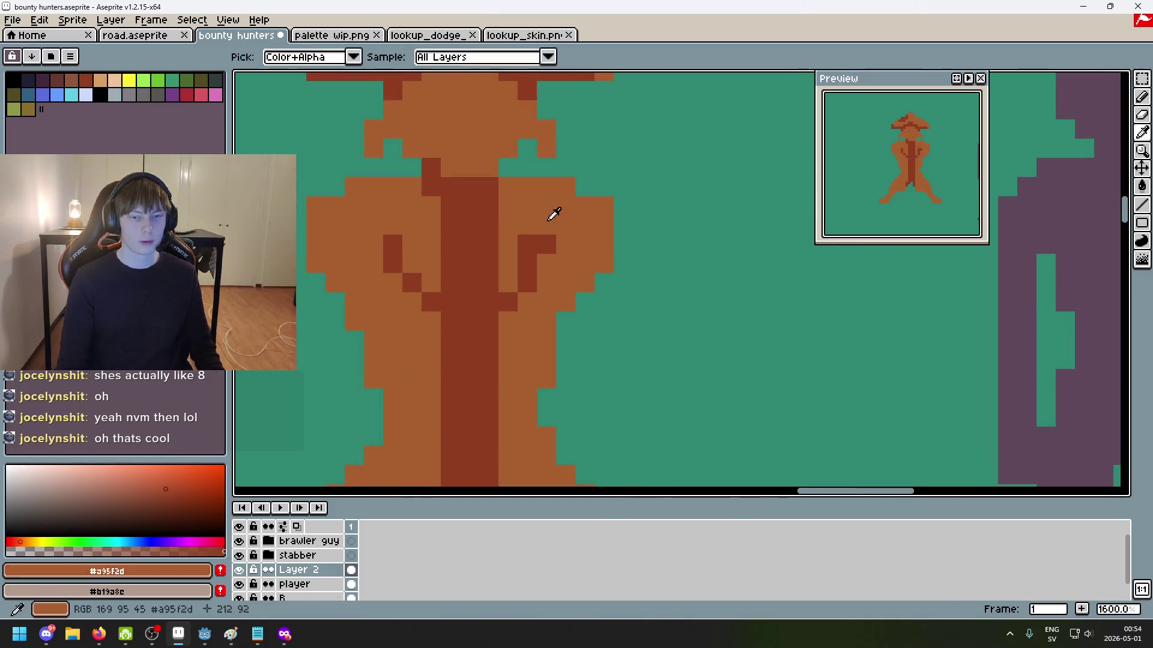
click(447, 246)
alt+click(394, 243)
scroll(393, 243, down, 4)
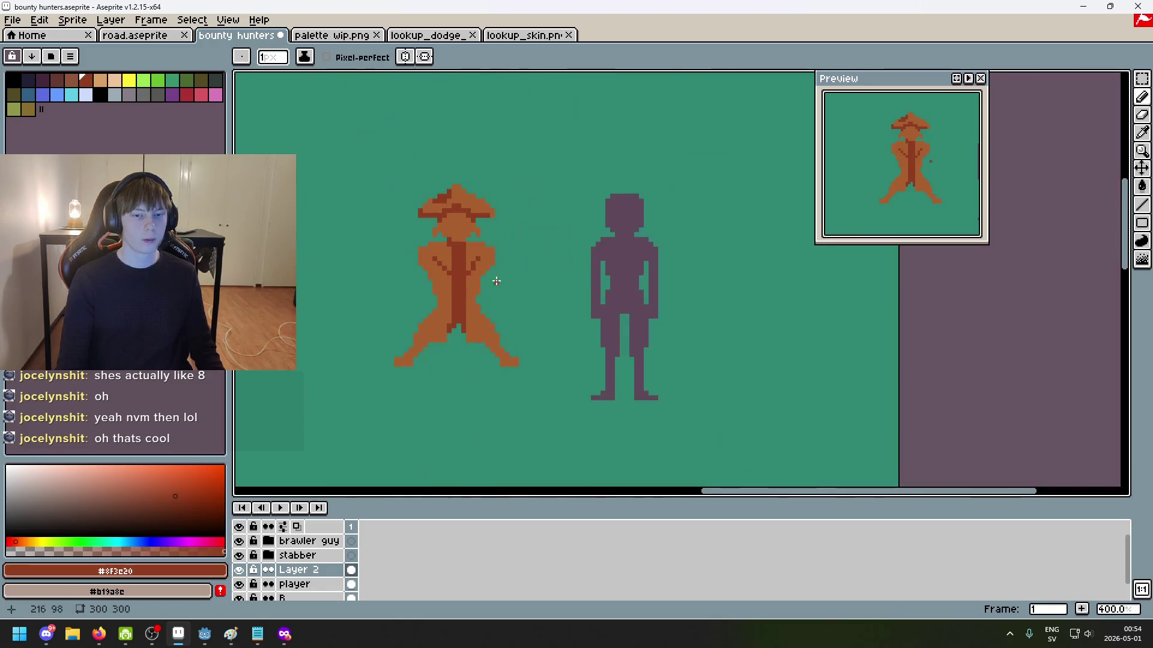
Step: Shift a lapel pixel down-left and touch up the left lapel
scroll(404, 253, up, 3)
scroll(404, 253, up, 3)
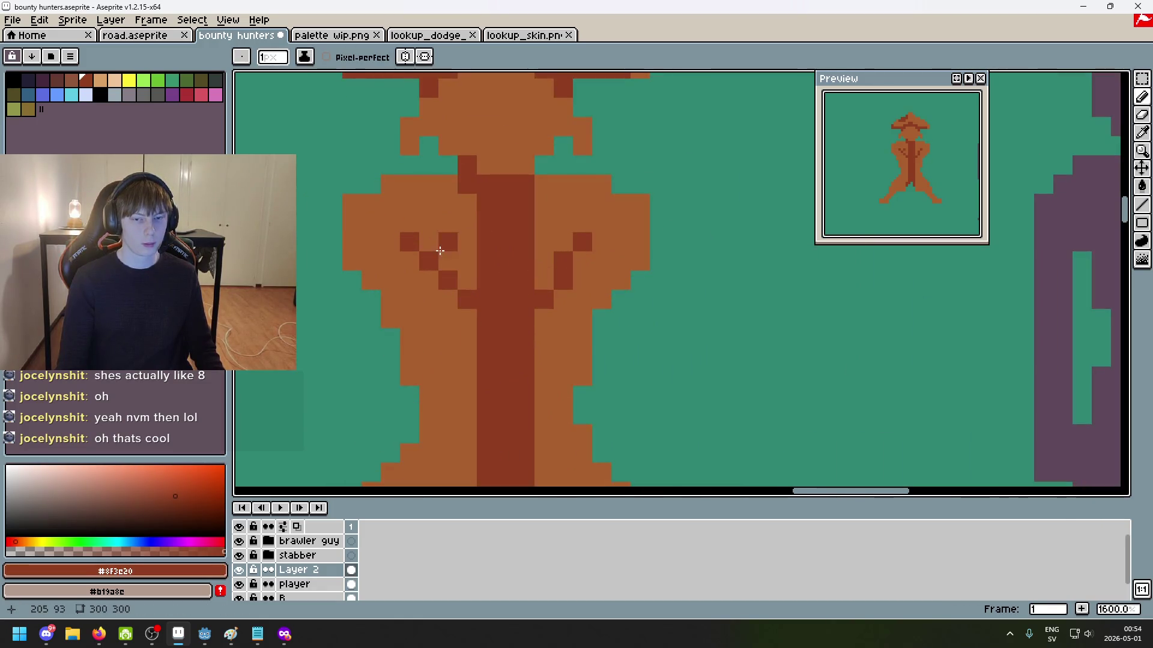
right_click(440, 254)
click(438, 280)
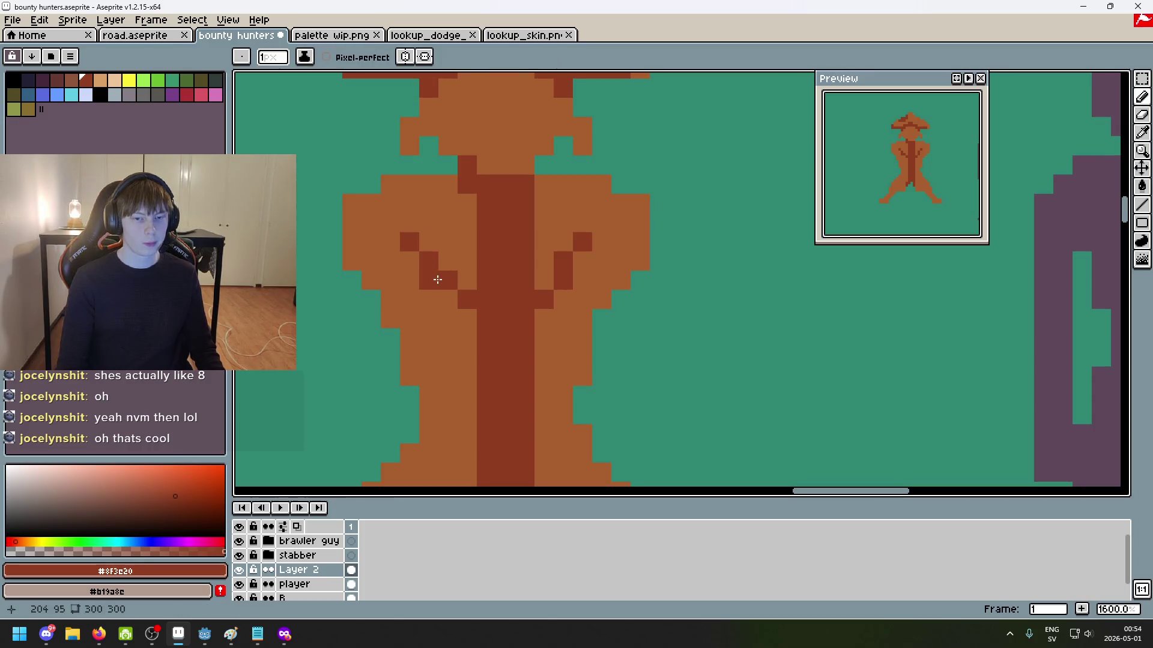
alt+click(458, 250)
click(465, 299)
alt+click(481, 301)
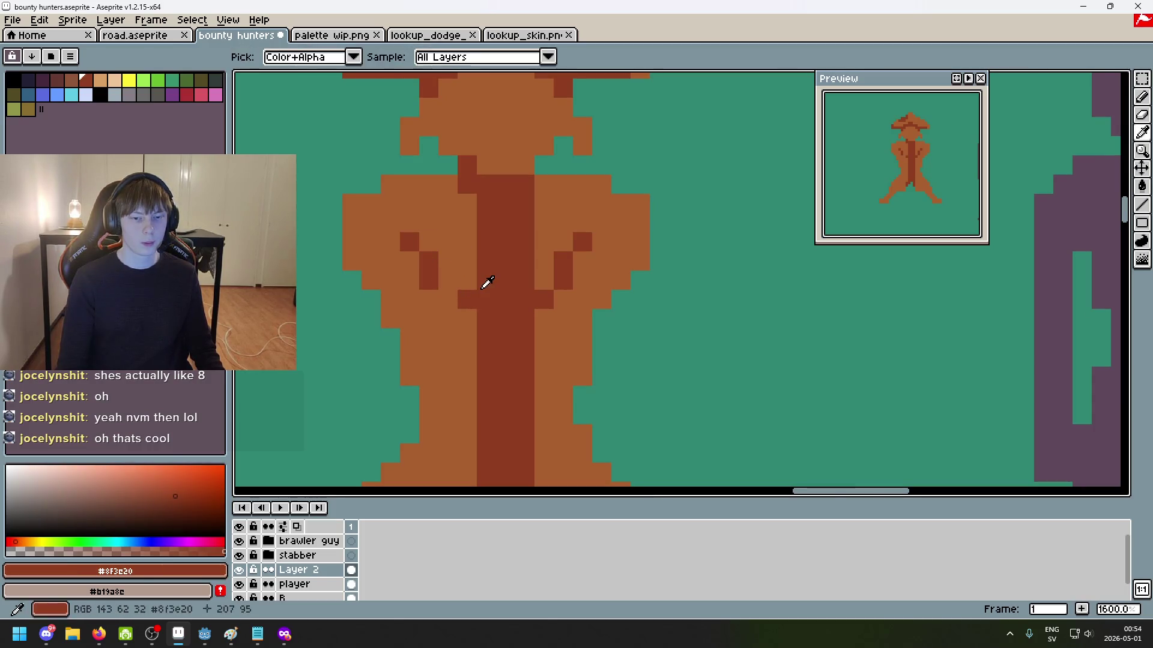
scroll(480, 291, down, 2)
scroll(472, 301, up, 1)
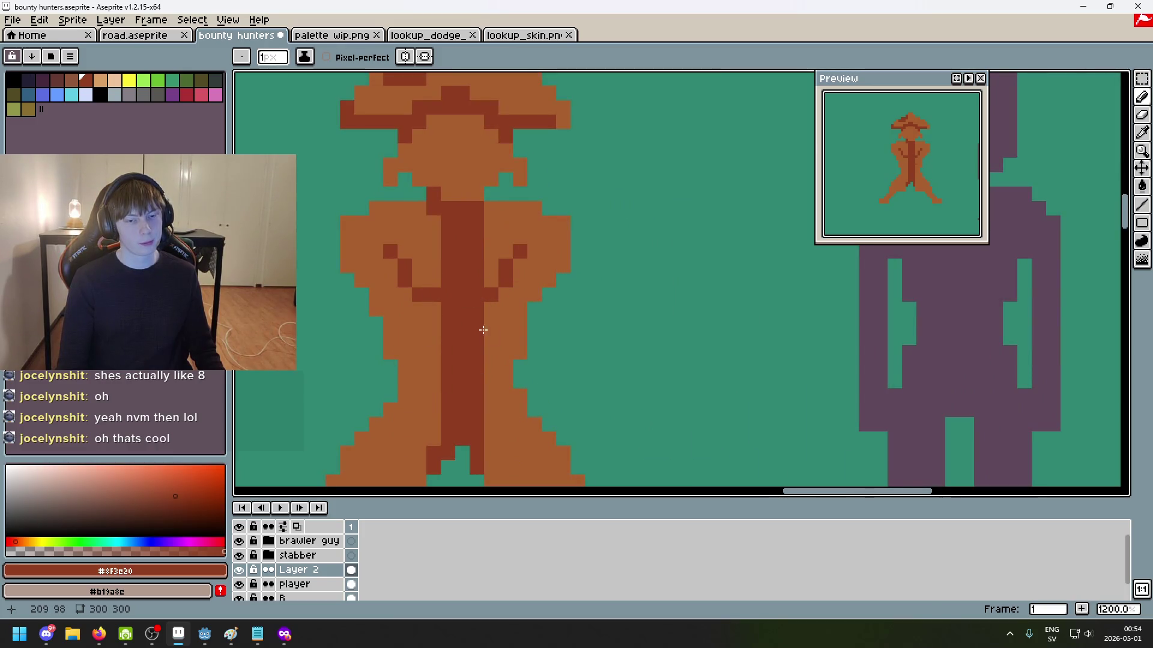
Step: Clear dark belt pixels beside the stripe and add a dark pixel left of it
alt+click(432, 312)
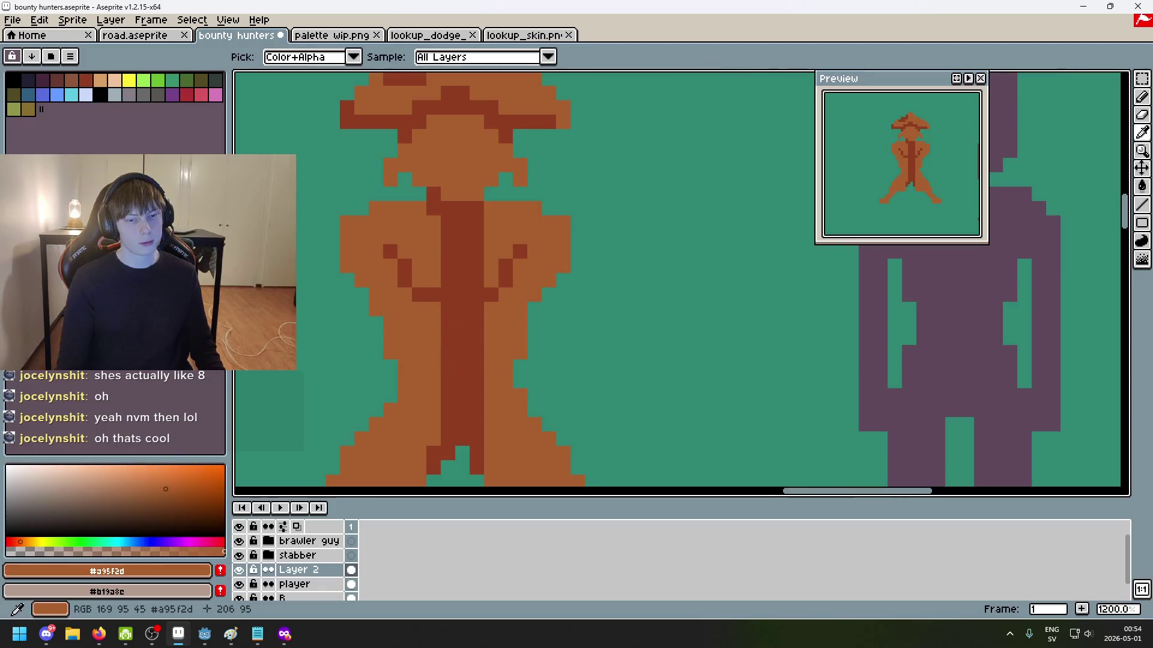
click(434, 294)
click(491, 295)
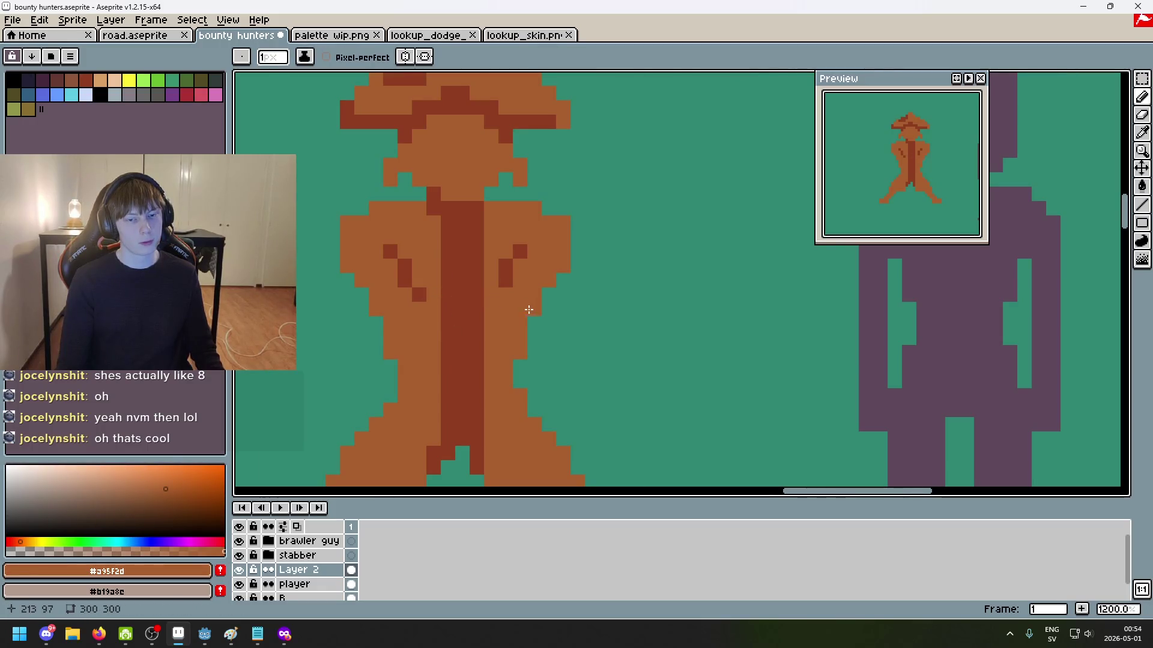
alt+click(507, 275)
scroll(511, 288, down, 4)
scroll(538, 308, down, 2)
click(541, 311)
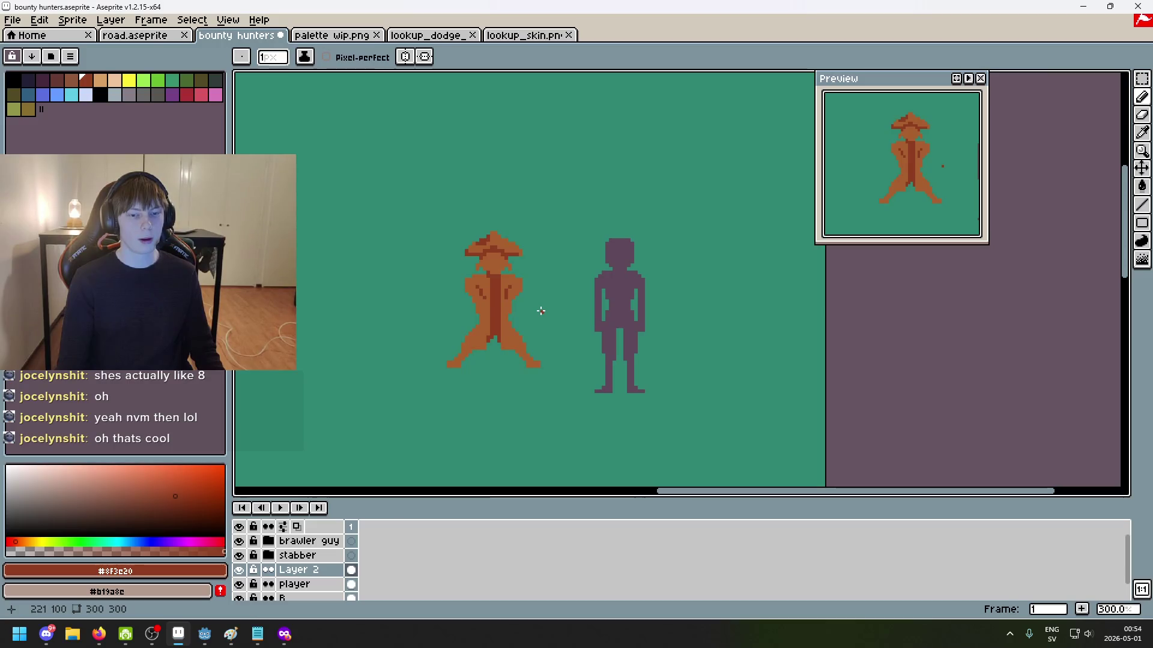
scroll(519, 298, up, 4)
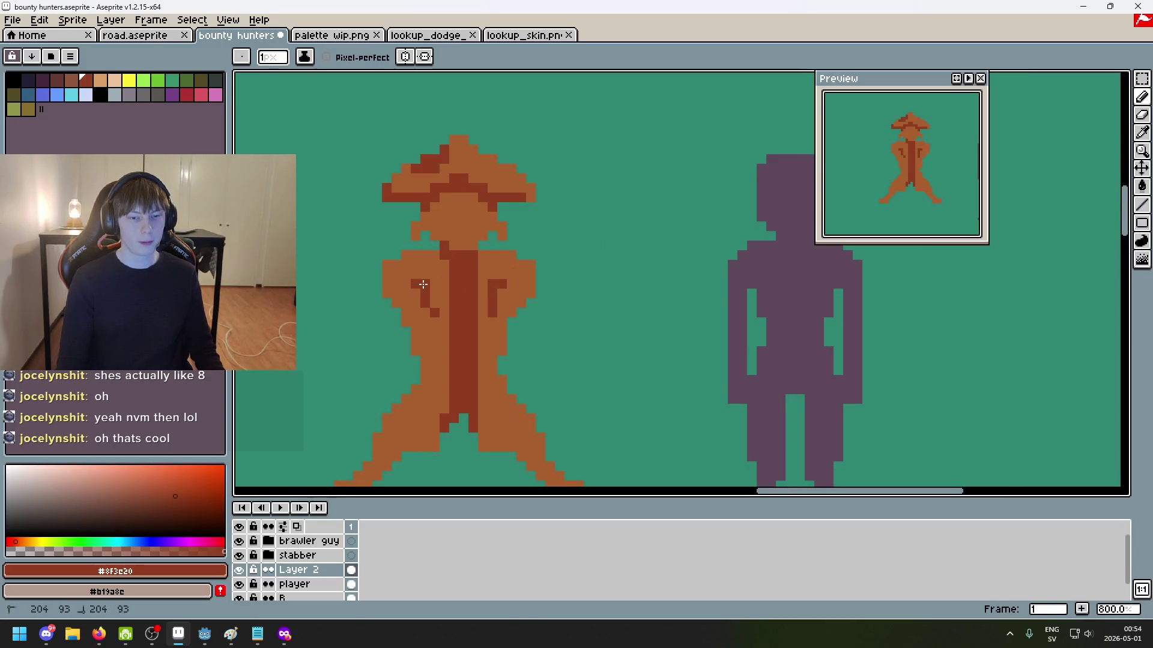
scroll(491, 303, down, 5)
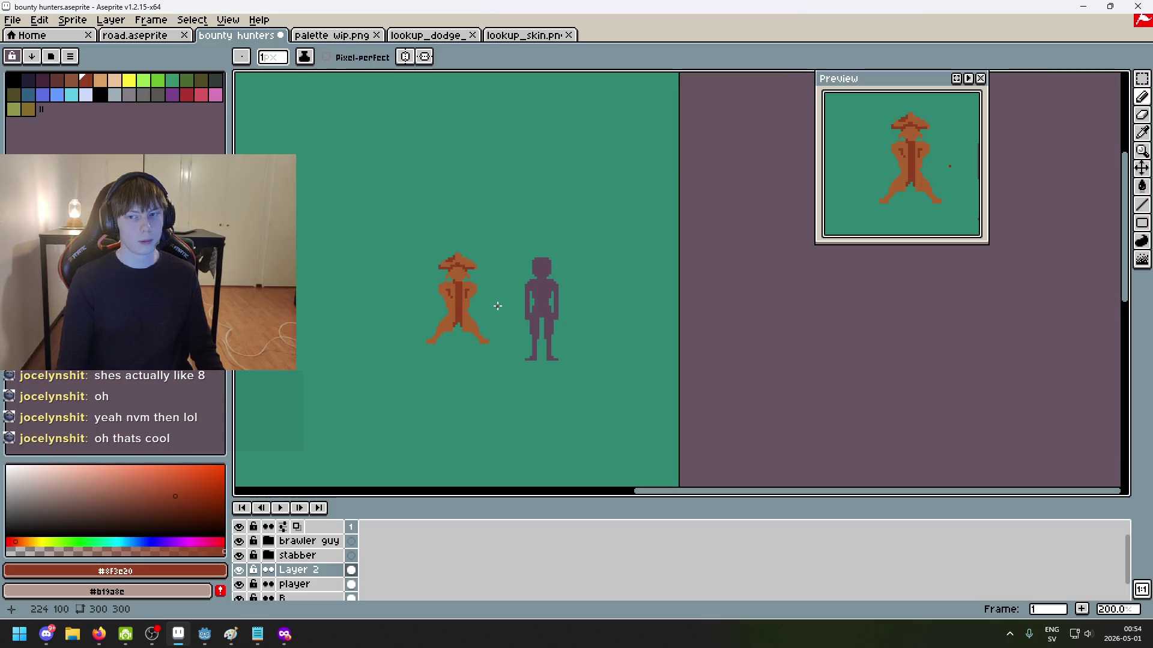
scroll(629, 246, up, 4)
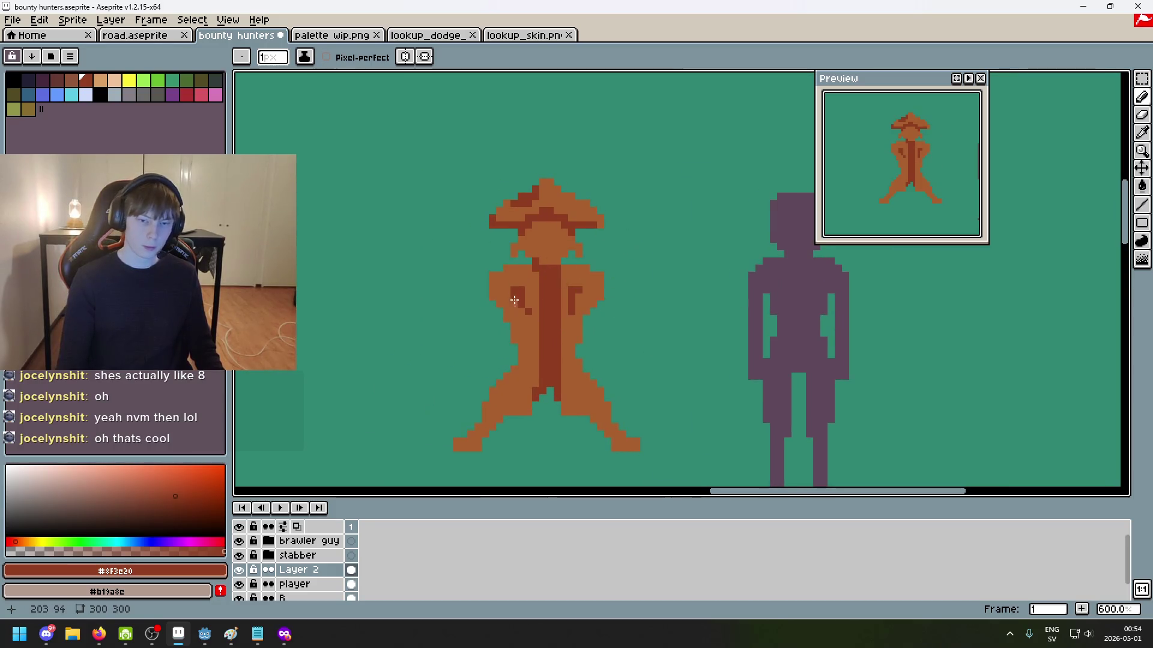
scroll(545, 303, up, 3)
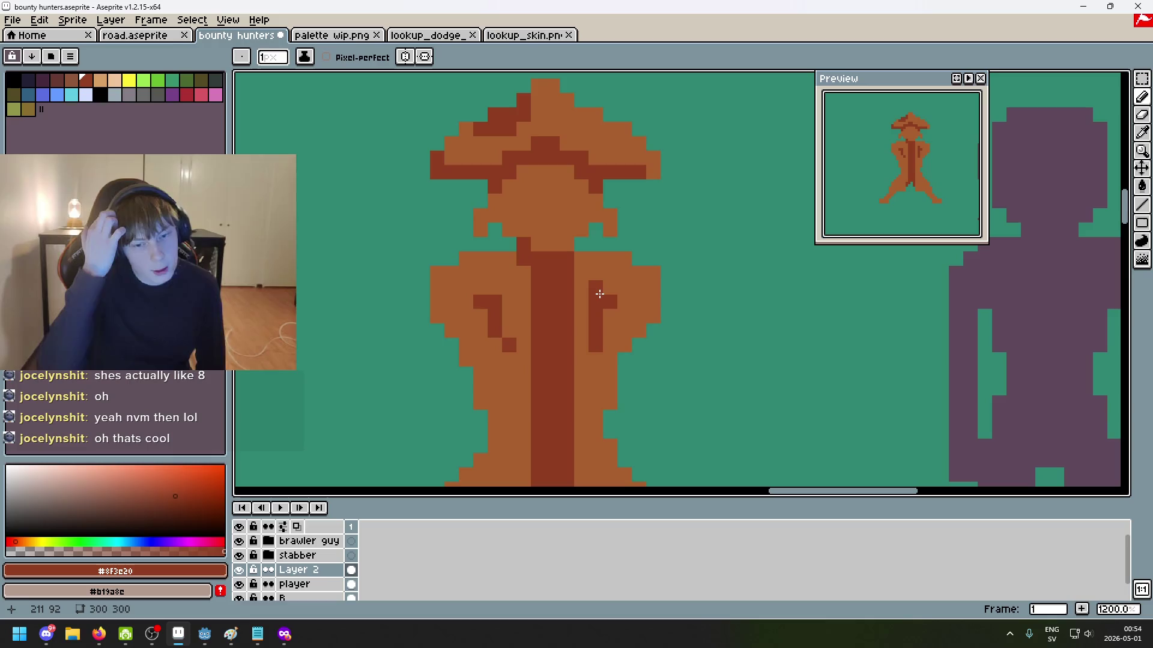
key(ctrl+z)
click(520, 280)
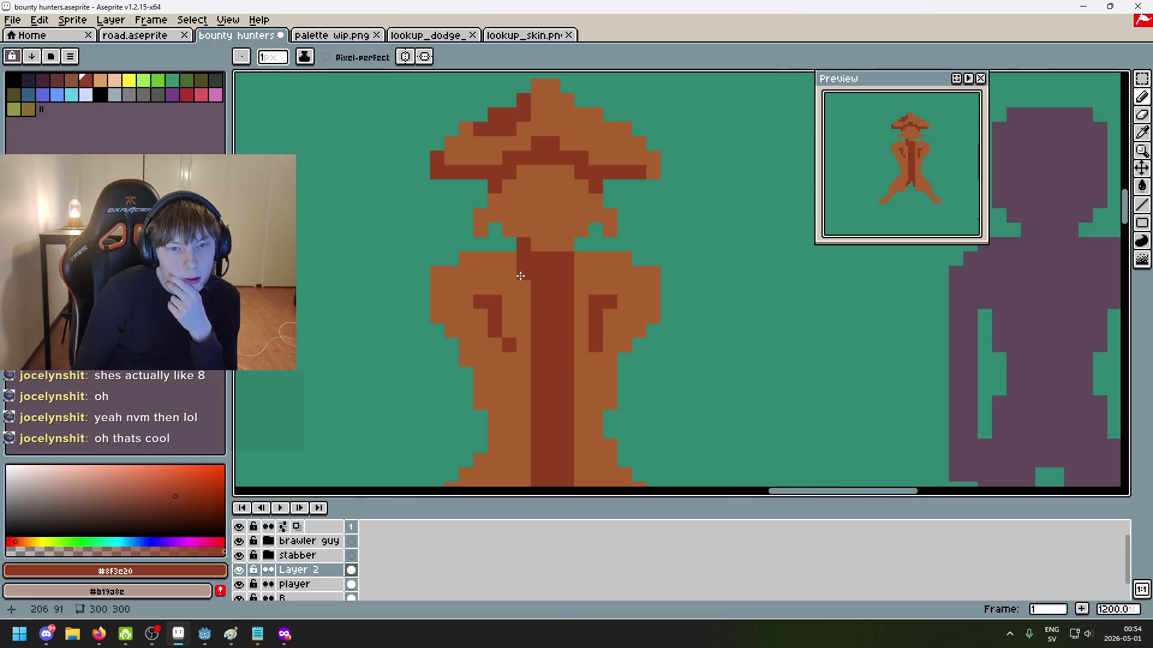
Step: Check the pirate coat reference images, then pick the lighter coat brown in the sprite
scroll(511, 283, down, 3)
key(alt+Tab)
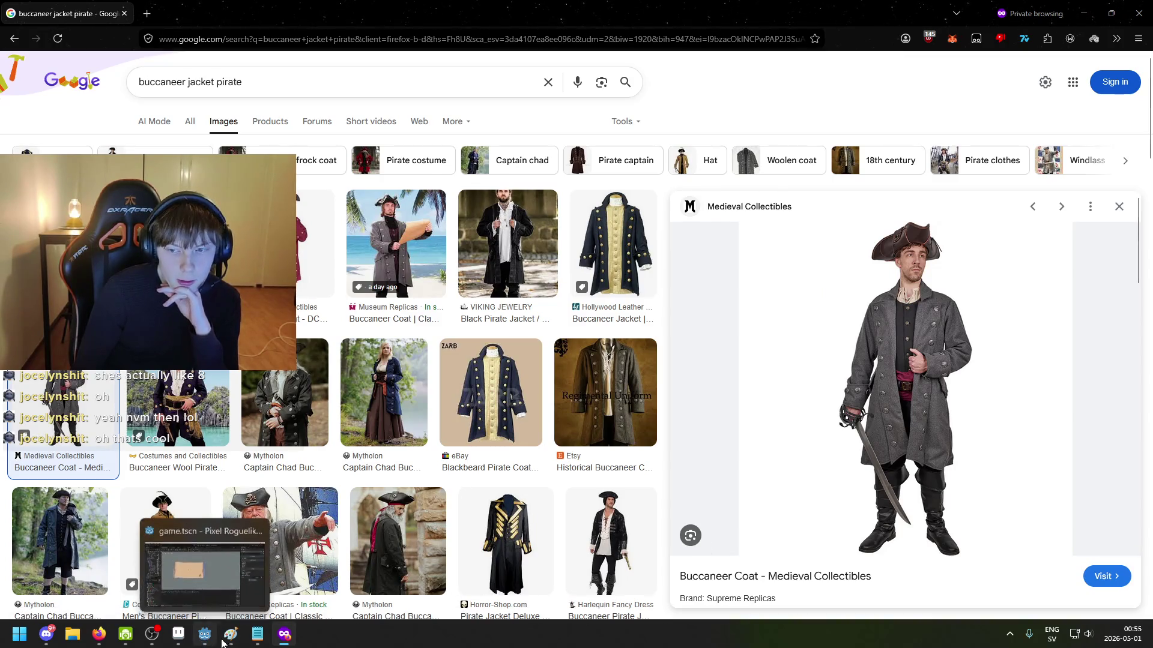
click(179, 634)
scroll(481, 287, up, 2)
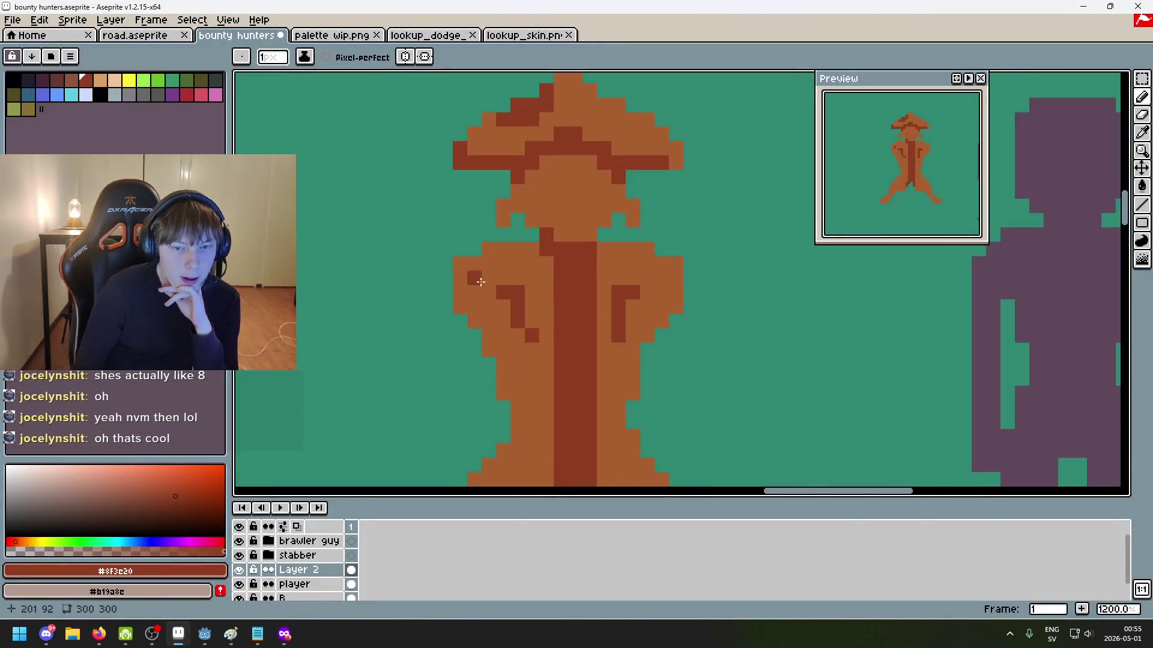
alt+click(472, 292)
Step: Try extending the left shoulder with light-brown #a95f2d pixels, then undo it
drag(472, 292, 429, 272)
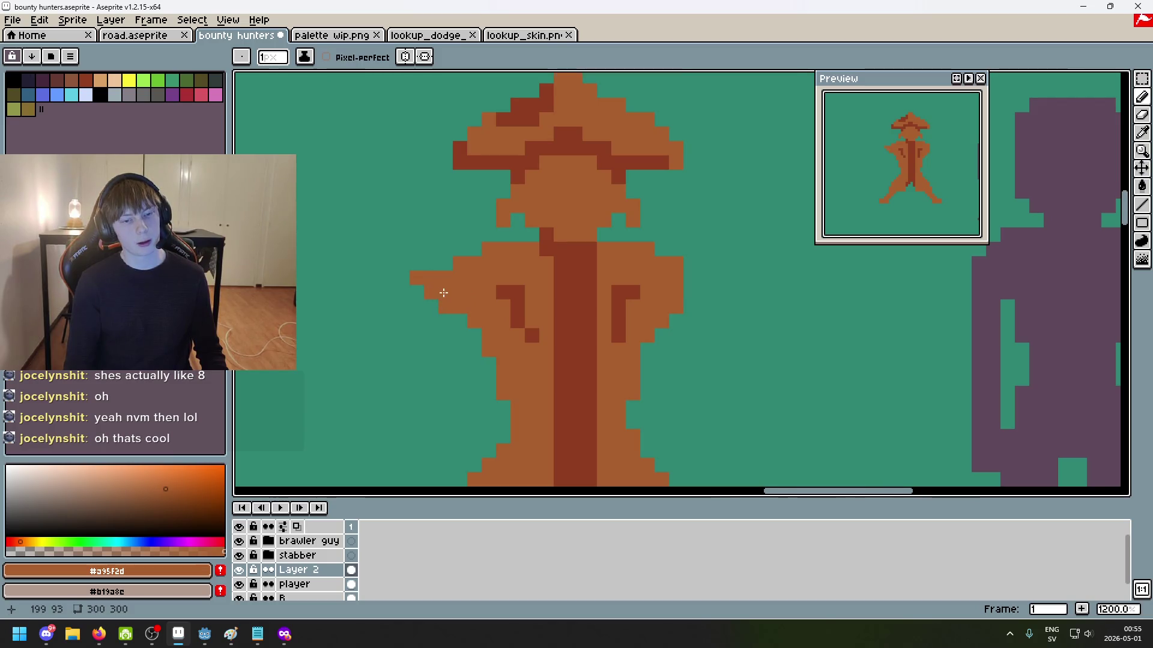
scroll(643, 373, down, 4)
key(ctrl+z)
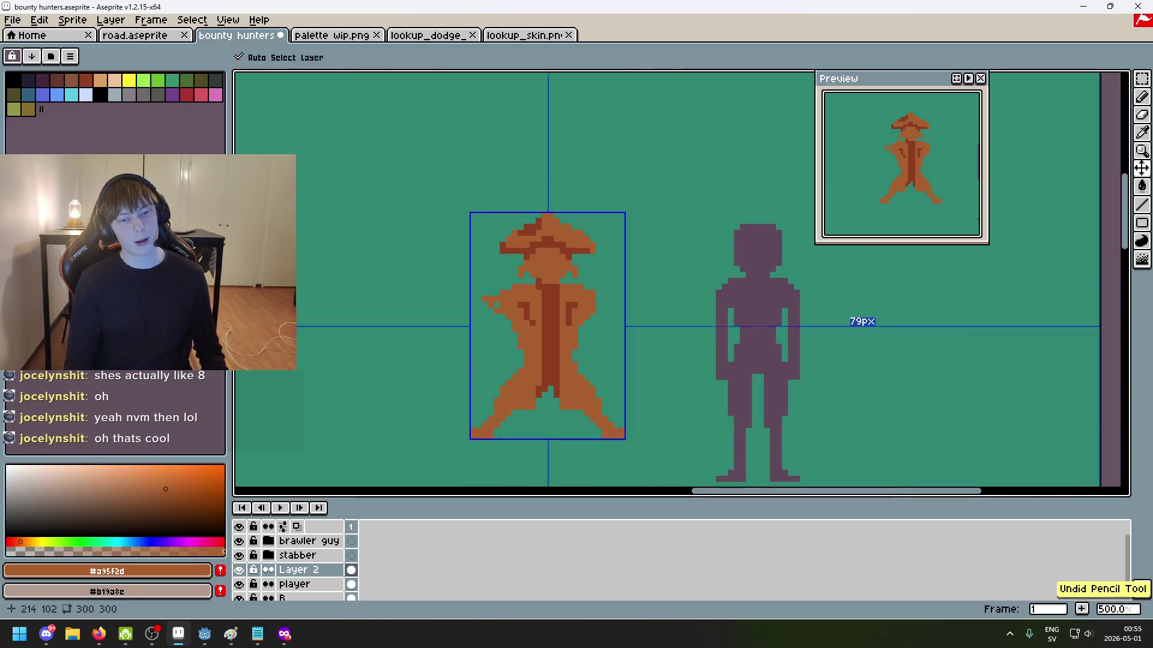
Step: Bring up the Google Images buccaneer coat reference in Firefox
scroll(516, 297, up, 4)
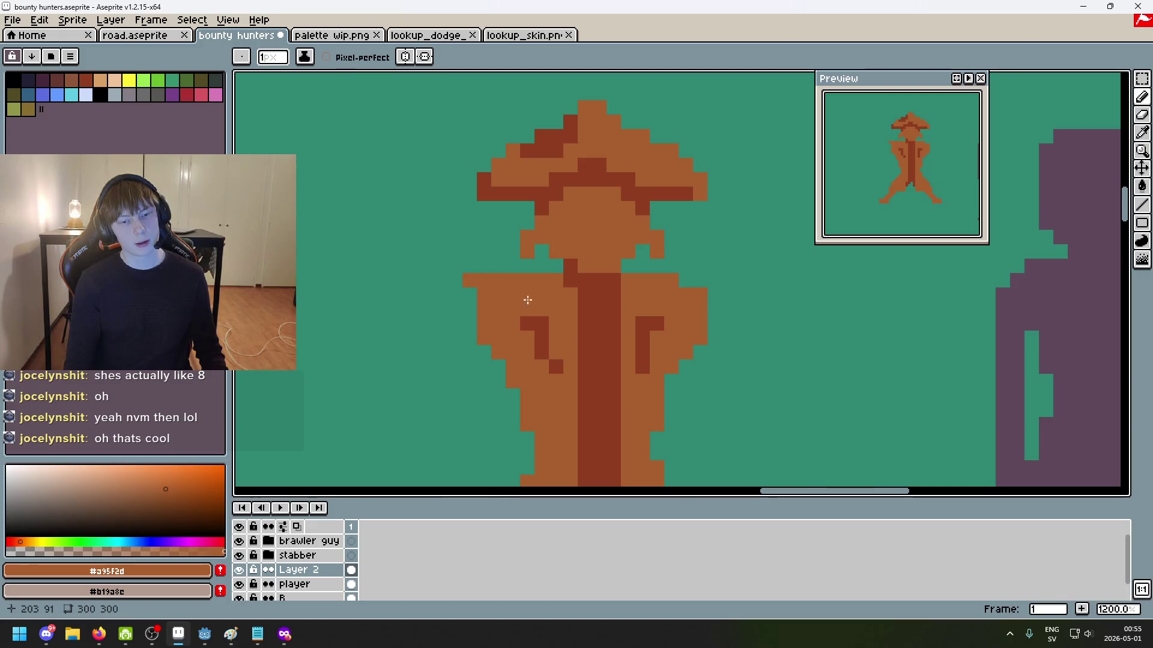
scroll(713, 290, down, 6)
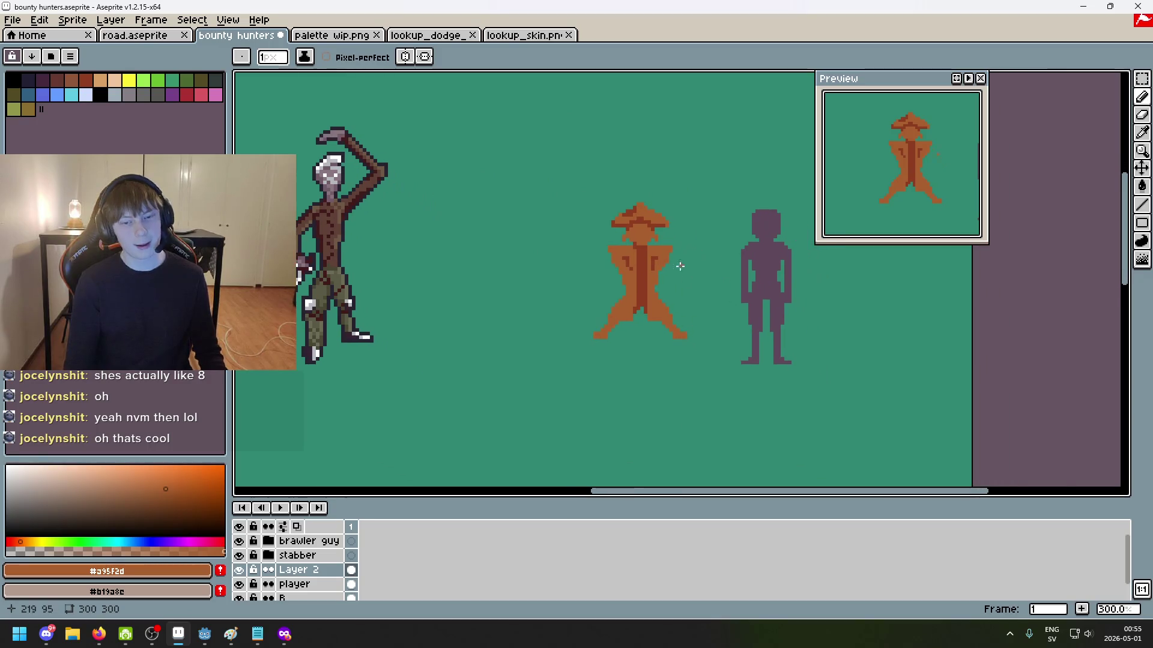
scroll(677, 246, up, 2)
scroll(639, 254, up, 3)
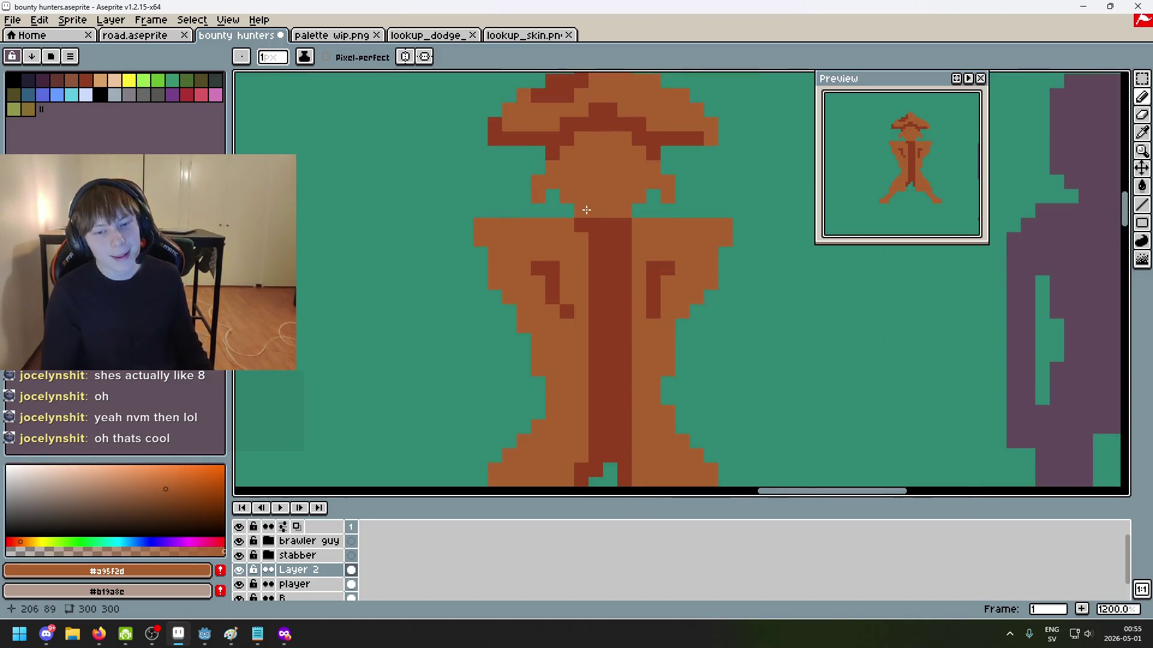
scroll(587, 206, down, 2)
scroll(639, 213, up, 2)
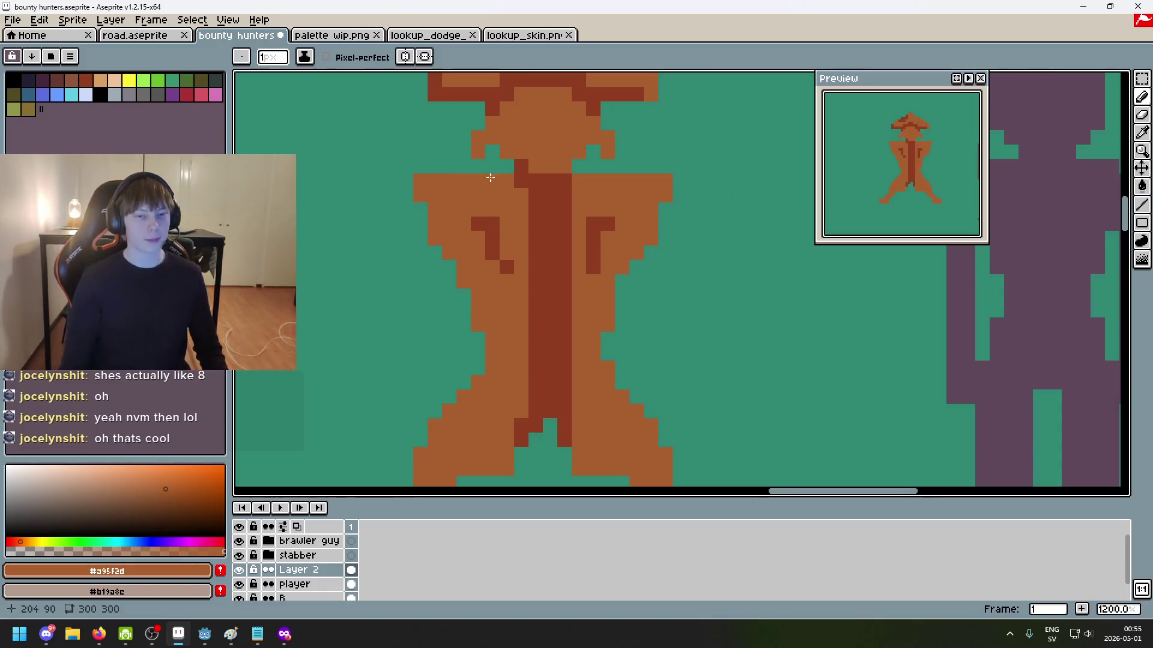
scroll(492, 180, up, 1)
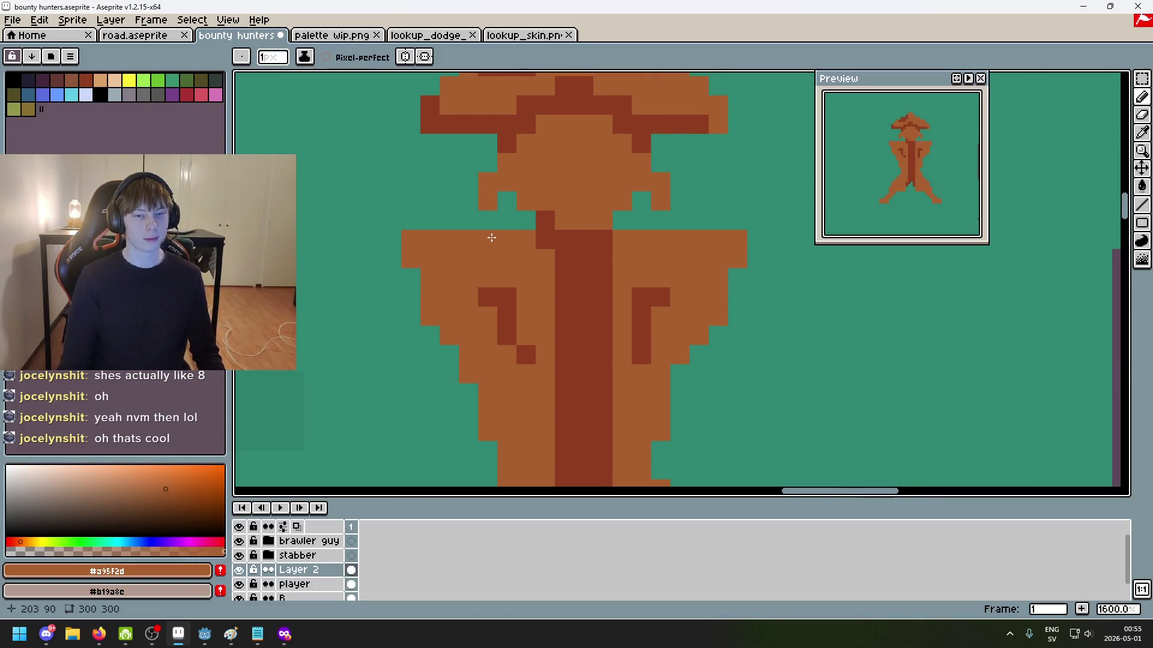
click(285, 634)
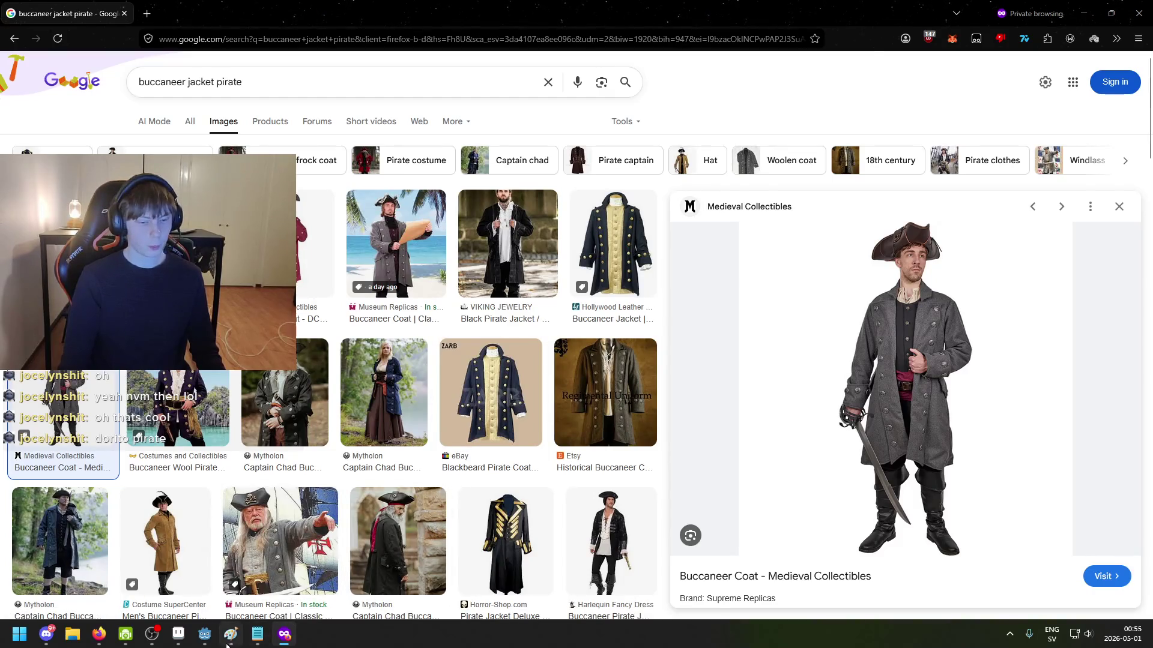
Step: Add dark #8f3c20 fold pixels above the arm marks on both sides, clearing misplaced ones
click(178, 634)
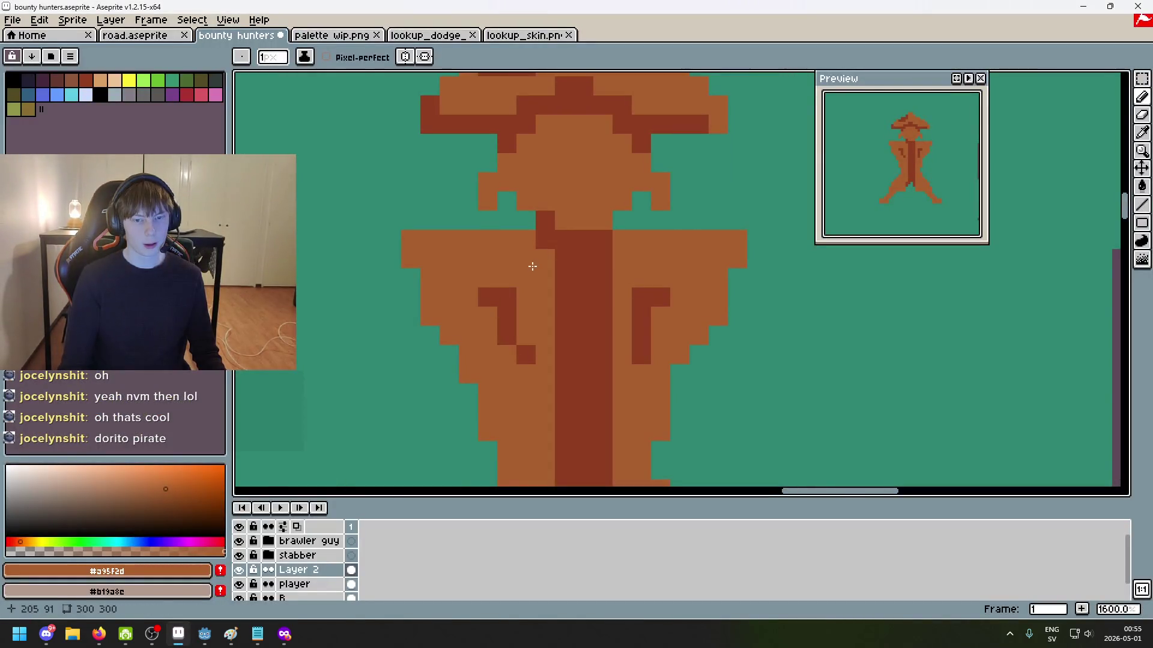
click(522, 282)
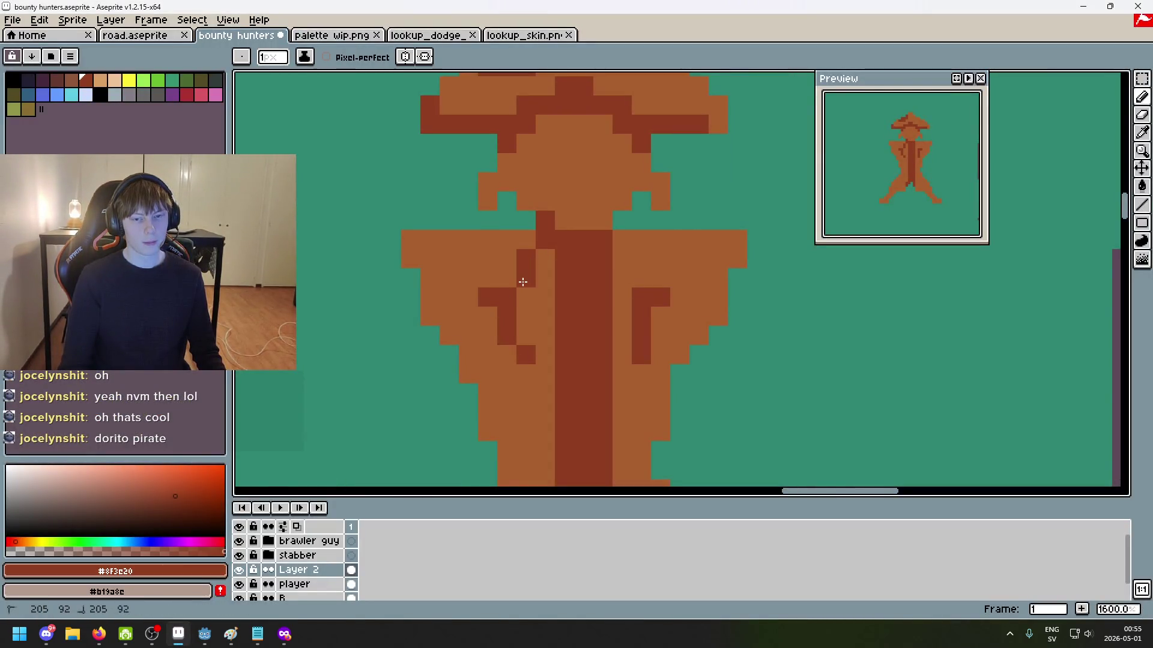
right_click(641, 258)
click(622, 258)
click(637, 273)
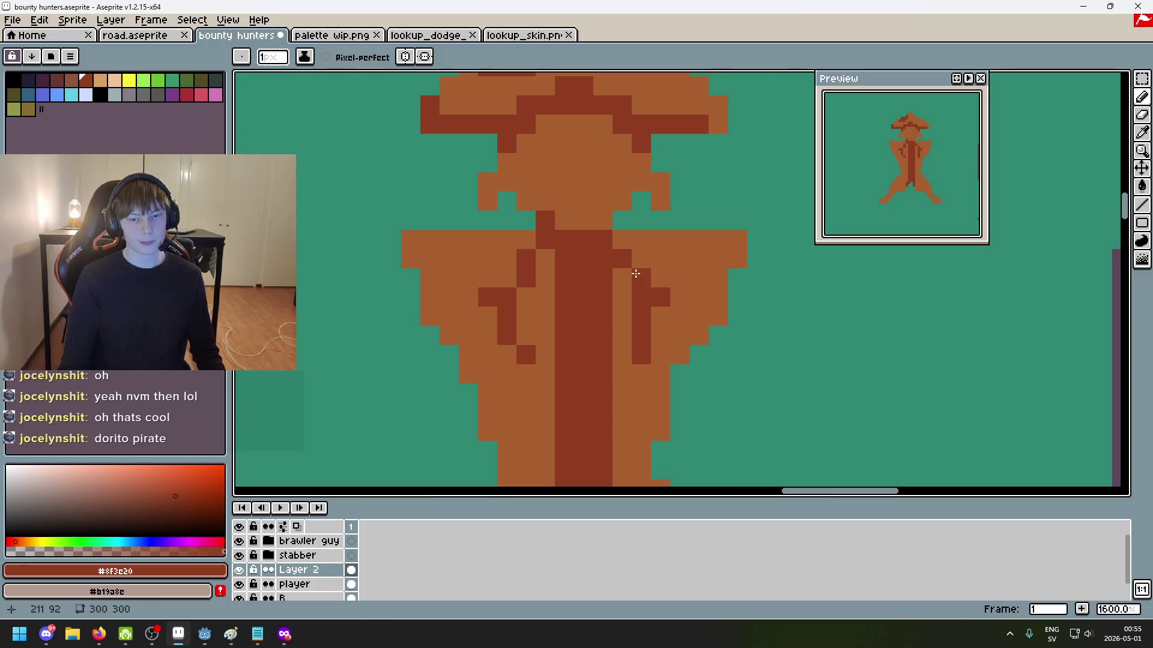
right_click(652, 267)
click(504, 273)
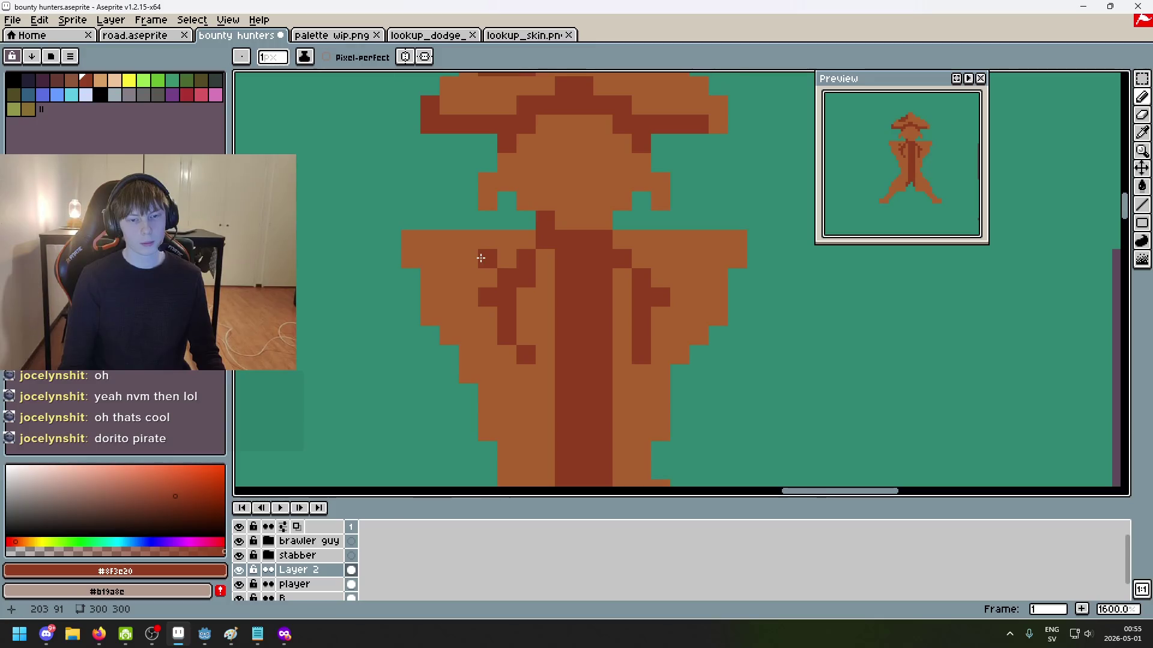
scroll(730, 307, down, 7)
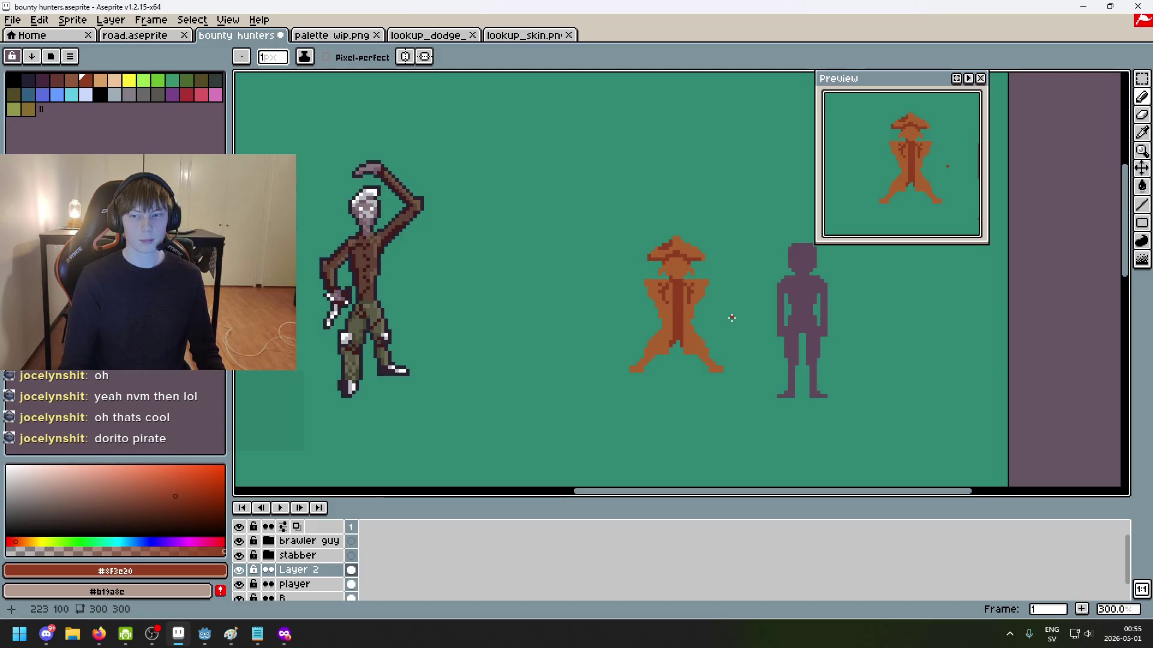
scroll(732, 318, up, 4)
scroll(722, 300, up, 3)
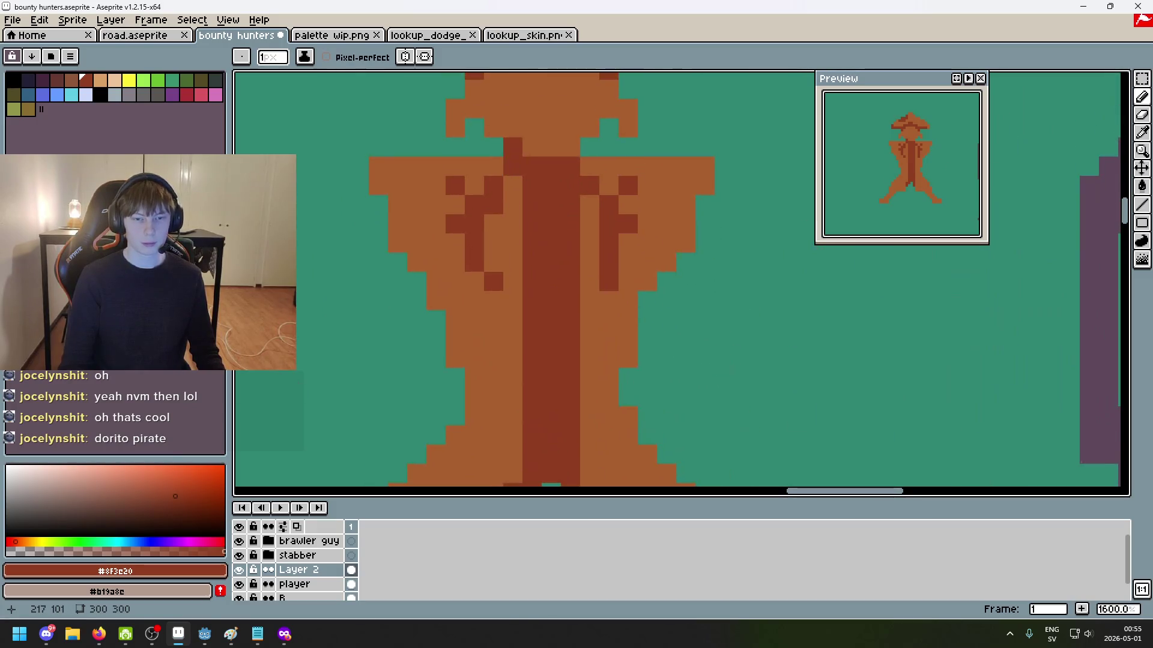
scroll(484, 289, down, 1)
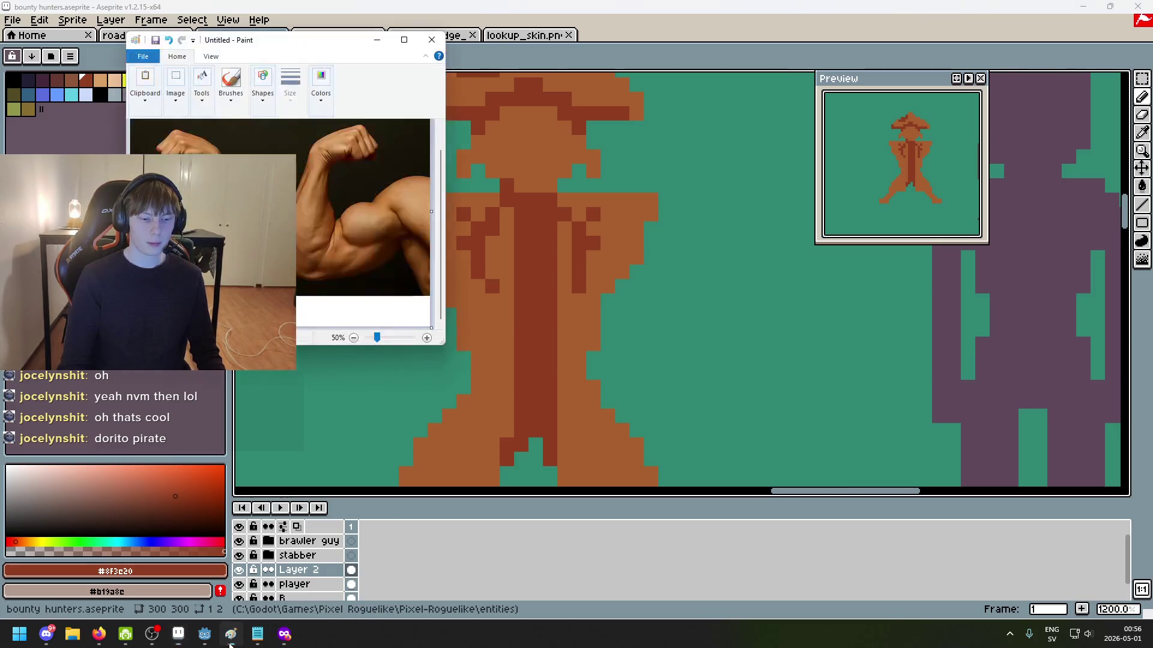
click(286, 638)
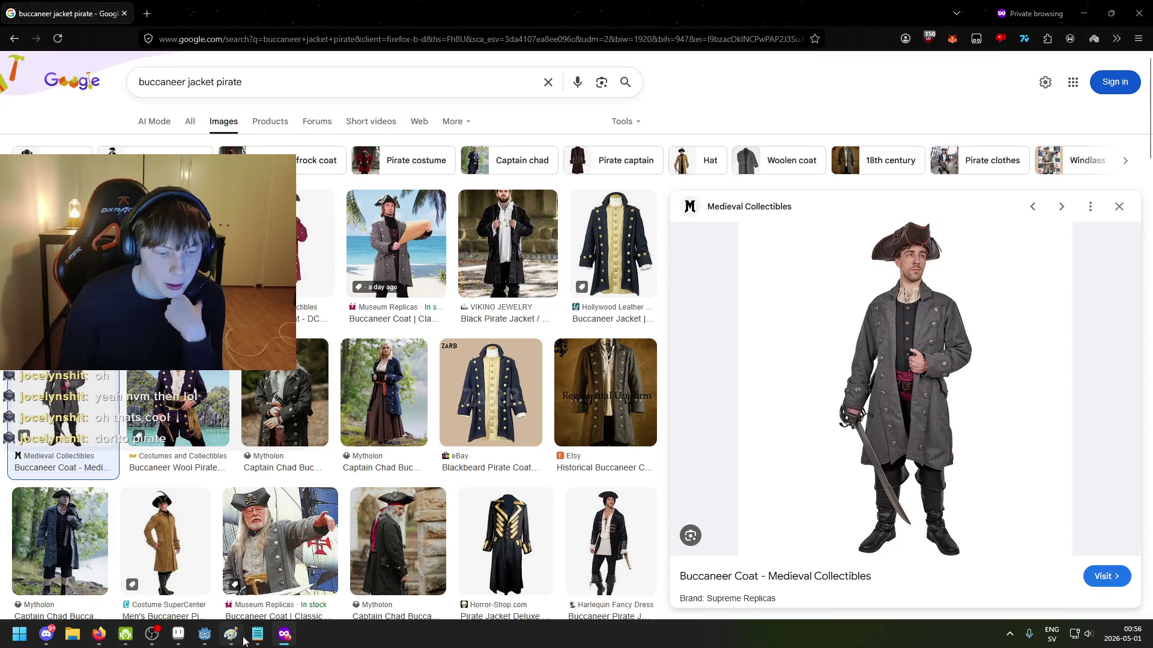
click(178, 635)
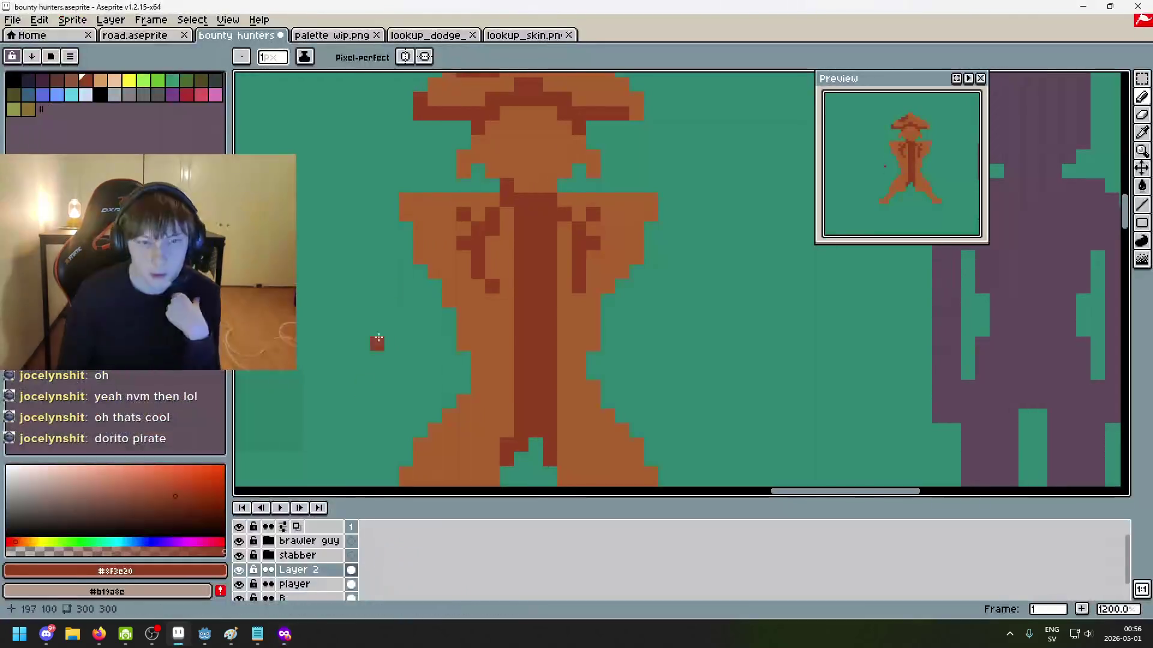
Step: Keep the dark pixel on the right shoulder and bring both coat shoulders into view
scroll(447, 209, up, 3)
key(e)
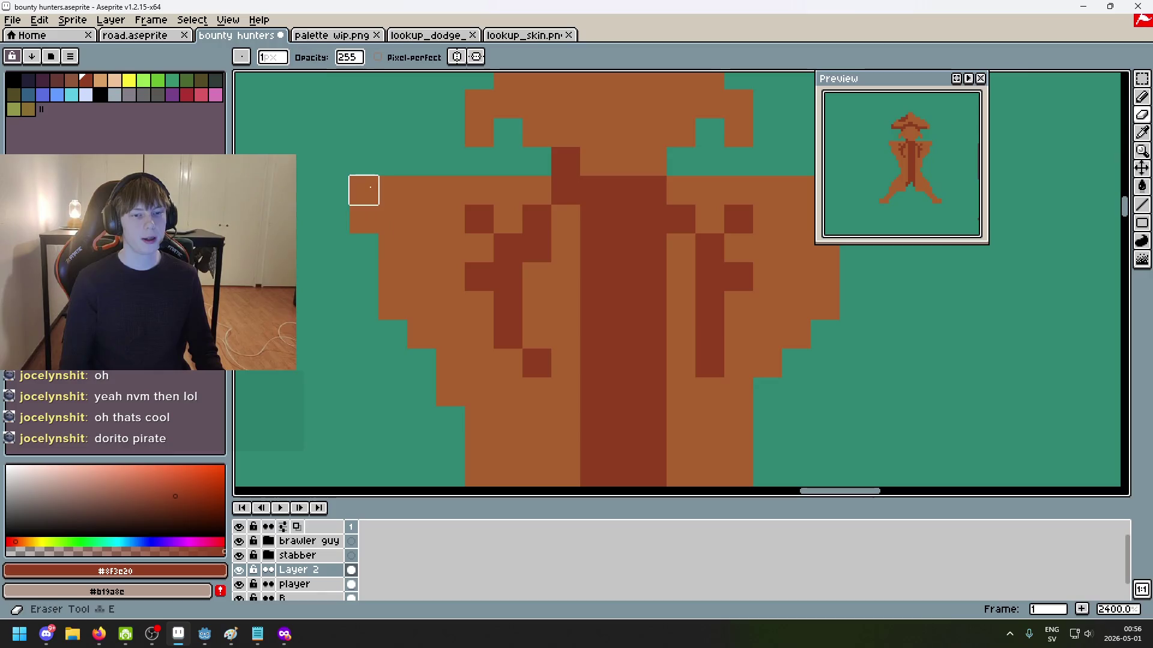
key(b)
scroll(476, 259, down, 5)
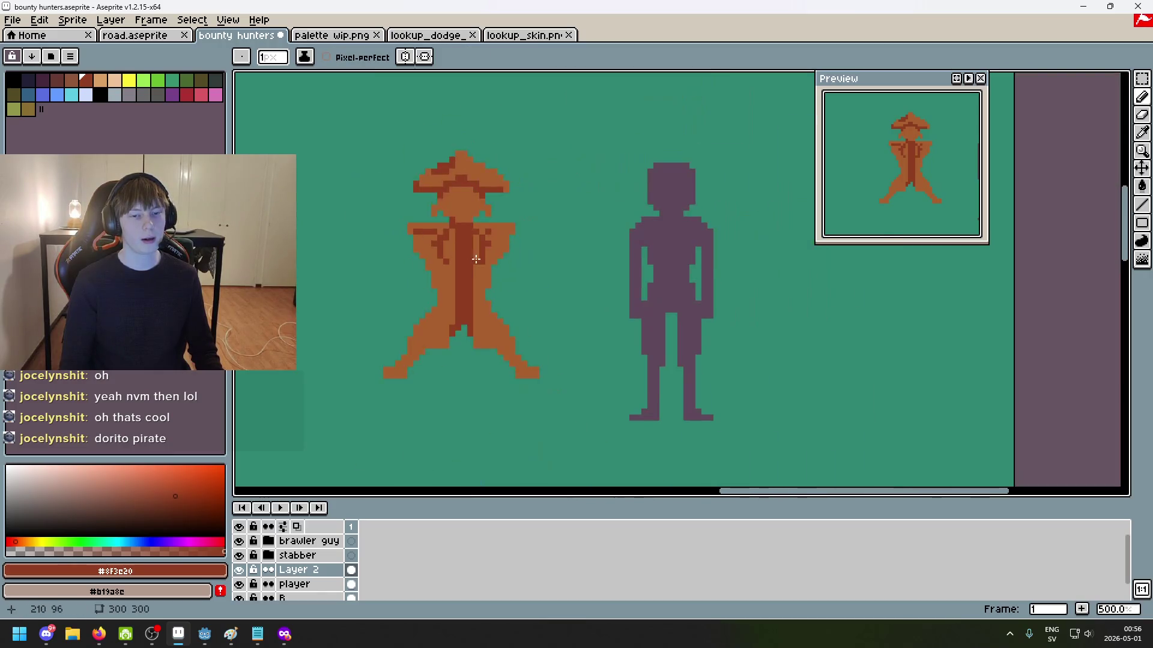
scroll(429, 241, up, 5)
key(ctrl+z)
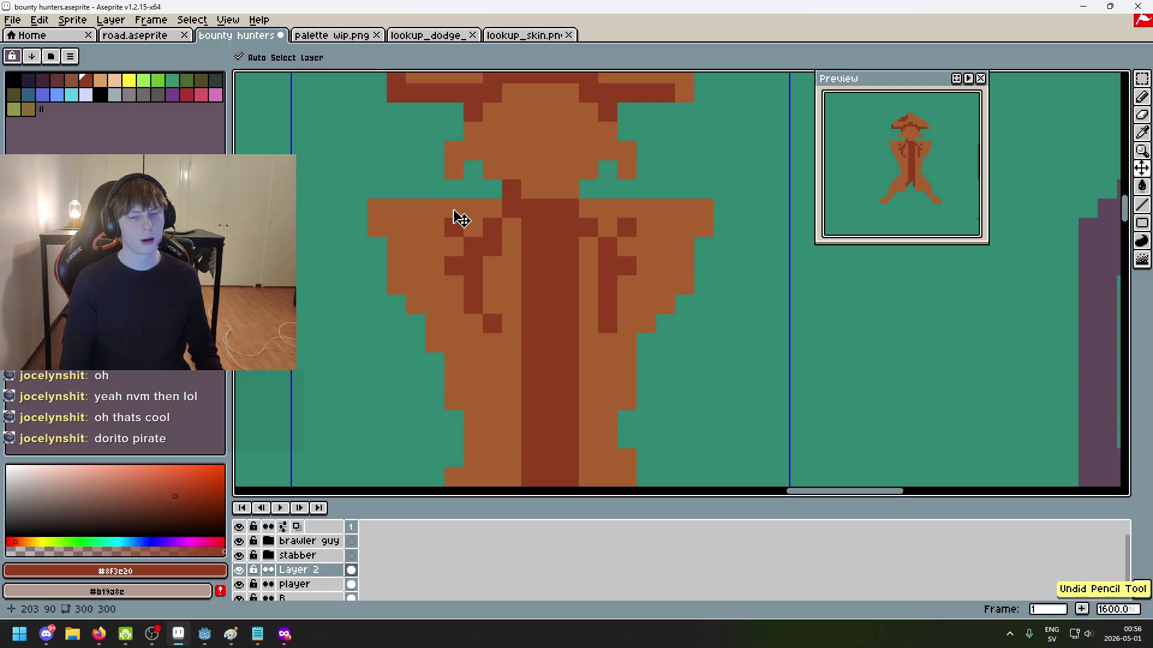
key(ctrl+y)
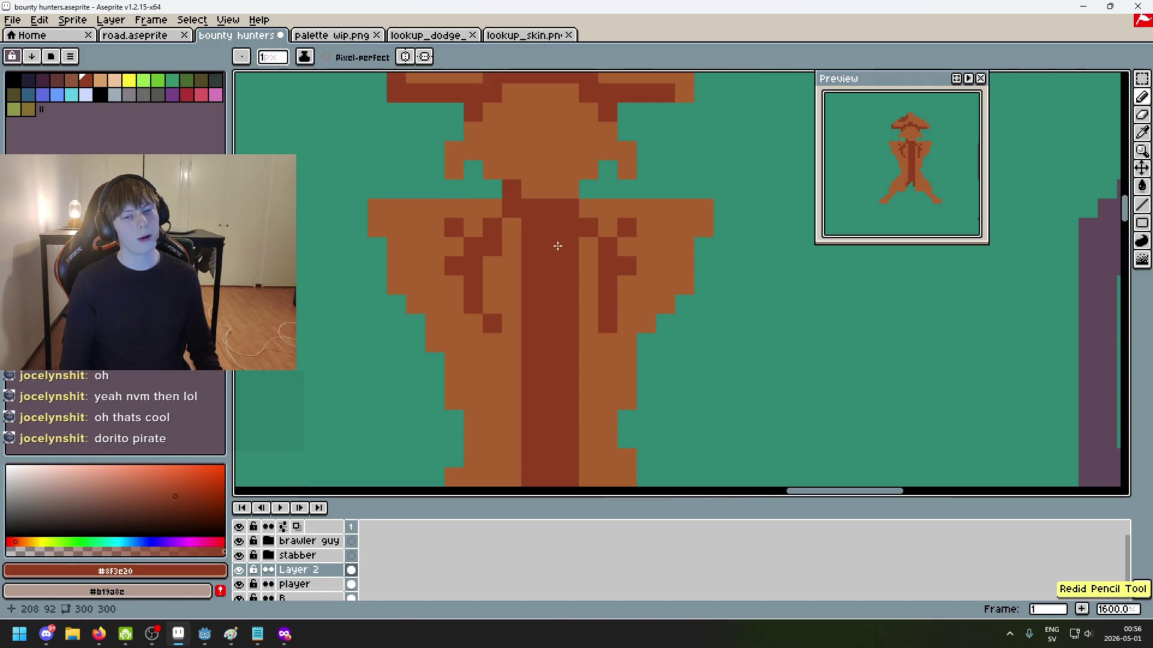
drag(557, 246, 615, 256)
Step: Erase the pointed outer tip pixels from both coat shoulders
key(e)
click(435, 237)
click(454, 217)
click(742, 218)
click(761, 218)
click(761, 237)
Step: Draw dark #8f3c20 seam lines across the left and right shoulders
key(b)
drag(492, 237, 451, 235)
drag(742, 237, 703, 237)
scroll(708, 243, down, 6)
scroll(702, 248, up, 5)
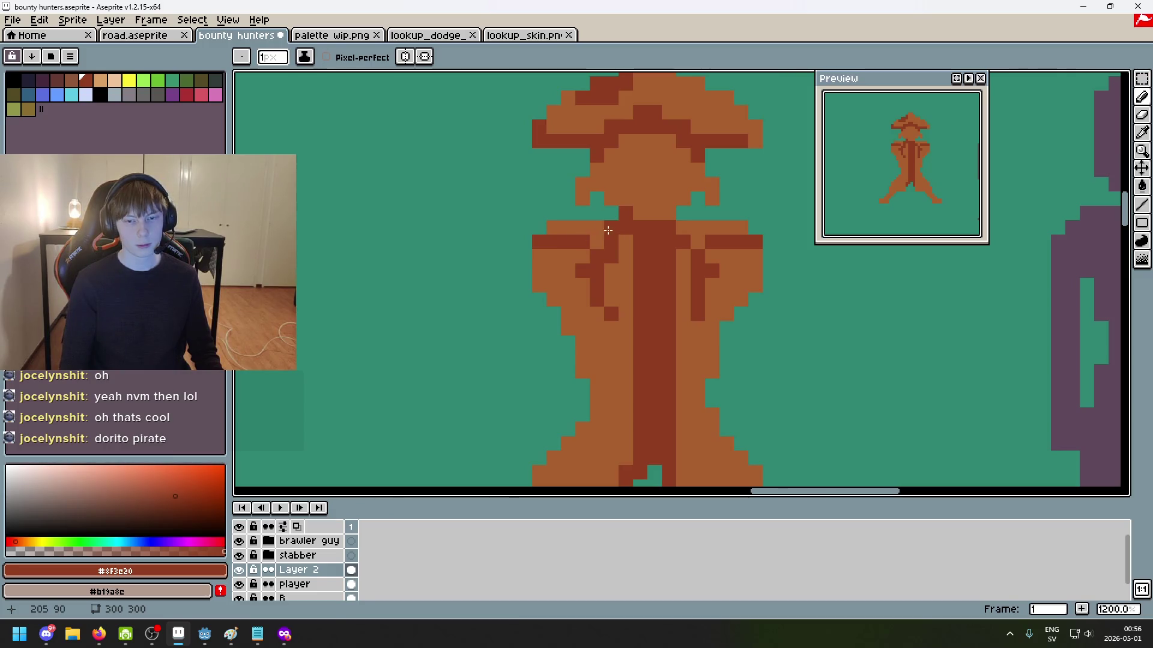
Step: Paint the lighter coat brown across the dark centre stripe at the waist
scroll(710, 233, down, 5)
scroll(691, 240, up, 4)
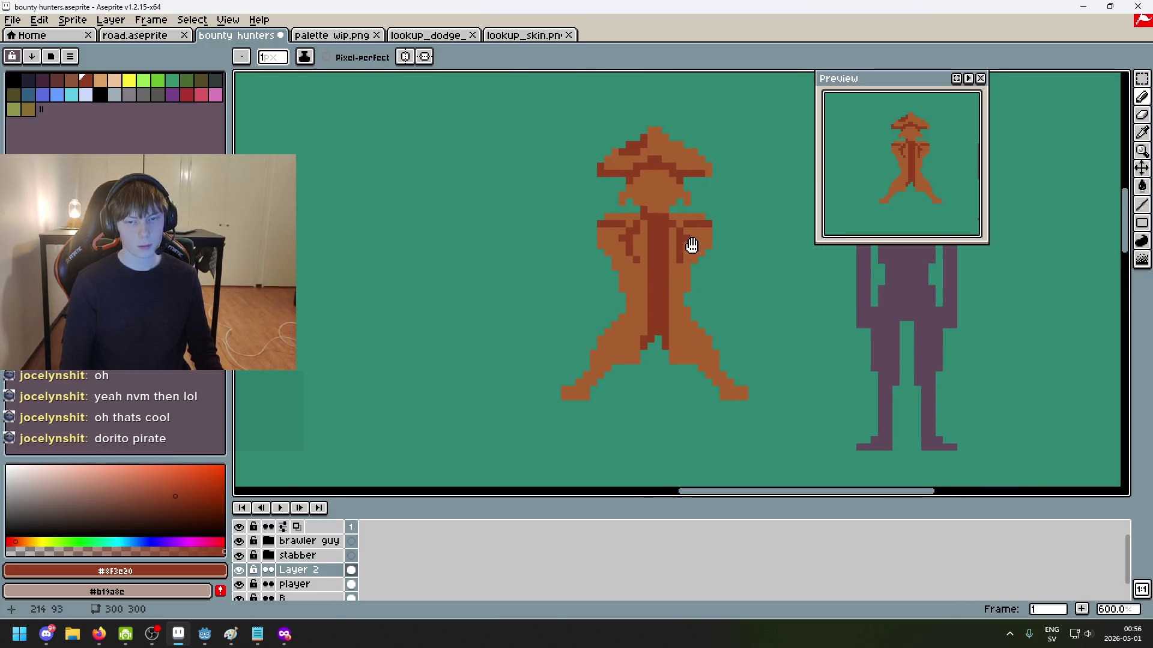
scroll(591, 242, up, 2)
scroll(733, 265, down, 1)
scroll(635, 239, down, 1)
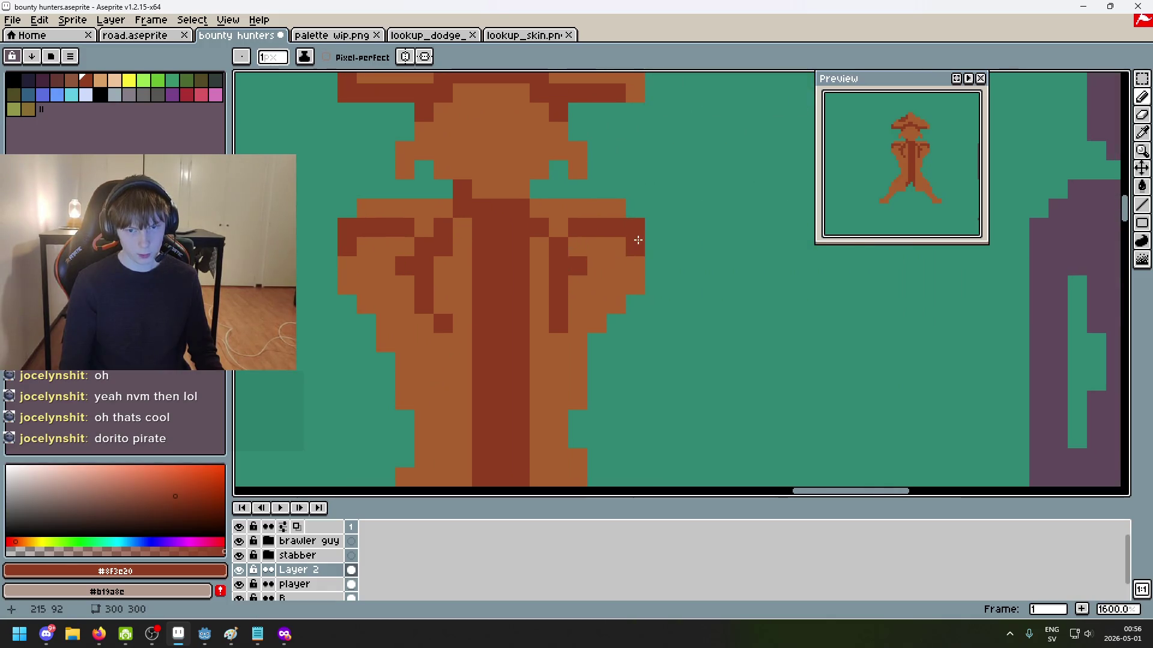
scroll(638, 242, down, 1)
scroll(637, 241, down, 4)
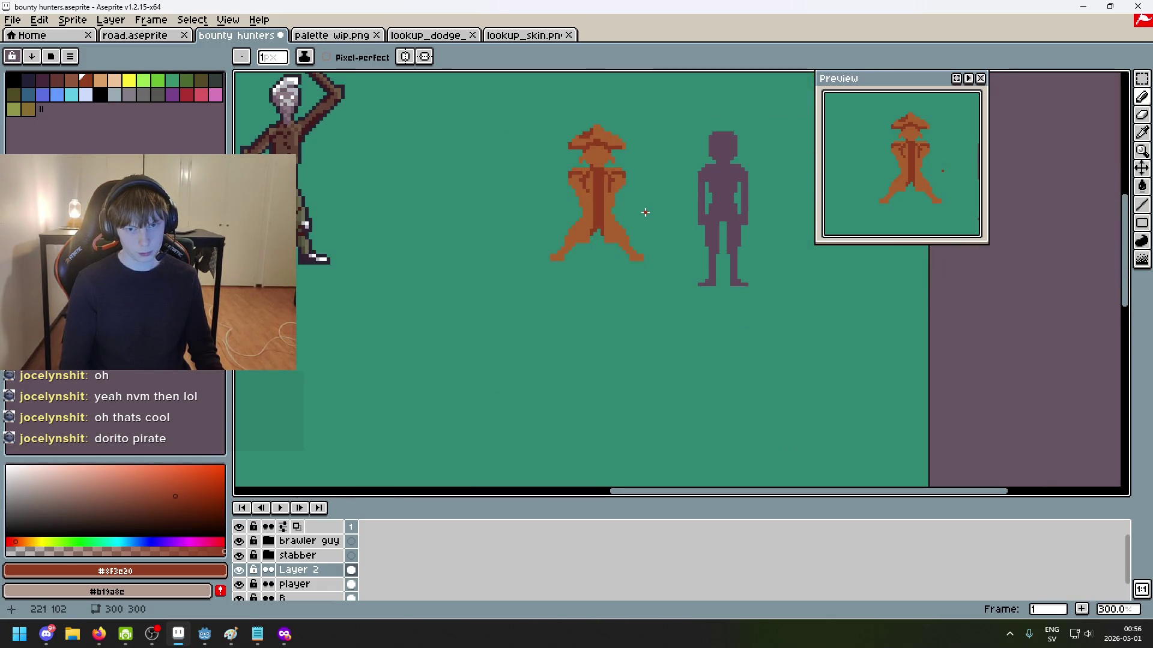
scroll(605, 204, up, 1)
scroll(598, 202, up, 2)
scroll(607, 192, up, 2)
scroll(611, 183, up, 1)
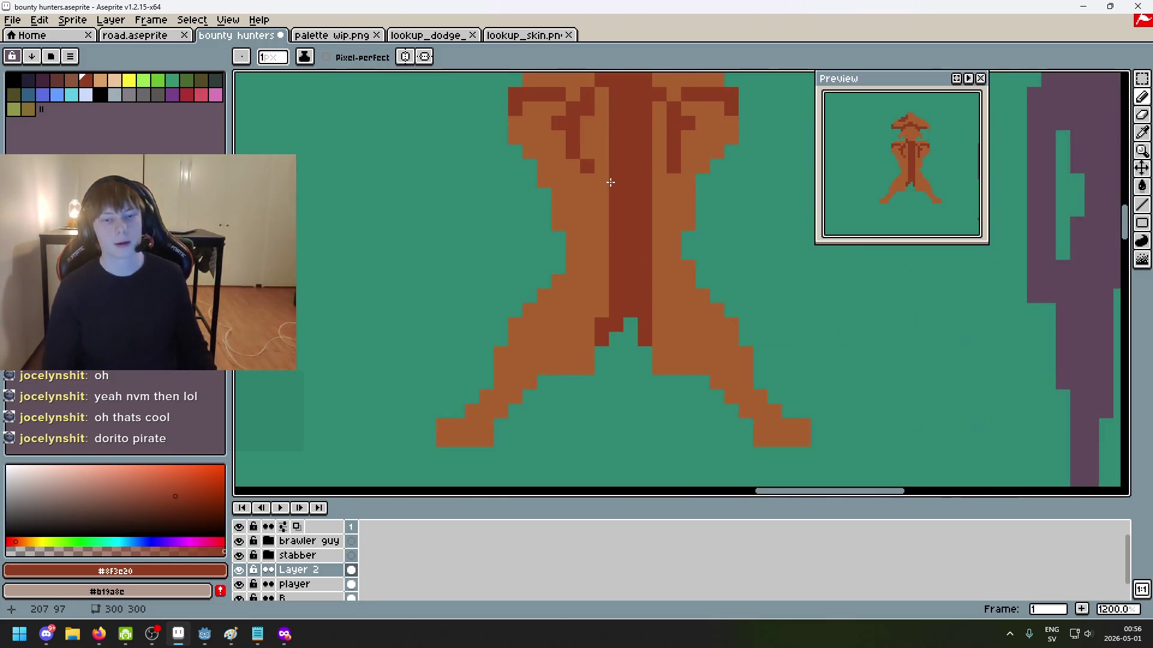
alt+click(603, 180)
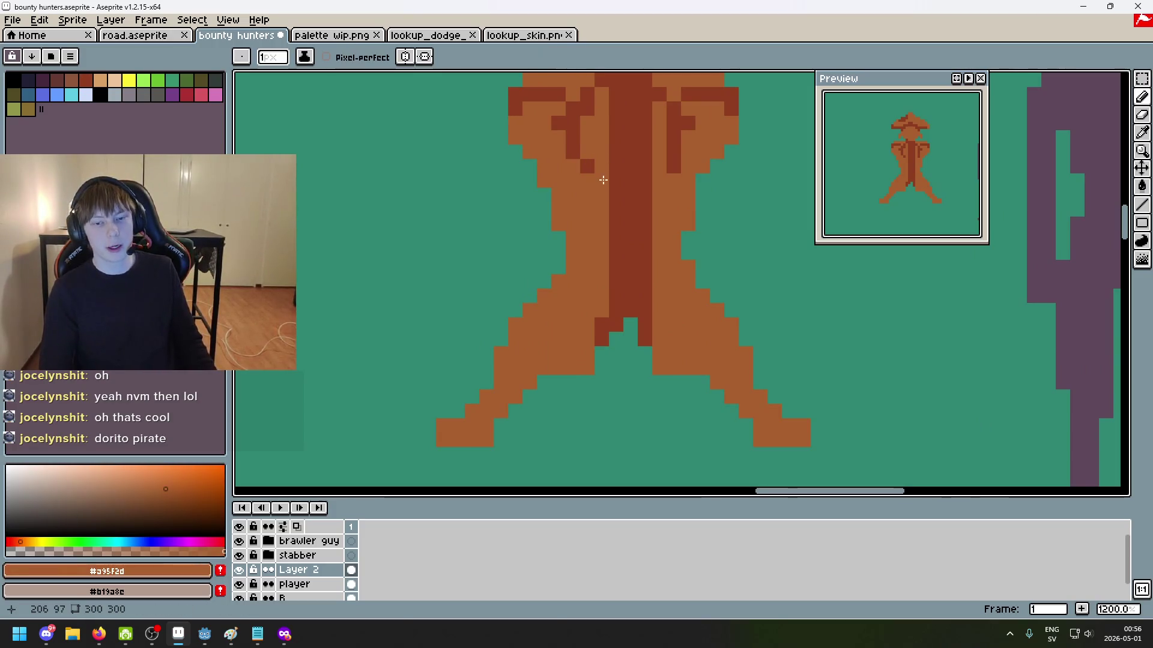
scroll(634, 175, down, 3)
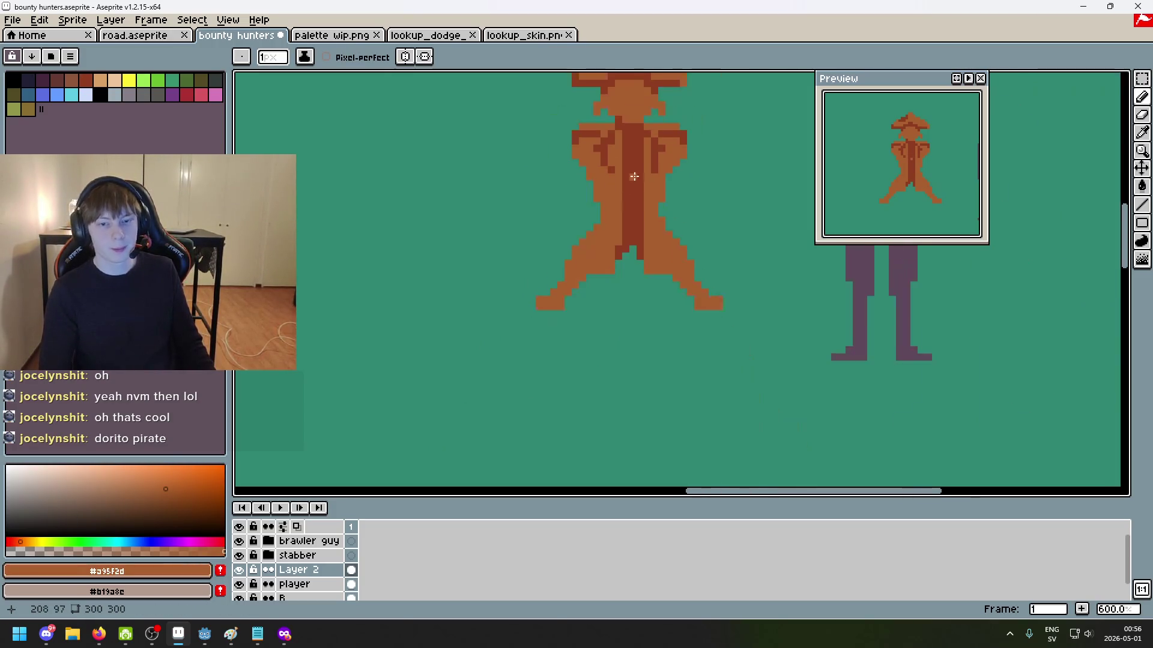
scroll(606, 208, up, 3)
drag(592, 227, 614, 253)
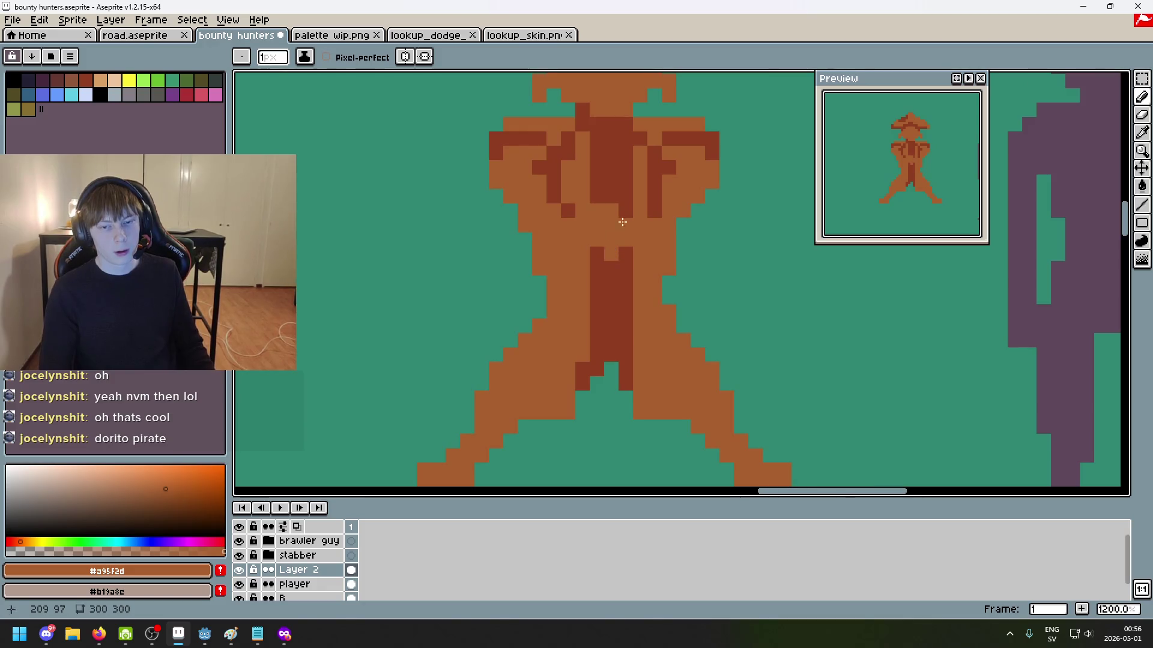
Step: Pick up the dark red shading colour, removing a stray test pixel beside the pirate
scroll(614, 246, down, 4)
scroll(614, 235, up, 2)
alt+click(612, 232)
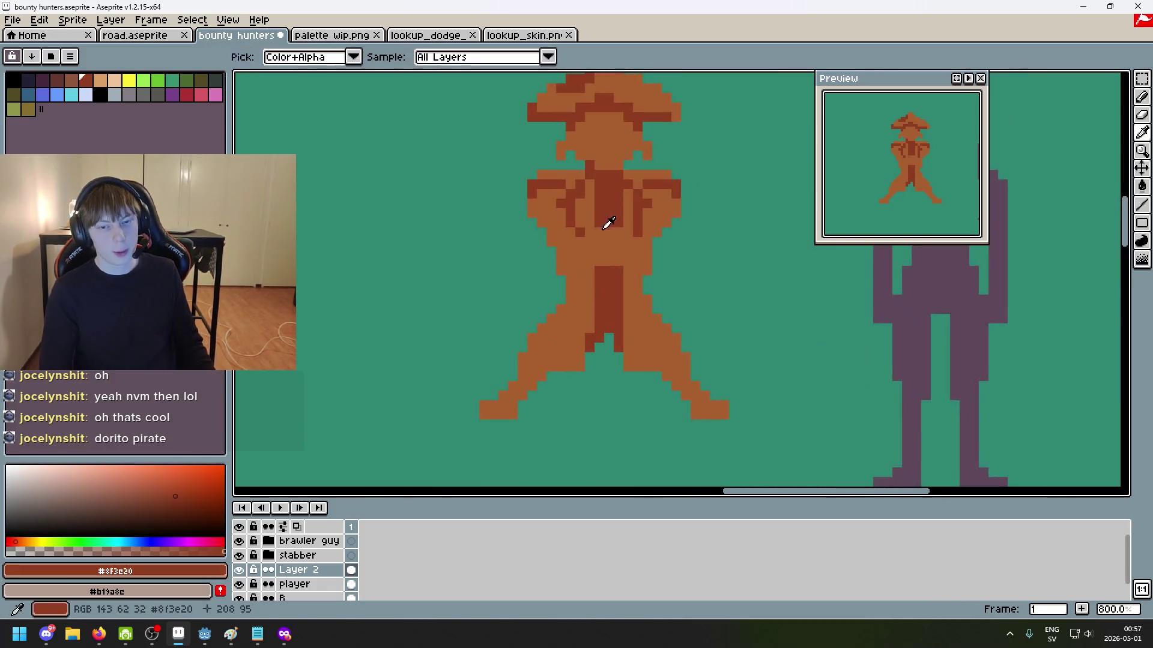
click(724, 281)
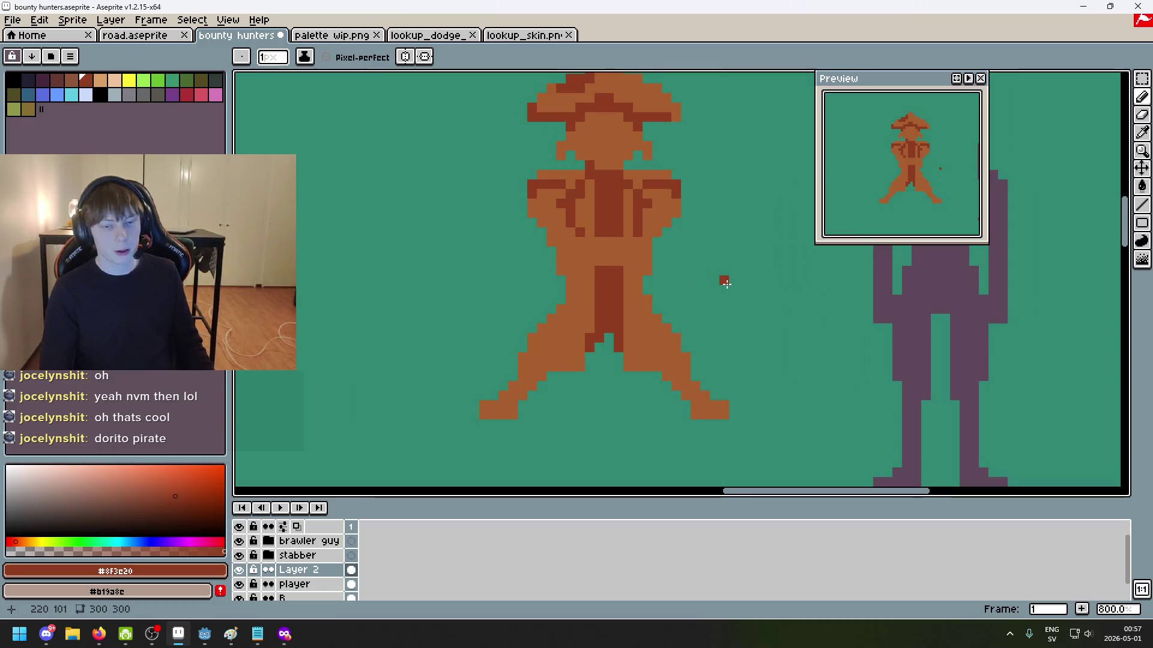
key(ctrl+z)
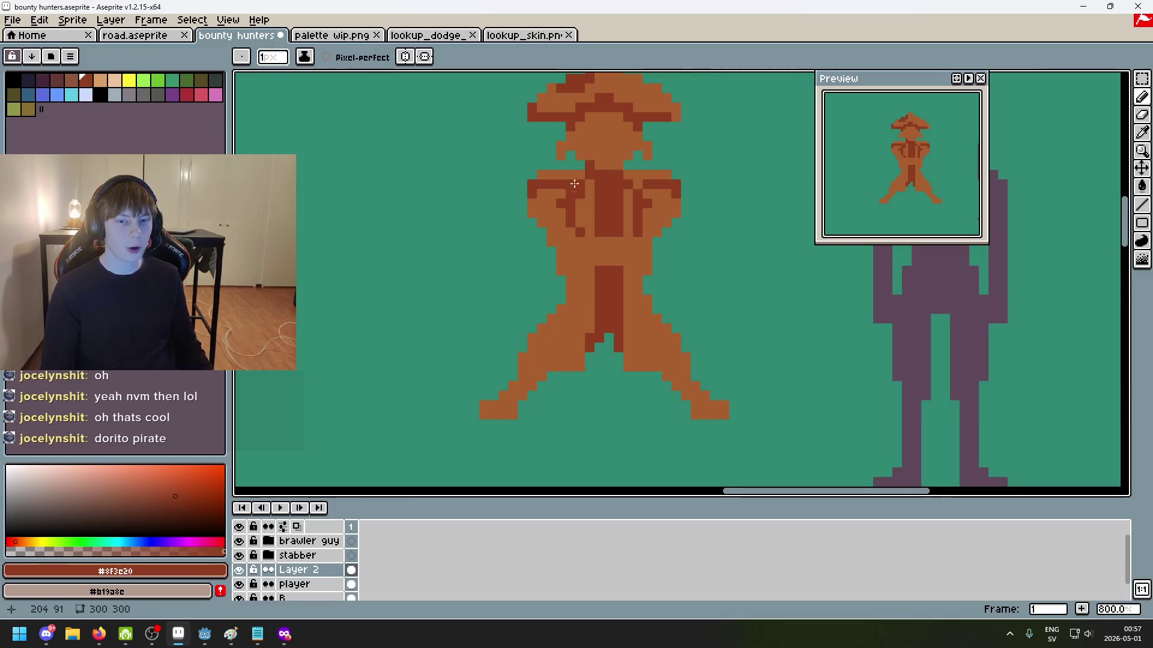
scroll(542, 198, down, 3)
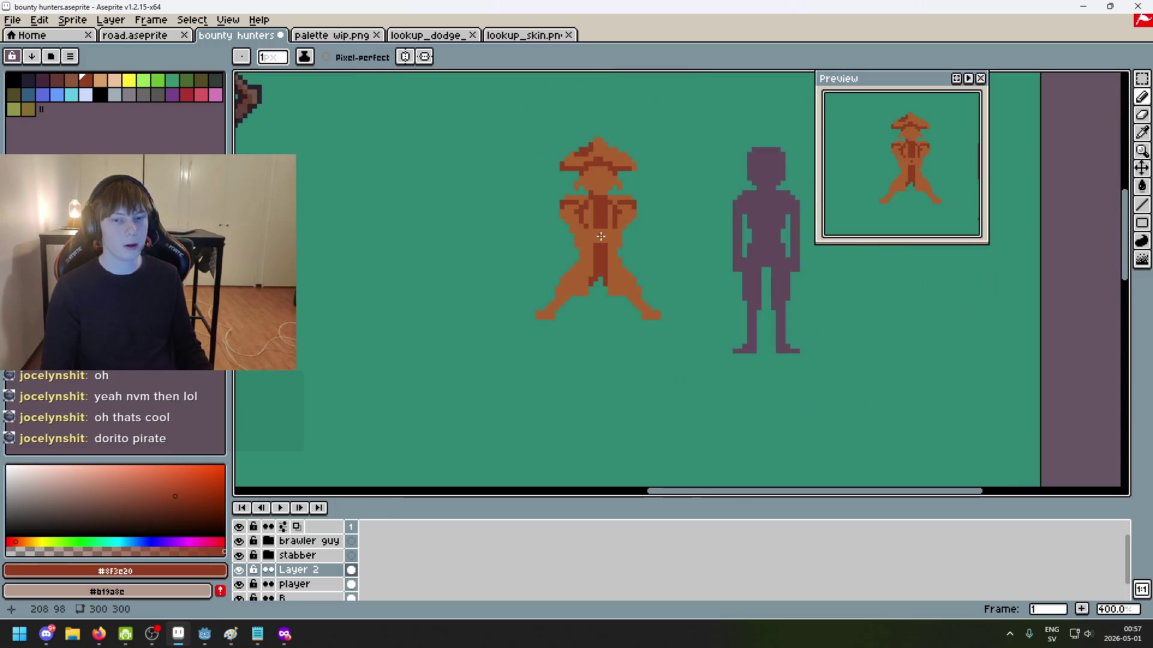
Step: Pan across the stabber and brawler sprites for comparison, then recentre on the pirate's body
scroll(601, 236, up, 2)
drag(545, 227, 805, 250)
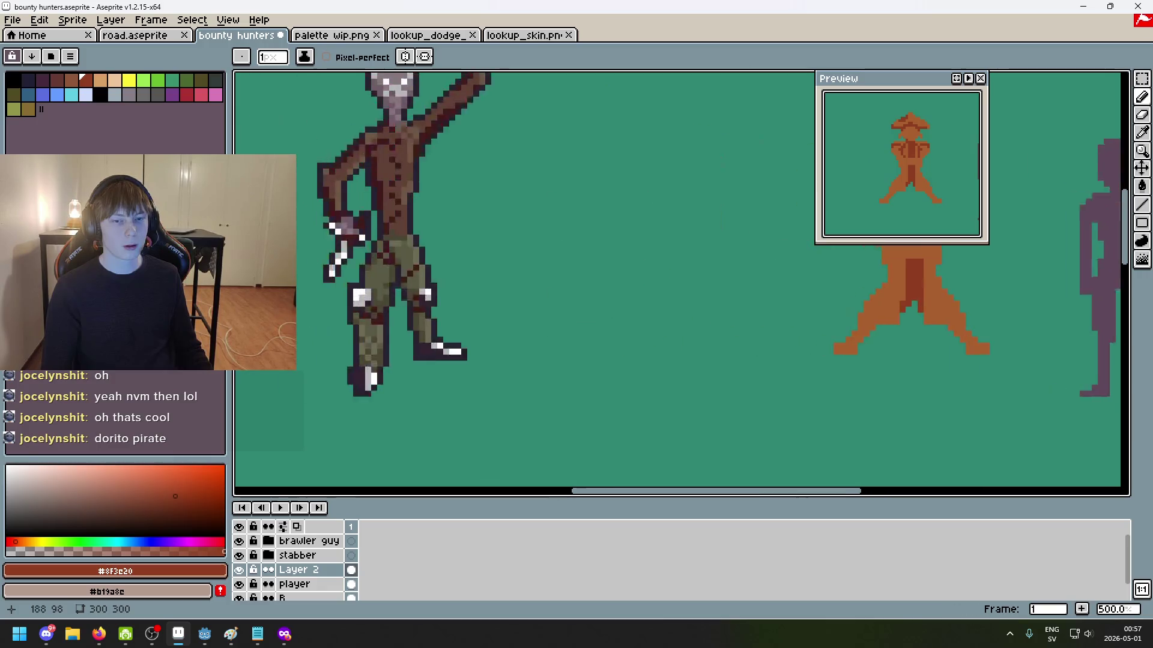
drag(516, 283, 997, 133)
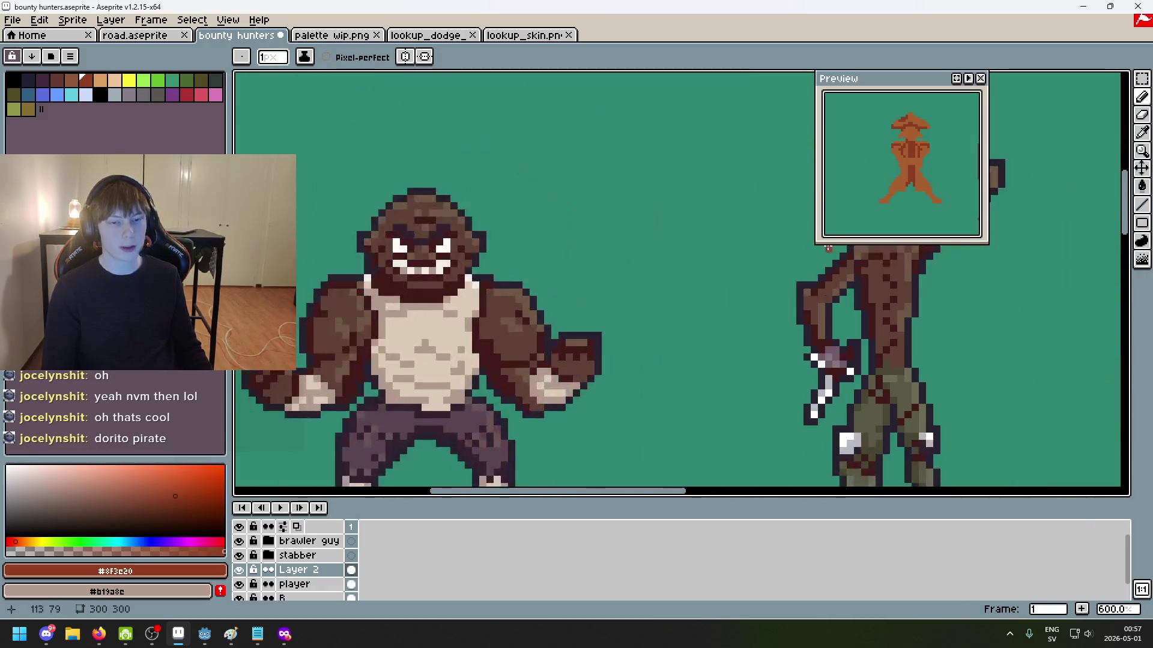
drag(787, 275, 456, 204)
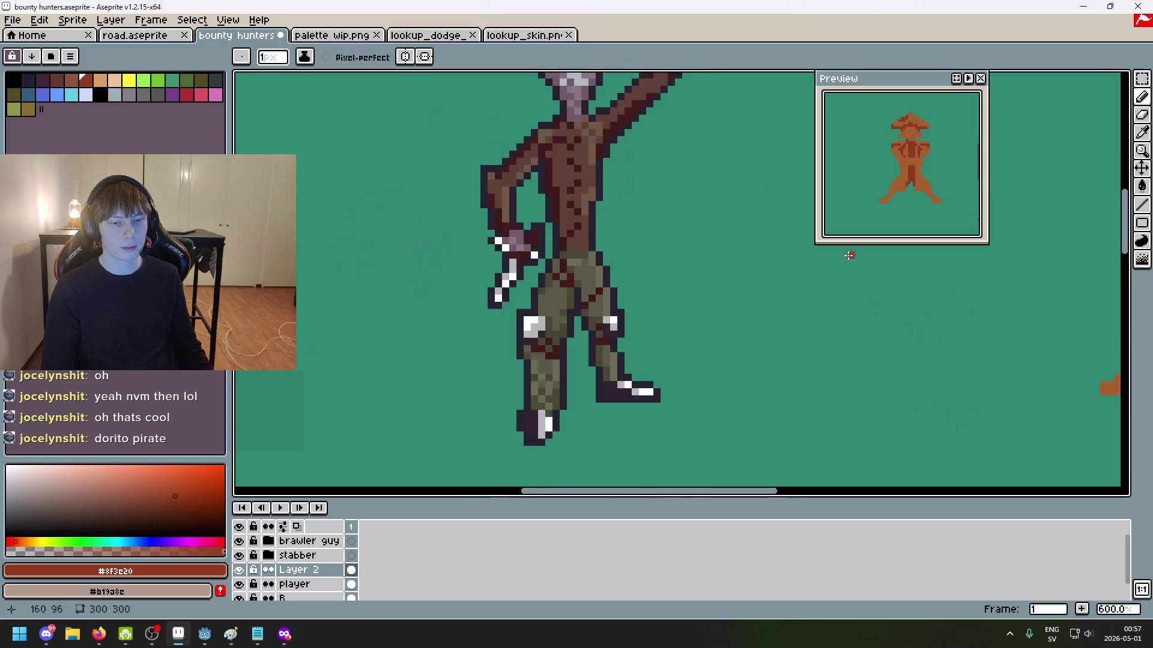
scroll(595, 206, down, 3)
scroll(608, 144, up, 4)
drag(609, 145, 627, 230)
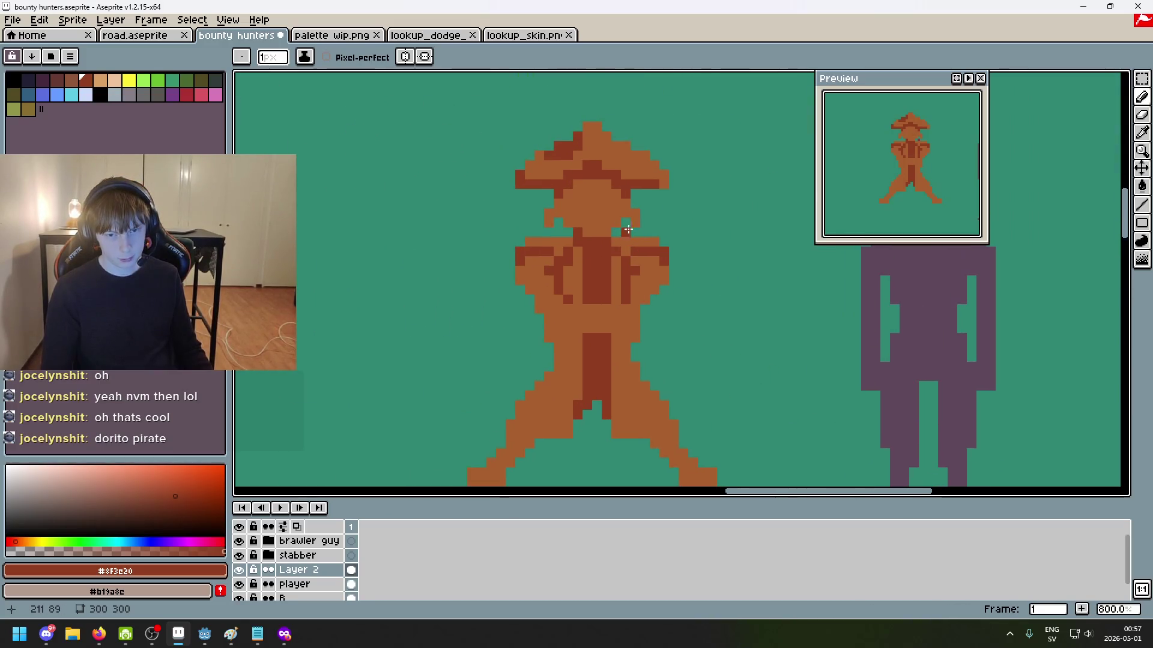
drag(684, 287, 705, 263)
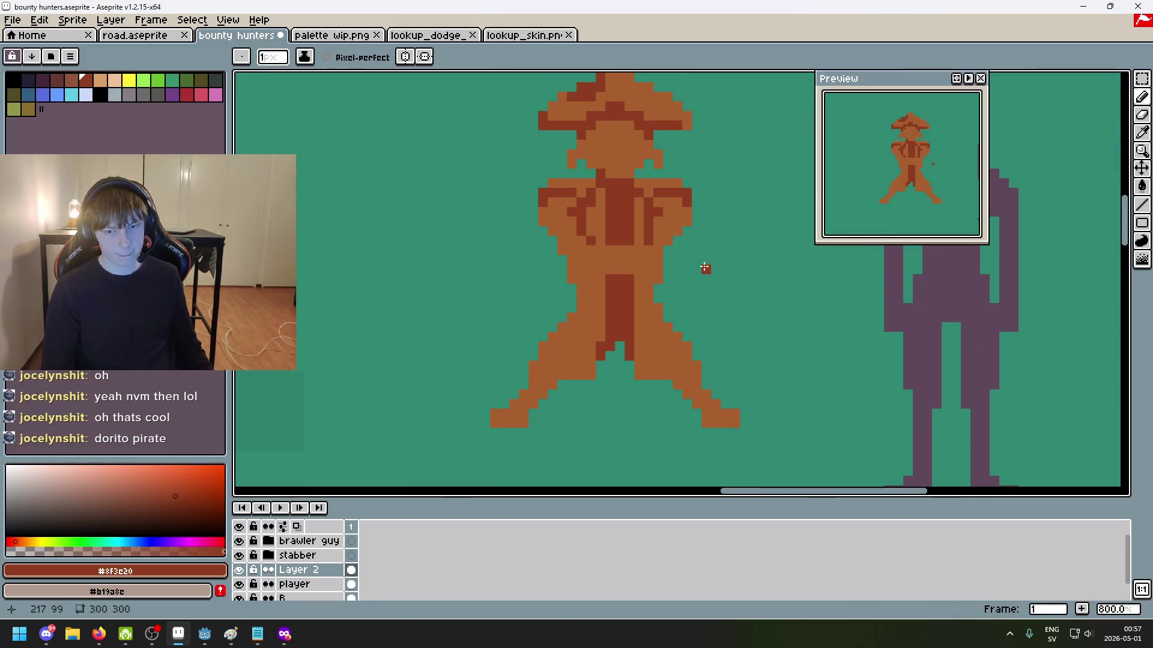
scroll(671, 257, up, 2)
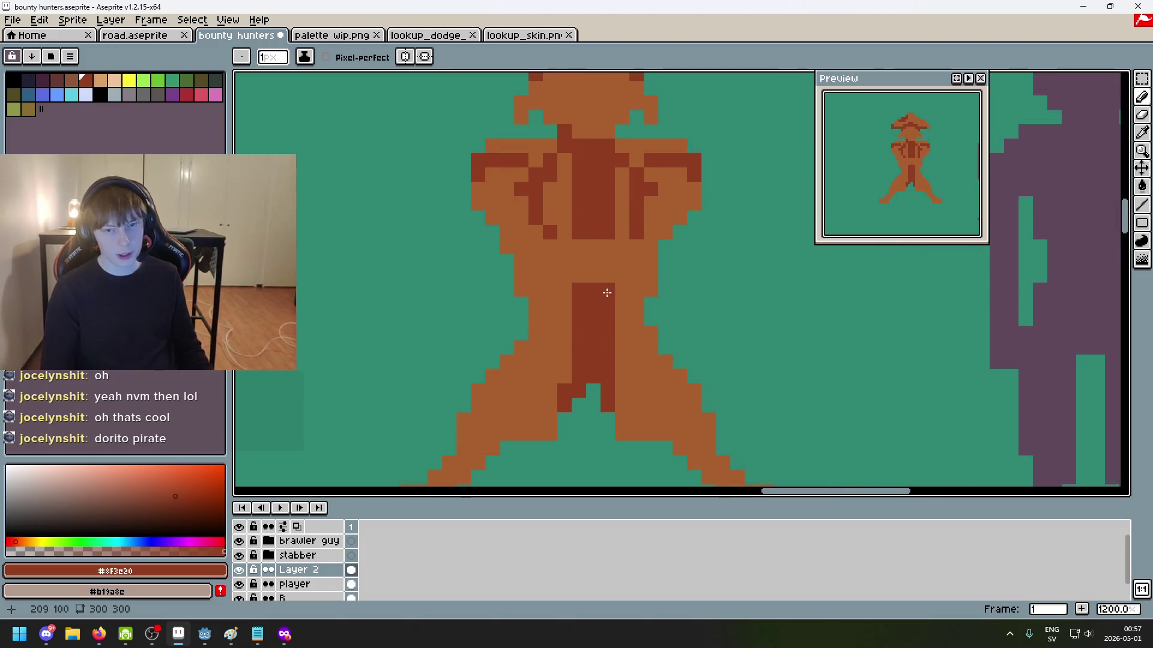
scroll(612, 309, down, 2)
scroll(607, 255, up, 3)
scroll(631, 309, down, 2)
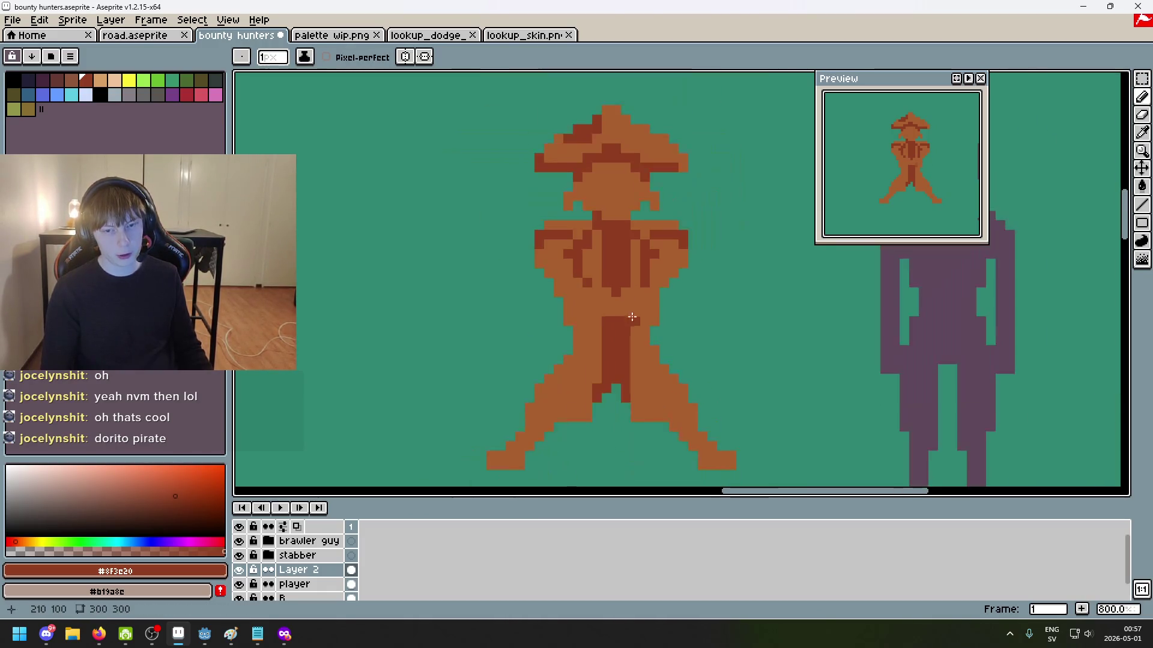
scroll(625, 309, up, 2)
scroll(620, 309, down, 4)
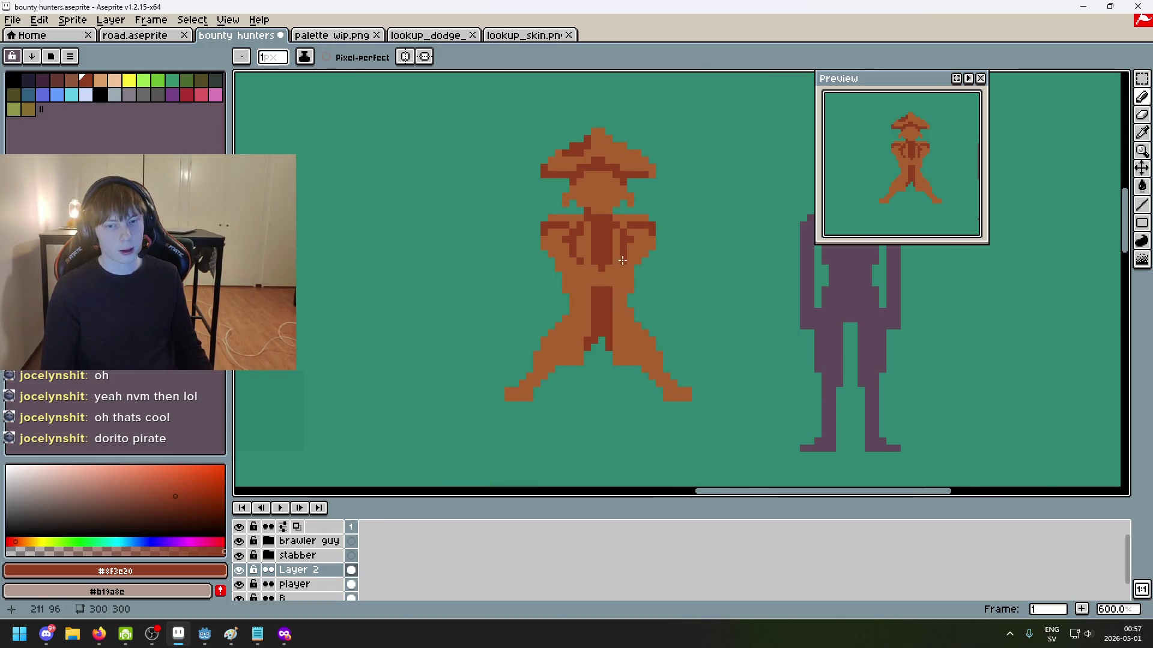
scroll(573, 271, up, 3)
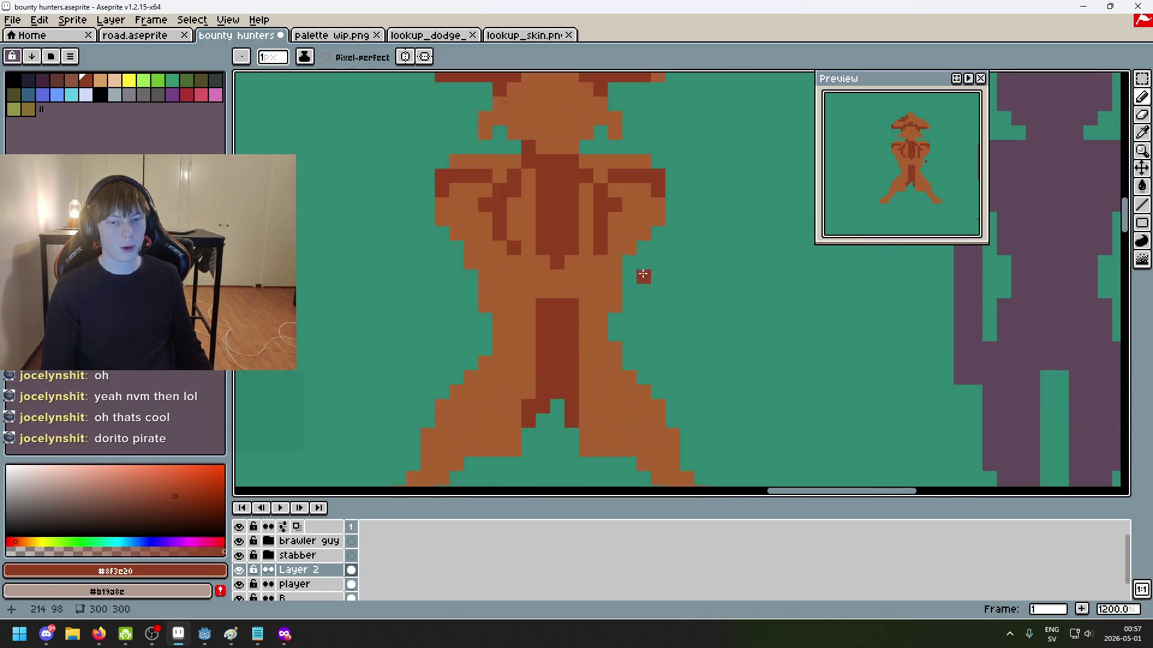
Step: Repaint the lower end of the dark chest stripe in the lighter coat brown
alt+click(592, 267)
drag(576, 240, 543, 227)
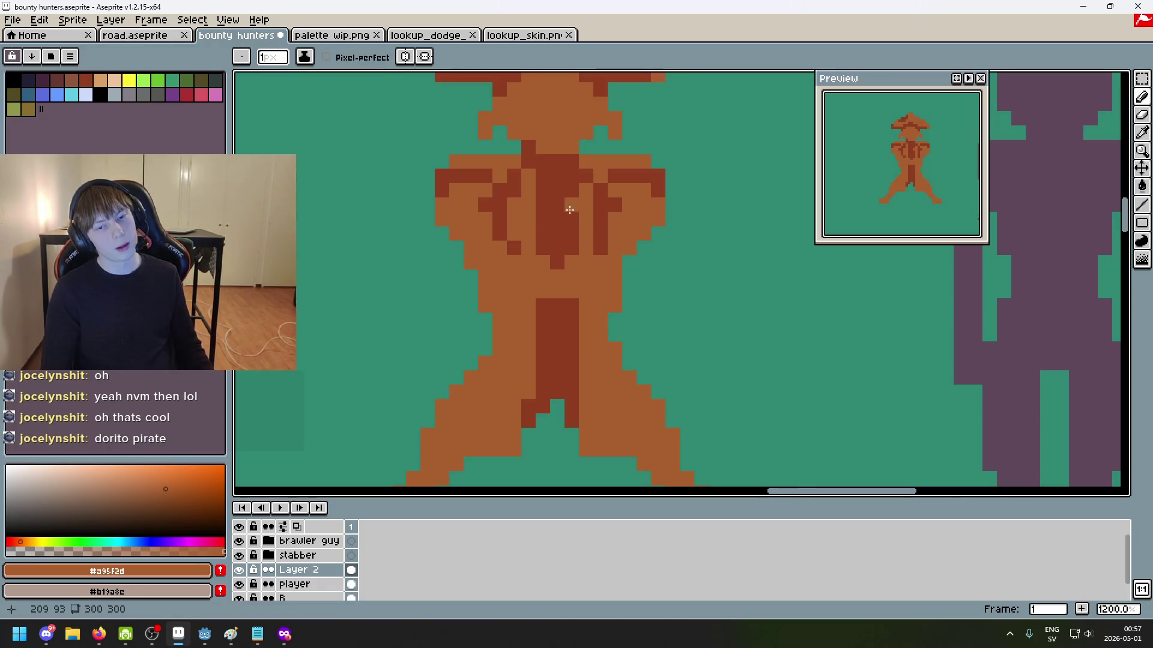
click(553, 215)
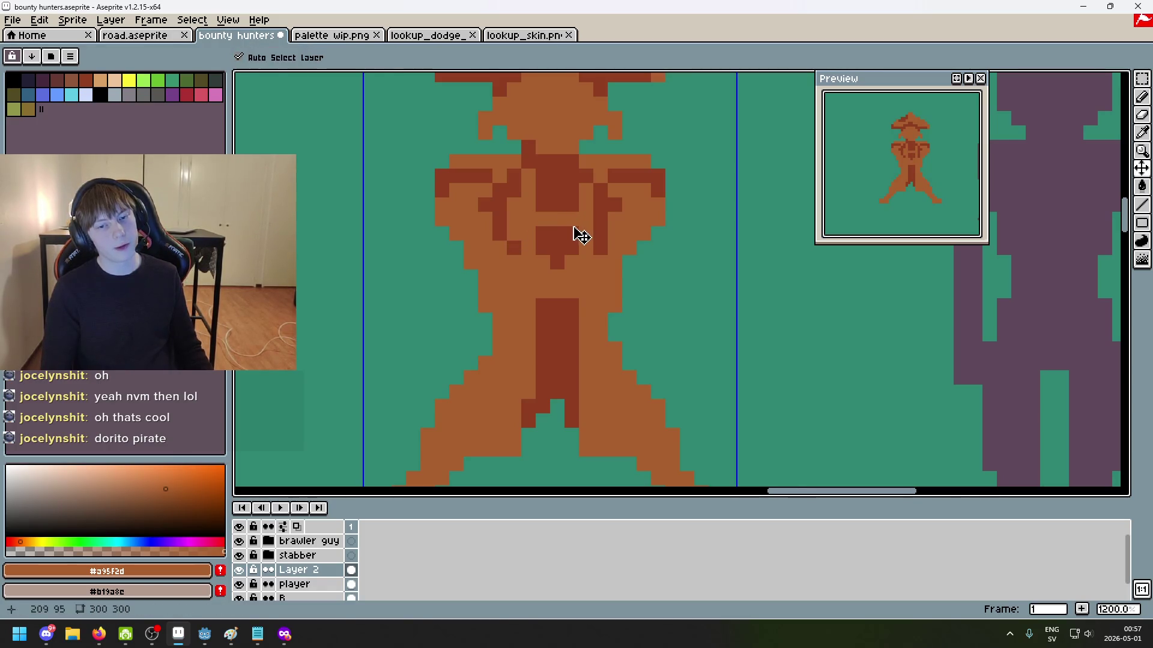
alt+click(552, 229)
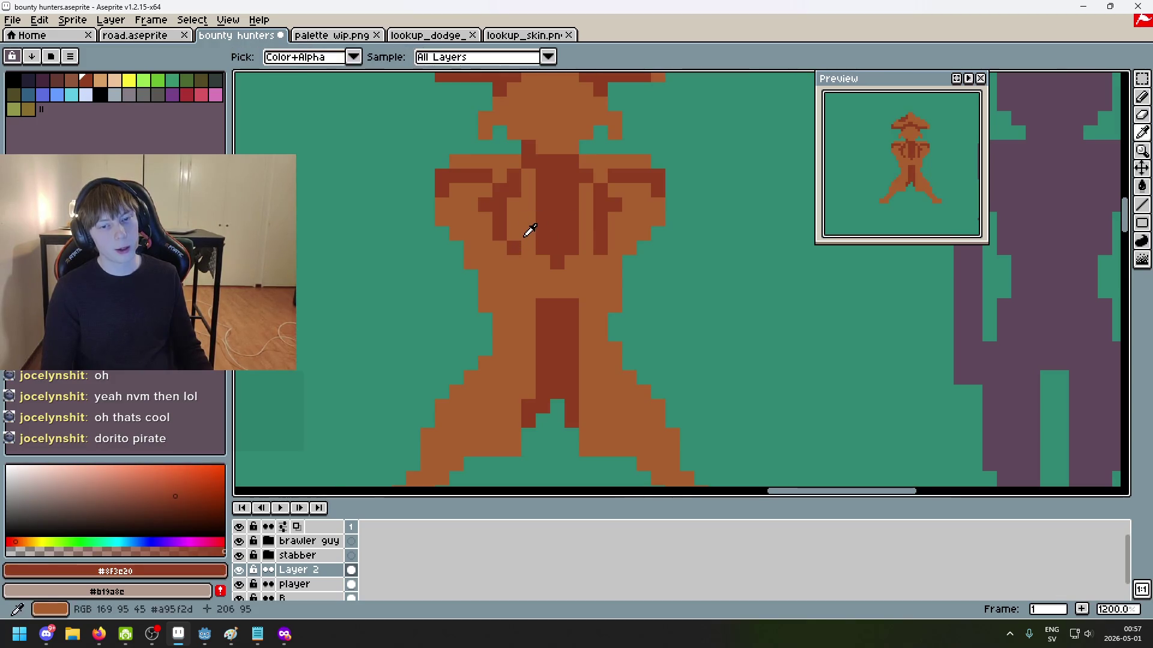
alt+click(535, 231)
alt+click(537, 228)
Step: Add dark-red pixels along the stripe's edge to taper its end, undoing the extension toward the legs
click(528, 234)
click(529, 305)
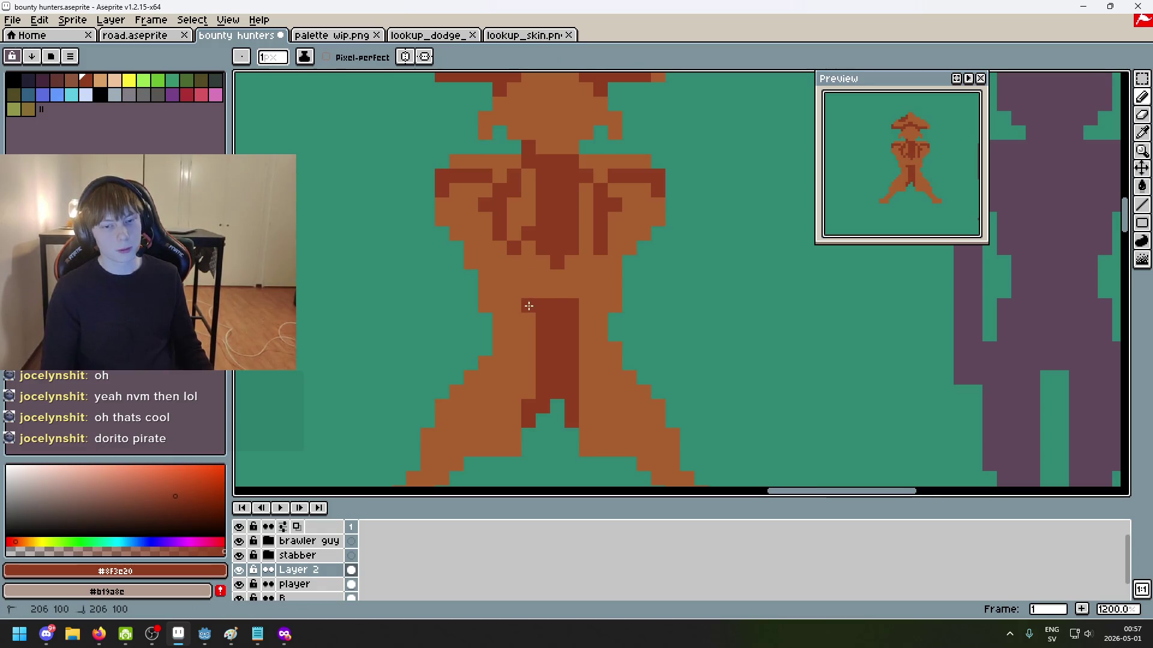
click(568, 278)
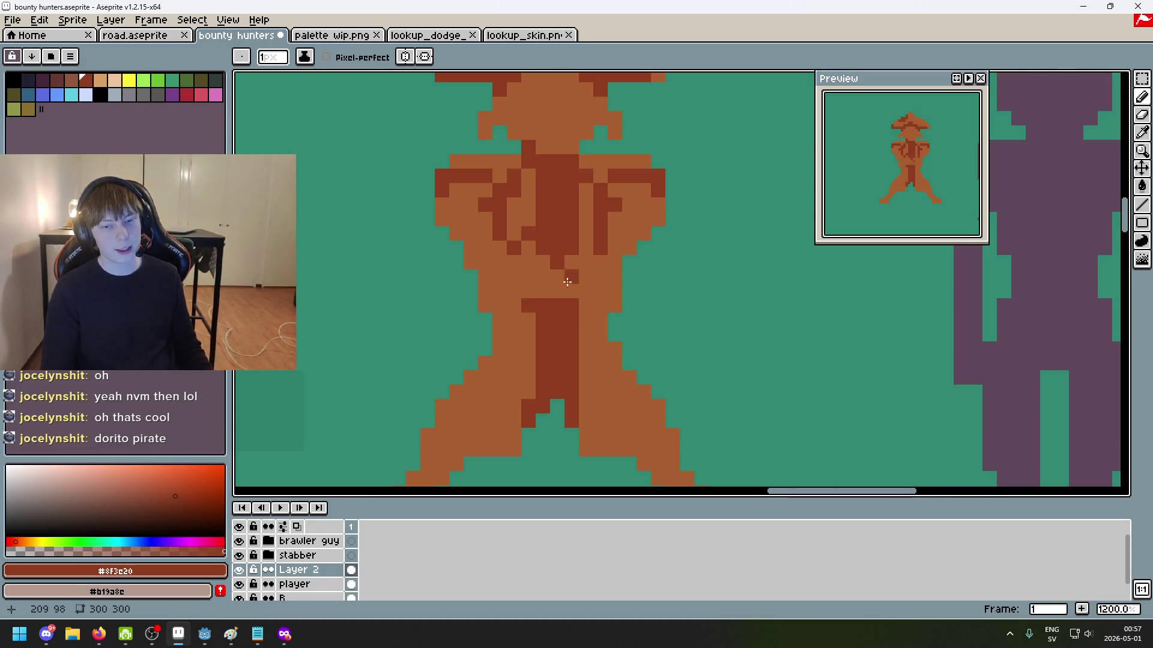
drag(535, 259, 569, 286)
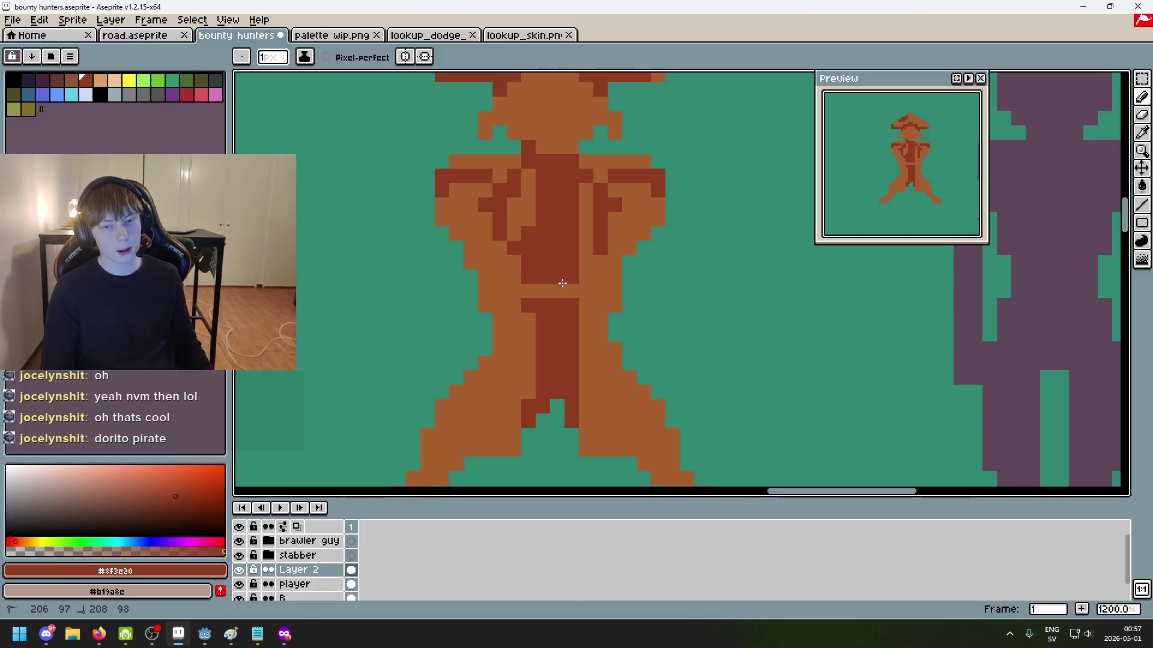
key(ctrl+z)
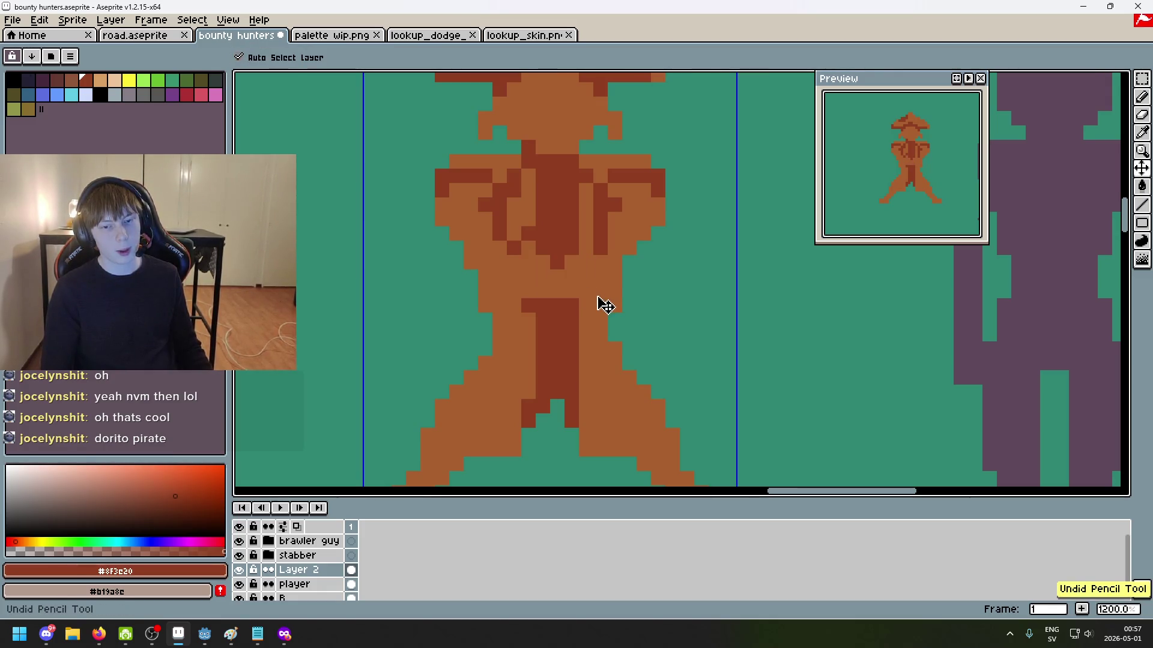
click(597, 296)
key(ctrl+z)
scroll(700, 188, down, 2)
scroll(620, 186, up, 2)
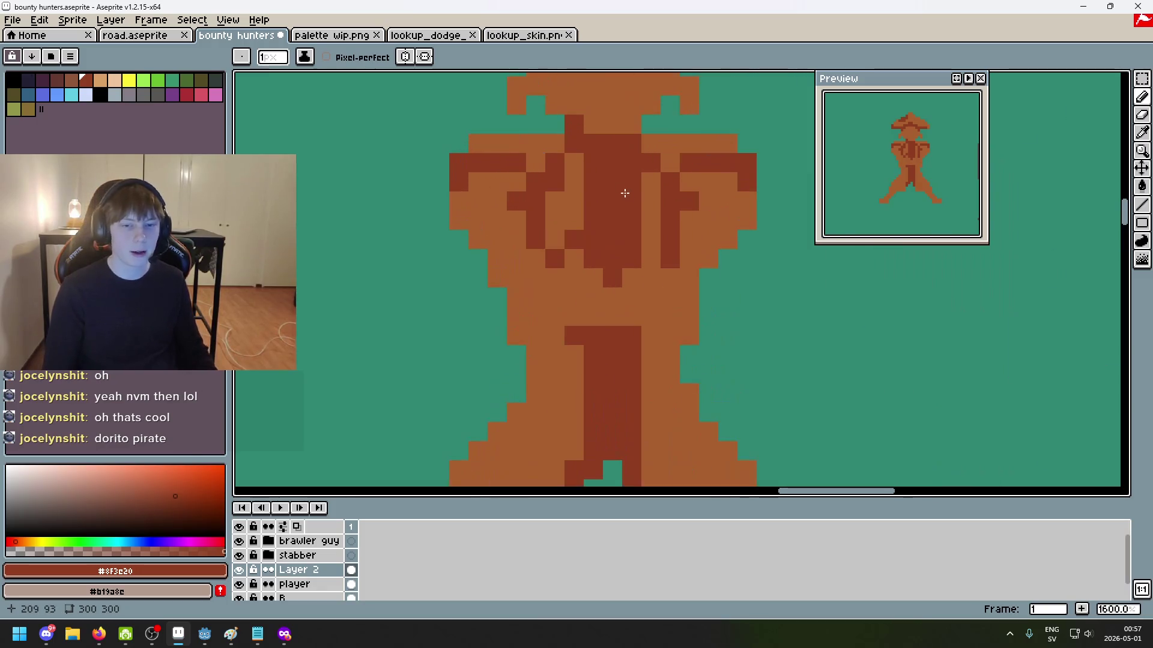
scroll(704, 247, up, 1)
drag(633, 194, 529, 212)
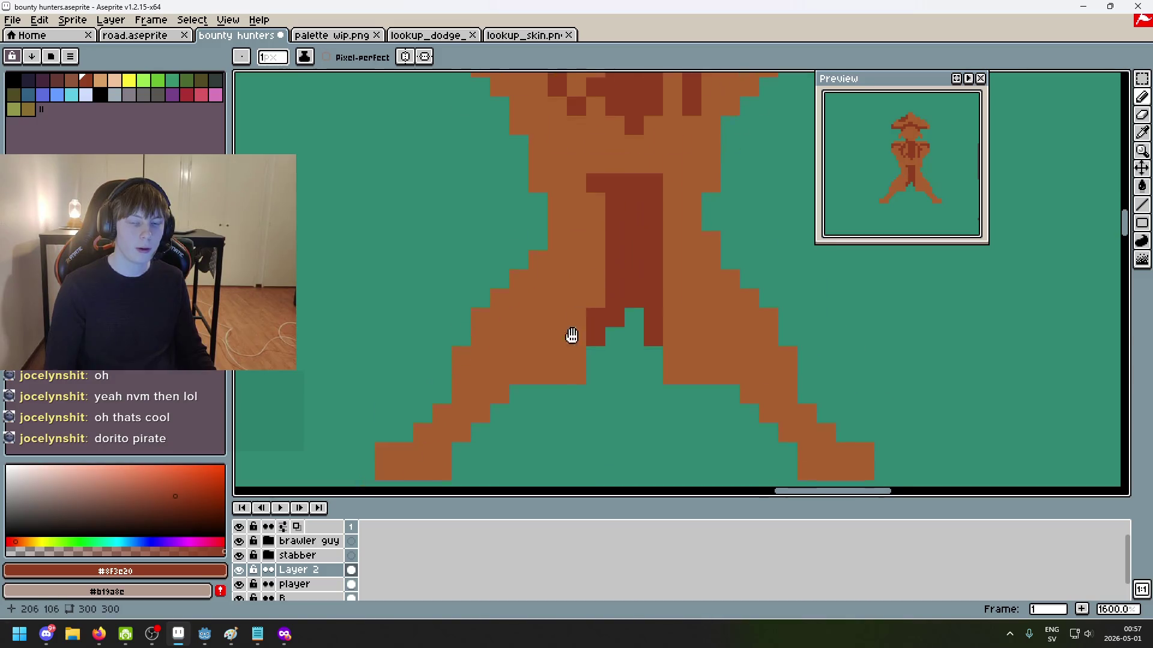
drag(576, 317, 583, 375)
drag(624, 244, 623, 244)
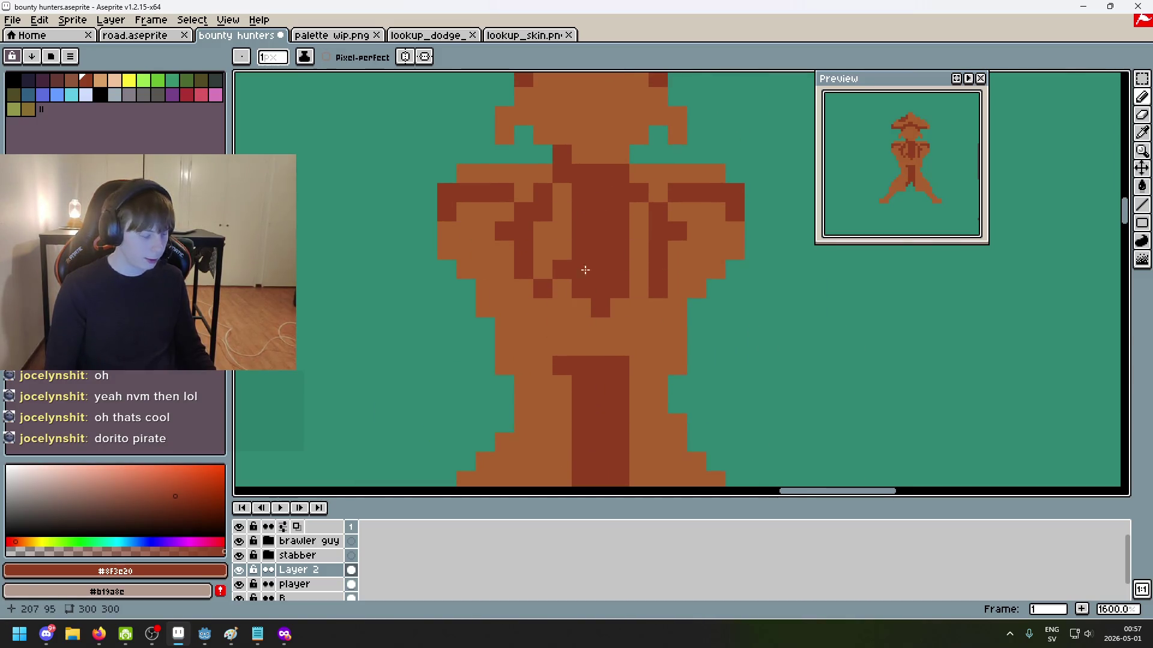
scroll(575, 282, down, 5)
scroll(568, 303, up, 1)
scroll(586, 262, up, 1)
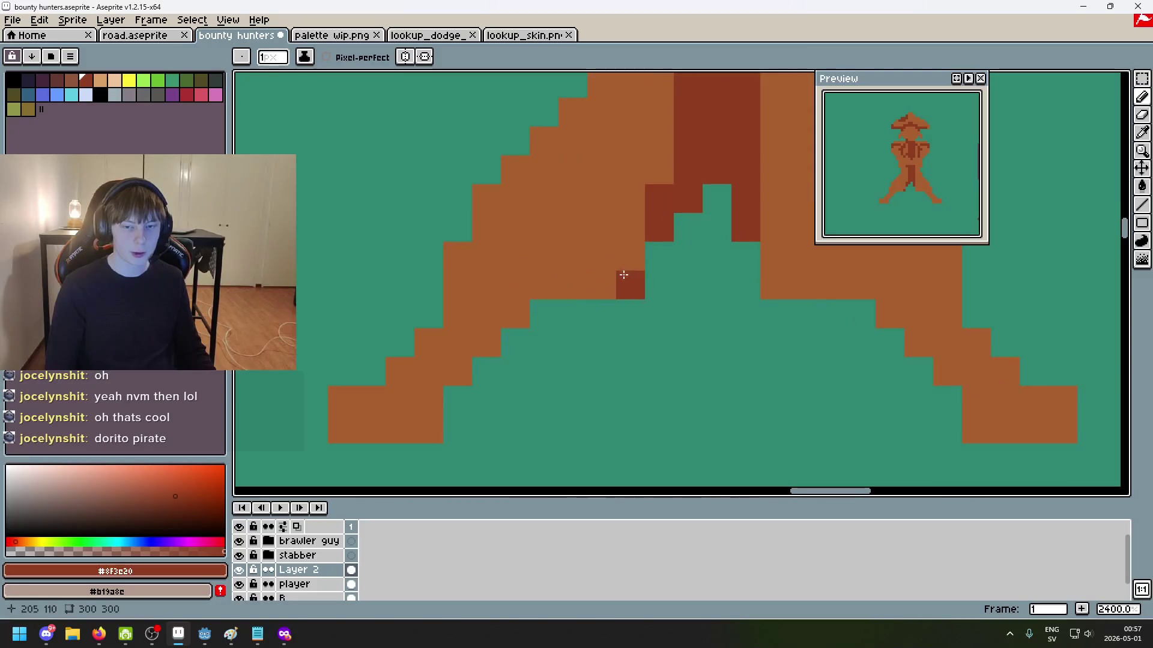
Step: Add #8f3e20 dark-red shading pixels below the crotch and on both legs, undoing strays
drag(628, 258, 621, 292)
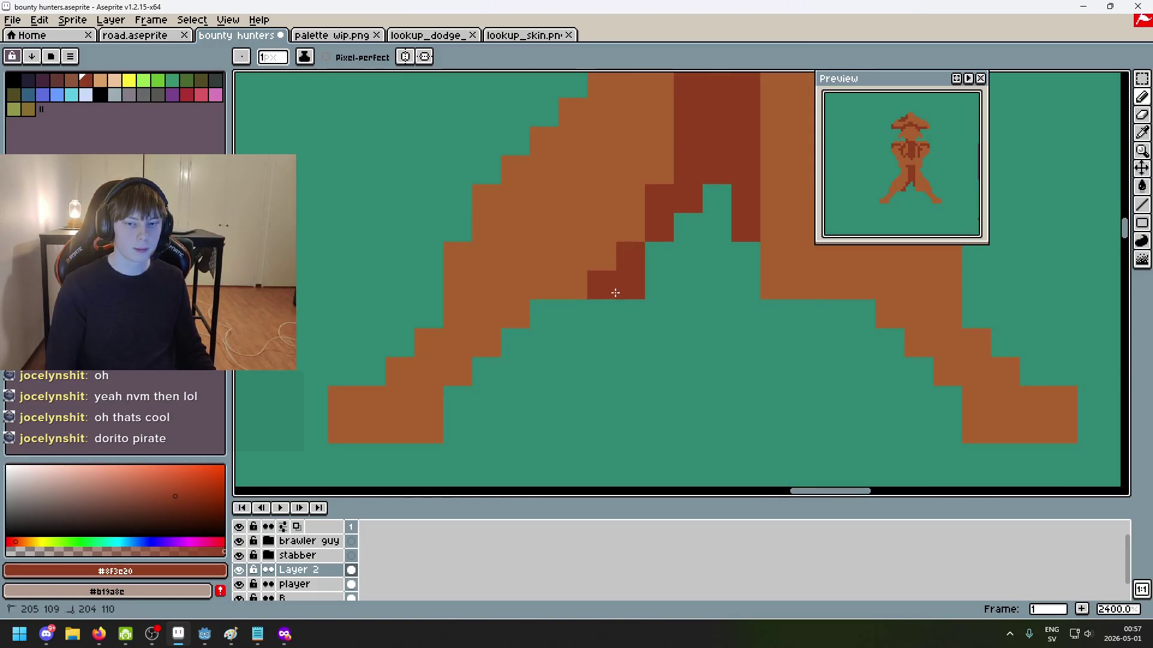
scroll(673, 322, down, 7)
key(ctrl+z)
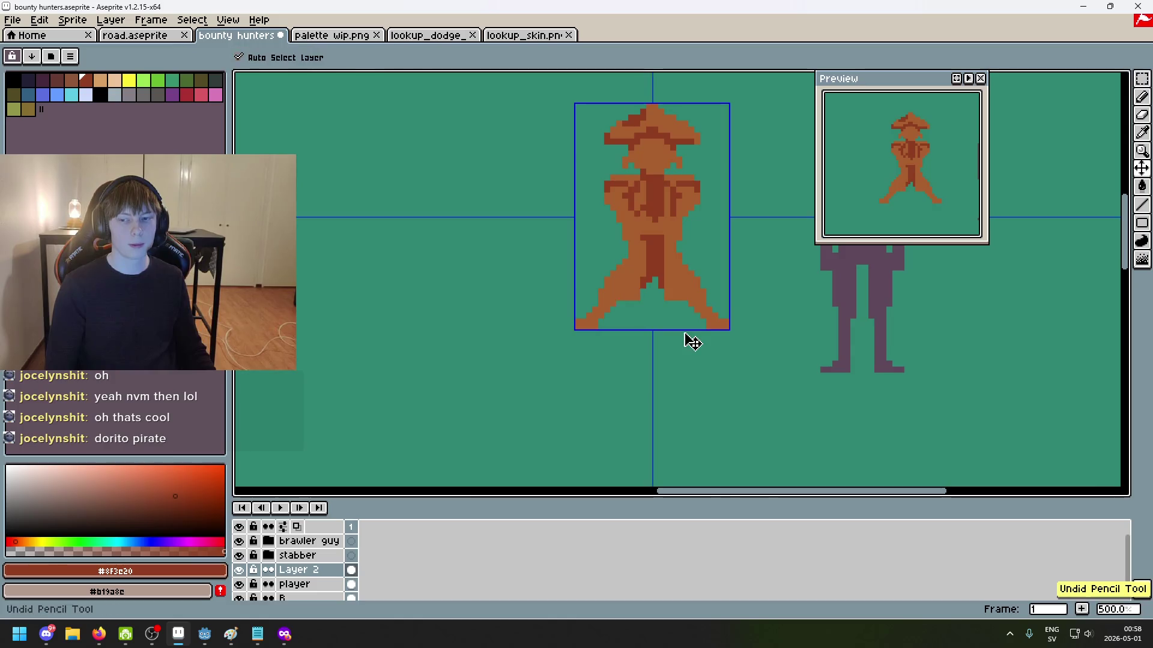
scroll(685, 334, up, 4)
click(595, 320)
scroll(621, 340, up, 1)
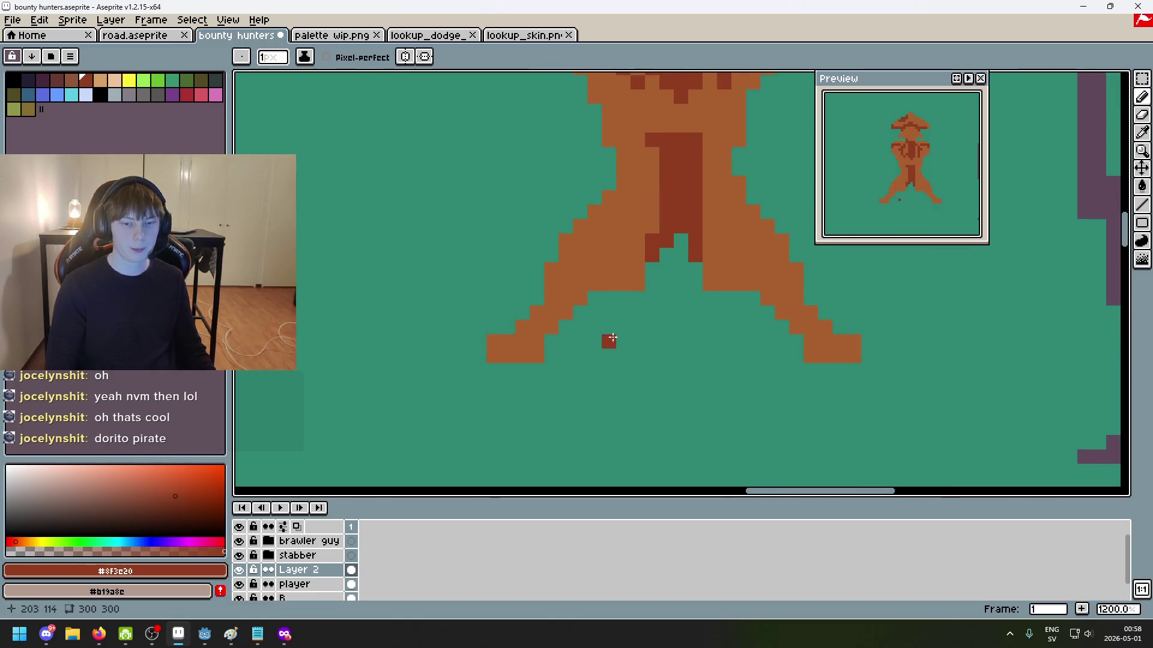
scroll(541, 270, up, 2)
shift+click(574, 265)
click(499, 273)
click(684, 301)
key(ctrl+z)
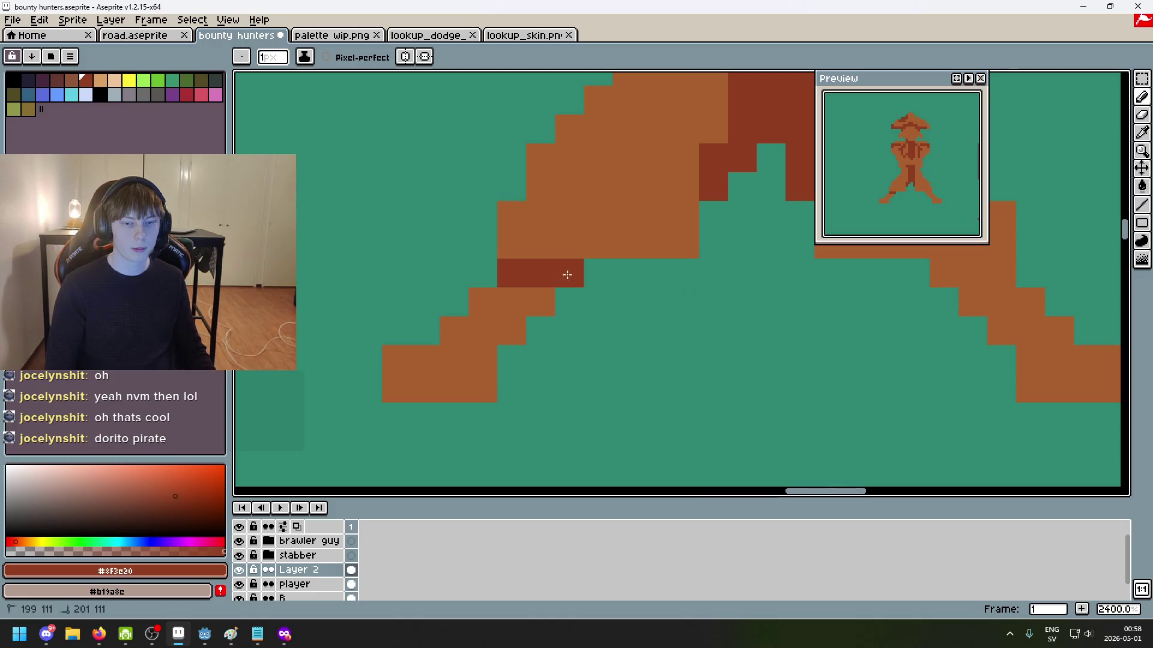
scroll(663, 305, down, 7)
scroll(700, 311, up, 4)
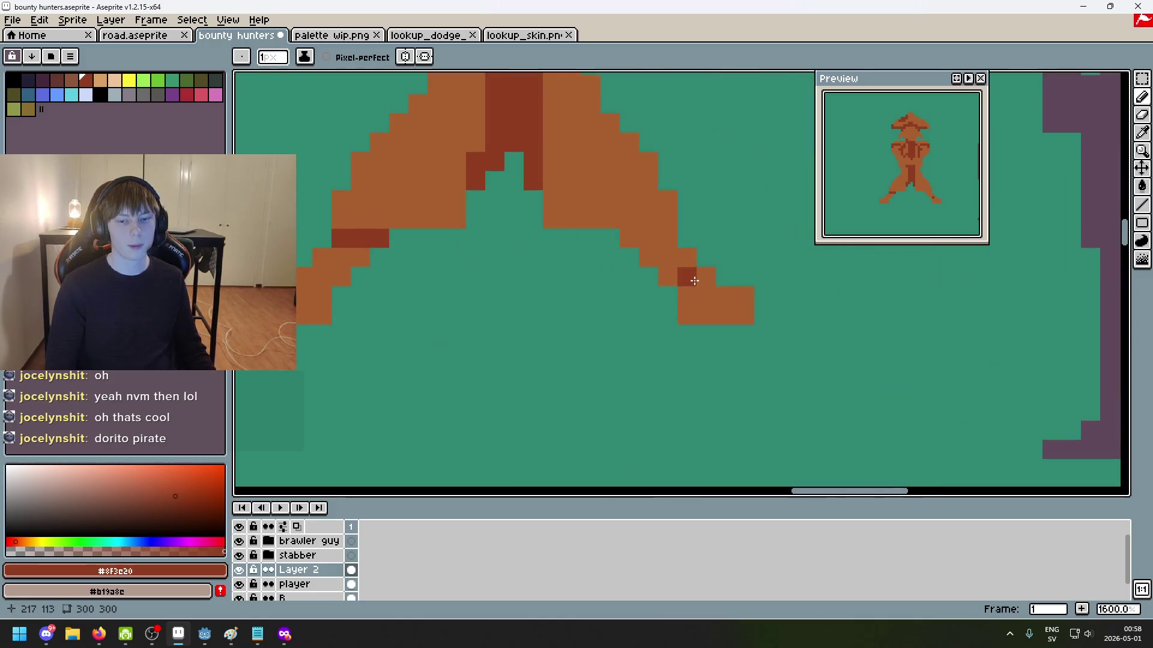
click(658, 239)
scroll(657, 239, down, 4)
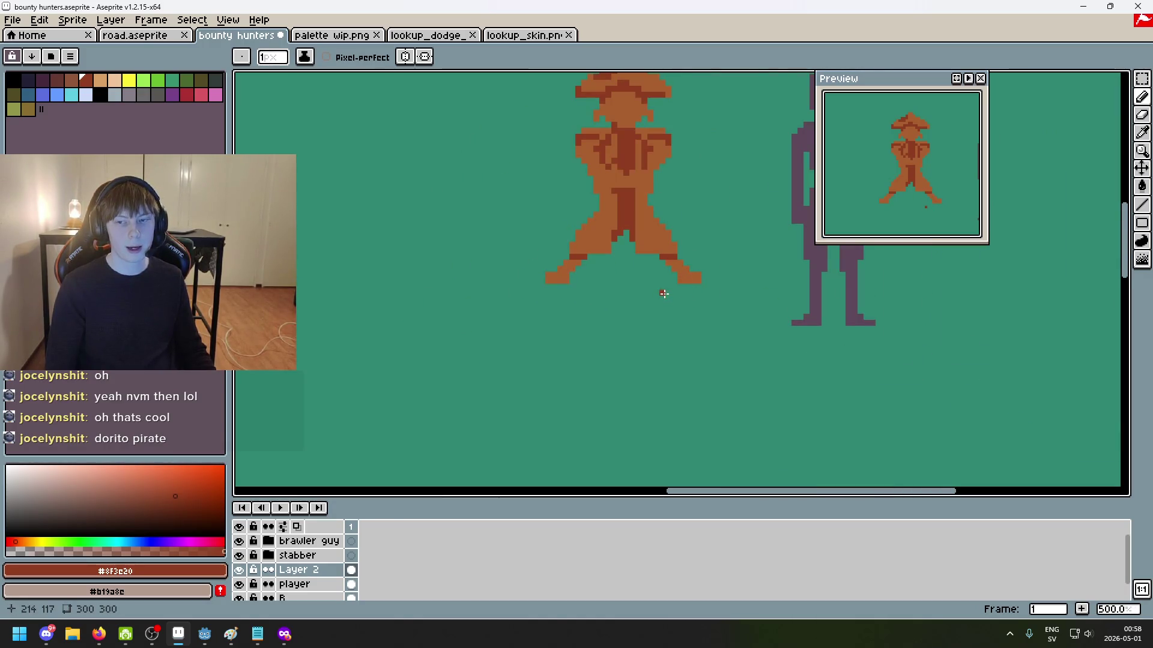
key(ctrl+z)
scroll(667, 388, up, 1)
click(593, 348)
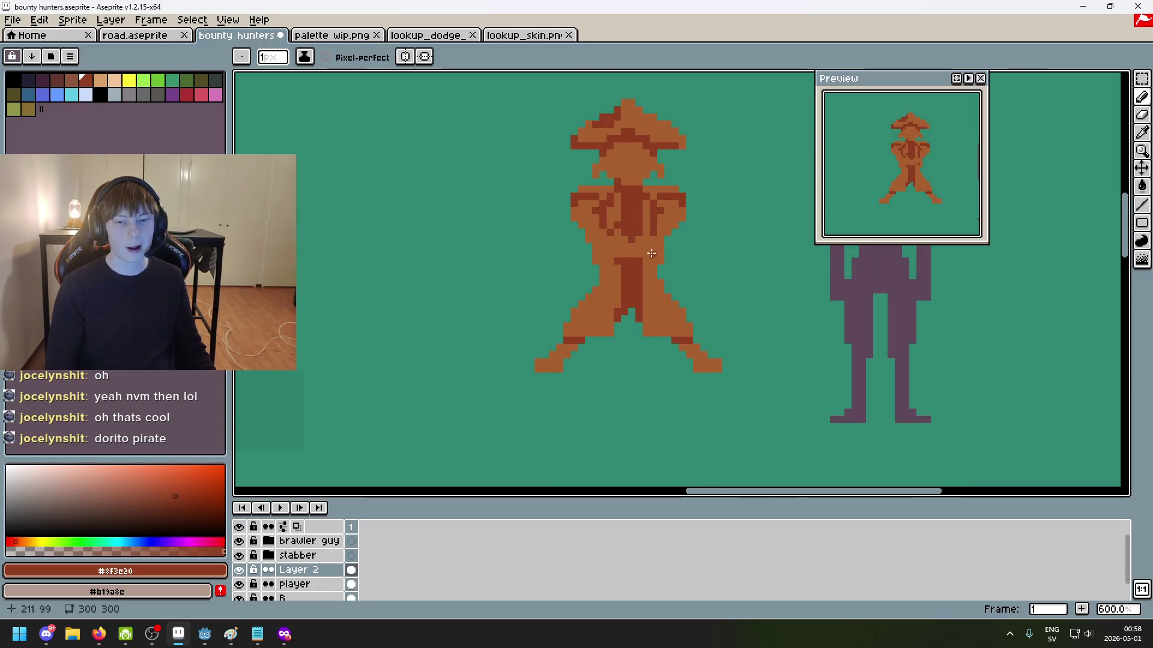
Step: Shade the bottom row of the foot dark red and remove a stray pixel beside the figure
scroll(708, 396, up, 4)
scroll(697, 372, up, 3)
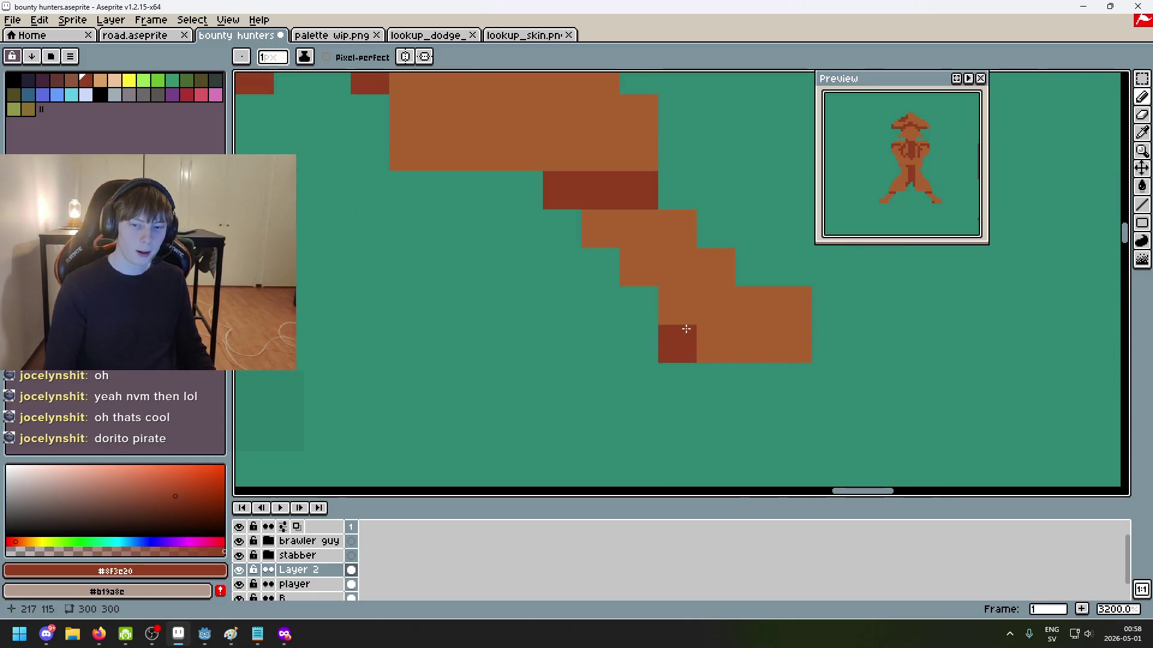
mouse_move(685, 339)
mouse_down()
mouse_move(784, 347)
mouse_move(904, 317)
mouse_up()
scroll(763, 345, down, 5)
scroll(697, 351, up, 4)
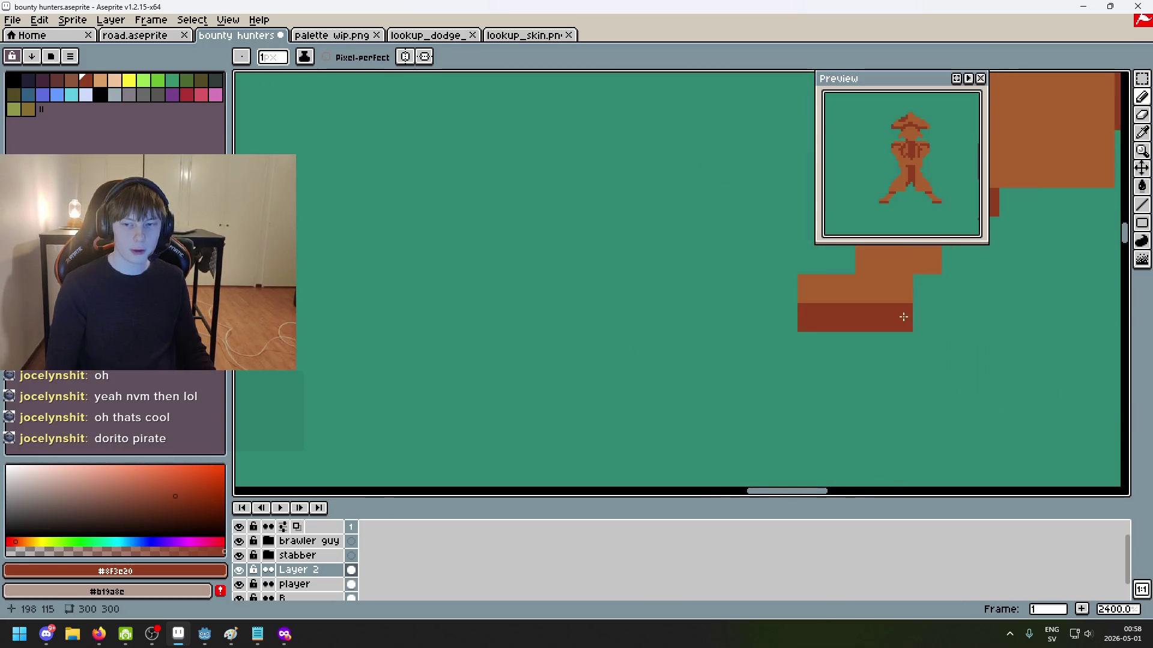
scroll(904, 317, down, 1)
click(757, 339)
scroll(707, 373, down, 1)
key(ctrl+z)
Step: Add dark-red pixels on the lower leg and beneath the feet, undoing misplaced ones
drag(618, 405, 620, 406)
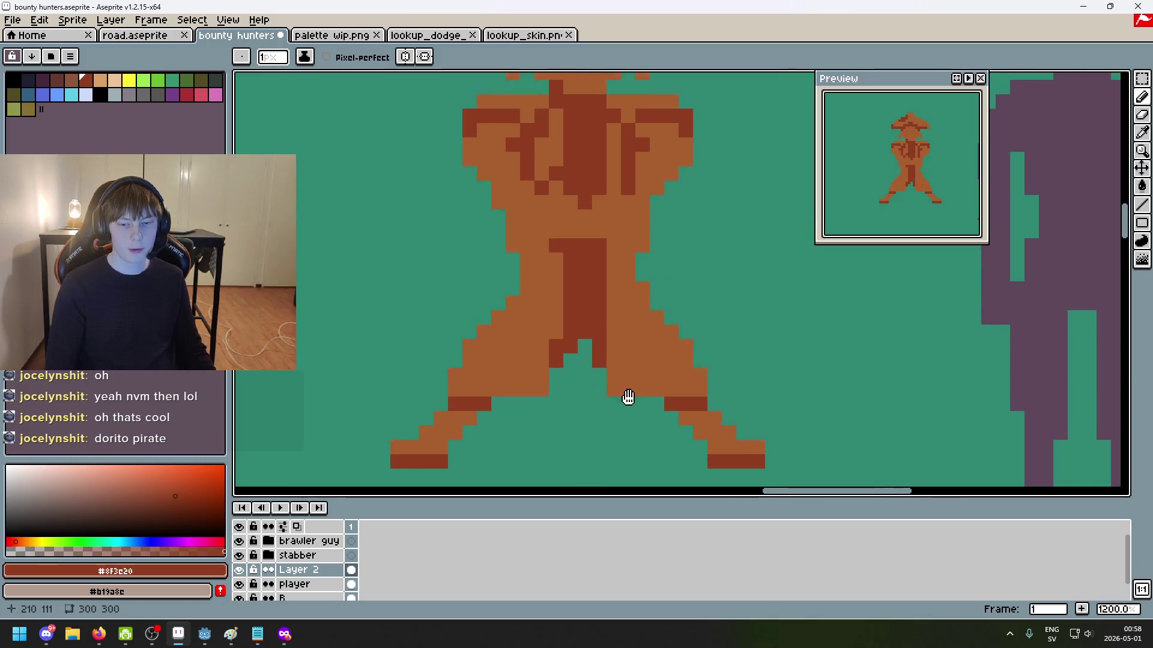
scroll(620, 405, down, 4)
drag(522, 329, 790, 308)
scroll(747, 314, down, 1)
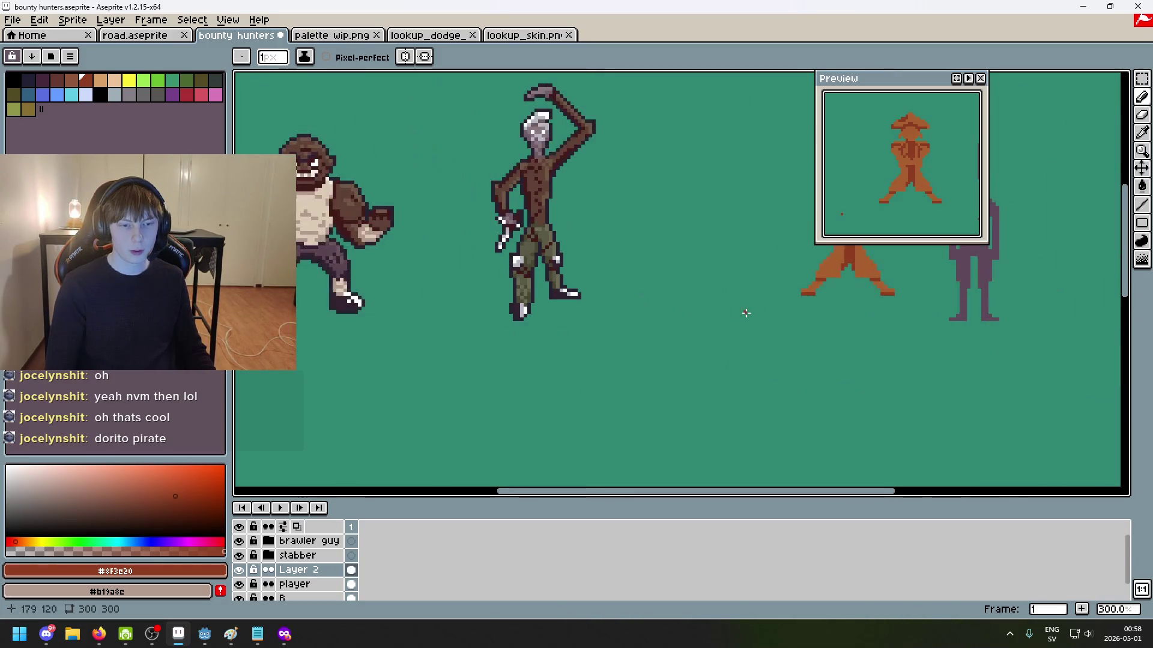
scroll(839, 314, up, 3)
scroll(613, 288, up, 3)
key(ctrl+z)
click(624, 281)
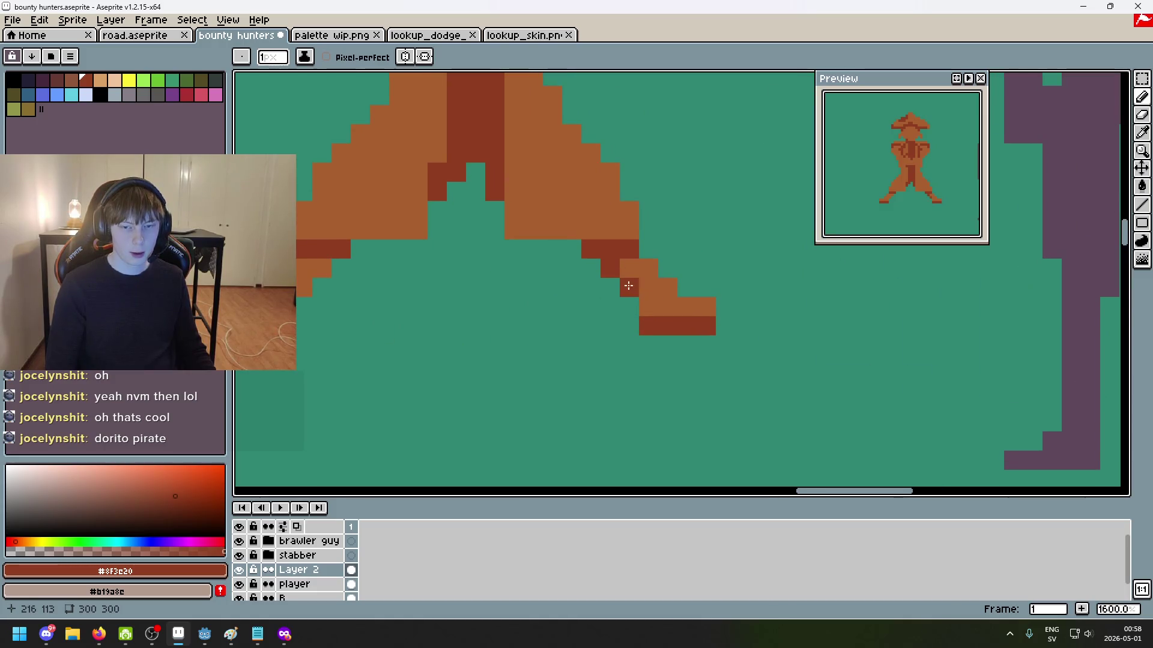
scroll(646, 308, down, 7)
scroll(625, 344, up, 6)
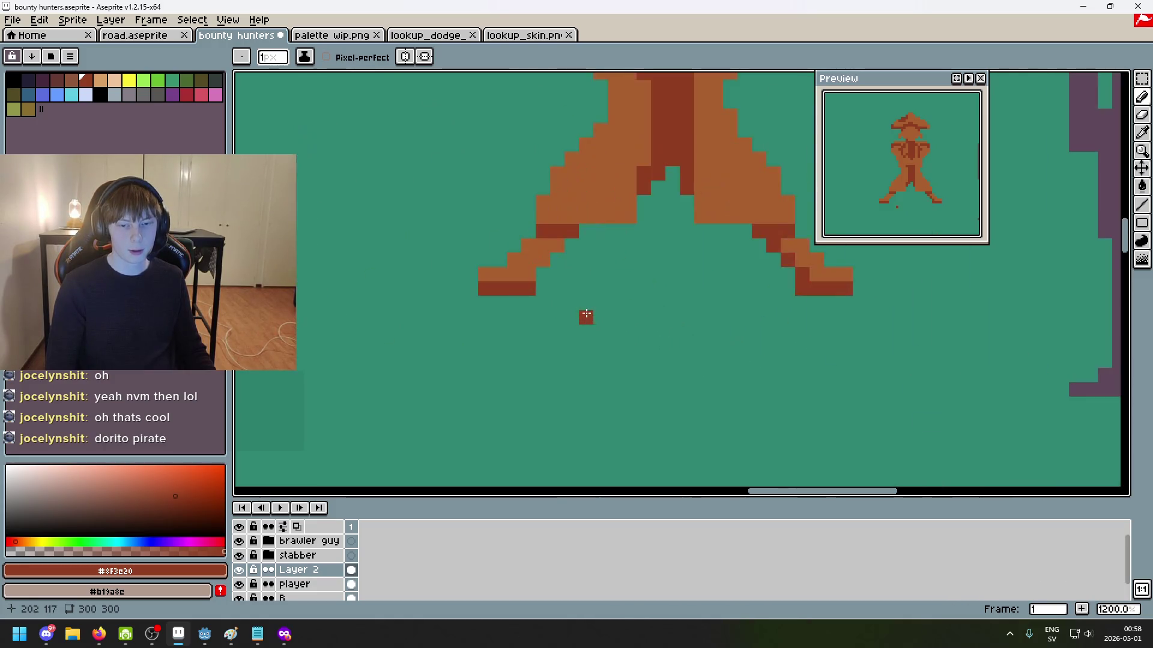
key(ctrl+z)
click(662, 391)
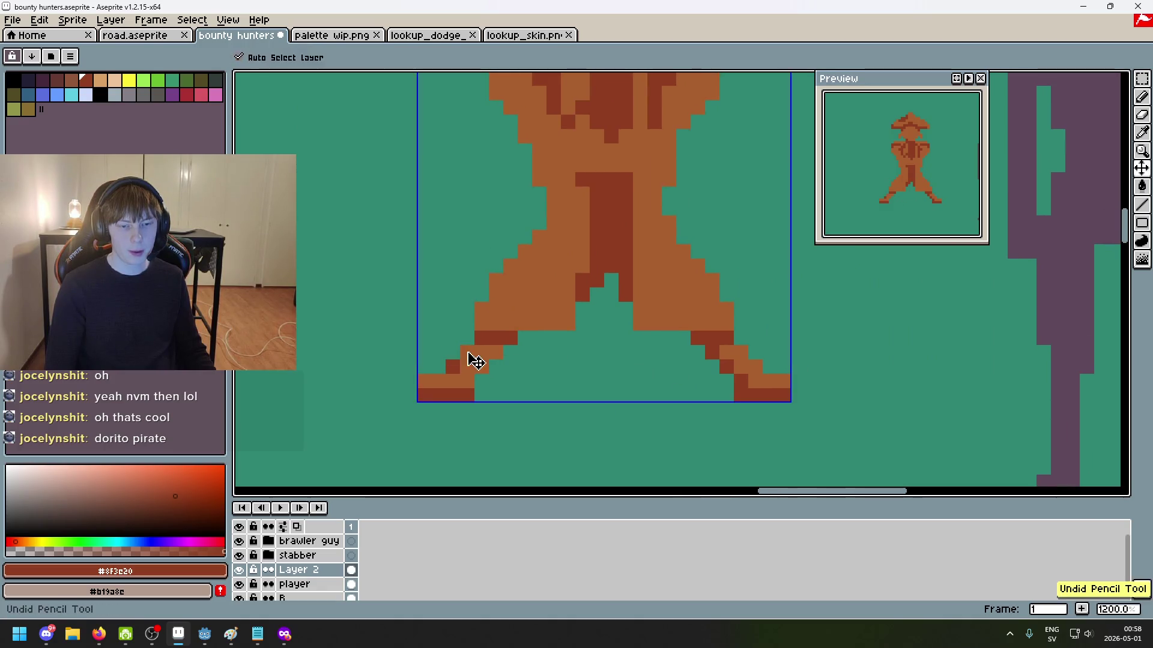
Step: Eyedrop the orange coat colour #a95f2d and paint an orange pixel on the pirate
scroll(471, 361, down, 4)
scroll(572, 381, down, 2)
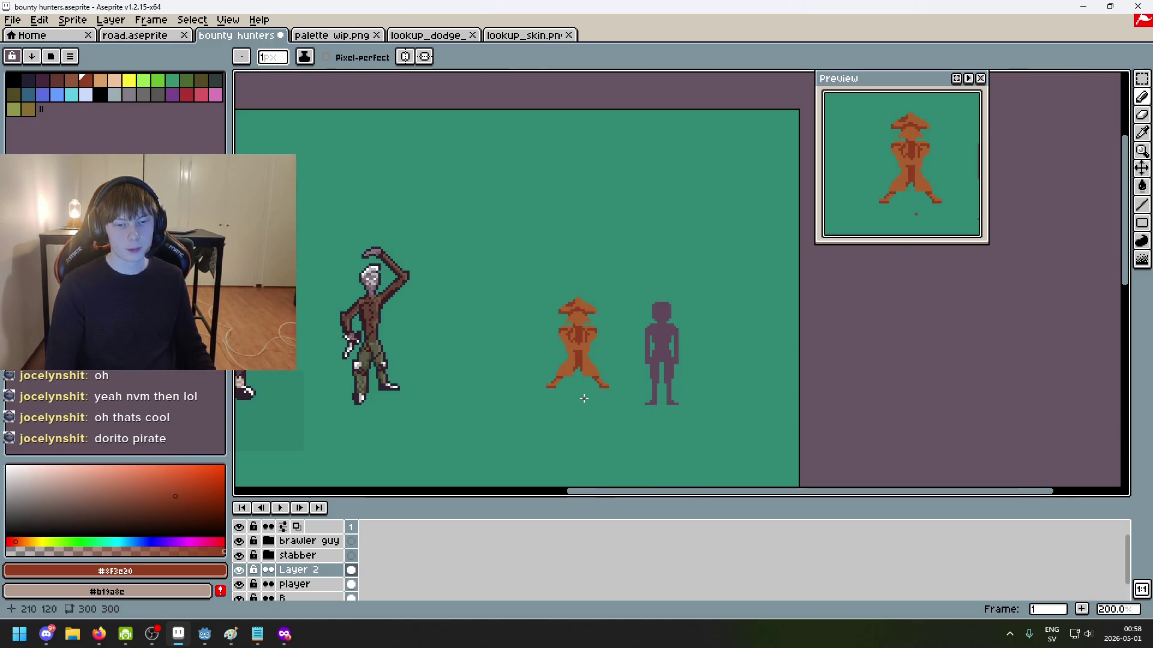
scroll(582, 396, up, 2)
scroll(565, 391, up, 2)
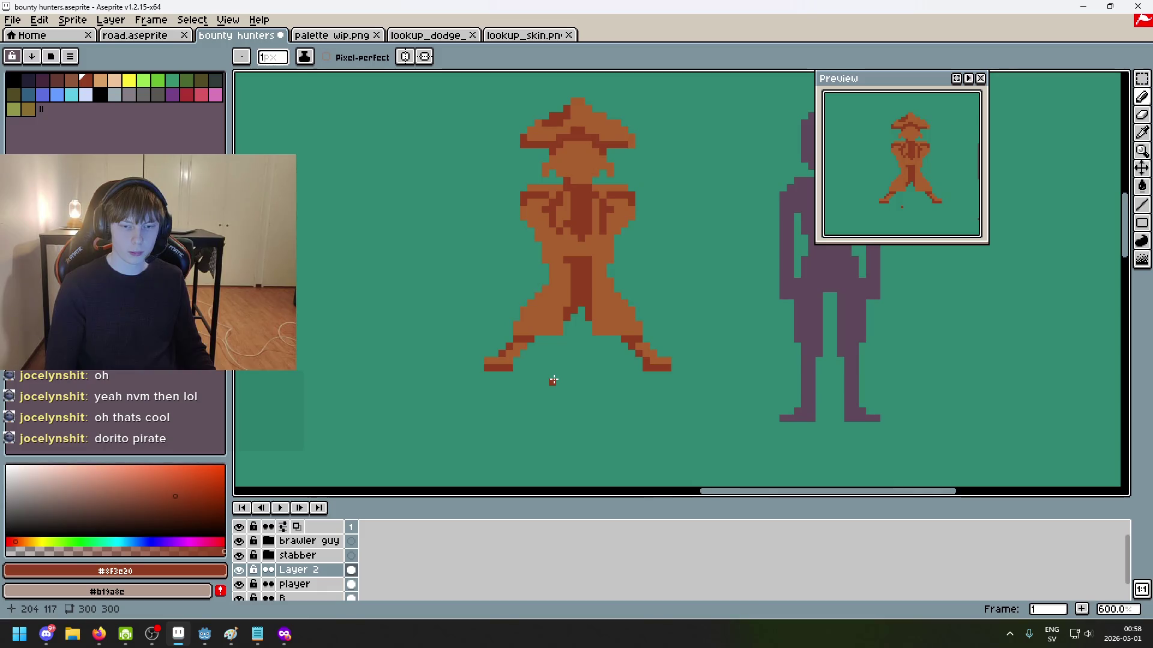
scroll(570, 360, up, 3)
alt+click(458, 396)
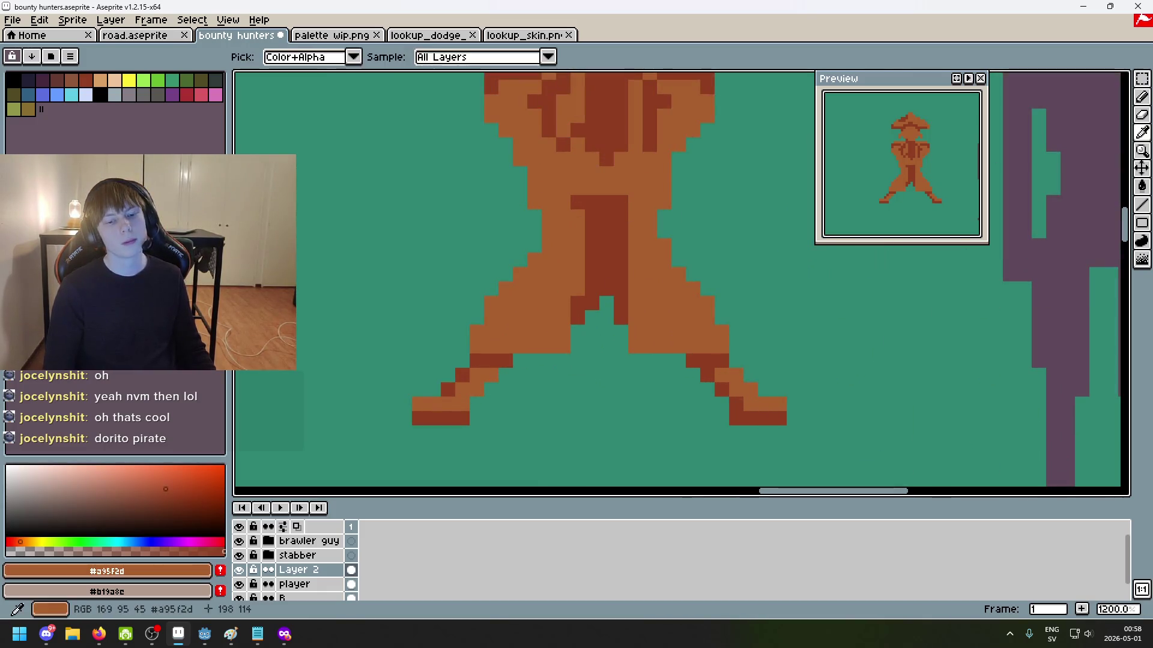
scroll(516, 402, down, 4)
click(573, 419)
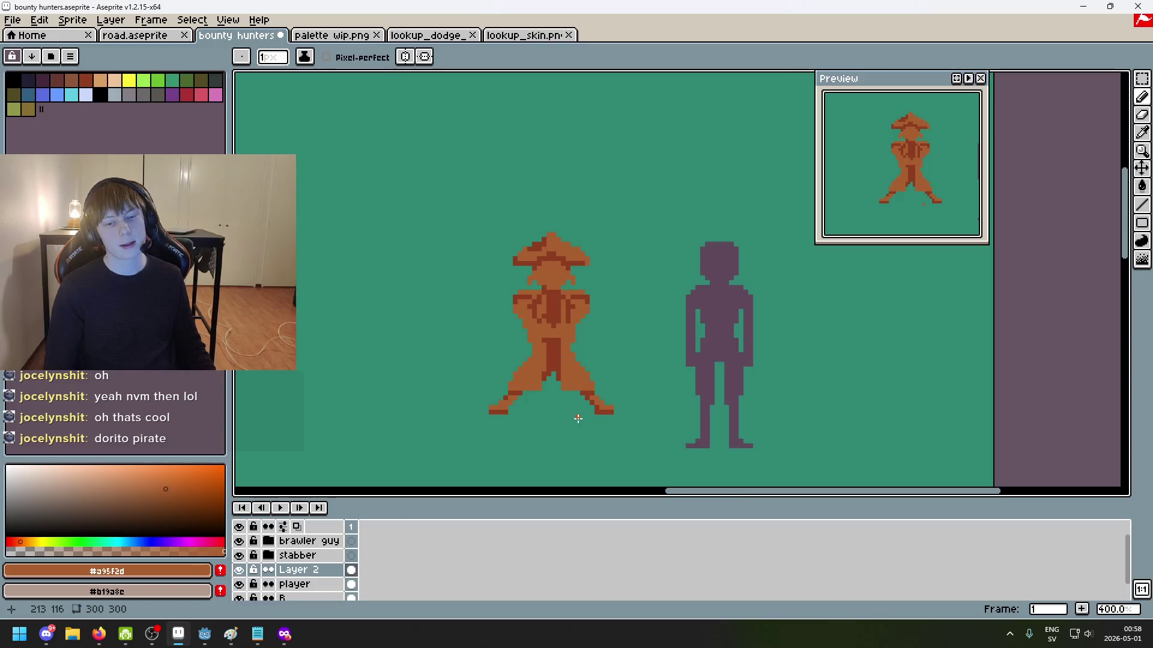
Step: Eyedrop the dark-red #8f3e20 from the sprite for shading the coat's left edge
scroll(528, 390, up, 1)
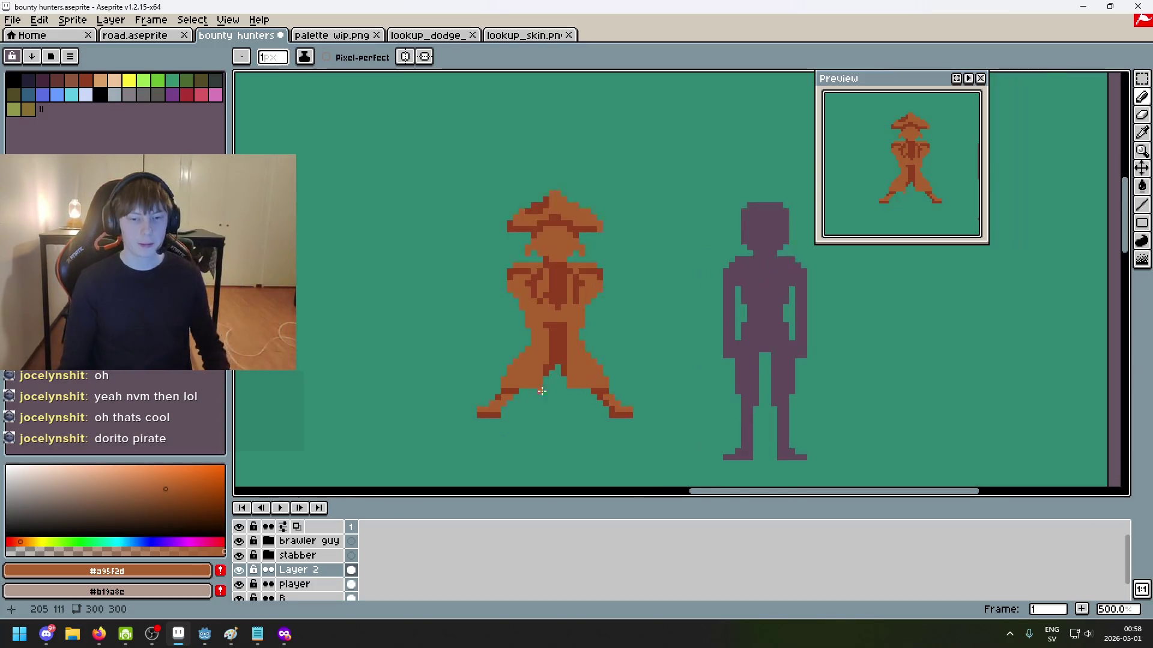
scroll(529, 385, up, 2)
alt+click(546, 328)
scroll(494, 351, up, 2)
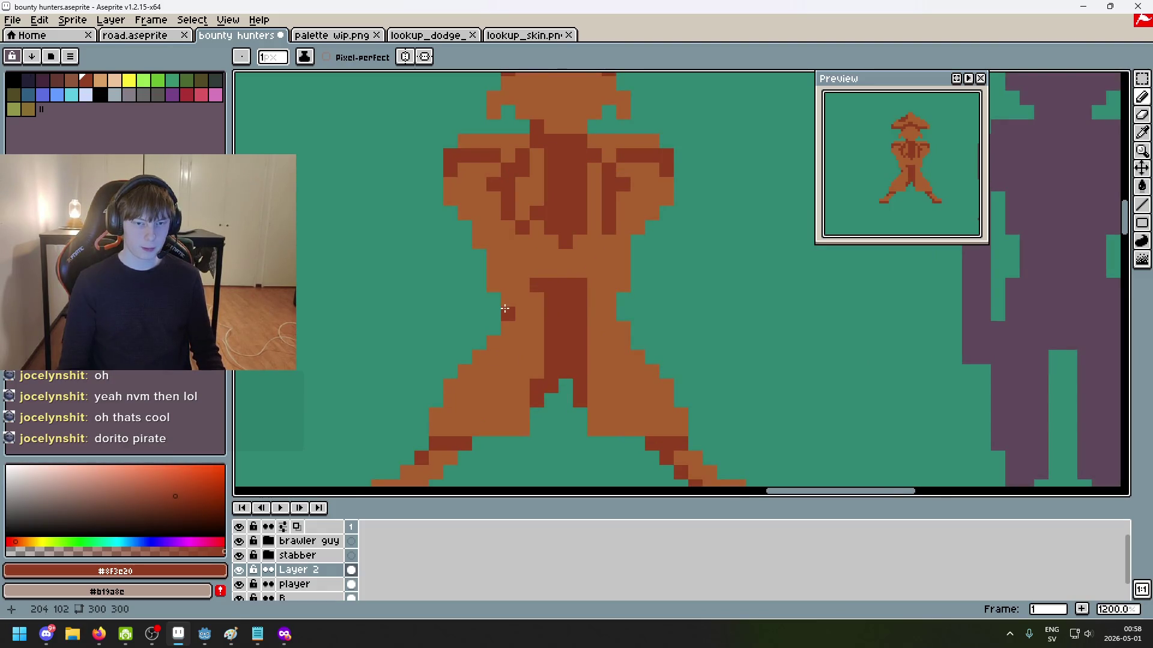
scroll(494, 278, down, 3)
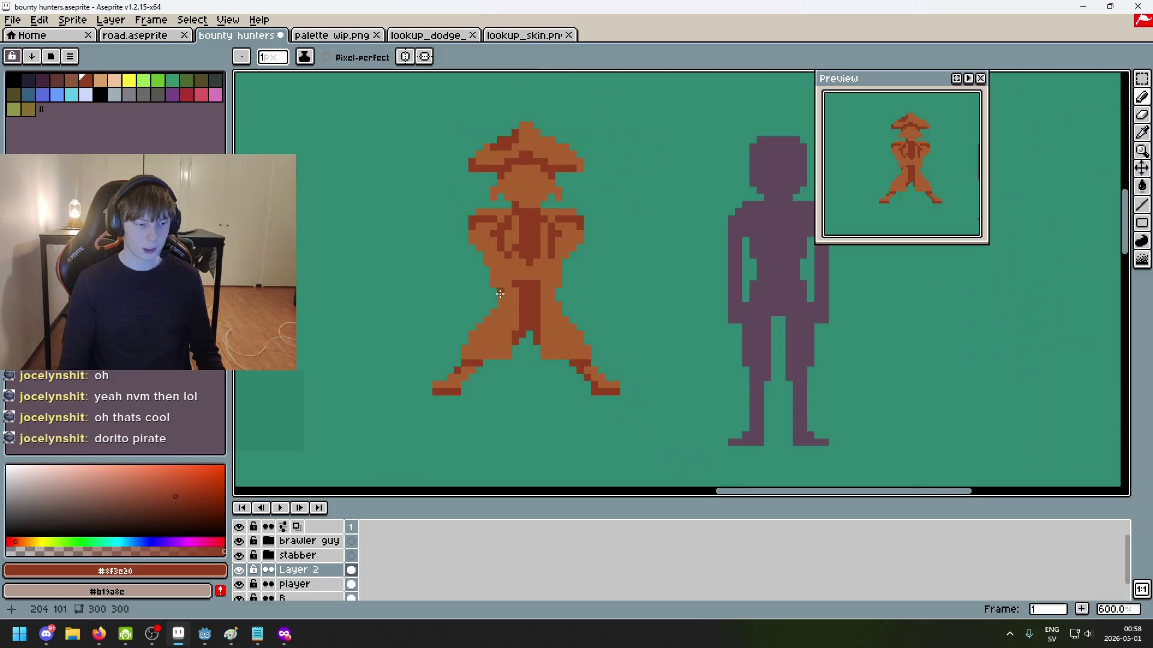
key(alt+Tab)
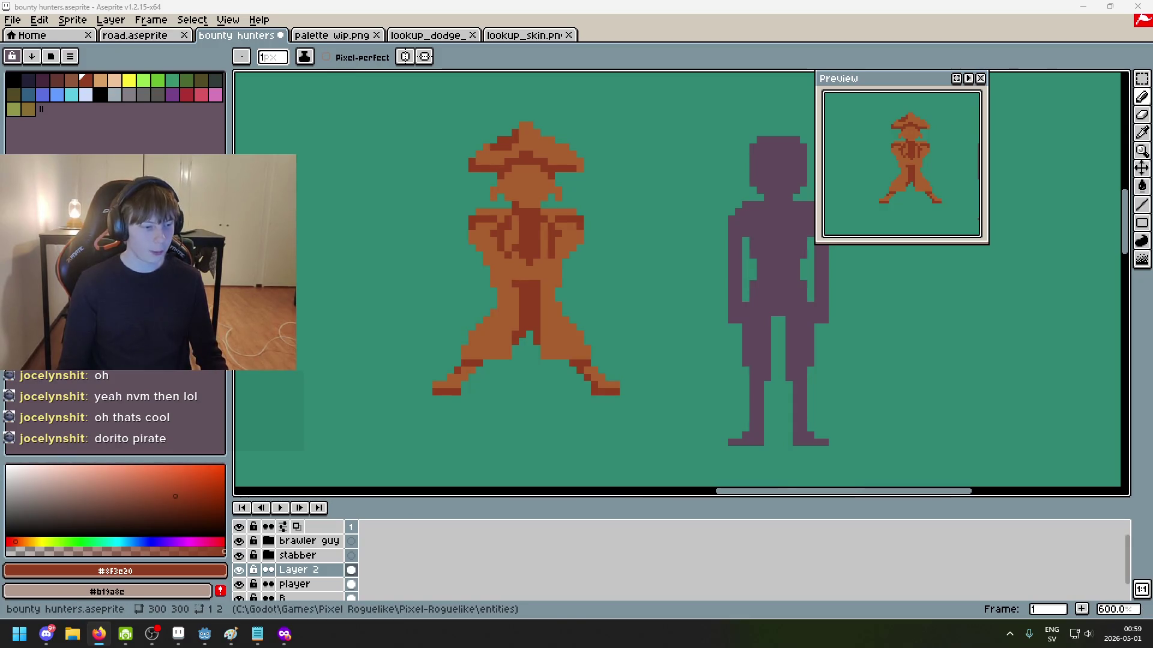
scroll(469, 253, up, 3)
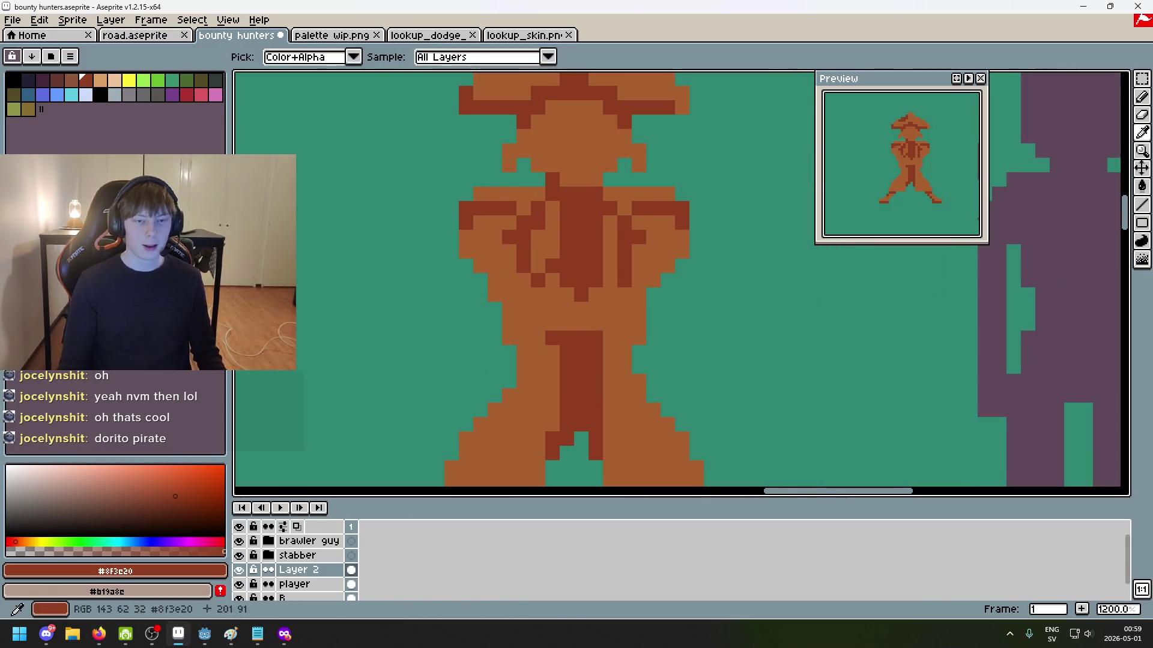
scroll(565, 291, down, 2)
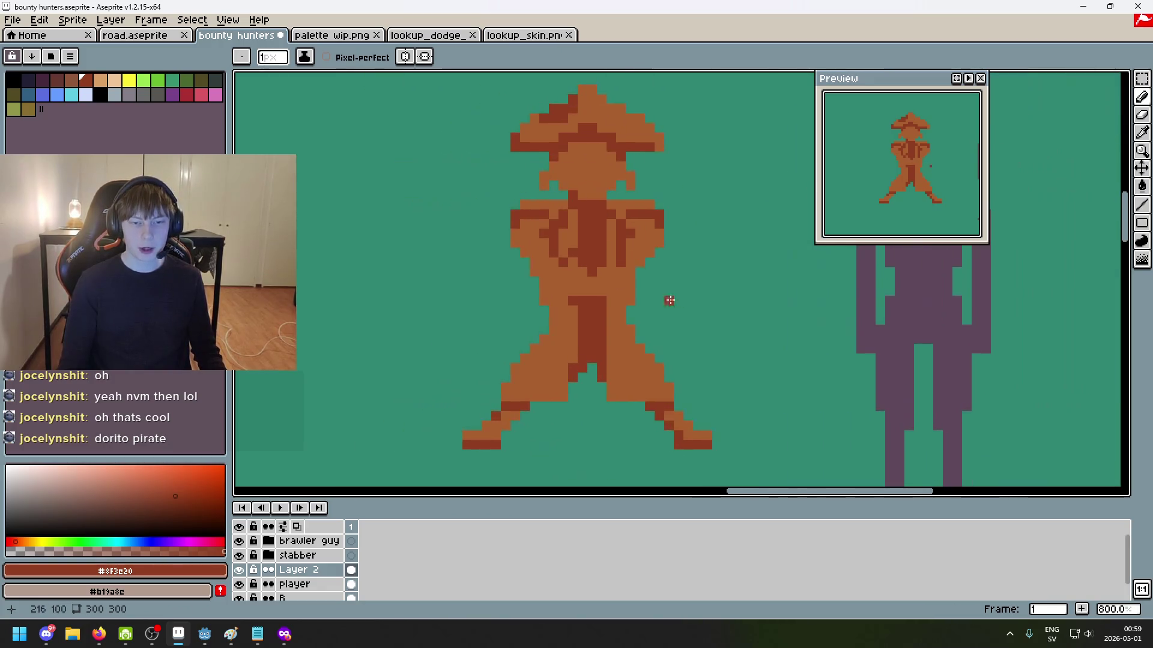
scroll(533, 260, up, 2)
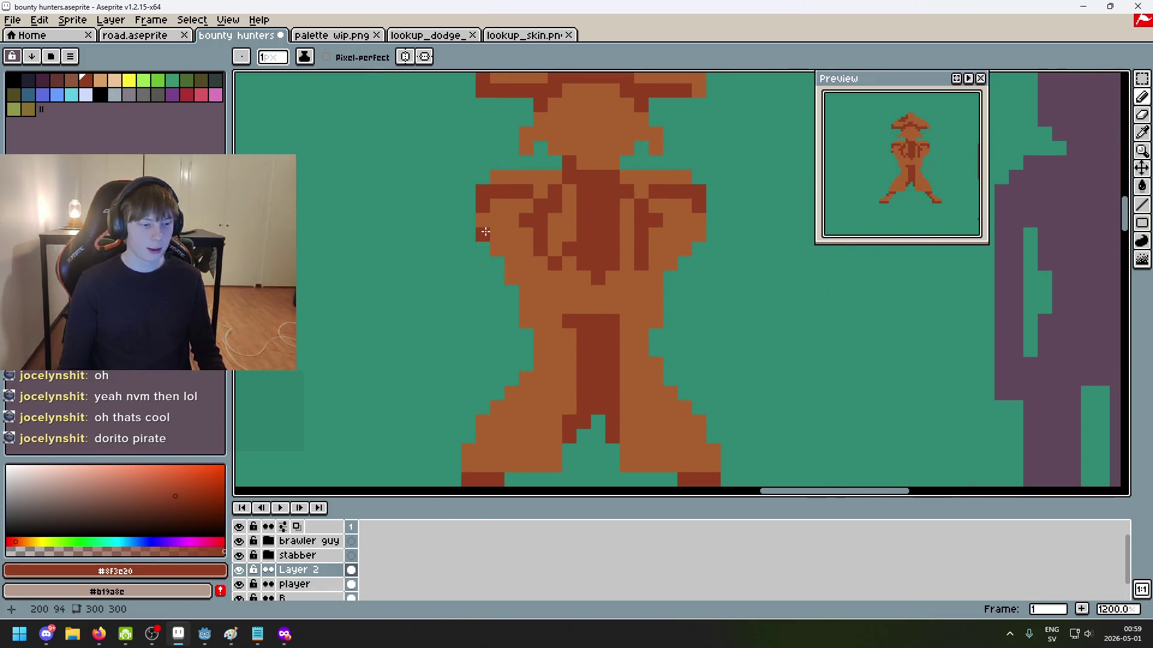
Step: Paint a dark diagonal shading line along the pirate's left arm
drag(490, 235, 520, 283)
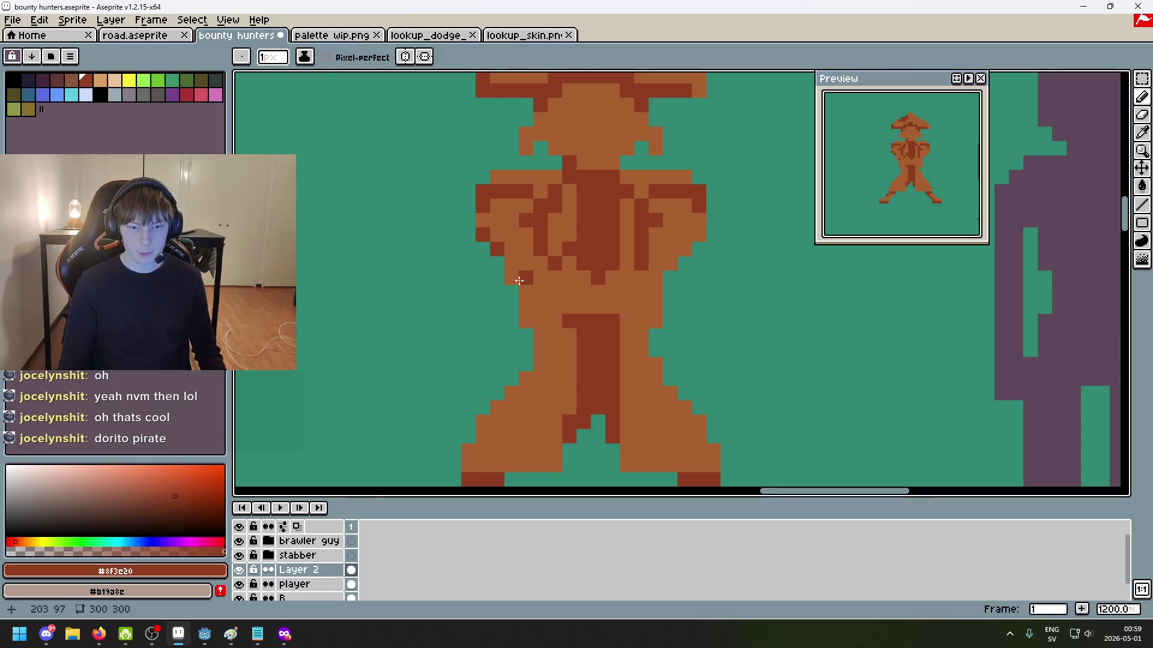
scroll(527, 319, down, 4)
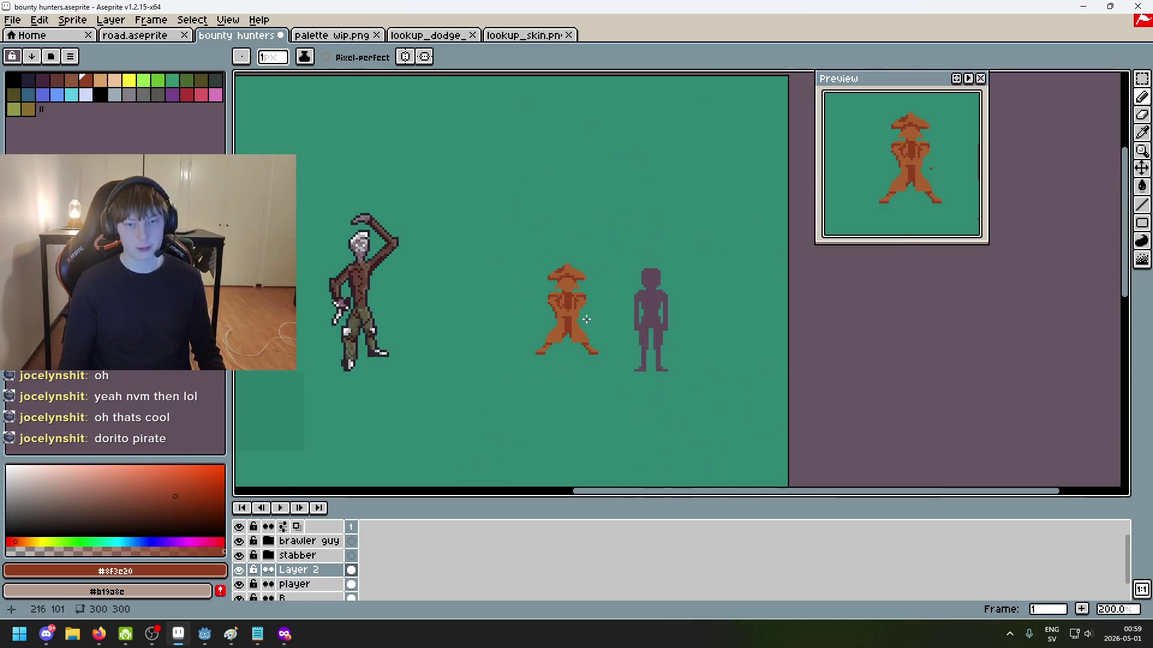
scroll(510, 360, up, 2)
scroll(502, 379, up, 3)
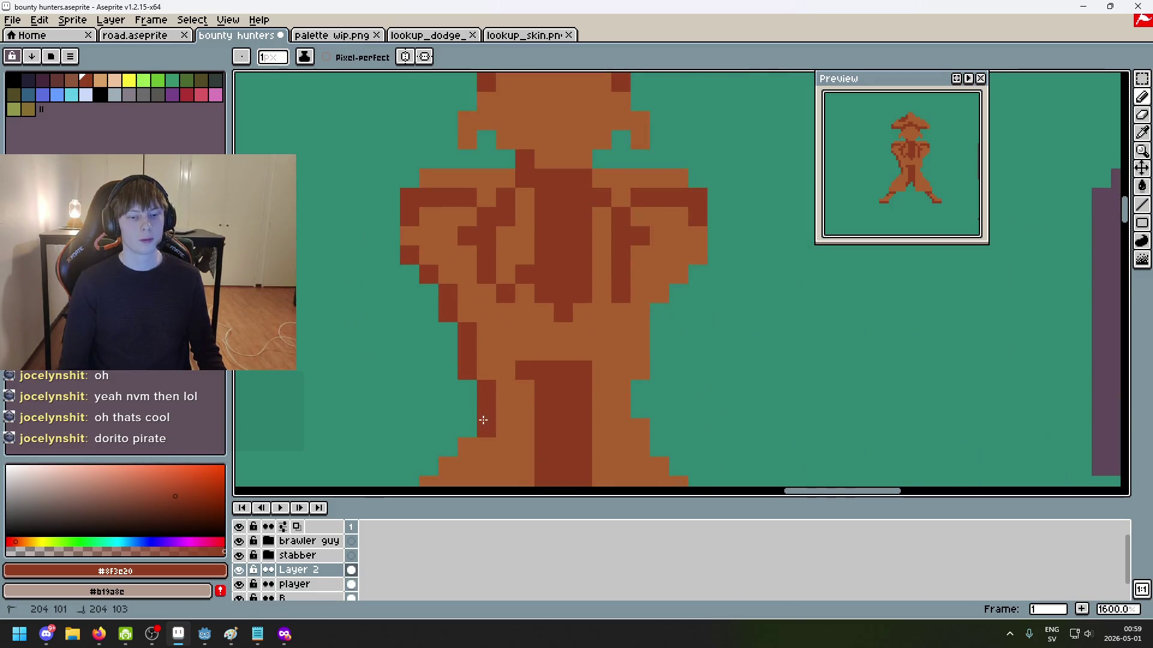
Step: Place a dark shading pixel on the pirate's leg, undoing several misplaced attempts
drag(522, 428, 602, 314)
key(v)
key(b)
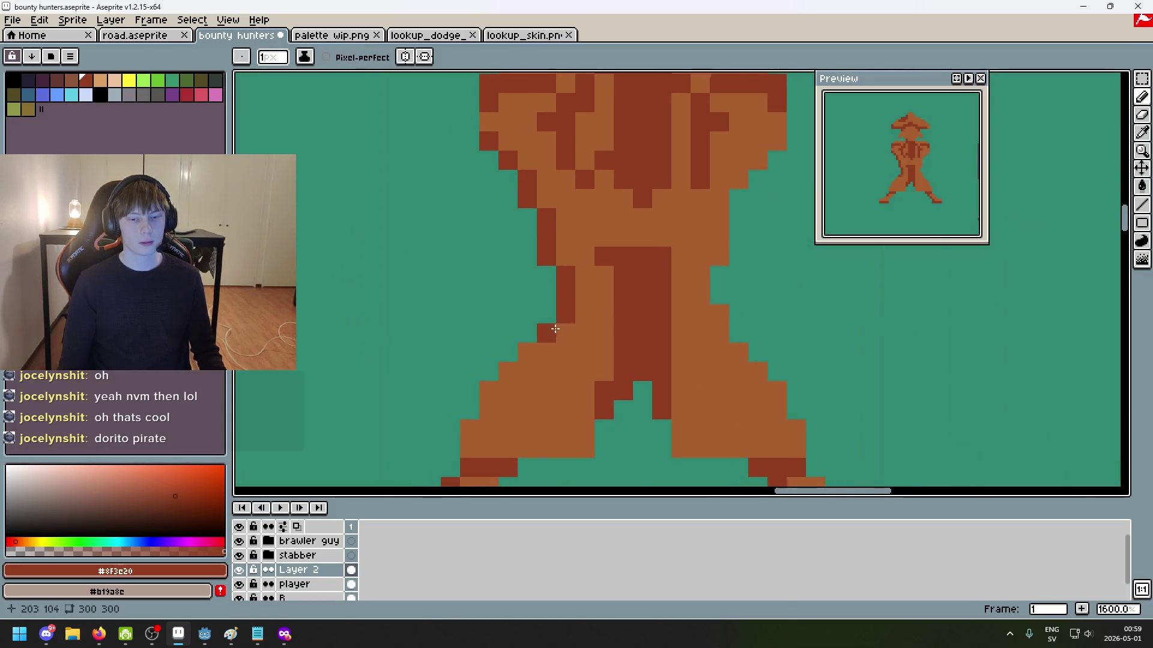
scroll(568, 333, down, 6)
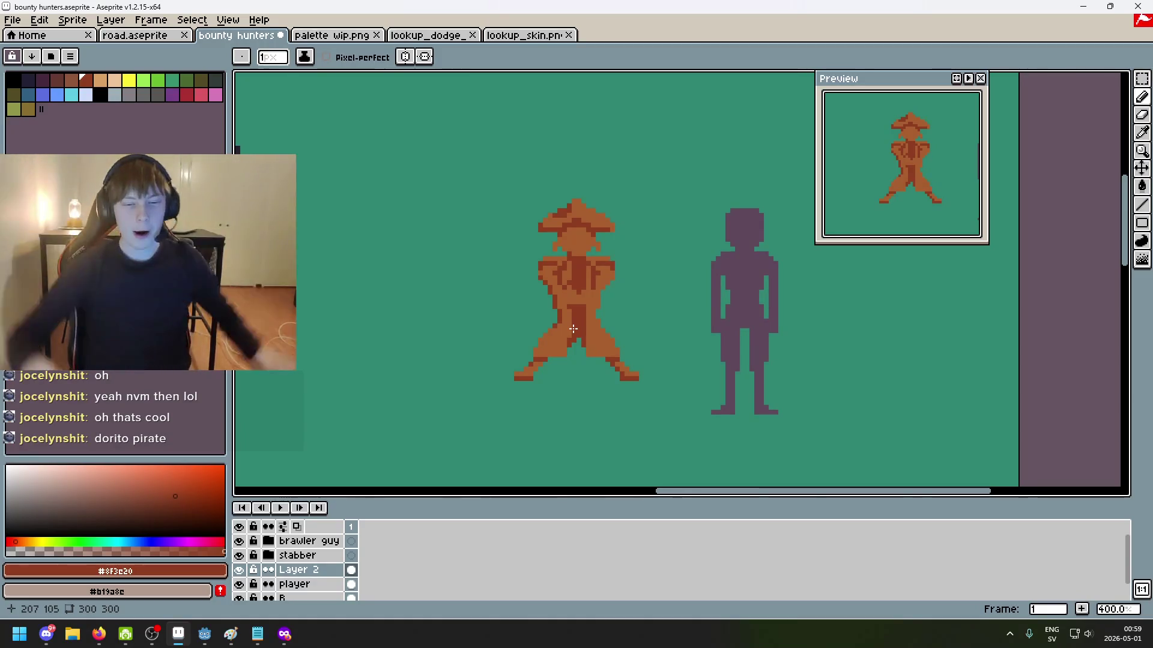
scroll(588, 215, up, 1)
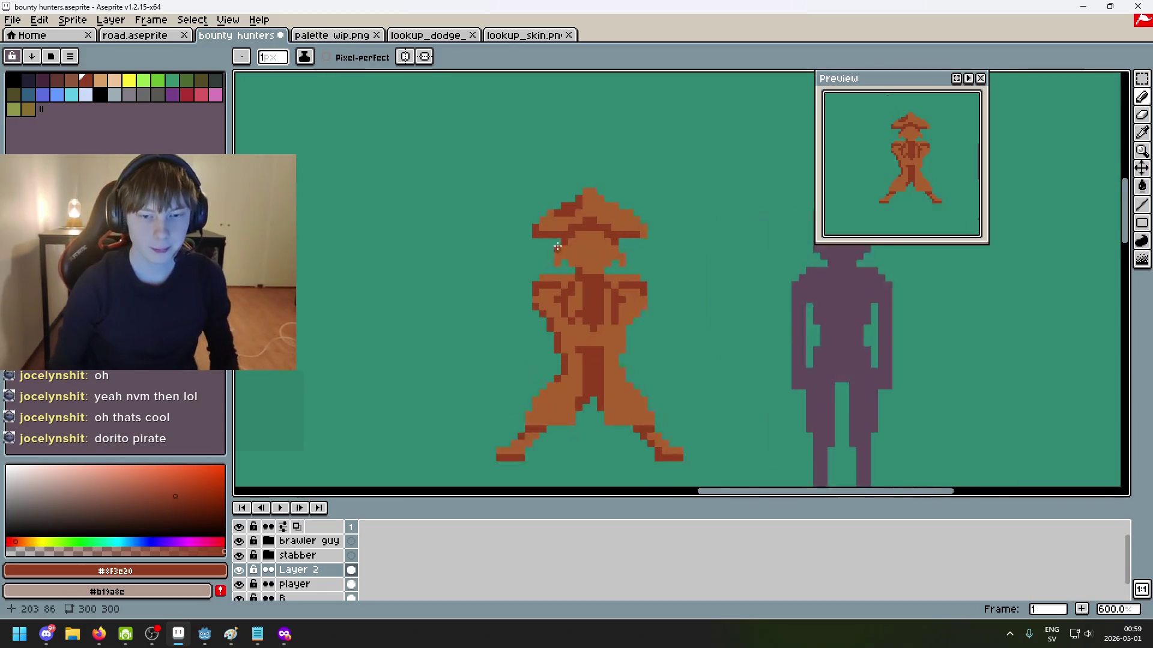
scroll(594, 214, up, 1)
scroll(605, 214, up, 1)
scroll(606, 214, up, 2)
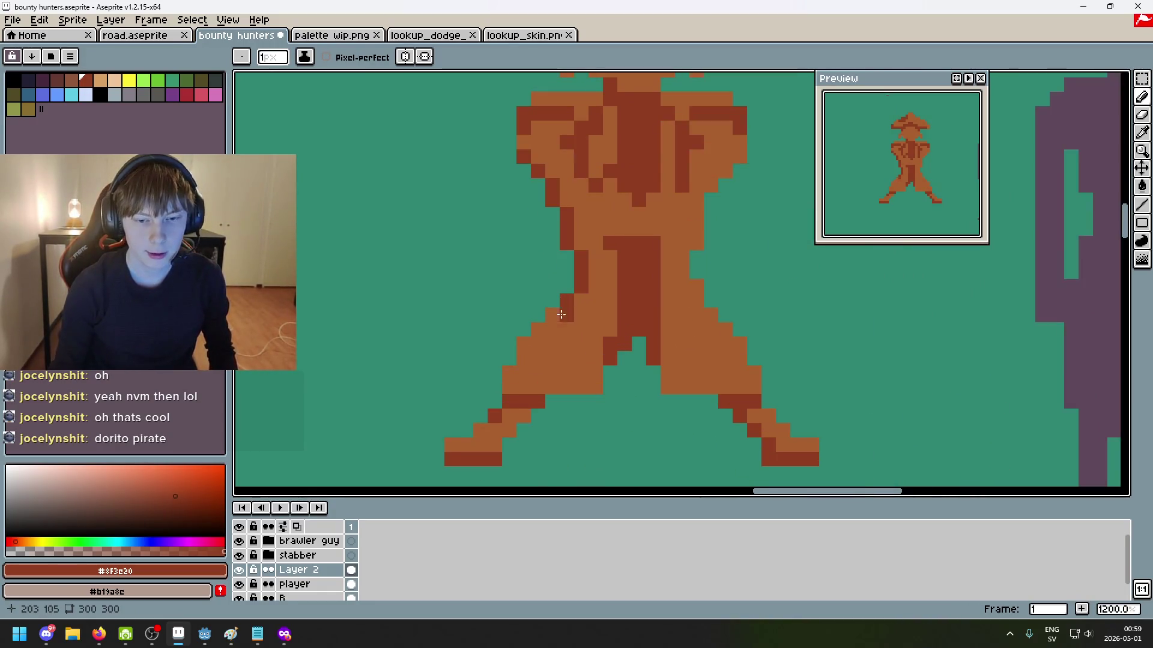
scroll(624, 317, down, 2)
scroll(516, 343, up, 3)
key(ctrl+z)
click(541, 342)
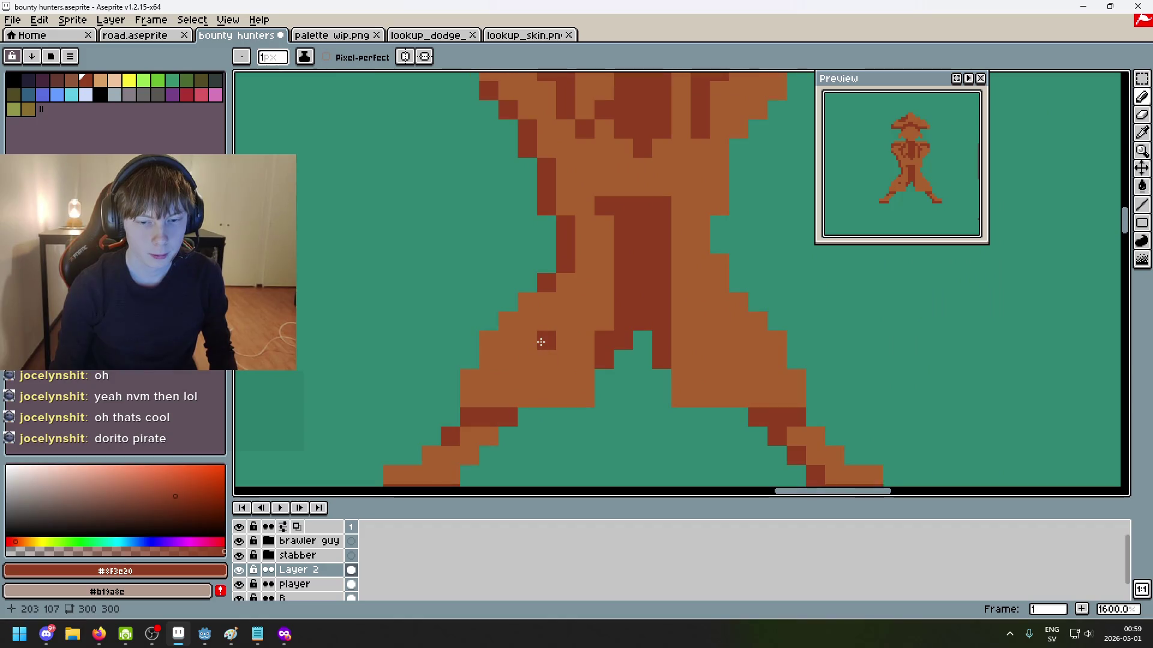
key(ctrl+z)
click(508, 340)
key(ctrl+z)
click(484, 363)
key(ctrl+z)
click(478, 356)
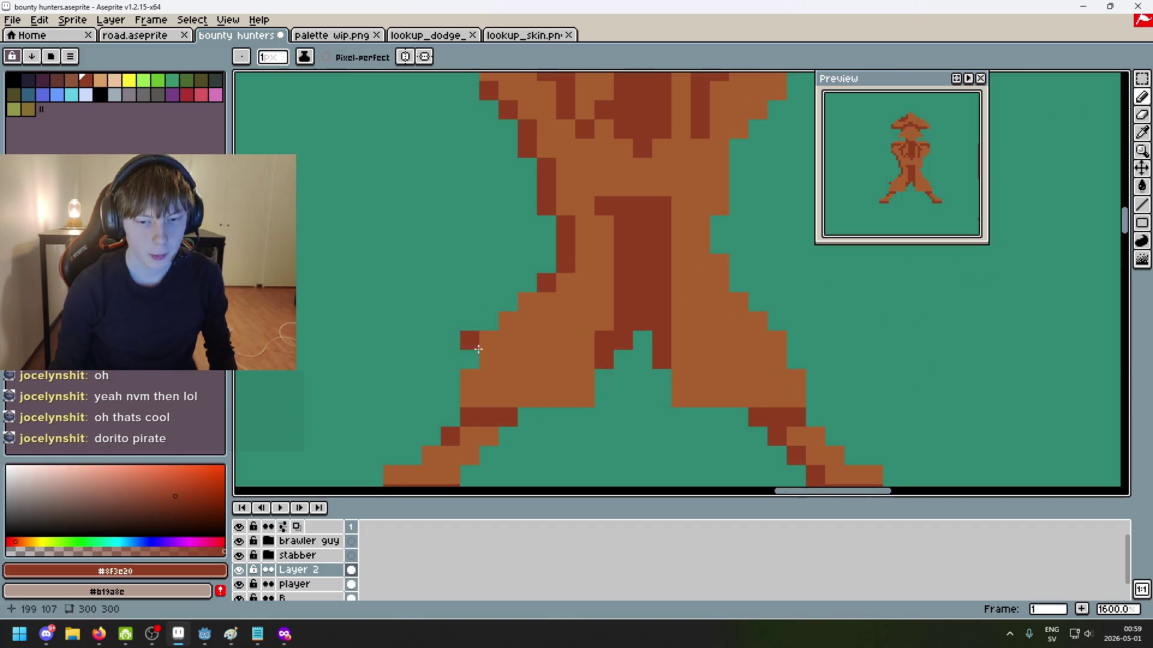
key(ctrl+z)
click(547, 379)
key(ctrl+z)
click(526, 399)
Step: Eyedrop the lighter brown, then the dark brown, from the pirate's leg
scroll(601, 391, down, 6)
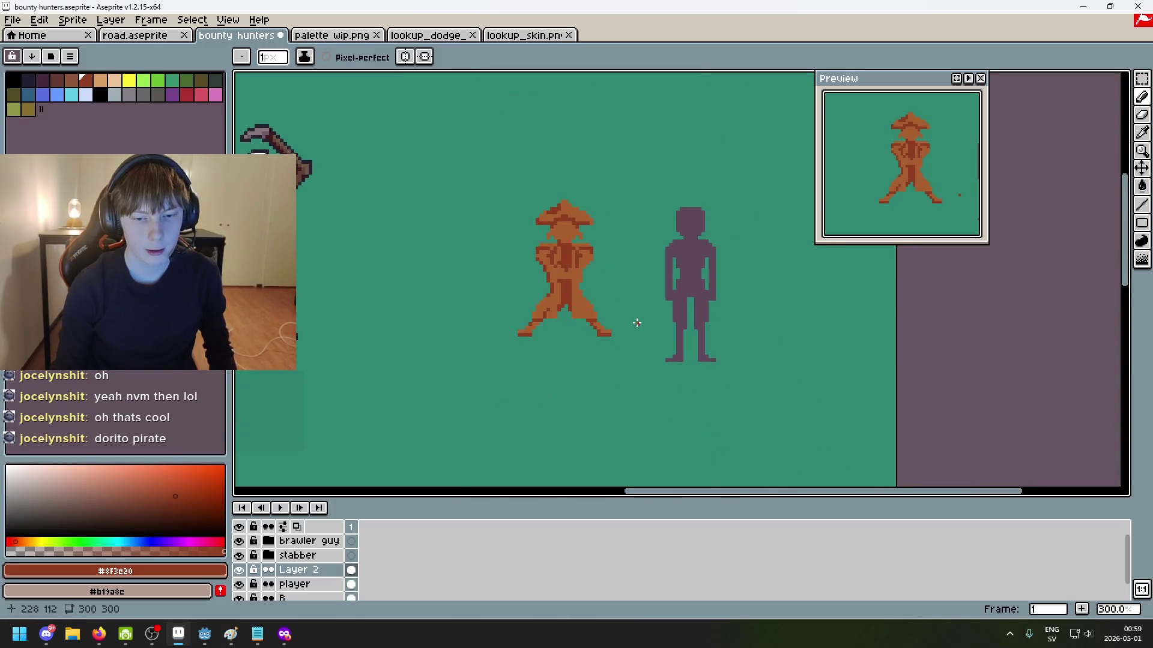
scroll(547, 318, up, 4)
alt+click(533, 296)
scroll(539, 286, down, 4)
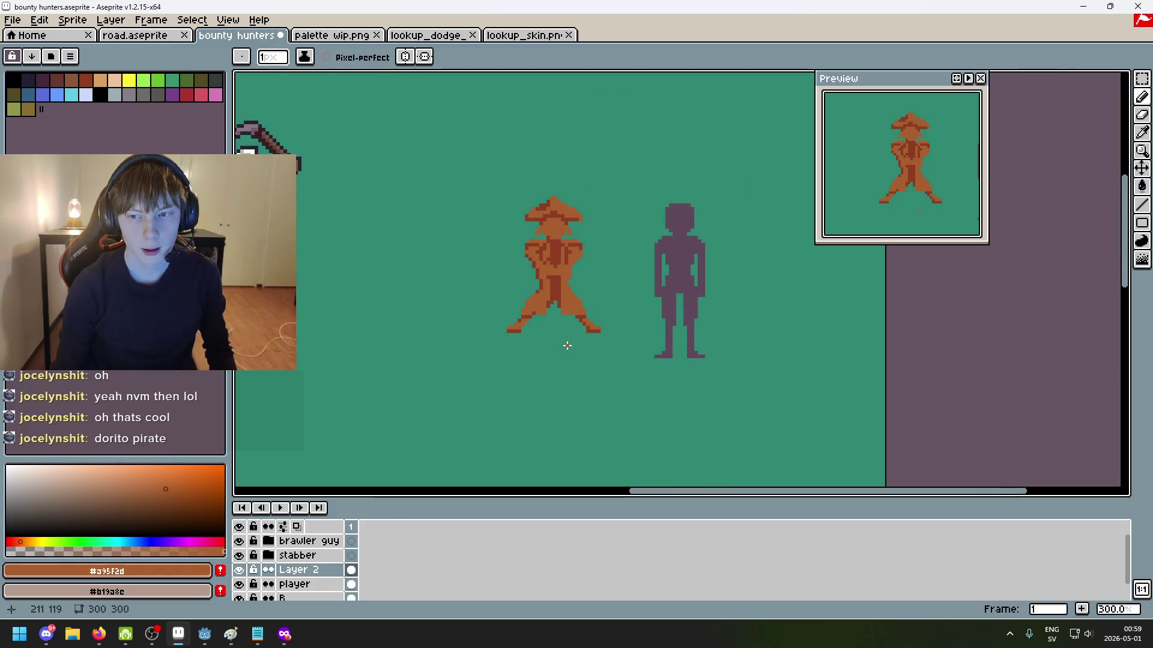
scroll(567, 342, up, 4)
alt+click(535, 311)
scroll(520, 309, up, 5)
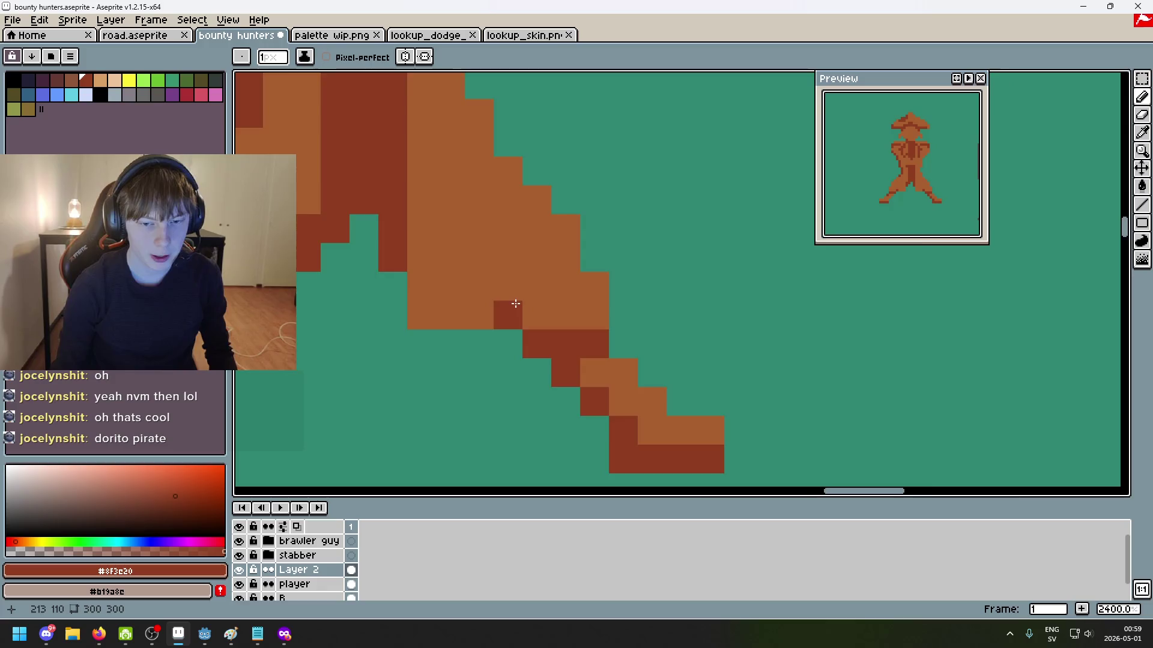
scroll(540, 312, down, 7)
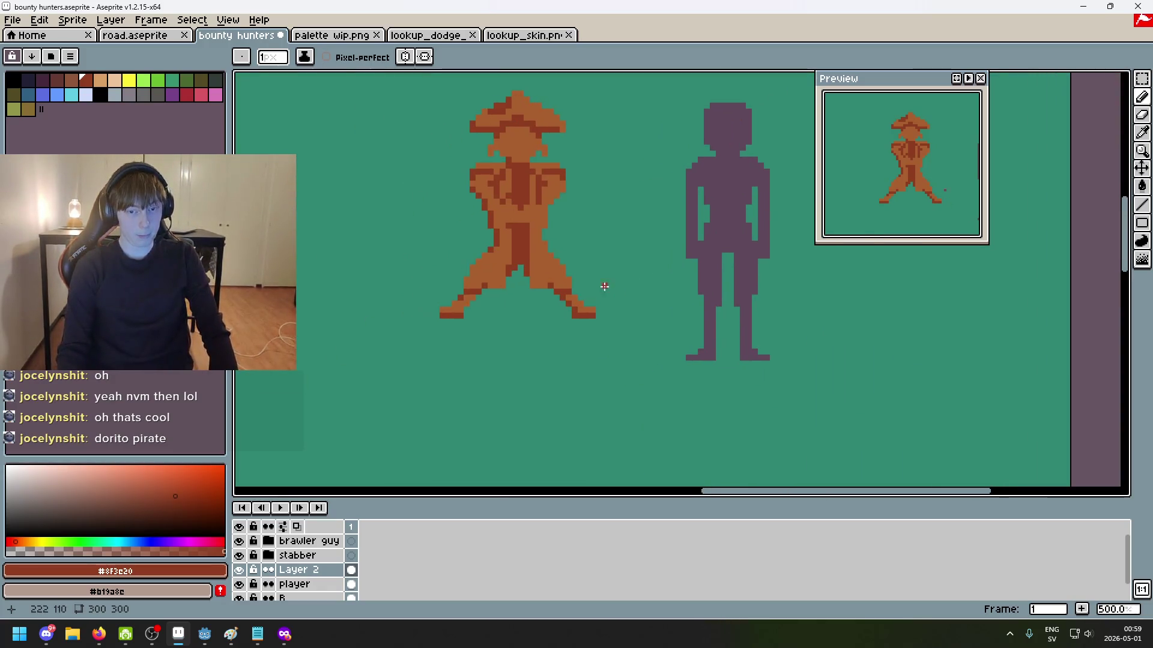
scroll(586, 280, up, 2)
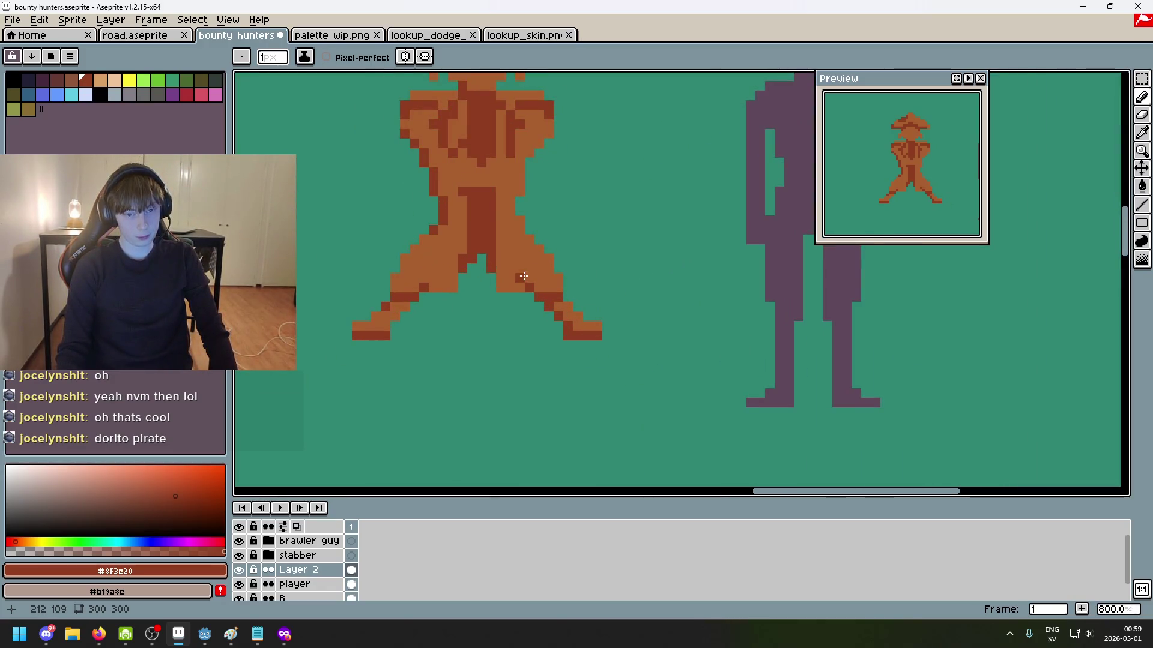
Step: Recentre the pirate and undo the last dark pencil stroke
drag(612, 366, 669, 447)
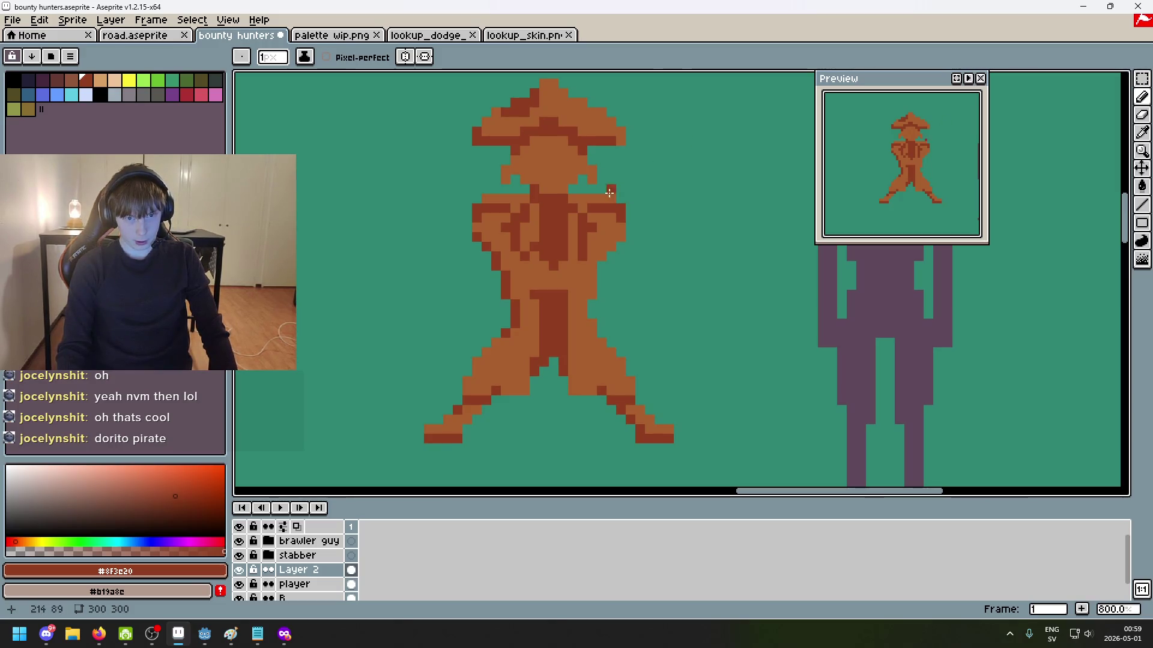
scroll(583, 278, down, 4)
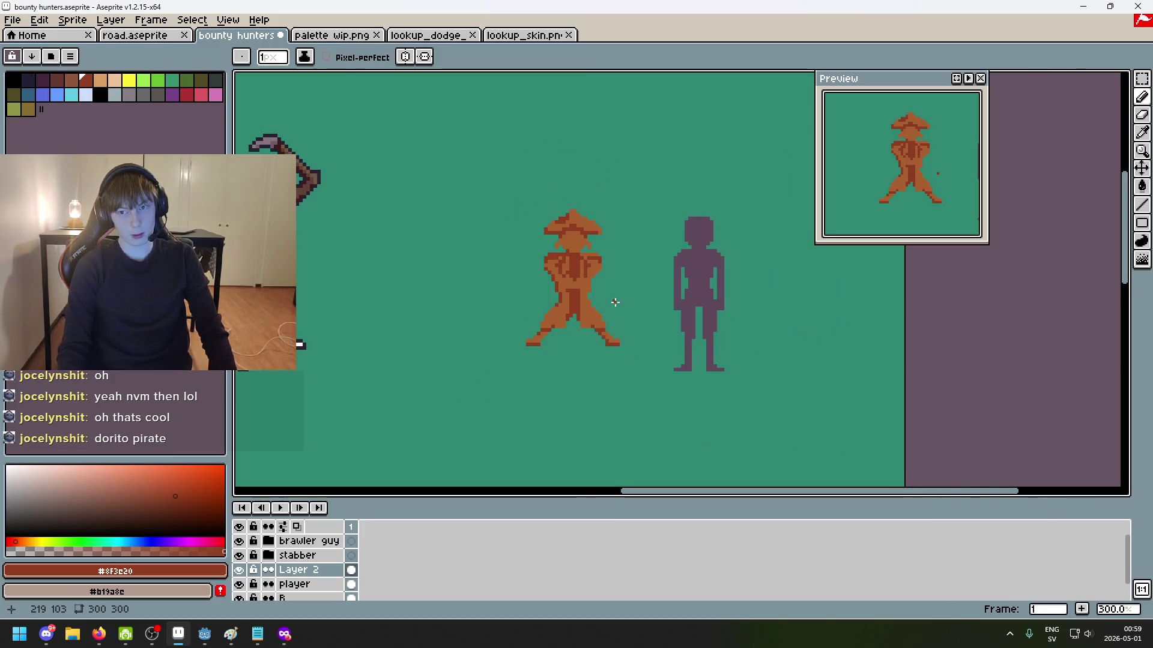
key(ctrl+z)
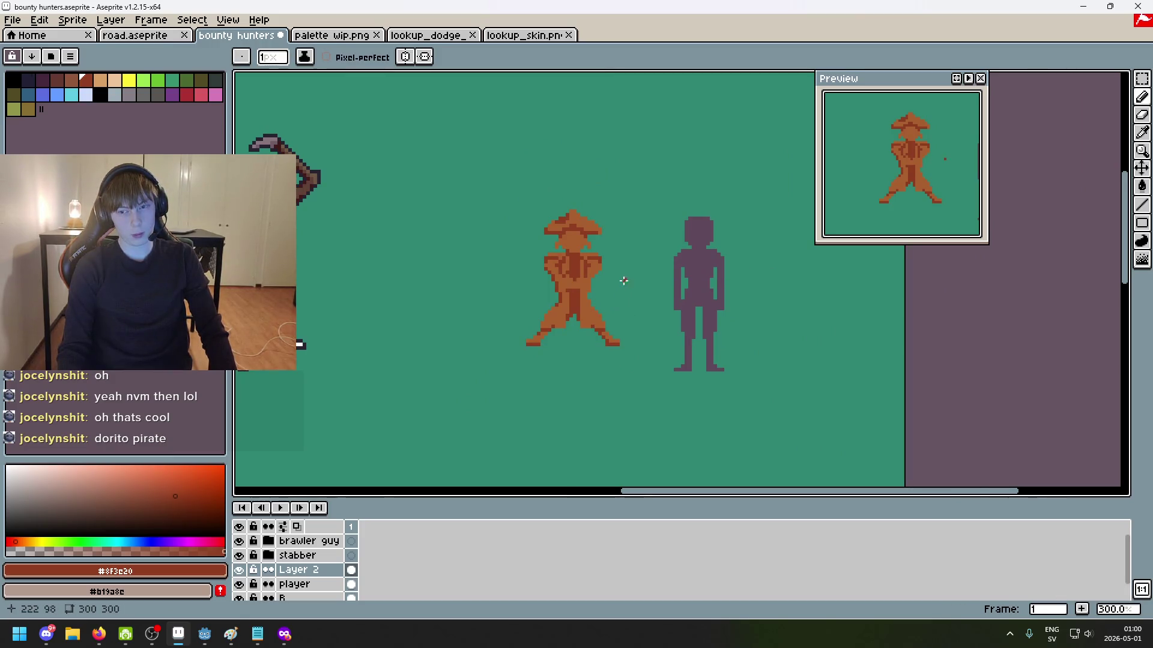
scroll(624, 283, up, 3)
scroll(610, 270, up, 3)
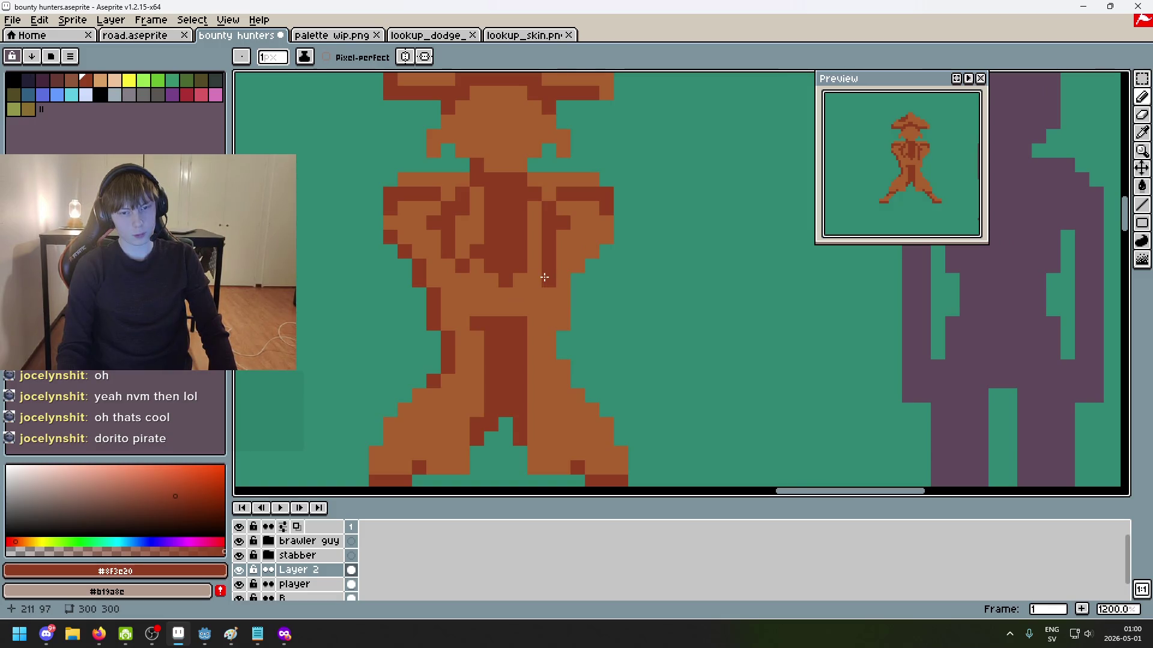
scroll(534, 272, down, 5)
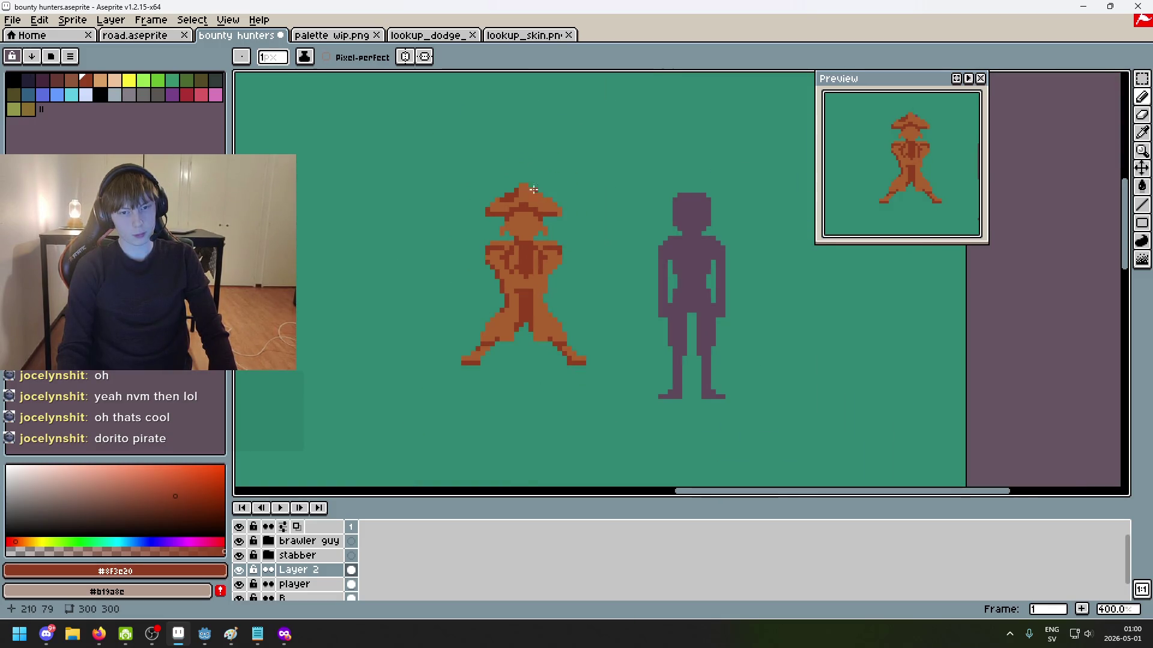
scroll(543, 236, up, 2)
scroll(511, 249, up, 4)
scroll(481, 262, up, 3)
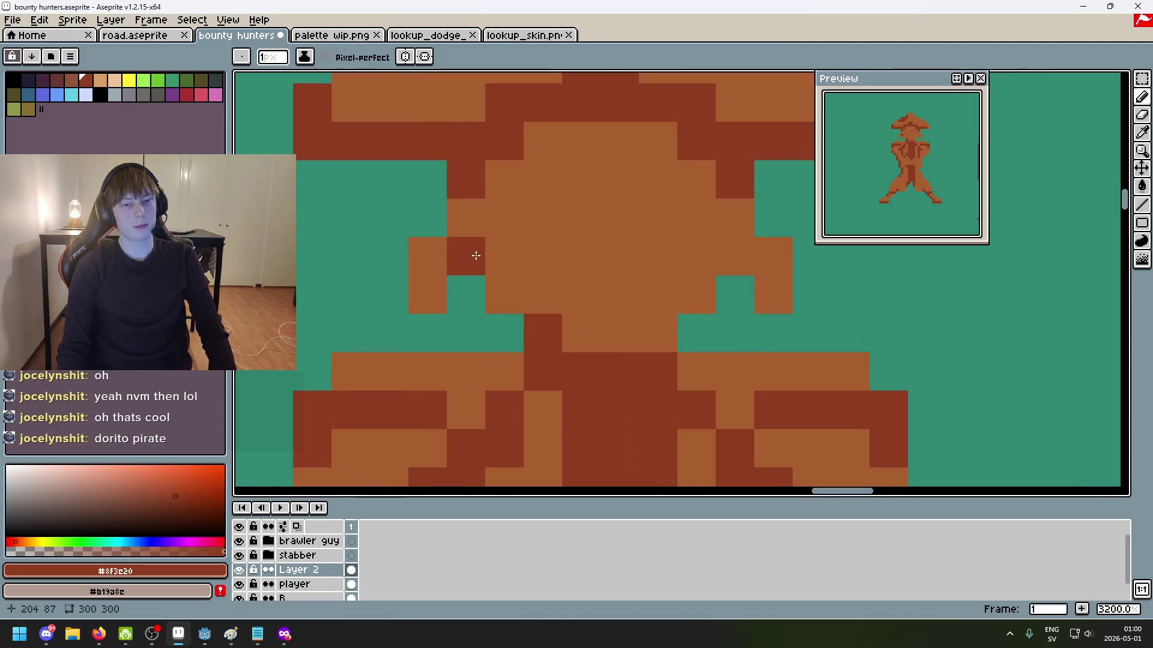
scroll(577, 306, down, 8)
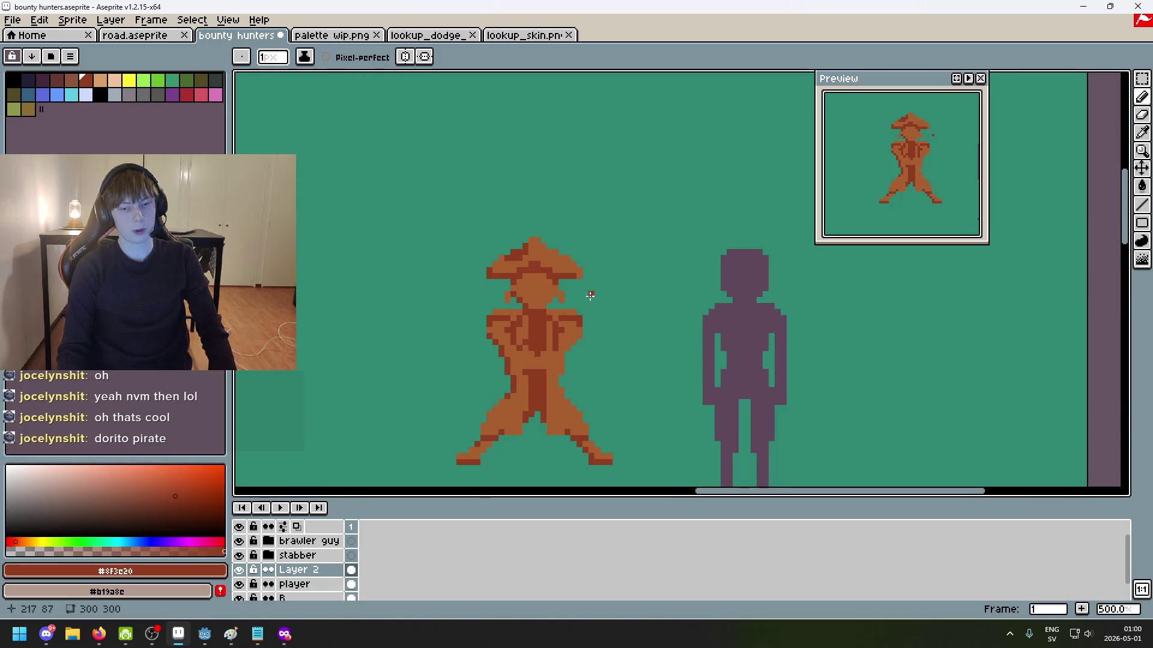
scroll(528, 288, up, 2)
scroll(480, 277, up, 3)
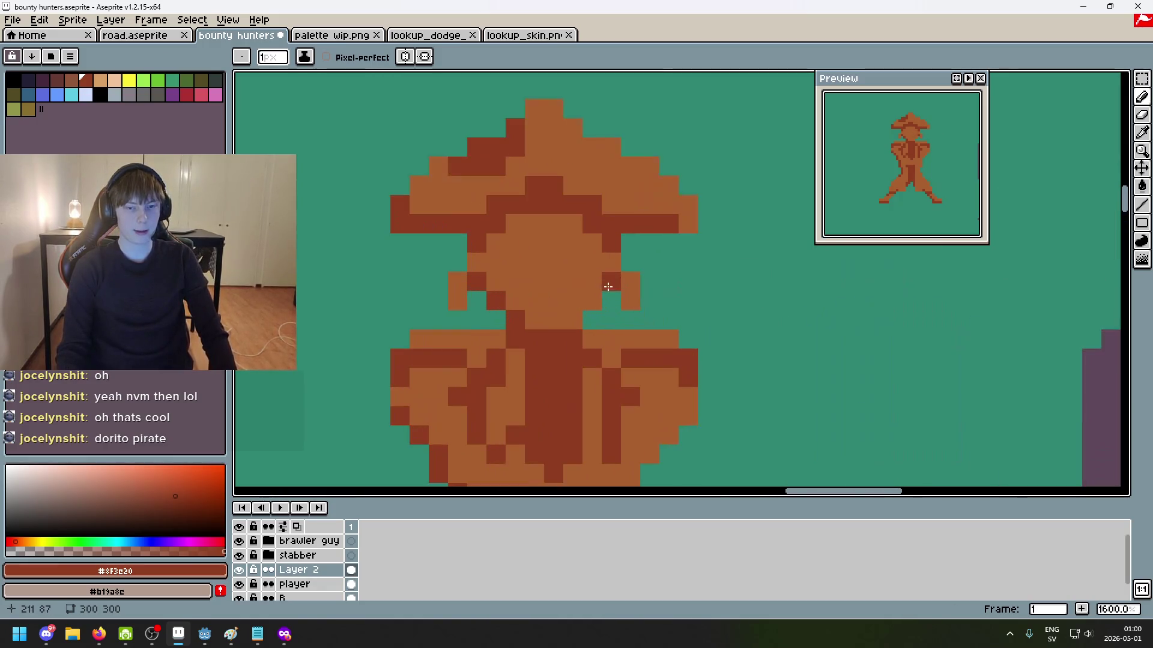
scroll(569, 283, down, 3)
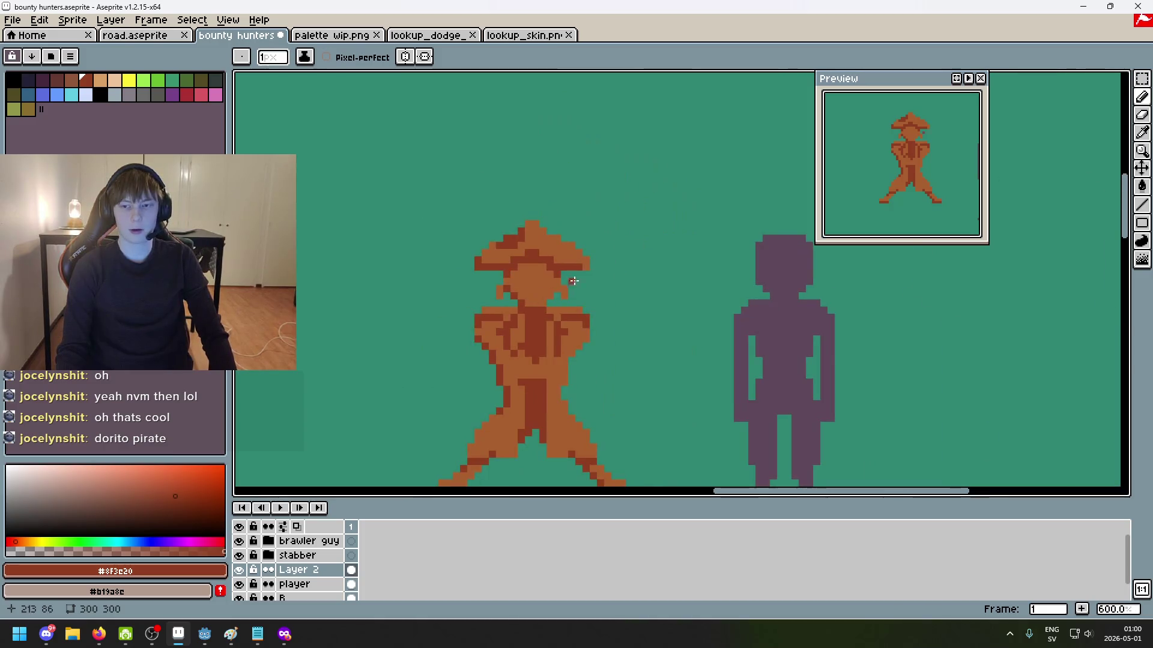
scroll(564, 319, up, 2)
scroll(559, 301, up, 1)
scroll(552, 282, down, 1)
scroll(549, 268, down, 1)
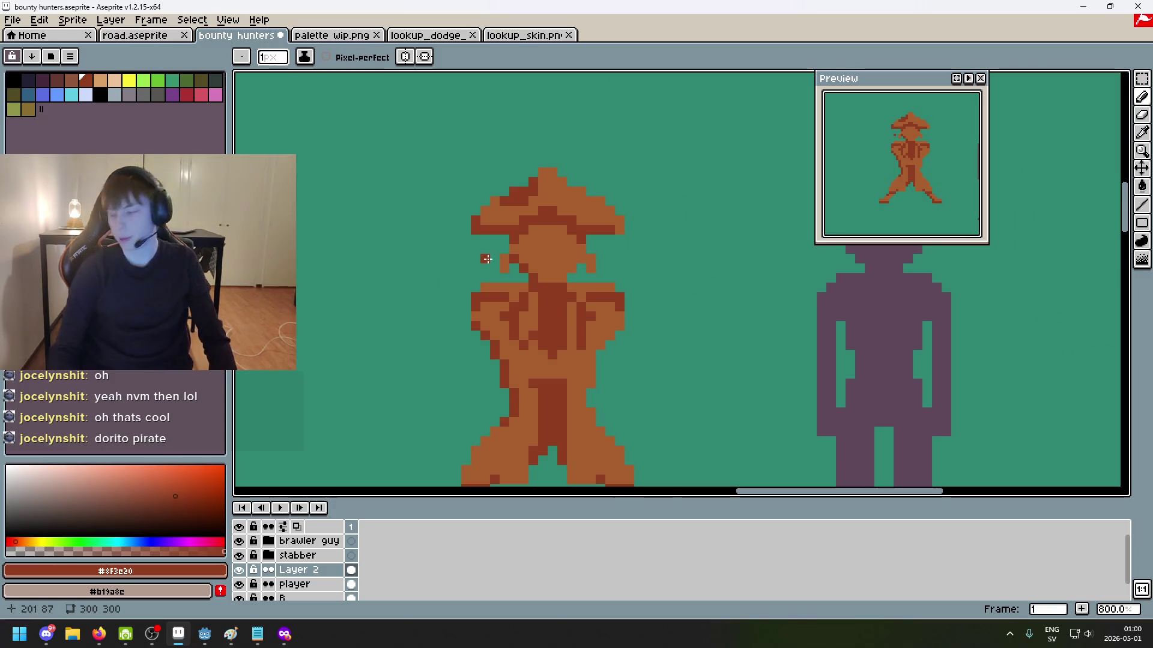
Step: Hide and restore the timeline to check the feet, then remove another unwanted stroke
key(Tab)
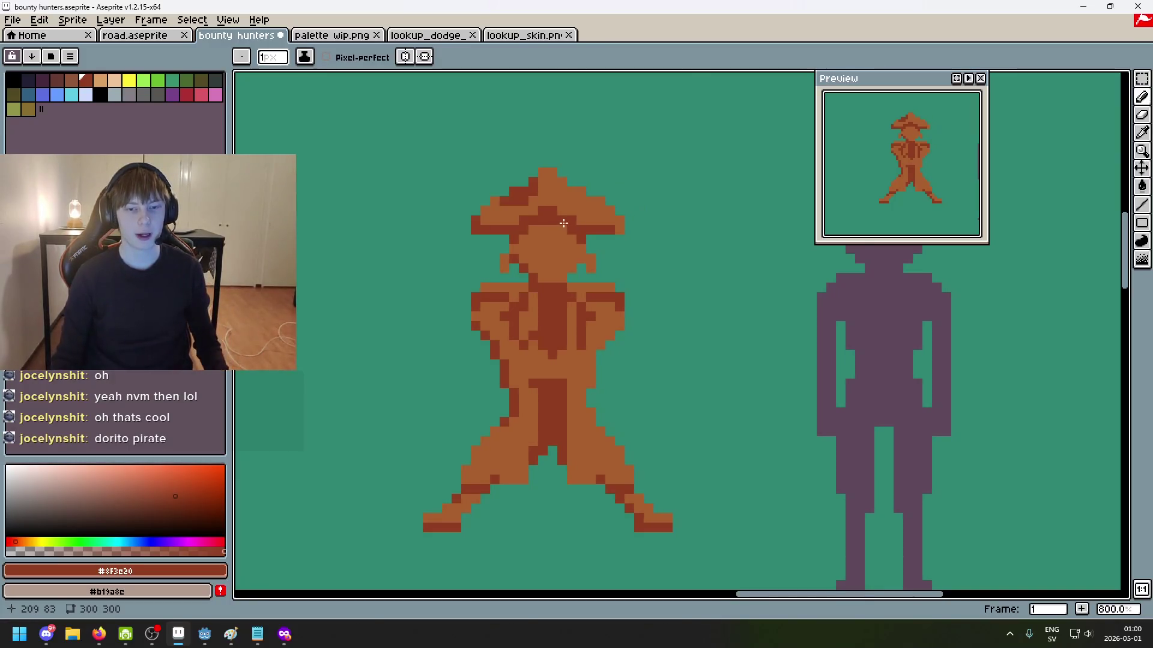
key(Tab)
key(Tab)
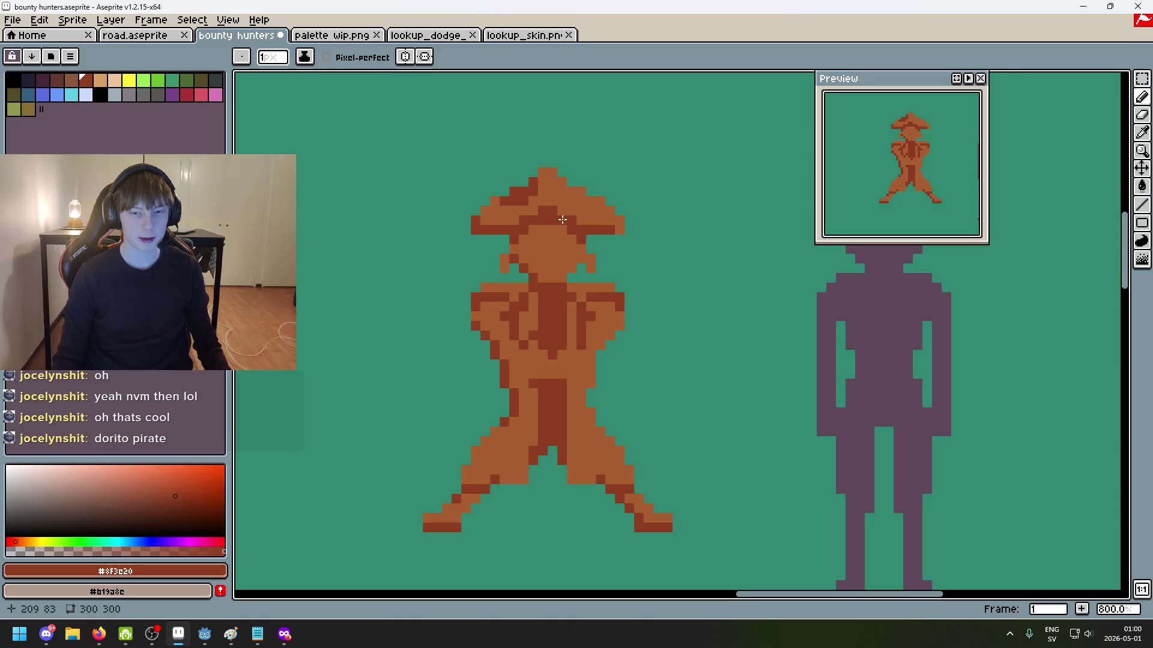
key(Tab)
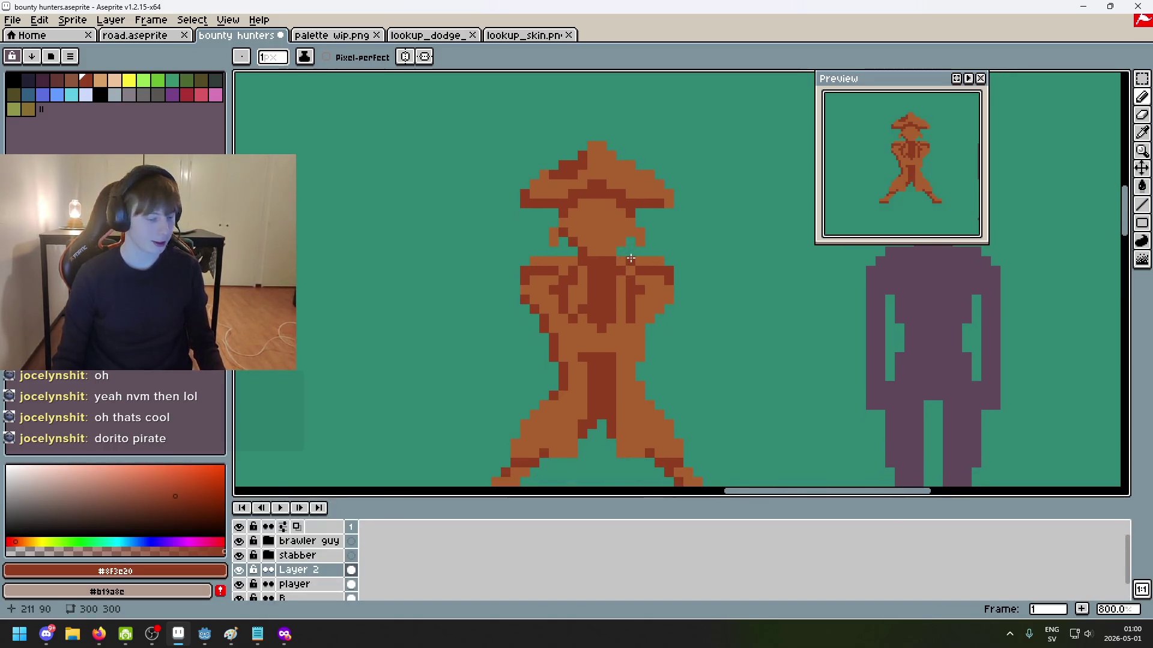
scroll(630, 259, up, 2)
drag(631, 253, 640, 318)
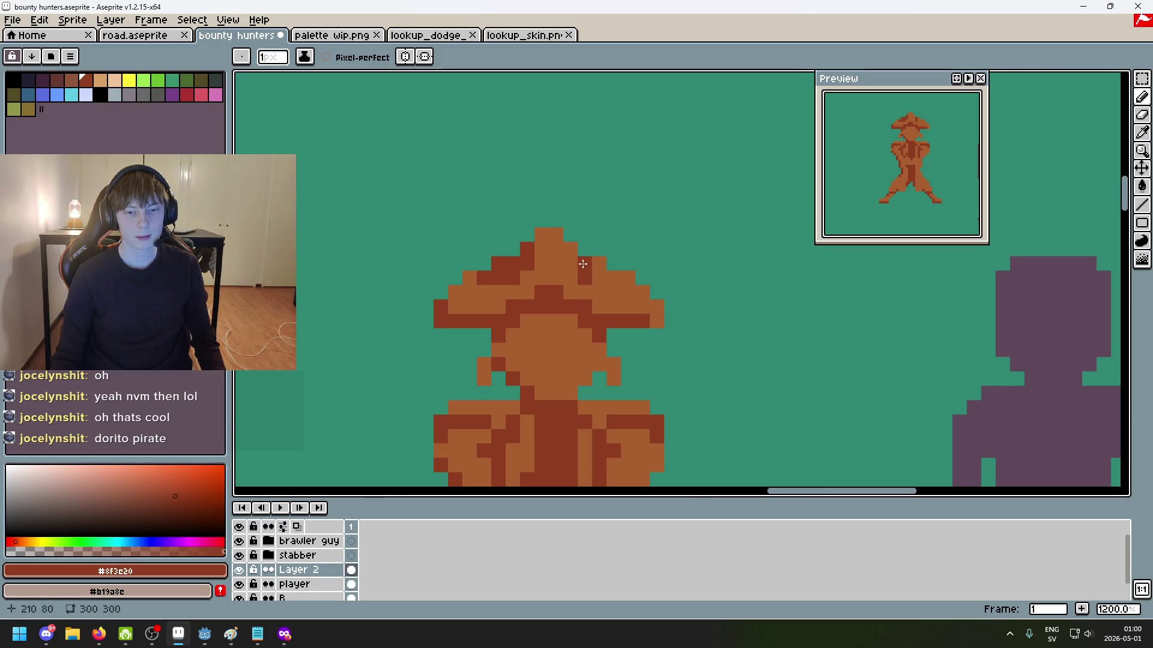
scroll(635, 322, down, 4)
scroll(634, 322, down, 2)
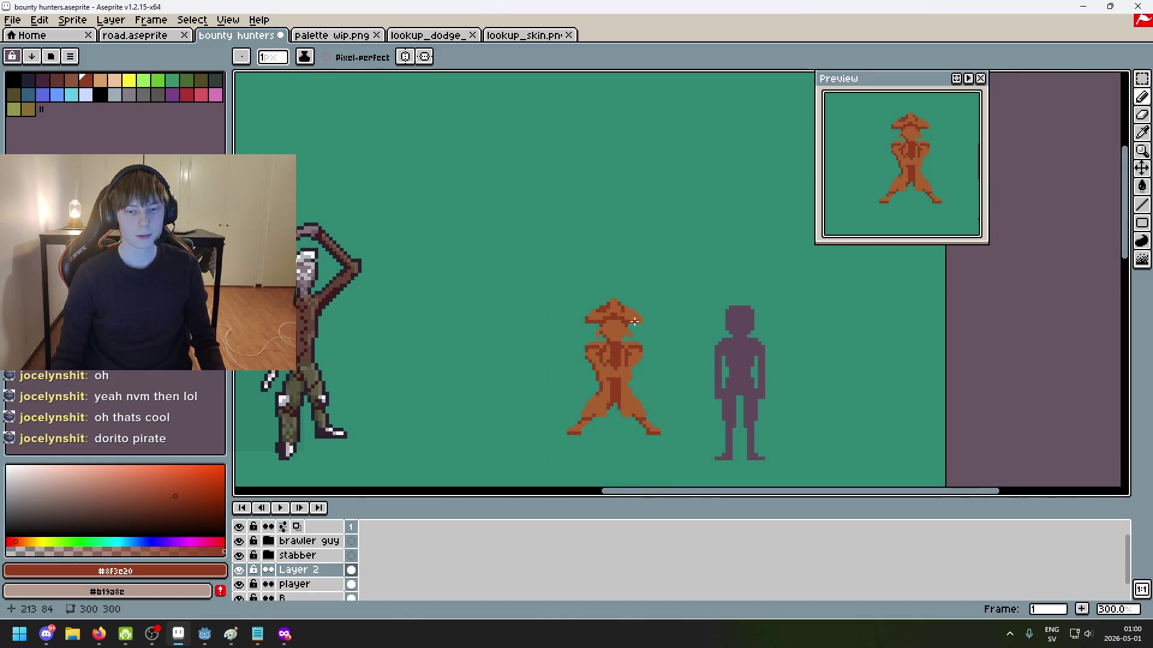
scroll(638, 325, up, 4)
scroll(657, 311, down, 4)
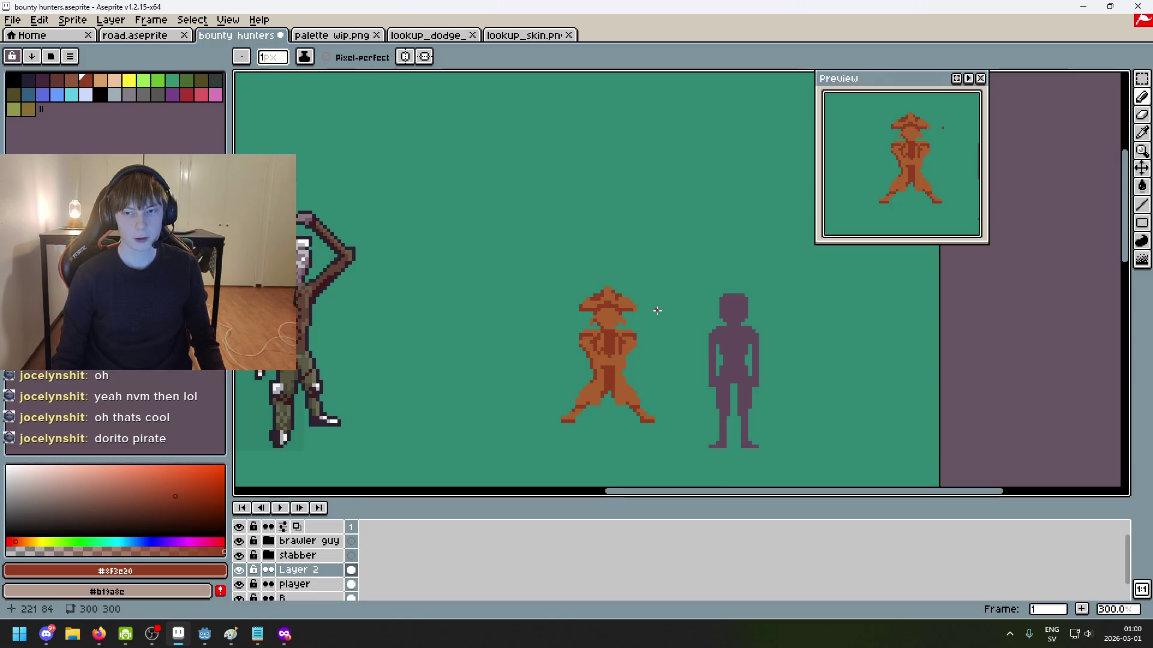
scroll(657, 310, up, 4)
scroll(558, 280, down, 4)
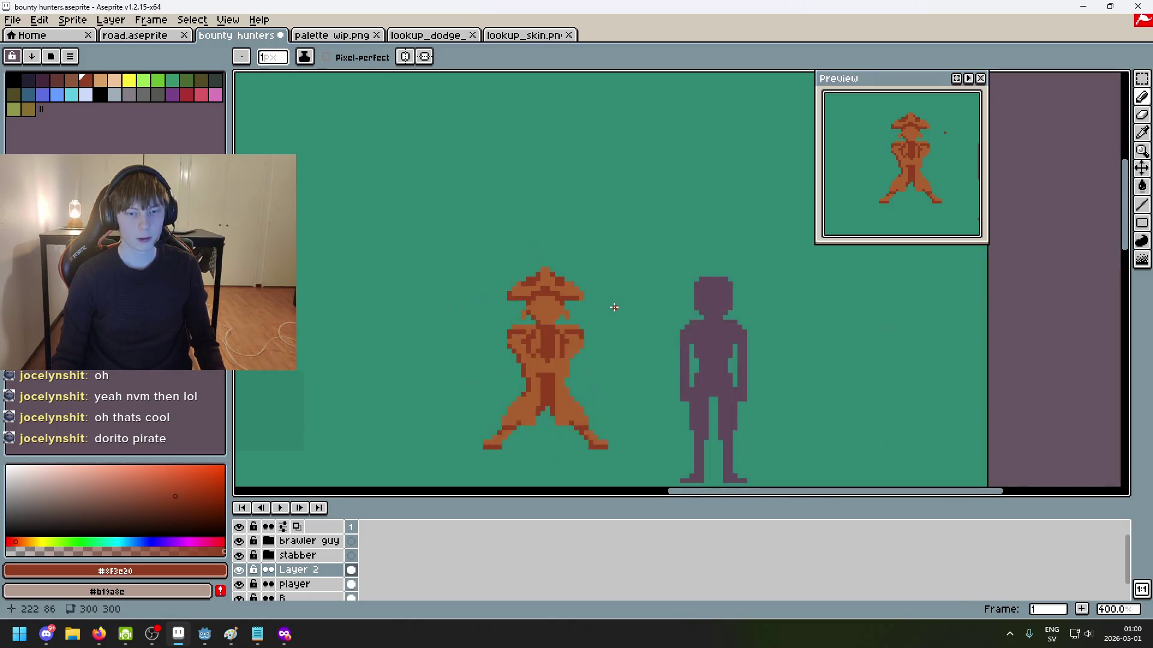
key(ctrl+z)
drag(615, 307, 646, 284)
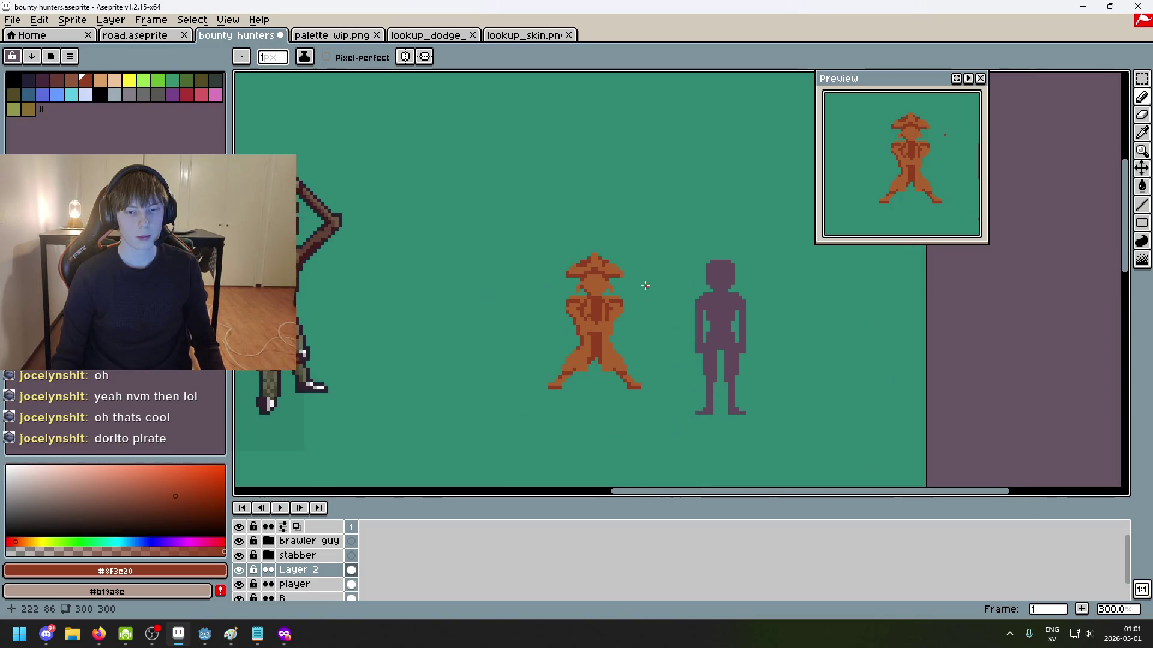
scroll(640, 311, up, 1)
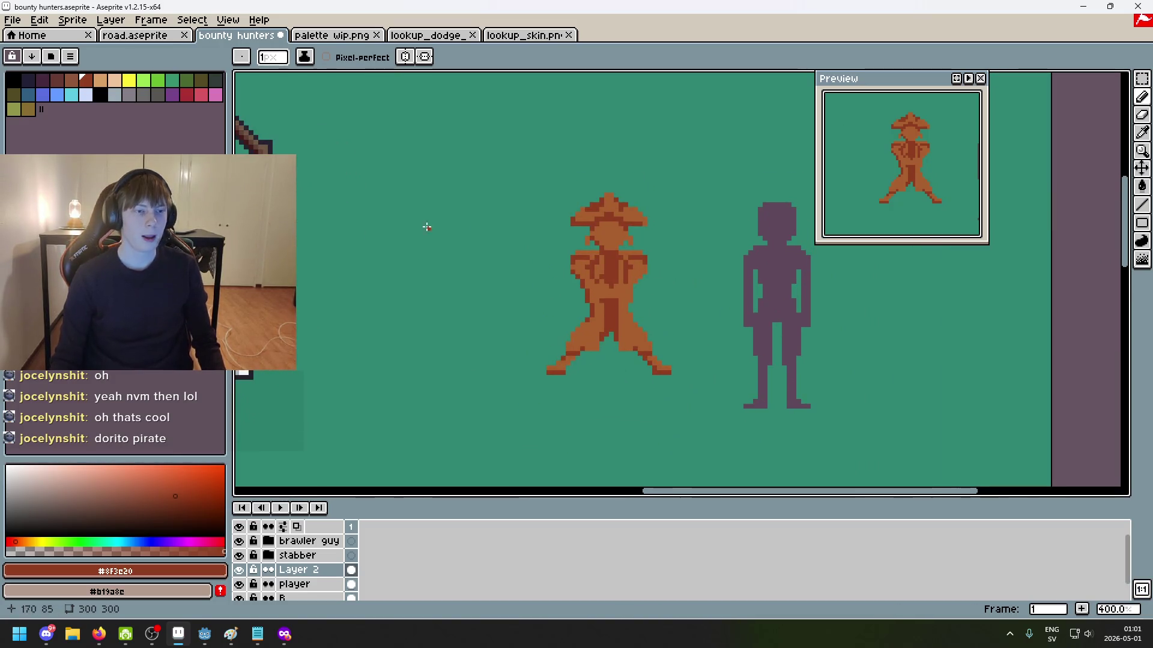
scroll(462, 204, up, 1)
drag(463, 203, 362, 180)
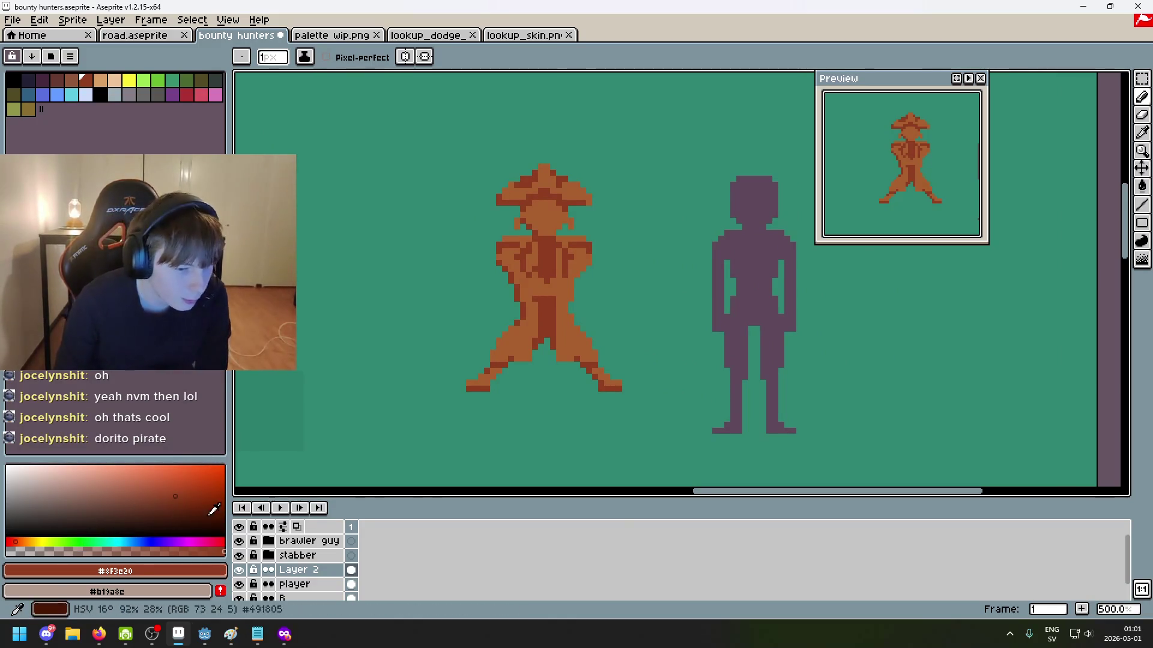
Step: Select palette entry 5 and shift its brown toward a lighter golden tan
alt+click(510, 330)
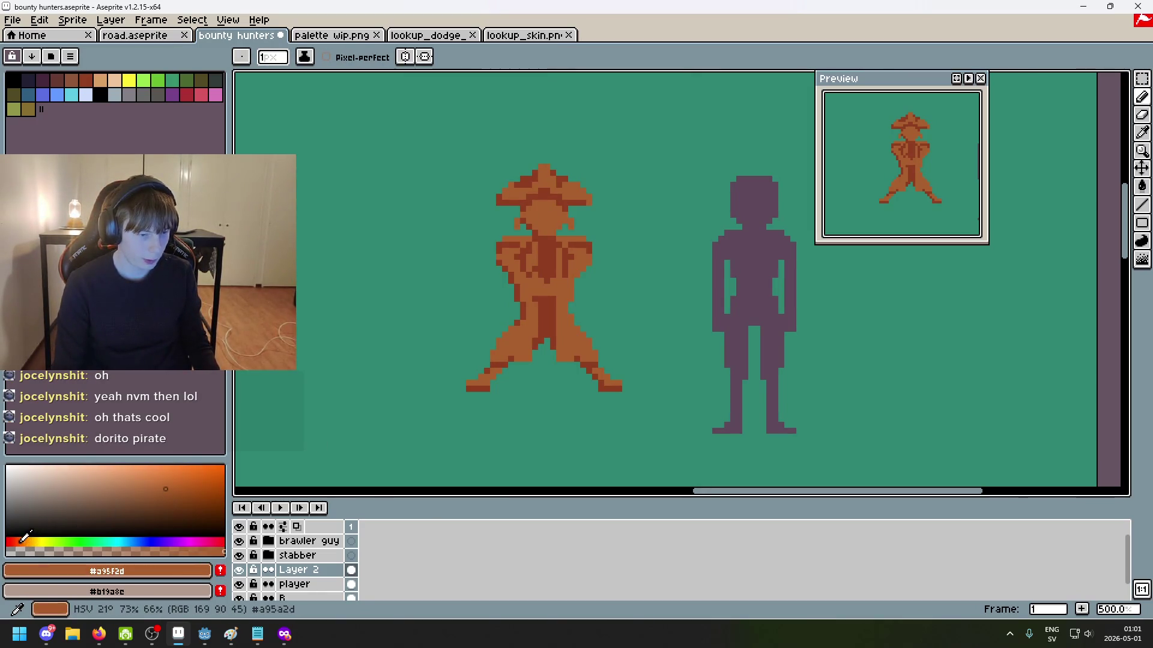
click(25, 539)
drag(24, 540, 28, 542)
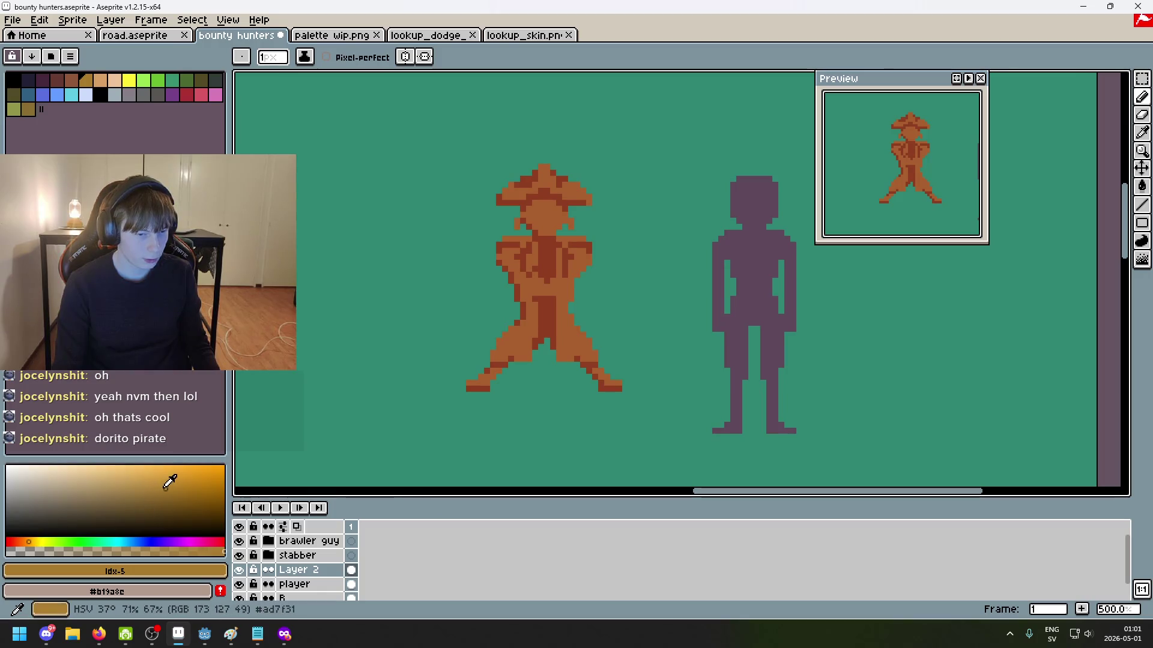
click(141, 479)
scroll(559, 278, up, 3)
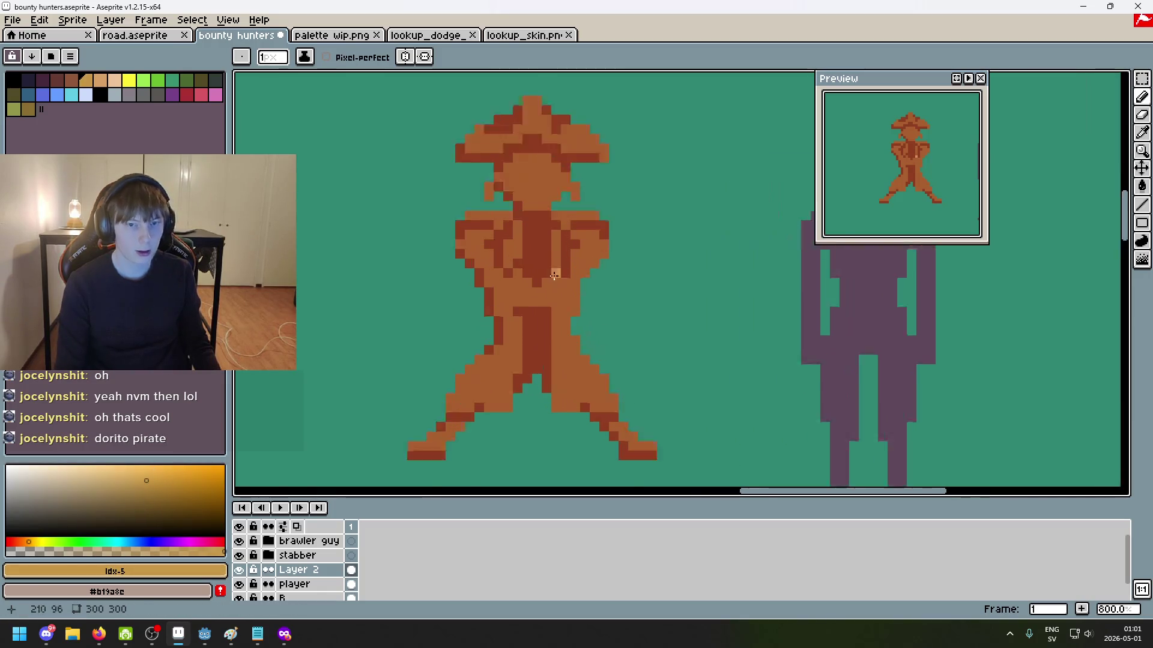
scroll(558, 278, up, 2)
scroll(442, 230, down, 5)
Step: Resample the sprite's brown into palette entry 5 and brighten it in the colour square
key(ctrl+z)
key(alt)
alt+click(496, 276)
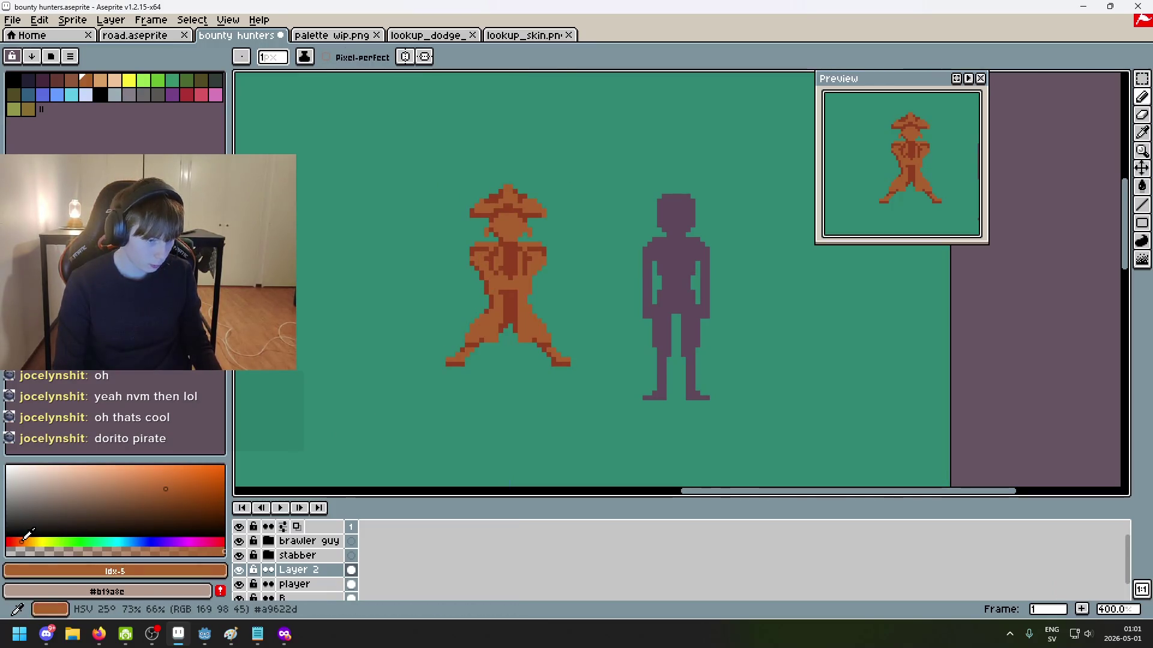
click(155, 484)
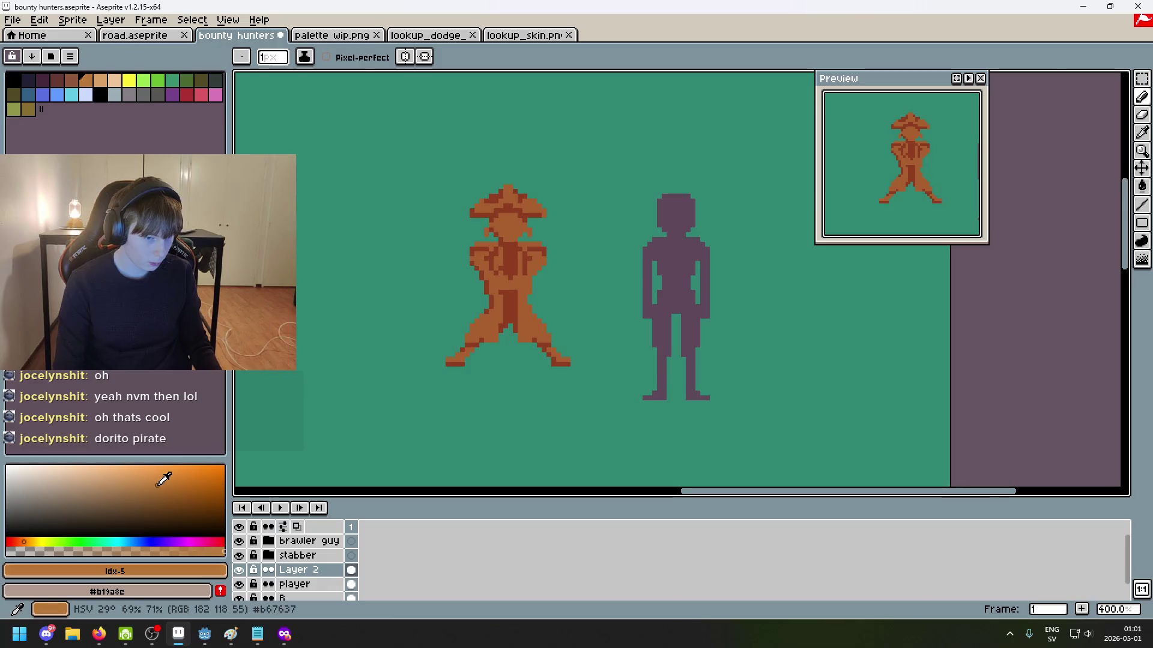
scroll(317, 418, up, 2)
key(ctrl+z)
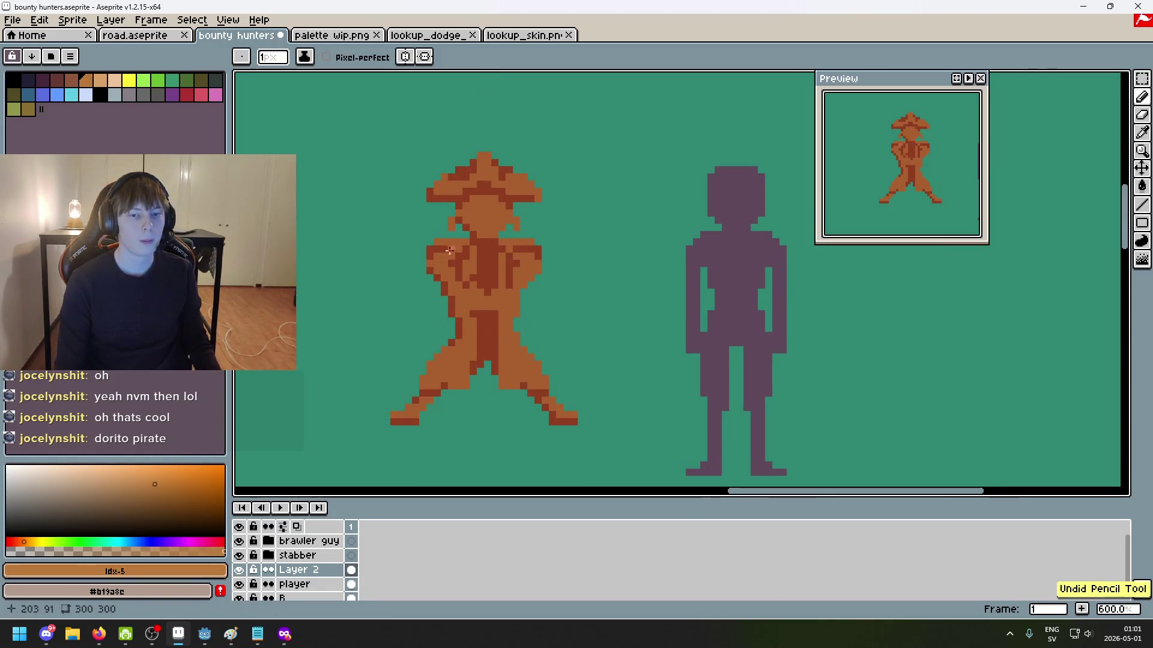
click(152, 481)
drag(151, 483, 155, 484)
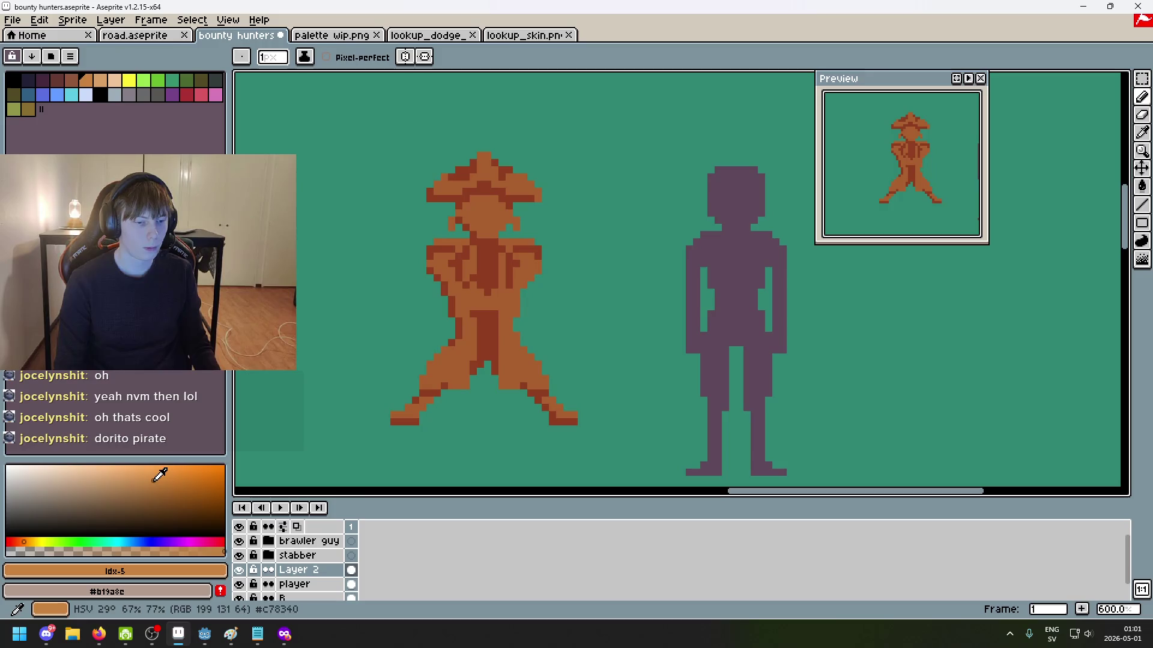
key(ctrl+z)
drag(507, 299, 570, 325)
scroll(571, 205, up, 1)
scroll(521, 219, up, 1)
scroll(490, 201, up, 1)
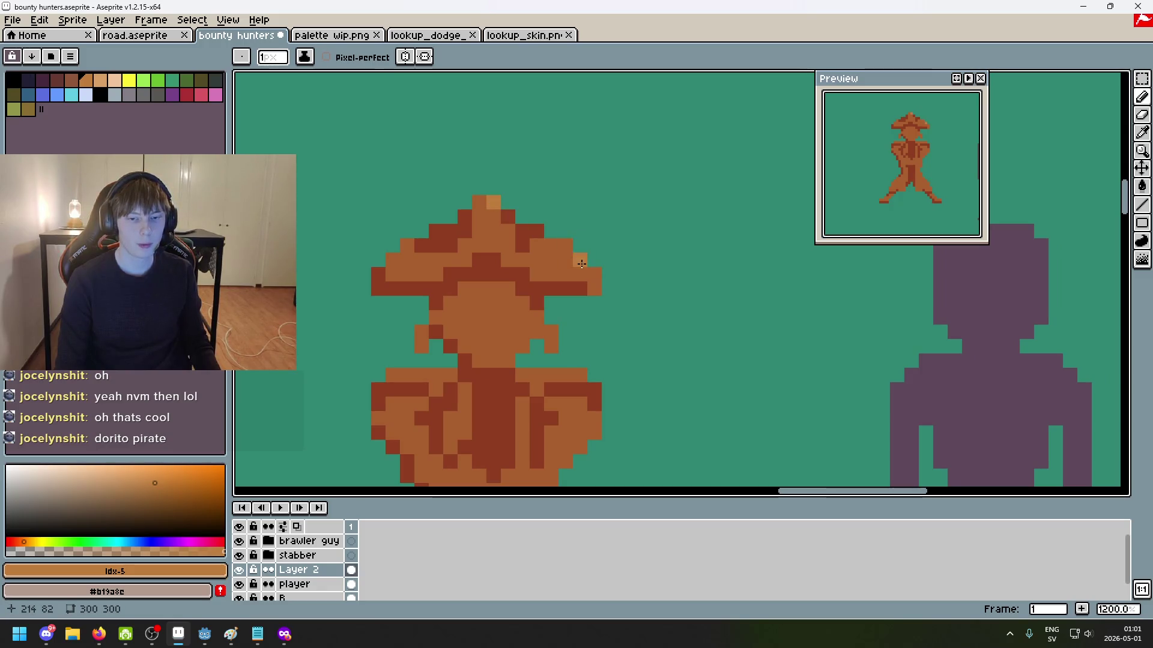
Step: Highlight the right tip of the hat brim with light orange #bc7d3c, undoing one stroke
drag(591, 274, 593, 289)
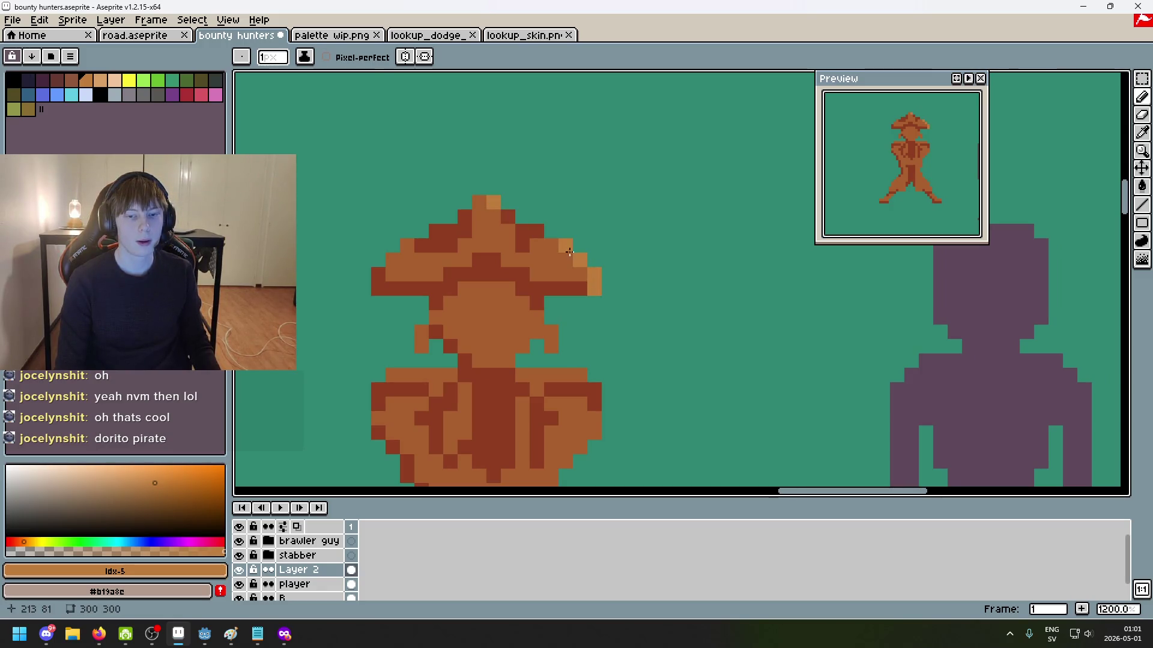
alt+click(560, 256)
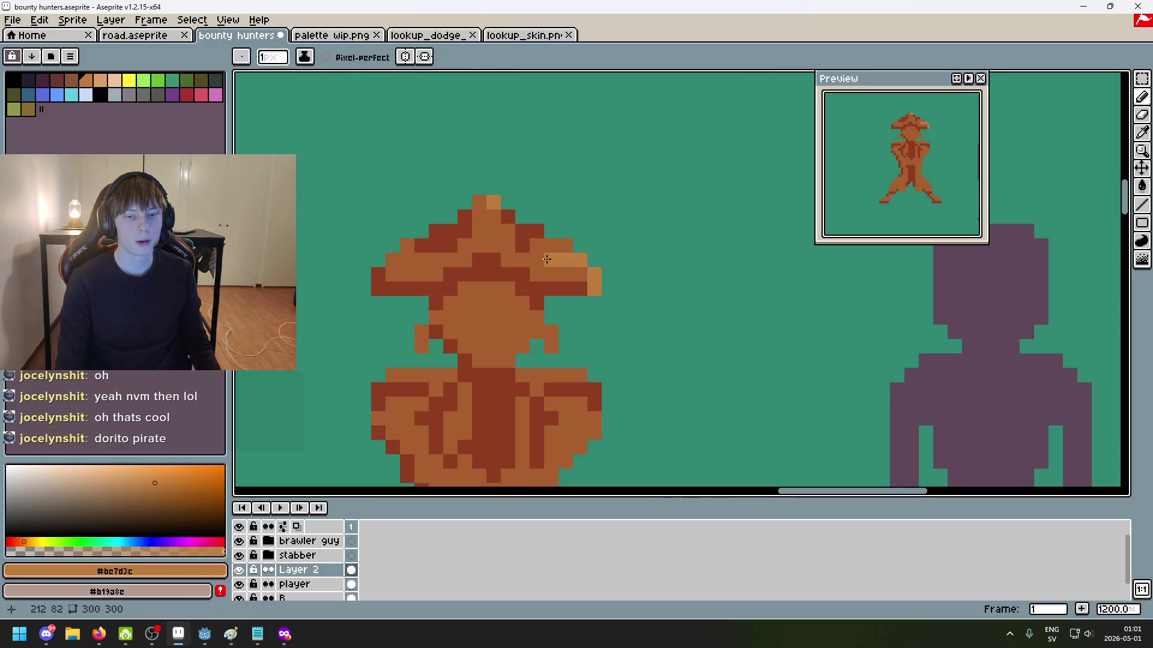
scroll(620, 254, down, 6)
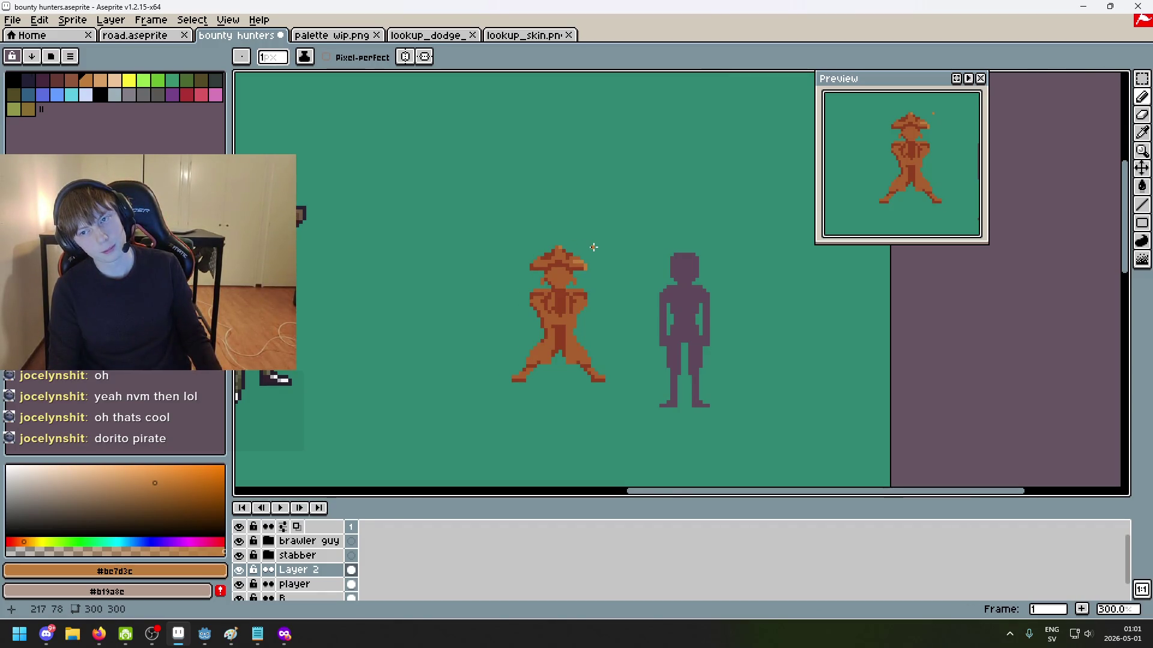
scroll(593, 247, up, 2)
scroll(597, 216, up, 1)
key(ctrl+z)
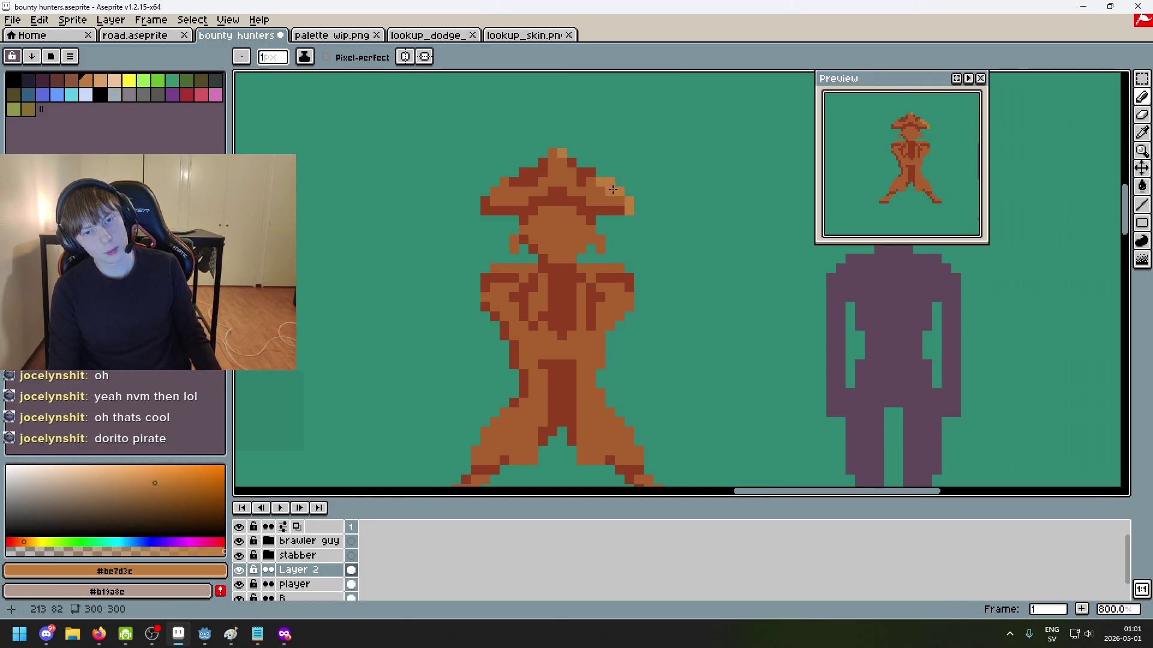
scroll(610, 189, down, 4)
scroll(611, 188, down, 1)
scroll(601, 192, up, 3)
scroll(594, 193, up, 5)
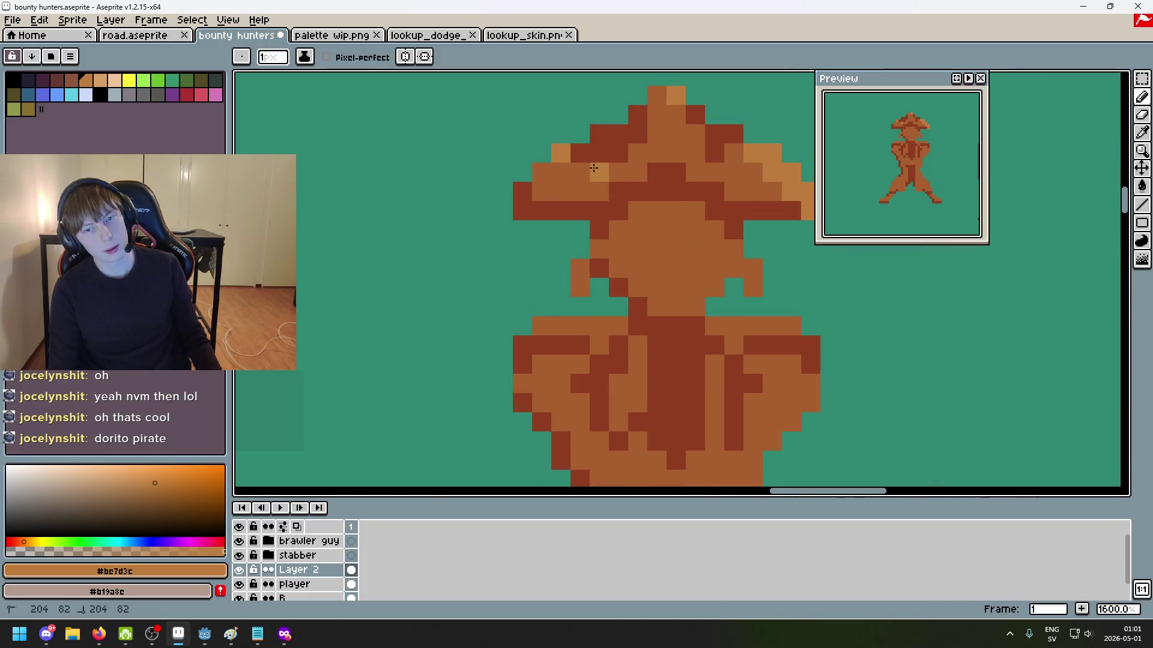
scroll(599, 171, down, 5)
scroll(595, 169, up, 3)
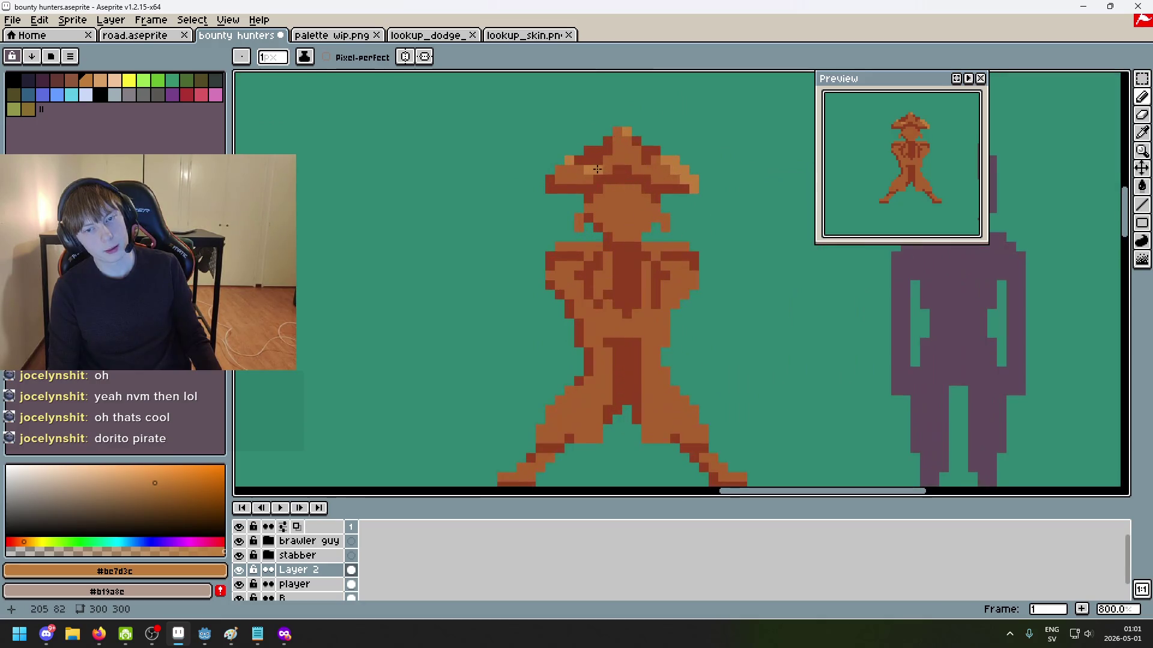
Step: Eyedrop #a95f2d and #bc7d3c from the hat and recolour the hat-tip pixel light orange
alt+click(581, 170)
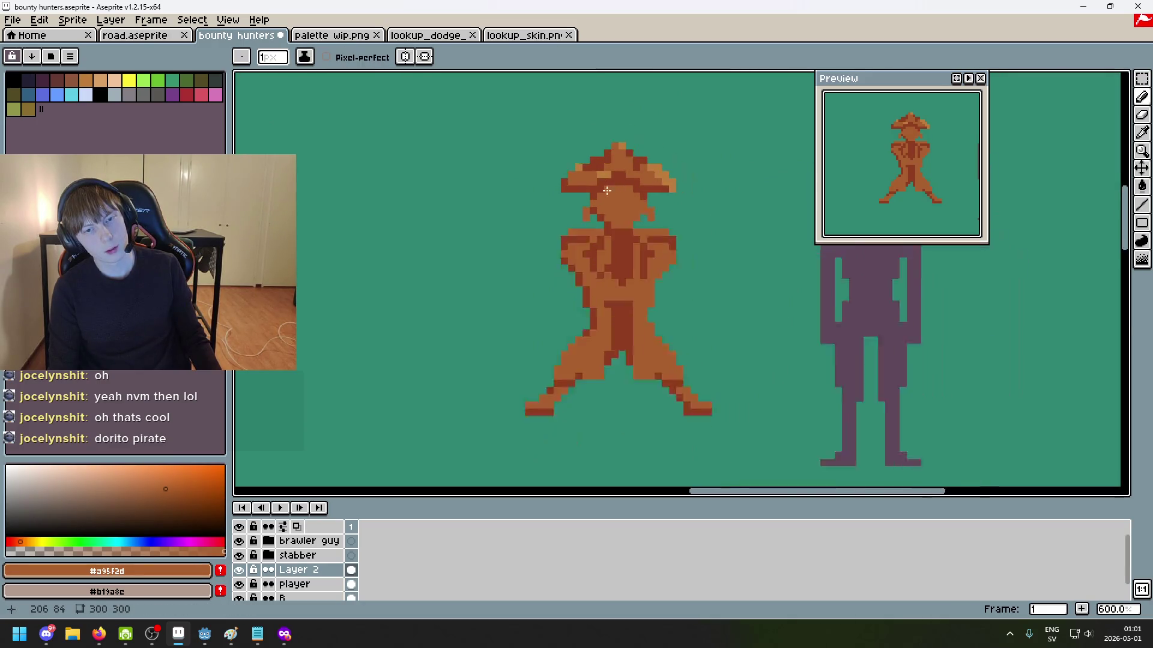
scroll(611, 197, down, 5)
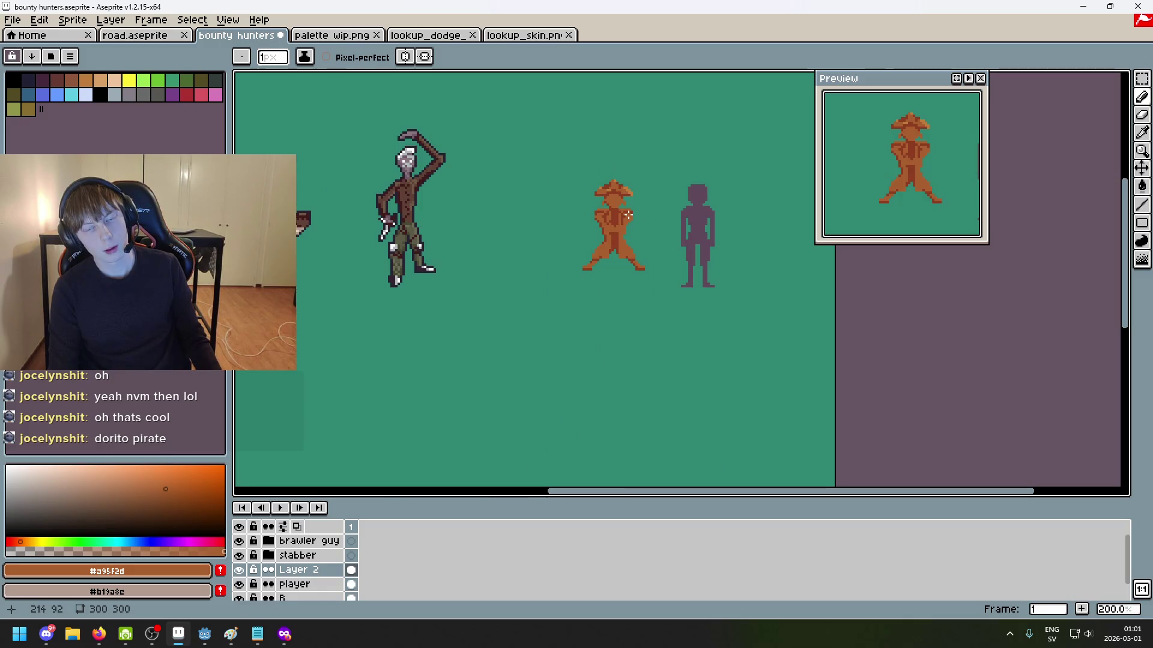
scroll(621, 204, up, 4)
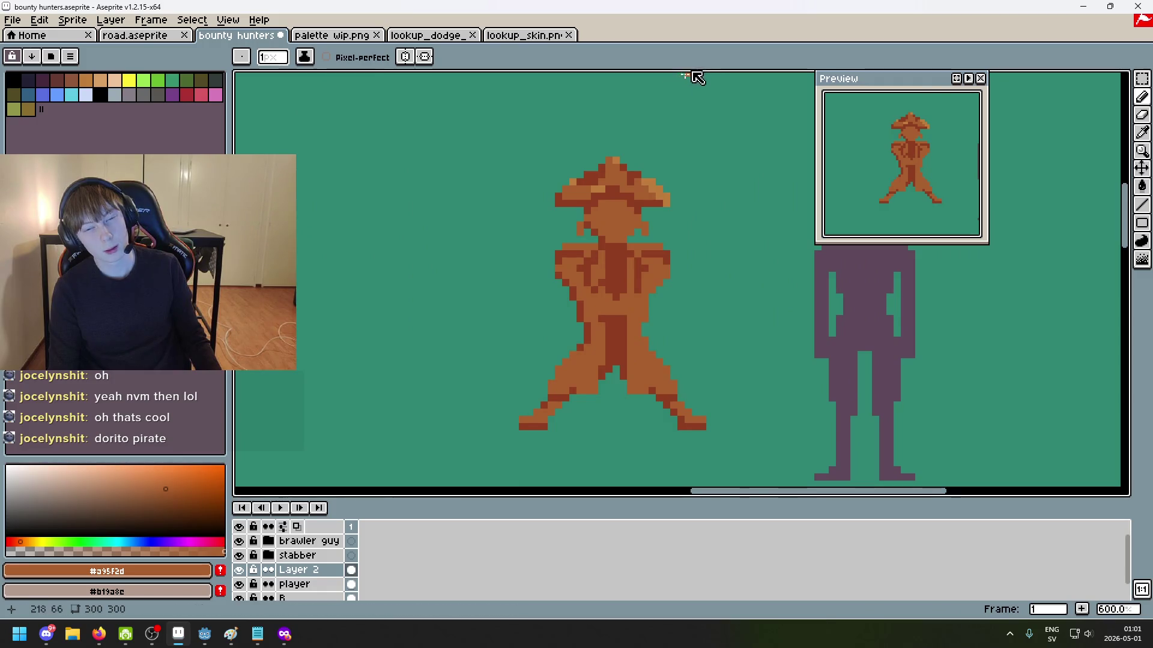
scroll(682, 227, down, 4)
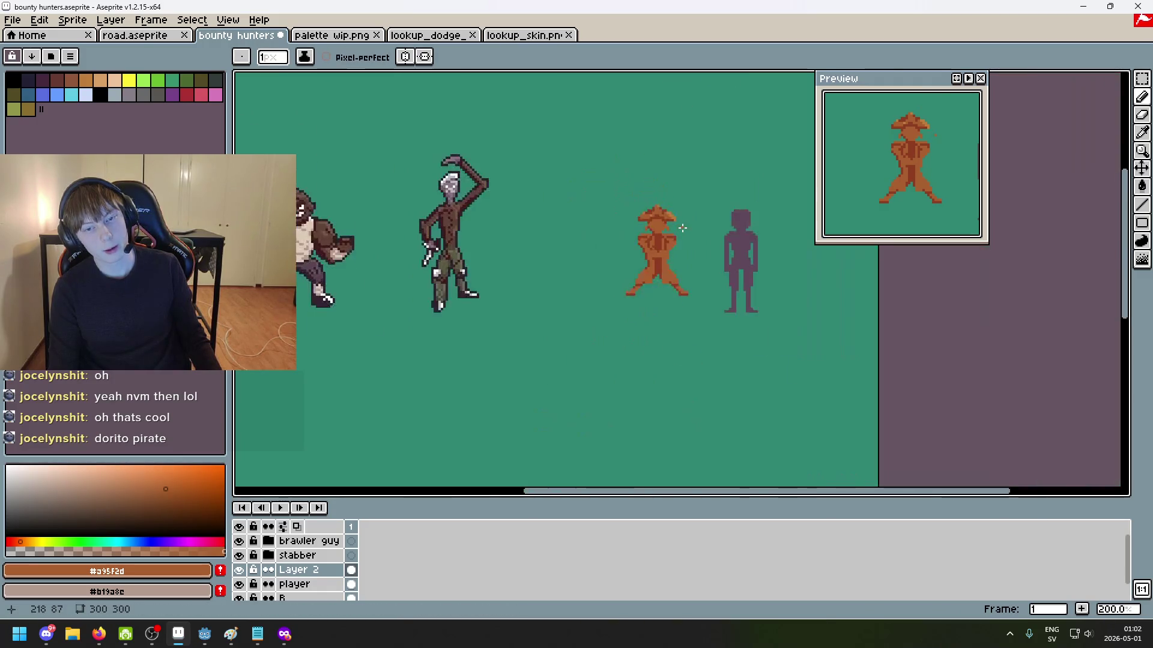
scroll(677, 228, up, 4)
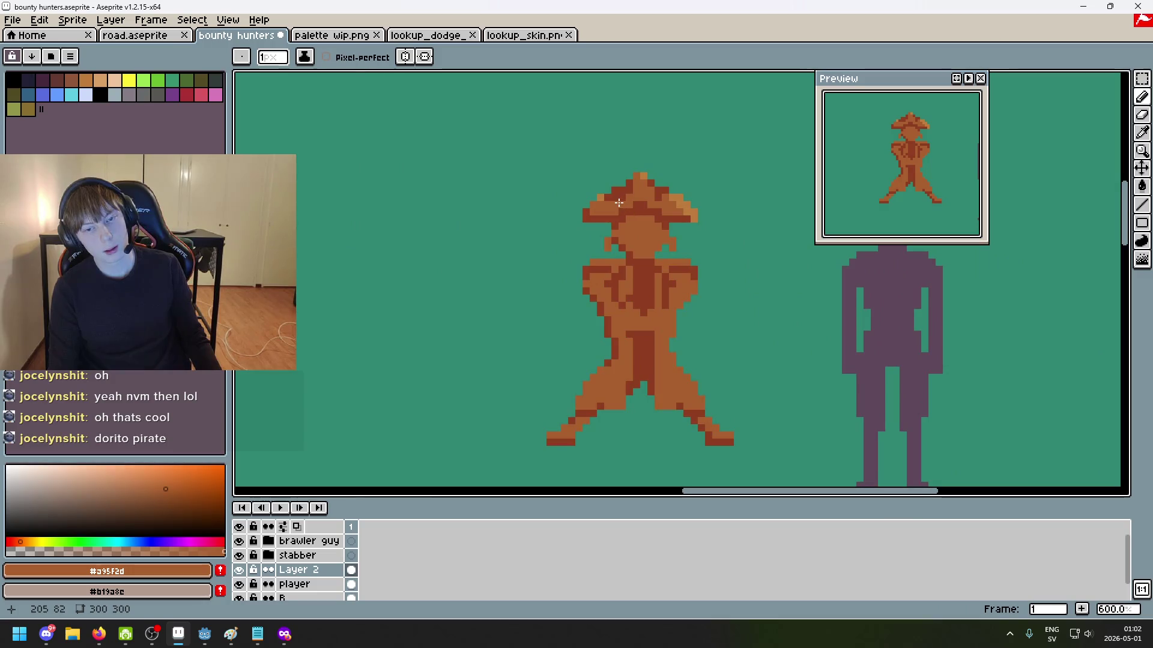
alt+click(596, 203)
scroll(598, 210, down, 4)
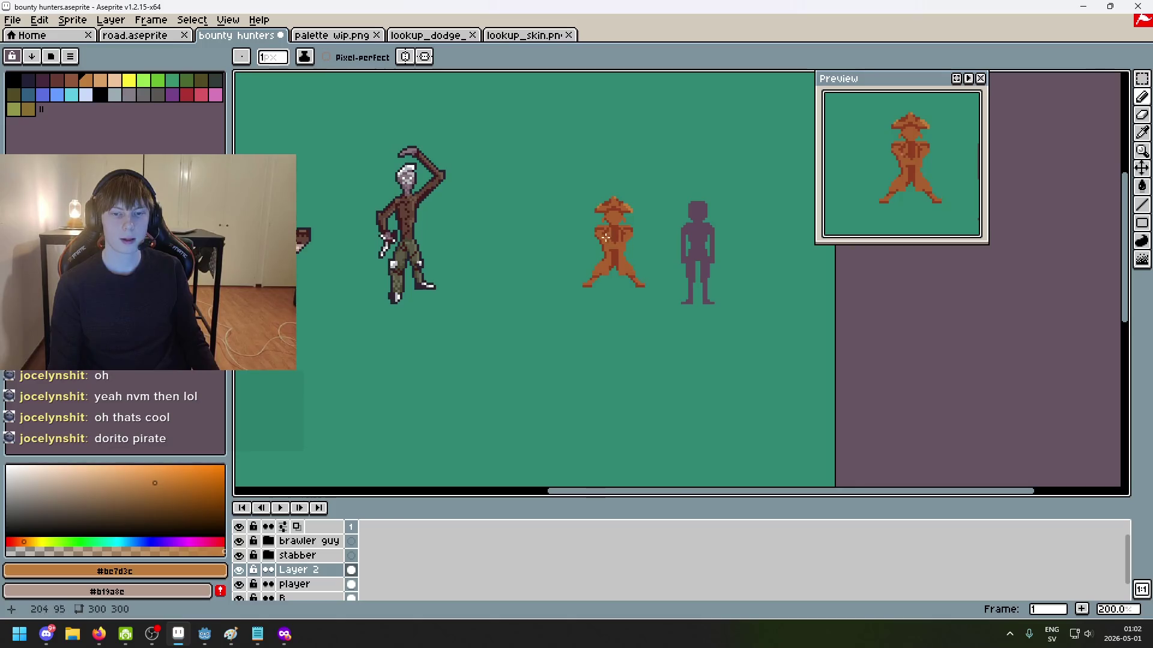
scroll(606, 240, up, 5)
scroll(598, 175, down, 5)
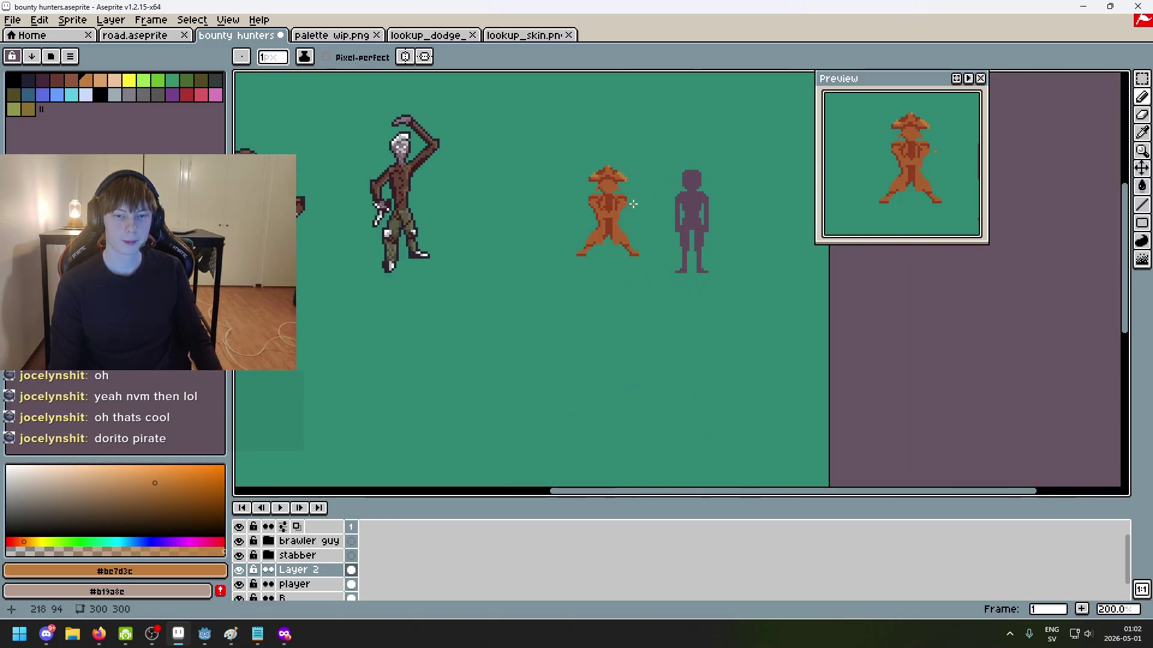
scroll(644, 210, up, 5)
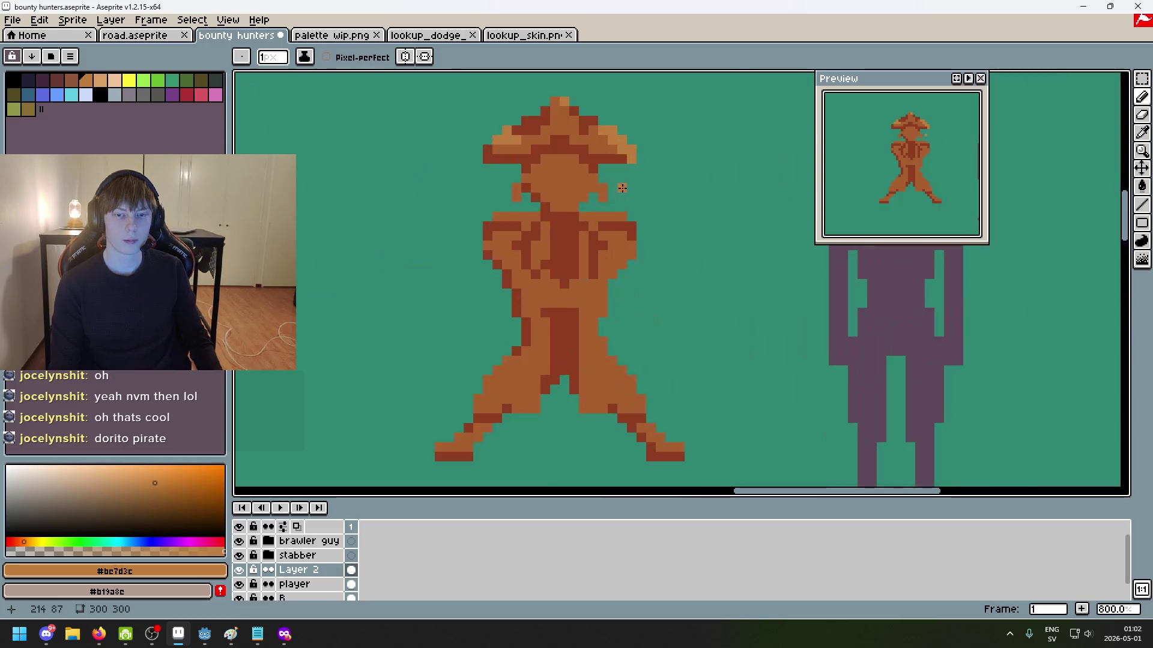
scroll(566, 158, up, 2)
click(569, 178)
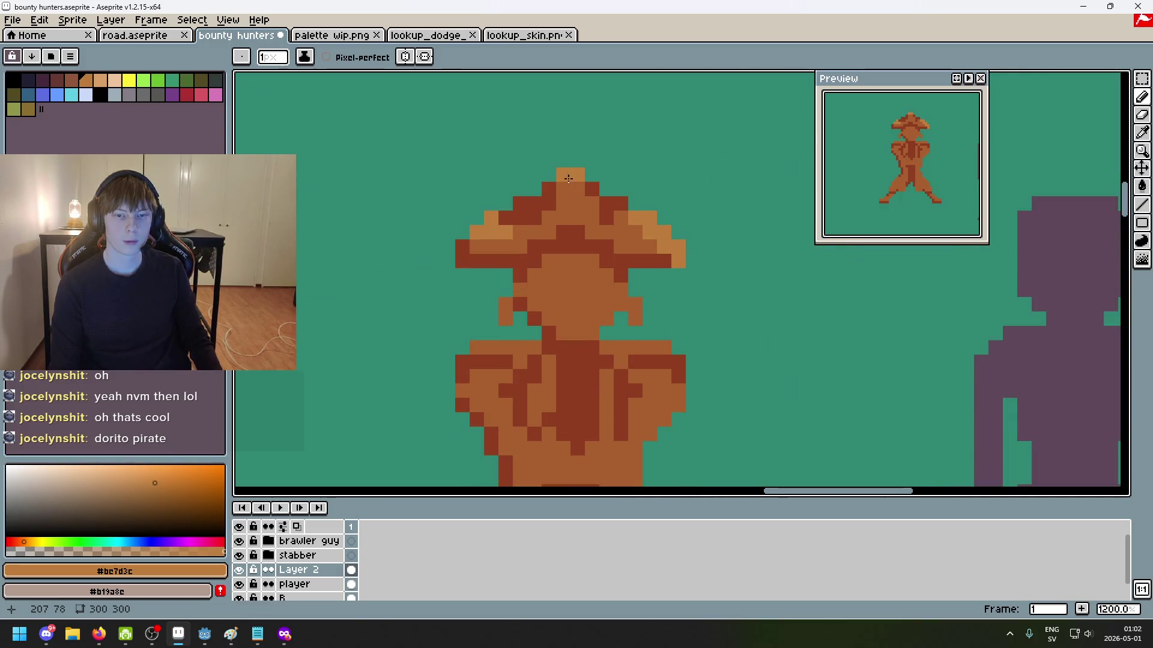
scroll(598, 204, down, 7)
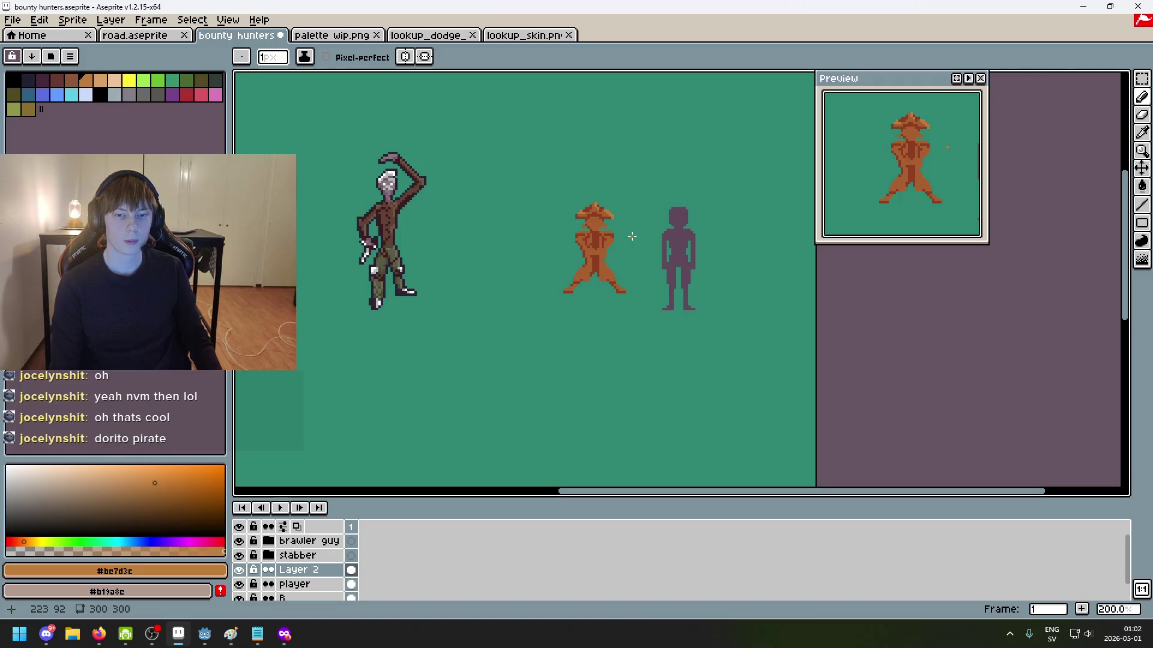
scroll(614, 229, up, 4)
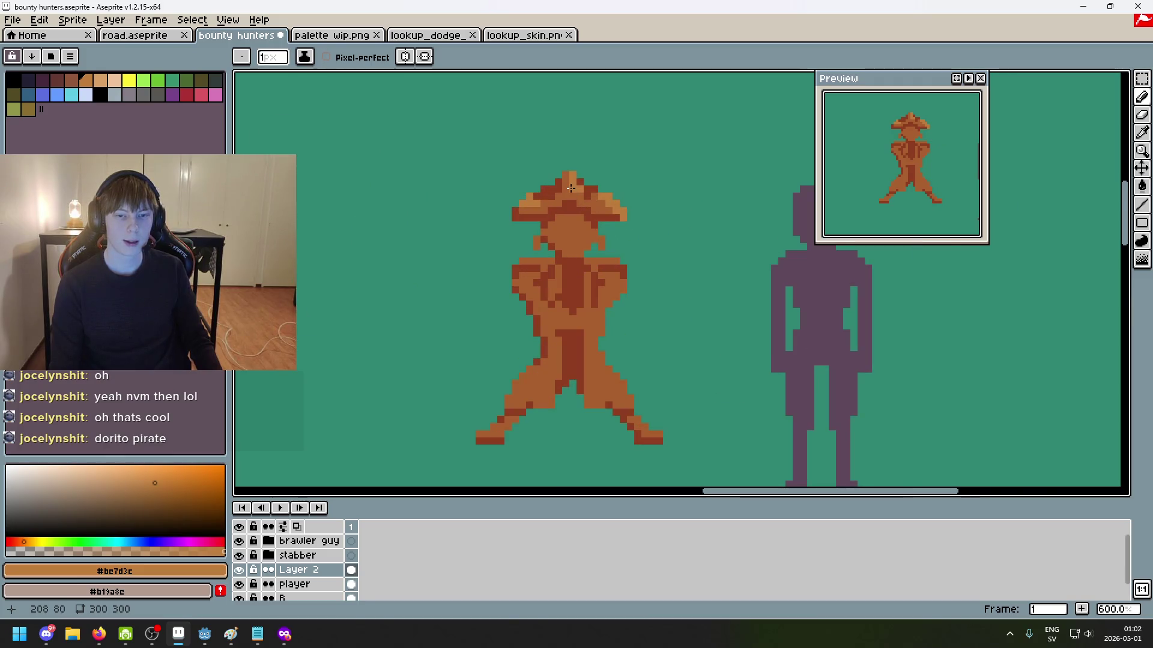
drag(608, 199, 690, 219)
scroll(636, 225, up, 4)
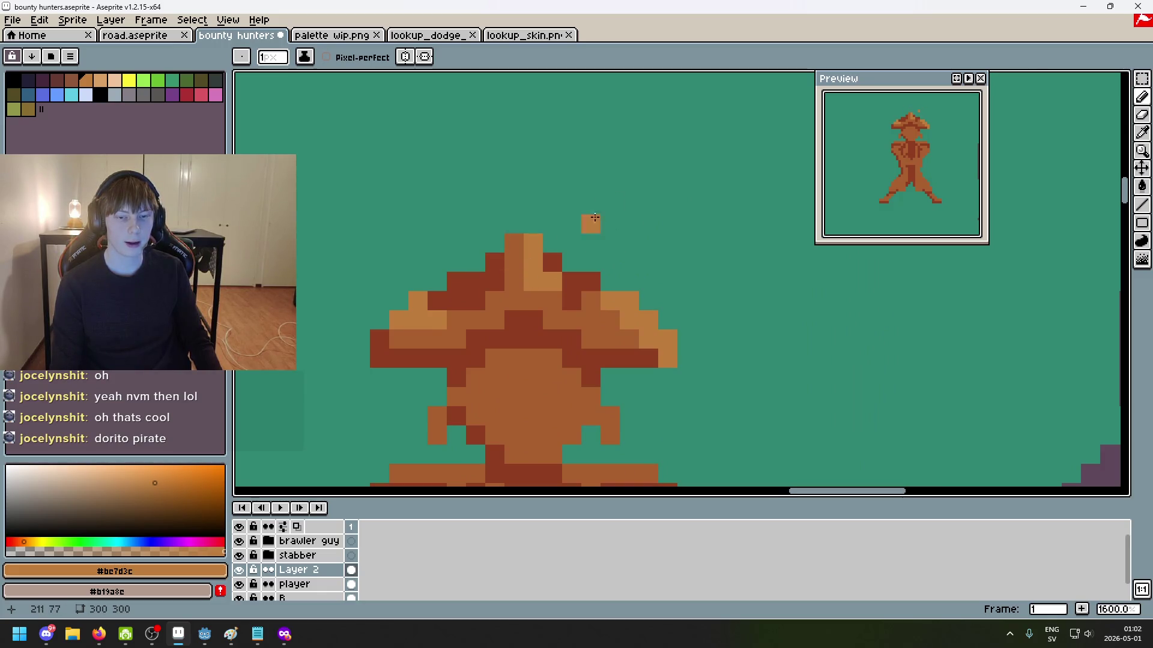
Step: Draw a diagonal light-brown stroke above the hat and extend it into an L-shaped feather
scroll(575, 259, down, 3)
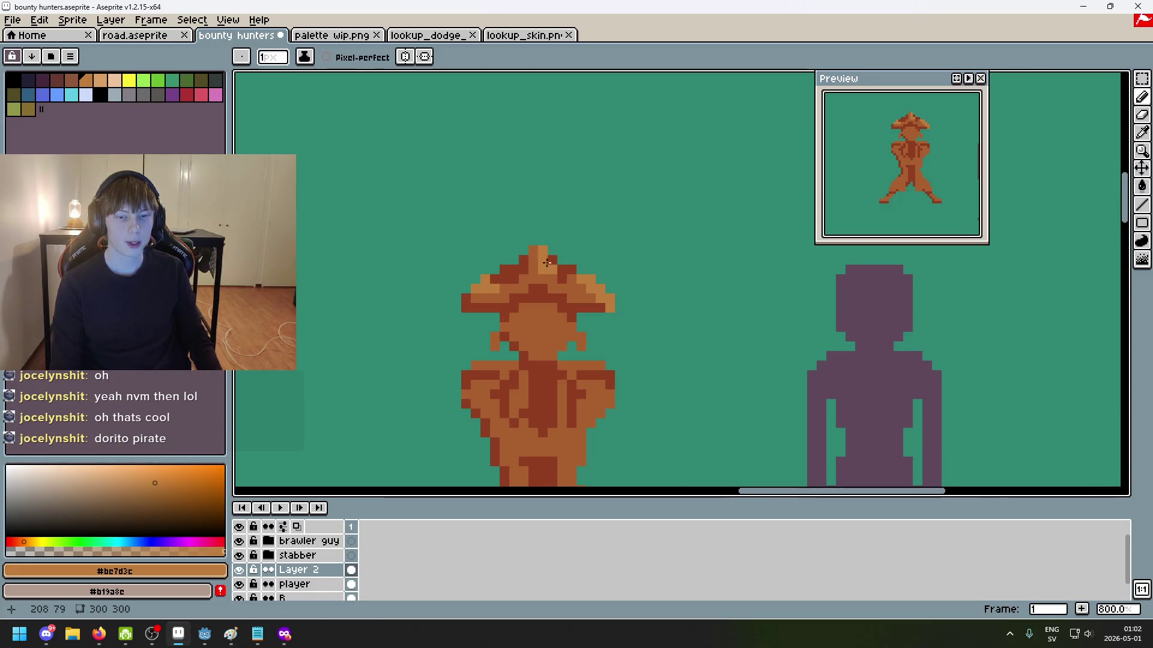
scroll(576, 240, up, 3)
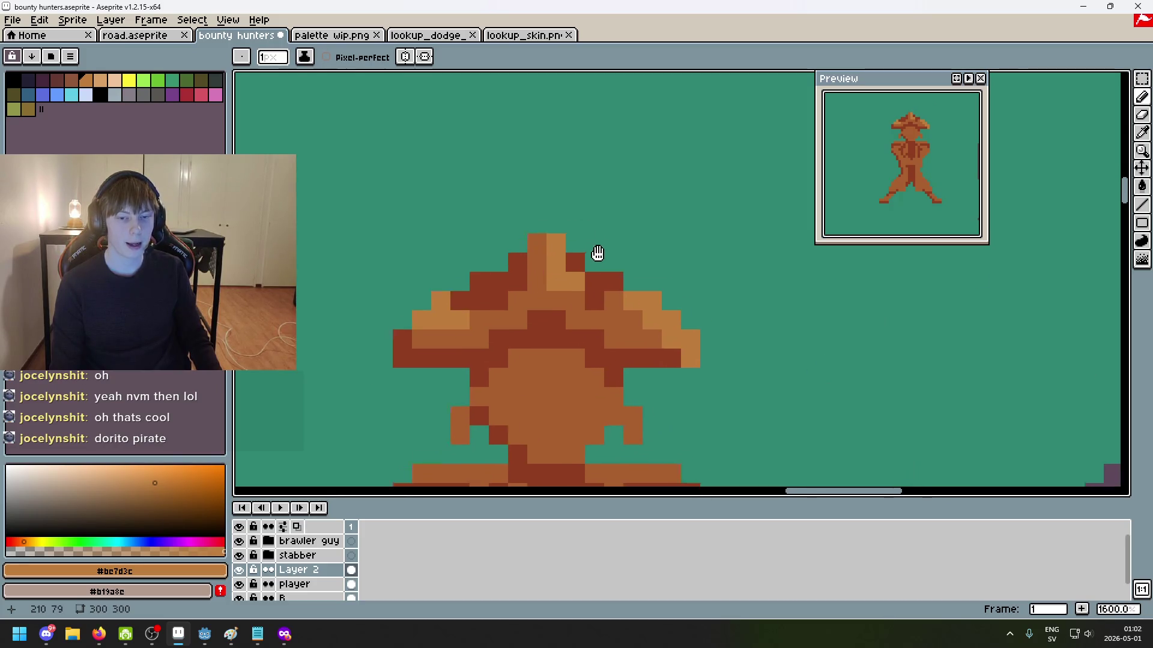
drag(777, 122, 671, 181)
drag(661, 122, 738, 218)
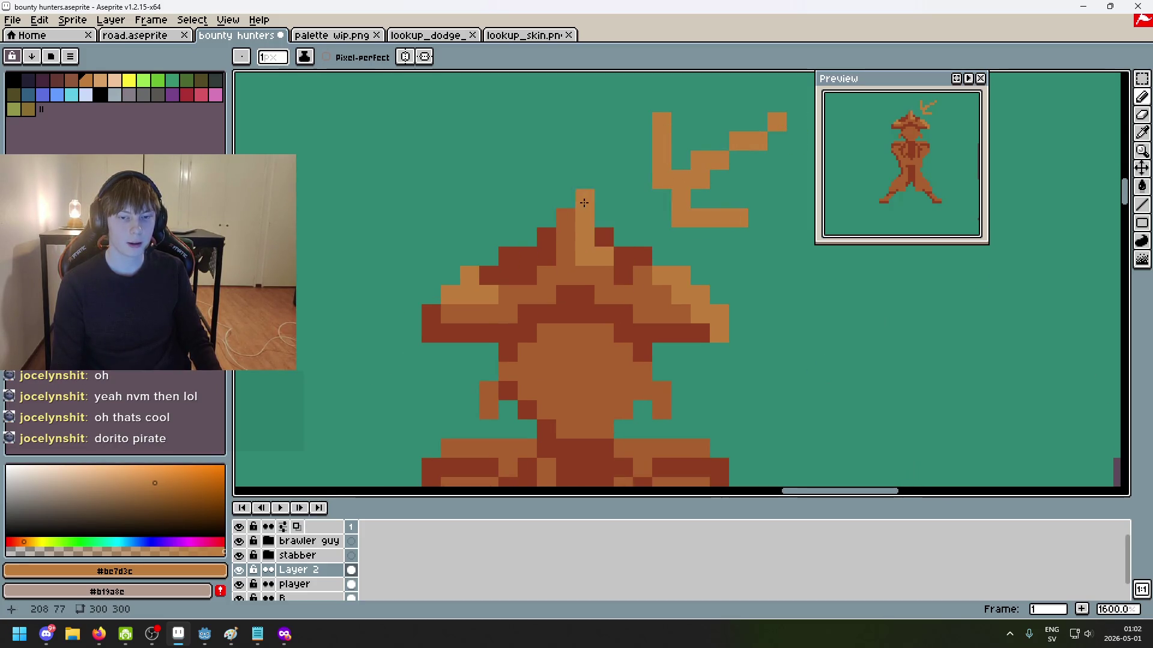
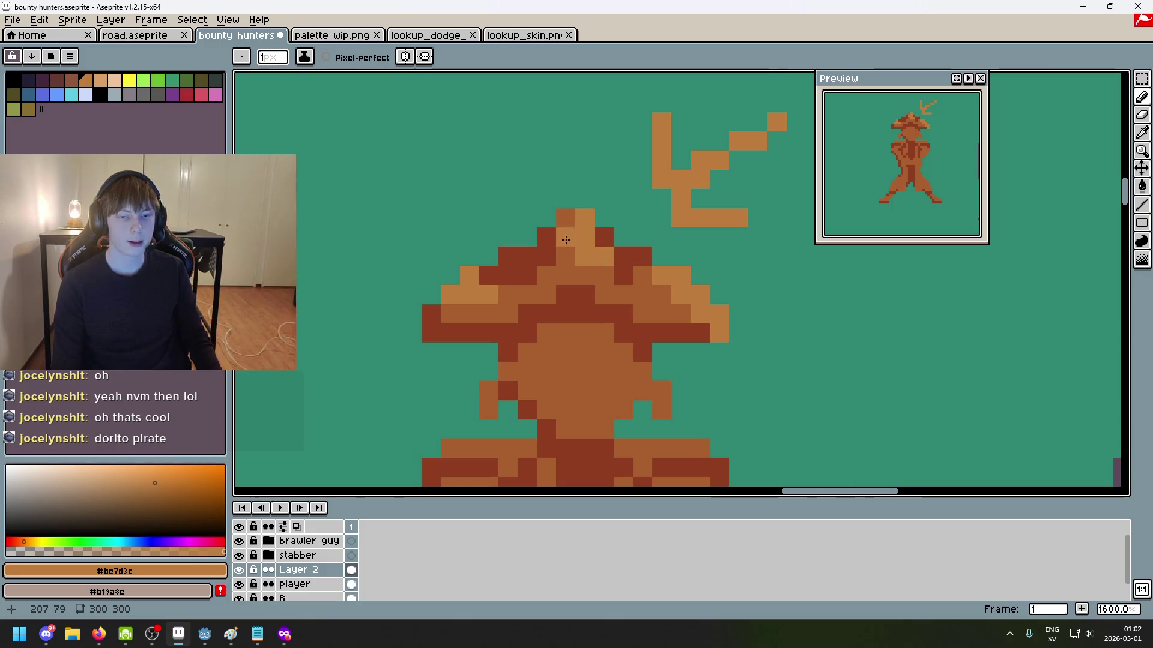
Step: Erase the arrow-shaped marks floating above the pirate's hat with the Eraser
scroll(675, 237, down, 4)
scroll(657, 240, down, 1)
key(e)
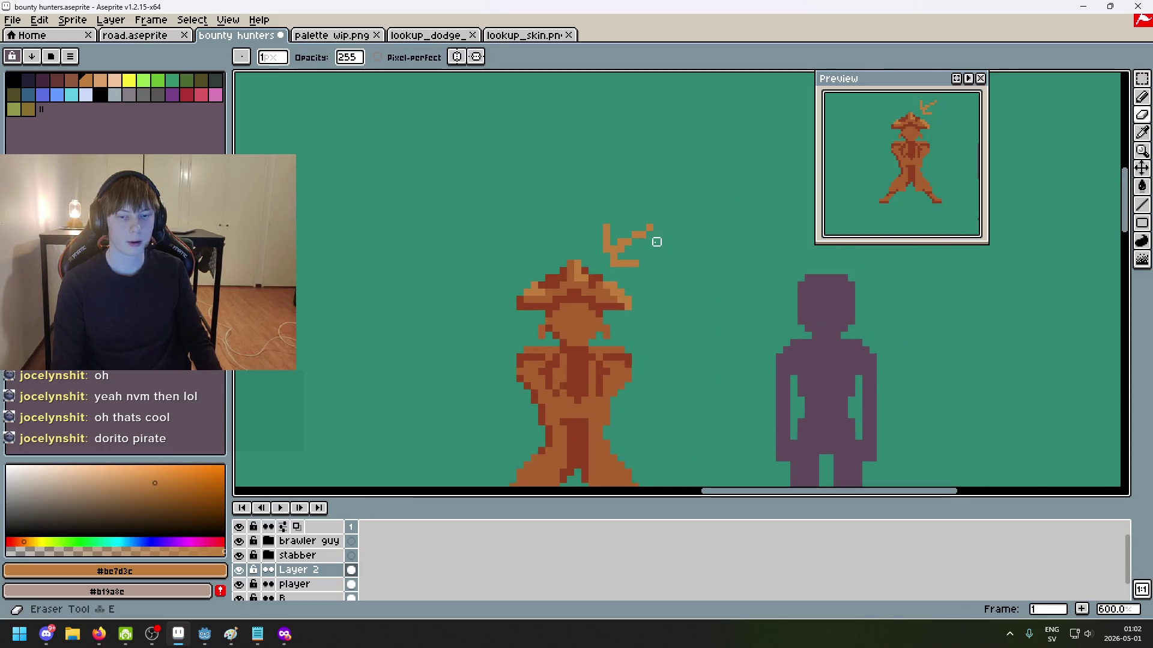
scroll(642, 221, up, 5)
drag(643, 224, 627, 230)
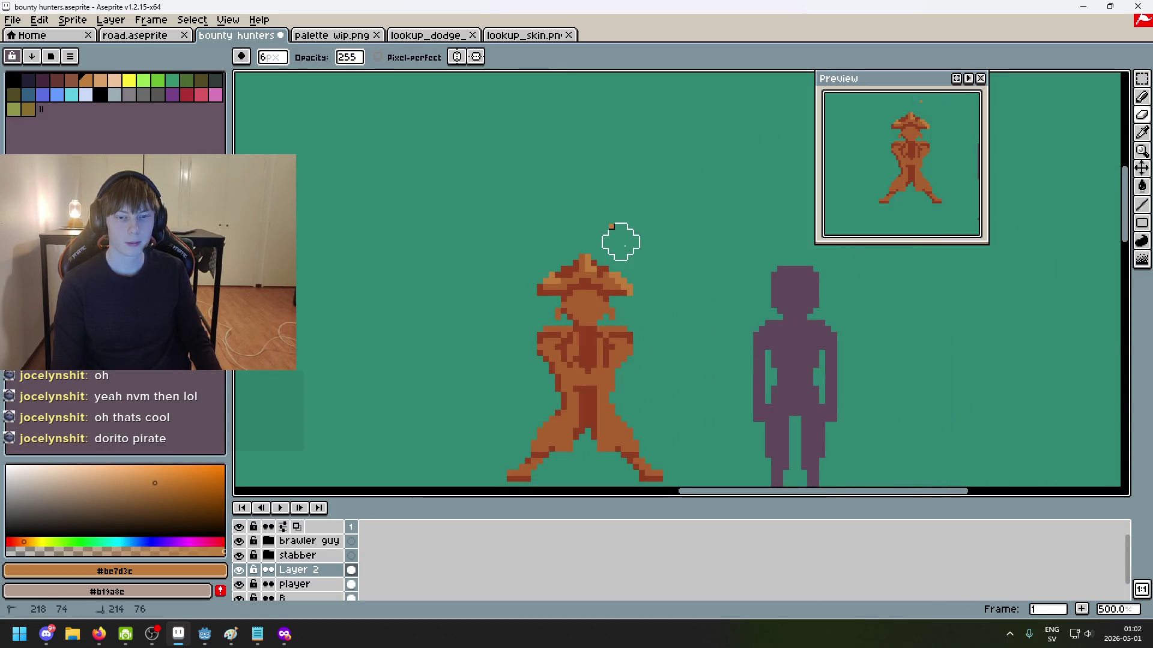
scroll(625, 243, up, 7)
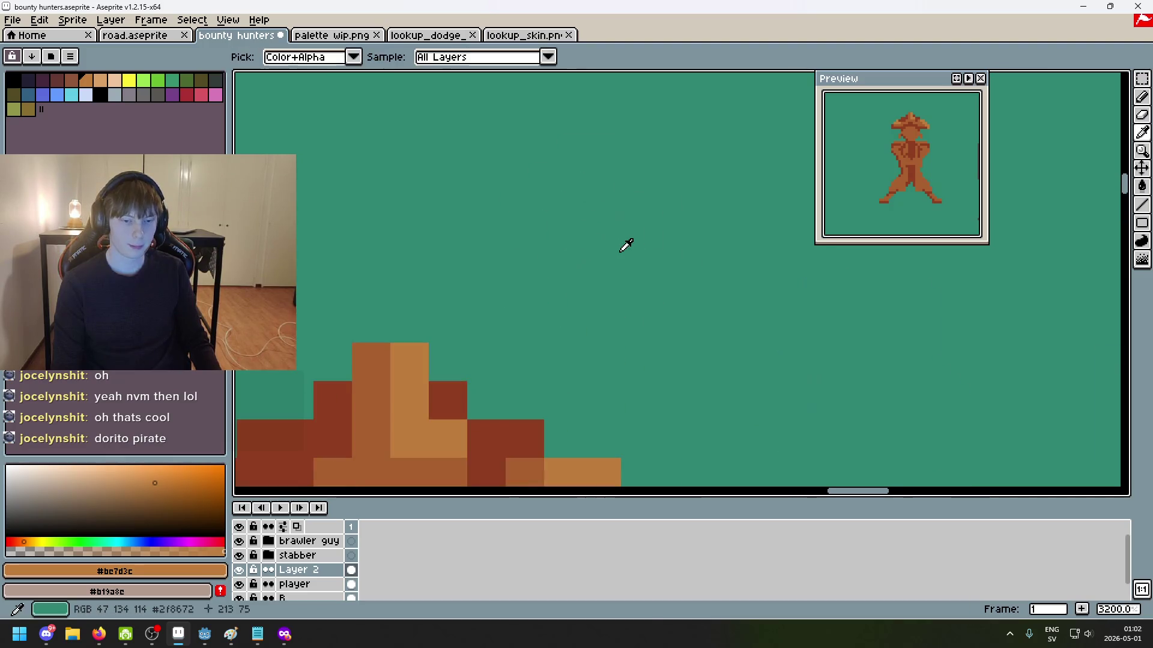
Step: Return to the pencil and sample the pirate's mid-orange and the hat's lighter orange
key(b)
scroll(733, 175, down, 2)
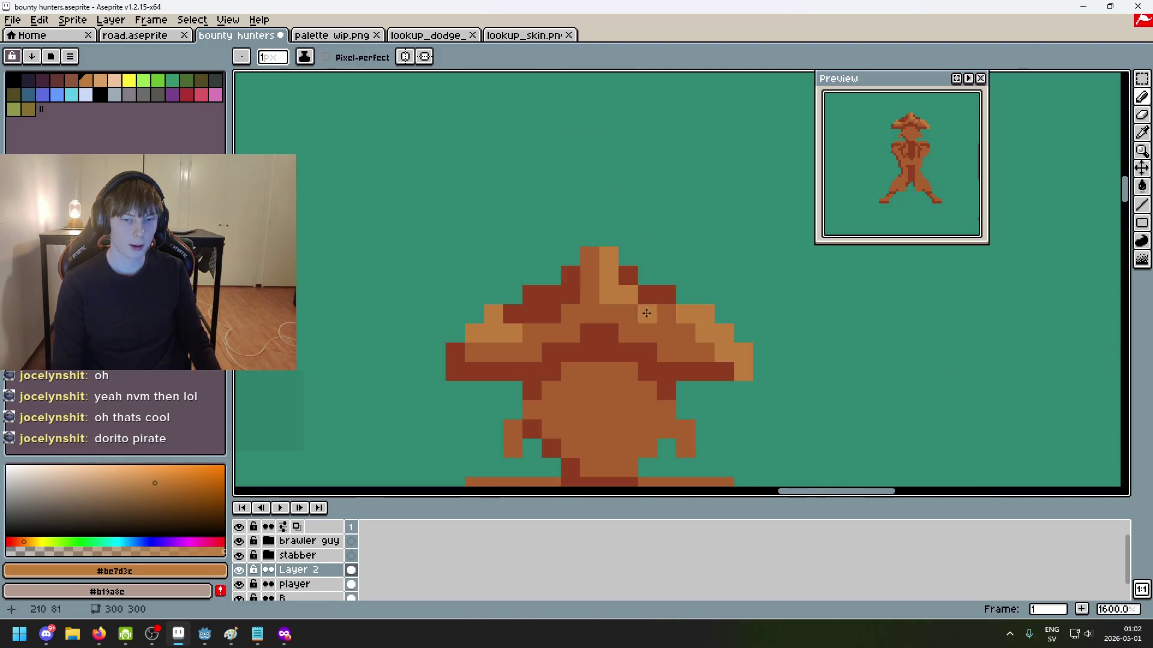
alt+click(609, 294)
scroll(688, 305, down, 3)
scroll(688, 305, down, 3)
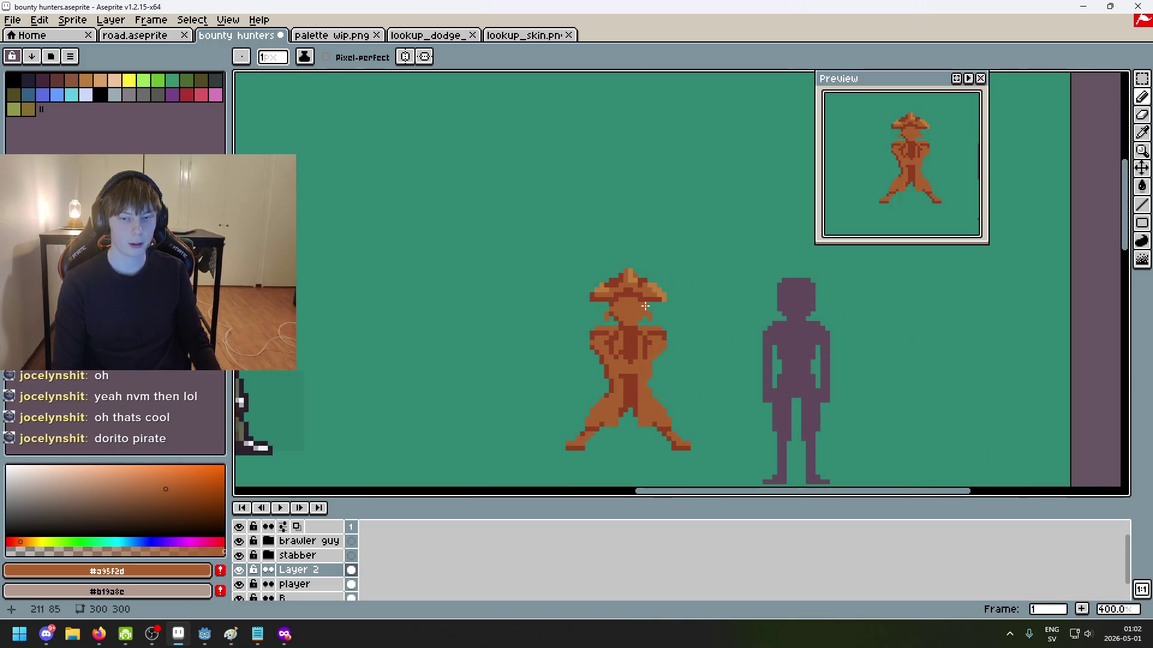
scroll(619, 289, up, 1)
alt+click(610, 258)
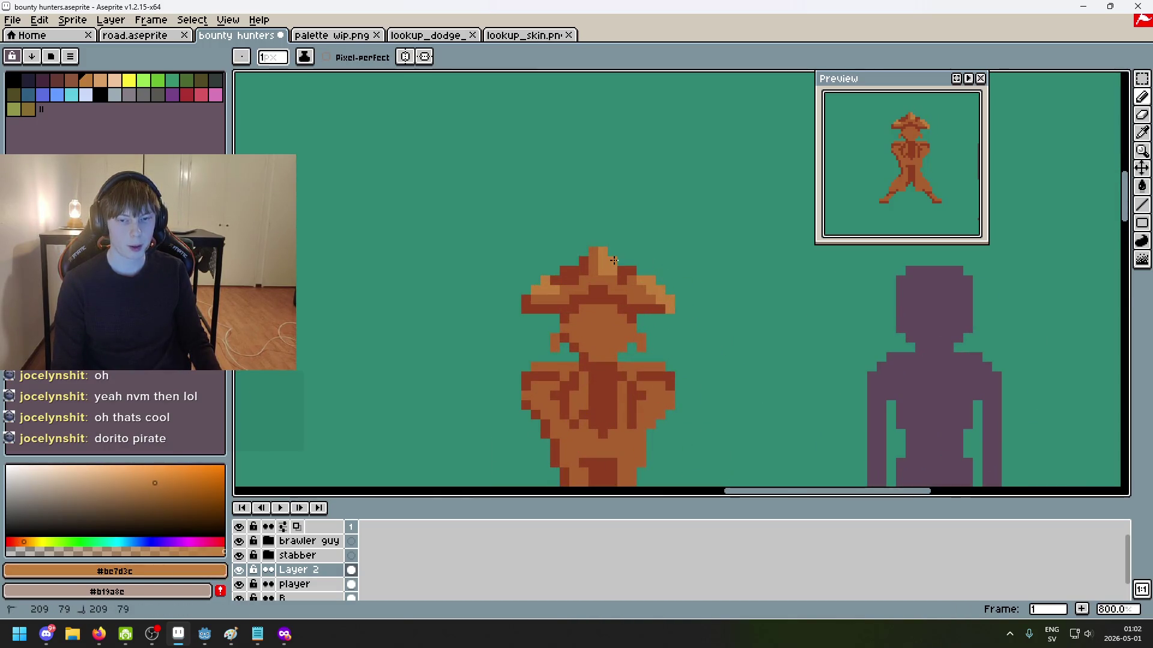
scroll(673, 290, down, 3)
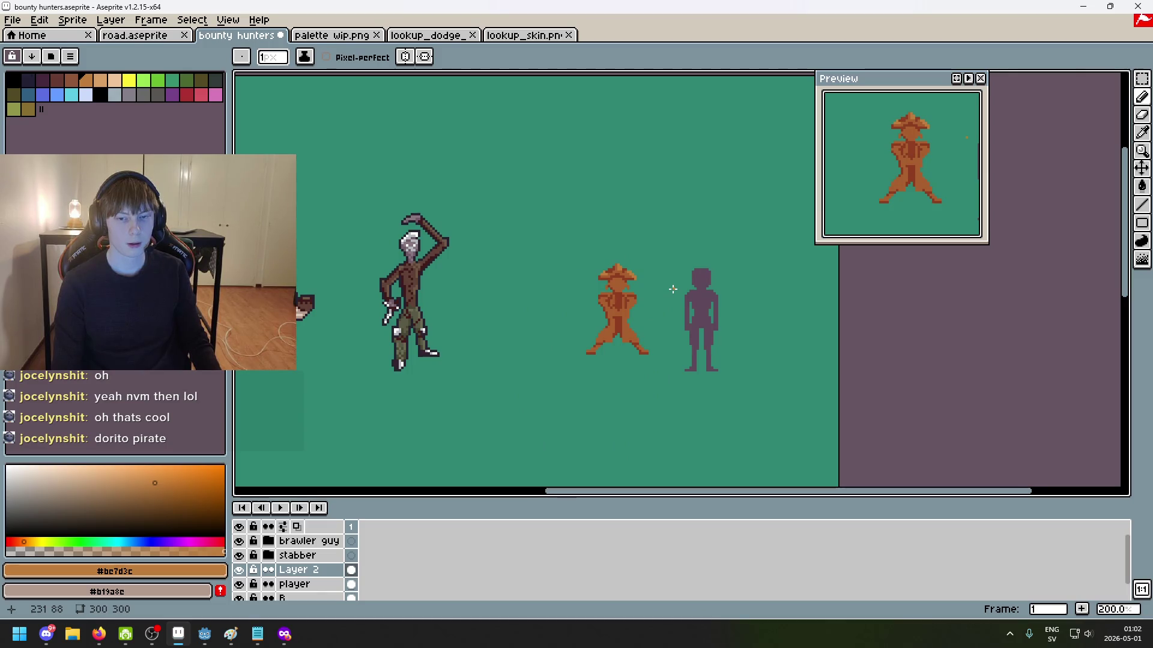
scroll(637, 281, up, 3)
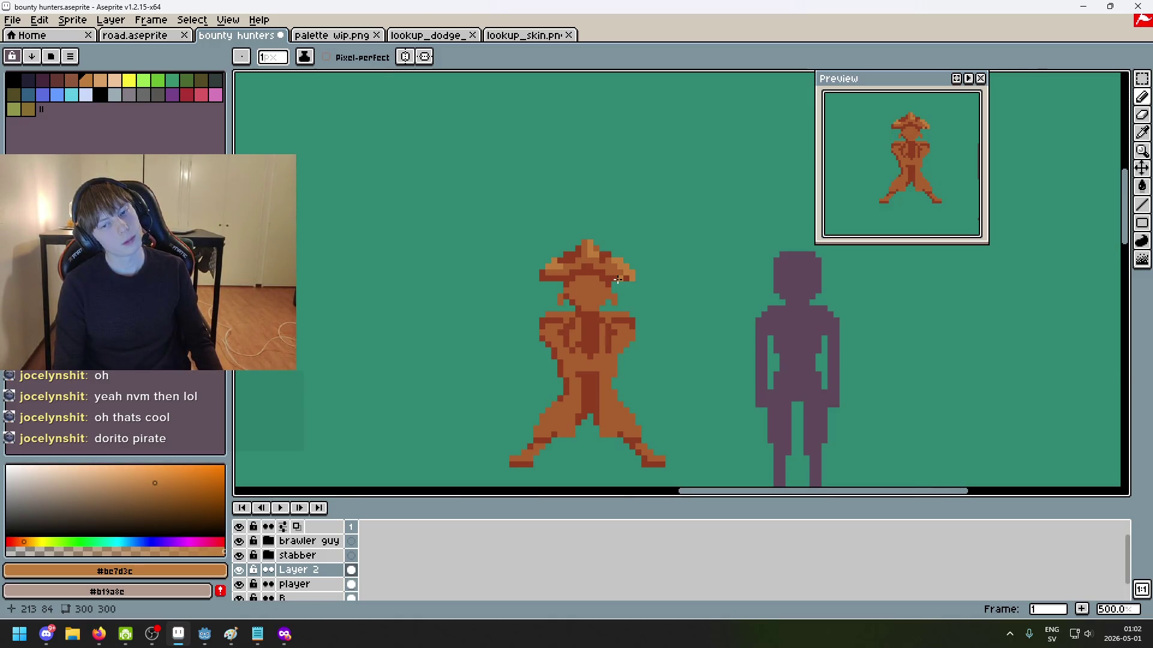
Step: Place a dark brown pixel beside the hat, undoing and then restoring it
alt+click(616, 278)
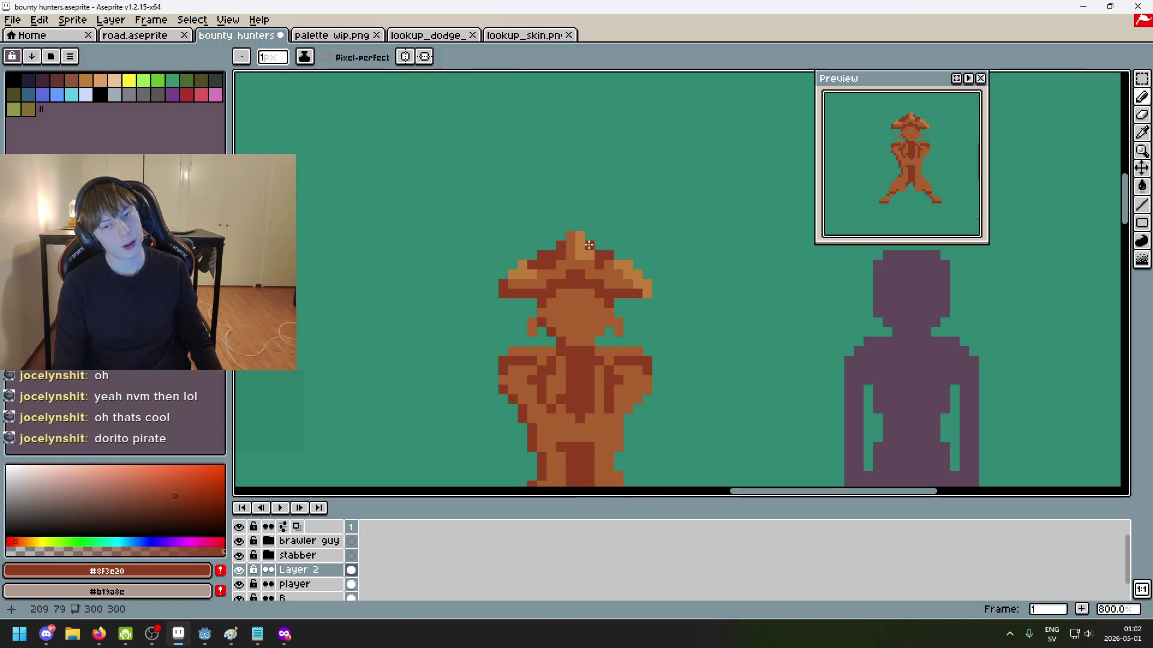
scroll(610, 271, down, 2)
click(620, 280)
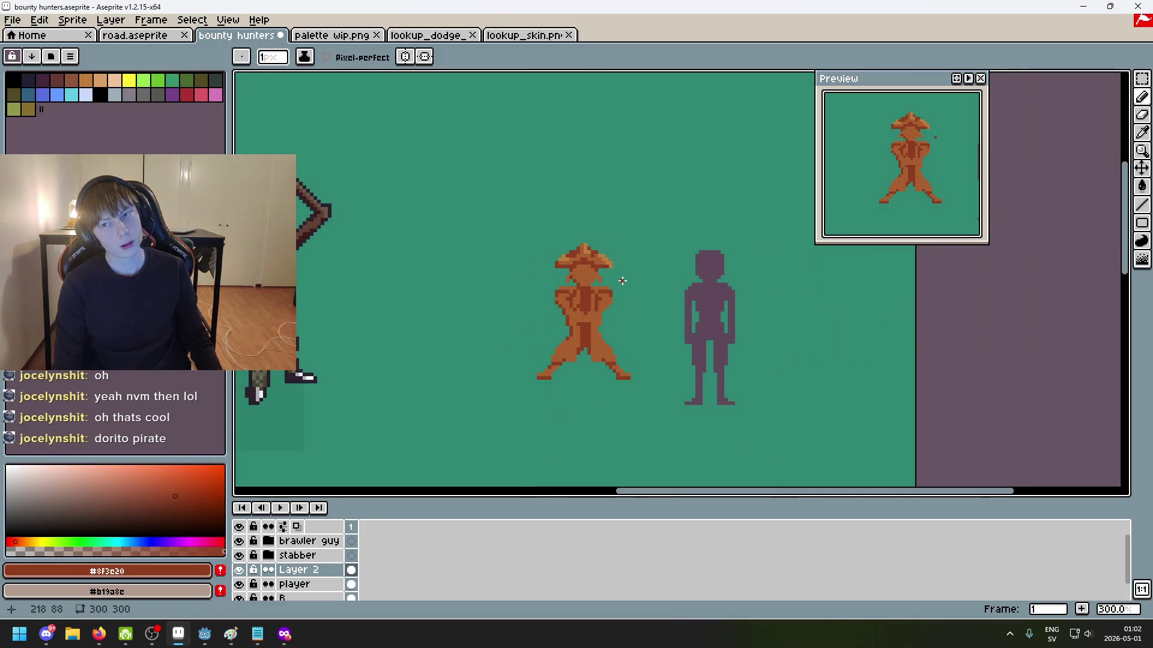
key(ctrl+z)
key(ctrl+z)
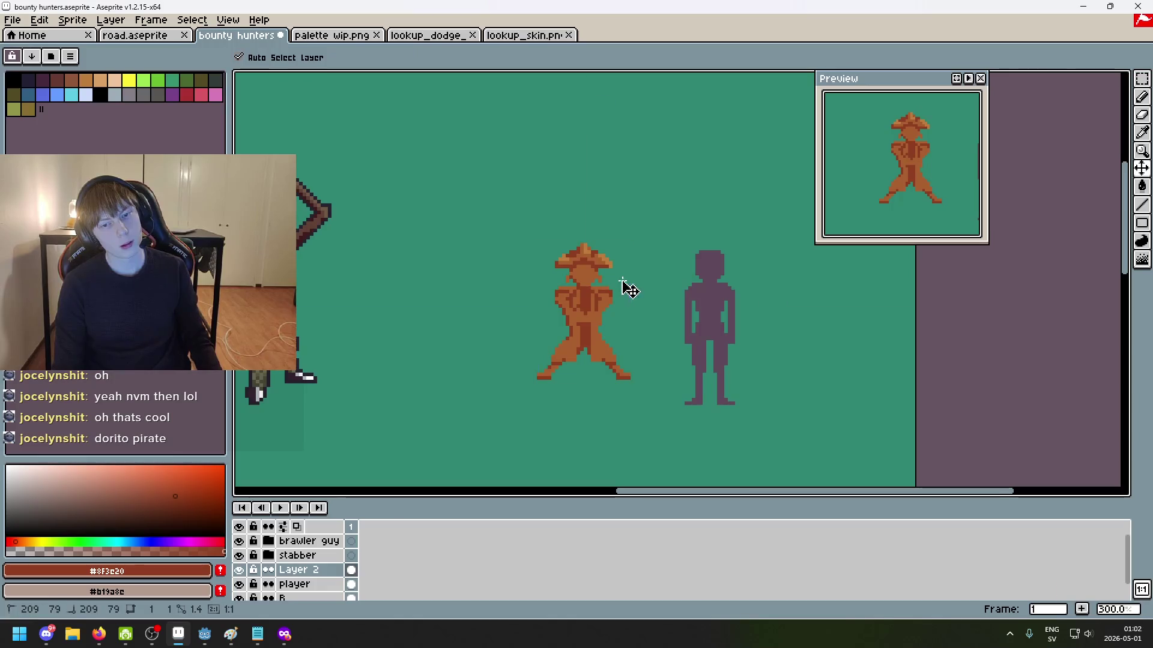
key(ctrl+y)
Step: Paint a light-orange earring pixel by the pirate's ear using the hat's colour
scroll(625, 275, up, 1)
scroll(625, 275, up, 1)
scroll(636, 246, up, 1)
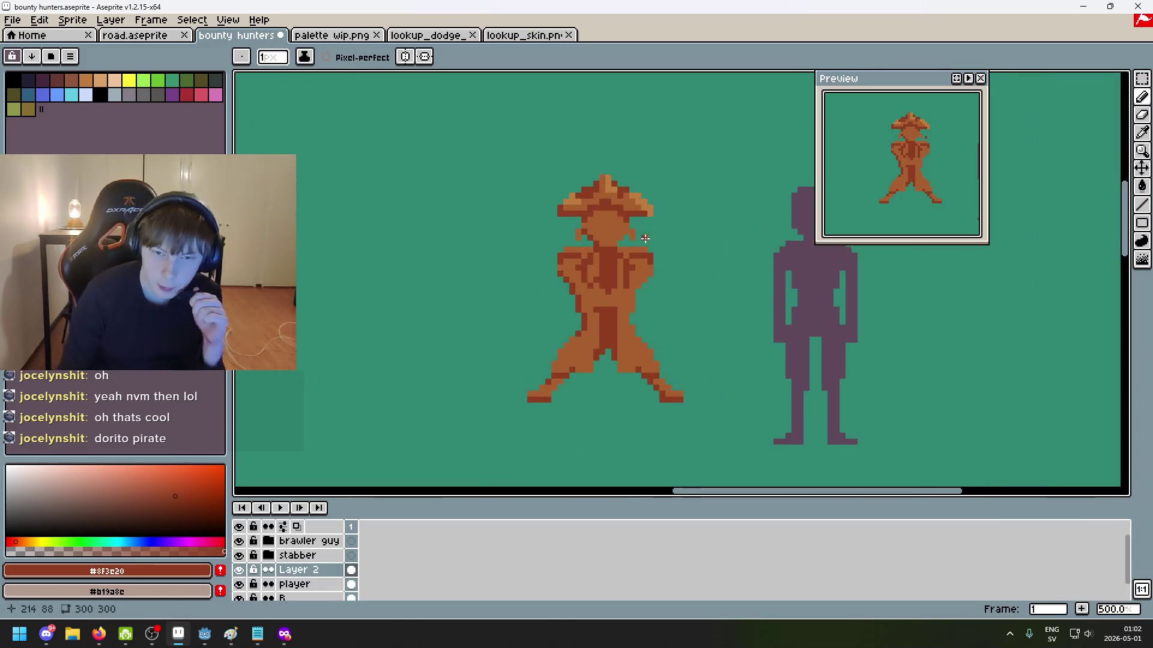
scroll(645, 204, up, 1)
alt+click(629, 193)
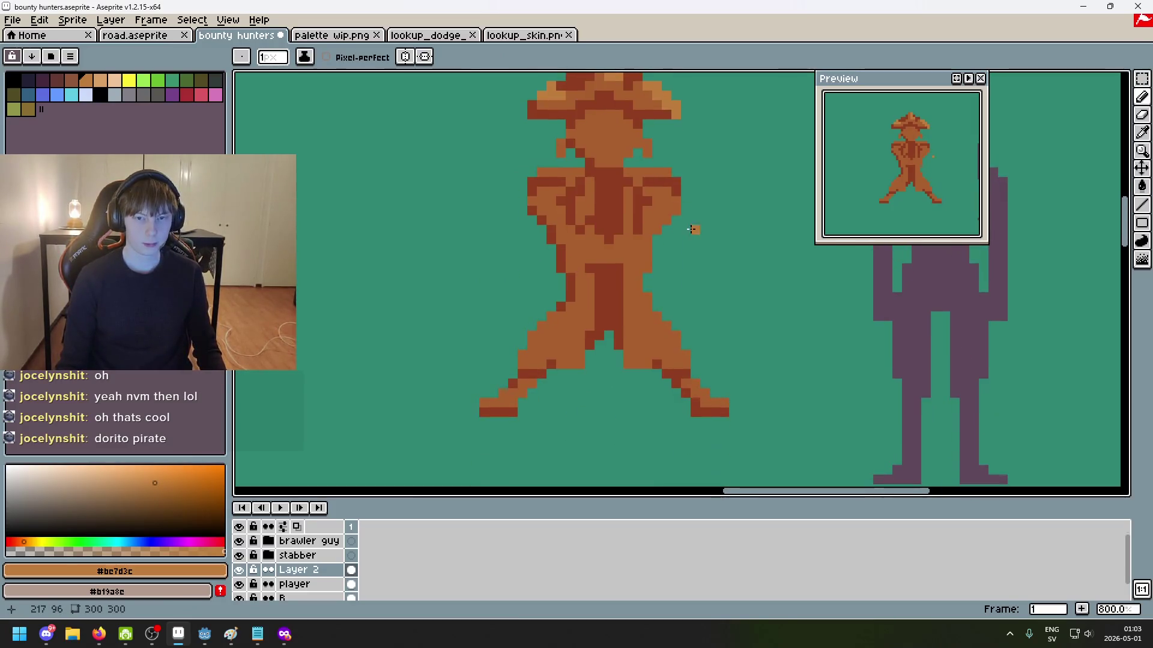
click(695, 277)
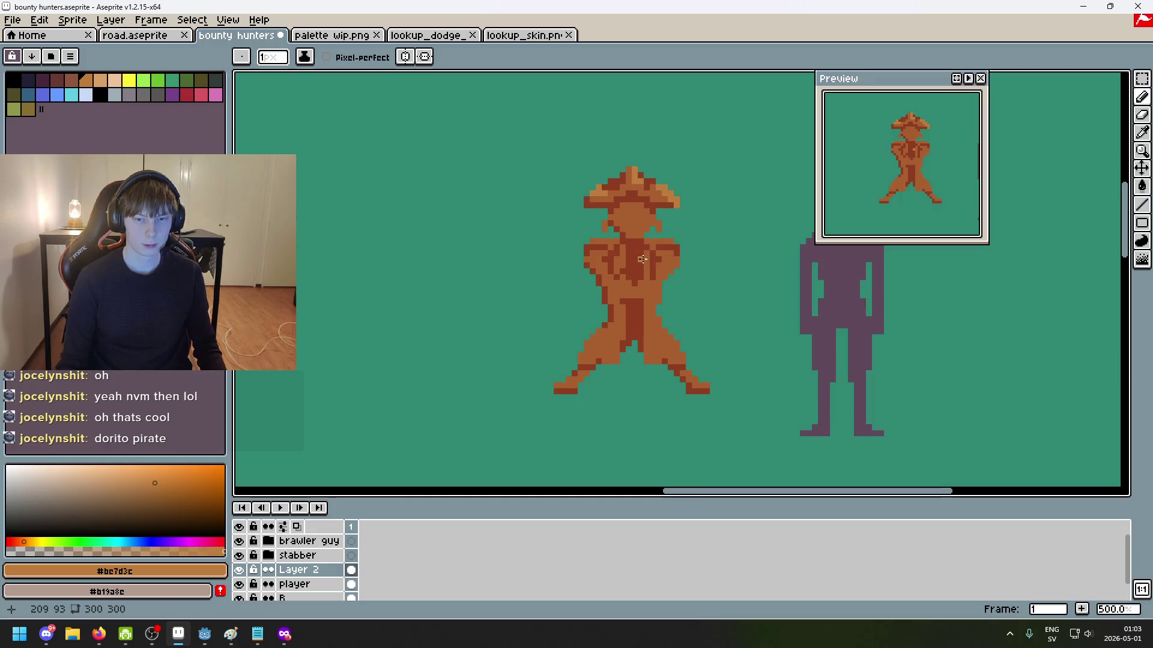
Step: Recentre the view on the pirate and undo the stray pixel
drag(598, 201, 616, 264)
scroll(598, 262, up, 3)
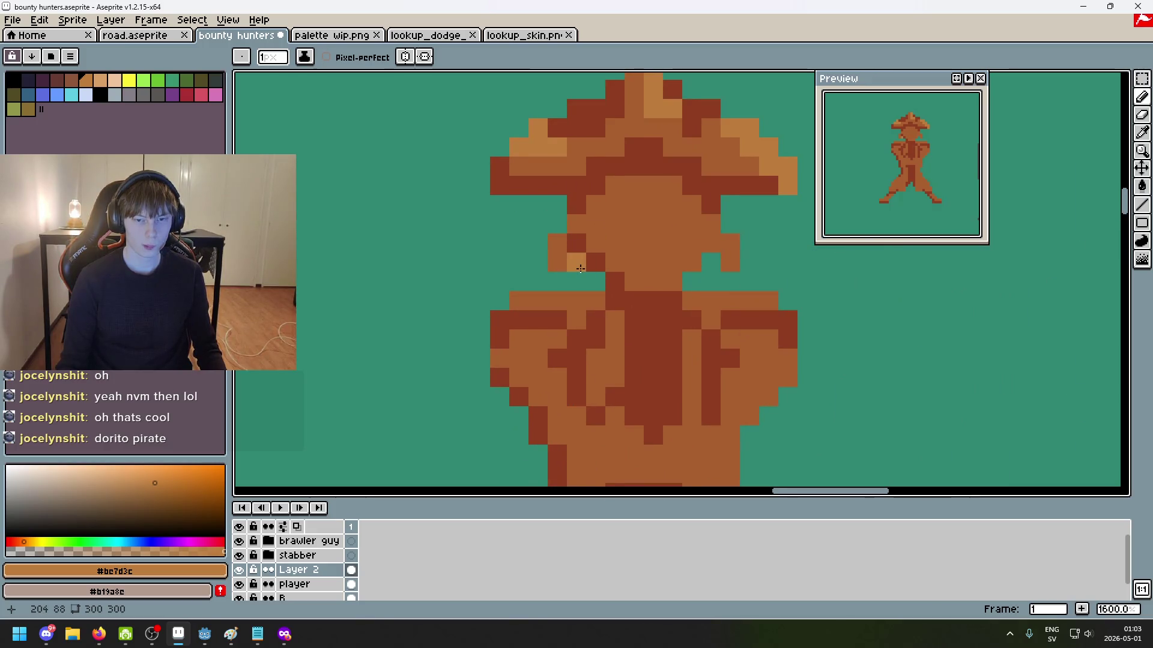
scroll(580, 269, down, 3)
scroll(581, 265, up, 3)
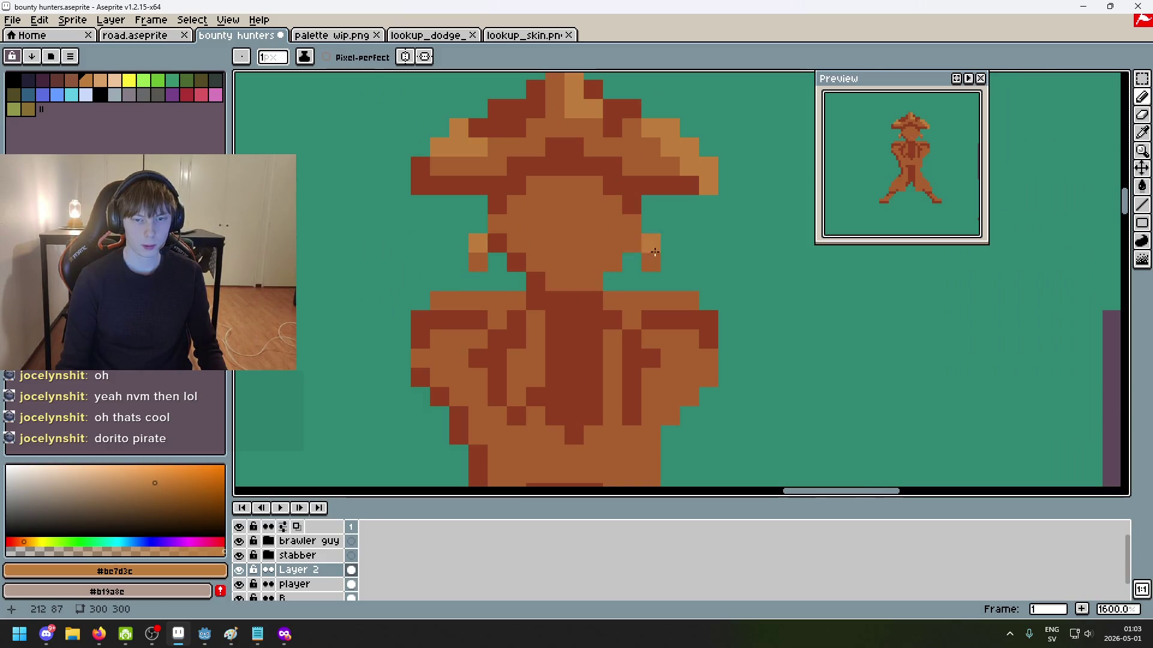
scroll(676, 243, down, 4)
scroll(685, 246, up, 2)
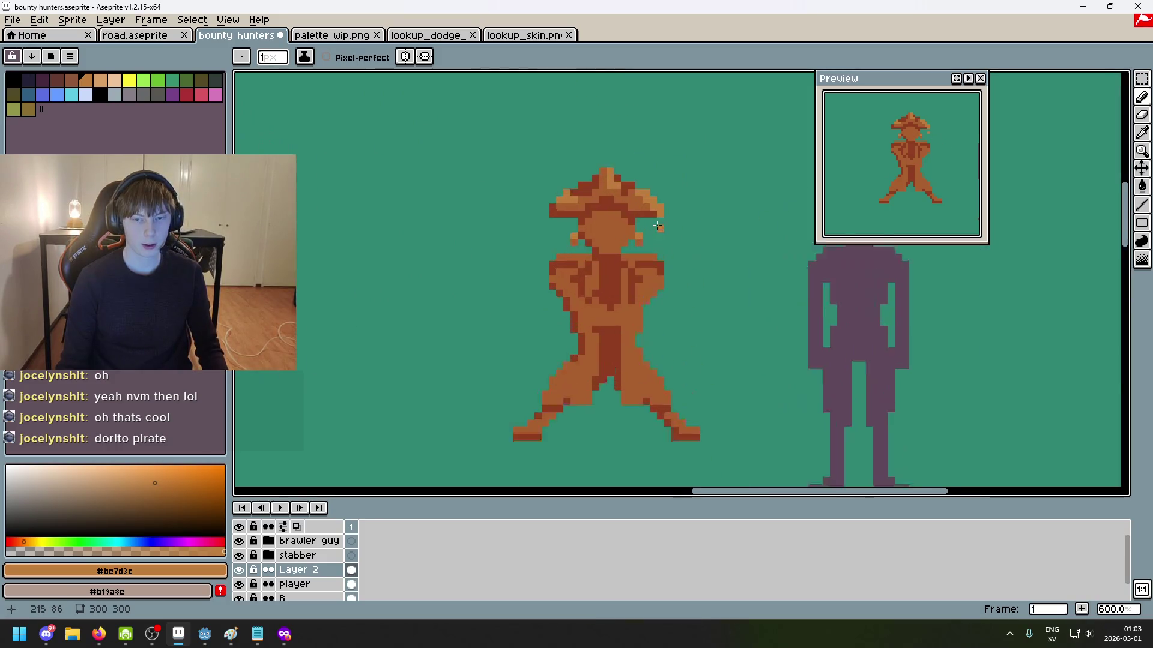
scroll(679, 243, up, 3)
scroll(645, 274, down, 4)
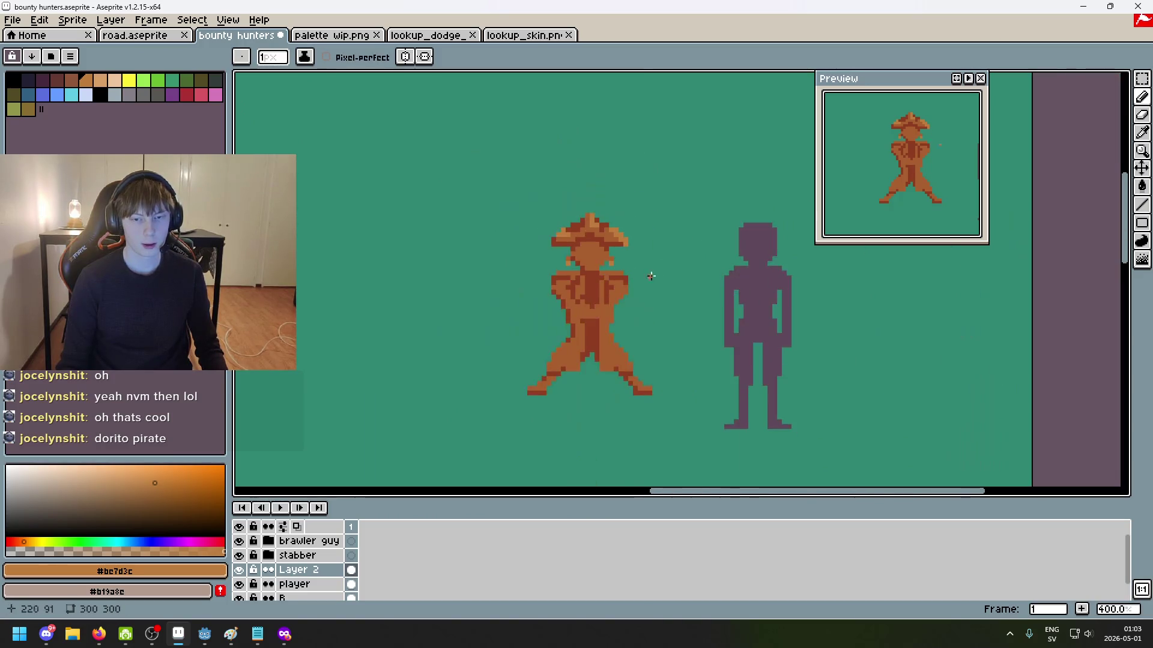
scroll(661, 282, up, 3)
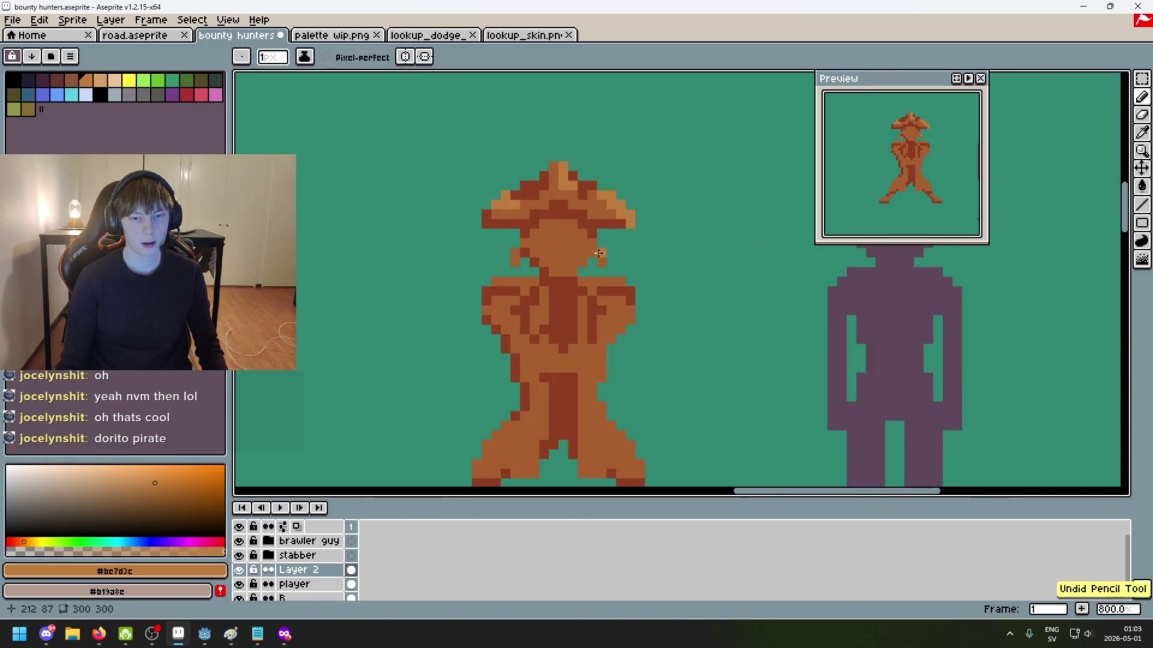
scroll(656, 287, down, 4)
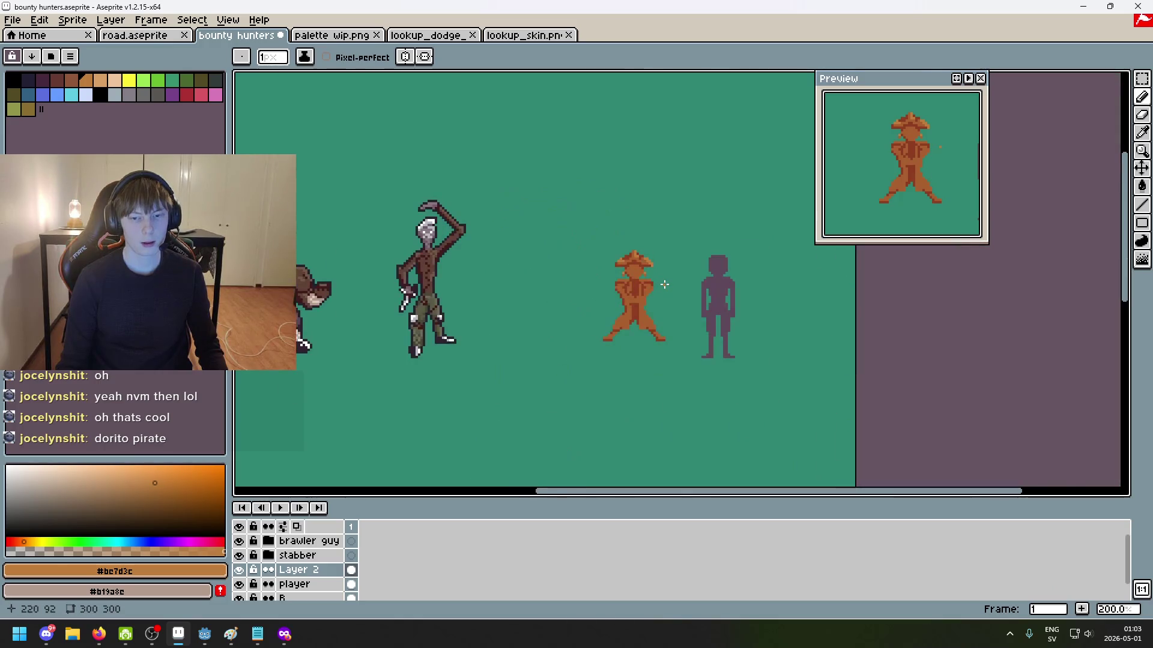
scroll(607, 276, up, 4)
scroll(757, 292, down, 5)
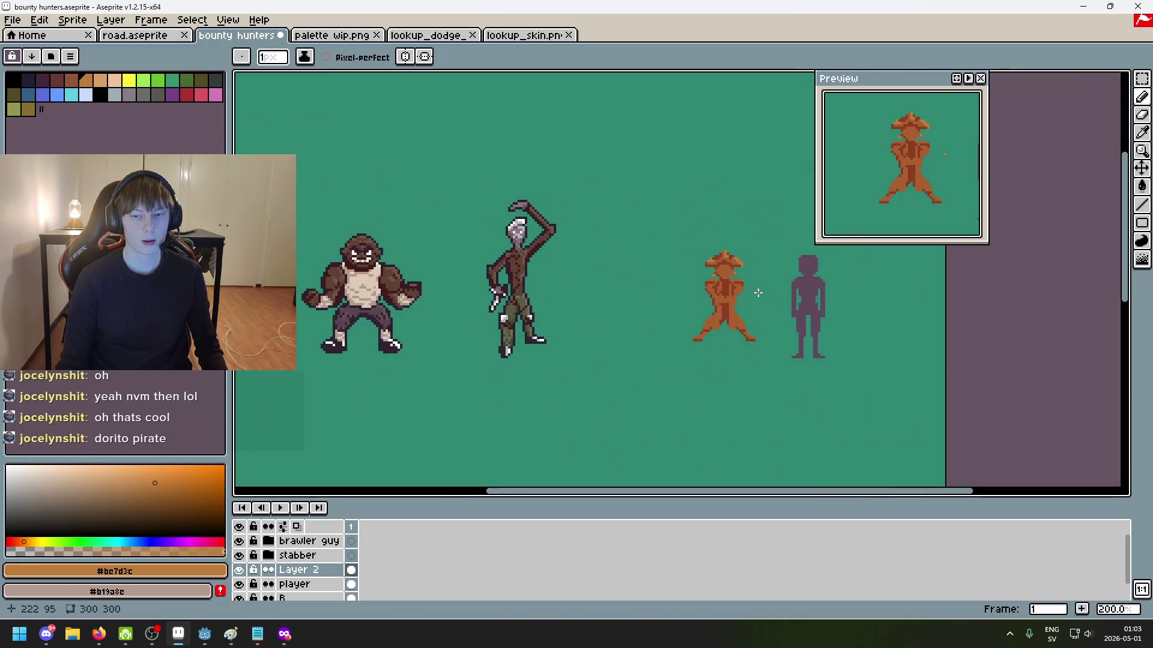
scroll(738, 291, up, 1)
key(ctrl+z)
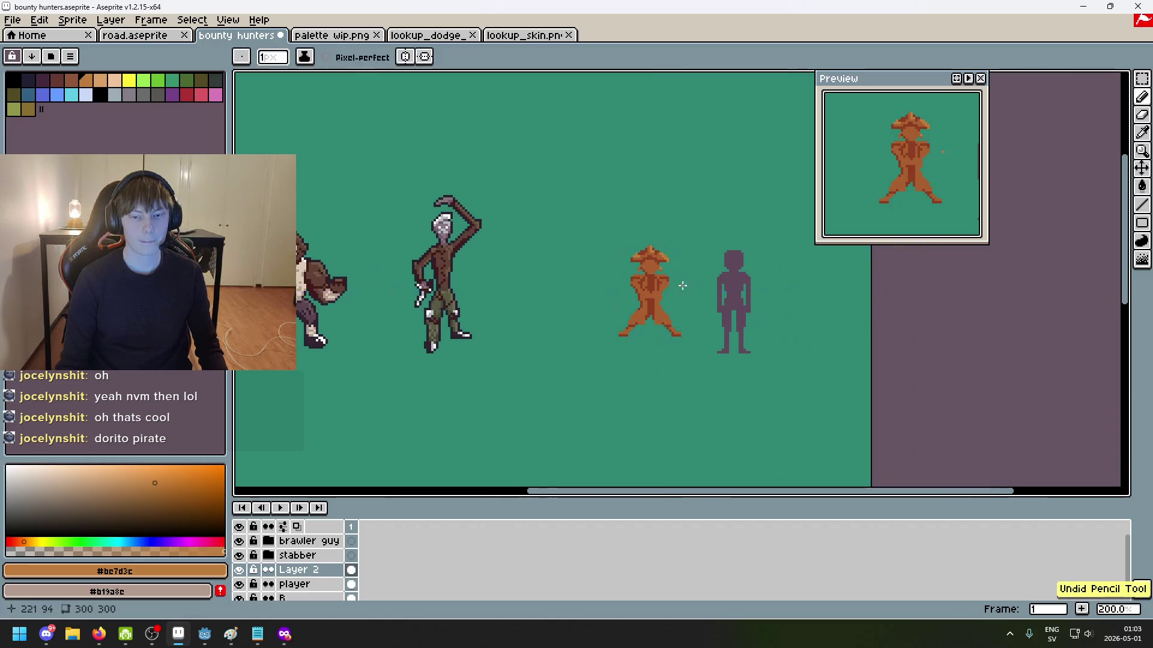
scroll(601, 259, up, 2)
scroll(607, 267, up, 2)
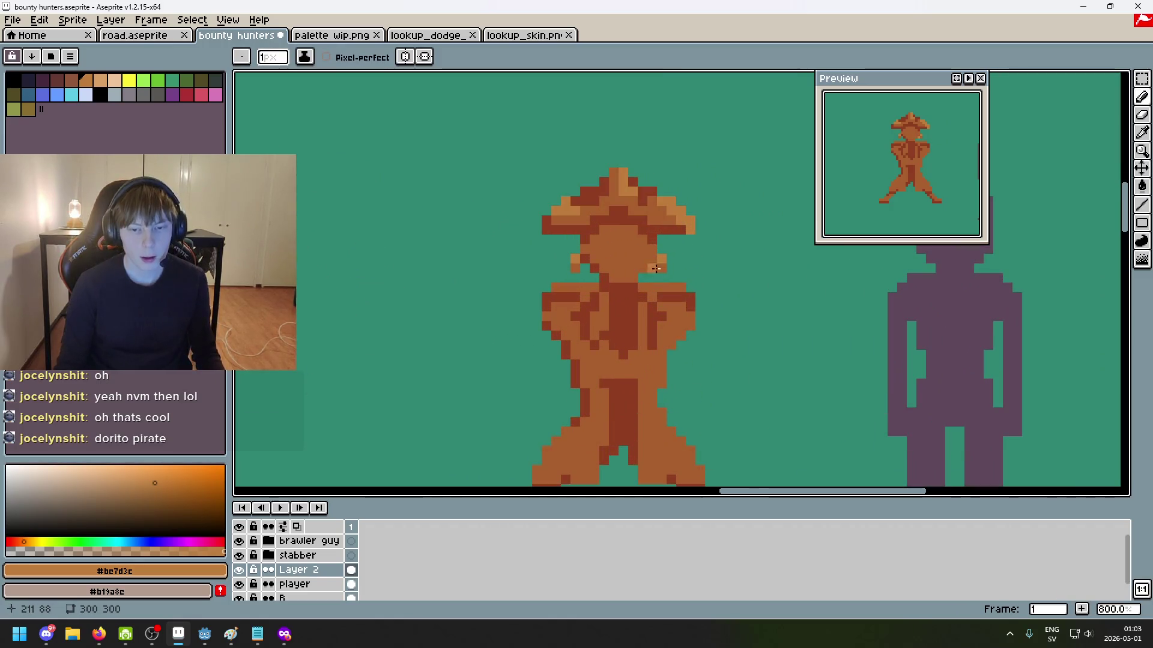
scroll(642, 265, up, 2)
scroll(561, 246, up, 3)
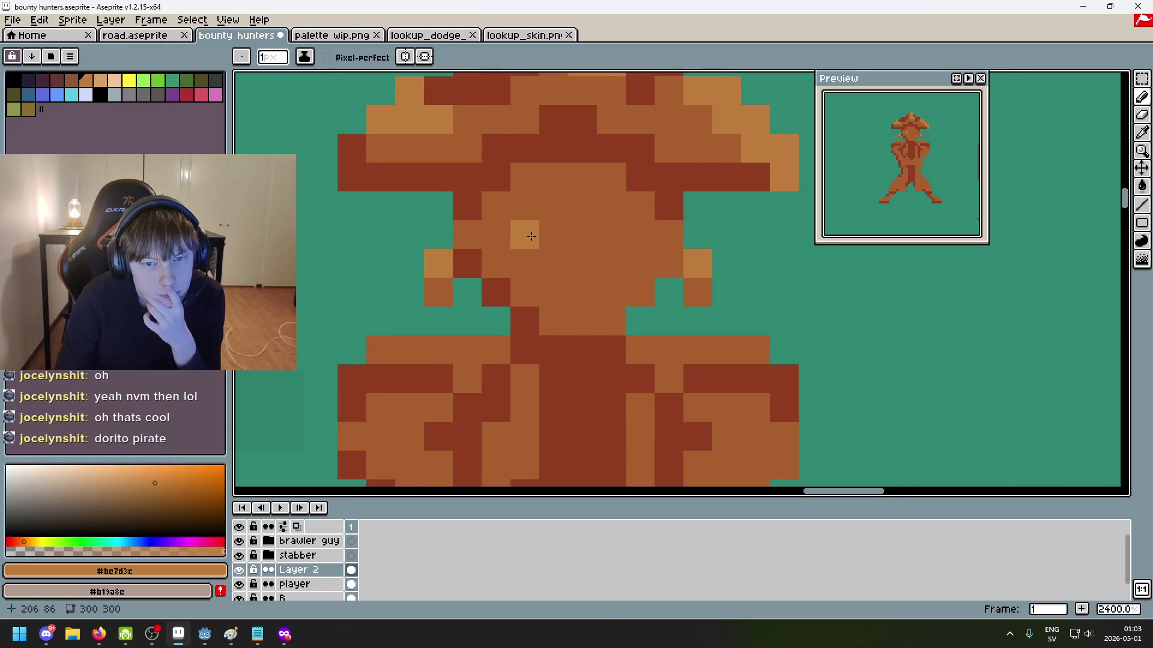
Step: Pan across the canvas to bring the brawler guy sprite and pirate into view
scroll(532, 236, down, 6)
drag(532, 235, 723, 241)
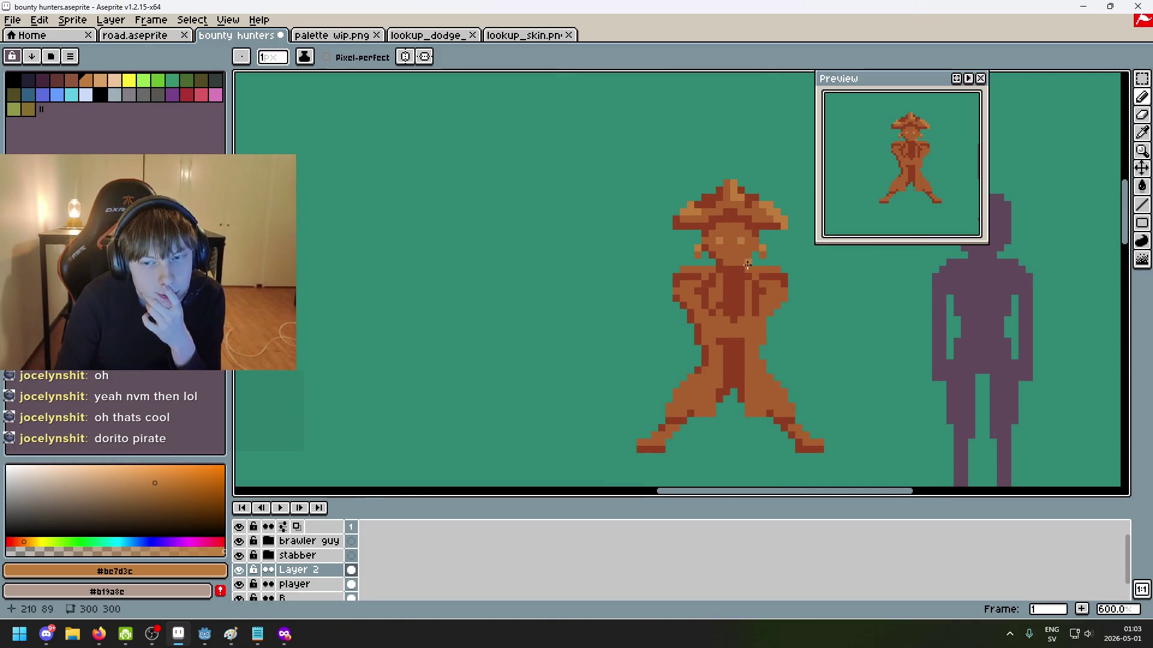
scroll(745, 259, down, 2)
mouse_move(507, 253)
mouse_down()
mouse_move(947, 321)
mouse_move(541, 264)
mouse_up()
scroll(566, 259, up, 6)
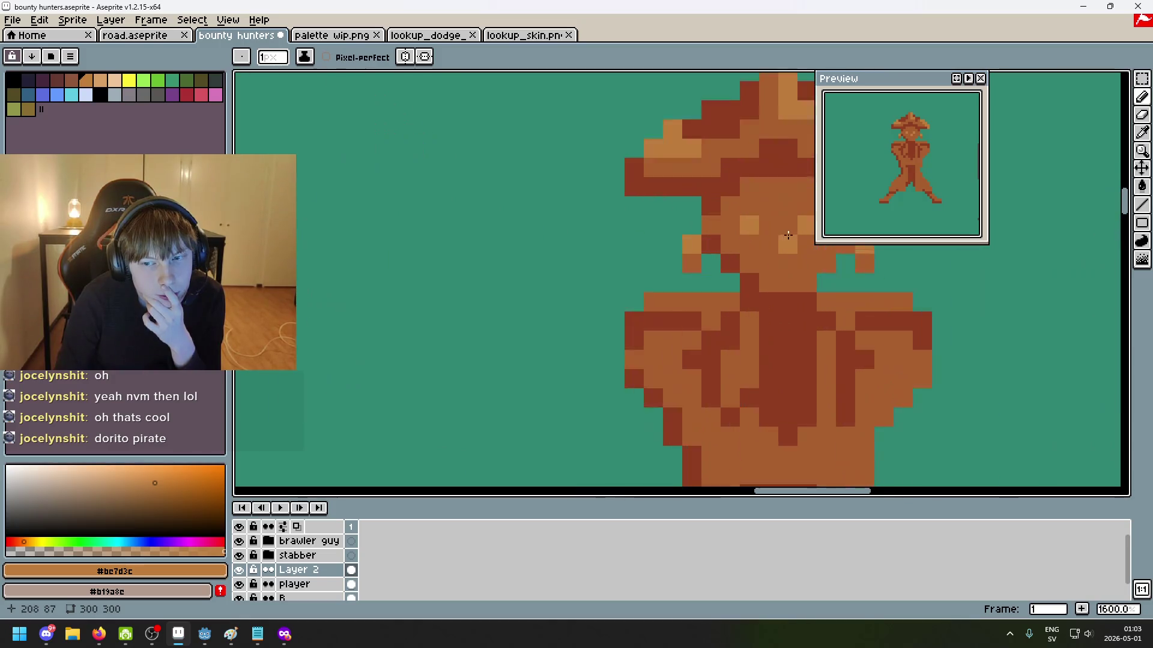
scroll(566, 259, down, 3)
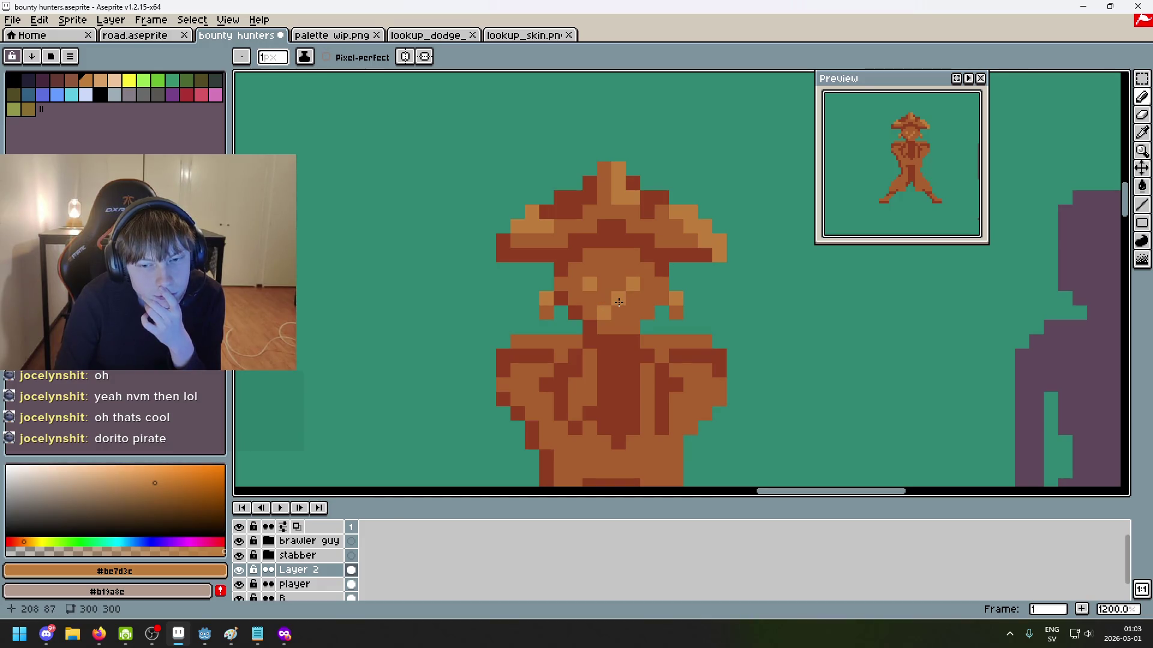
scroll(619, 302, down, 3)
scroll(652, 302, up, 1)
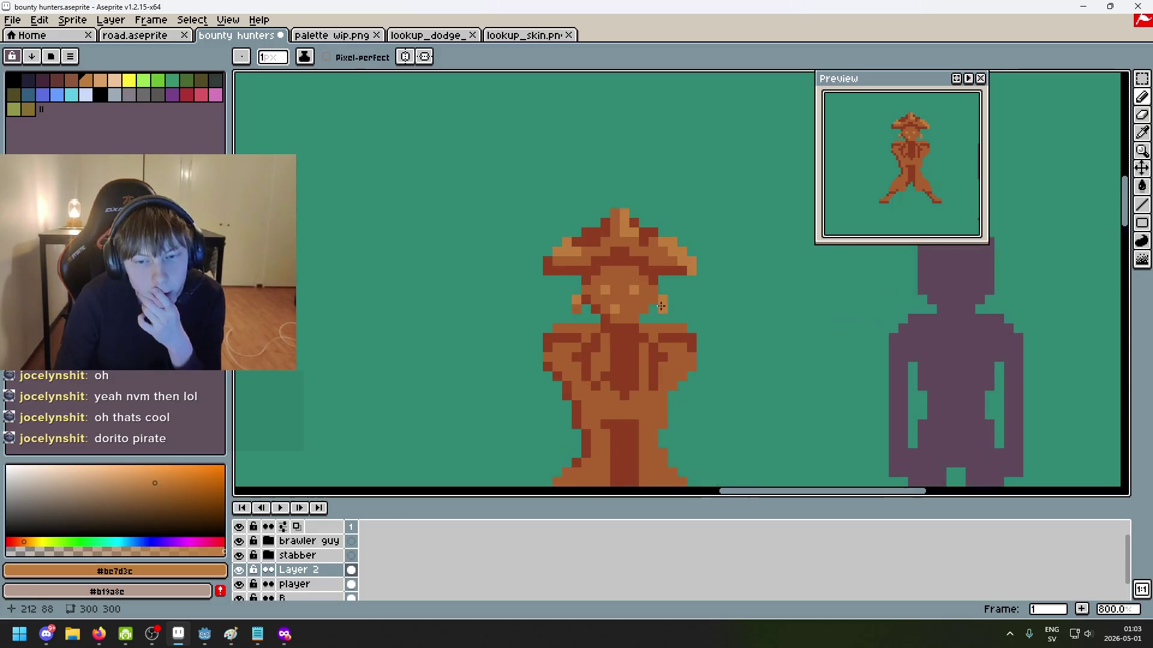
scroll(651, 302, up, 2)
scroll(651, 302, up, 3)
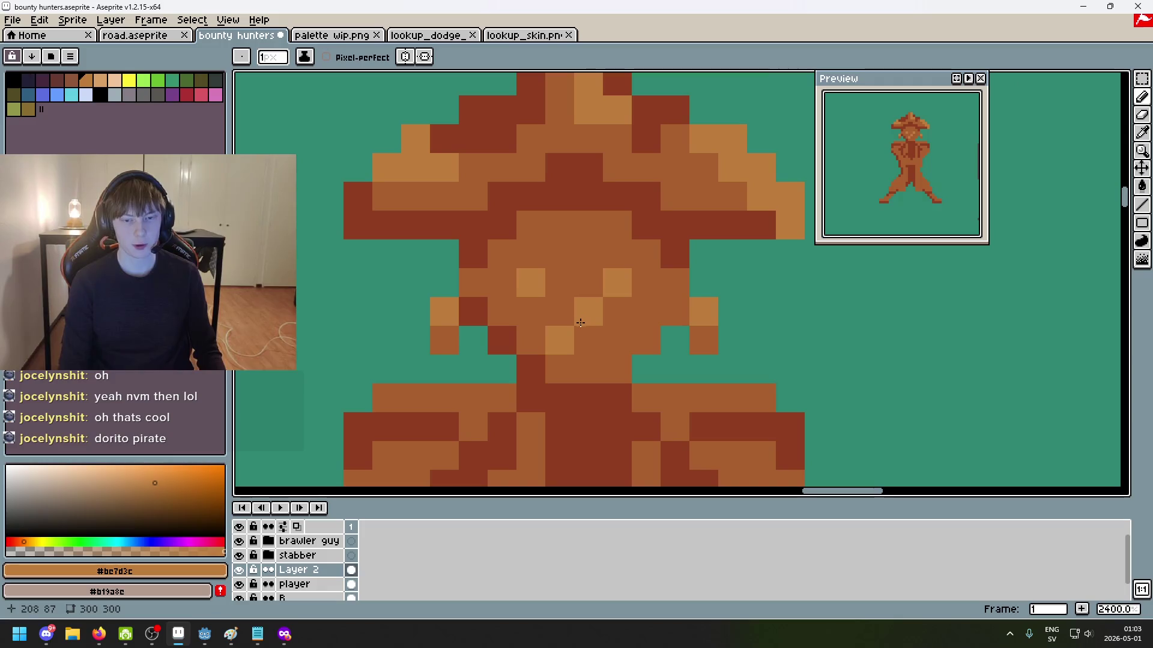
Step: Try a light pixel on the pirate's face, then undo it
click(531, 341)
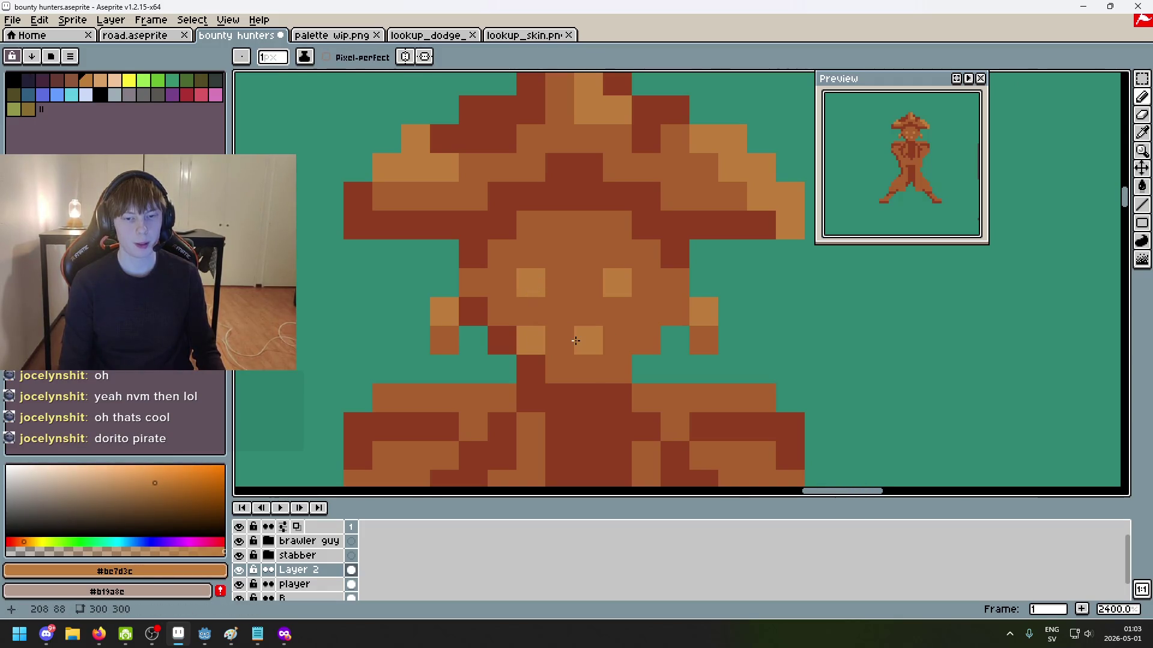
scroll(562, 317, down, 6)
key(ctrl+z)
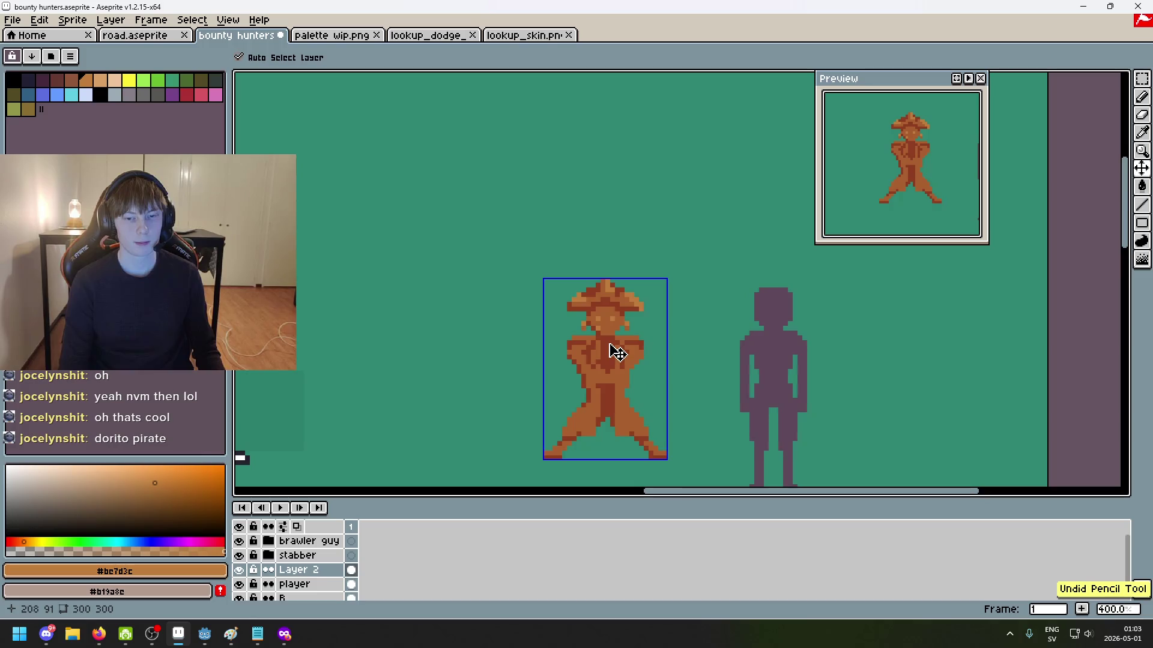
scroll(610, 328, up, 3)
scroll(610, 327, up, 1)
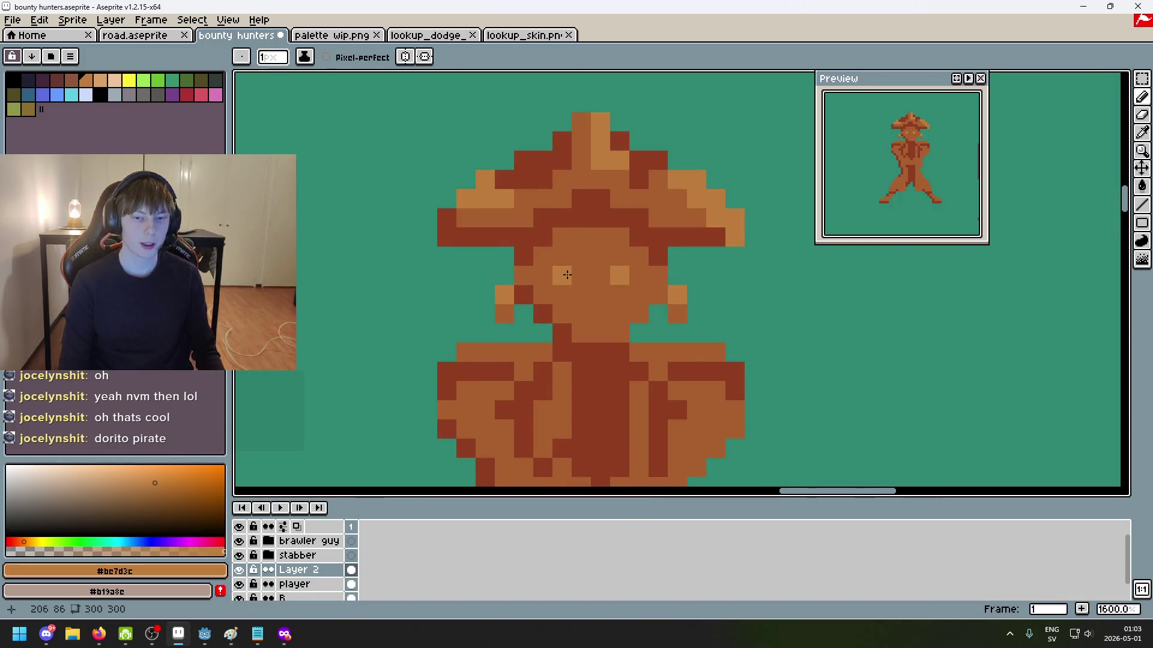
Step: Cover the light left eye pixel with mid-brown #a95f2d and pick the teal background colour
alt+click(591, 282)
click(562, 275)
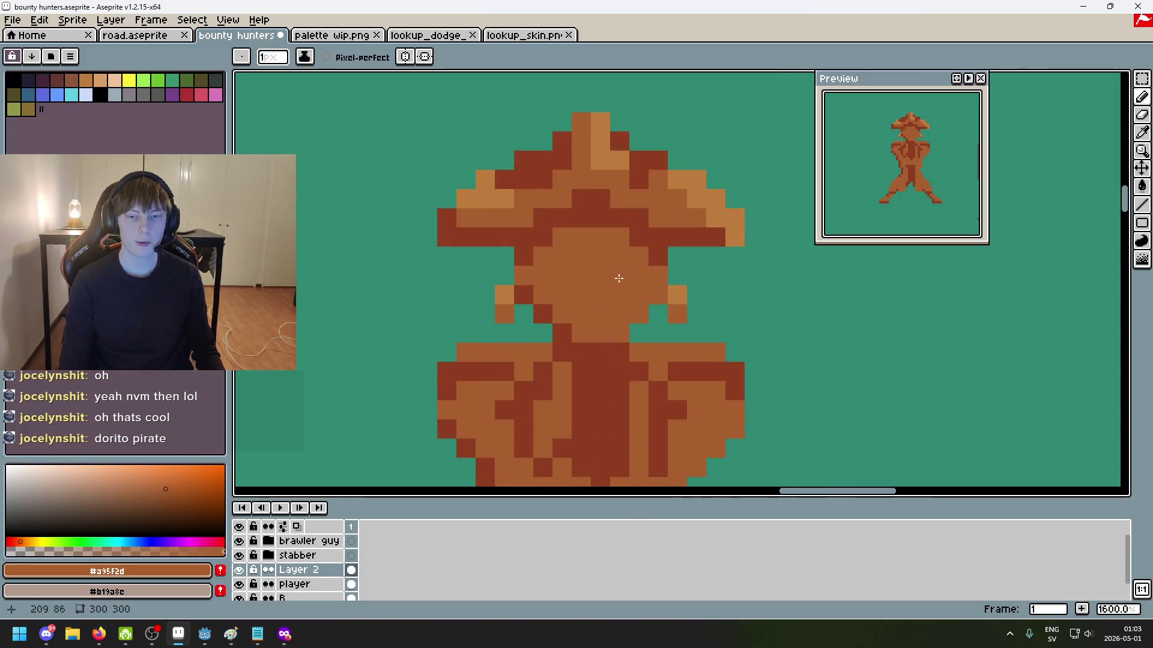
alt+click(713, 178)
scroll(591, 271, down, 1)
Step: Clear pixels on the face and along the left leg with the teal background colour
click(582, 284)
scroll(582, 284, down, 2)
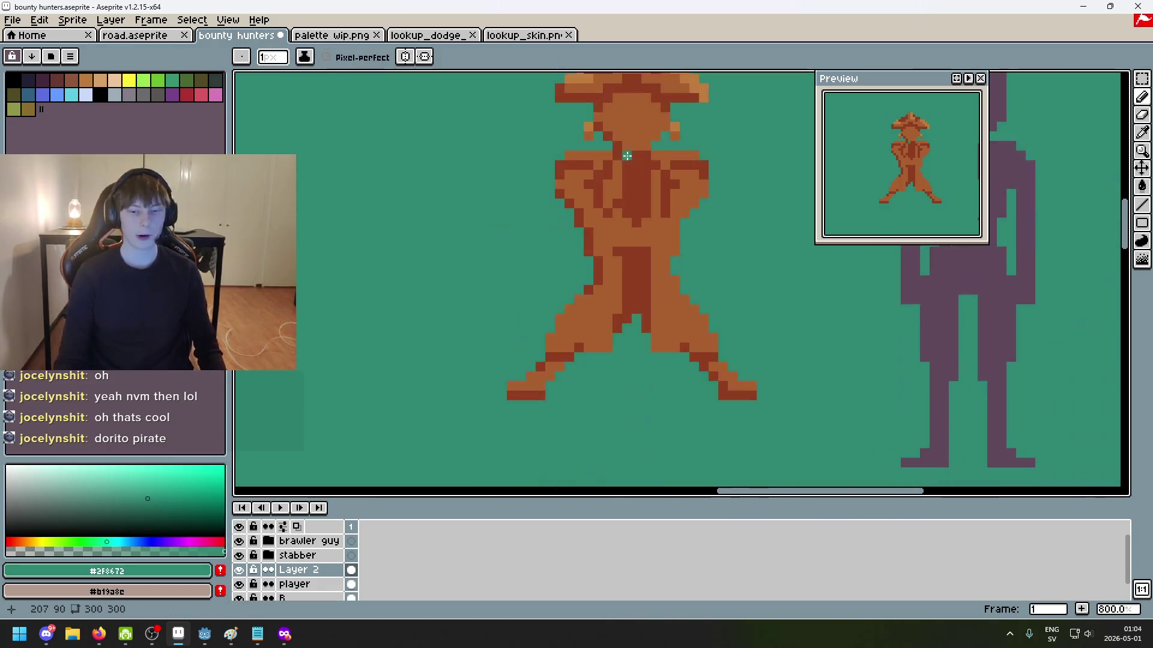
scroll(540, 288, up, 2)
scroll(540, 288, up, 1)
click(575, 305)
drag(575, 305, 630, 228)
scroll(631, 228, down, 1)
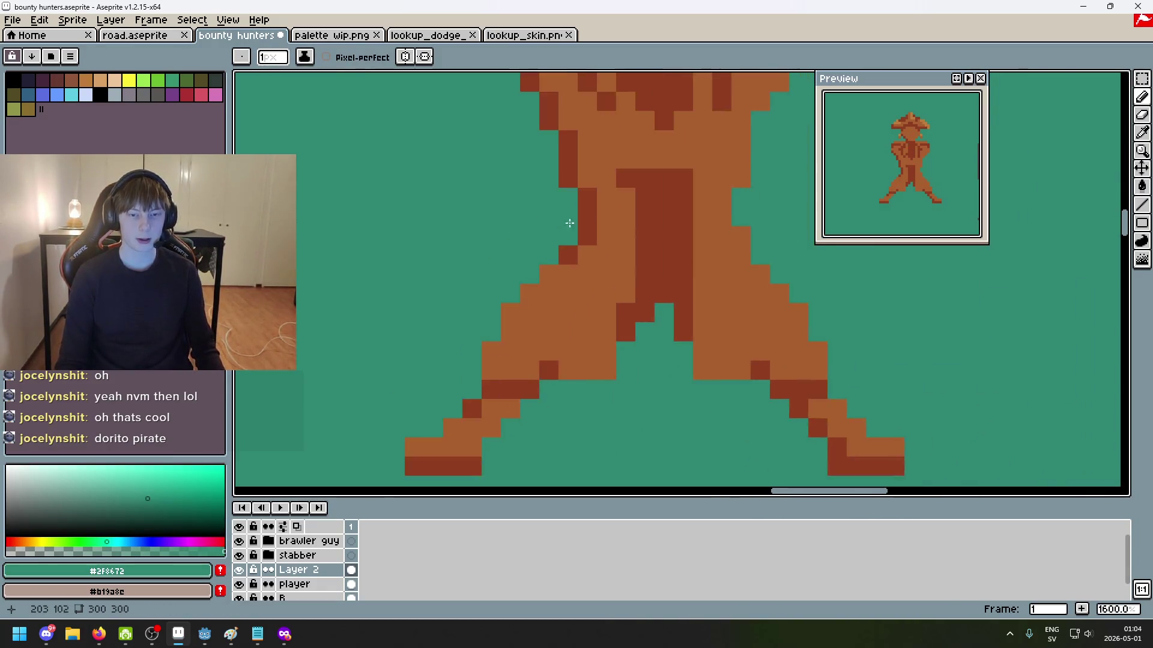
scroll(551, 244, down, 1)
Step: Paint light-orange #be7d3c highlights along the right foot and up the right leg's edge
alt+click(651, 108)
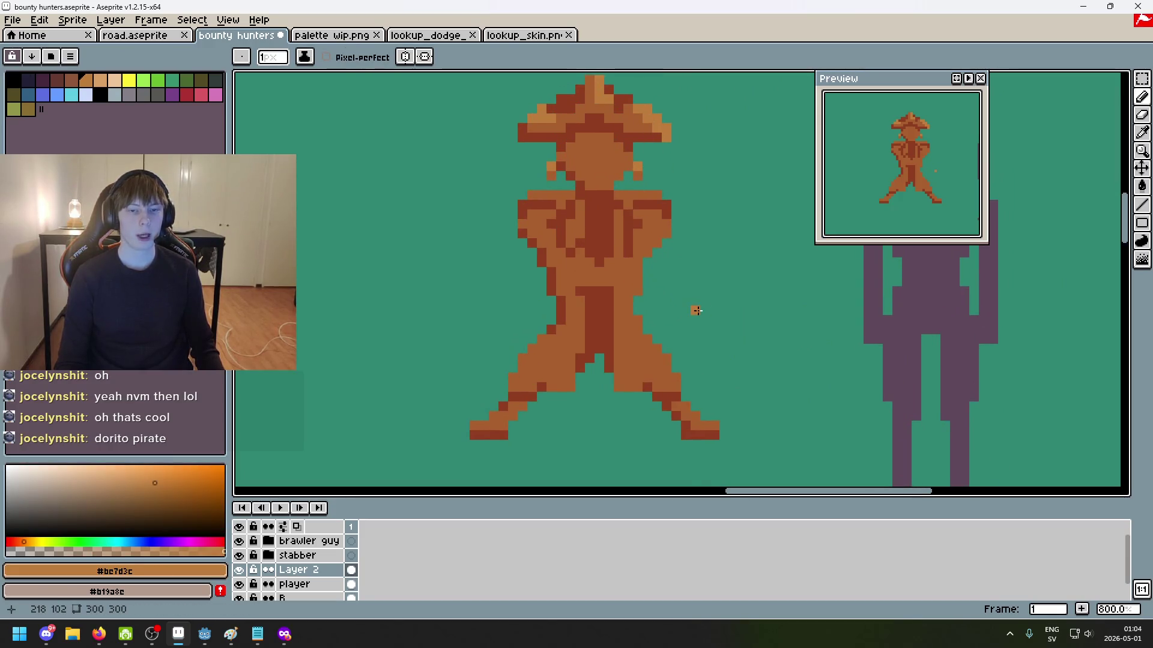
scroll(697, 310, up, 1)
scroll(696, 313, up, 1)
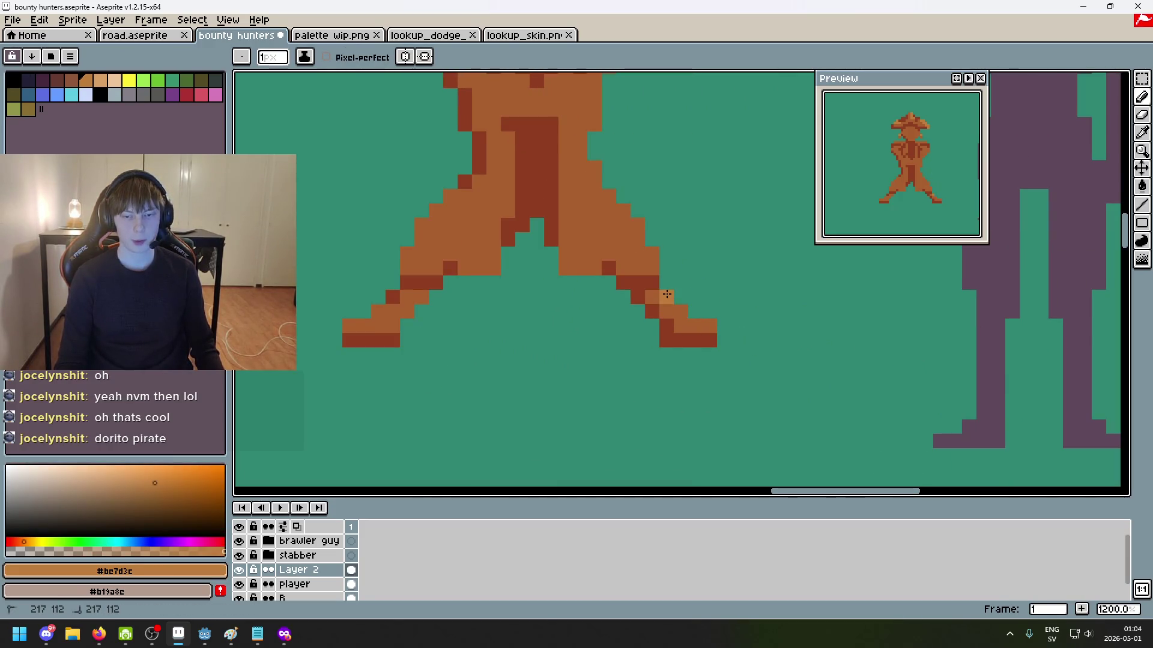
drag(709, 330, 661, 297)
scroll(660, 297, down, 1)
scroll(713, 383, up, 1)
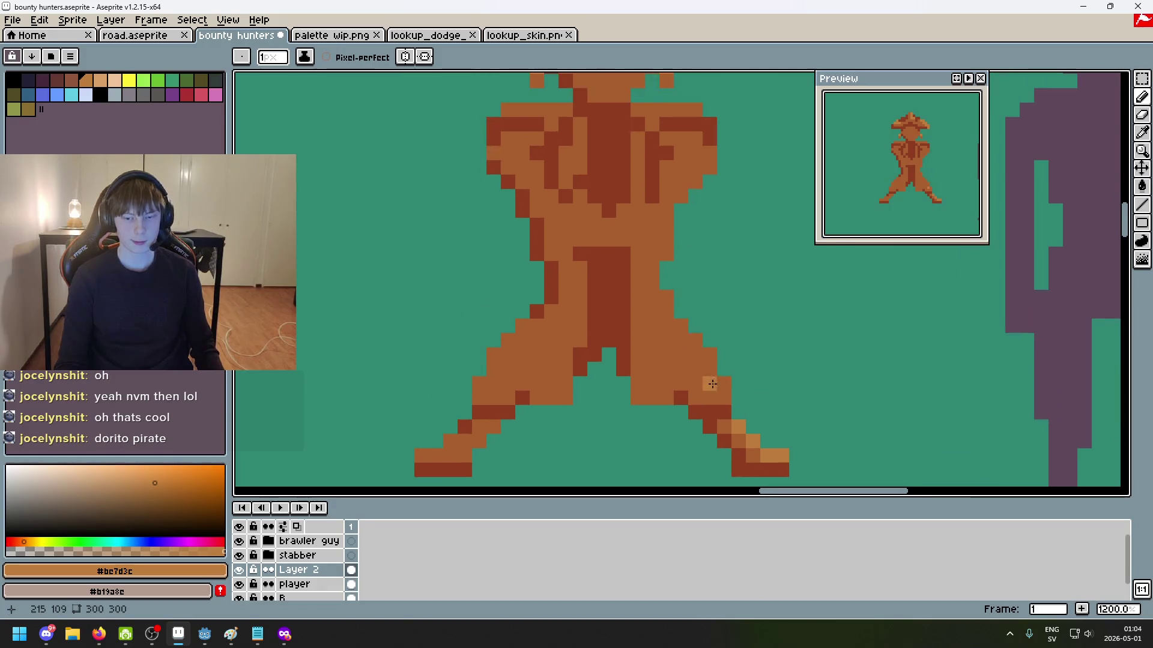
drag(721, 398, 705, 358)
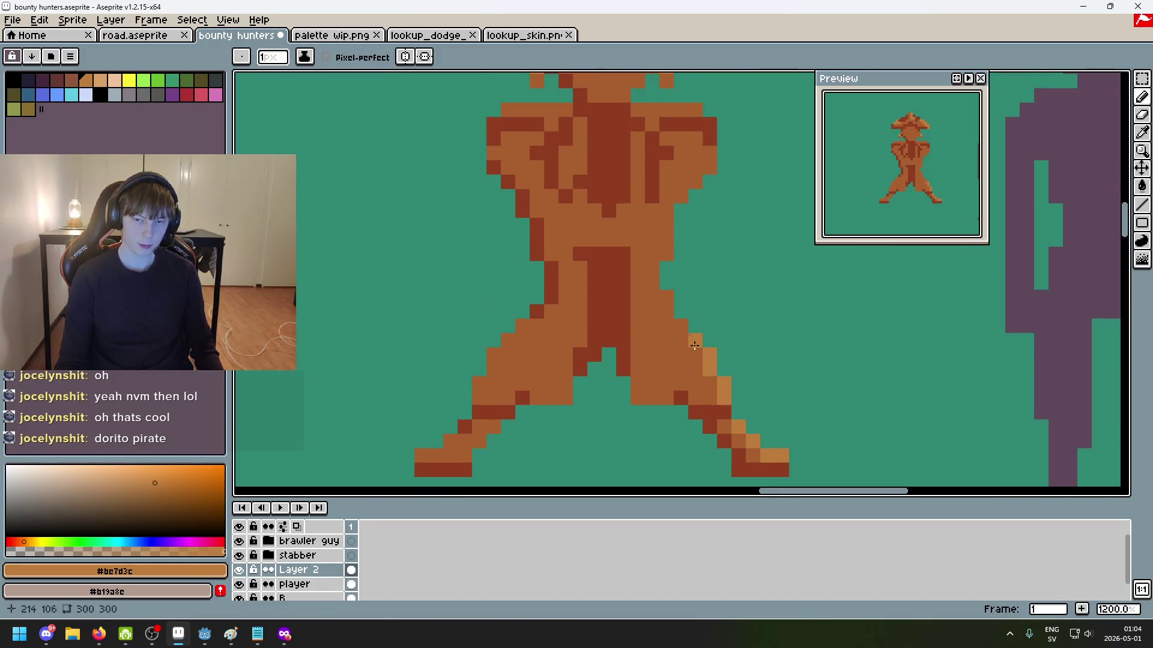
click(666, 298)
click(695, 312)
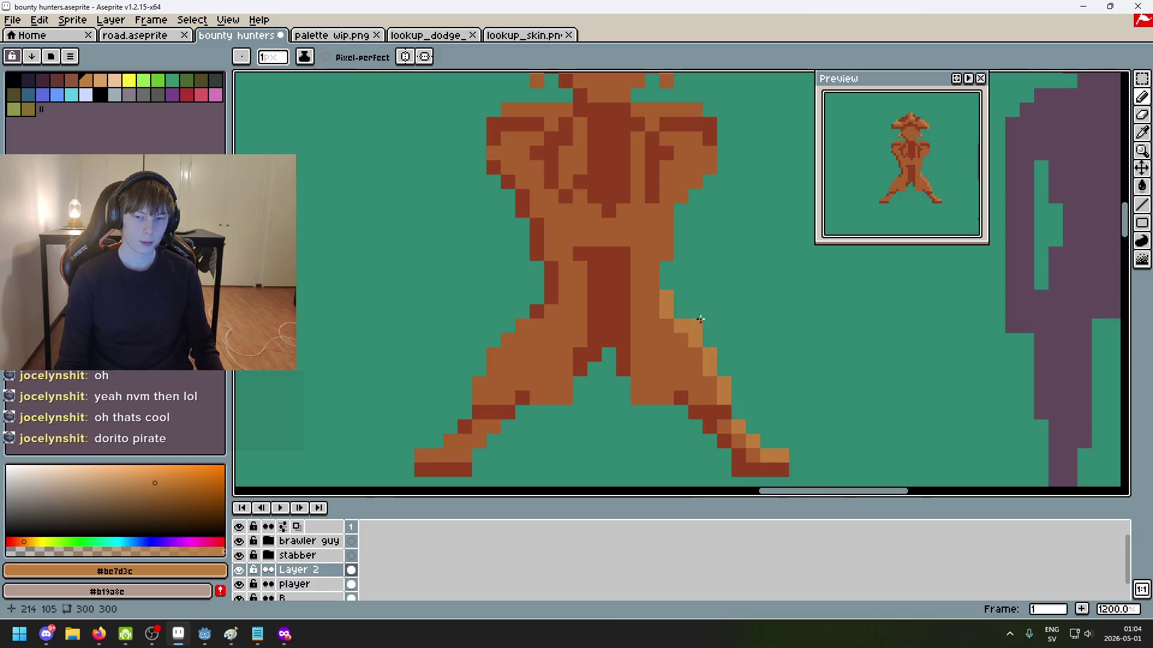
key(ctrl+z)
click(710, 324)
Step: Add a two-pixel light-orange highlight on the body's right side, removing a stray pixel
scroll(697, 321, down, 6)
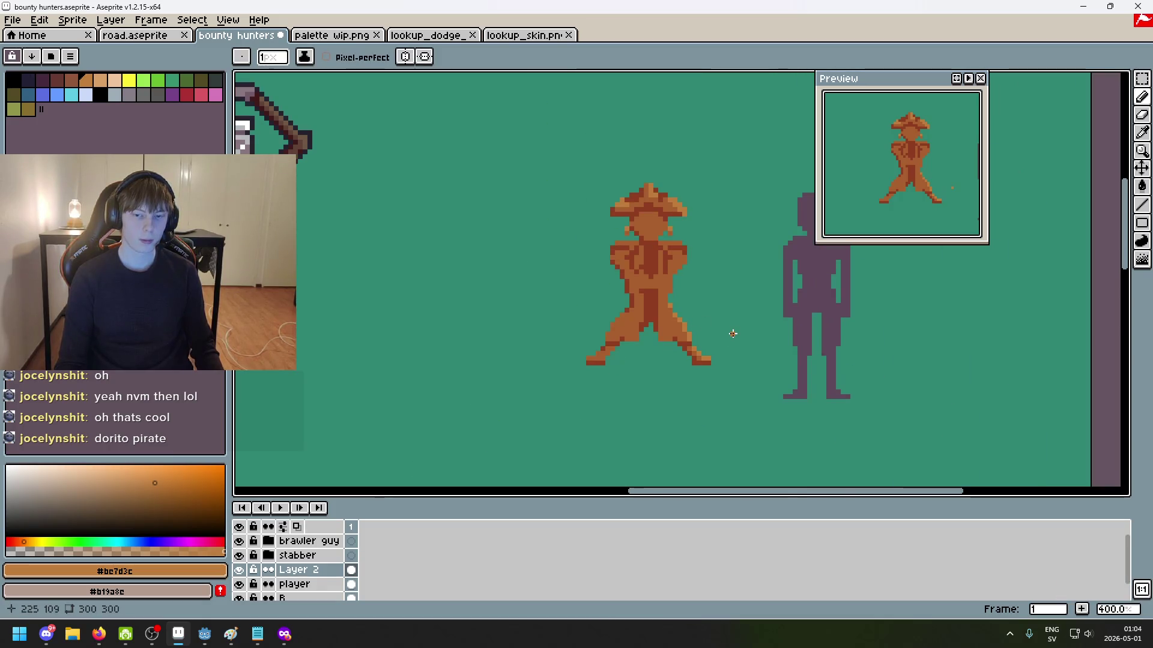
scroll(733, 329, up, 7)
scroll(601, 251, up, 3)
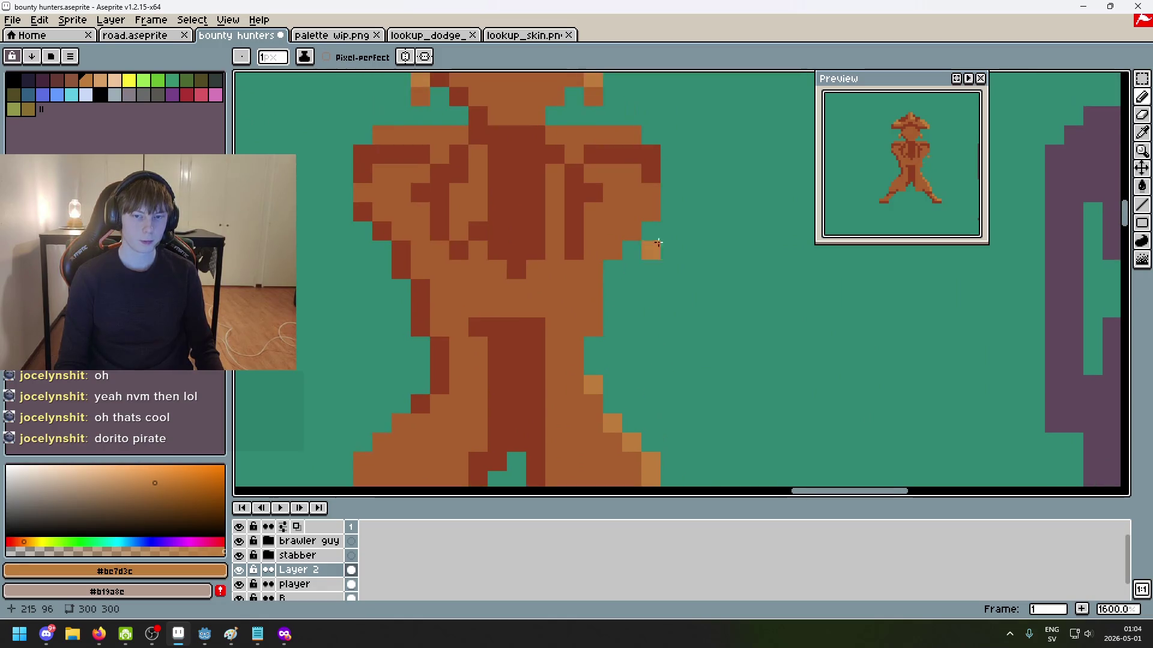
scroll(651, 250, up, 3)
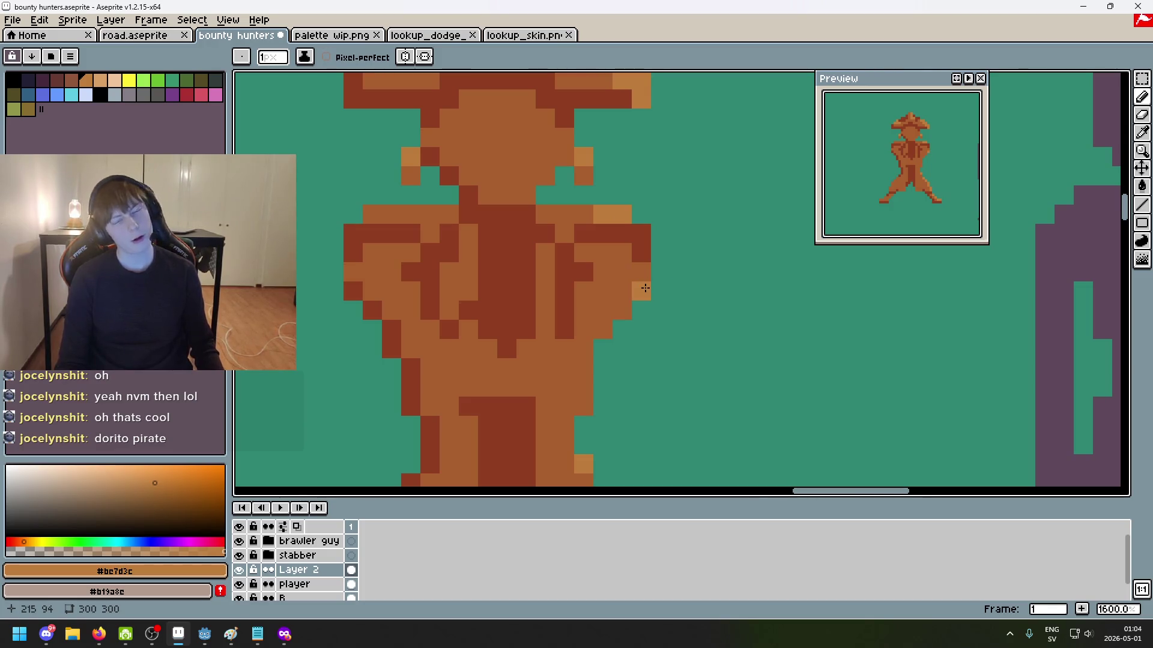
scroll(671, 349, down, 6)
click(686, 356)
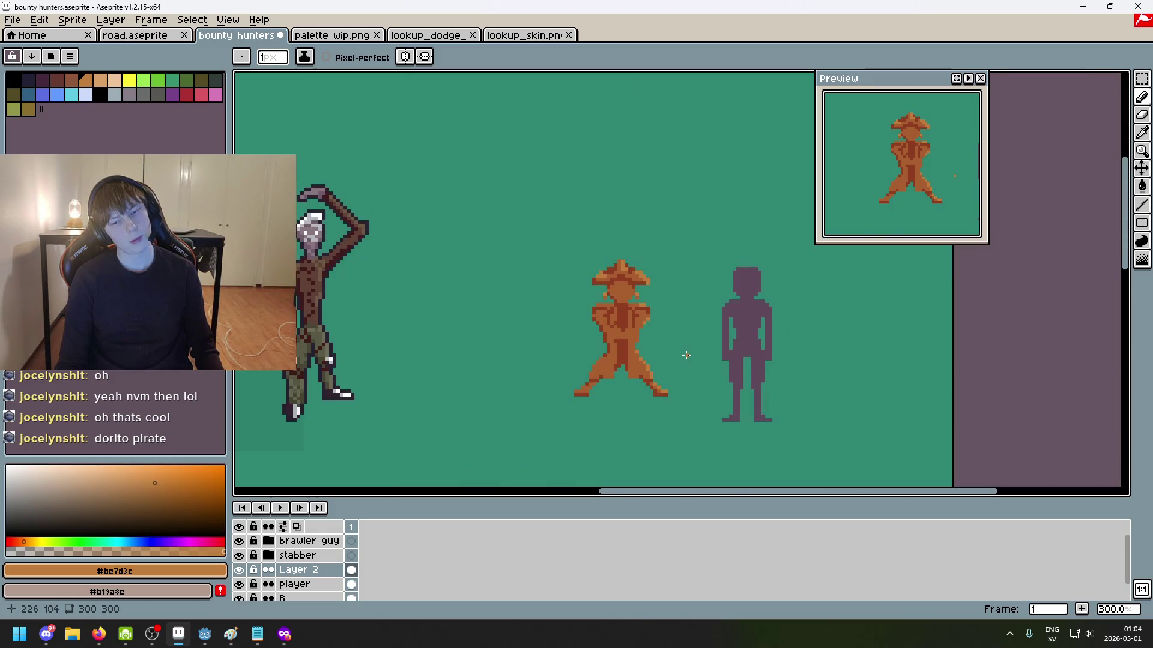
key(ctrl+z)
scroll(666, 351, up, 7)
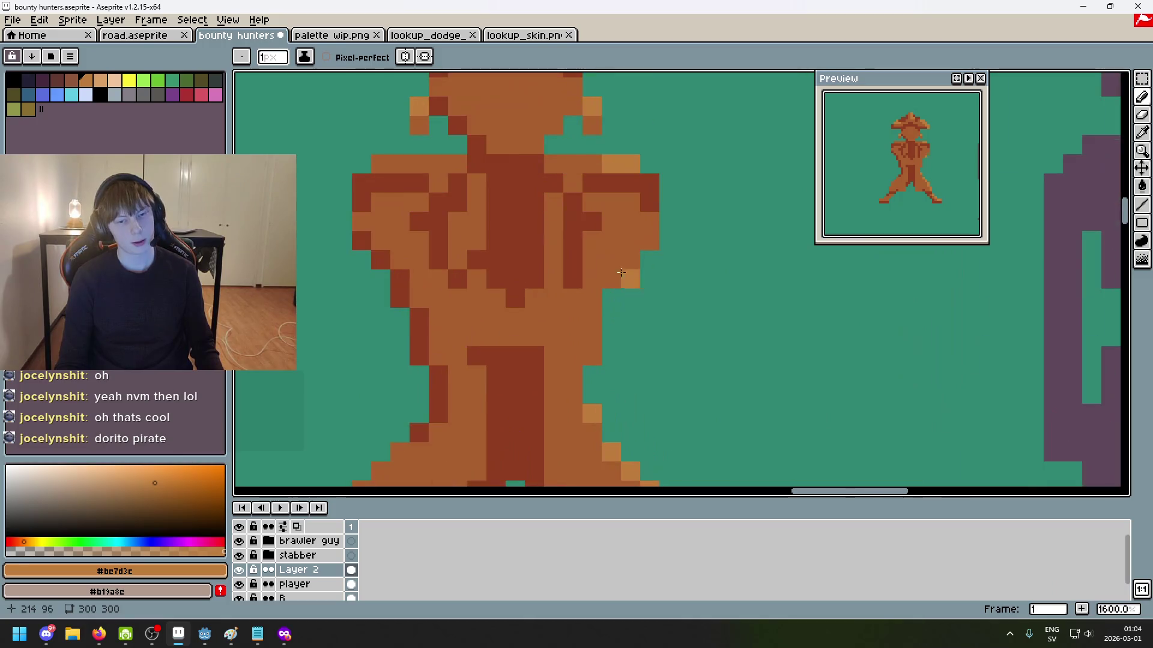
drag(592, 318, 596, 334)
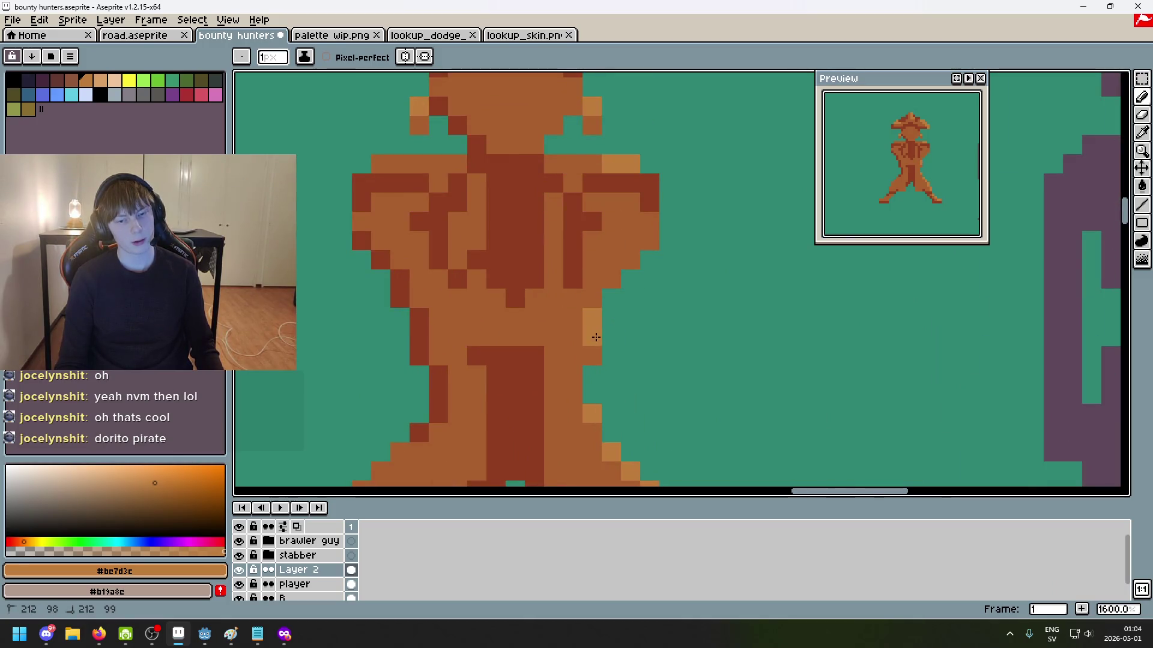
scroll(659, 358, down, 3)
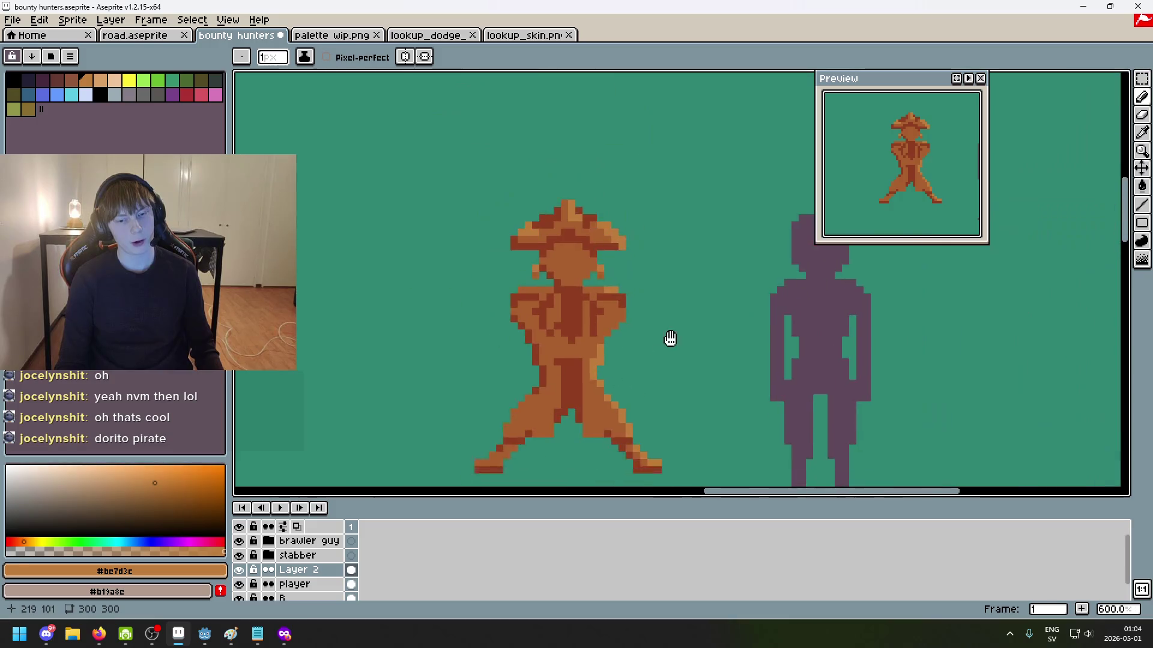
scroll(710, 270, up, 1)
scroll(692, 266, up, 1)
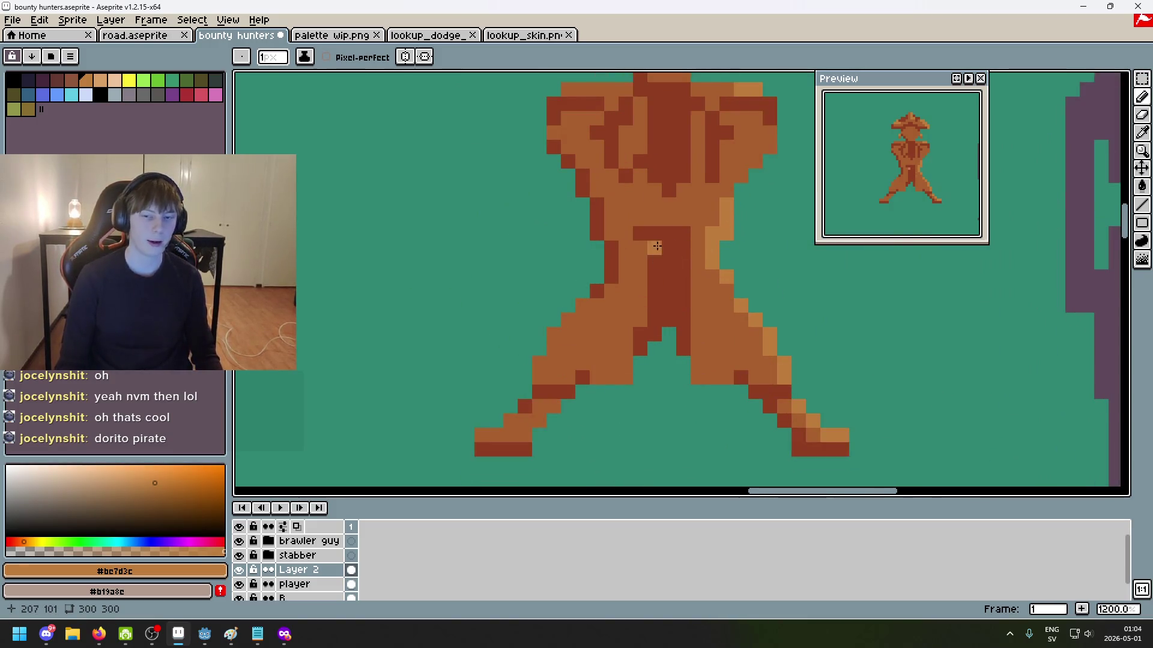
scroll(685, 285, up, 1)
scroll(684, 285, up, 1)
Step: Sample the dark red, light orange and mid-brown shades, undoing the last right-side pixels
alt+click(629, 266)
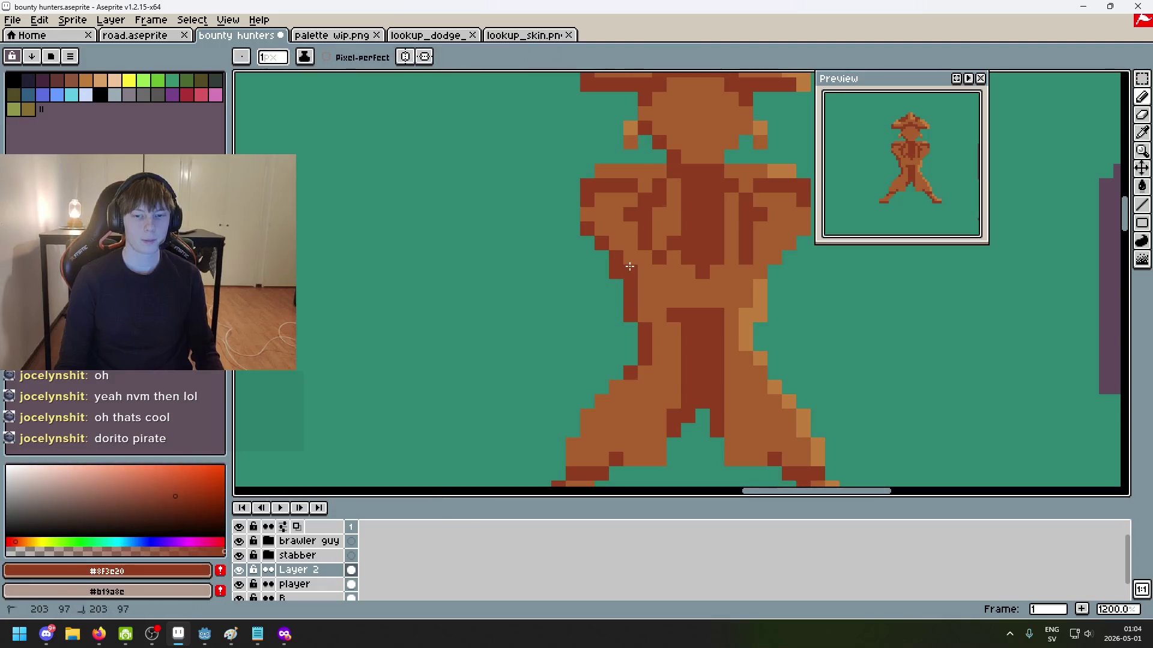
scroll(659, 305, down, 5)
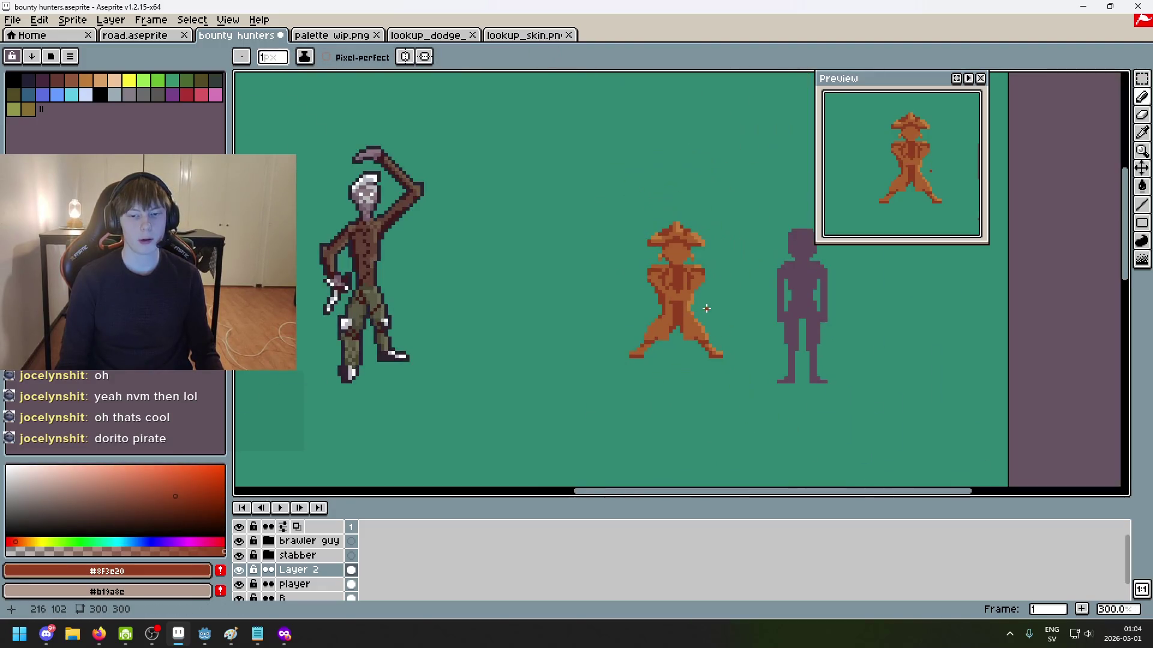
key(ctrl+z)
scroll(676, 297, up, 4)
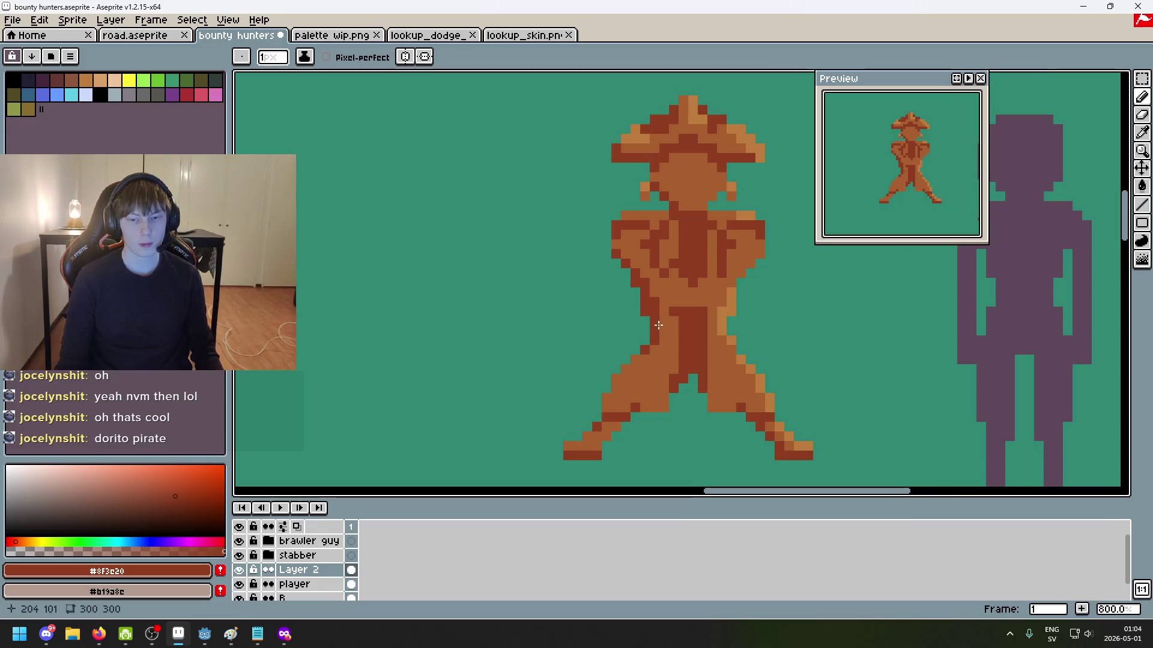
scroll(710, 344, down, 3)
scroll(705, 325, up, 3)
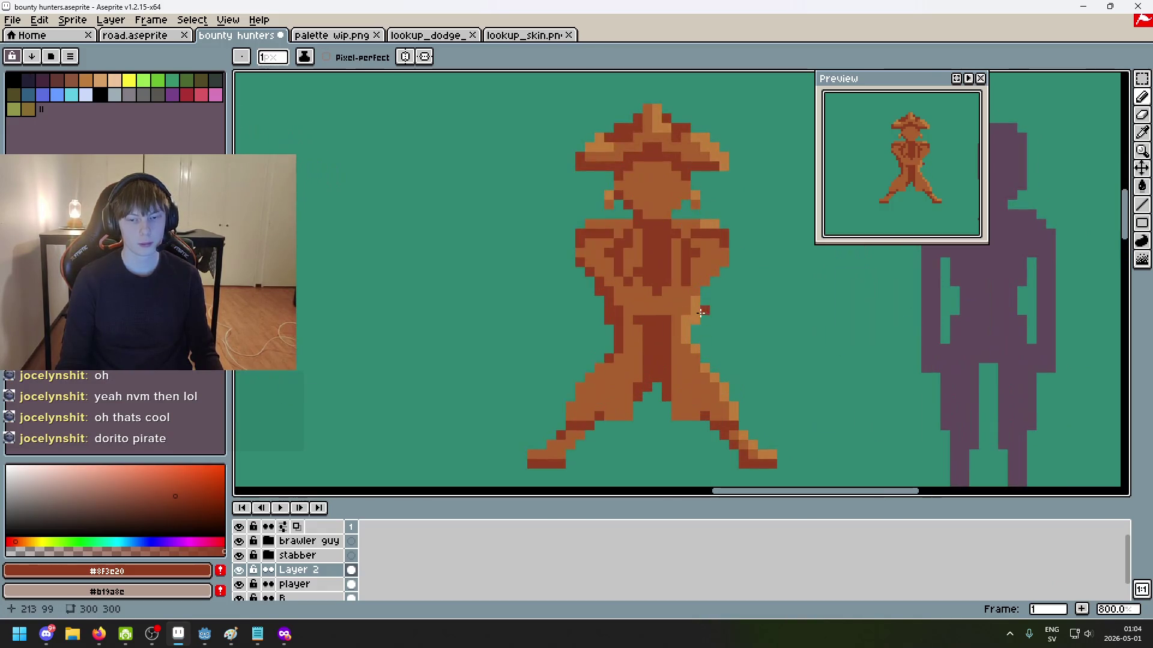
alt+click(697, 314)
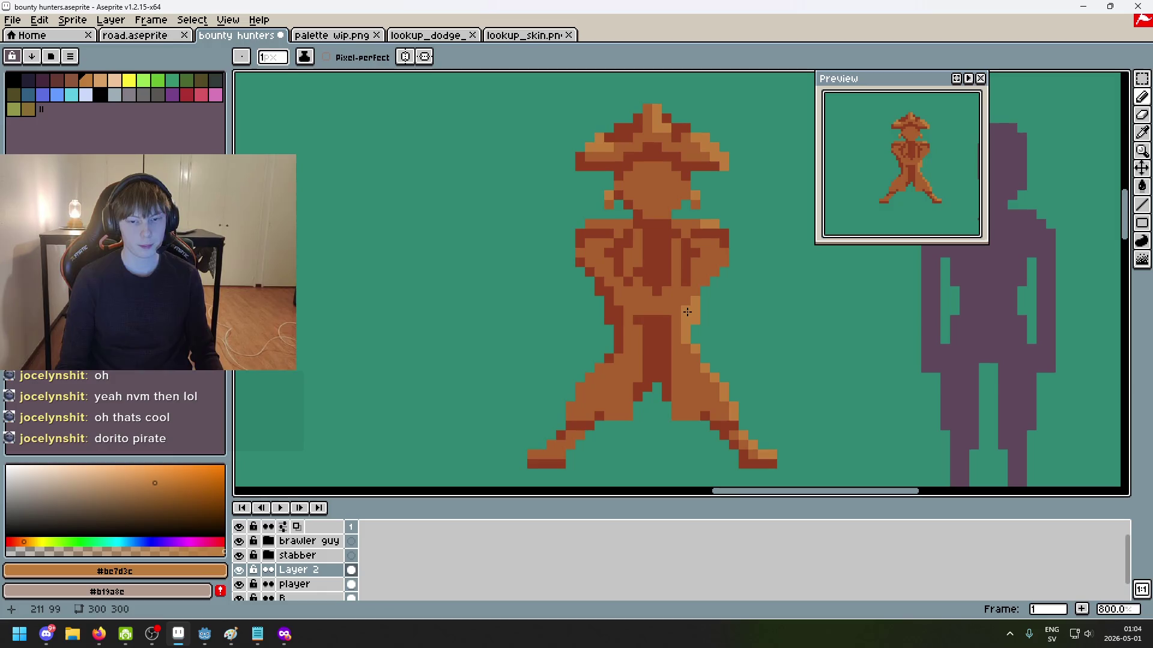
drag(743, 348, 794, 327)
alt+click(739, 260)
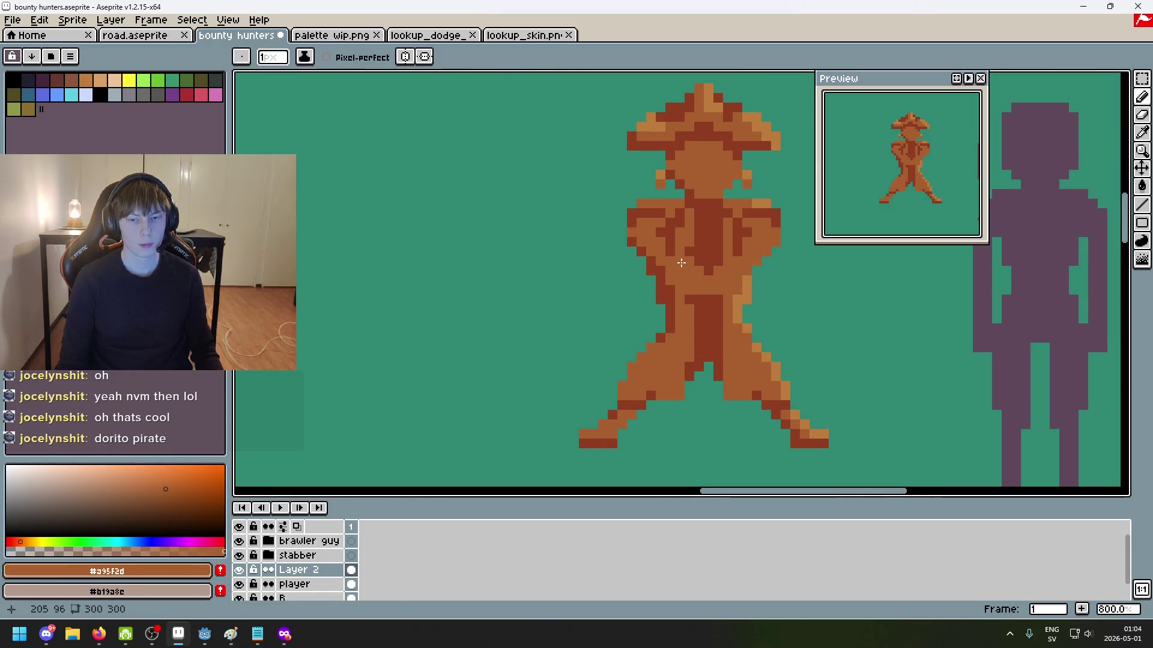
key(ctrl+z)
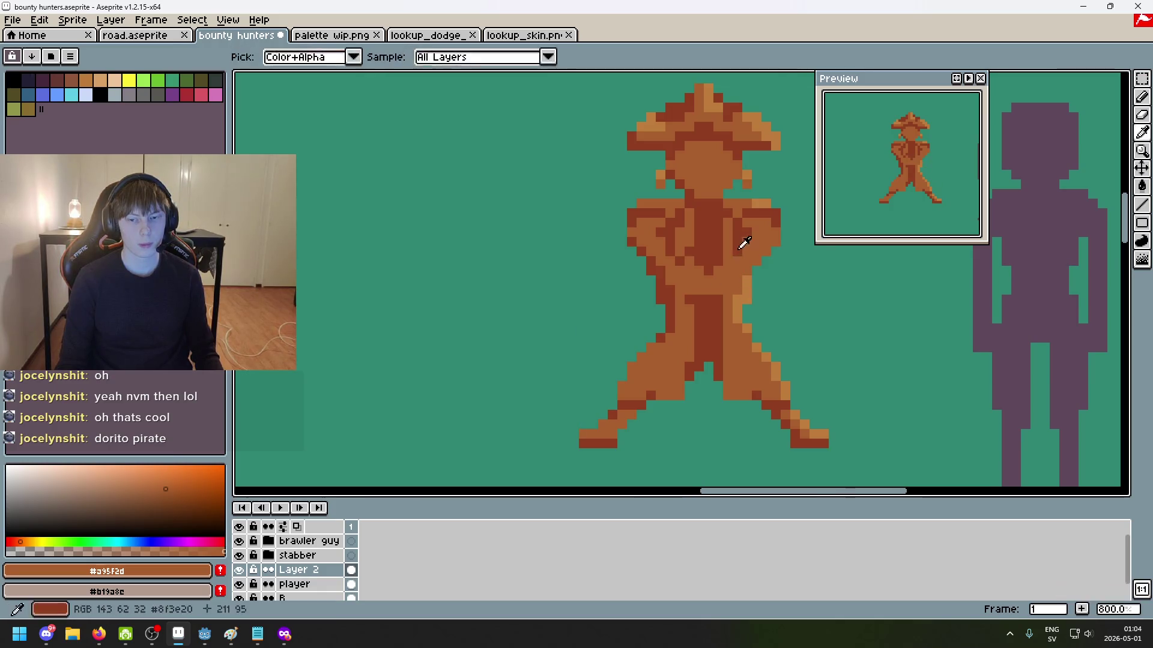
Step: Sample the pirate's dark brown, teal, light orange, mid-brown #a95f2d and #bc7d3c shades
alt+click(733, 254)
alt+click(751, 294)
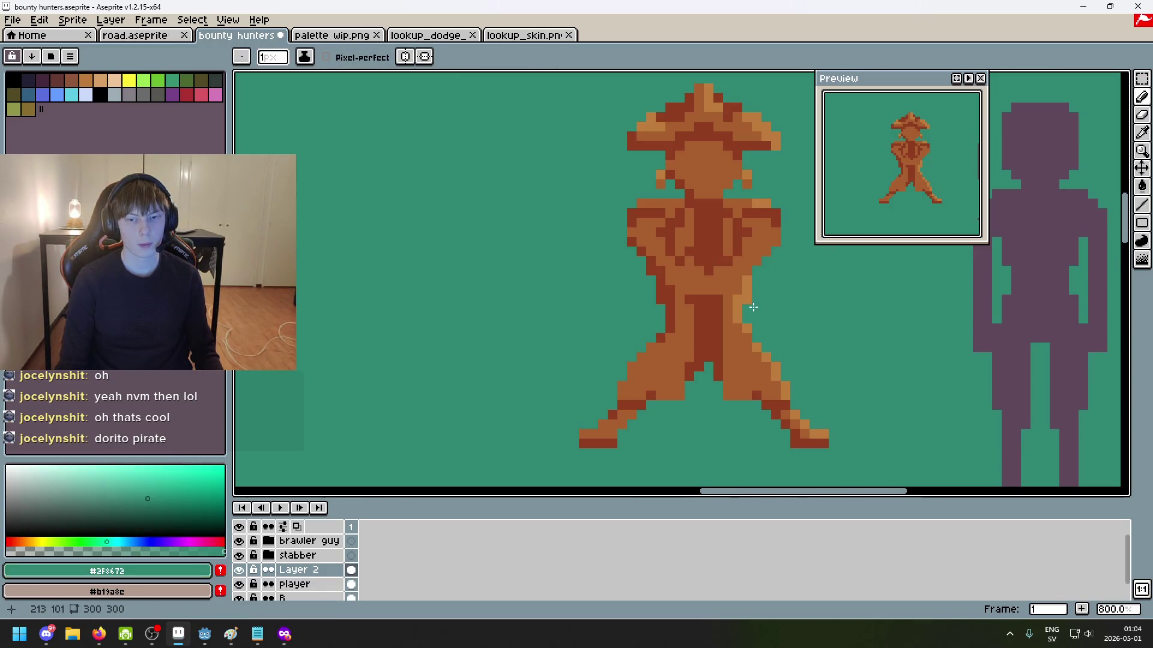
scroll(733, 298, down, 2)
scroll(734, 299, left, 2)
scroll(725, 314, right, 1)
scroll(725, 314, up, 2)
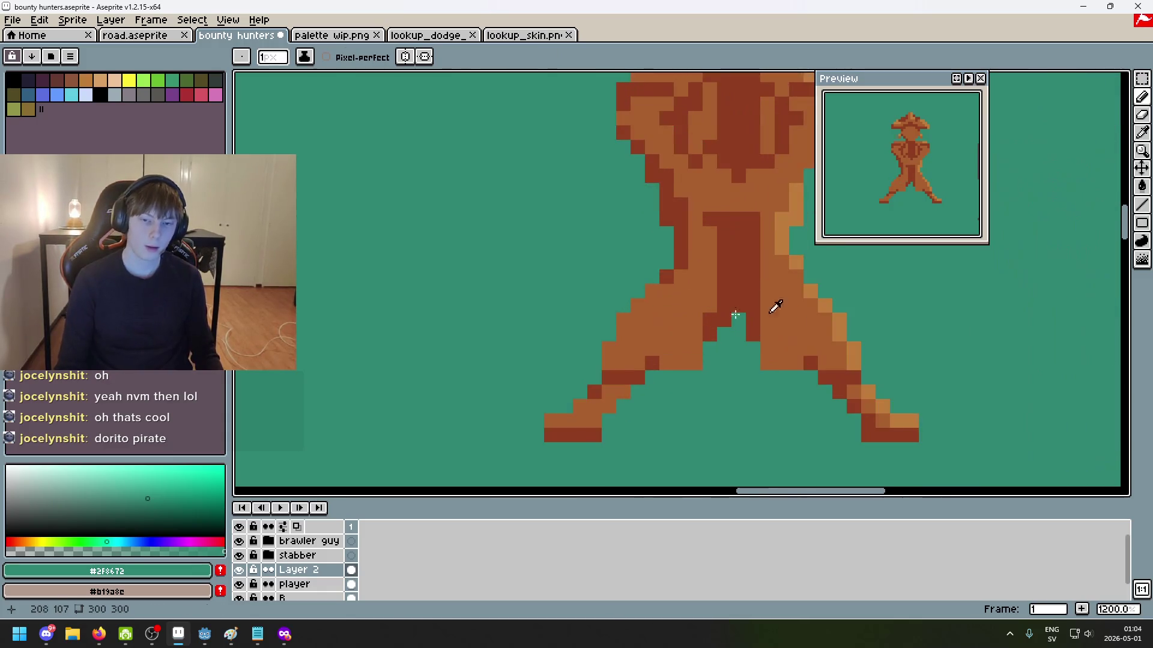
alt+click(796, 258)
scroll(671, 317, right, 1)
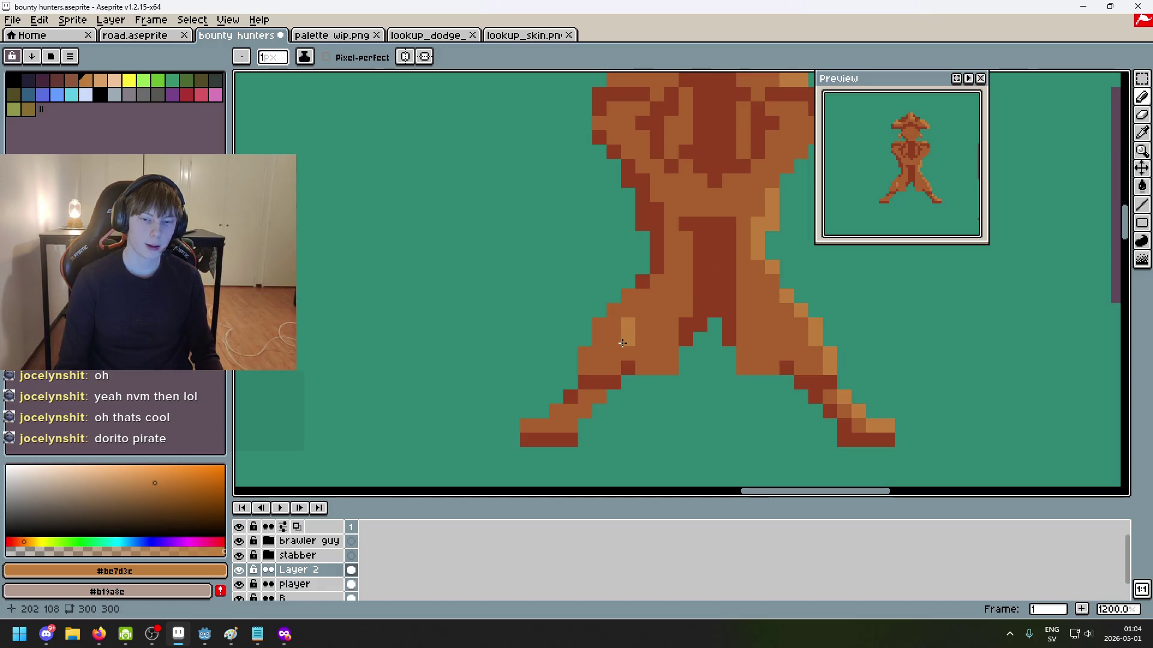
scroll(620, 351, down, 5)
scroll(633, 330, up, 3)
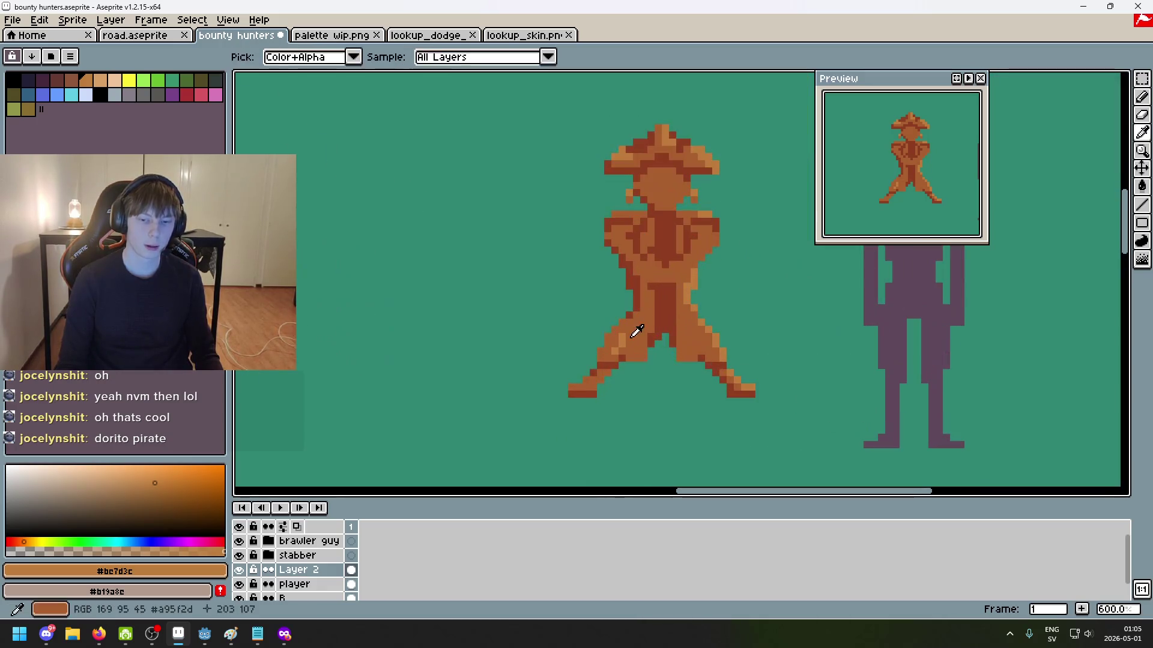
alt+click(632, 330)
scroll(713, 329, down, 3)
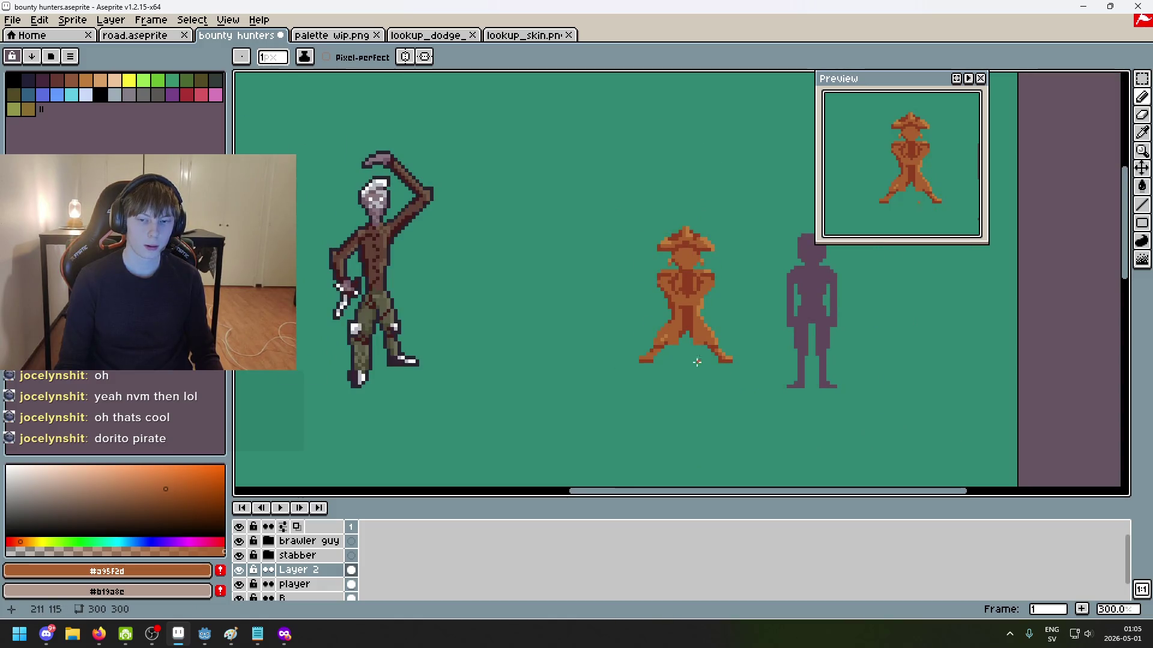
scroll(704, 366, up, 3)
alt+click(646, 309)
scroll(711, 338, down, 4)
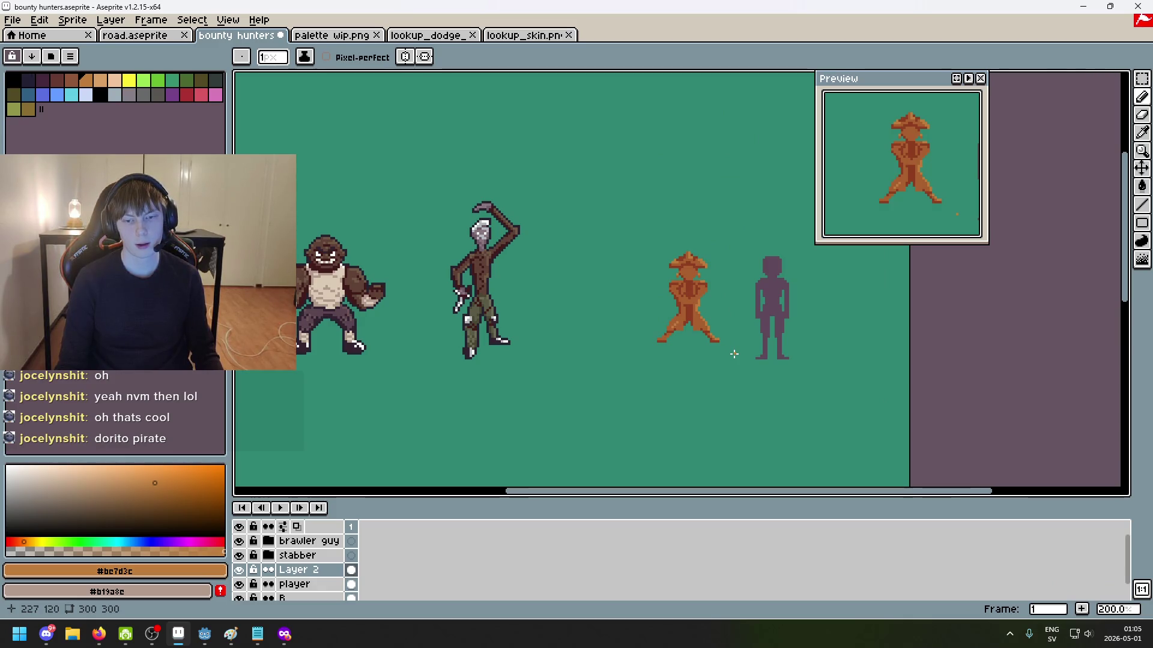
Step: Restore the undone pencil stroke on the pirate and zoom to review it
key(ctrl+y)
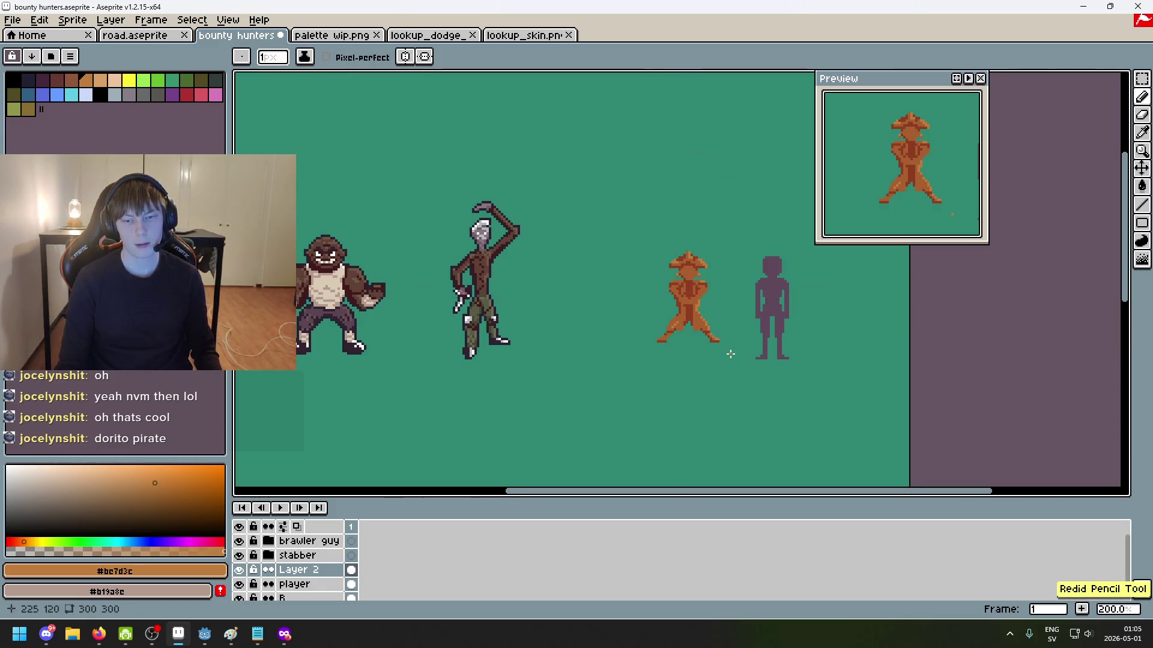
scroll(707, 354, up, 2)
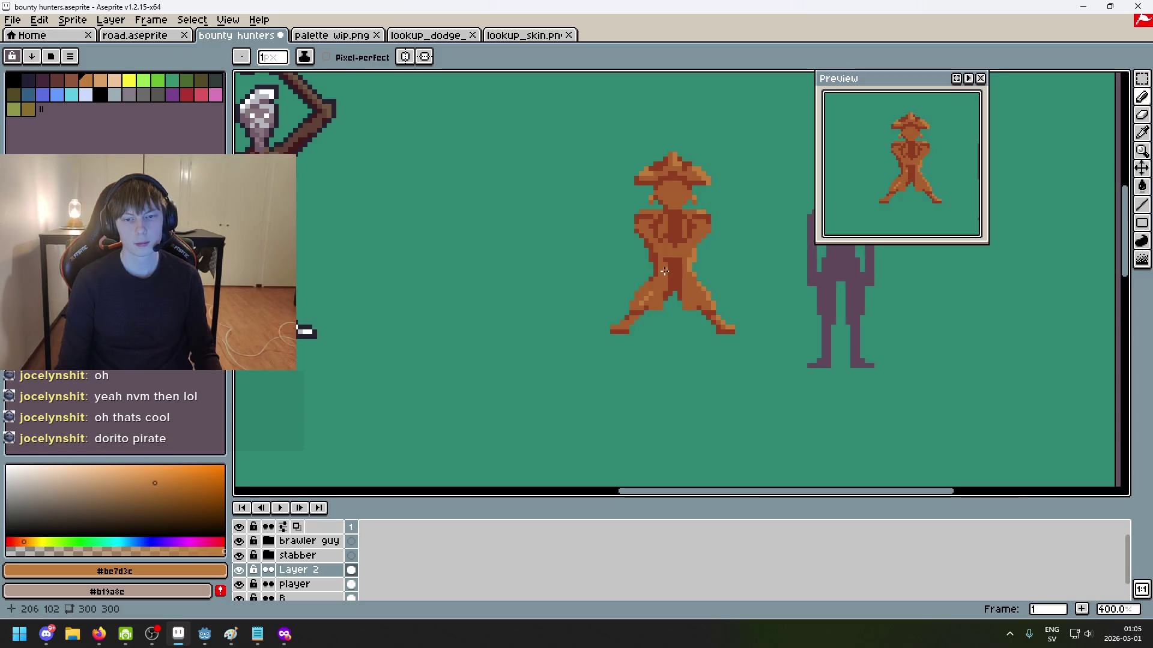
scroll(664, 271, up, 1)
scroll(715, 334, down, 1)
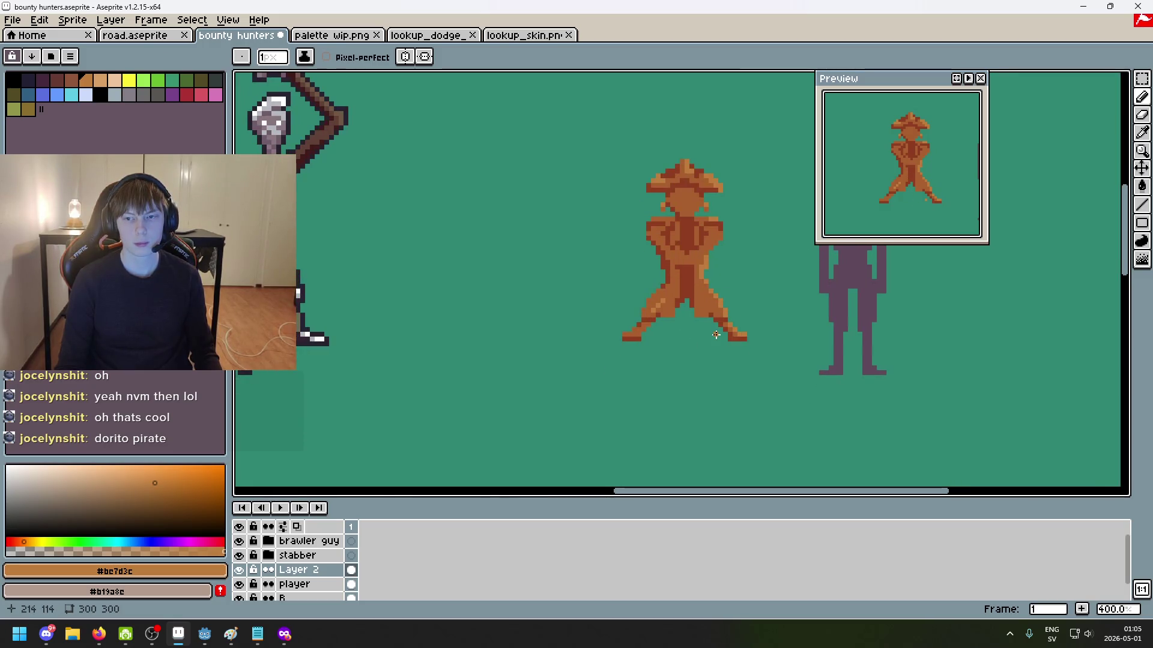
scroll(640, 310, up, 1)
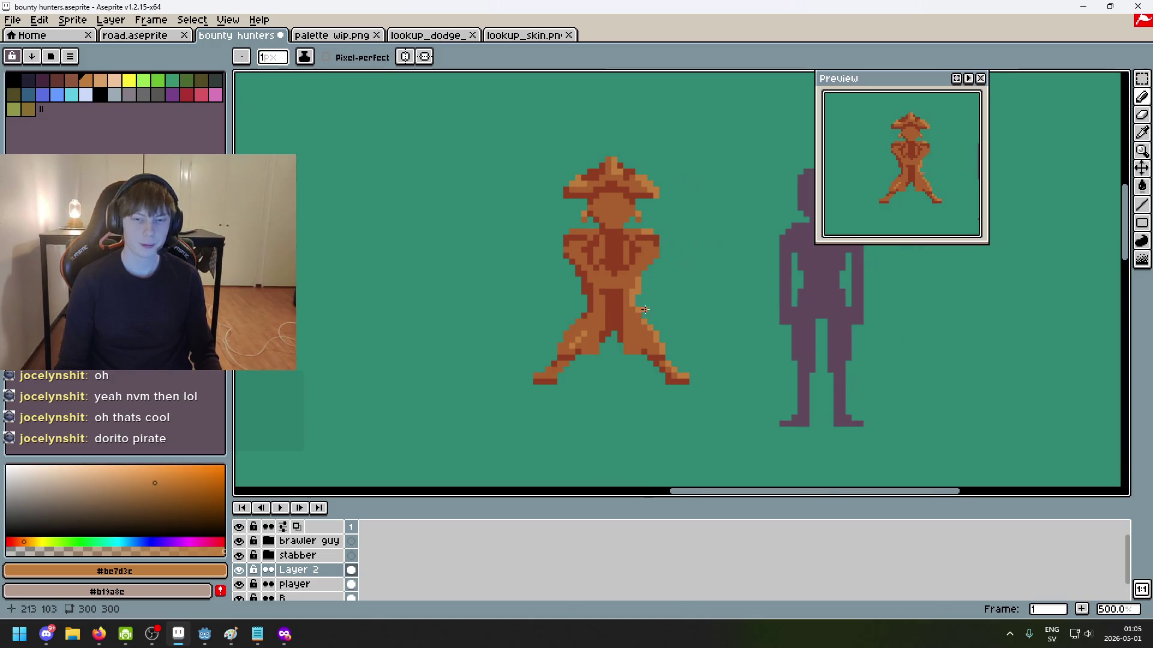
scroll(676, 316, up, 1)
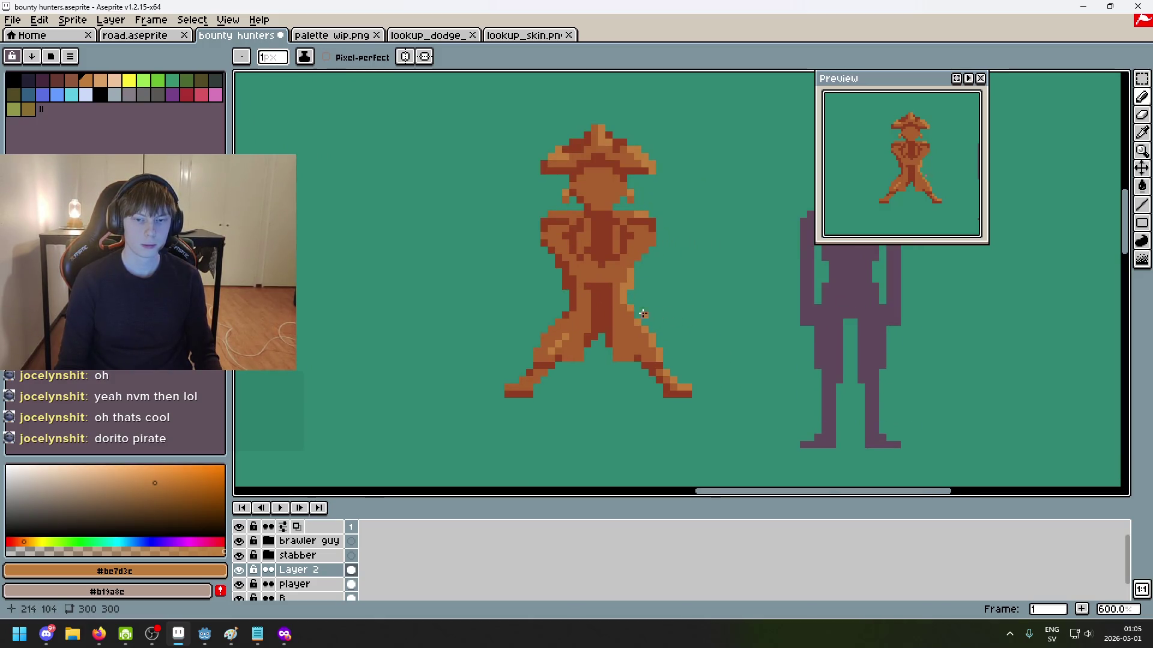
scroll(650, 313, up, 3)
Step: Sample the dark red #8f3e20 from the pirate's jacket and return to the Pencil
alt+click(641, 299)
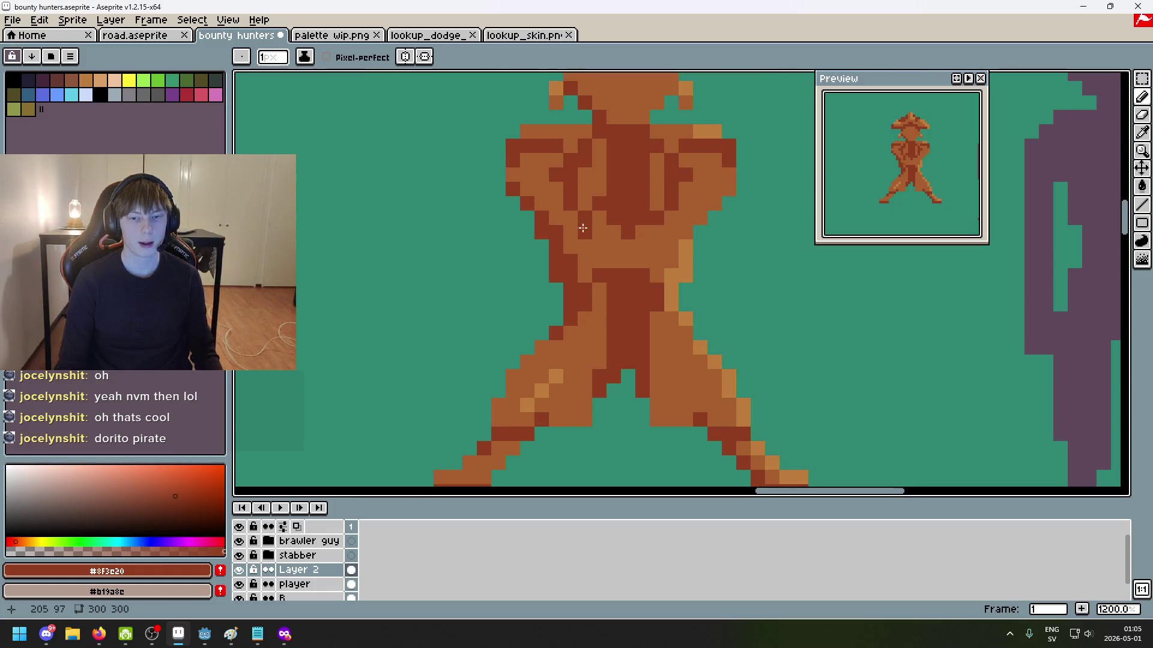
scroll(558, 262, down, 3)
scroll(712, 300, up, 1)
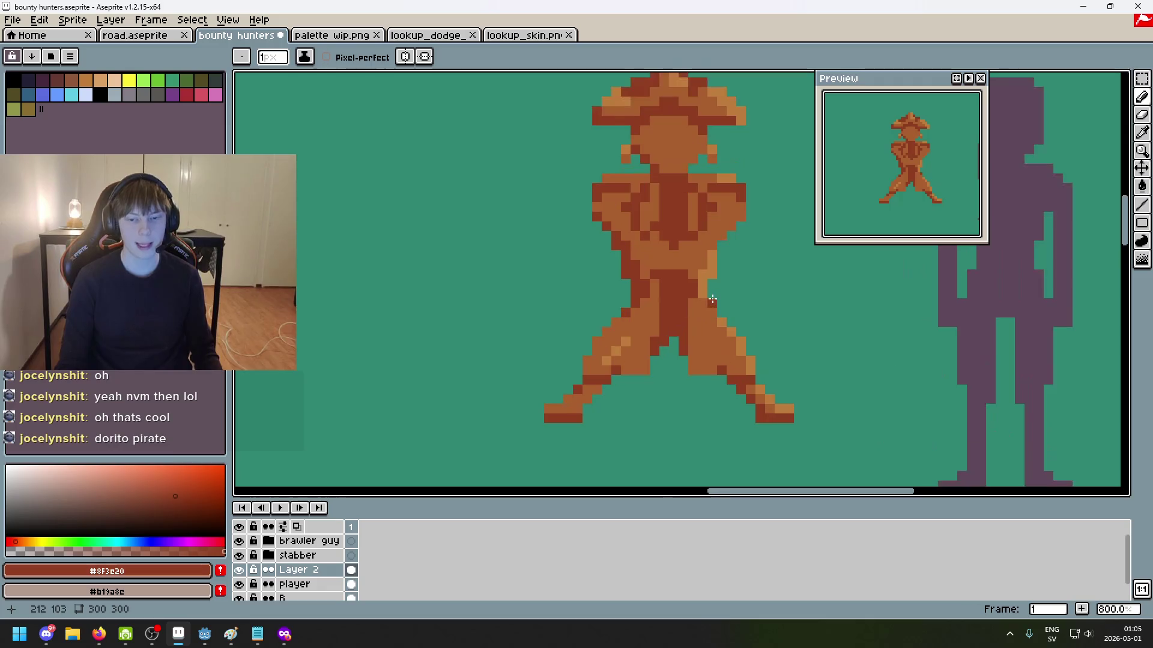
scroll(642, 321, up, 2)
scroll(660, 306, down, 3)
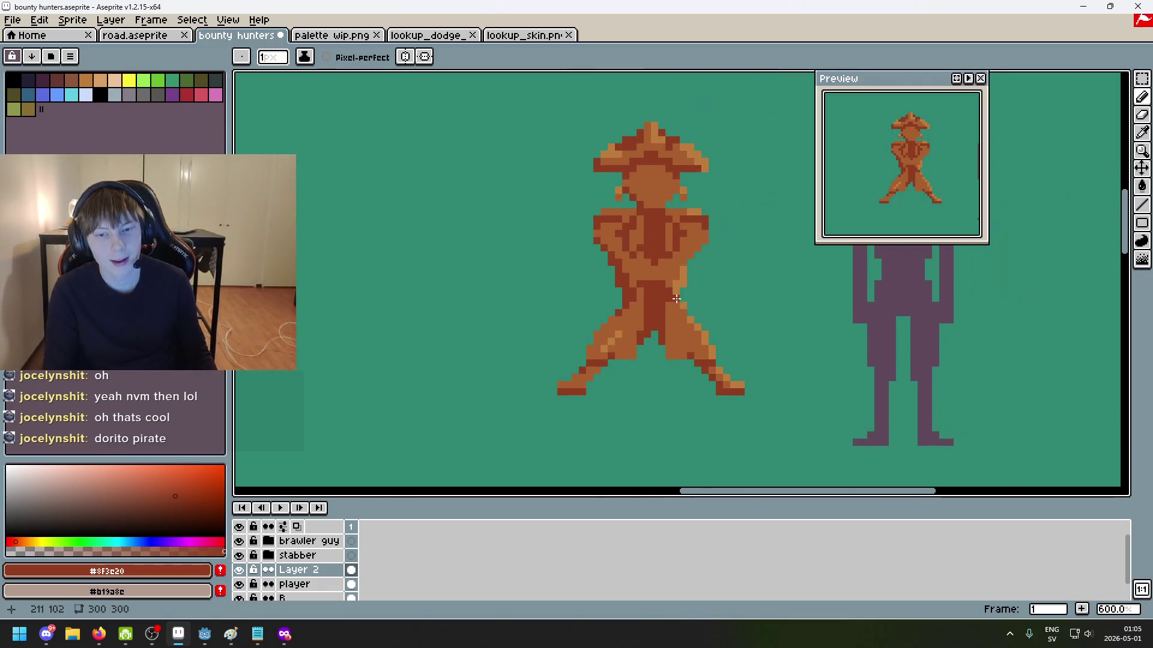
scroll(676, 287, up, 3)
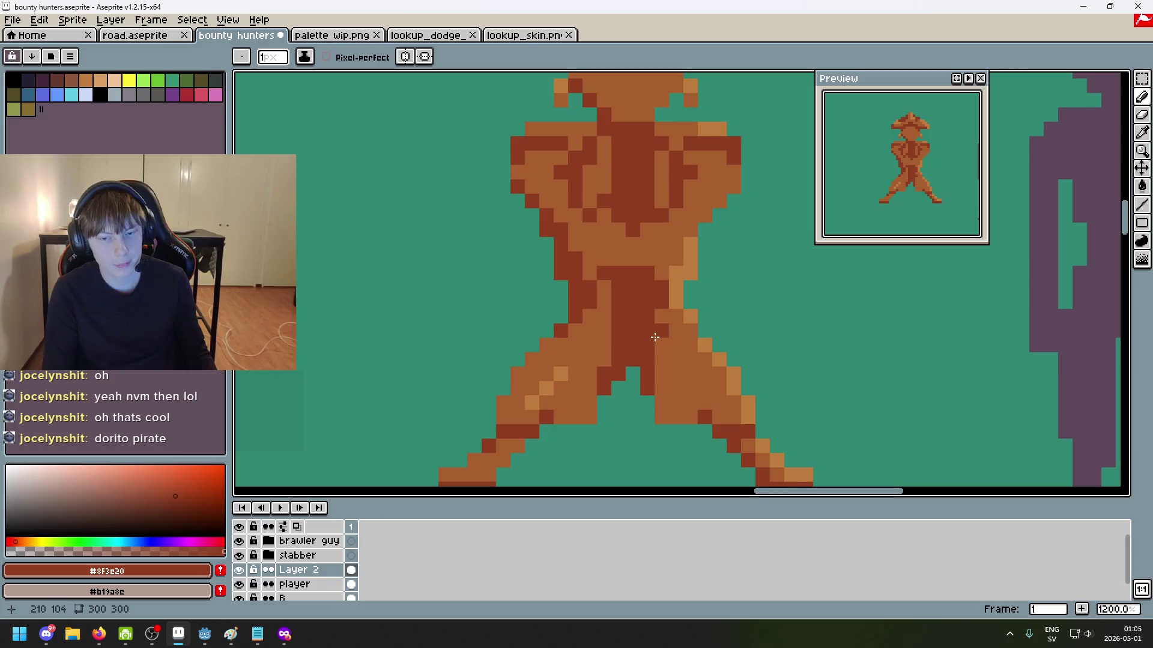
scroll(670, 312, down, 5)
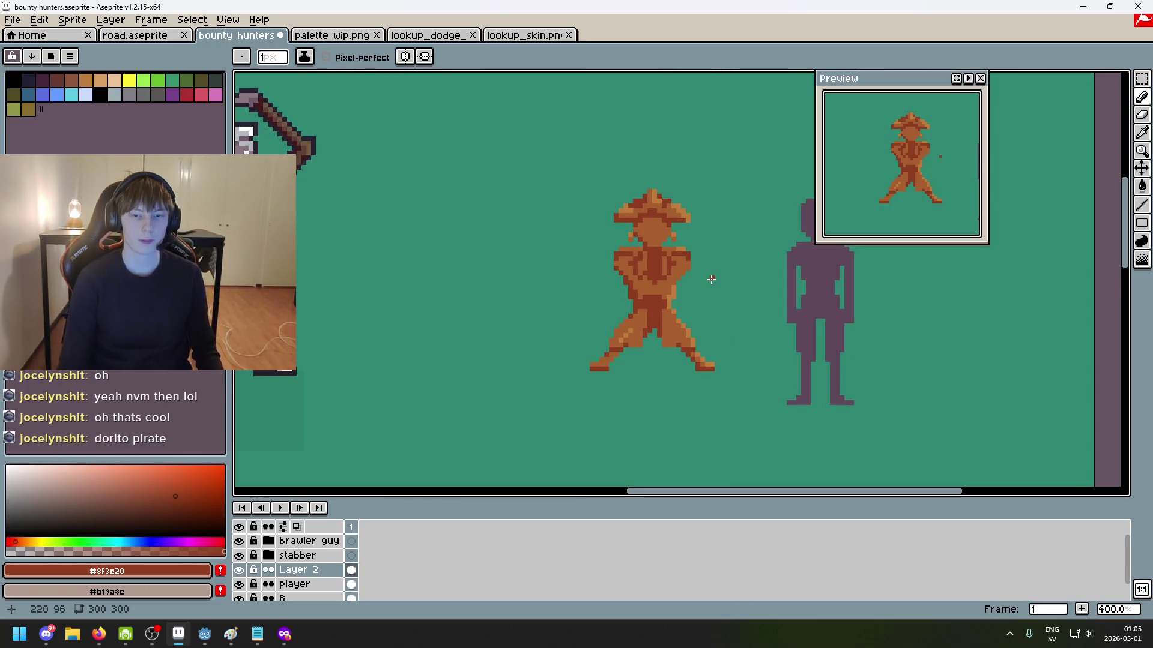
scroll(672, 267, up, 3)
key(i)
key(b)
scroll(630, 222, up, 3)
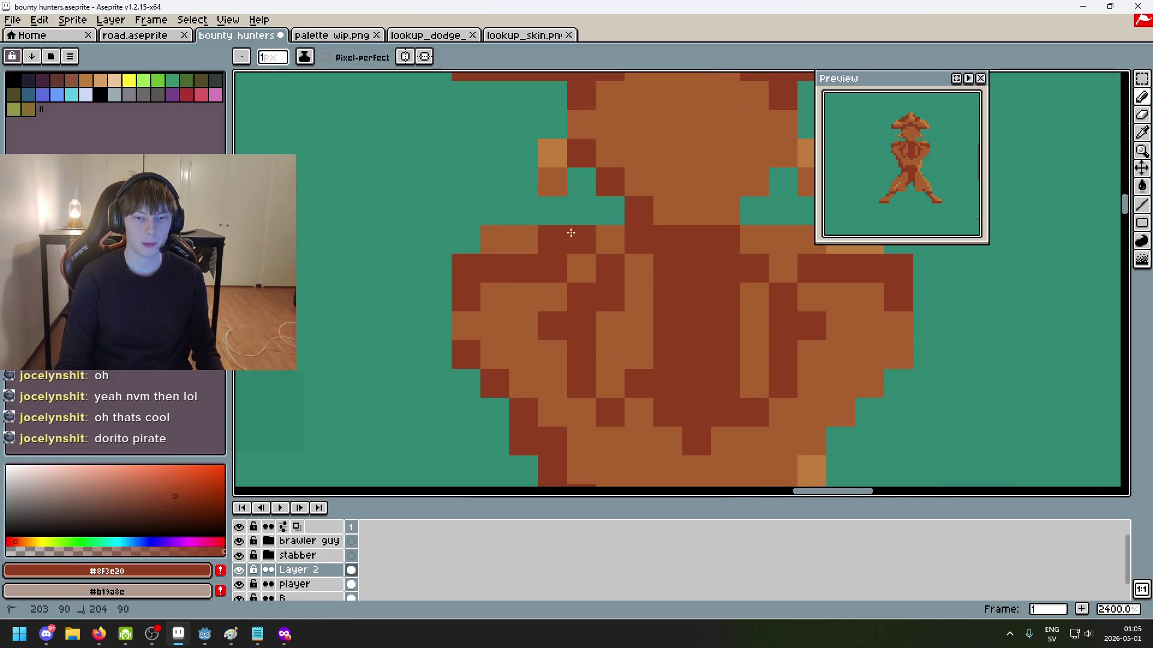
scroll(680, 318, down, 6)
scroll(716, 358, down, 3)
scroll(720, 357, up, 1)
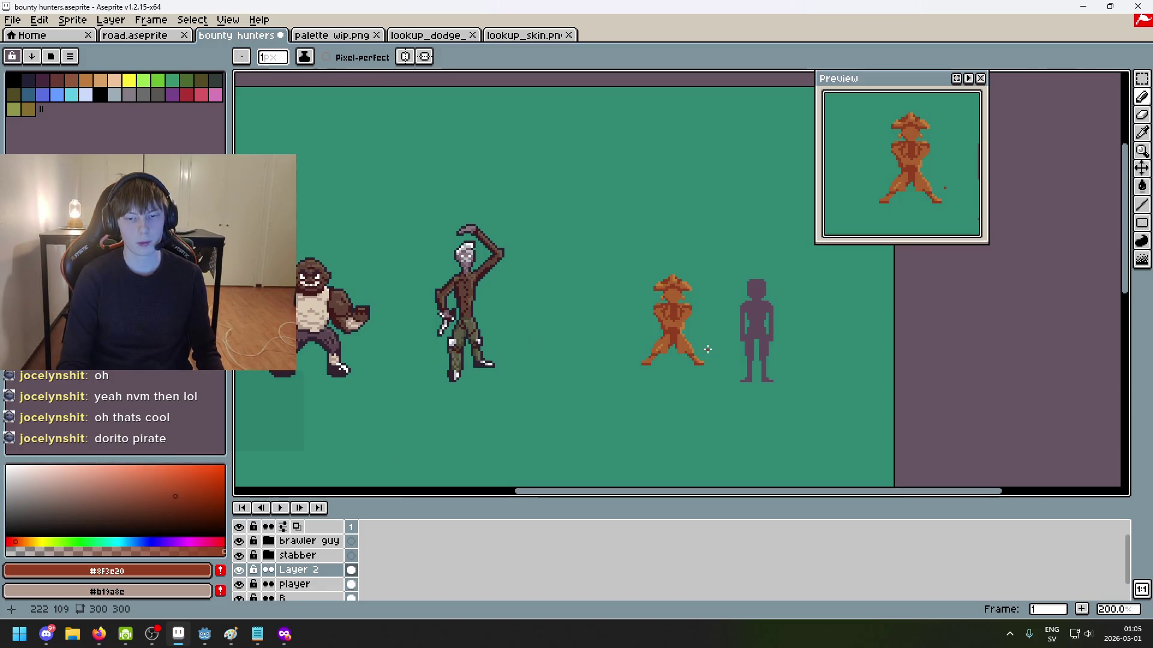
scroll(699, 340, up, 3)
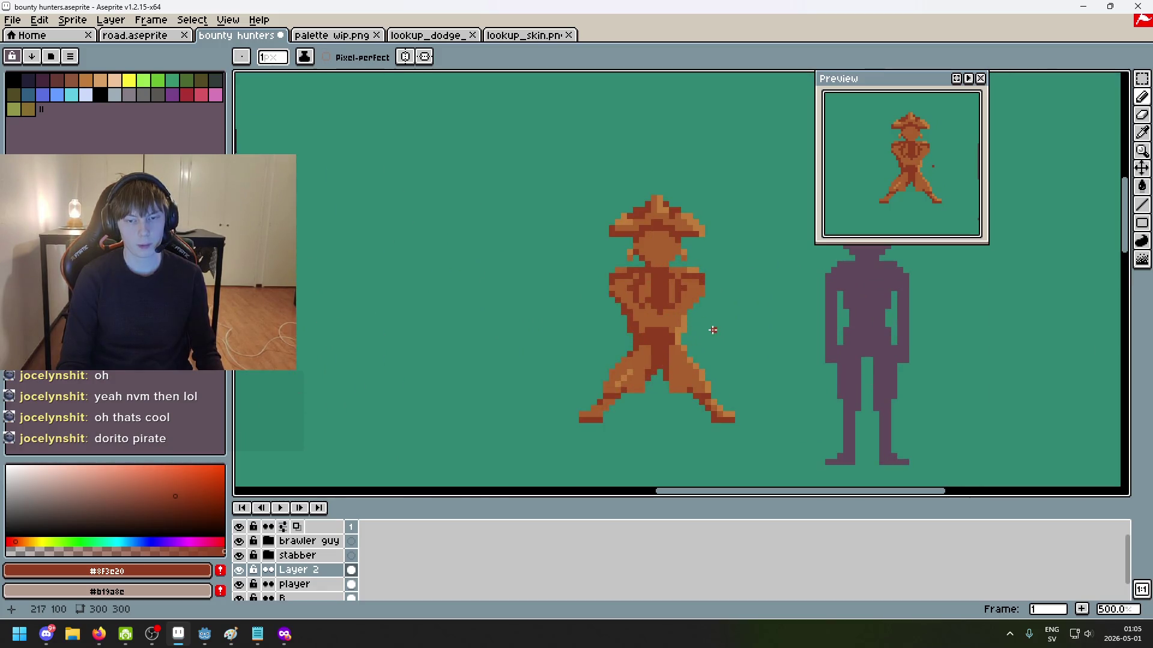
Step: Sample the light orange from the pirate and undo the stray orange pixel it placed
scroll(699, 300, up, 2)
alt+click(661, 252)
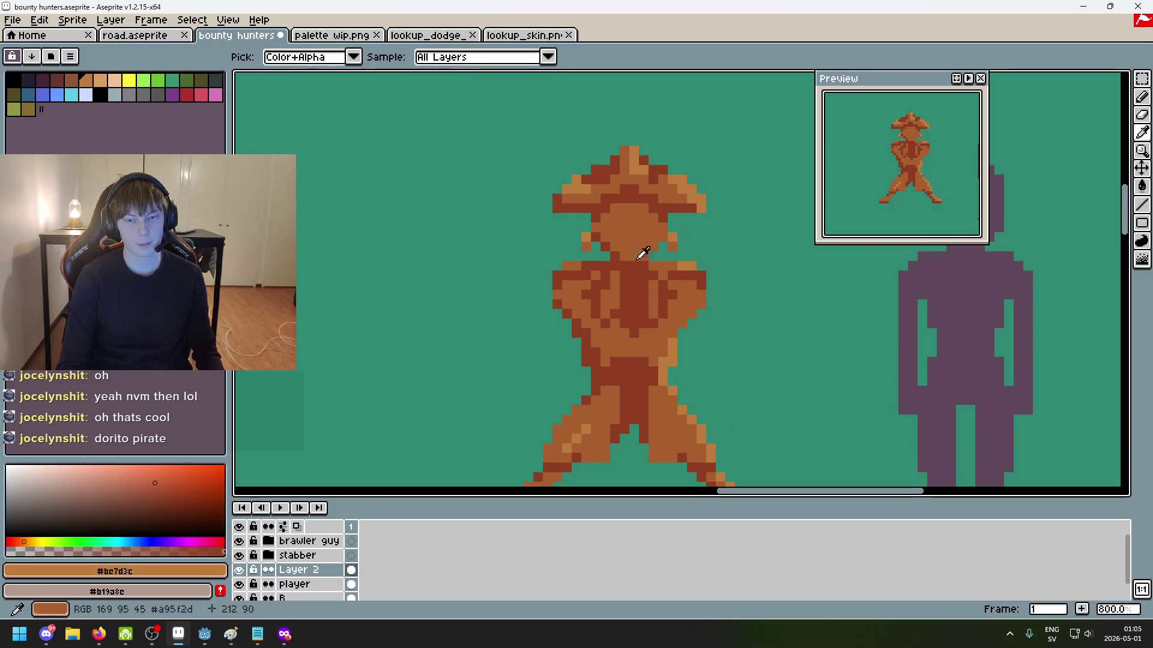
scroll(606, 294, down, 4)
click(668, 340)
key(ctrl+z)
Step: Sample the mid-brown #a95f2d from the pirate's chest as the drawing colour
scroll(669, 341, up, 2)
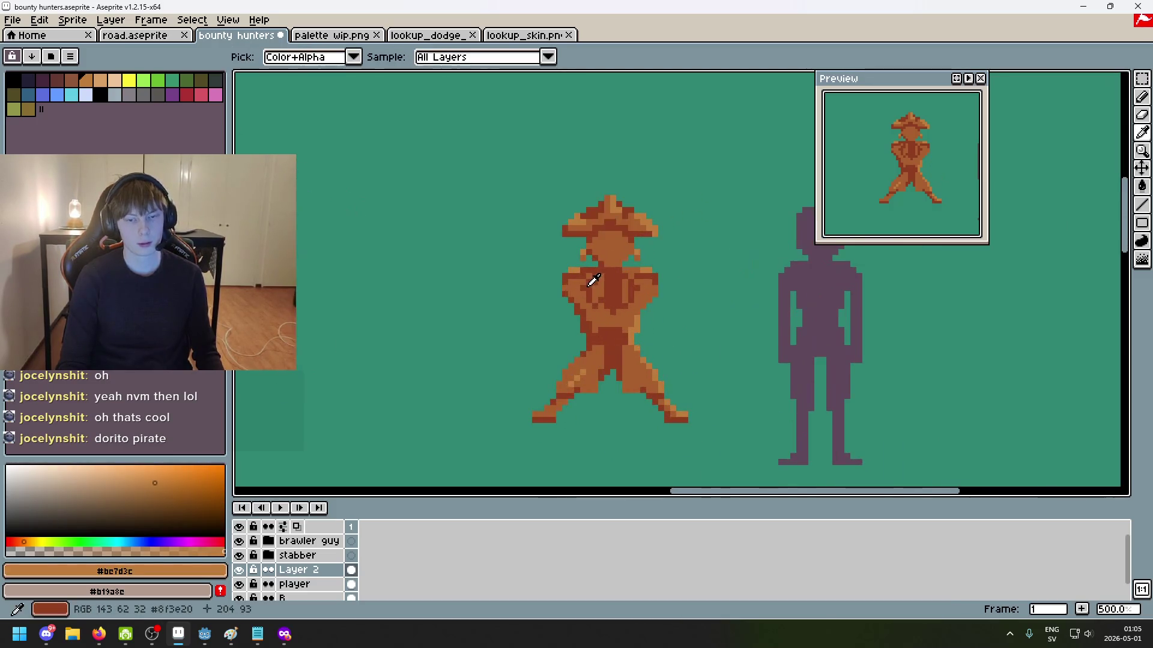
alt+click(589, 275)
scroll(589, 275, up, 2)
scroll(612, 279, up, 2)
scroll(613, 279, down, 7)
click(672, 328)
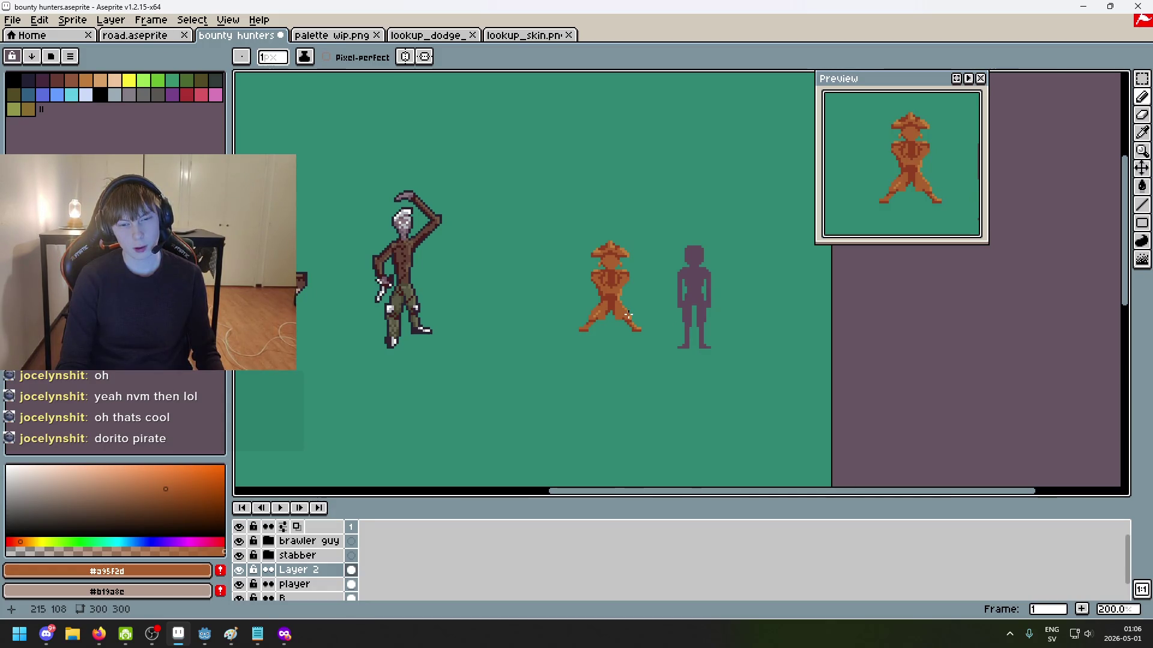
scroll(628, 313, up, 4)
scroll(615, 332, up, 1)
scroll(625, 332, up, 1)
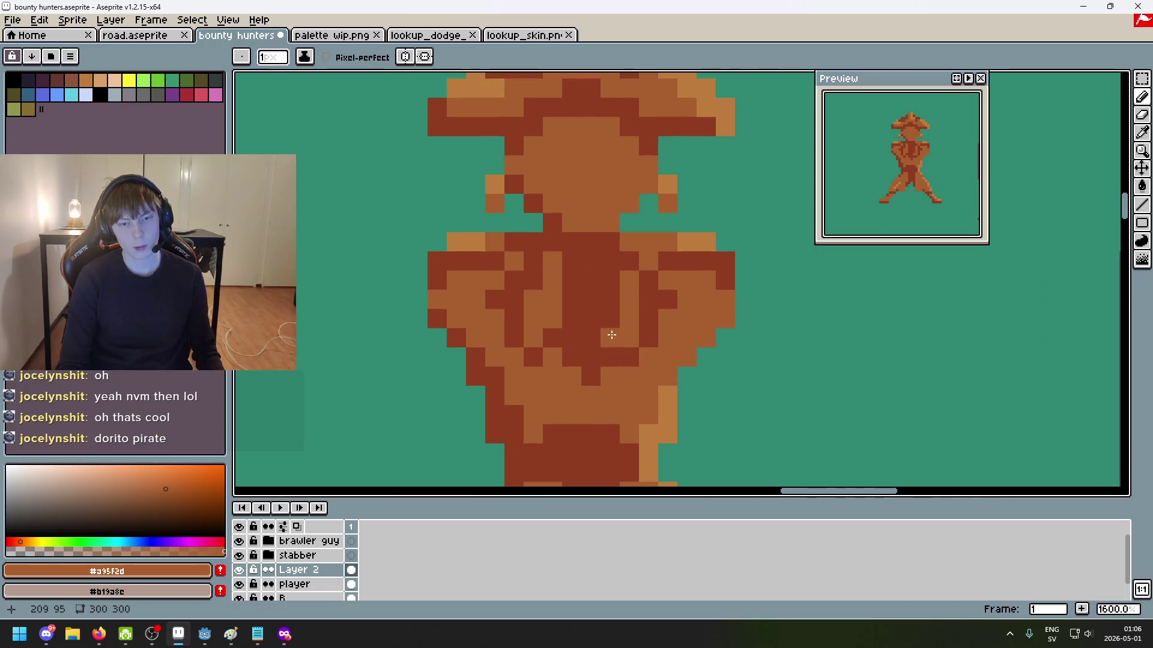
scroll(612, 334, down, 5)
drag(617, 345, 578, 327)
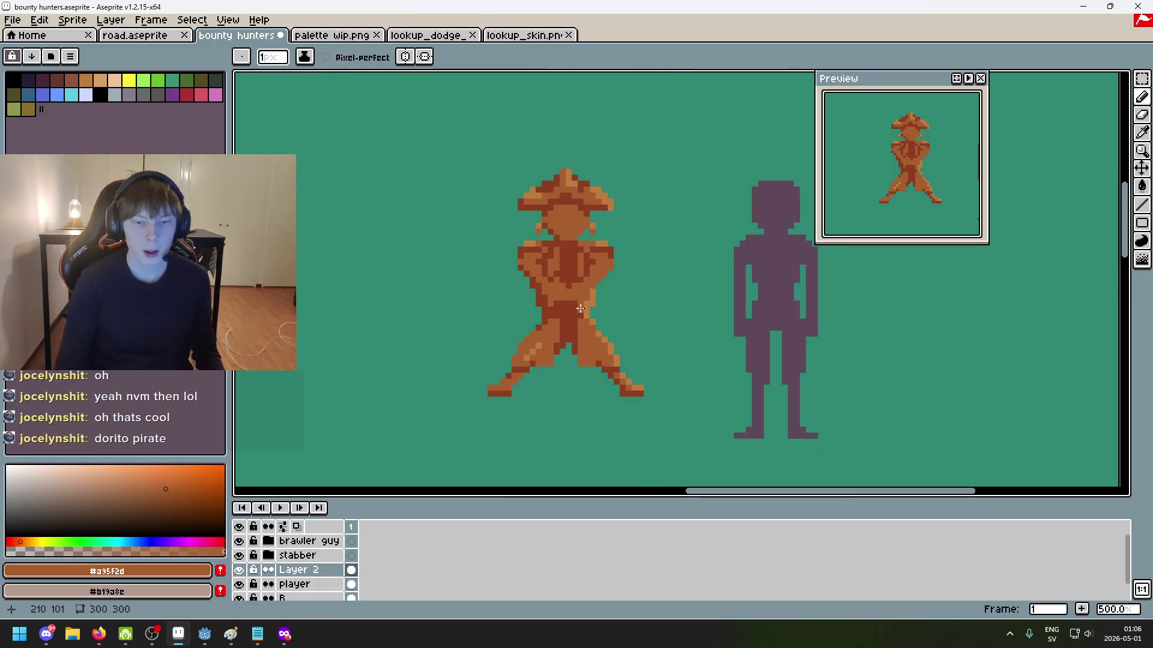
Step: Inspect Layer 2's layer options without changes and pan the view across the characters
right_click(313, 571)
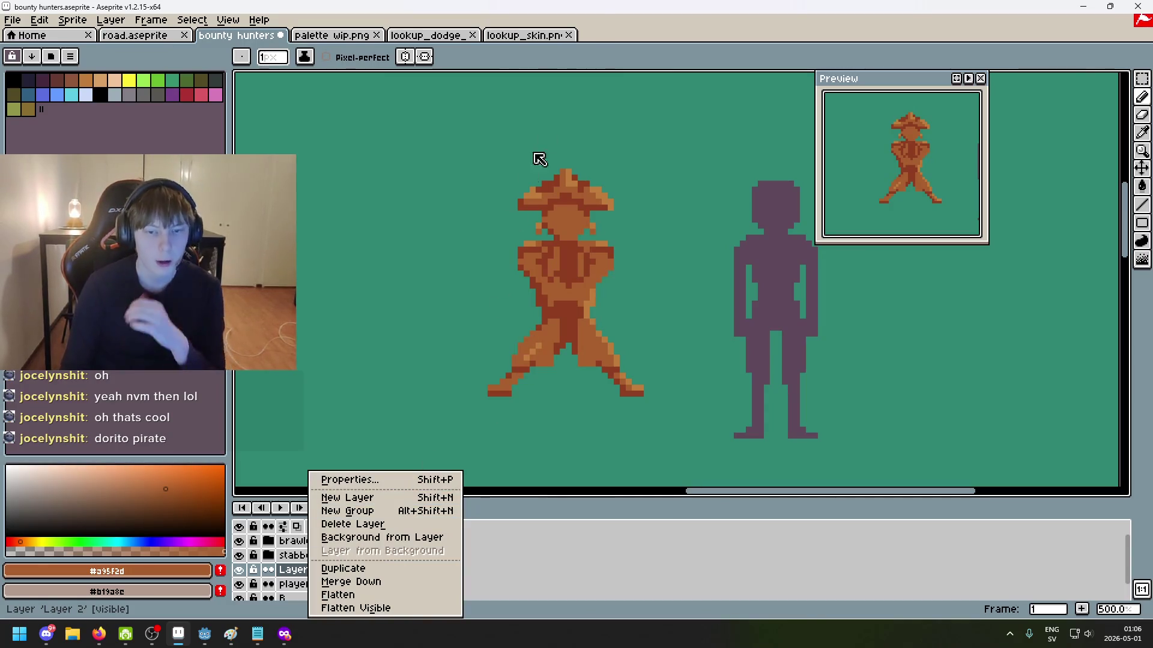
key(Escape)
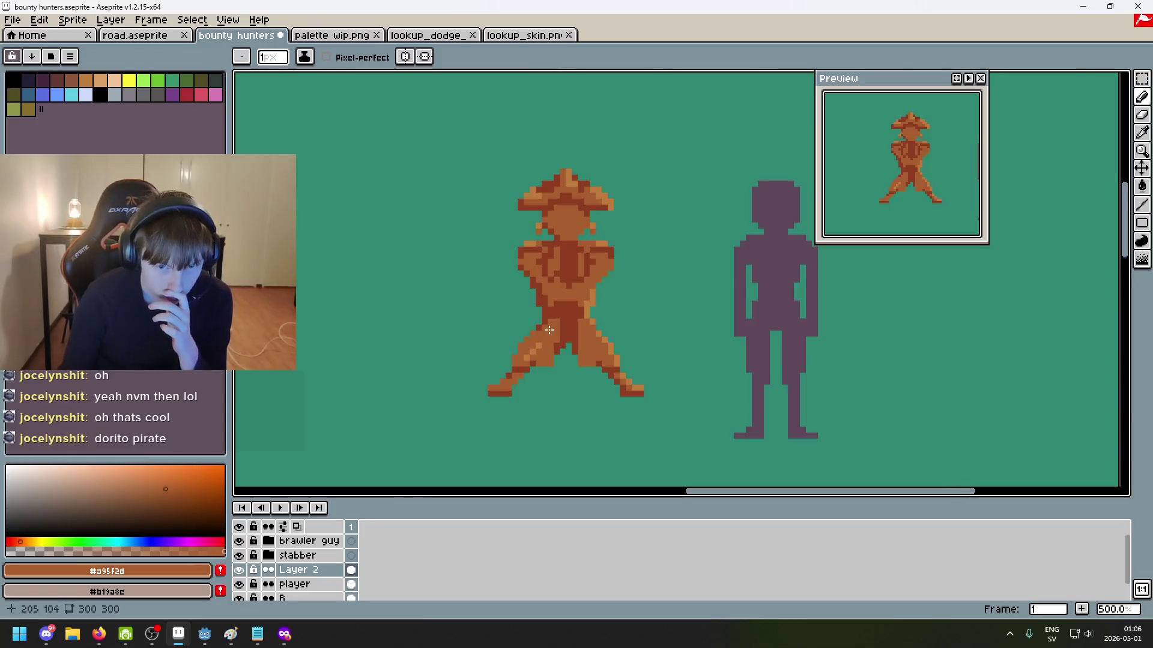
scroll(551, 328, down, 3)
mouse_move(552, 328)
mouse_down()
mouse_move(706, 323)
mouse_move(521, 310)
mouse_up()
scroll(468, 274, up, 2)
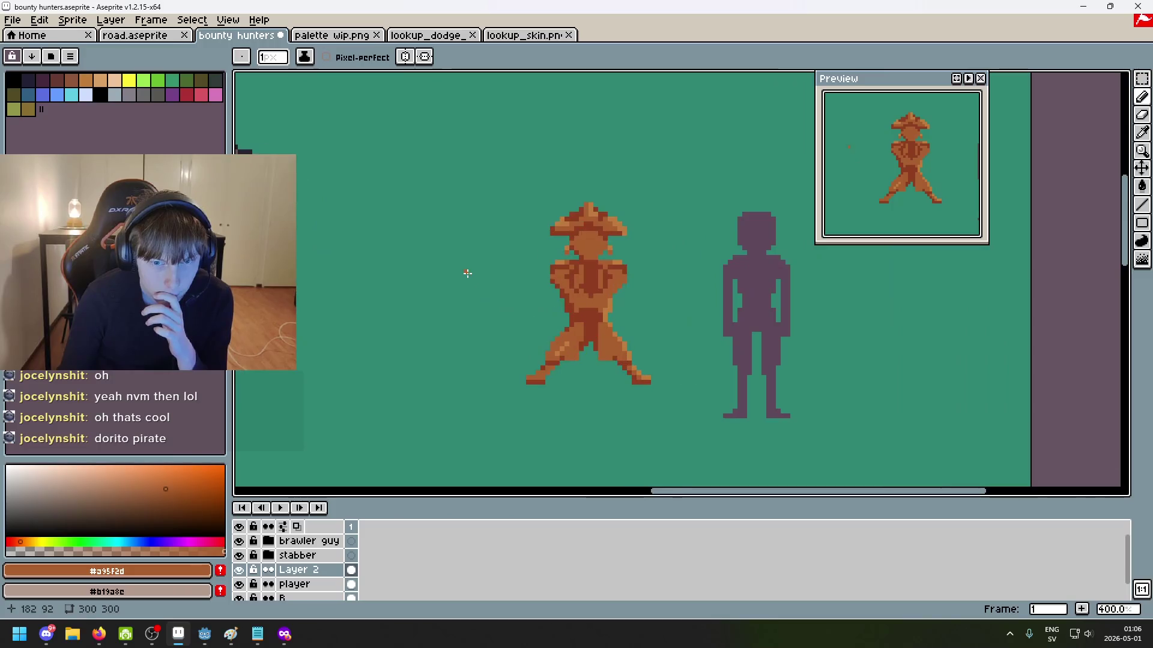
Step: Look through lookup_dodge_skin.png, lookup_skin.png and palette wip.png, then return to bounty hunters
click(451, 36)
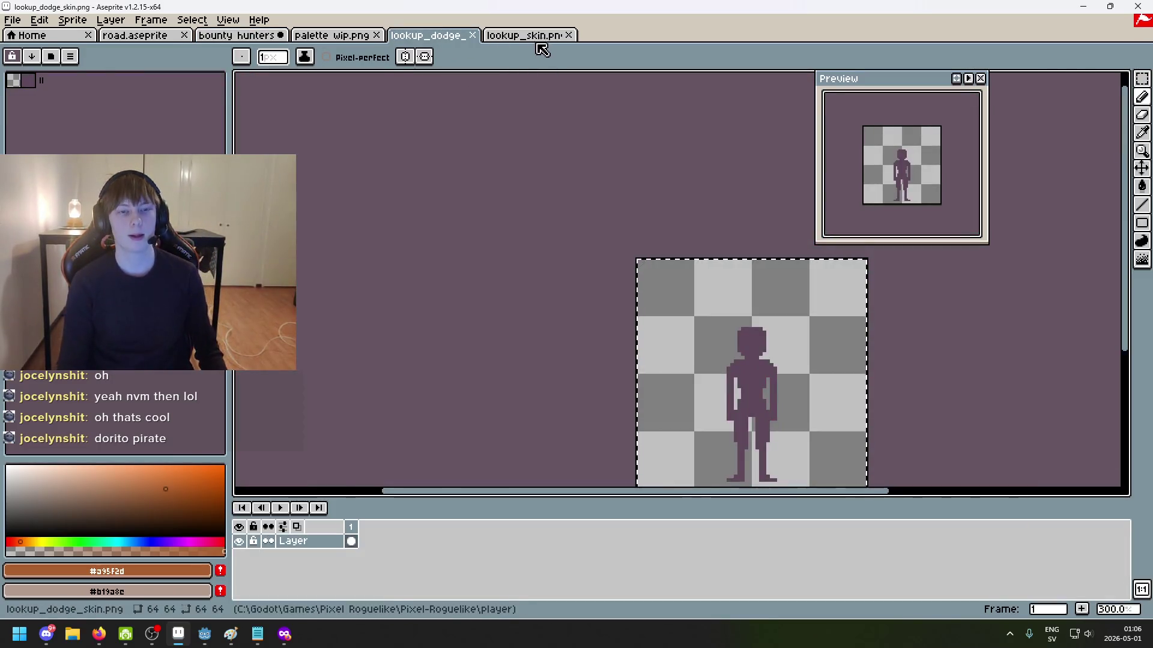
click(516, 36)
click(331, 36)
click(237, 36)
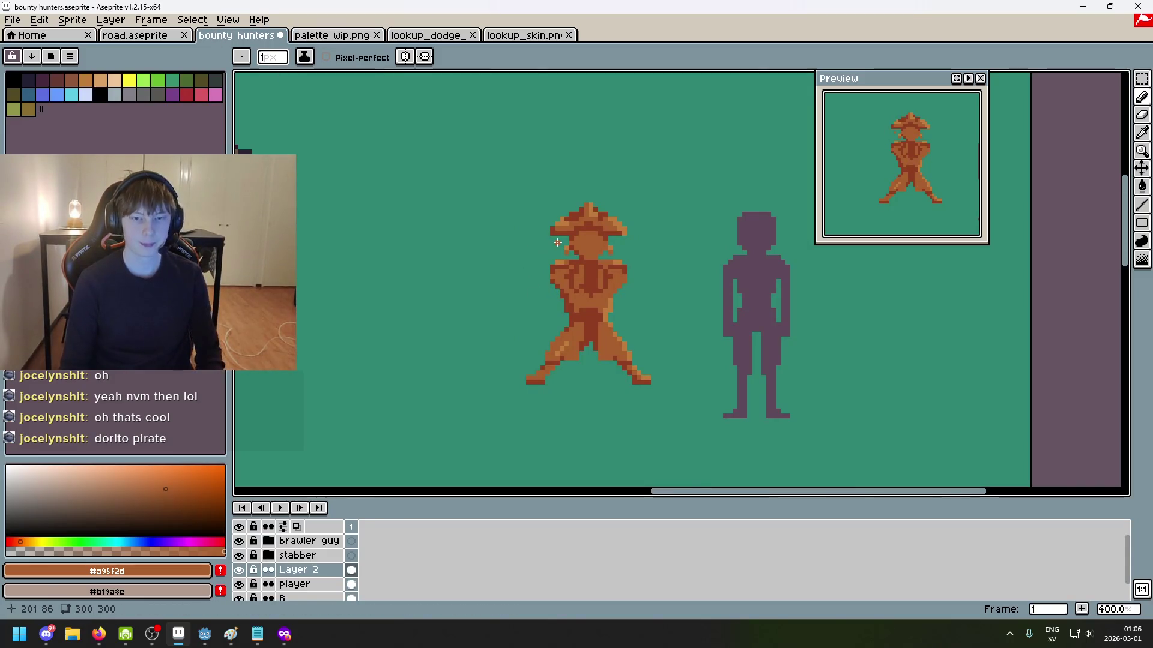
Step: Add a new Layer 3 above Layer 2 and open its Layer Properties
scroll(557, 243, up, 2)
right_click(321, 569)
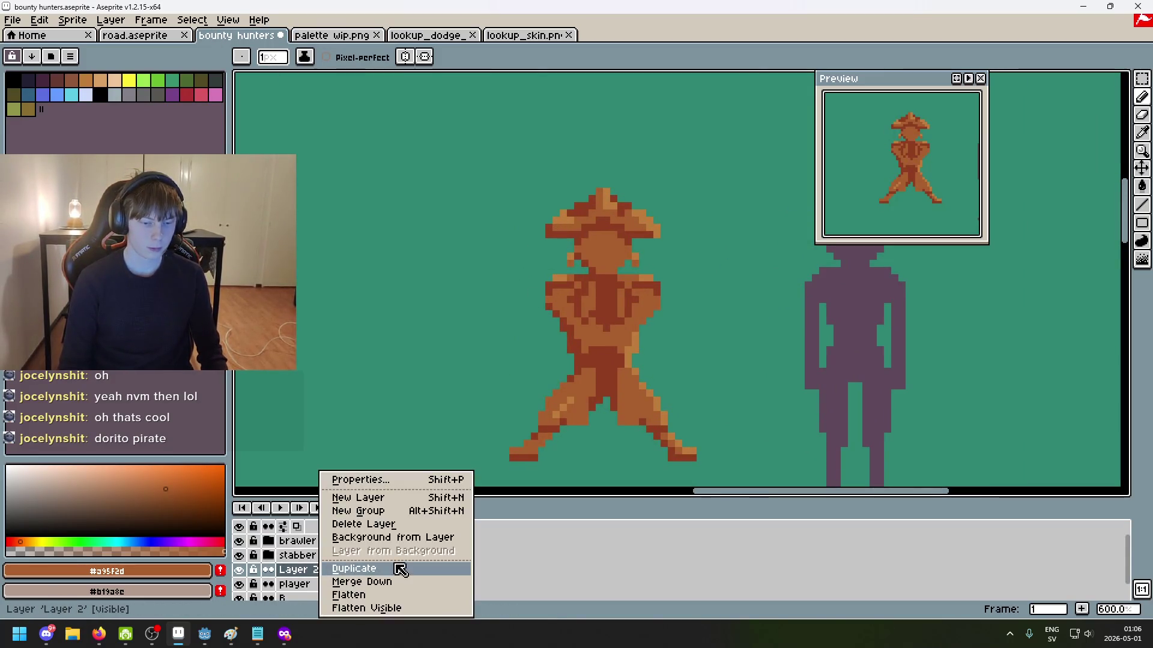
click(393, 498)
double_click(300, 570)
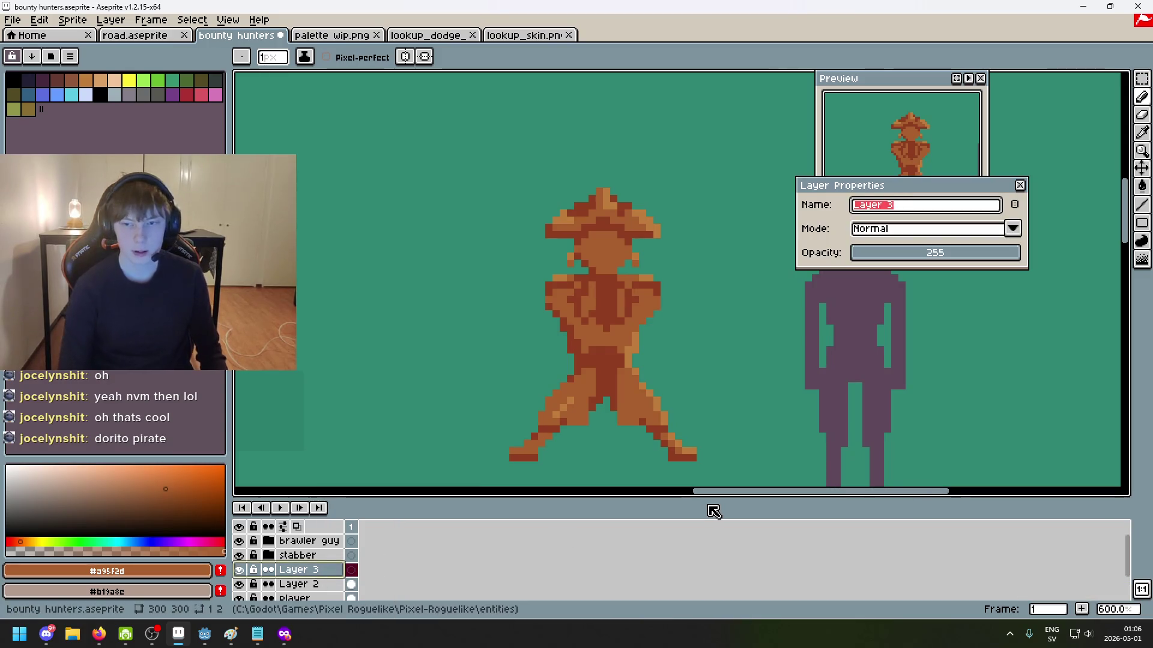
Step: Name the new layer 'hat' and rename Layer 2 to 'pirate girl'
key(BackSpace)
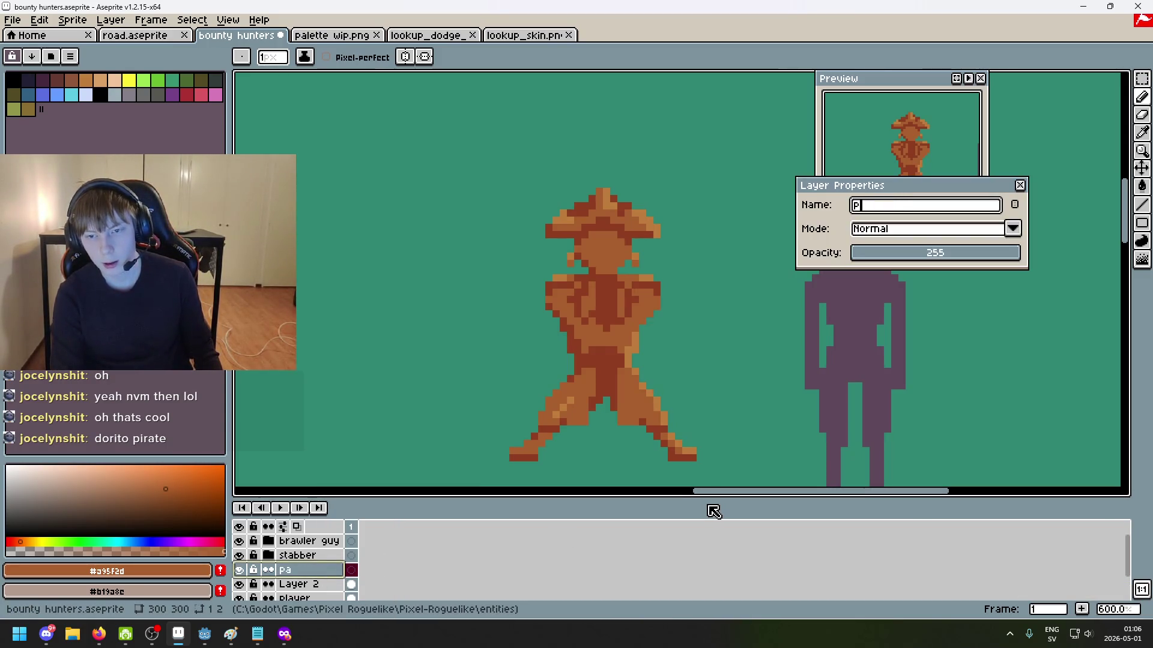
text(hat)
key(Return)
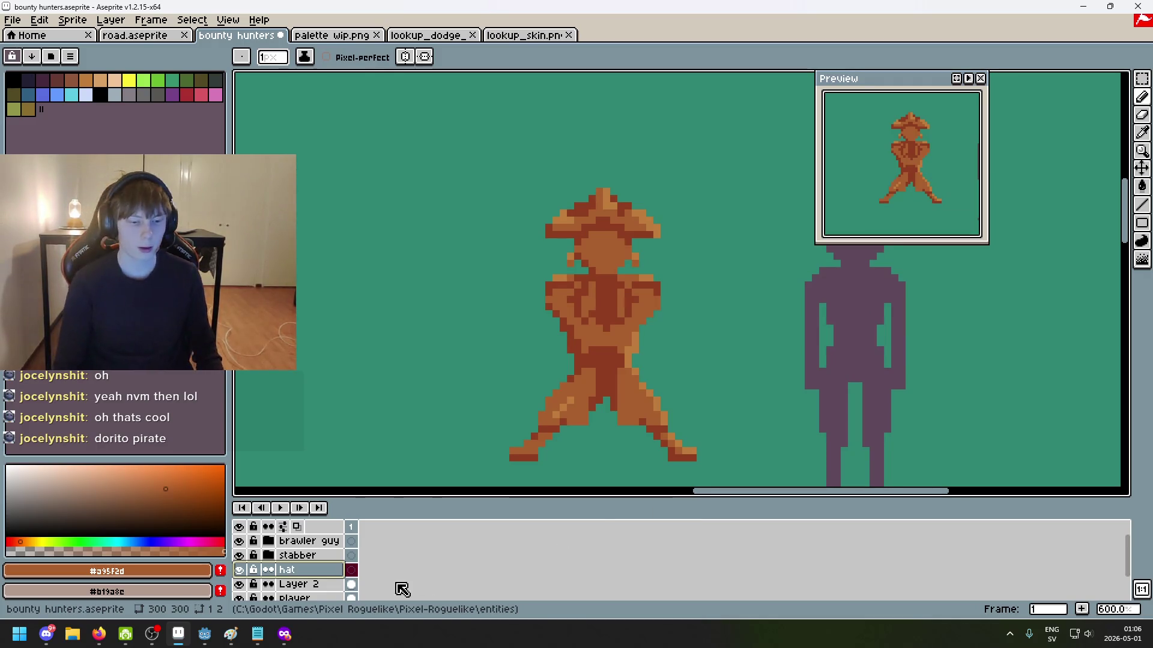
click(404, 586)
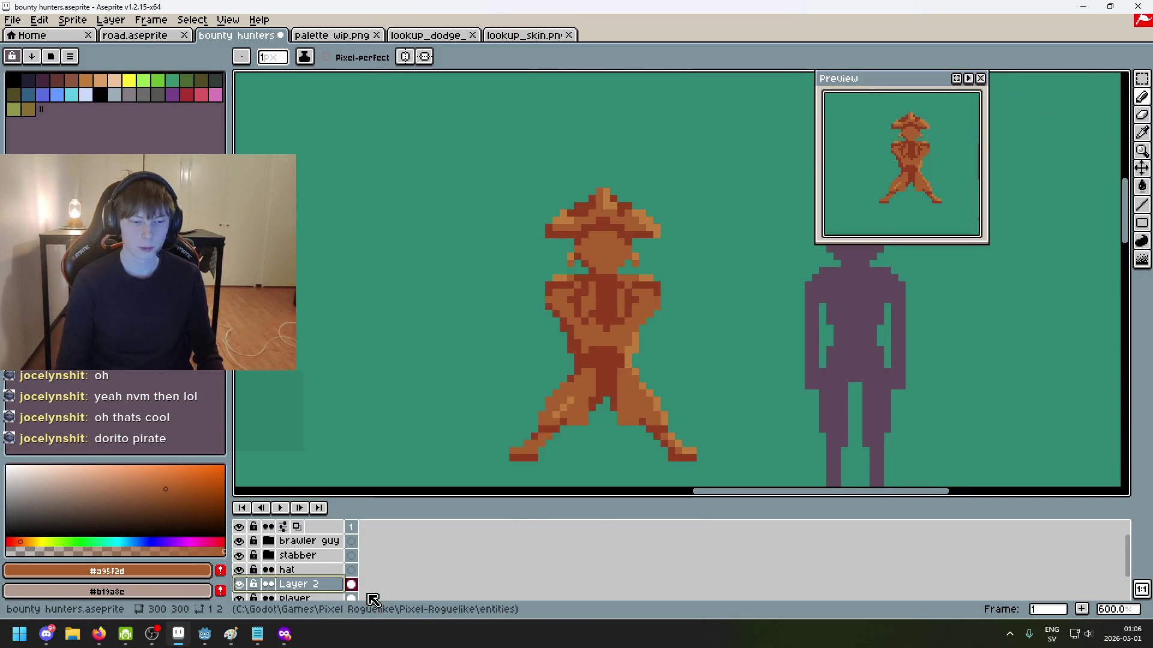
double_click(300, 586)
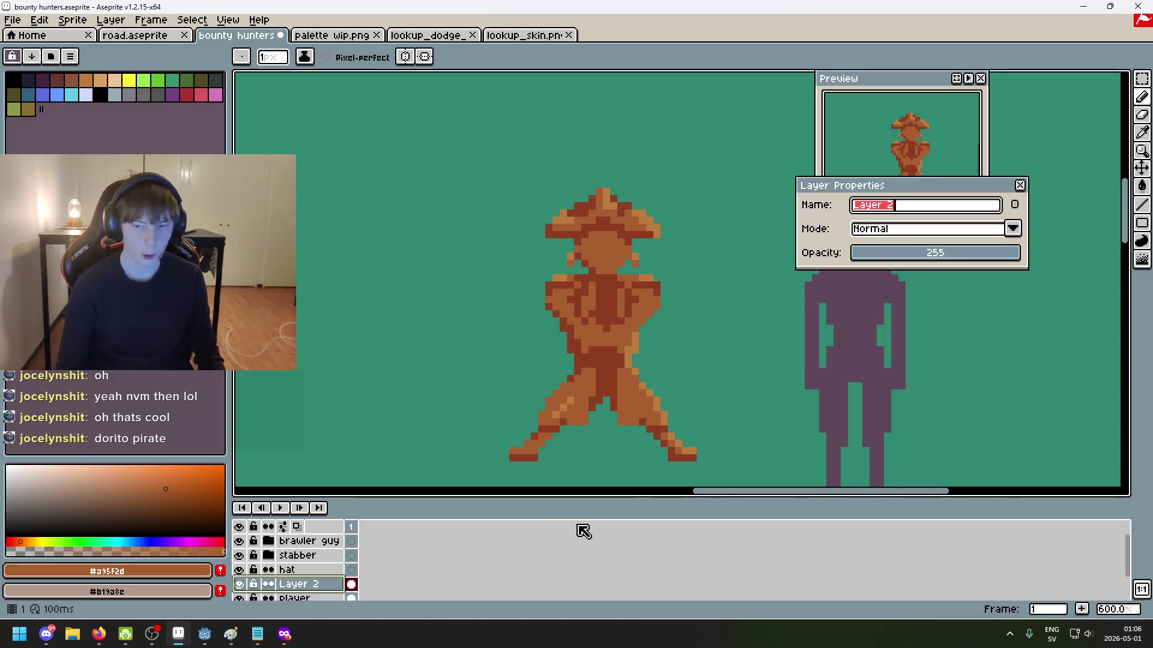
key(BackSpace)
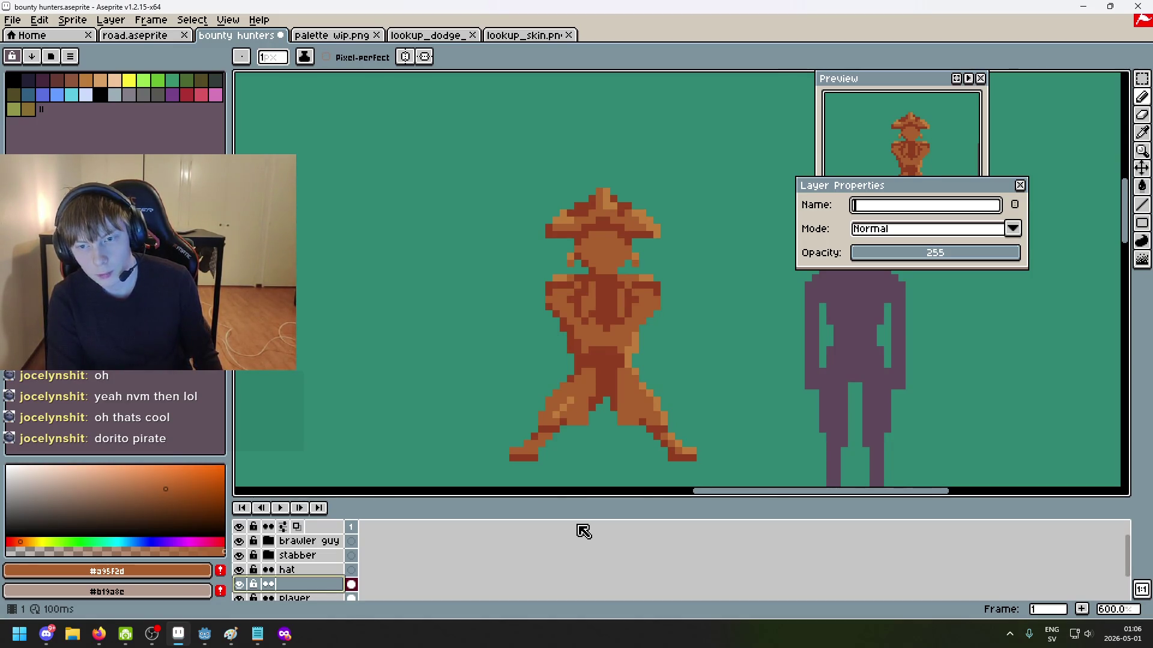
text(Piirl)
key(Return)
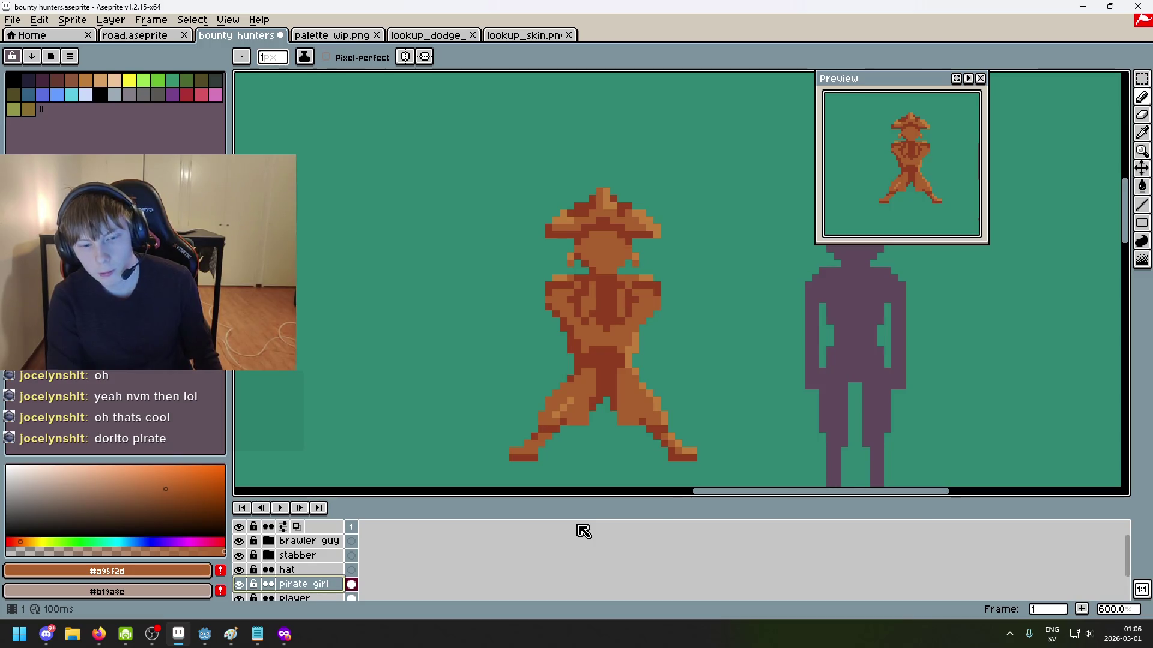
Step: Select the hat layer, then the pirate girl layer, and pick the freehand lasso
click(313, 571)
drag(314, 572, 321, 581)
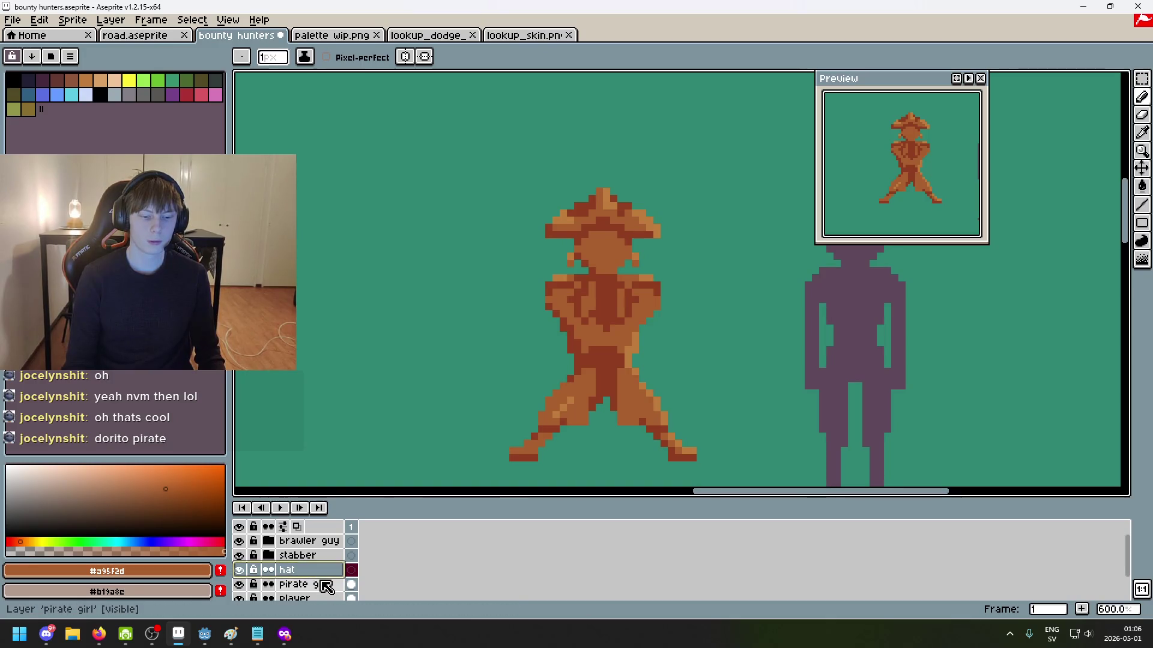
click(322, 585)
drag(1142, 79, 1120, 87)
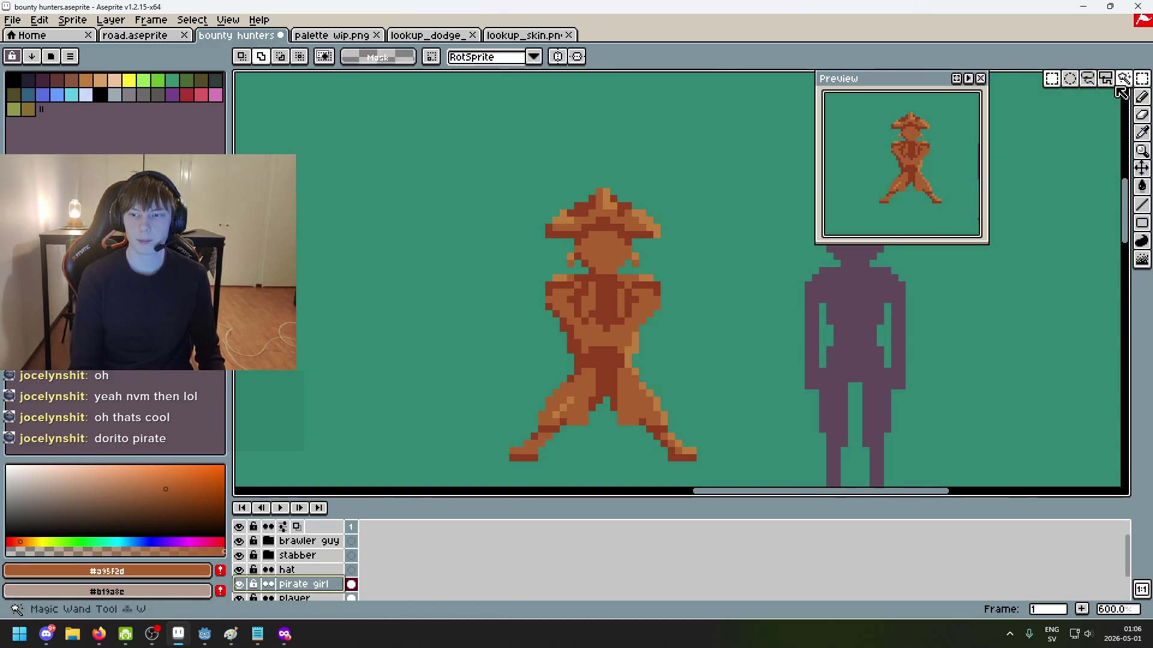
Step: Lasso and cut the hat top on pirate girl, place it on the hat layer, then view palette wip.png
scroll(556, 287, up, 3)
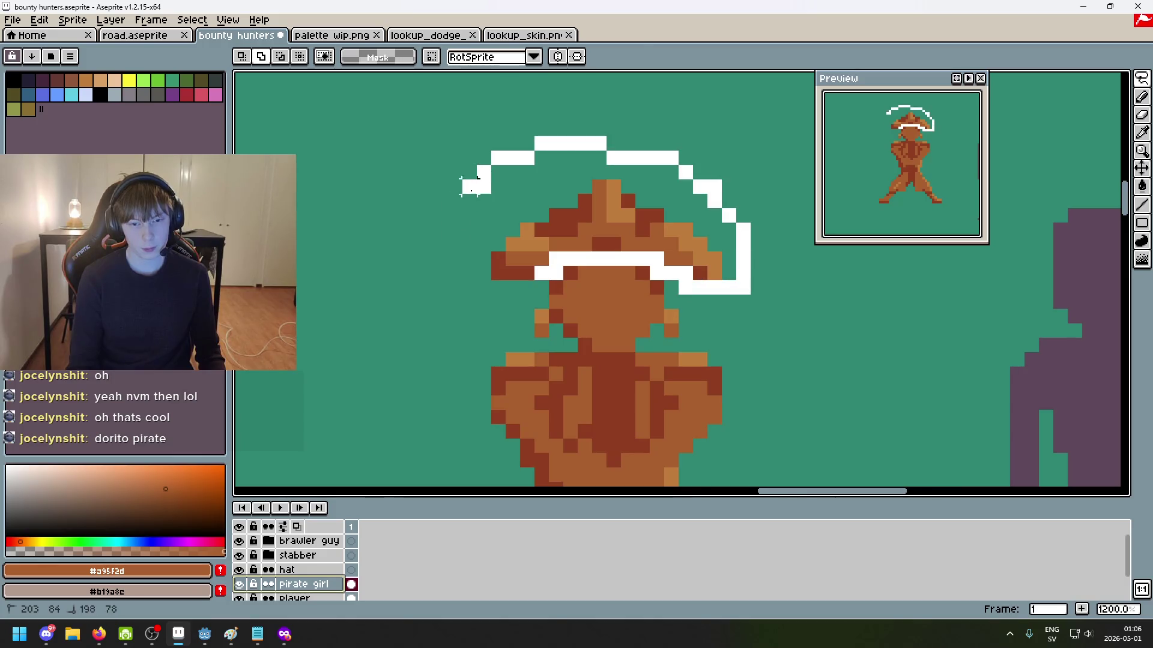
drag(729, 287, 535, 294)
scroll(700, 345, down, 3)
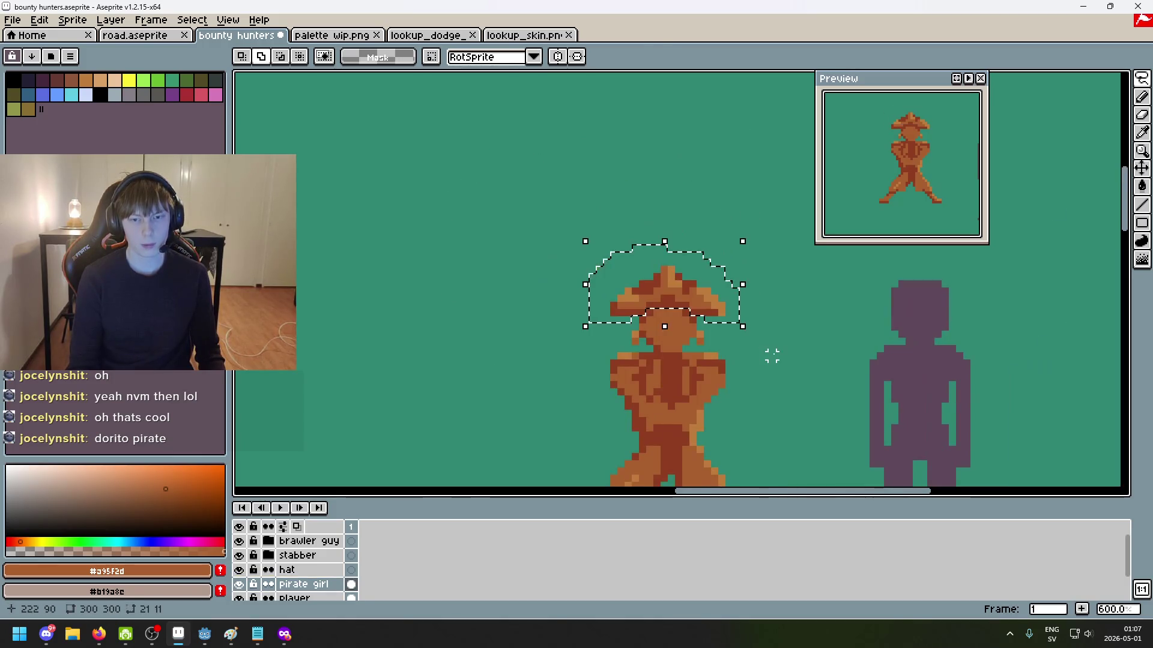
key(ctrl+x)
key(ctrl+z)
click(300, 570)
key(ctrl+d)
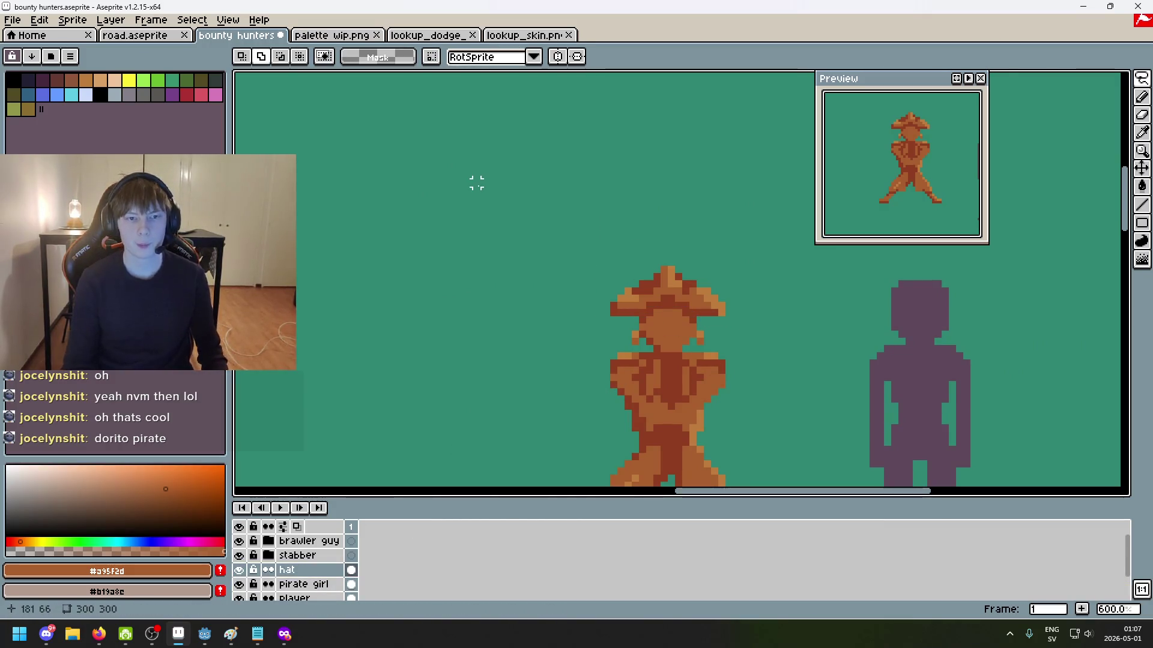
click(331, 35)
scroll(576, 255, up, 1)
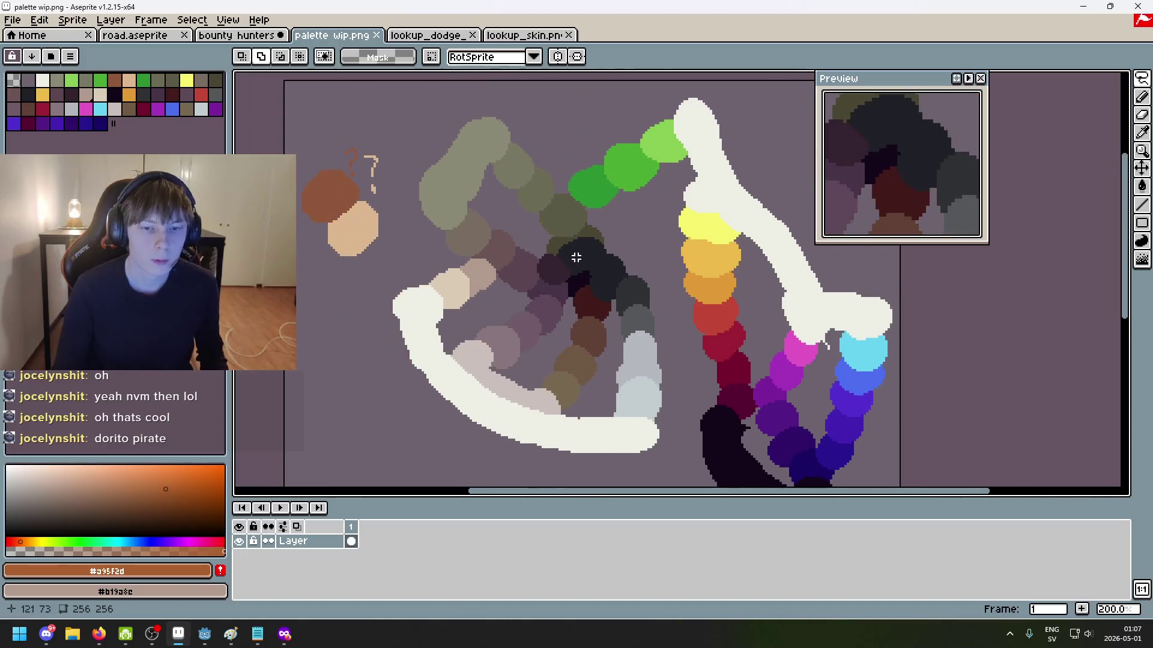
Step: Fill all the hat's dark red pixels with dark purple from palette wip.png, Contiguous off
scroll(576, 255, up, 1)
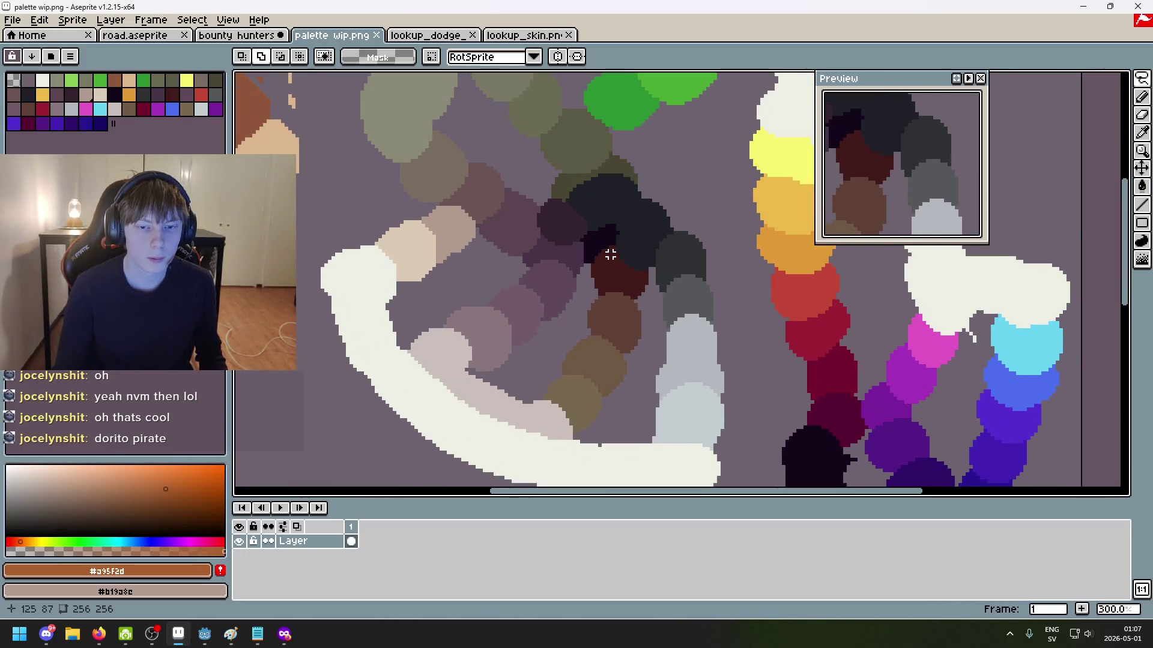
alt+click(553, 214)
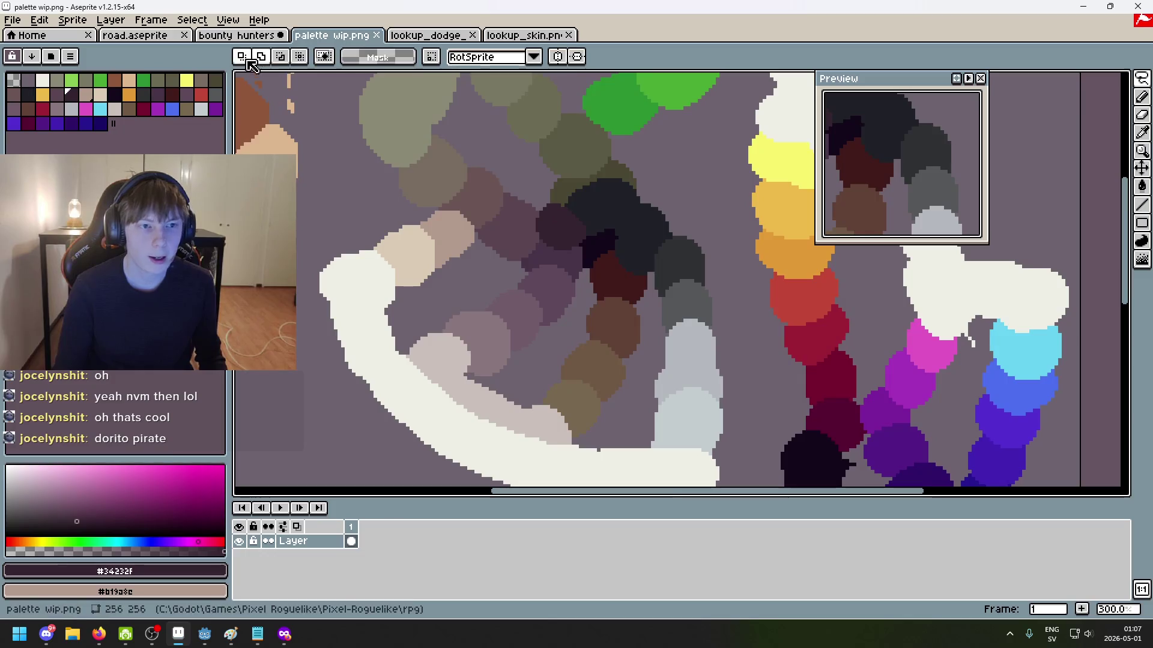
click(237, 35)
scroll(598, 278, up, 1)
scroll(579, 224, up, 1)
key(g)
click(575, 202)
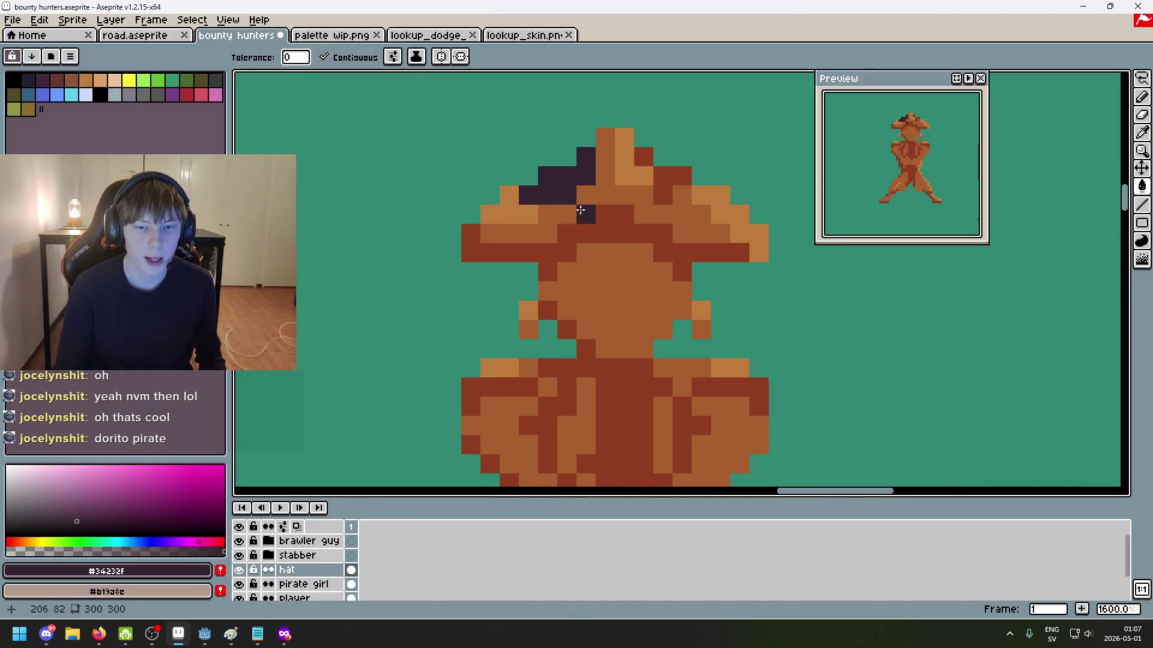
key(ctrl+z)
click(325, 57)
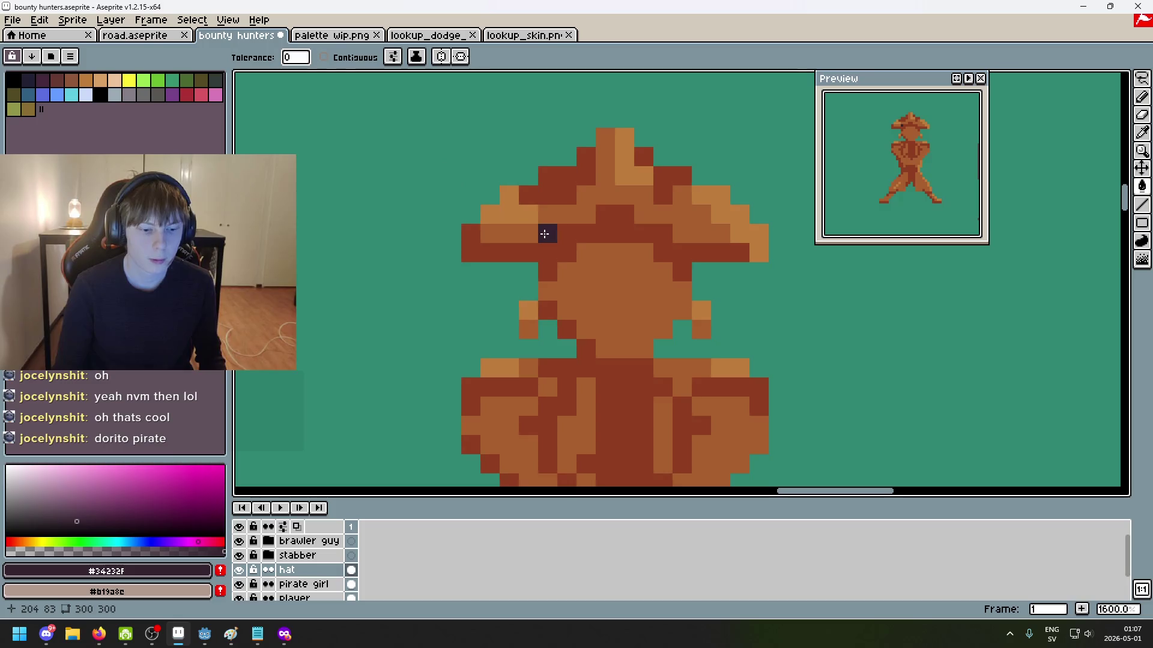
click(559, 191)
Step: Pick muted purple #5b4550 from palette wip.png and fill the hat's brown pixels with it
click(332, 36)
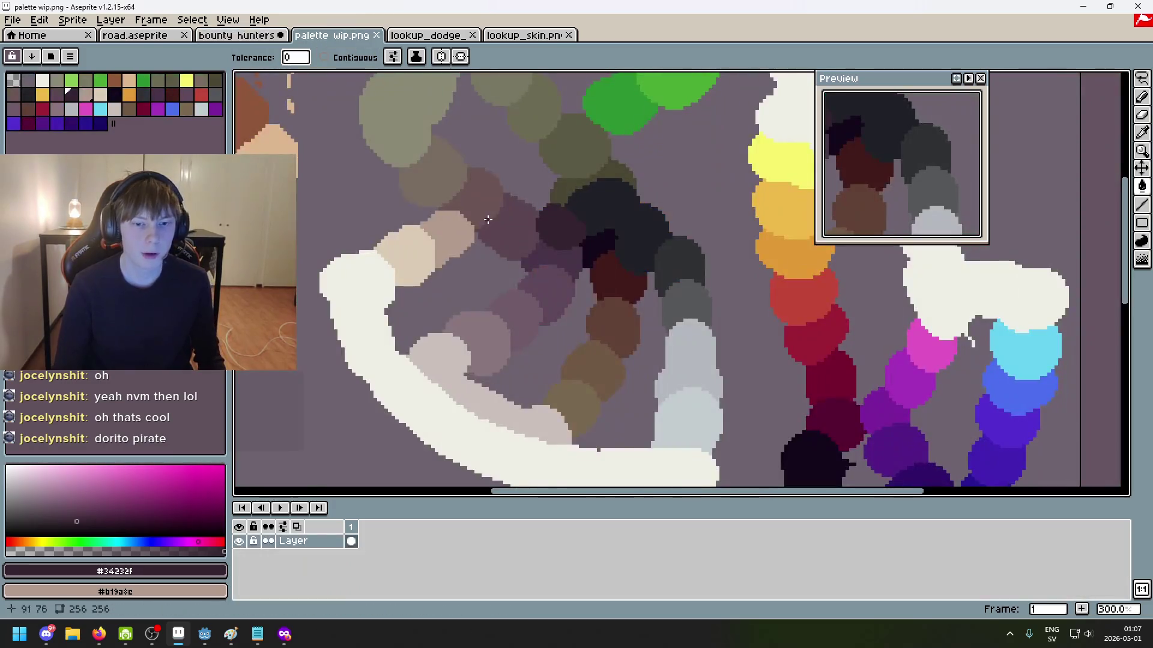
key(b)
scroll(536, 185, up, 6)
scroll(625, 173, down, 3)
scroll(713, 234, down, 3)
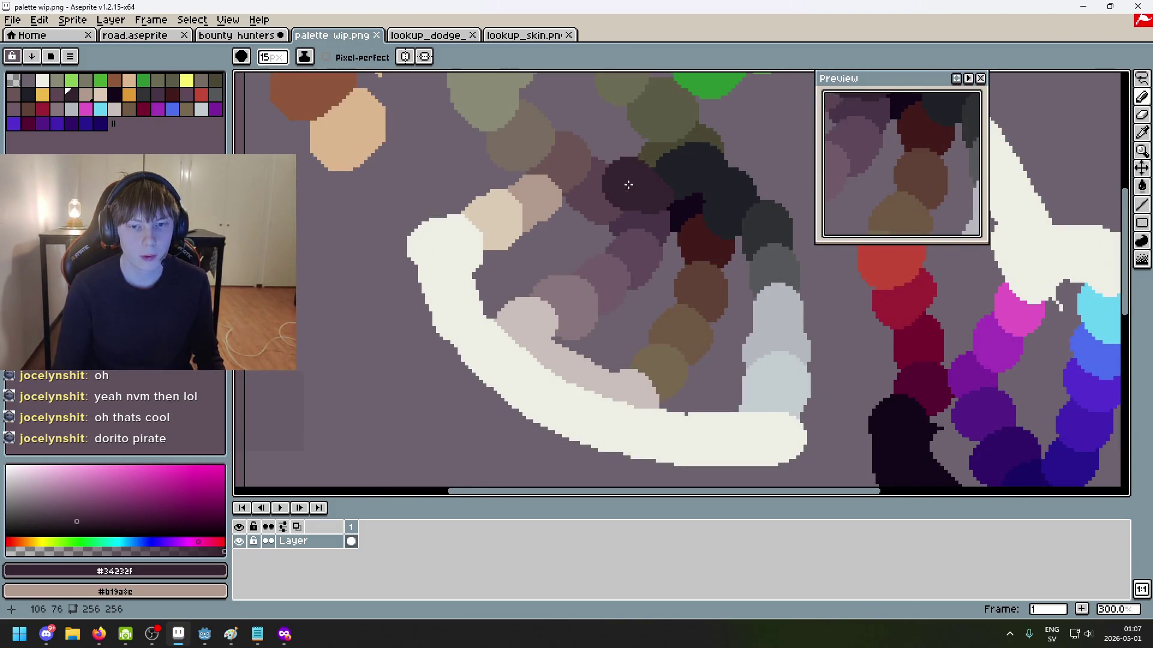
key(minus)
key(minus)
key(minus)
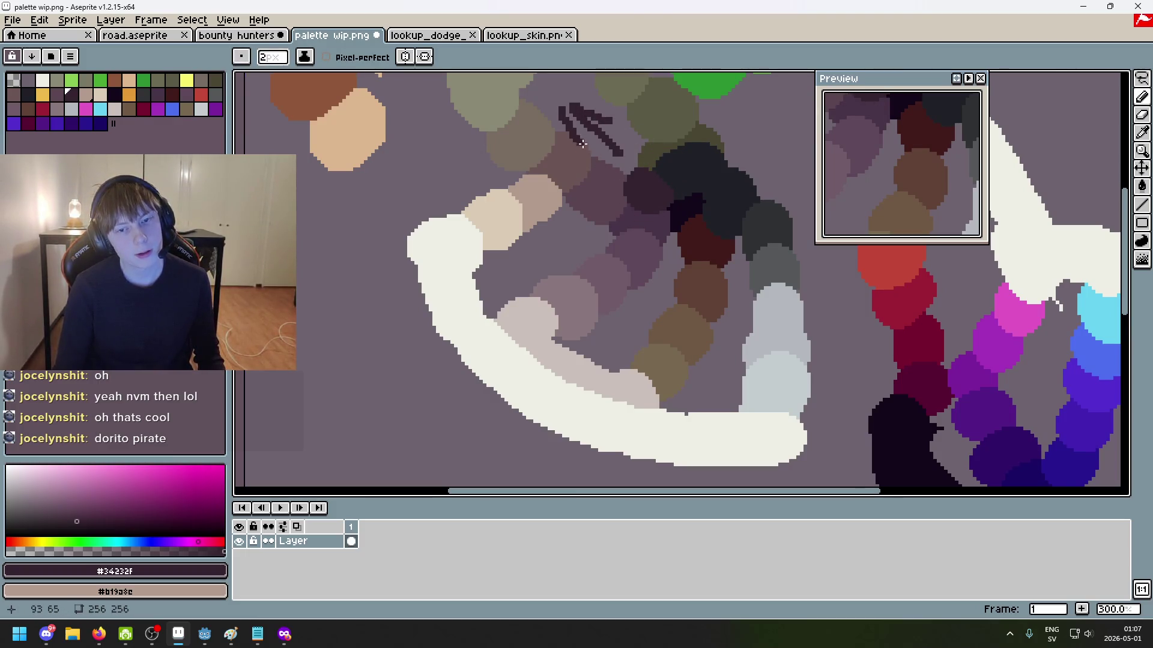
scroll(610, 188, up, 2)
click(252, 36)
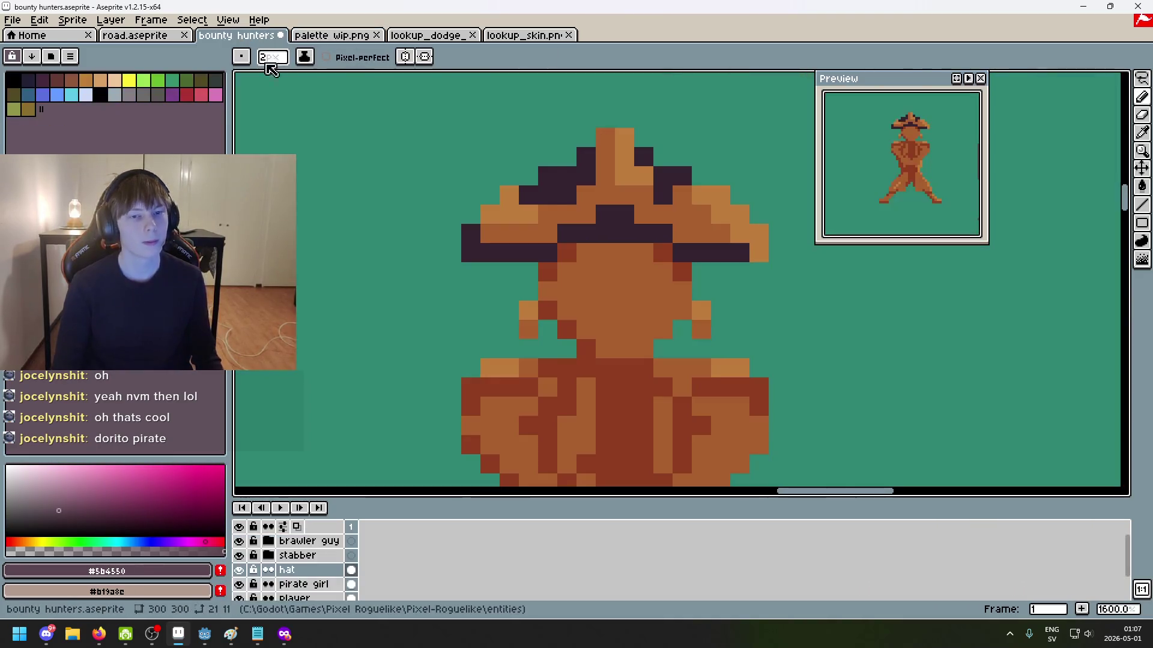
key(g)
click(547, 212)
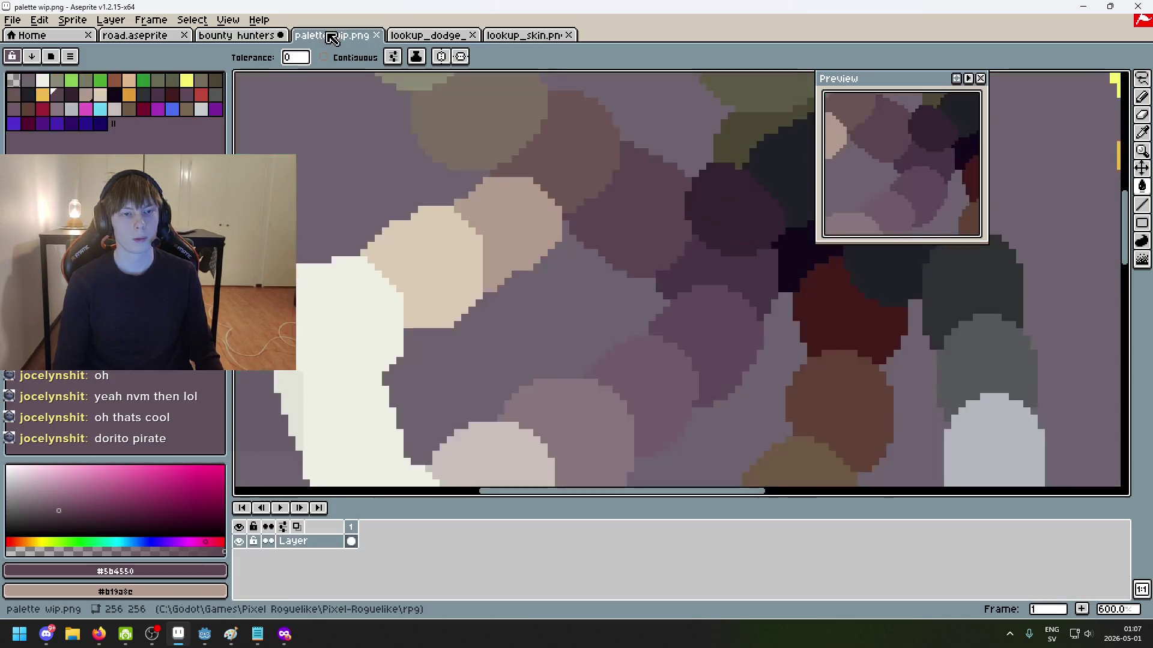
click(331, 35)
key(i)
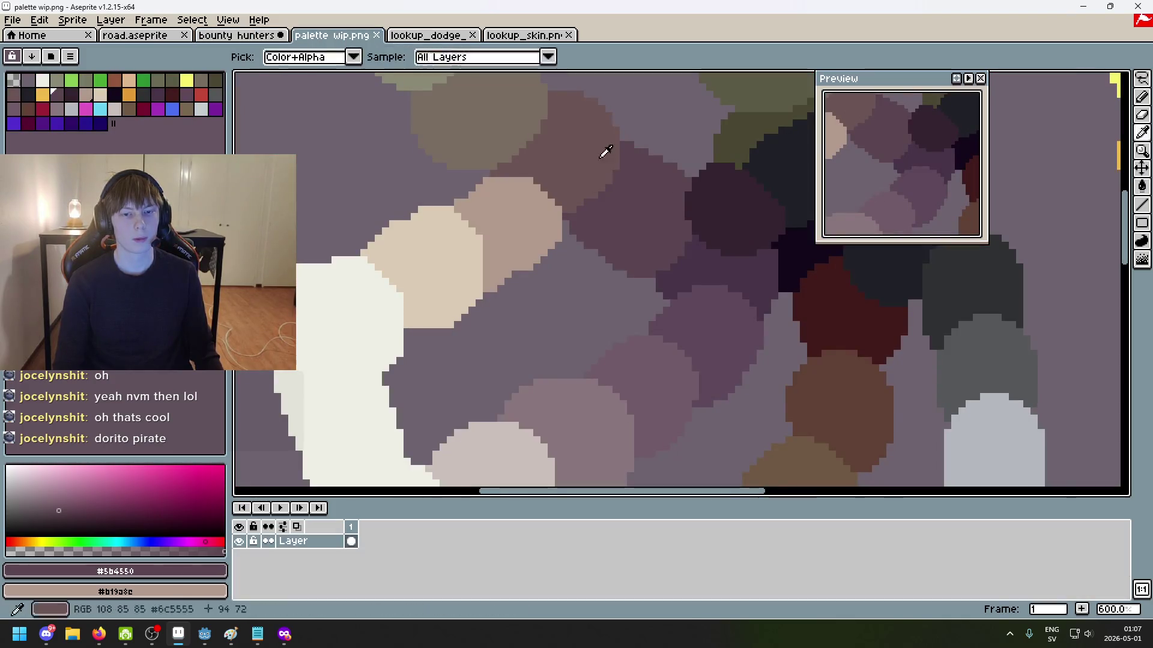
click(607, 160)
click(237, 35)
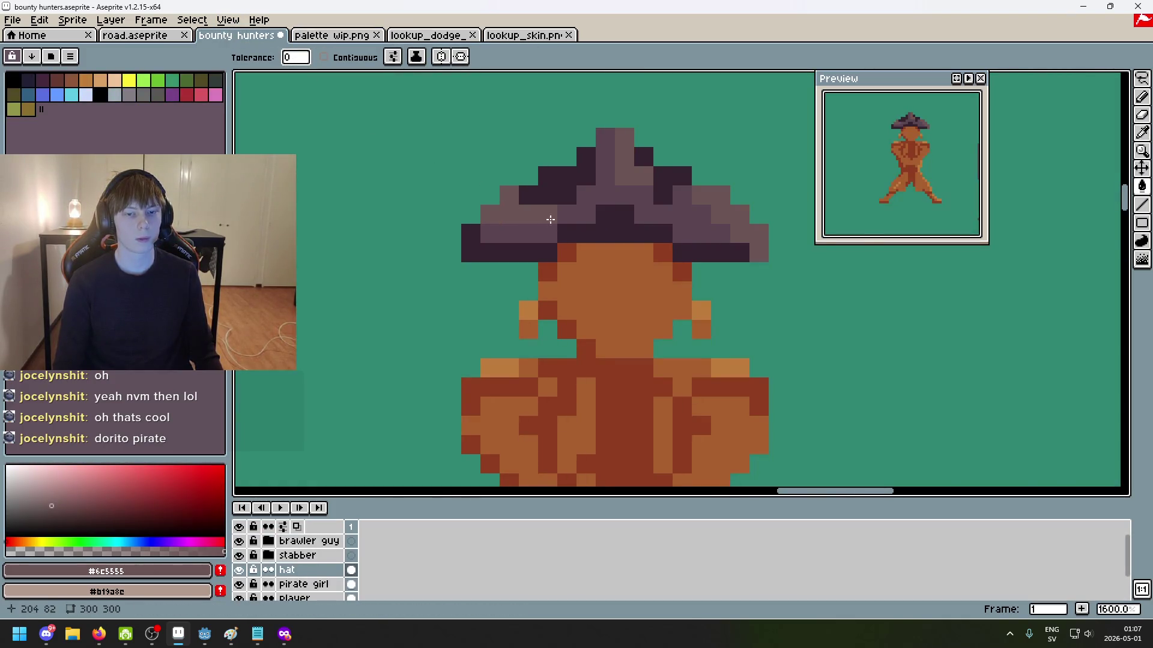
scroll(546, 220, down, 6)
scroll(638, 252, down, 1)
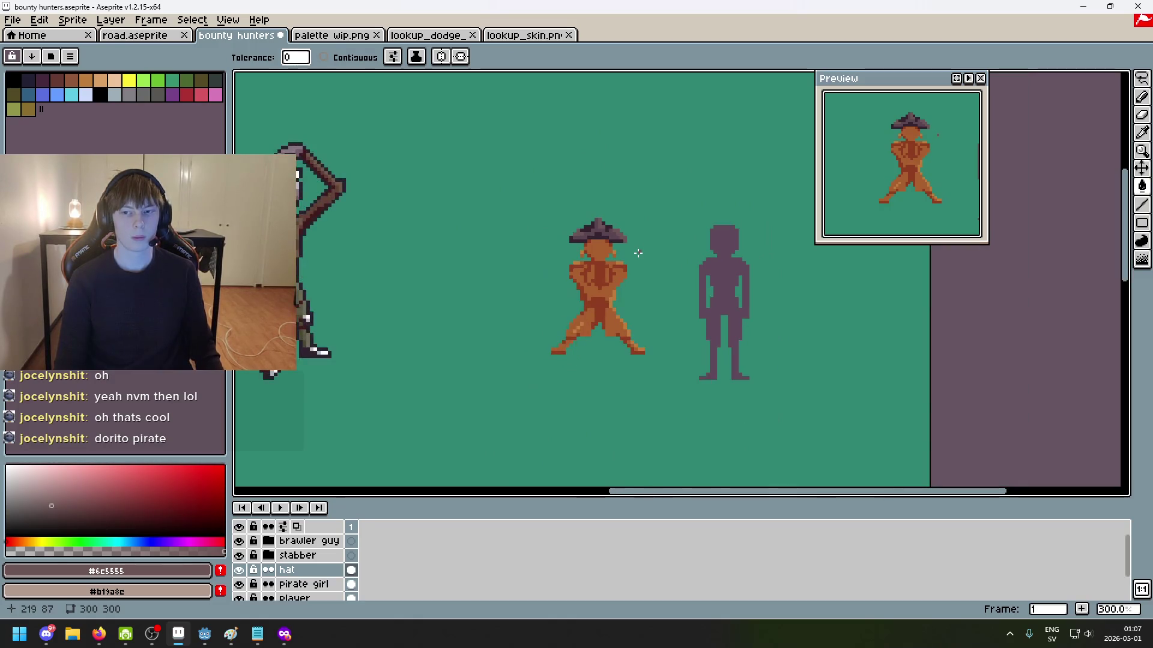
click(331, 35)
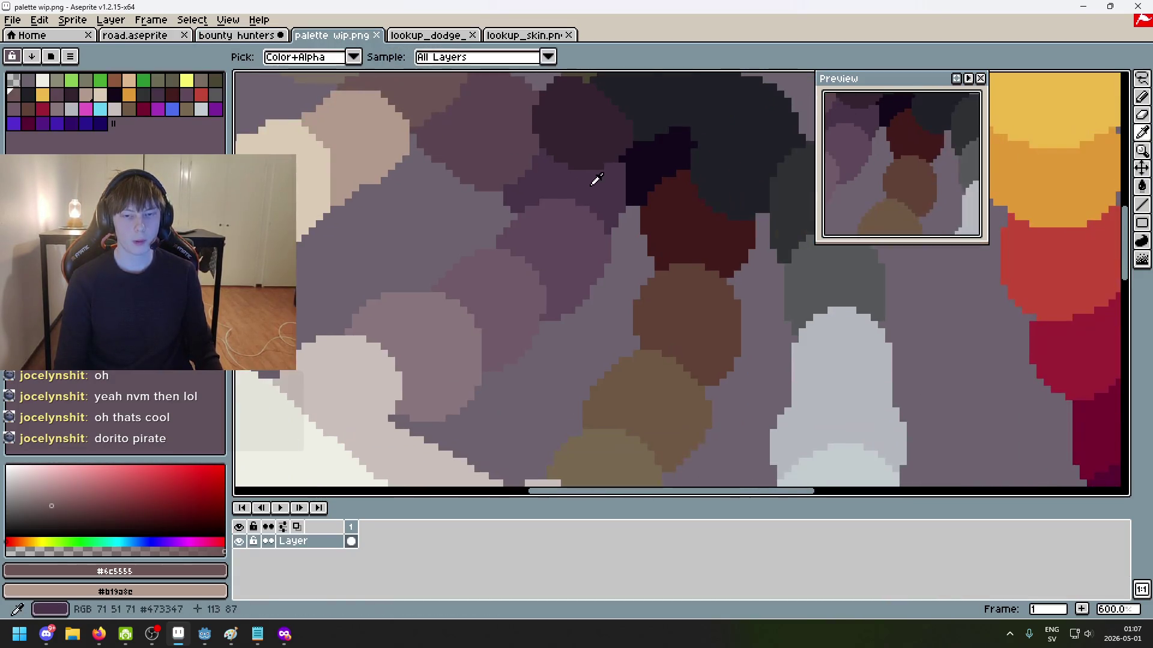
alt+click(592, 180)
key(ctrl+shift+Tab)
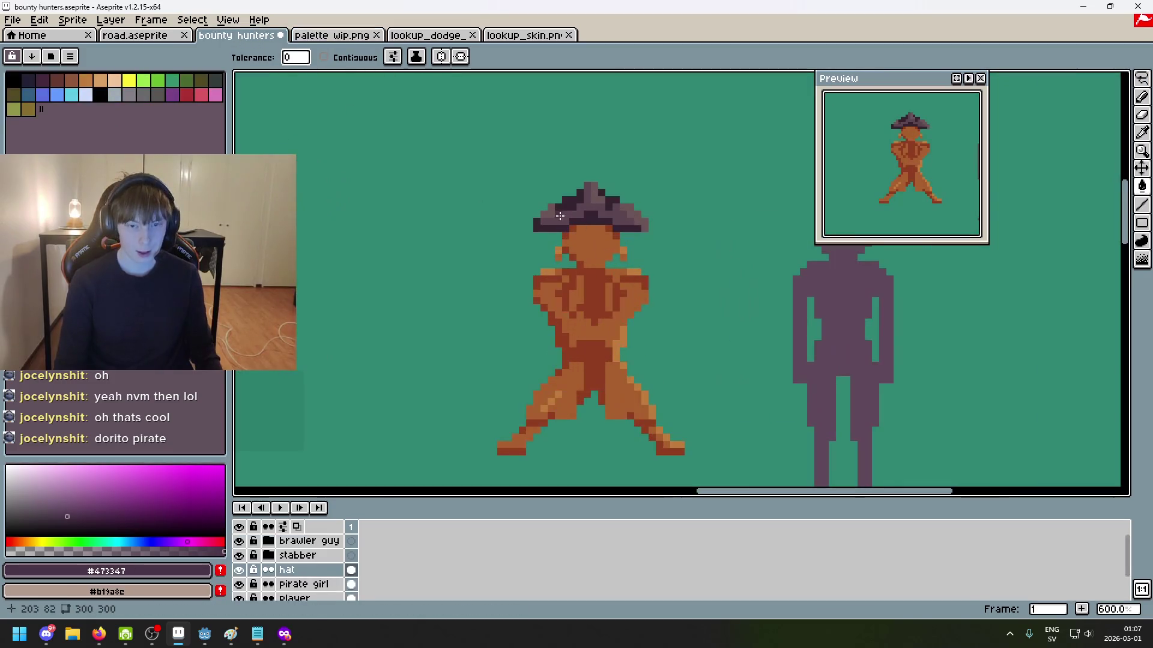
click(561, 221)
key(ctrl+Tab)
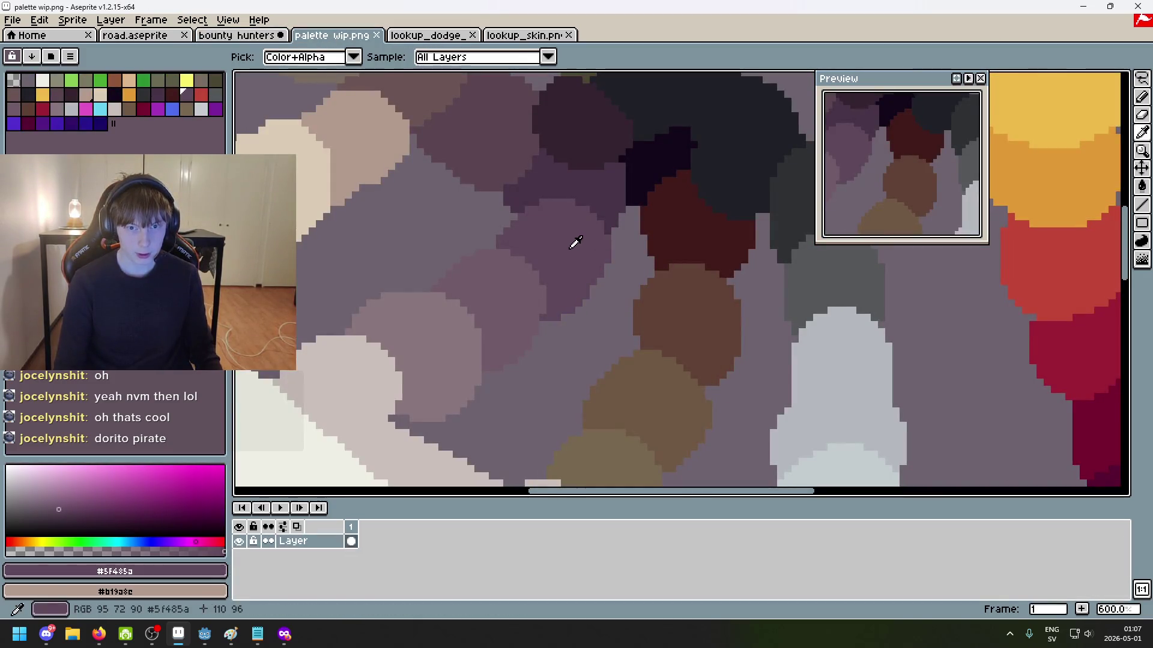
key(ctrl+shift+Tab)
scroll(645, 247, up, 1)
scroll(644, 247, up, 2)
scroll(644, 247, down, 3)
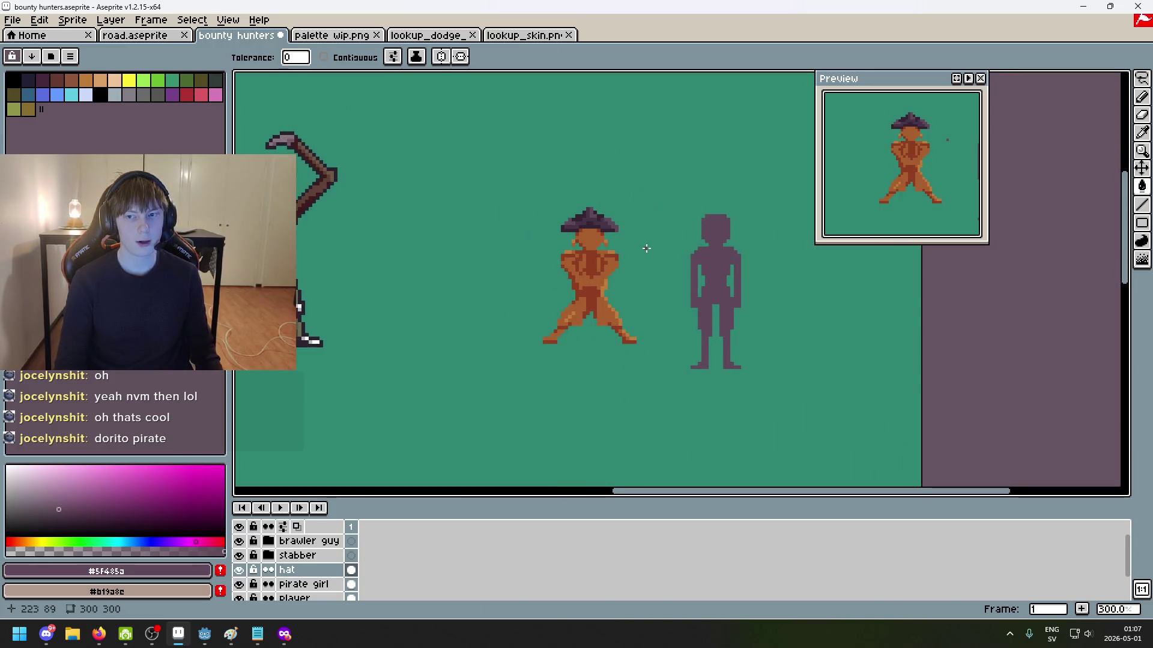
scroll(646, 251, down, 1)
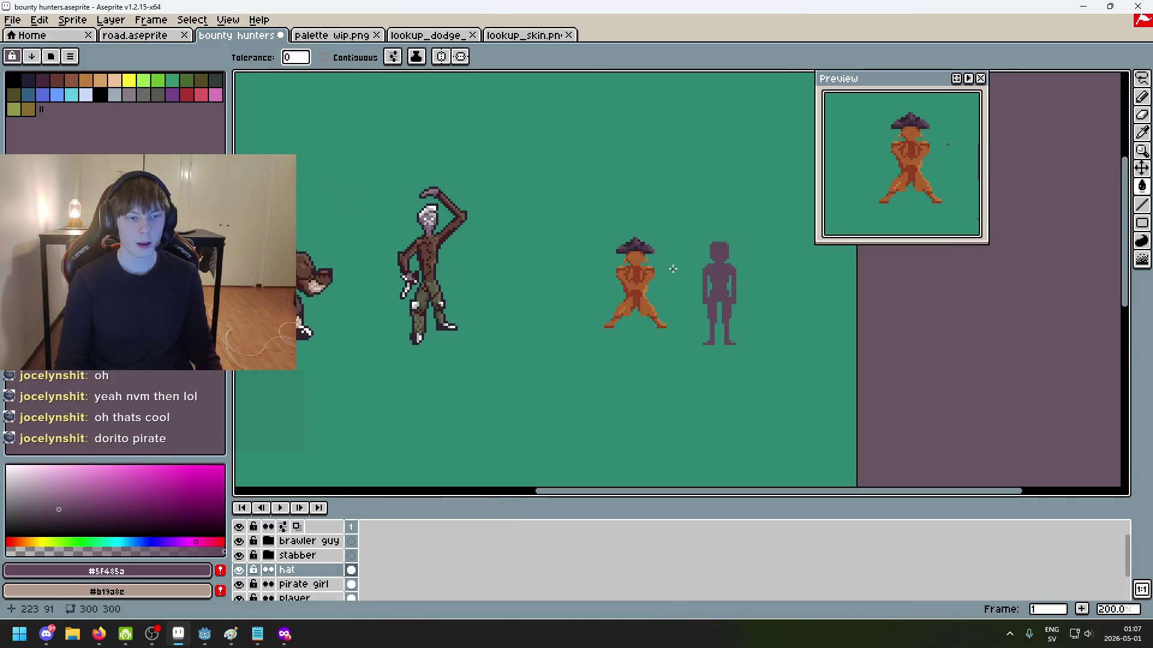
scroll(673, 269, up, 4)
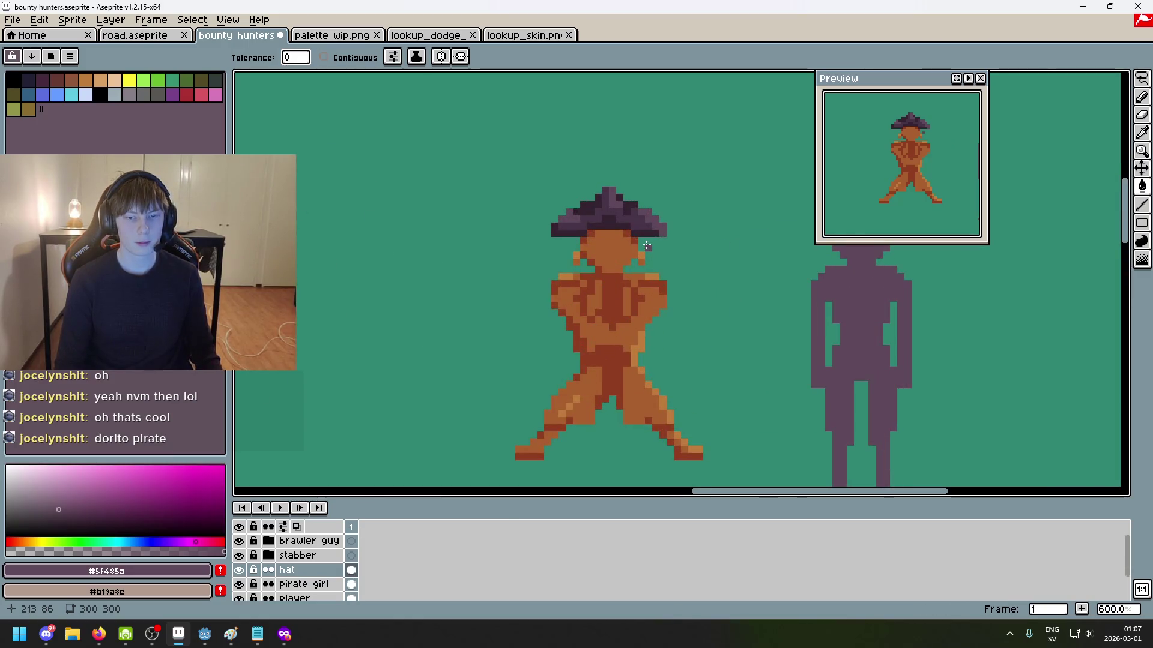
scroll(646, 246, up, 3)
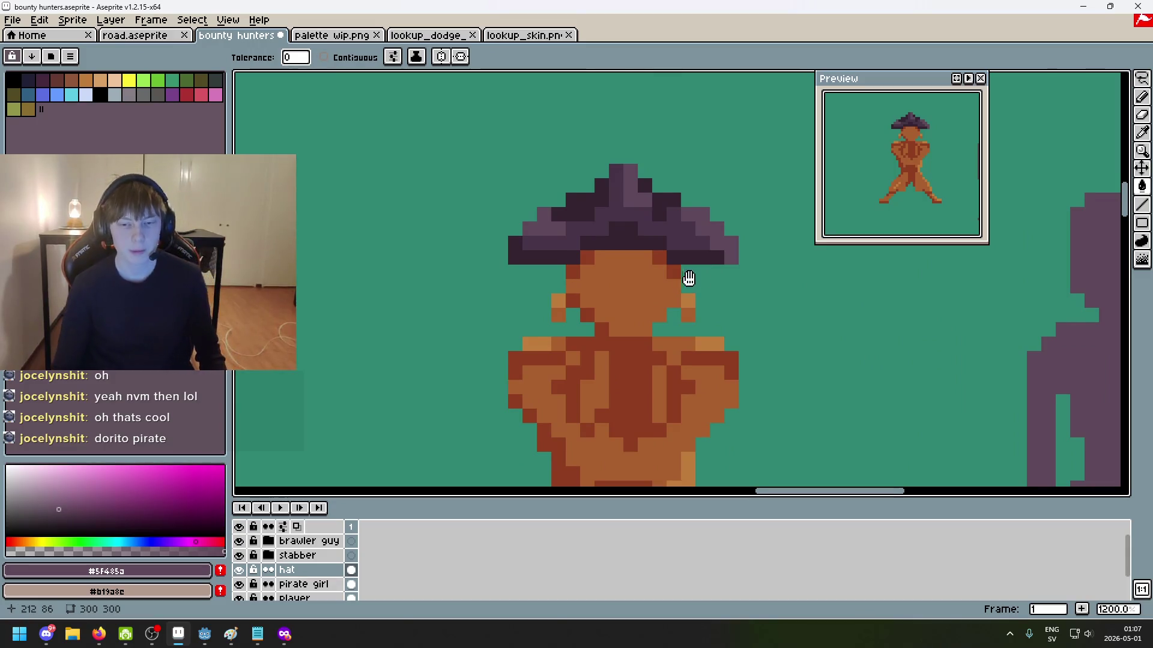
scroll(721, 288, down, 2)
scroll(731, 277, down, 1)
scroll(772, 270, down, 1)
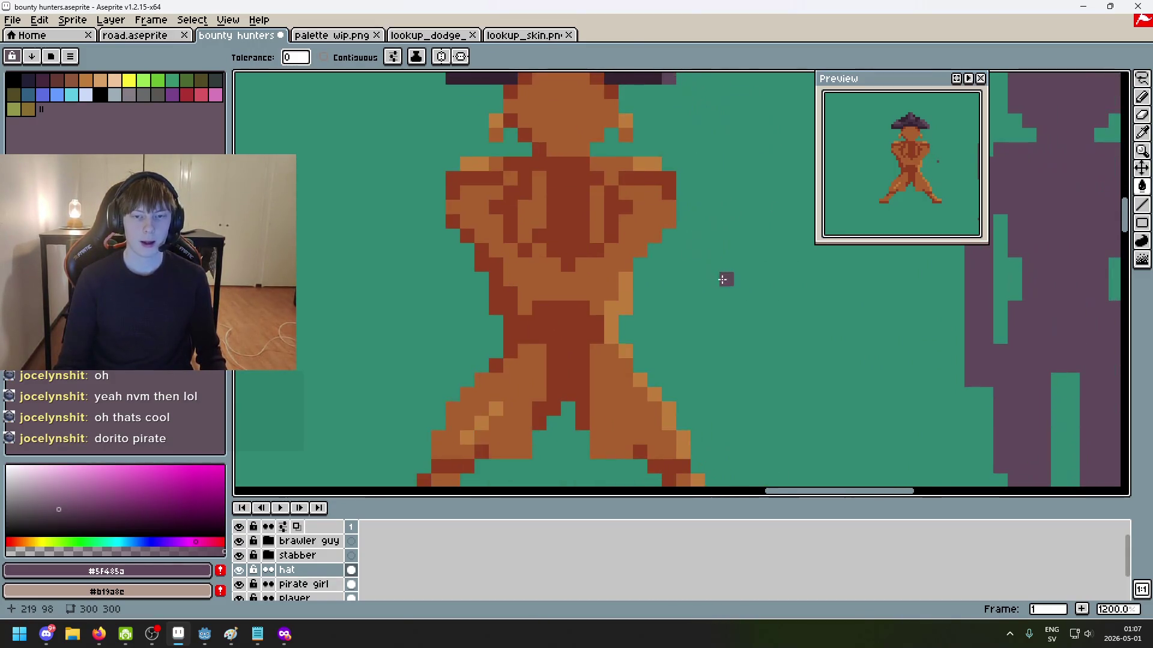
scroll(723, 278, down, 2)
click(285, 634)
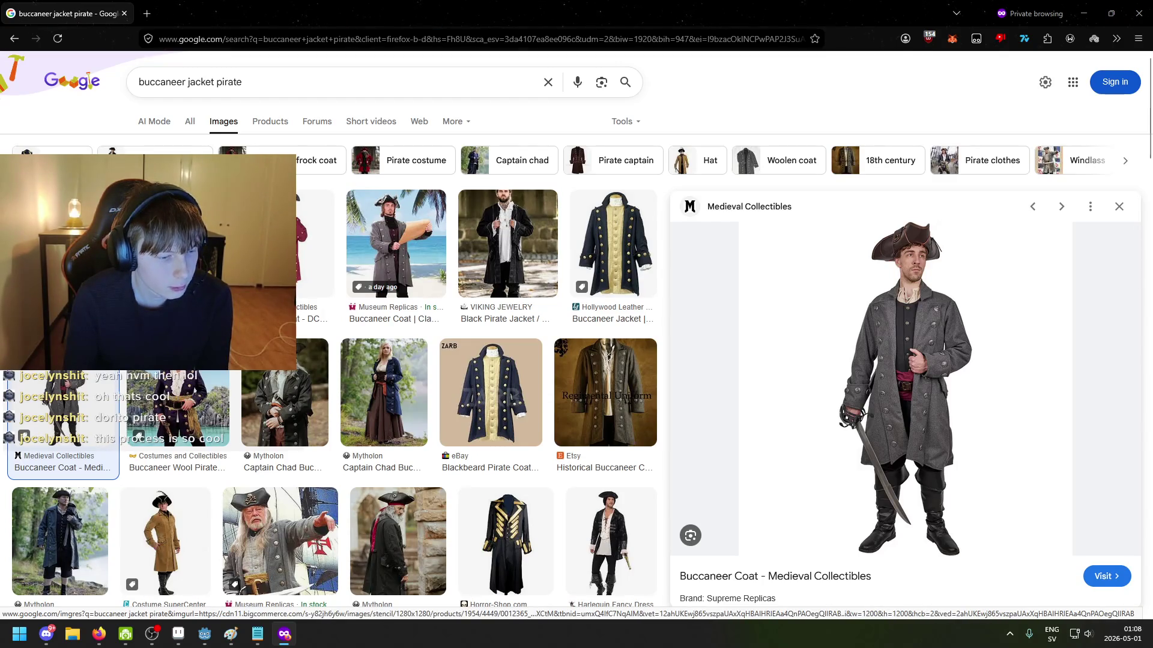
Step: Preview the Museum Replicas Buccaneer Coat photo in Google Images
click(51, 246)
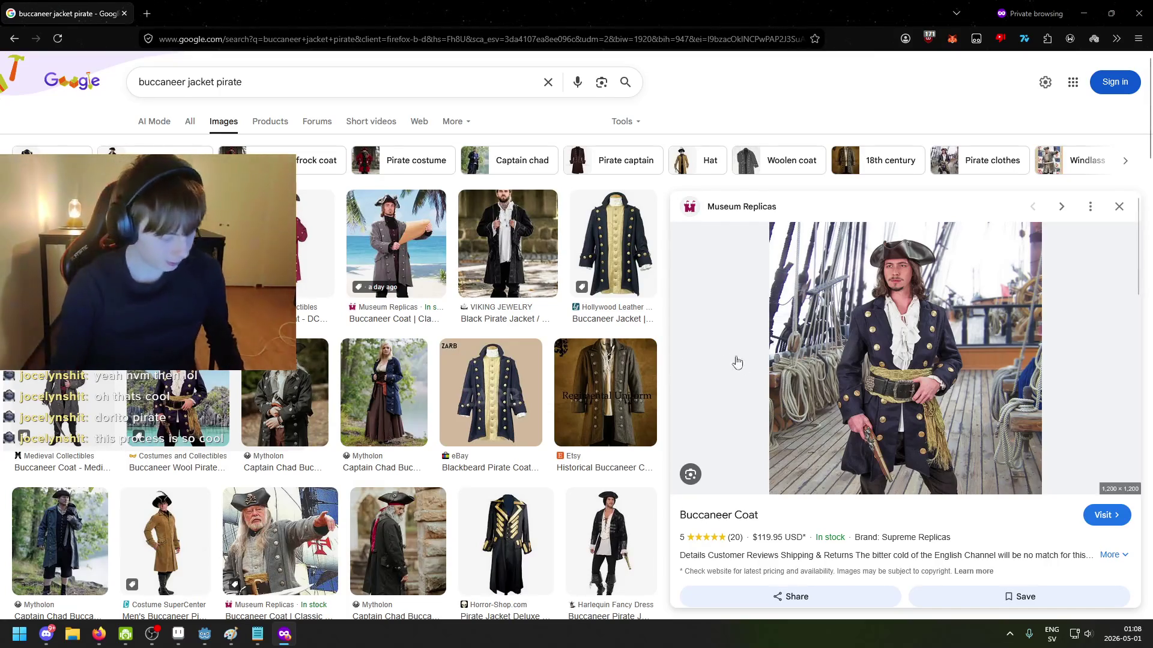
scroll(840, 432, down, 1)
scroll(810, 412, up, 1)
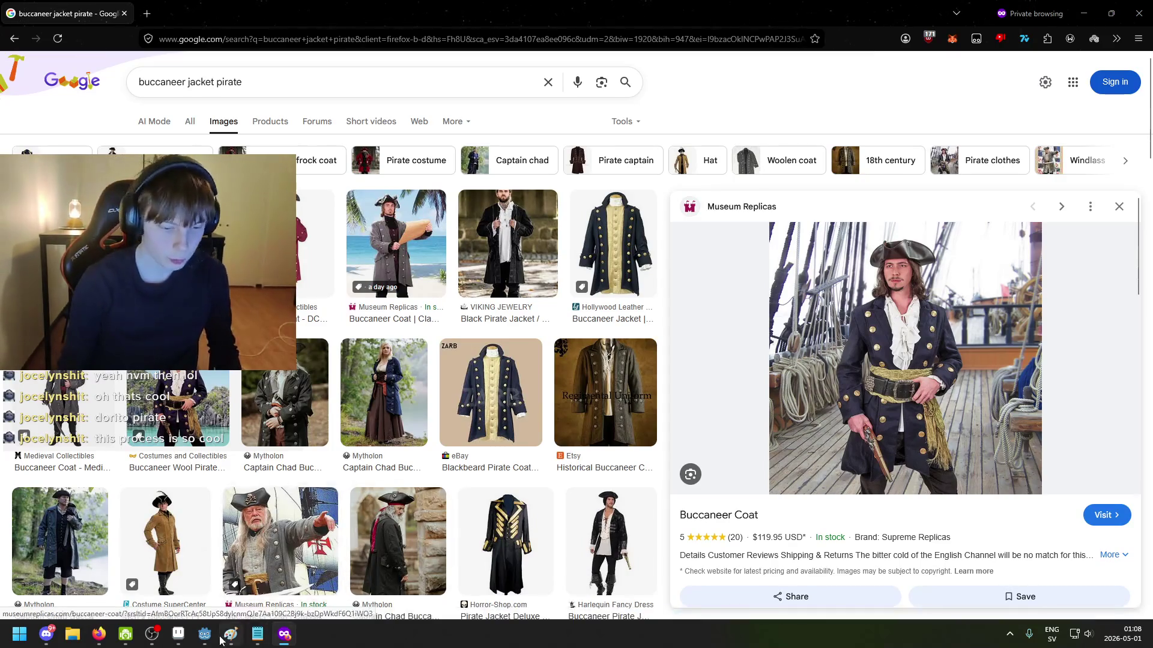
Step: Bring Aseprite's bounty hunters sprite back to the front
mouse_move(183, 641)
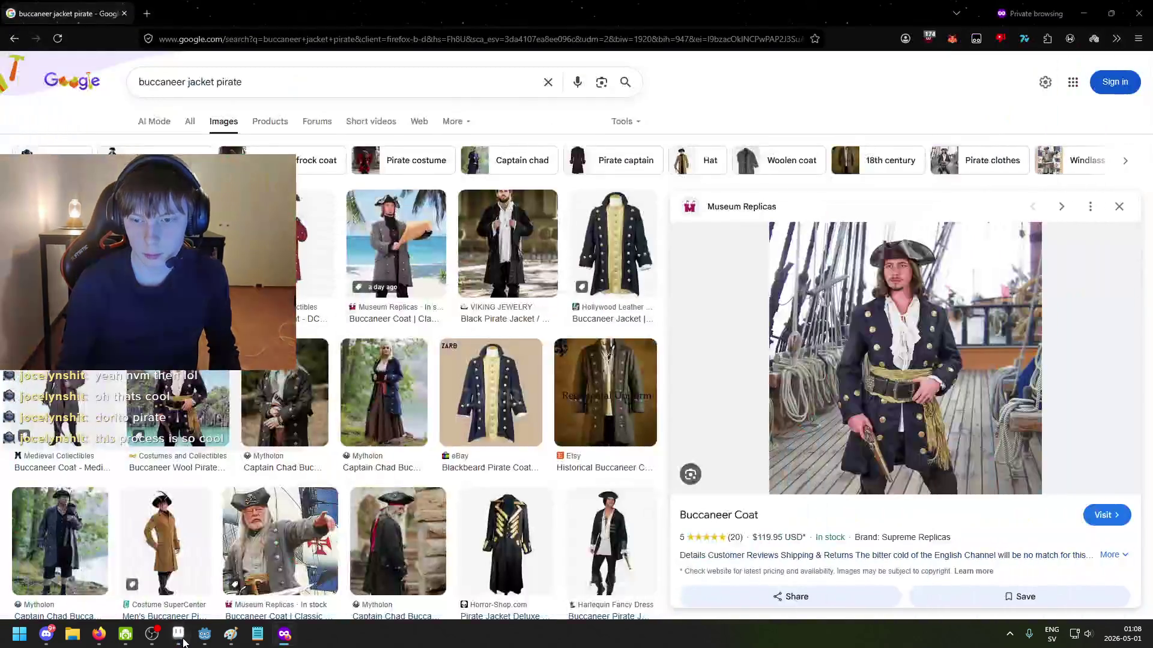
click(183, 641)
click(179, 636)
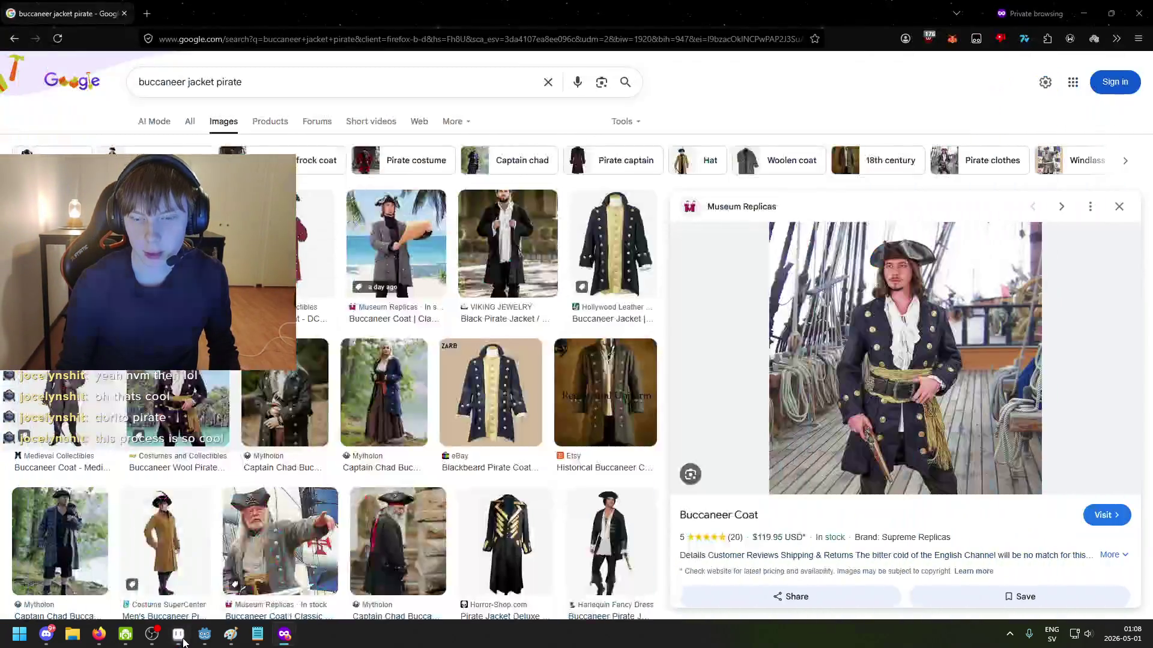
click(179, 636)
Step: Sample the hat's dark brim, mid purple and lighter purple colours
scroll(705, 141, up, 3)
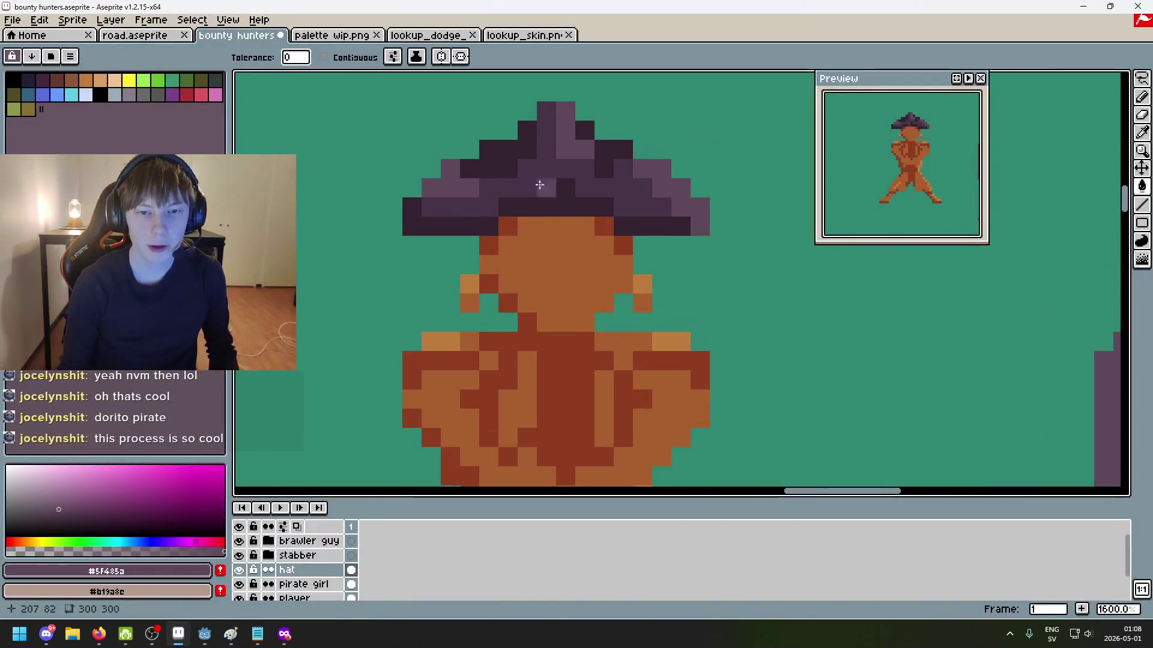
drag(639, 164, 526, 128)
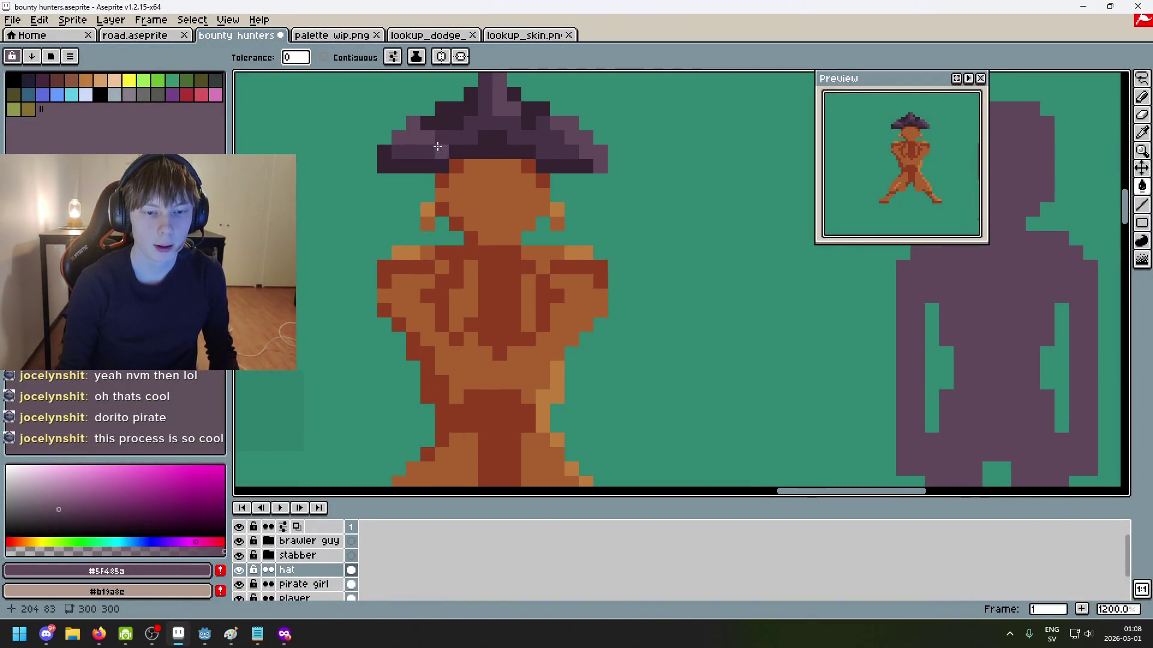
scroll(434, 147, down, 1)
scroll(489, 121, down, 3)
scroll(530, 137, up, 2)
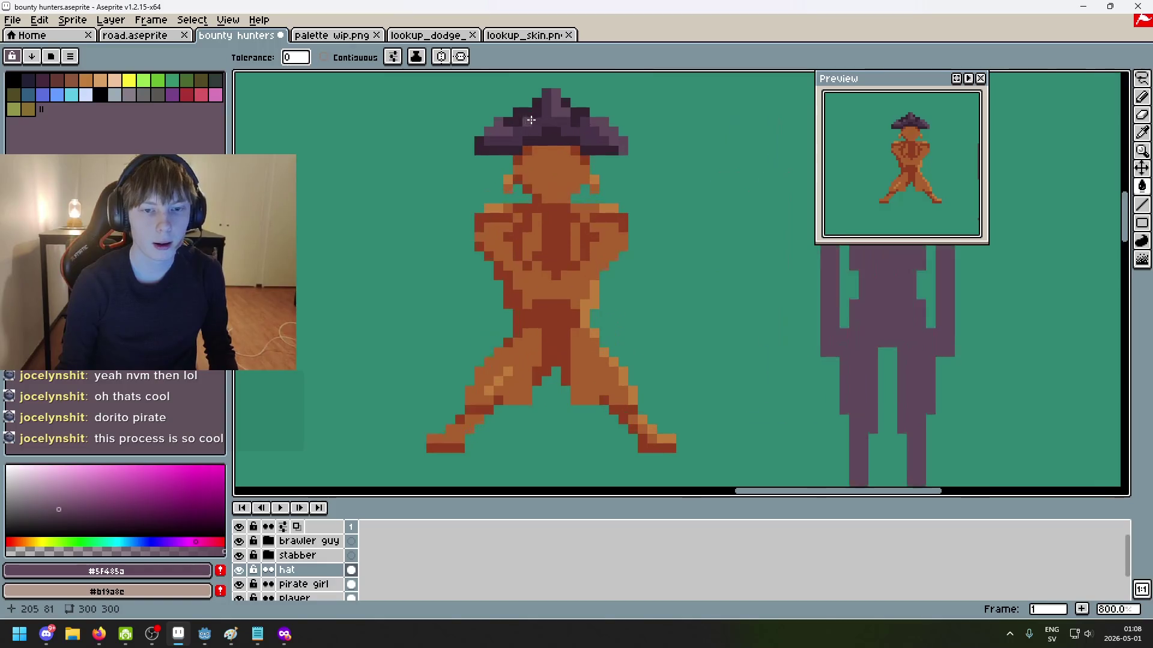
scroll(536, 141, down, 5)
scroll(614, 159, down, 2)
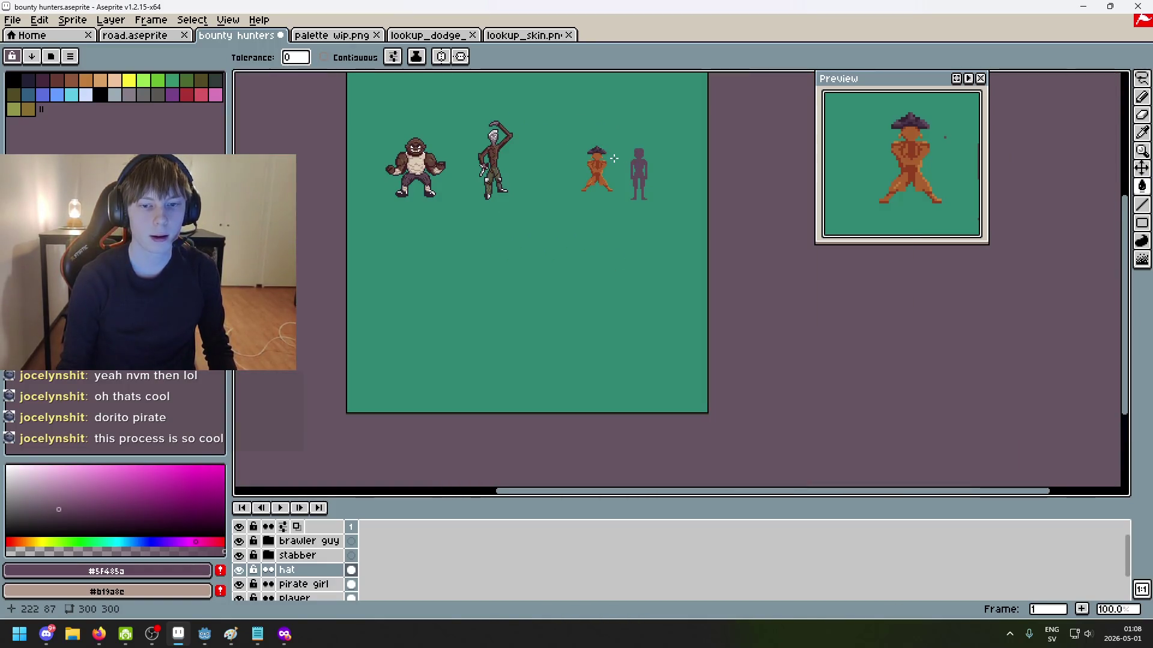
scroll(615, 159, up, 4)
scroll(598, 173, up, 2)
scroll(556, 223, up, 2)
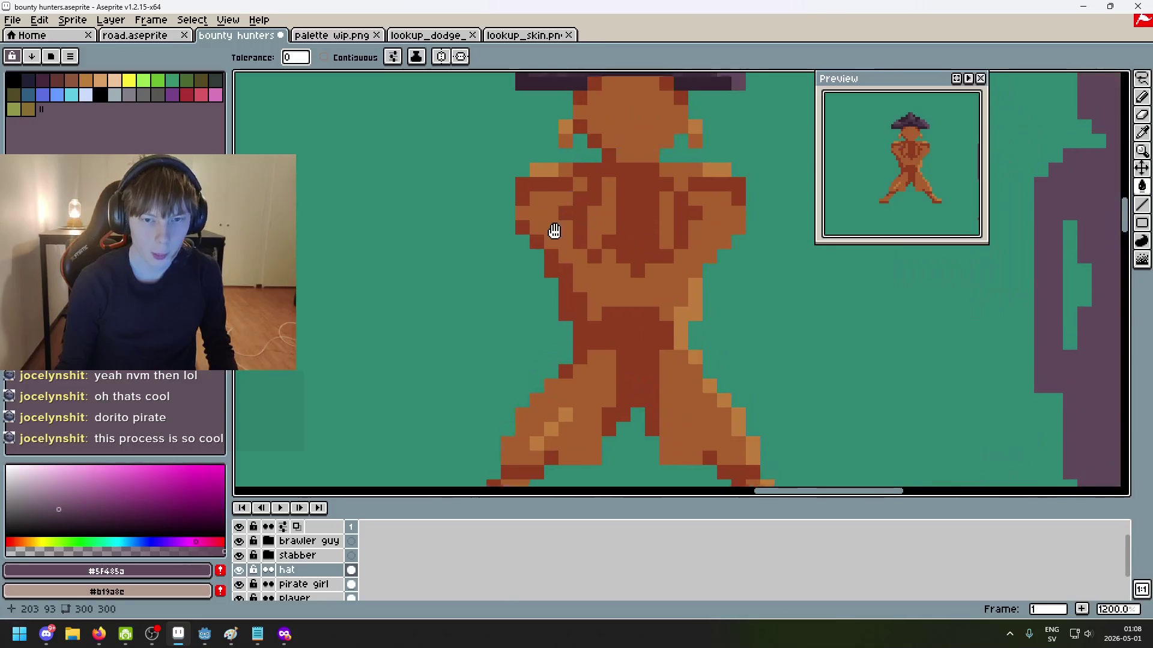
drag(556, 223, 485, 171)
key(i)
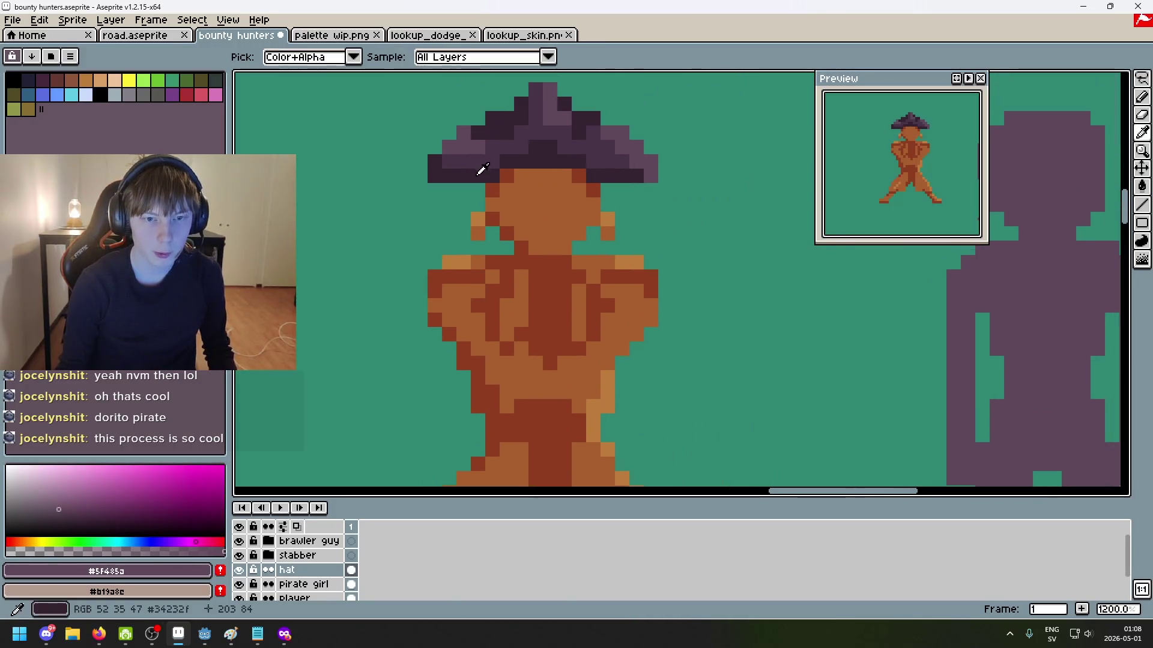
click(480, 176)
key(g)
alt+click(497, 154)
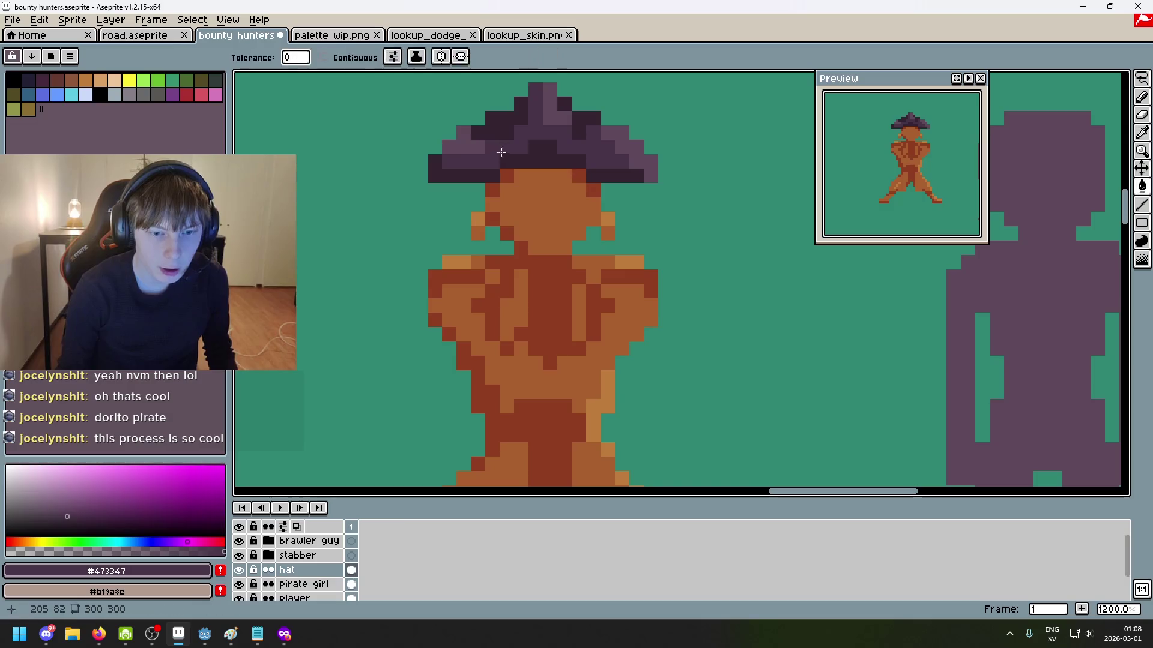
alt+click(457, 136)
key(b)
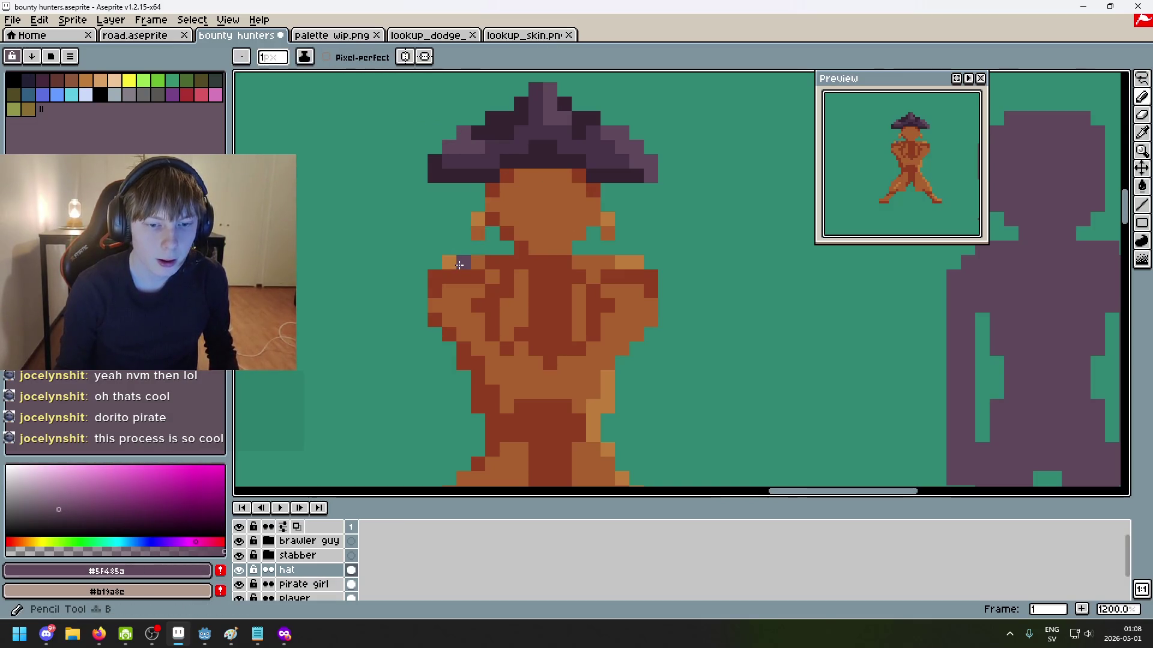
Step: Add a new empty layer above the pirate girl layer
scroll(309, 570, down, 2)
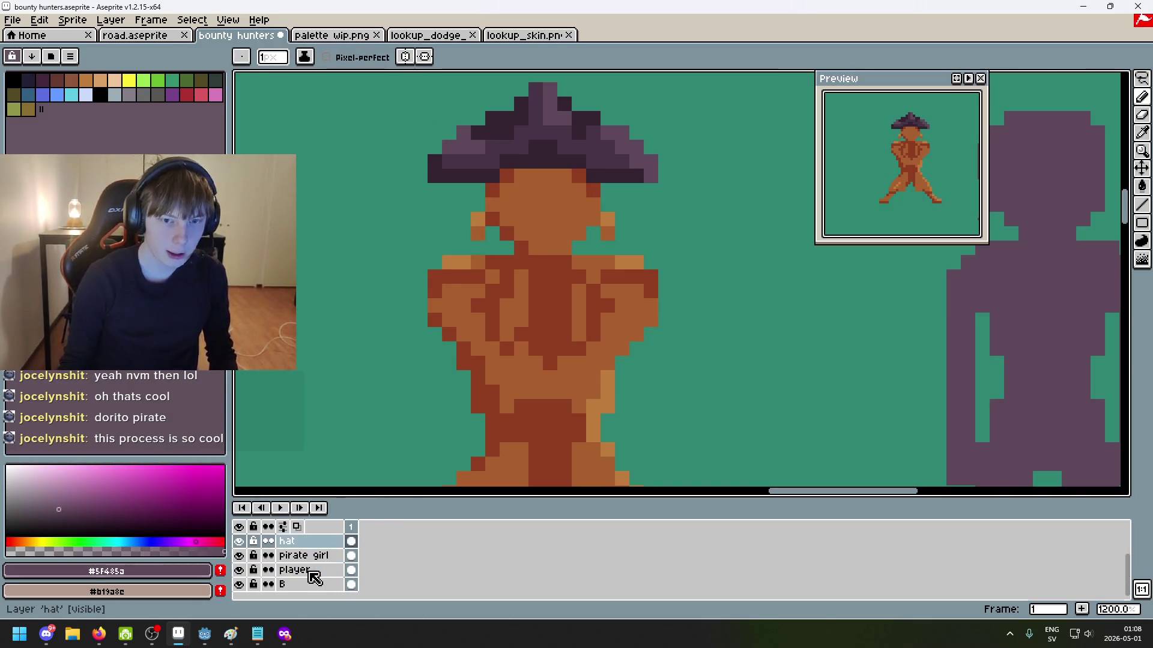
right_click(312, 560)
click(371, 498)
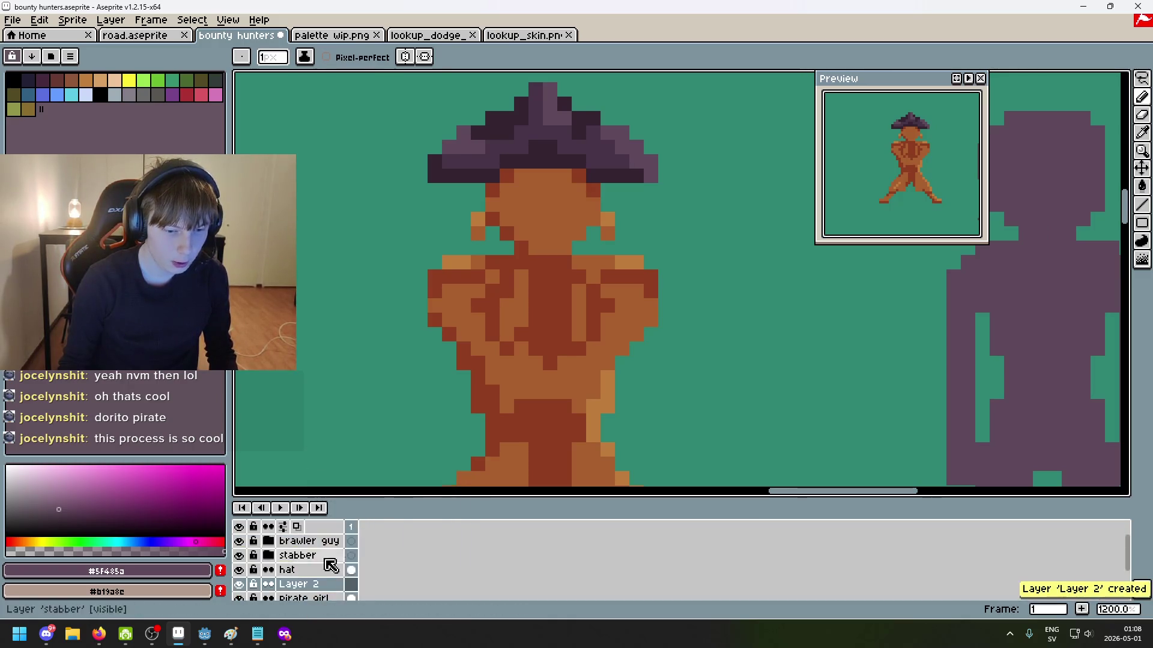
Step: Name the new layer 'jacket', then select the pirate girl layer with the selection tool
double_click(307, 585)
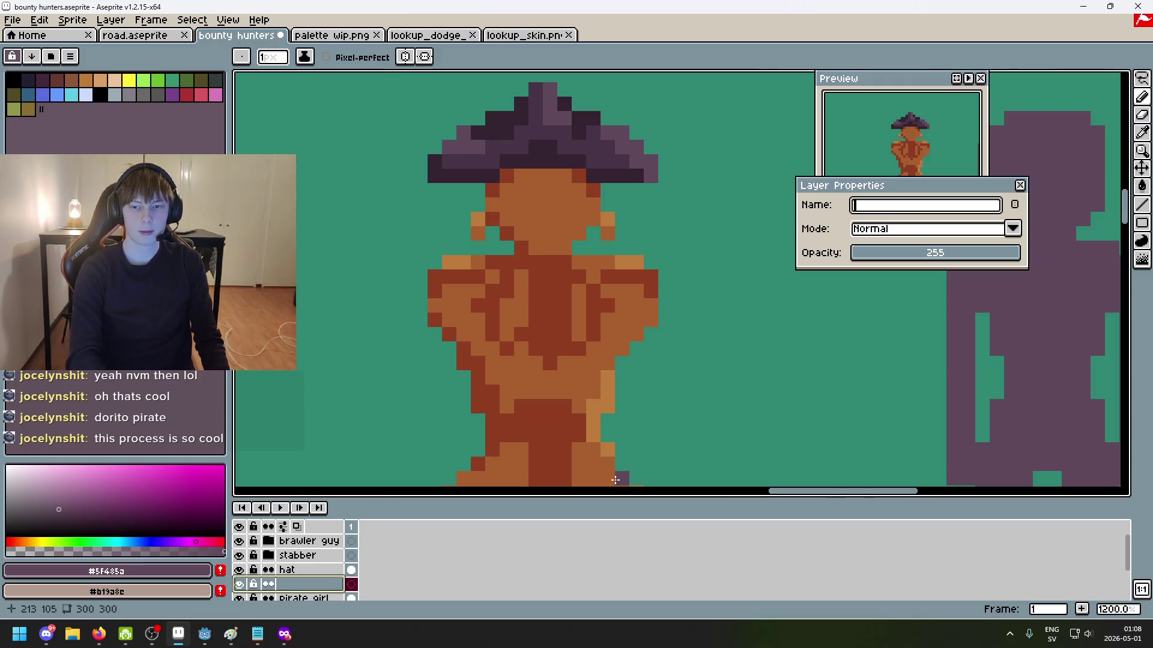
text(jacket)
key(Return)
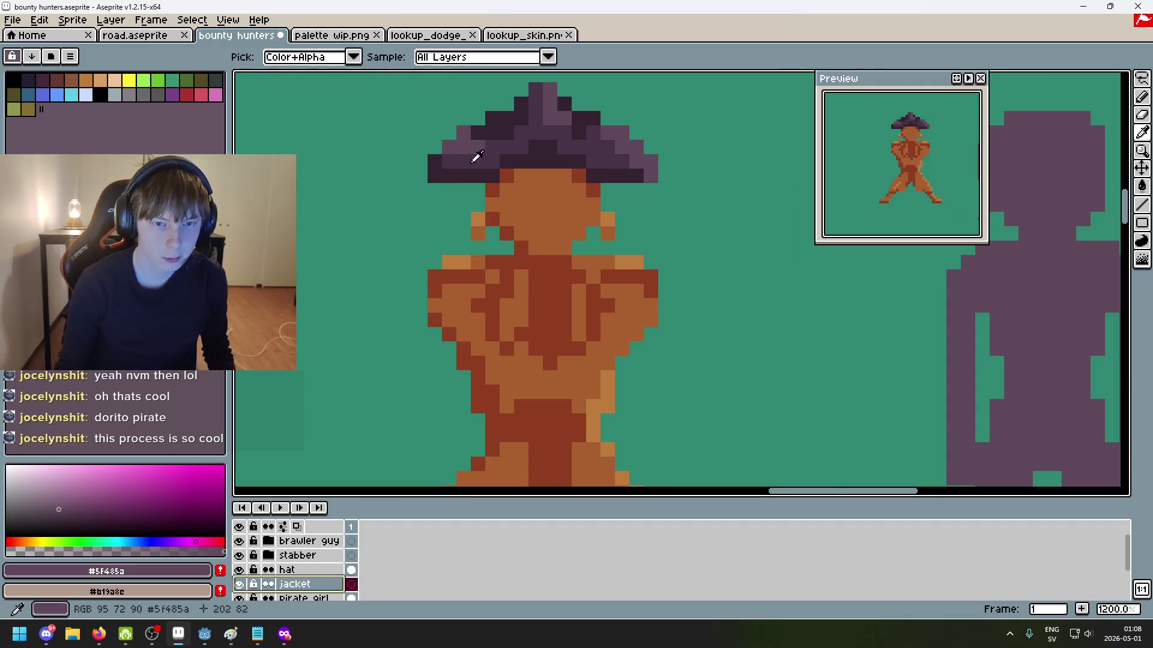
scroll(311, 588, down, 1)
click(311, 589)
click(1142, 78)
scroll(618, 315, down, 3)
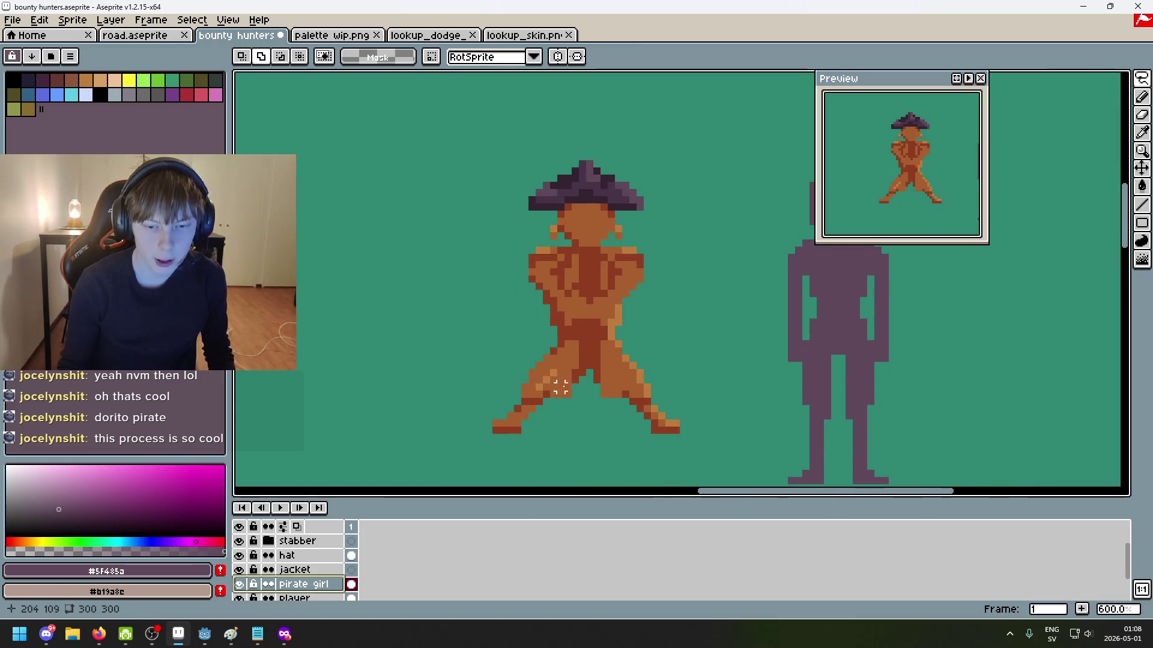
Step: Lasso the pirate's torso and legs on pirate girl and copy them onto the jacket layer
mouse_move(515, 394)
mouse_down()
mouse_move(516, 264)
mouse_move(588, 250)
mouse_up()
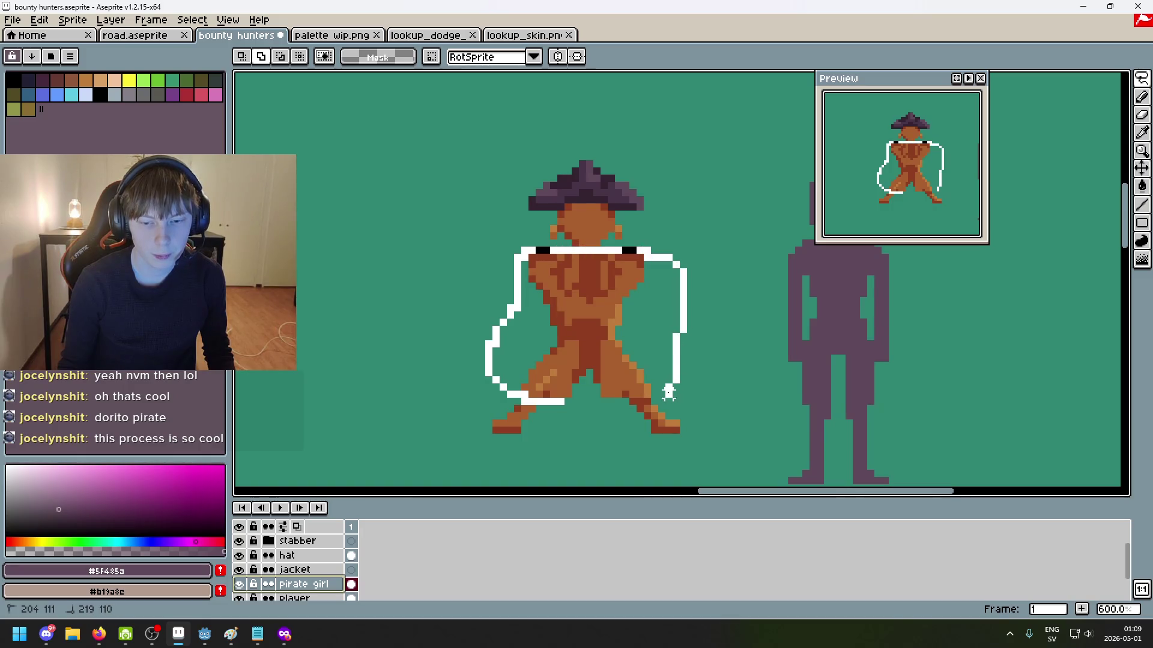
drag(561, 401, 563, 401)
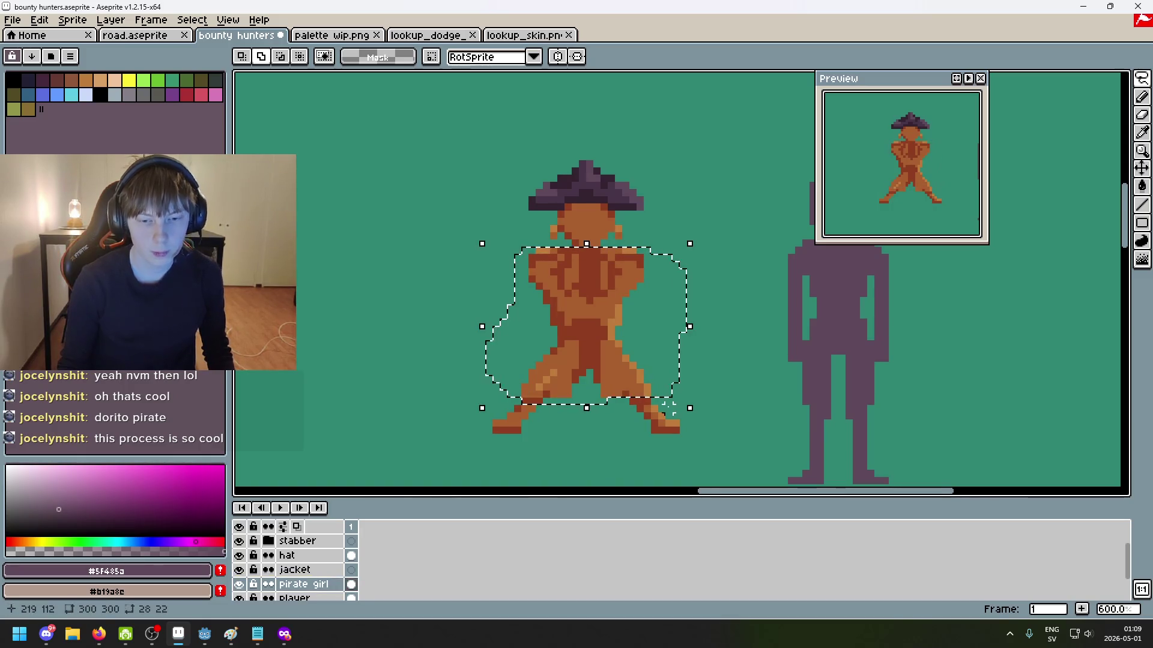
scroll(311, 556, down, 1)
click(306, 555)
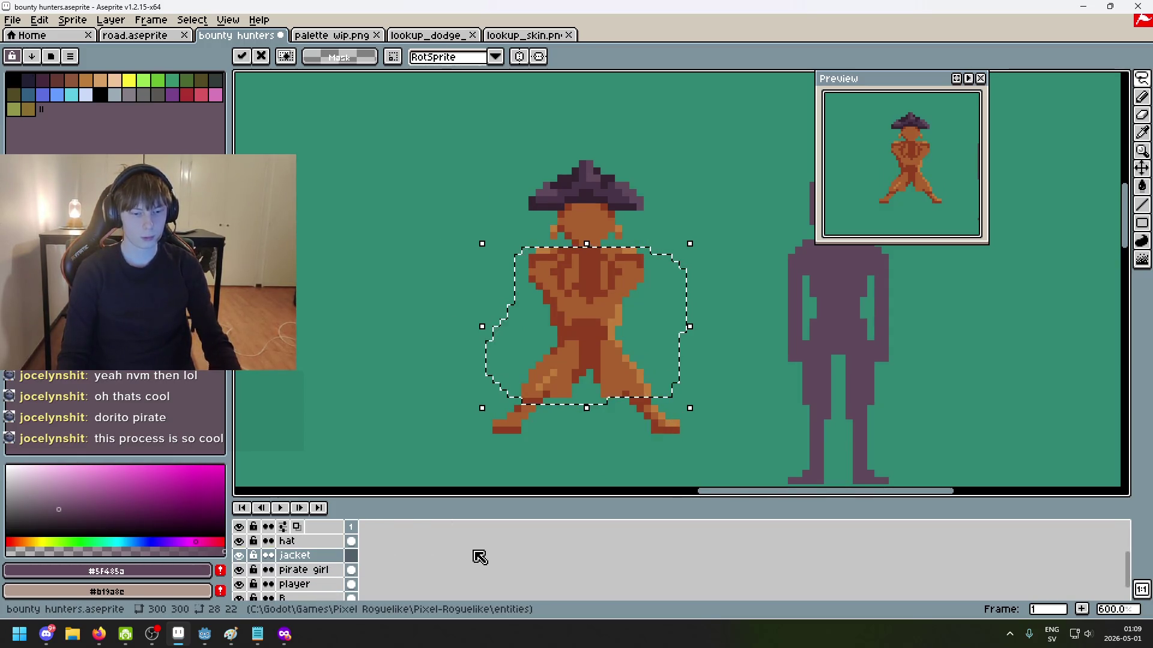
key(ctrl+d)
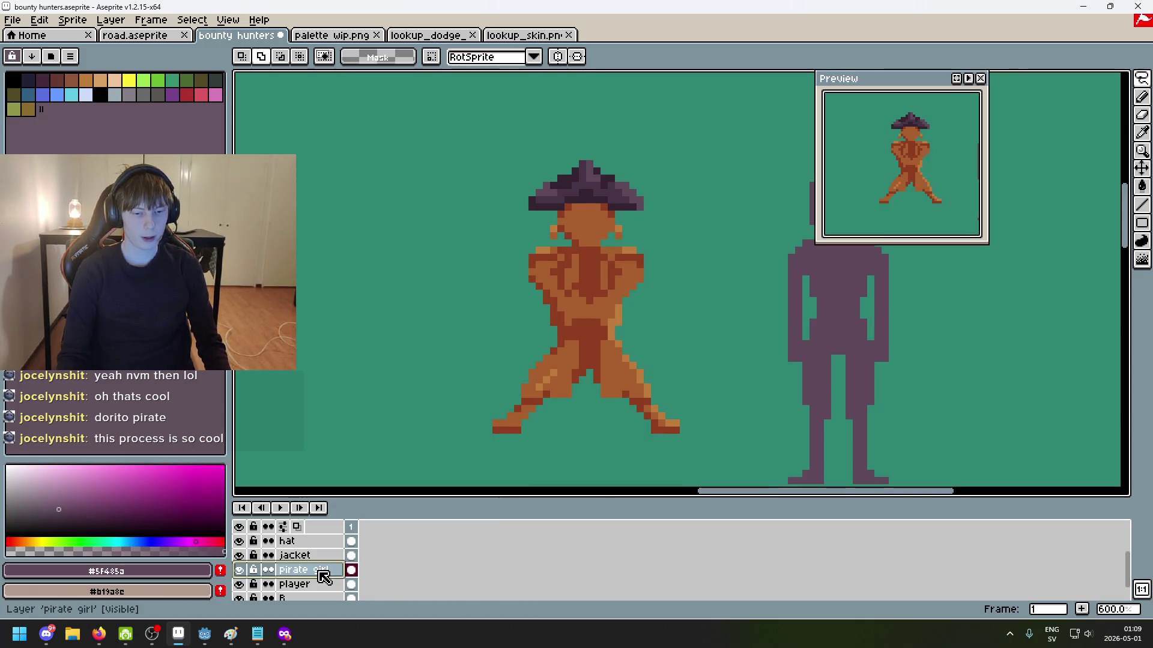
key(ctrl+z)
click(350, 571)
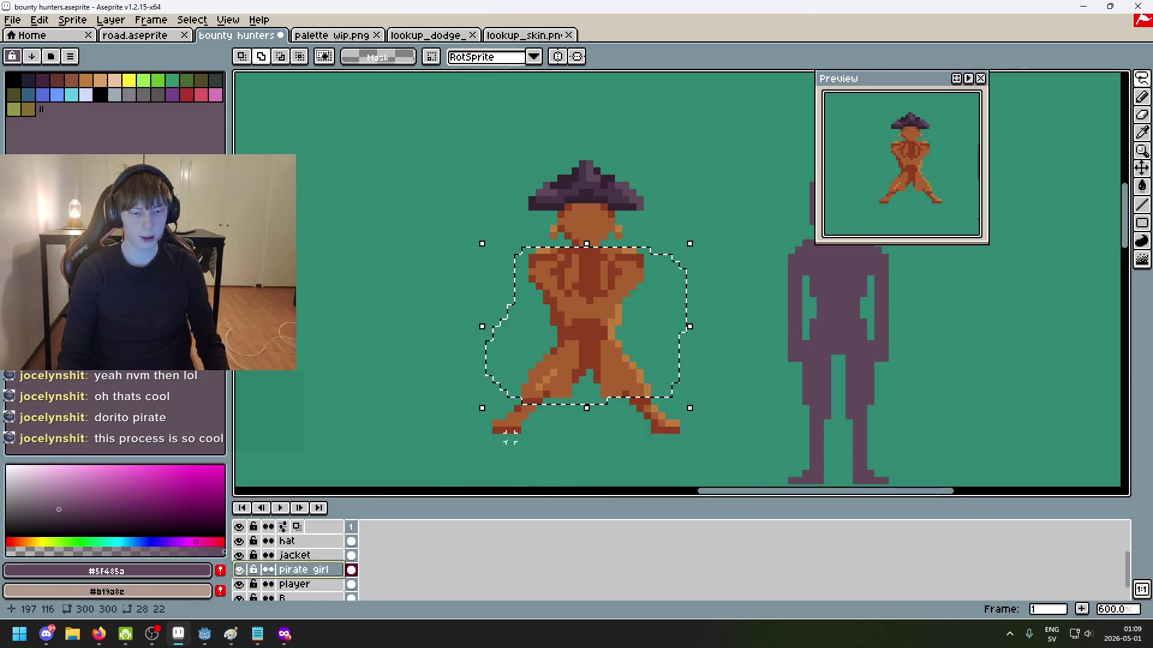
key(ctrl+d)
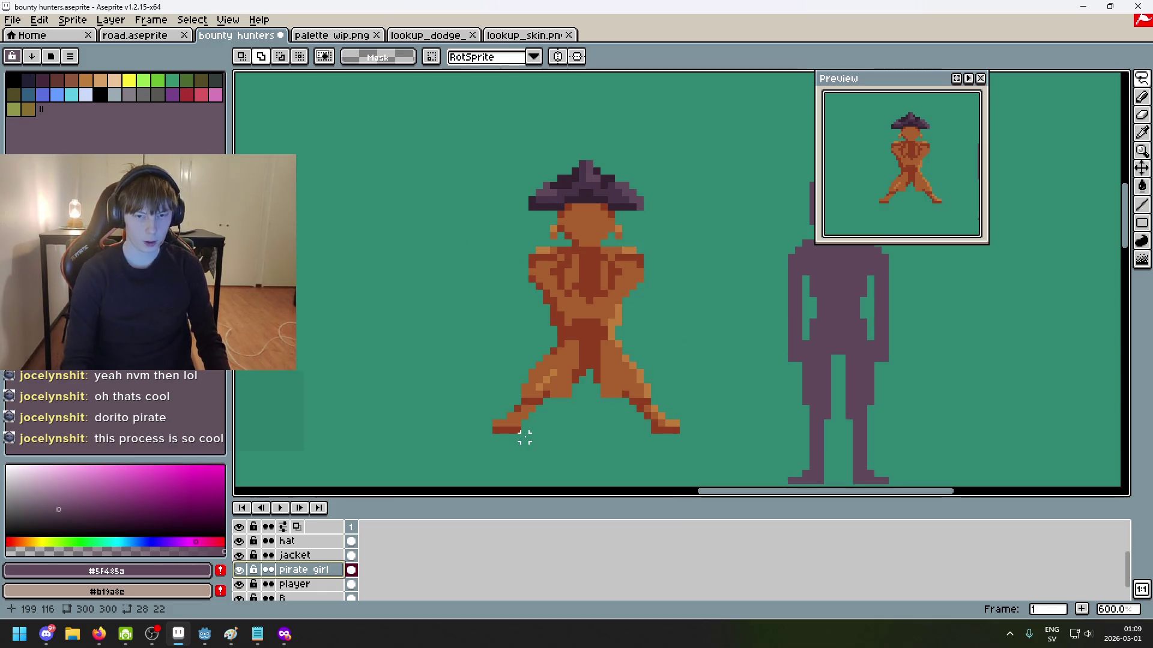
Step: Toggle the jacket layer's visibility to check it and make it the active layer
click(238, 556)
click(239, 555)
click(300, 555)
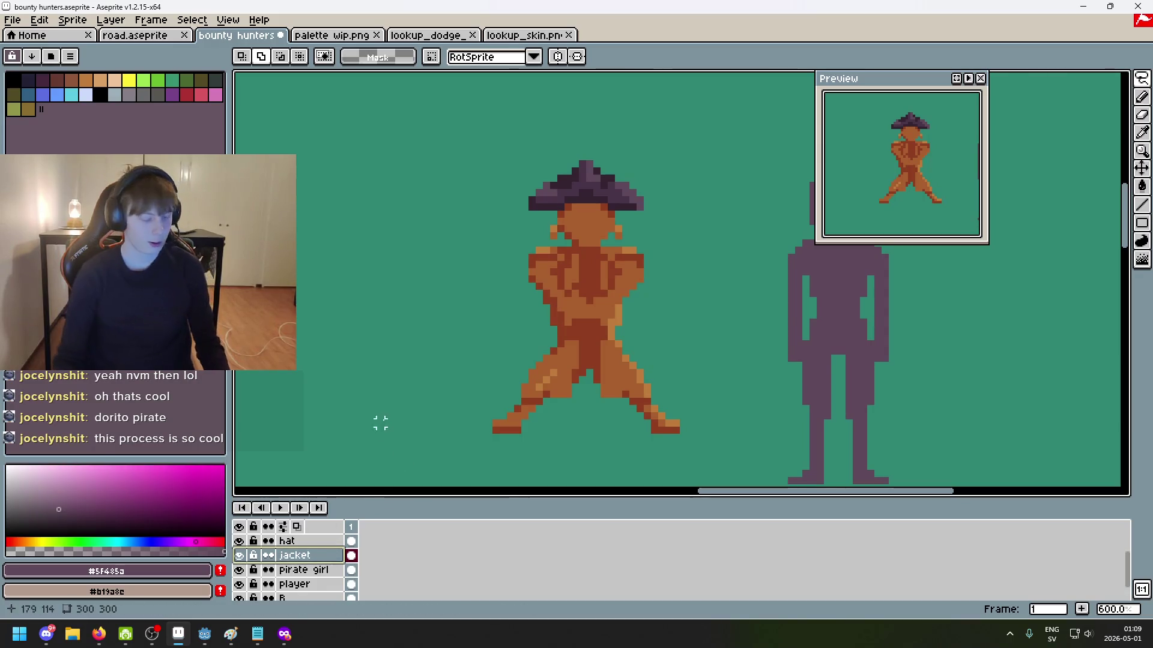
scroll(528, 337, up, 1)
Step: Bucket-fill the light-orange jacket, then undo the last eraser stroke
key(g)
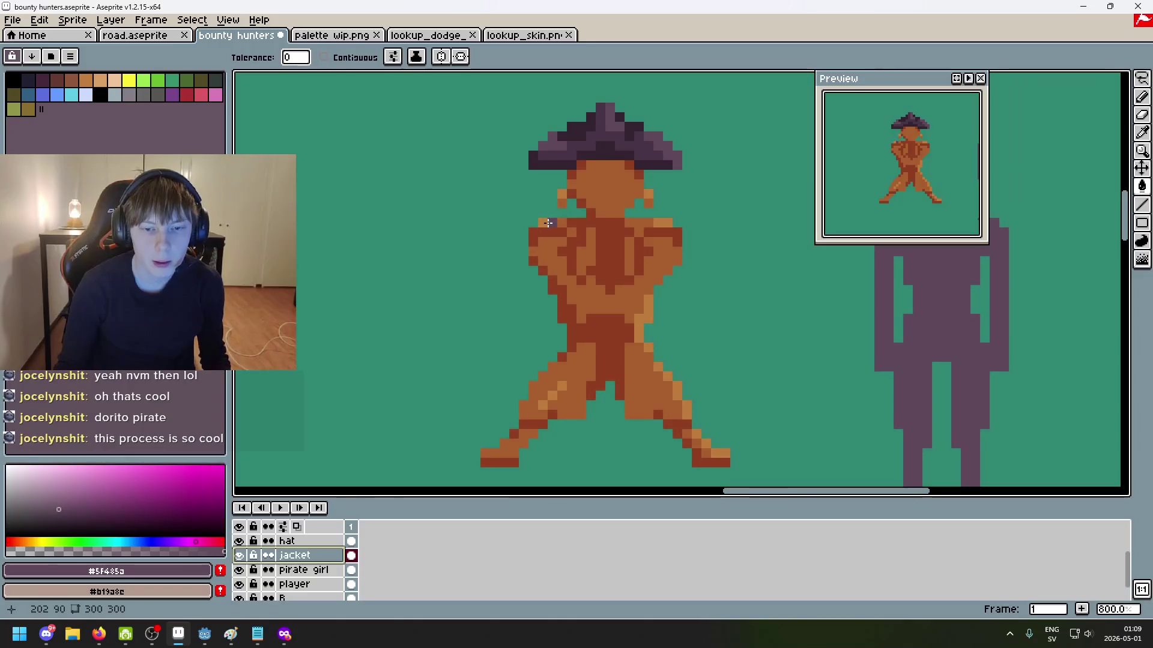
click(548, 222)
scroll(547, 221, up, 3)
key(b)
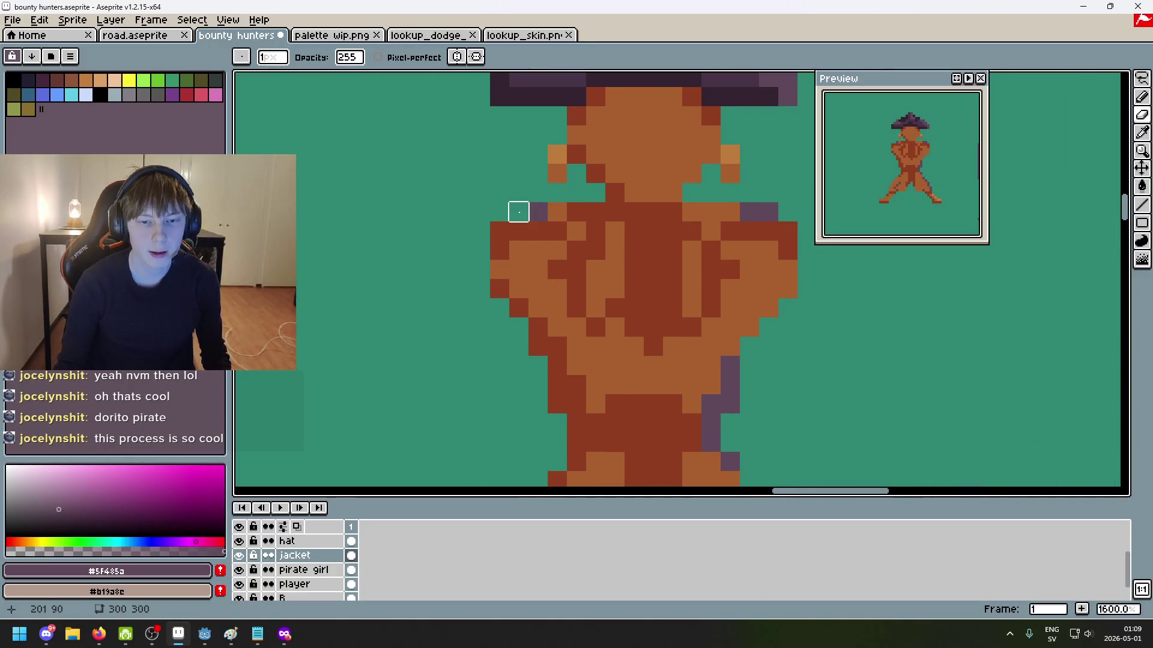
scroll(653, 289, down, 4)
key(ctrl+z)
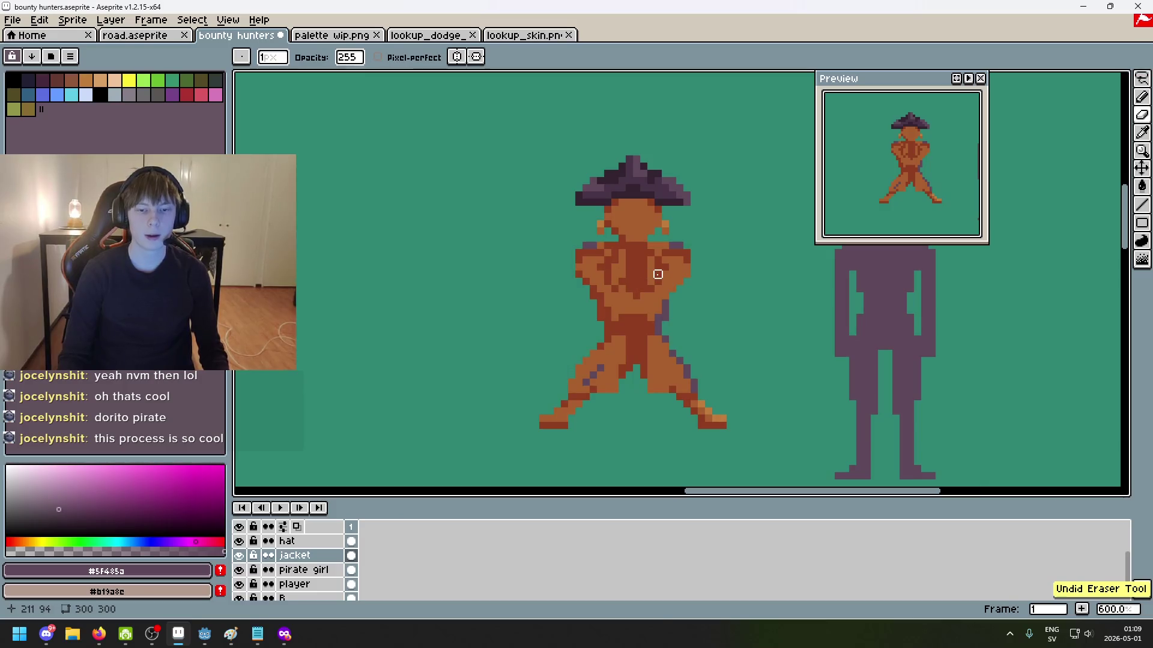
Step: Eyedrop the hat's dark purple #34232f and fill the jacket and trousers with it
scroll(658, 274, up, 2)
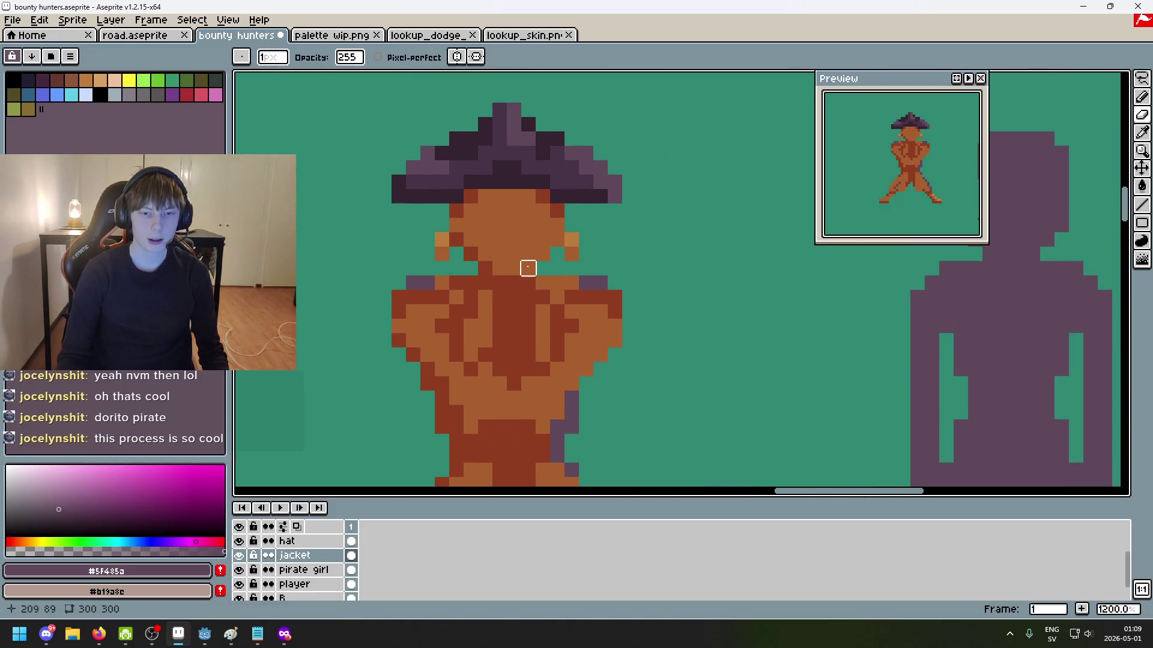
key(alt)
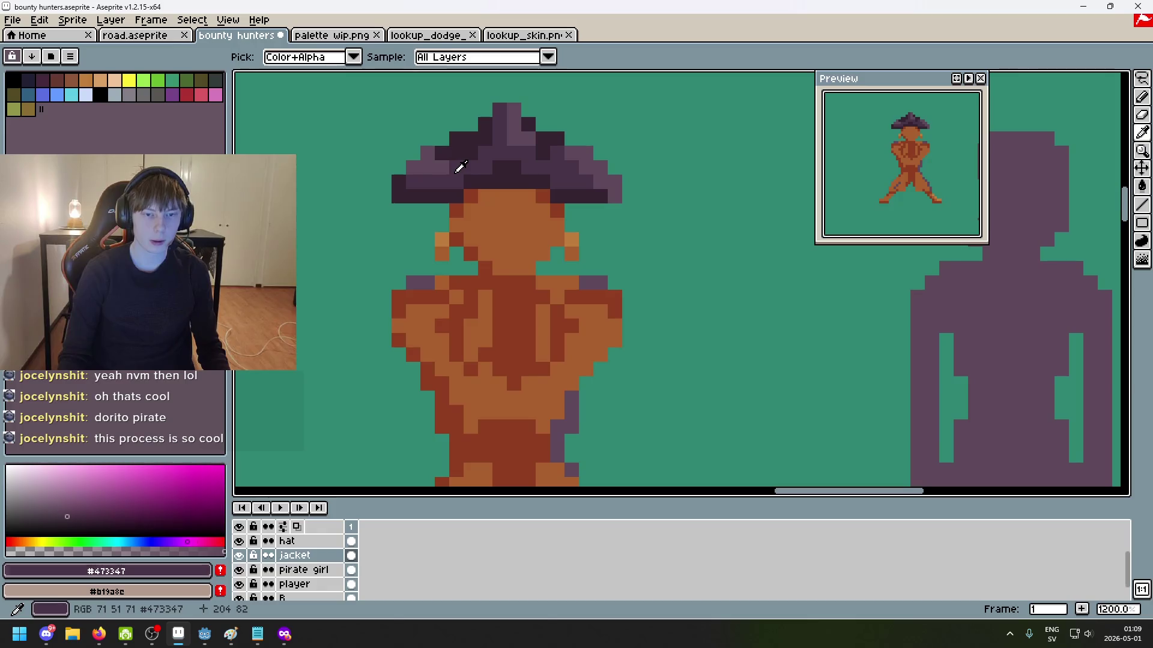
alt+click(459, 167)
click(495, 249)
scroll(568, 276, down, 5)
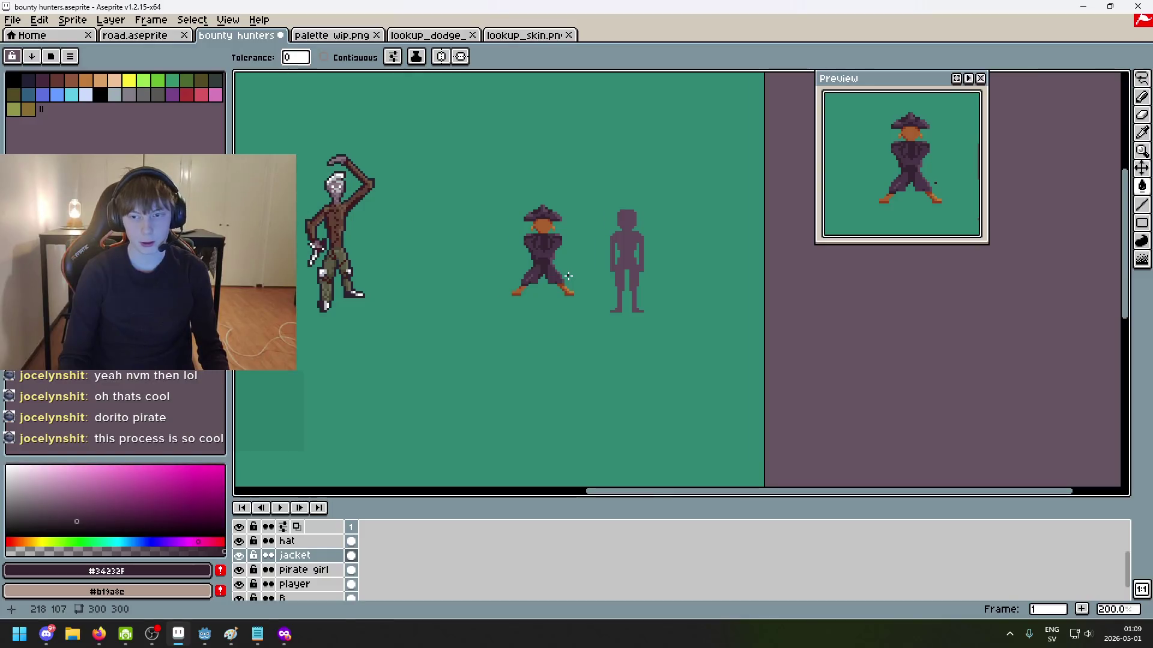
drag(573, 278, 607, 282)
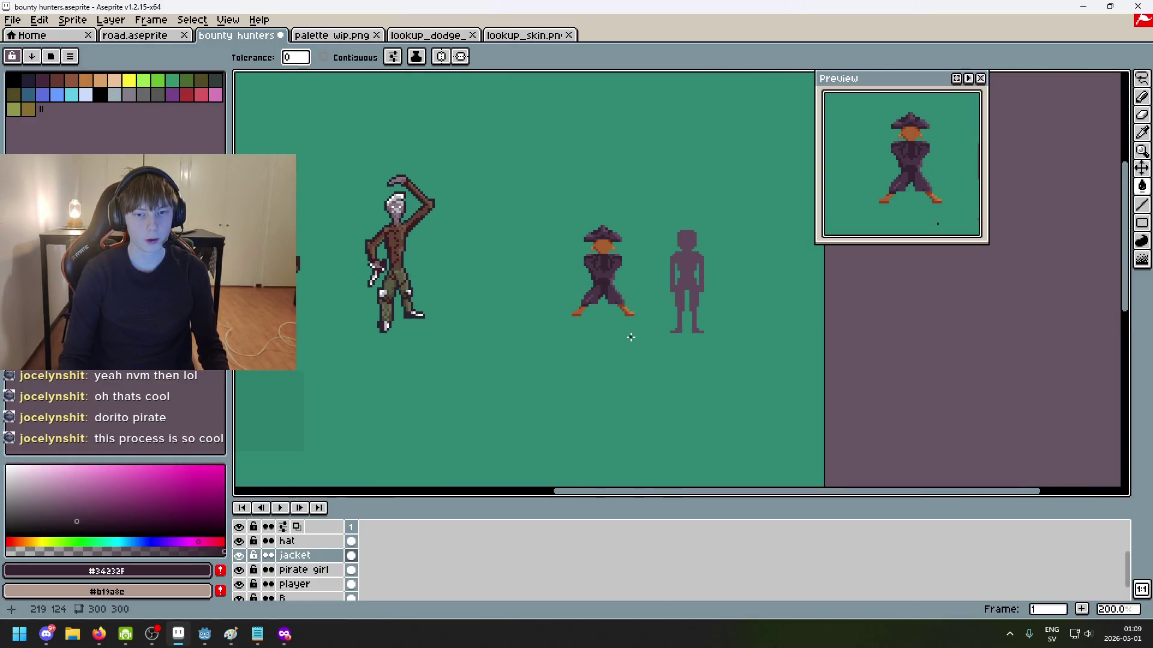
scroll(666, 310, up, 3)
drag(725, 365, 616, 322)
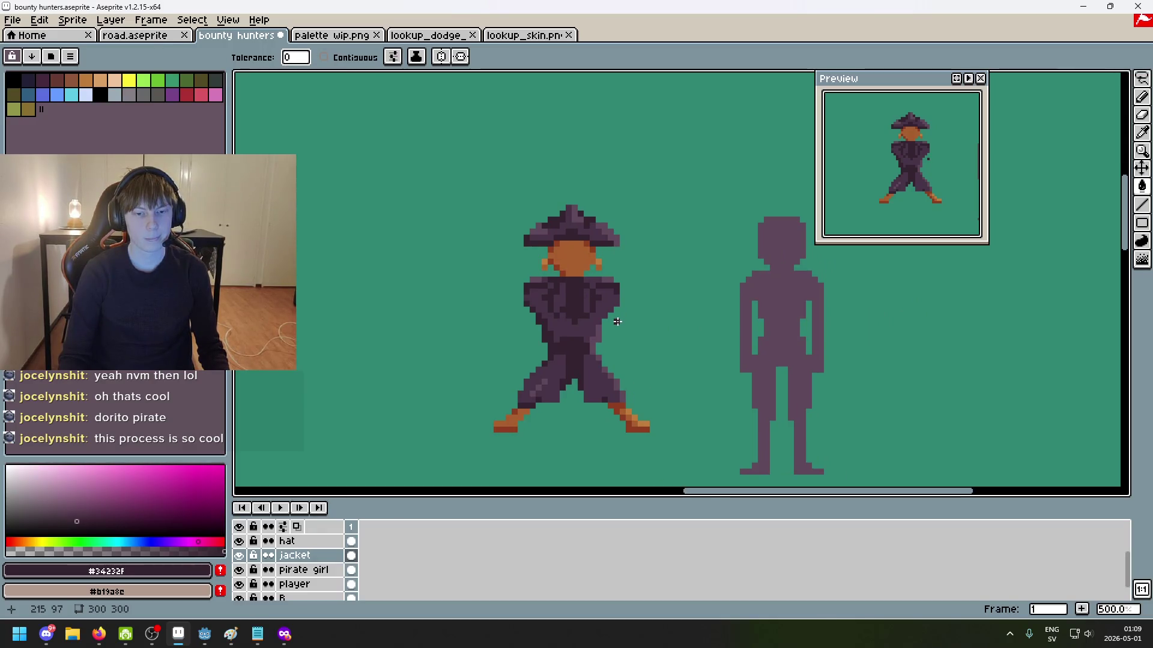
scroll(617, 320, down, 4)
scroll(616, 324, up, 1)
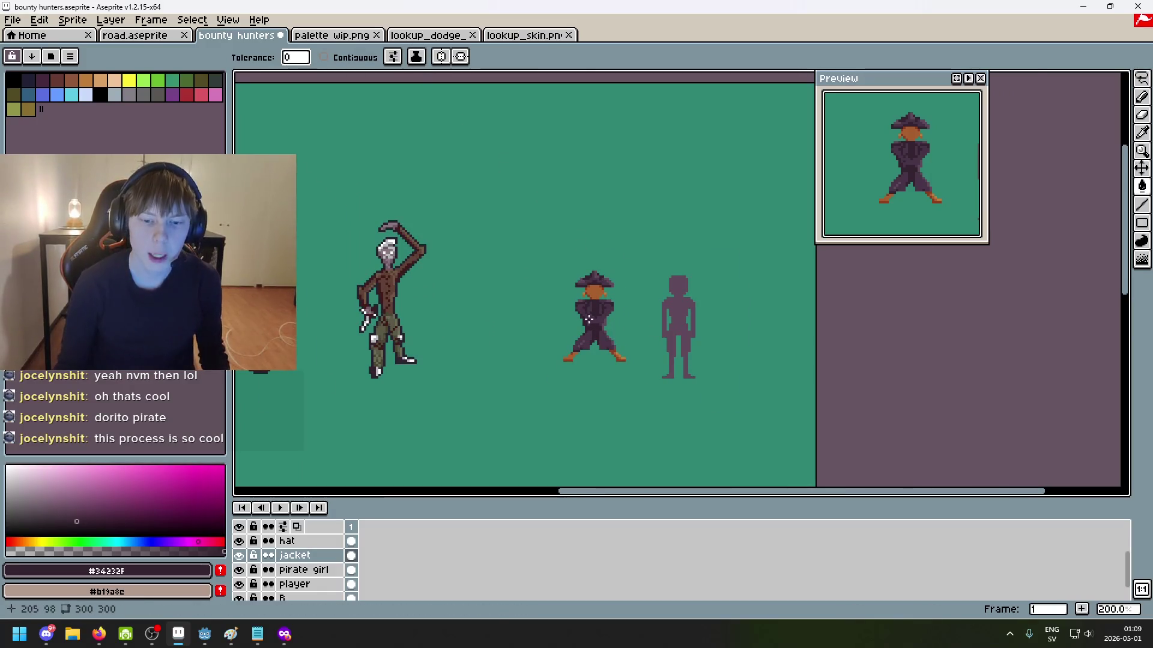
scroll(618, 300, up, 2)
scroll(622, 296, up, 2)
scroll(617, 277, up, 3)
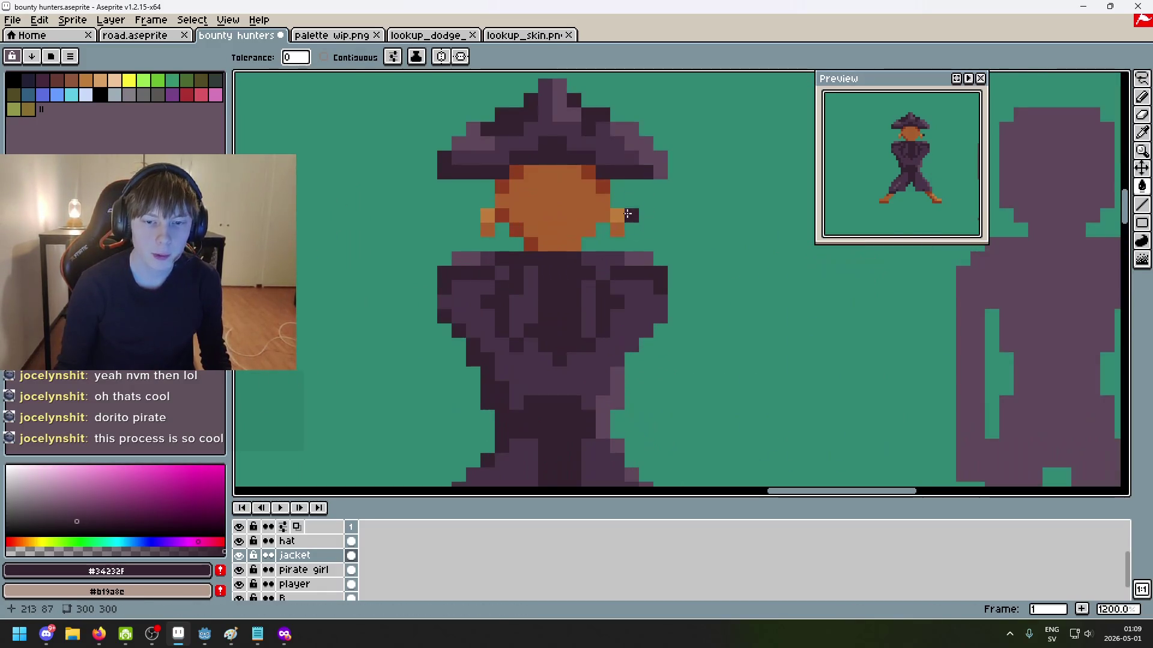
scroll(618, 277, up, 1)
scroll(441, 227, down, 3)
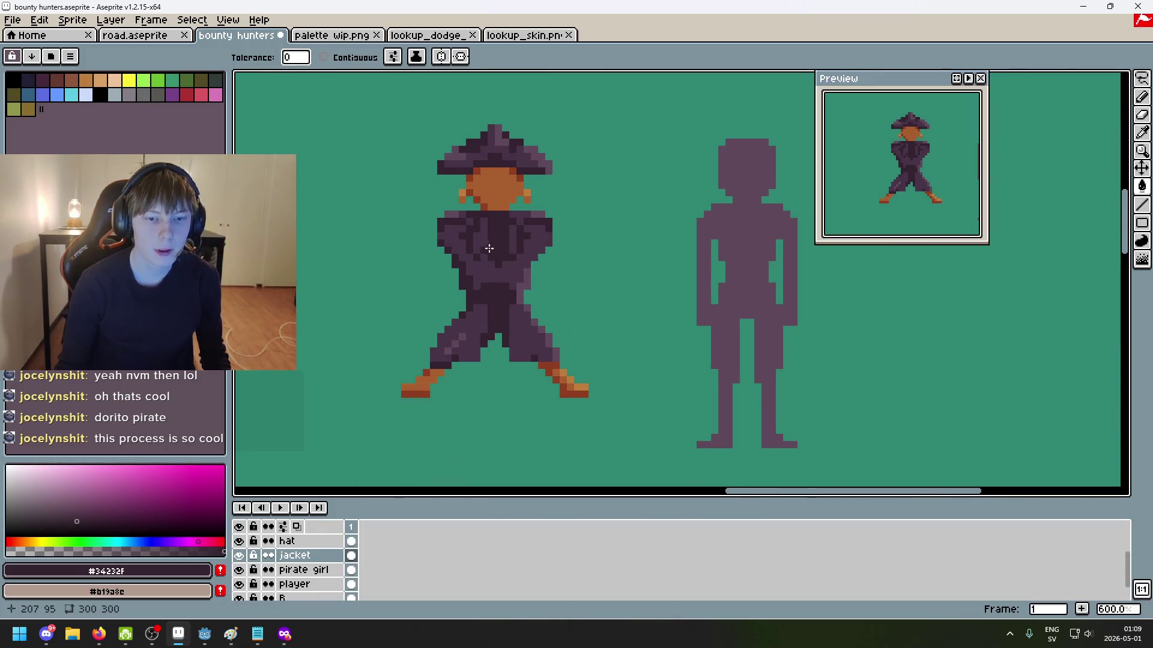
scroll(490, 251, up, 4)
scroll(460, 291, down, 3)
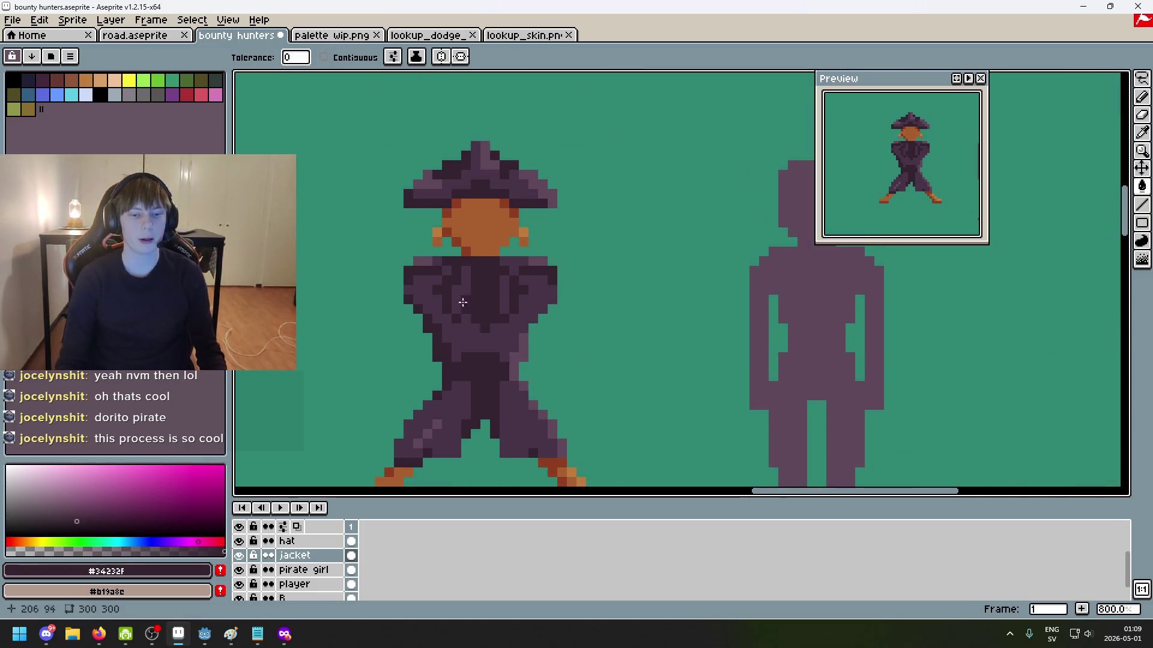
scroll(459, 291, up, 2)
scroll(480, 294, down, 2)
scroll(511, 301, down, 2)
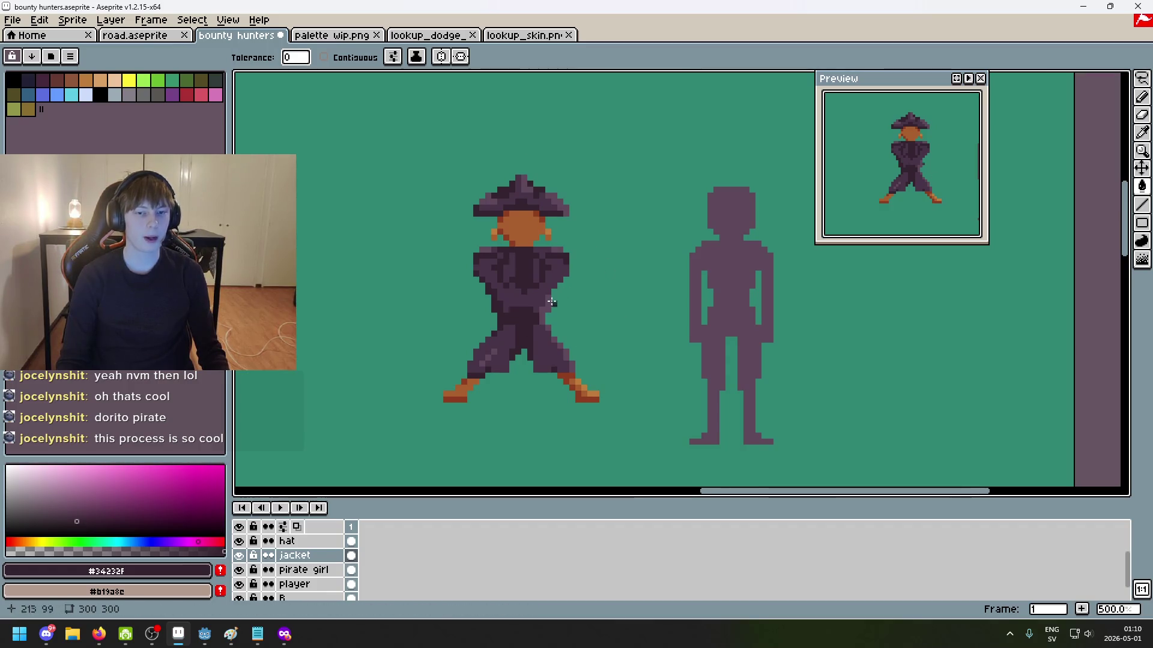
Step: Sample the off-white #eeeee5 from the palette wip.png sheet
click(347, 38)
scroll(553, 282, down, 2)
scroll(573, 255, up, 2)
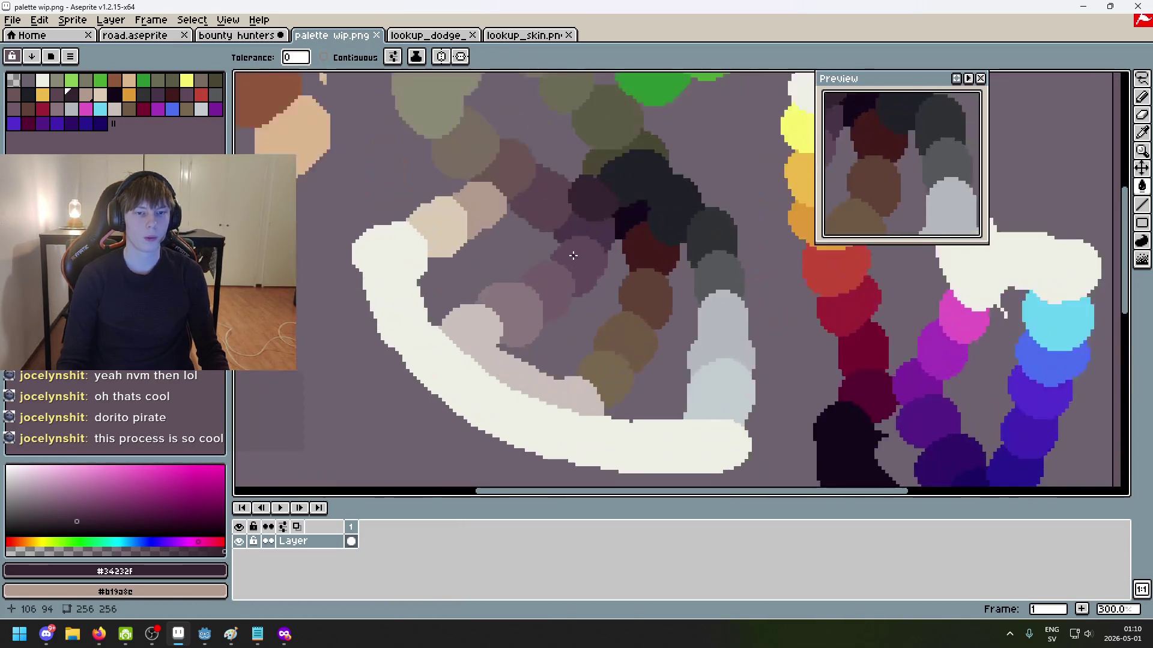
scroll(573, 256, down, 2)
scroll(586, 210, up, 1)
key(alt)
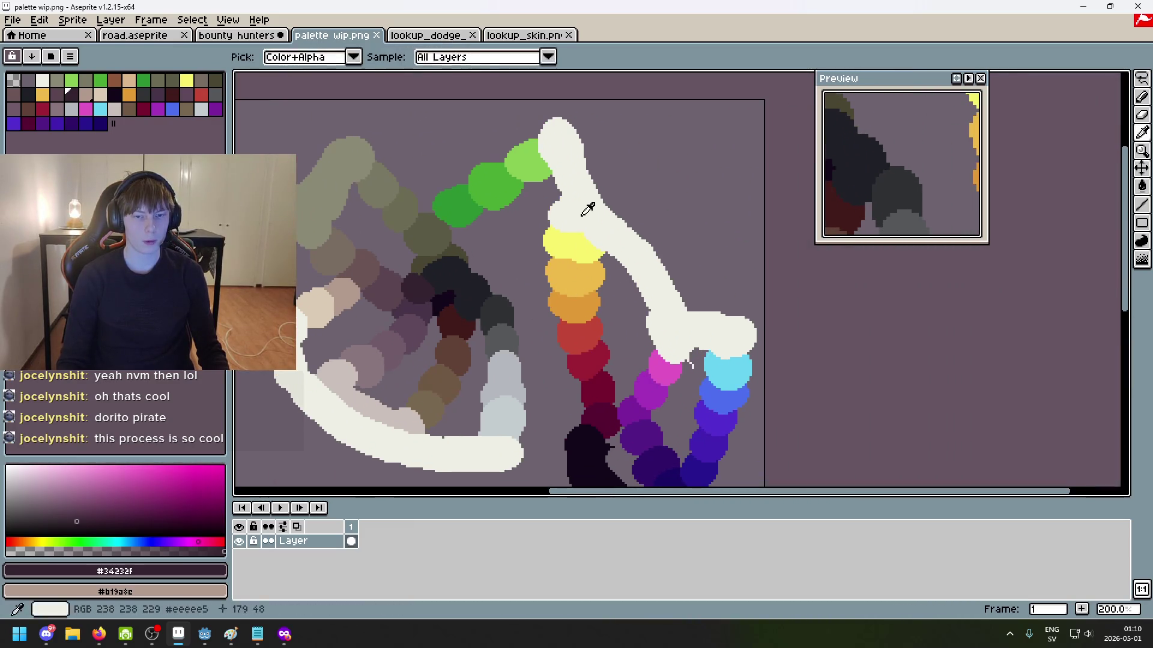
click(587, 210)
Step: On the bounty hunters pirate girl layer, pencil an off-white earring pixel beside each ear
click(236, 35)
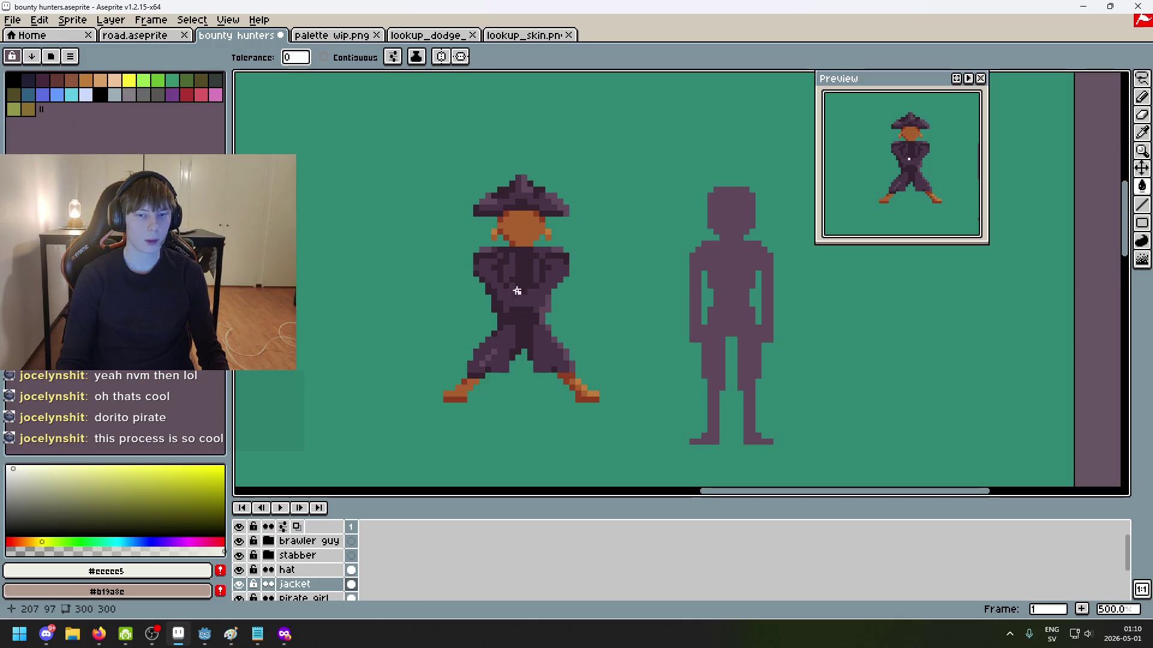
scroll(318, 558, down, 1)
click(319, 584)
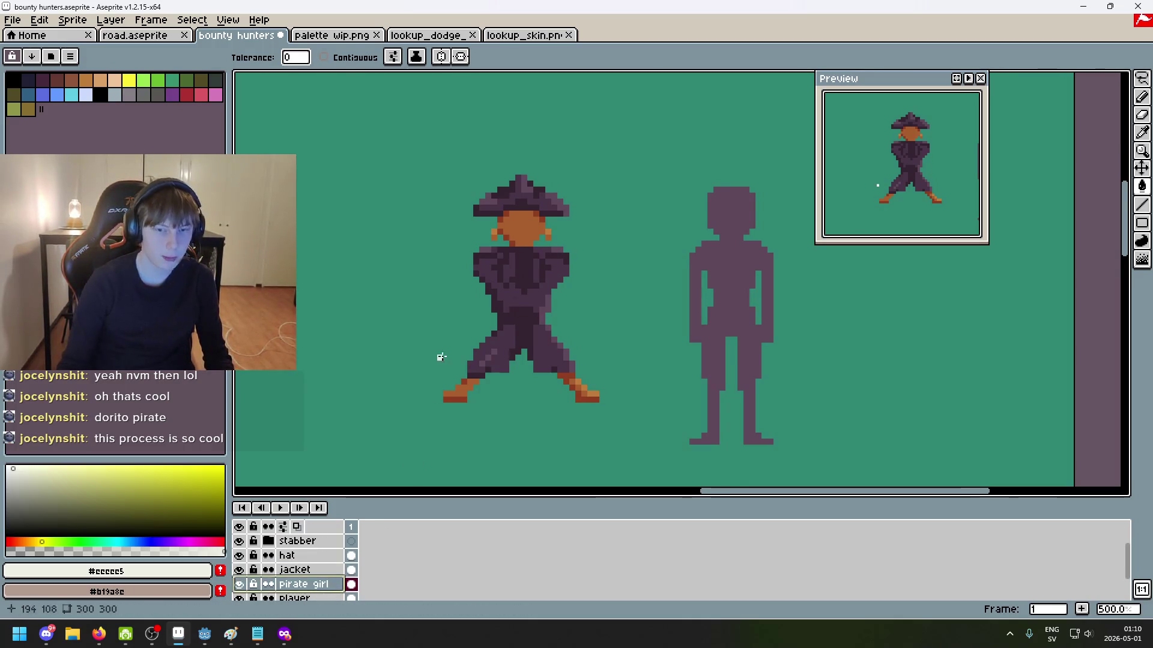
scroll(489, 198, up, 2)
scroll(505, 214, up, 2)
key(b)
click(562, 215)
scroll(438, 234, up, 1)
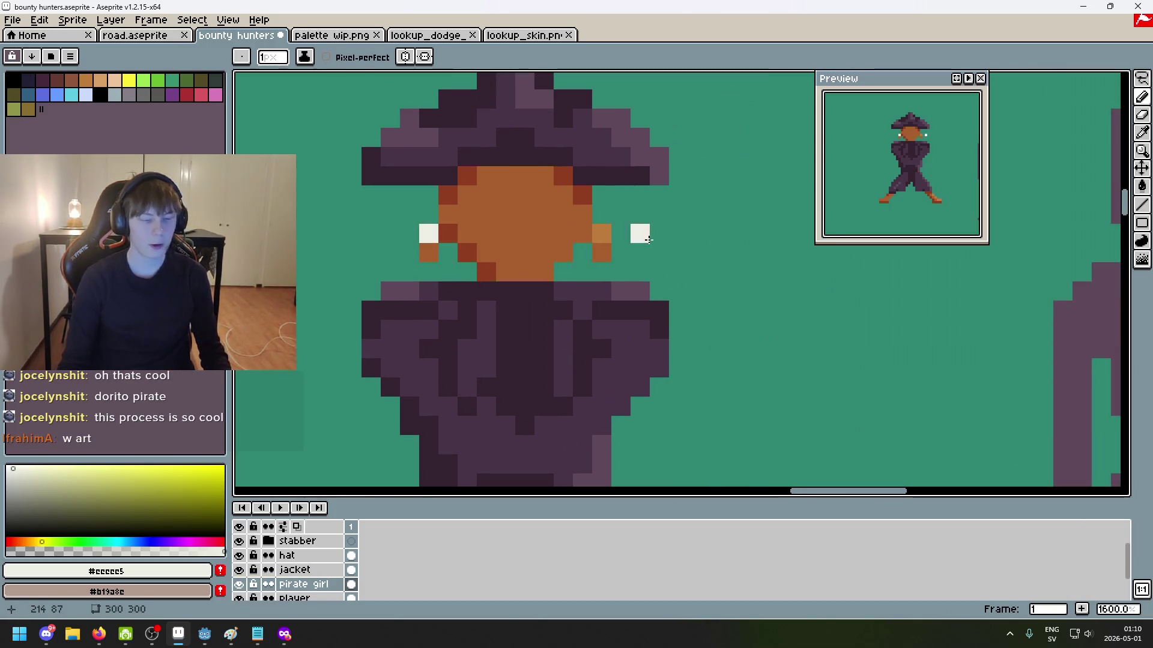
click(600, 233)
scroll(601, 234, down, 4)
scroll(562, 264, down, 1)
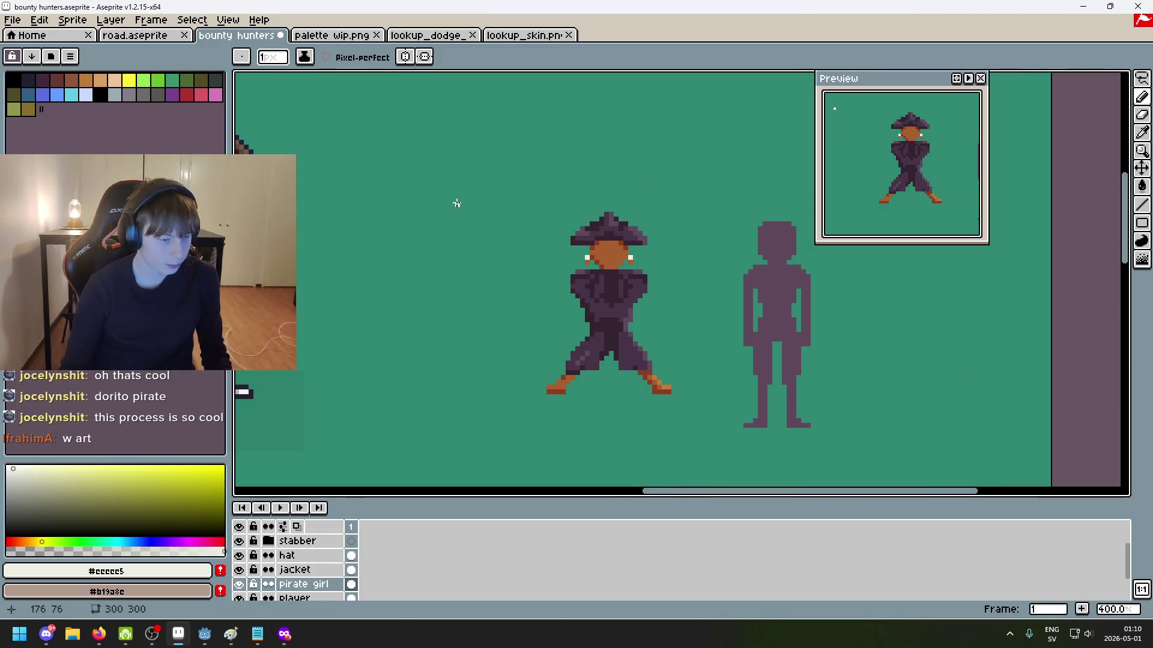
key(ctrl+Tab)
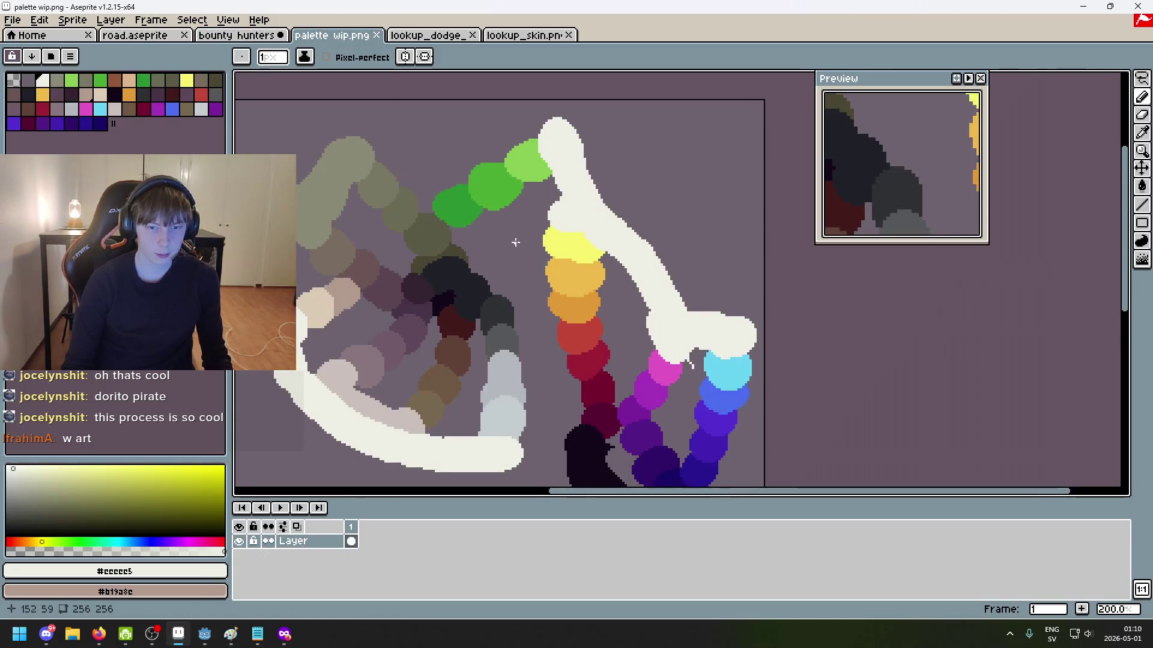
Step: Sample orange from the palette sheet and touch up the pixel under the left earring
scroll(508, 239, up, 1)
scroll(537, 228, up, 1)
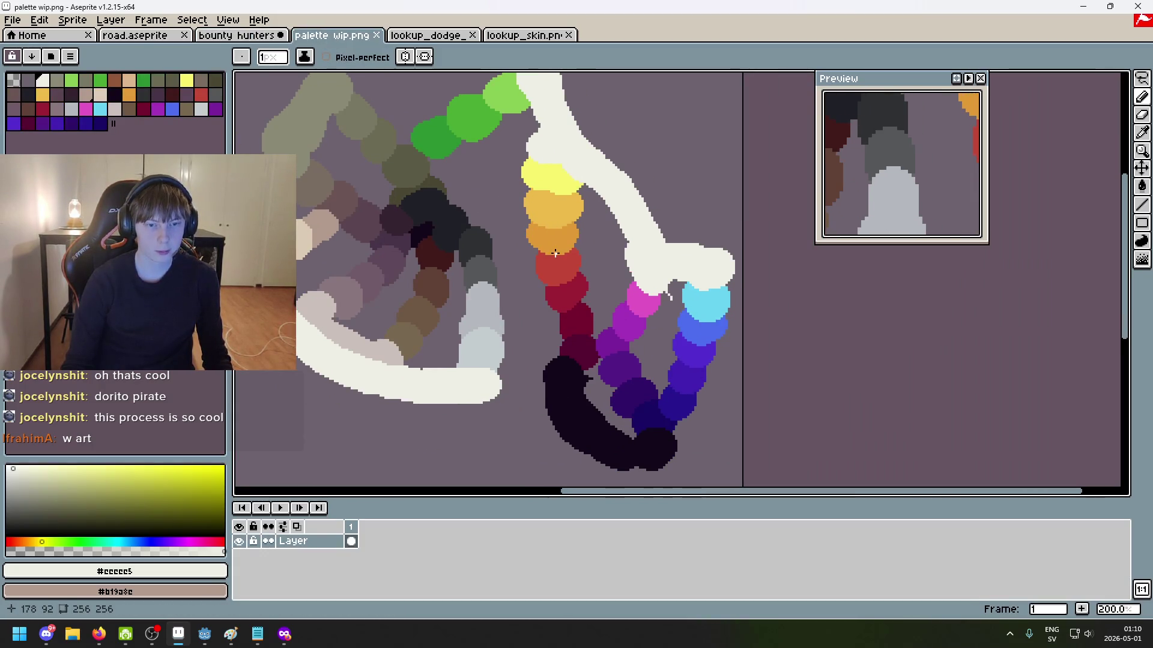
alt+click(563, 229)
key(ctrl+shift+Tab)
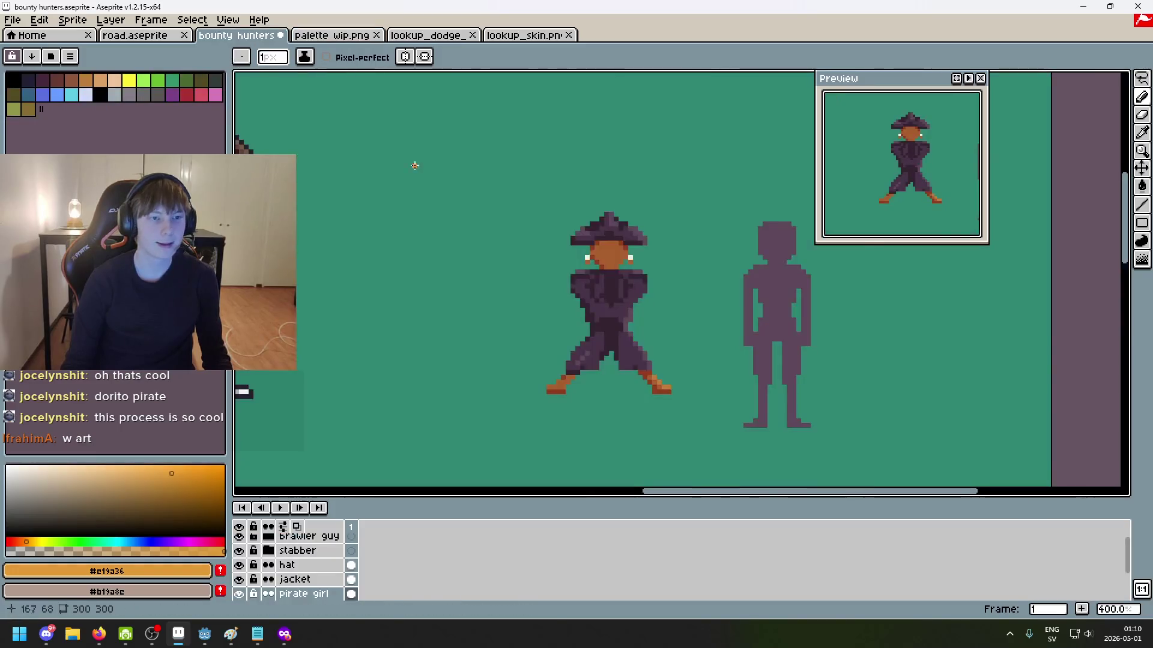
scroll(570, 271, up, 2)
scroll(570, 272, up, 4)
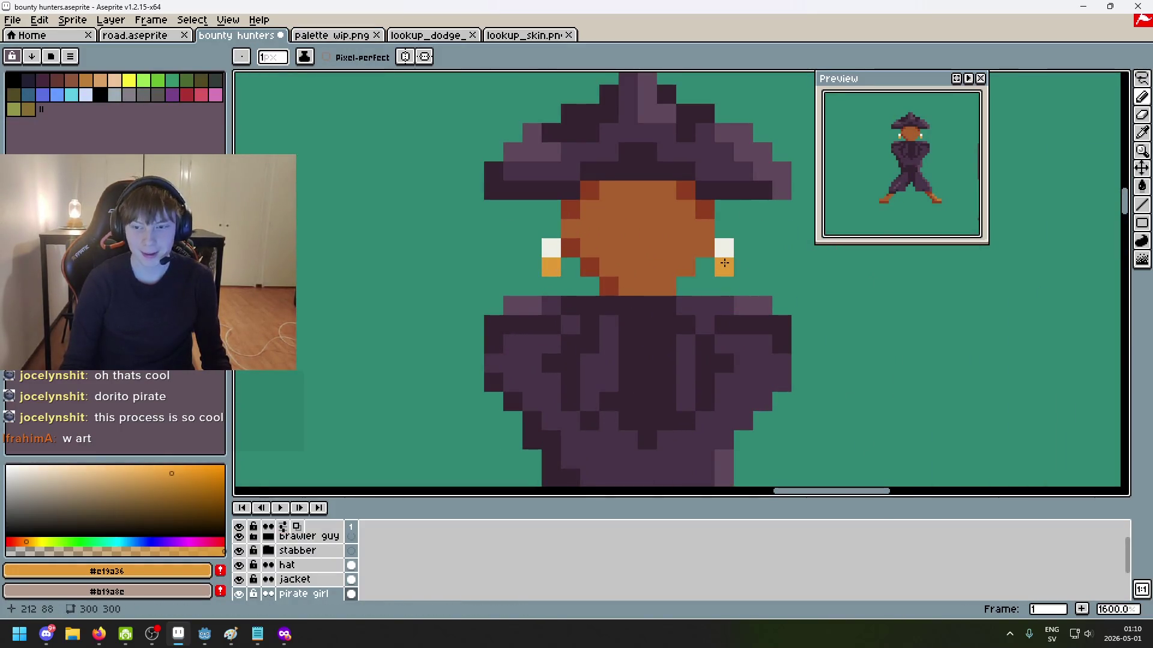
scroll(724, 263, down, 3)
scroll(608, 127, up, 3)
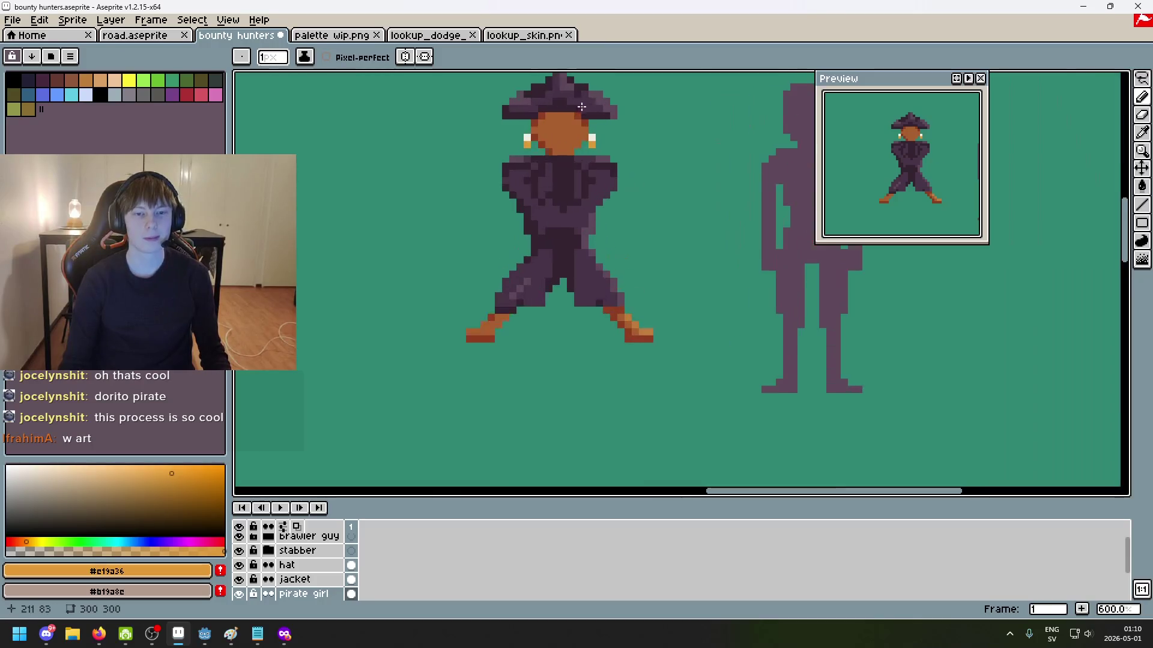
scroll(608, 127, up, 2)
scroll(540, 180, down, 3)
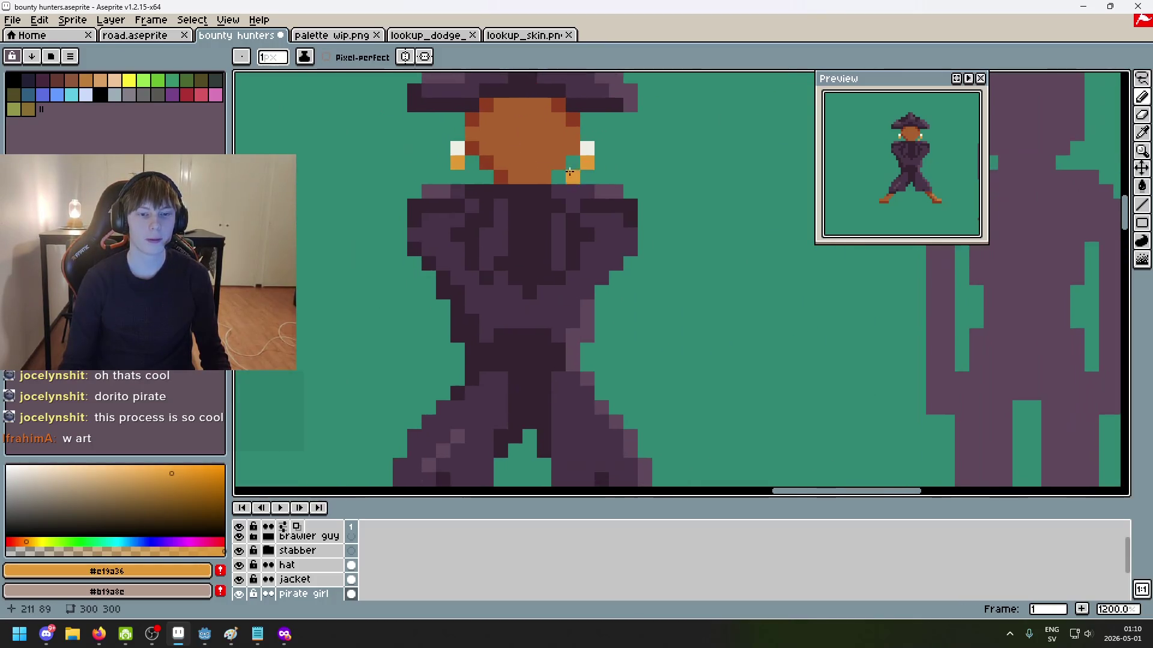
scroll(467, 157, up, 5)
click(287, 216)
Step: Undo a stray off-white pixel and resample the earring's orange
alt+click(517, 158)
click(287, 159)
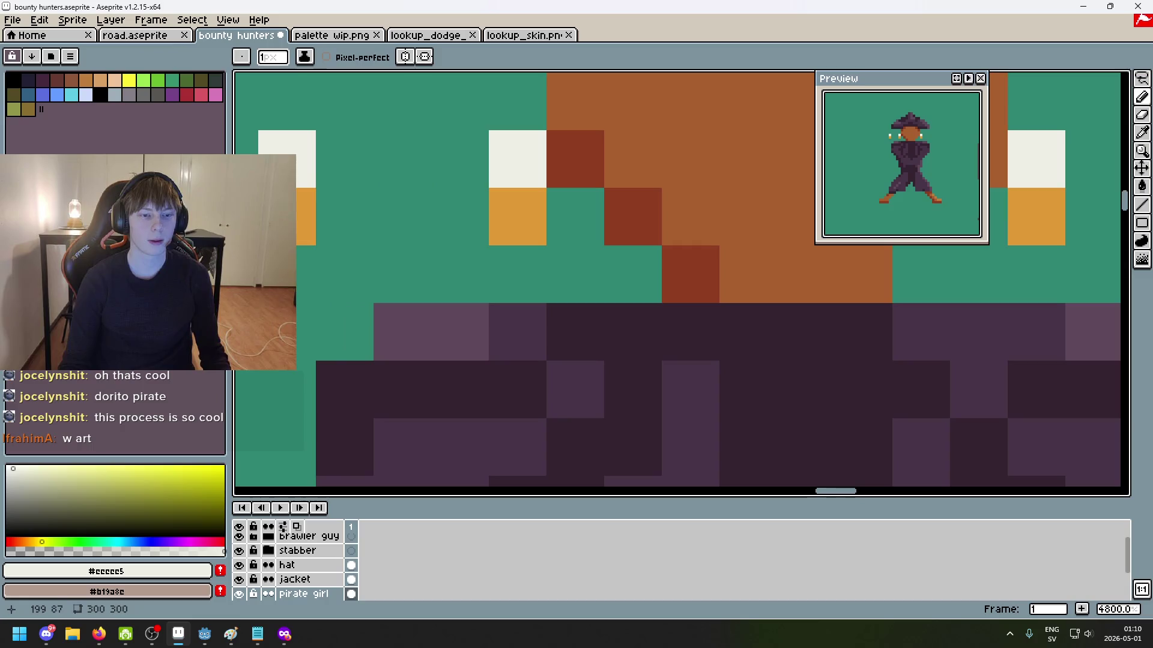
drag(403, 275, 493, 283)
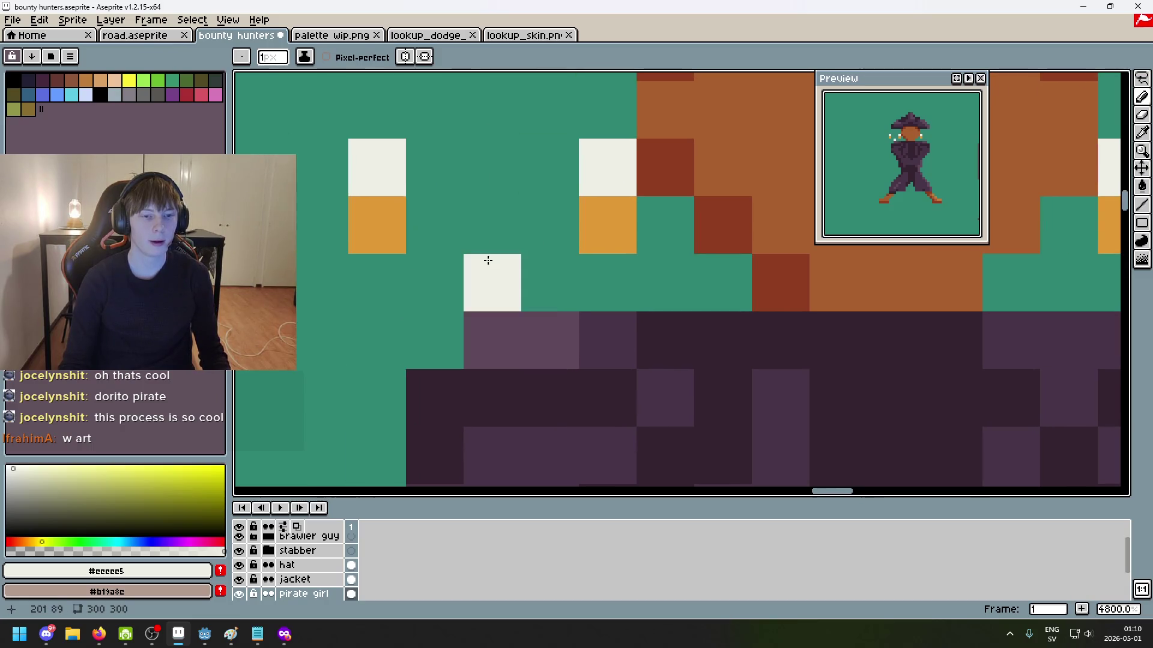
key(ctrl+z)
scroll(412, 275, down, 2)
drag(621, 319, 548, 358)
alt+click(534, 291)
scroll(390, 234, down, 4)
drag(366, 168, 407, 58)
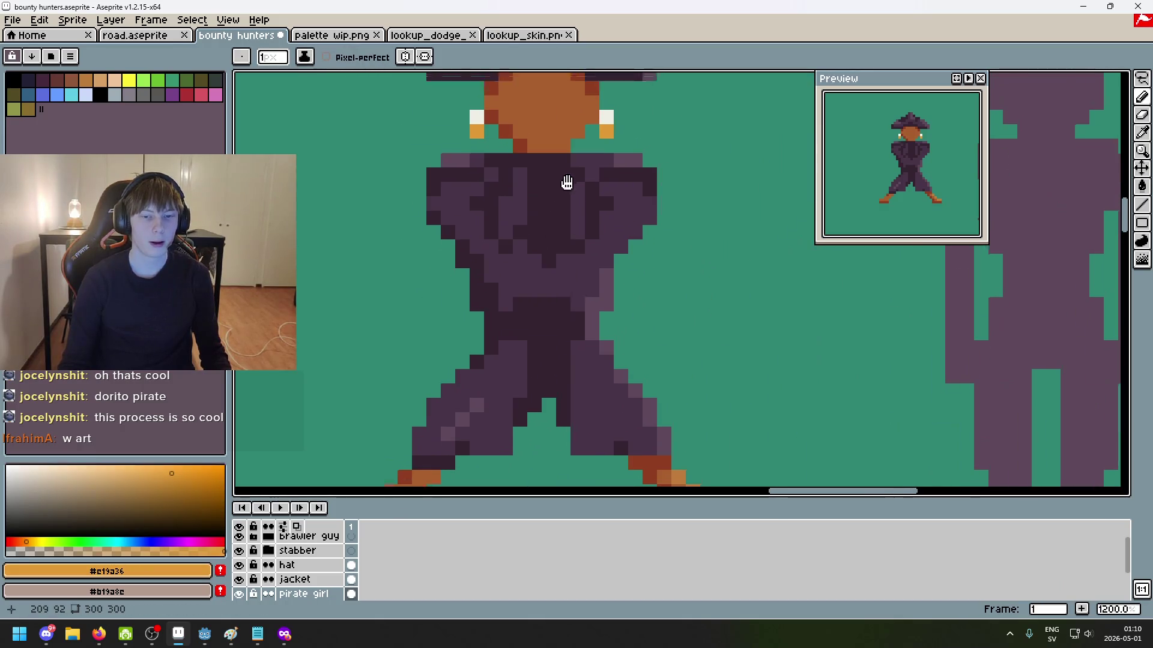
Step: Check the skin lookup, lookup_dodge_skin.png and palette wip.png images; enlarge the brush to 7px
click(526, 36)
click(426, 36)
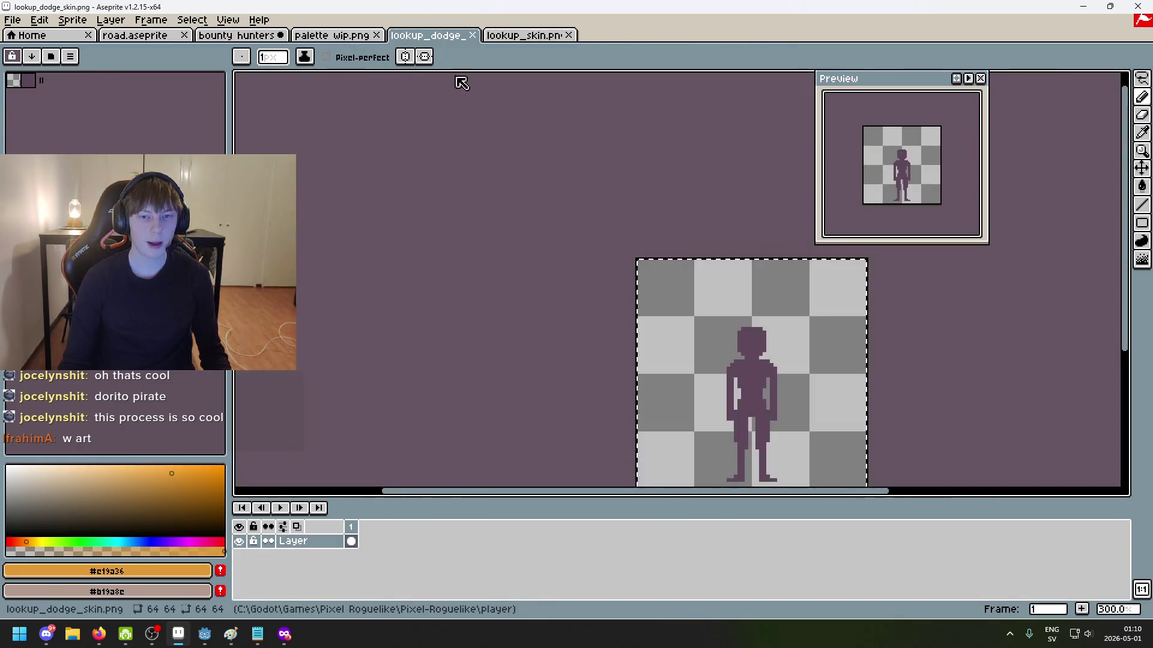
click(342, 38)
scroll(615, 227, up, 2)
scroll(614, 228, down, 4)
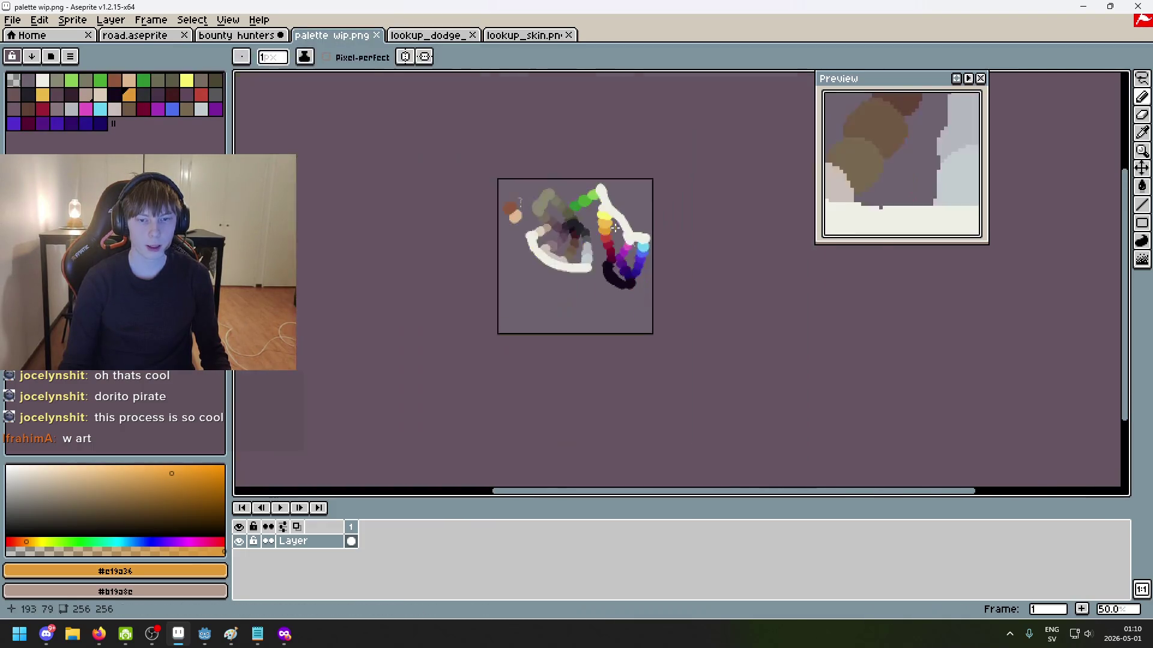
key(plus)
key(plus)
key(plus)
scroll(615, 230, up, 5)
scroll(598, 236, up, 3)
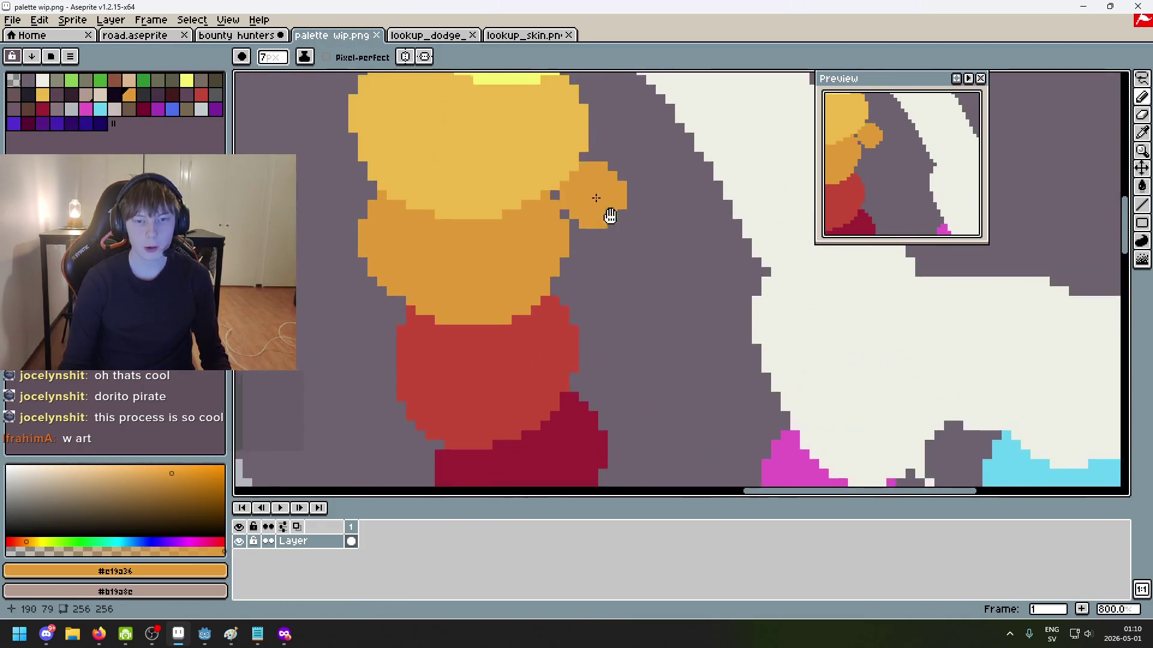
drag(599, 236, 608, 259)
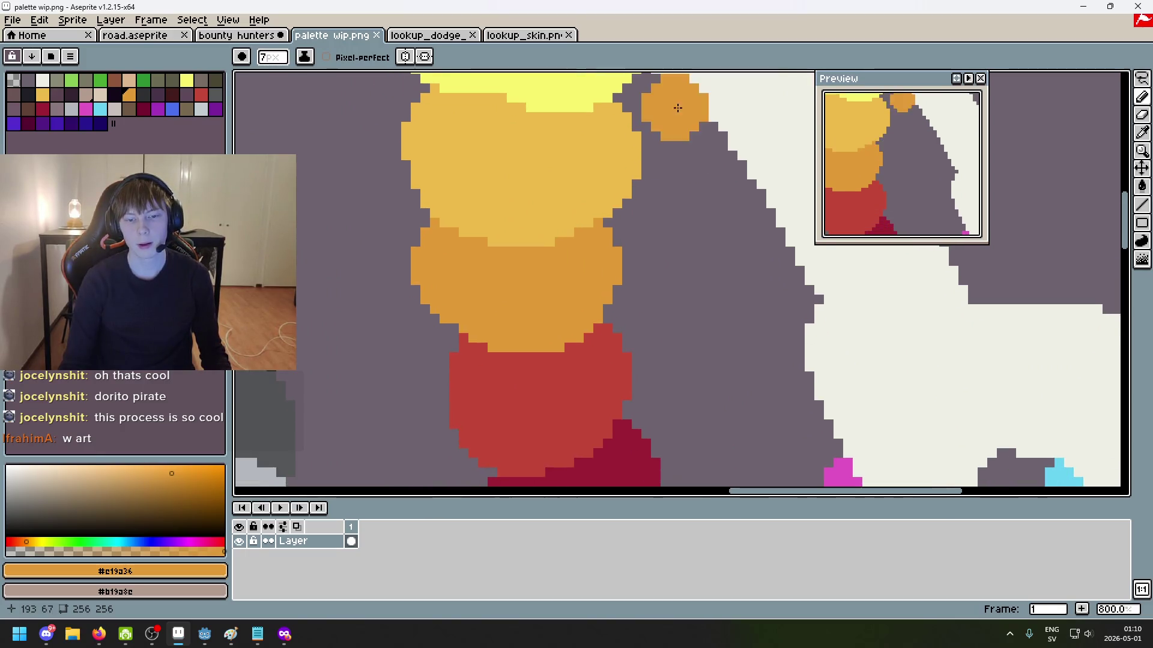
Step: Sample the earring yellow and paint yellow pixels beside the pirate's ear, then resample orange
key(i)
click(511, 181)
click(238, 36)
key(b)
drag(451, 139, 436, 154)
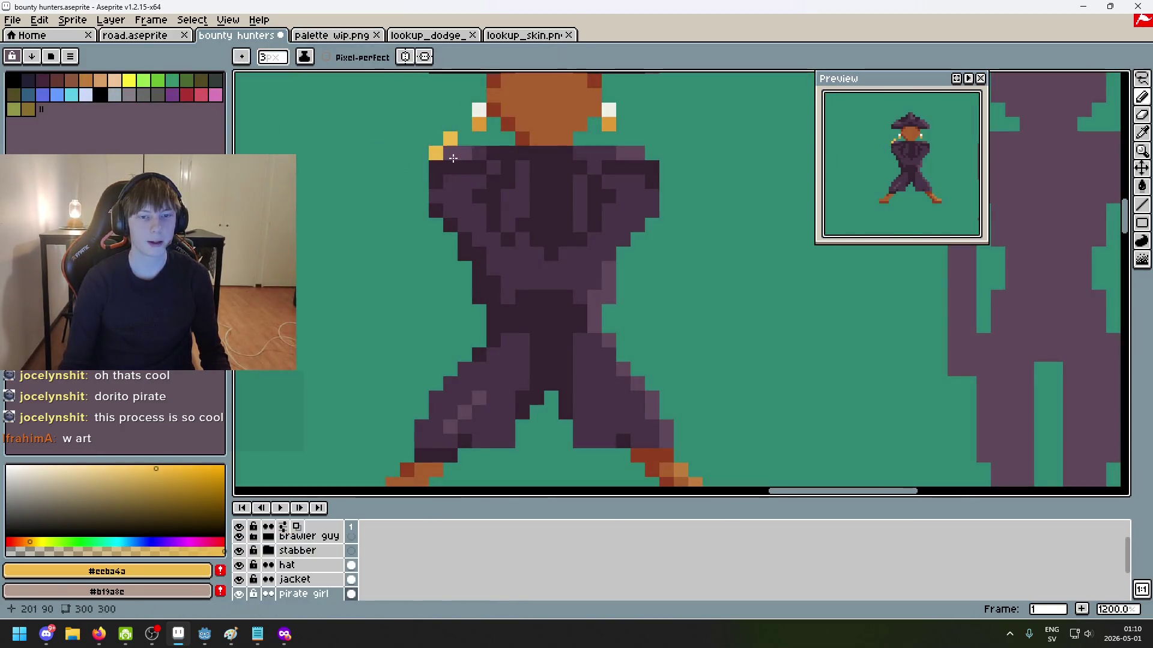
scroll(610, 123, down, 5)
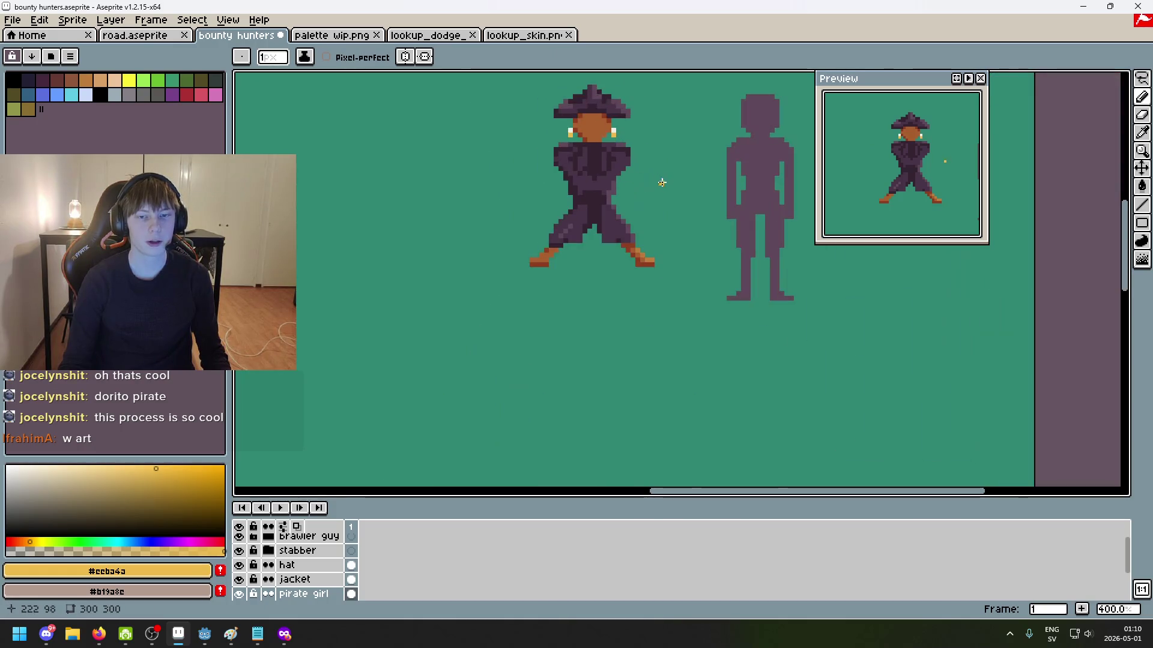
scroll(586, 126, up, 6)
alt+click(528, 165)
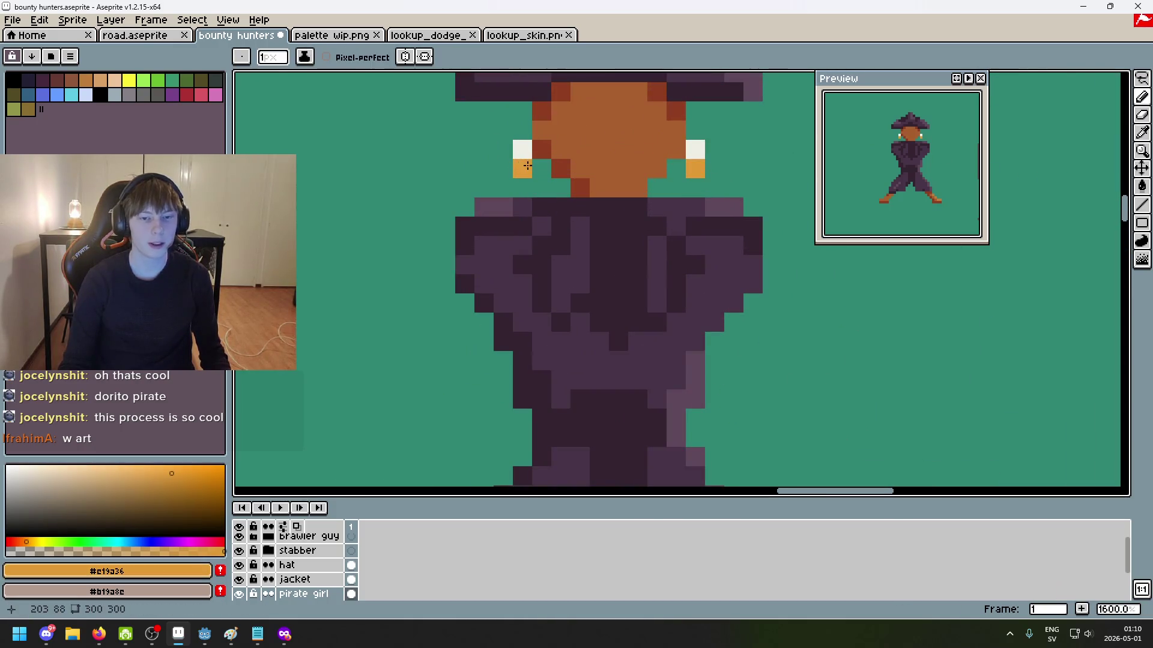
scroll(623, 237, right, 2)
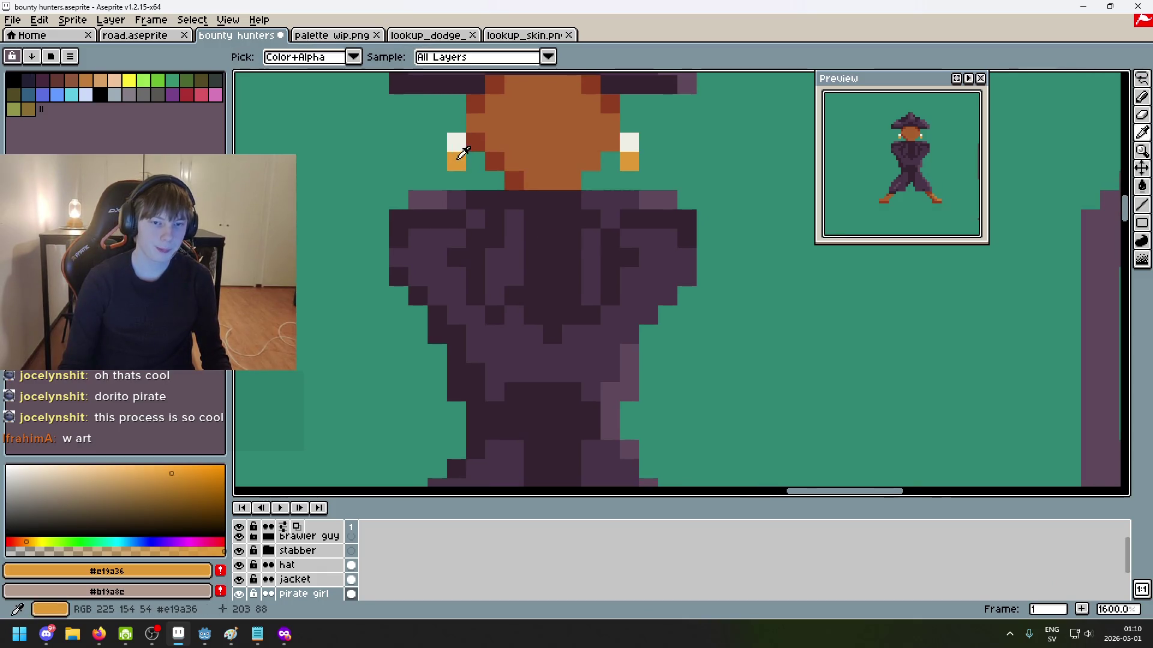
scroll(586, 219, down, 2)
scroll(556, 245, down, 3)
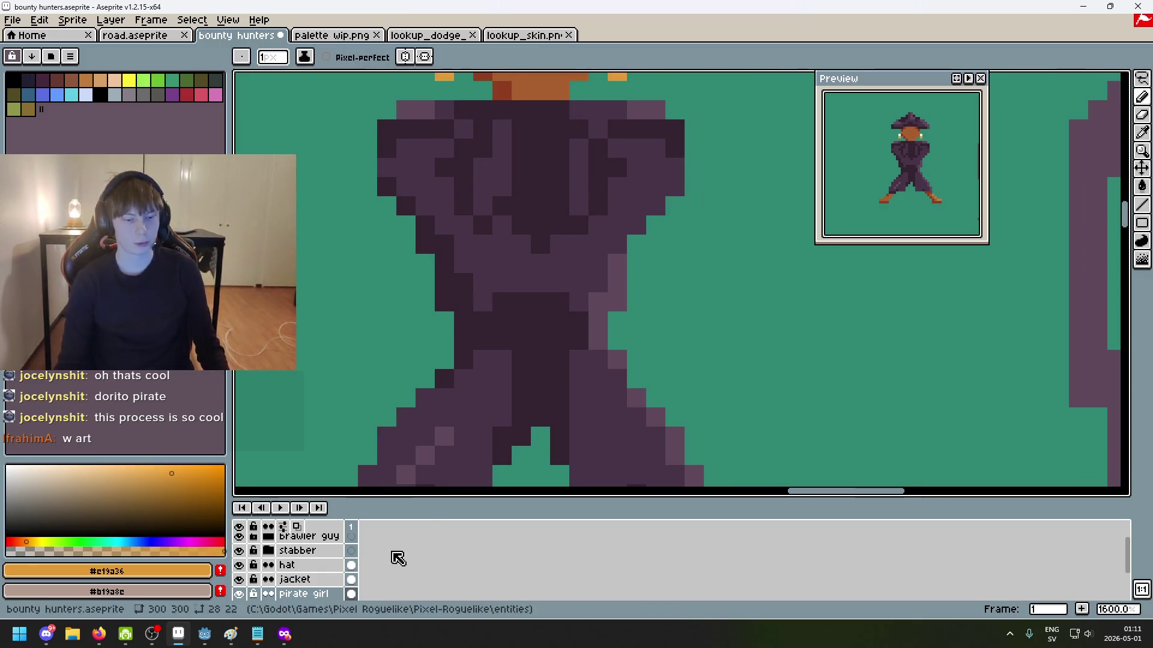
scroll(404, 551, down, 1)
click(240, 565)
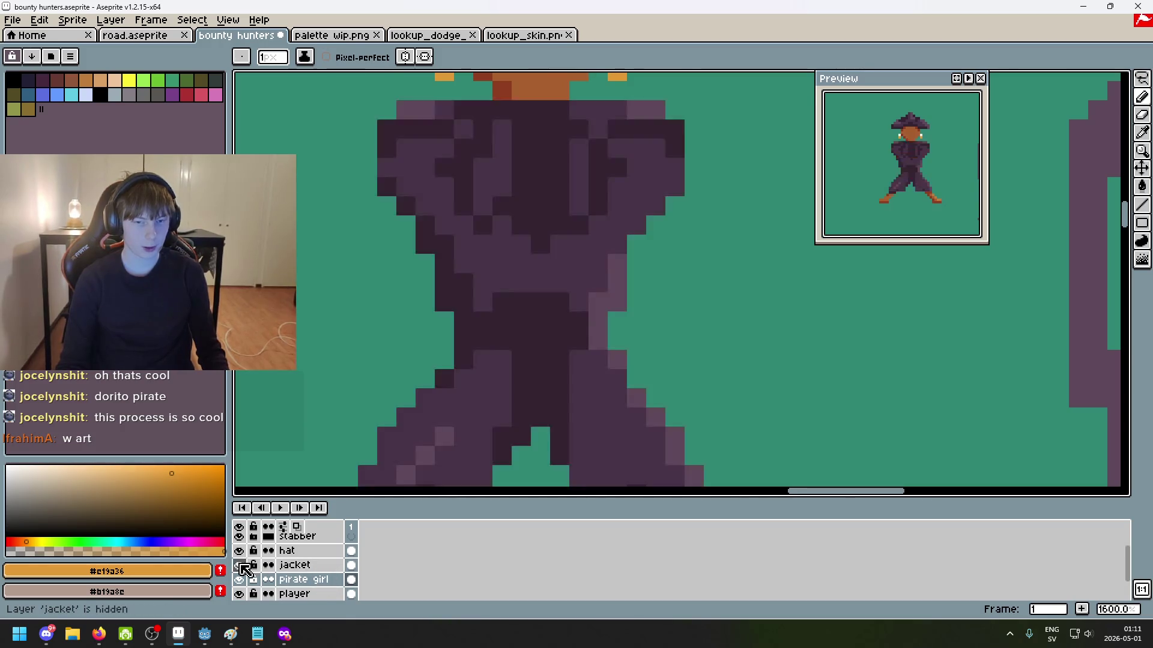
Step: Add a new layer above hat and name it blunderbuss
scroll(318, 568, up, 1)
right_click(318, 570)
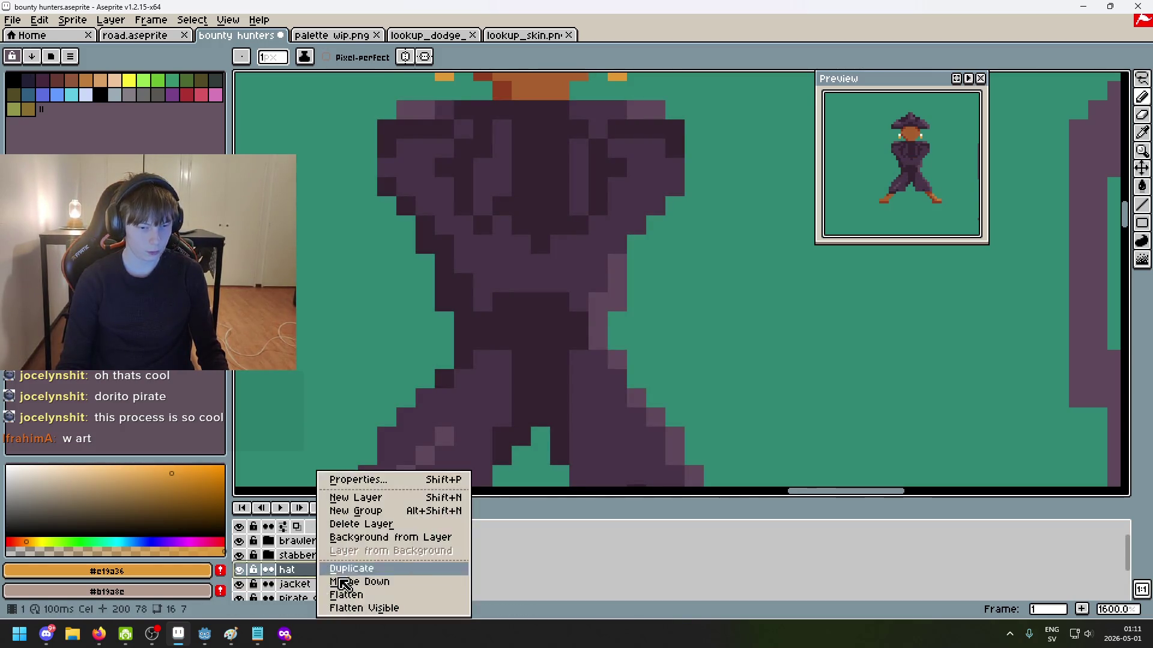
click(389, 498)
mouse_move(325, 570)
mouse_down()
mouse_move(318, 546)
mouse_move(320, 572)
mouse_up()
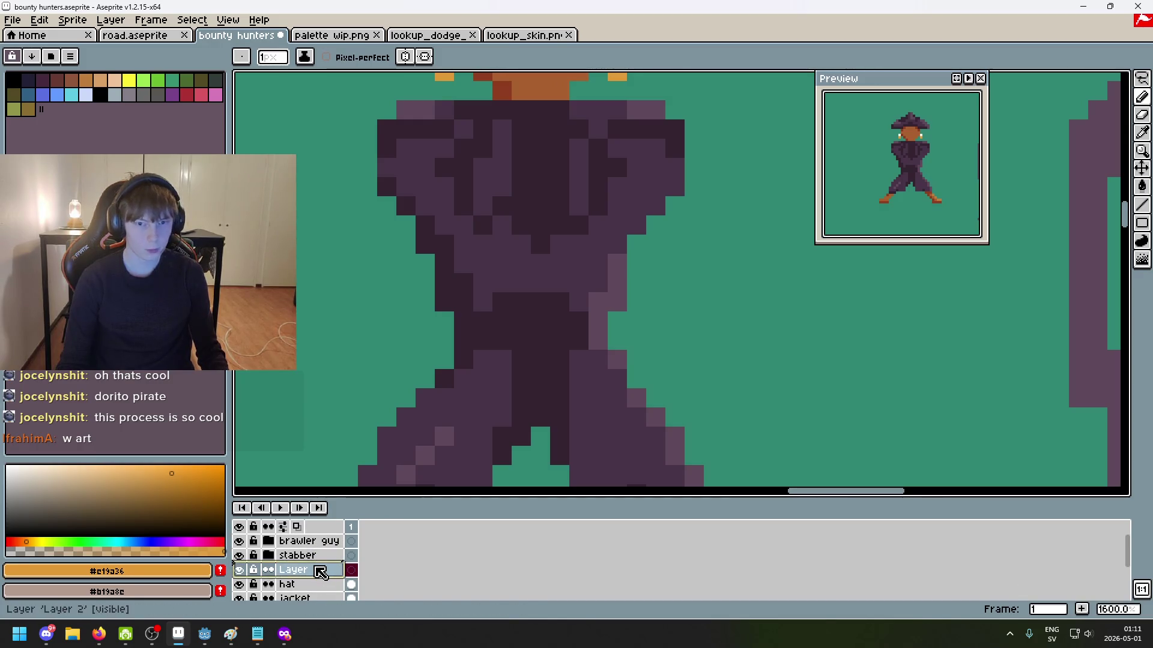
double_click(320, 572)
click(670, 478)
text(blund)
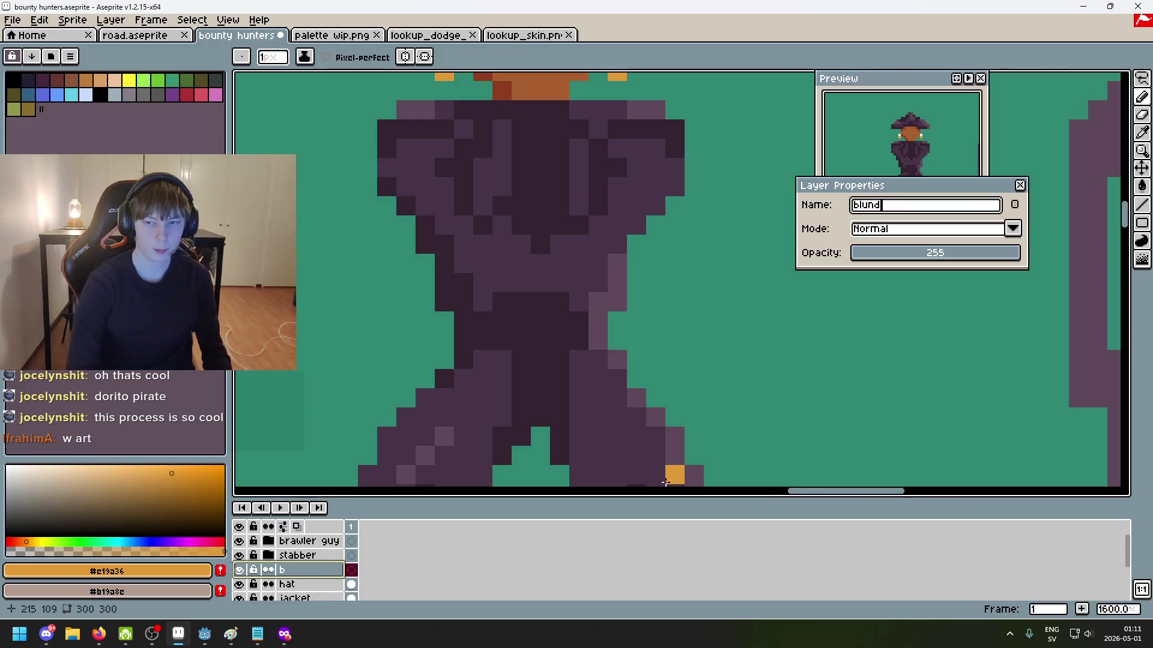
text(uss)
key(Return)
Step: Adjust the brush size between 6px and 8px, settling on 7px for the muzzle
scroll(667, 480, down, 1)
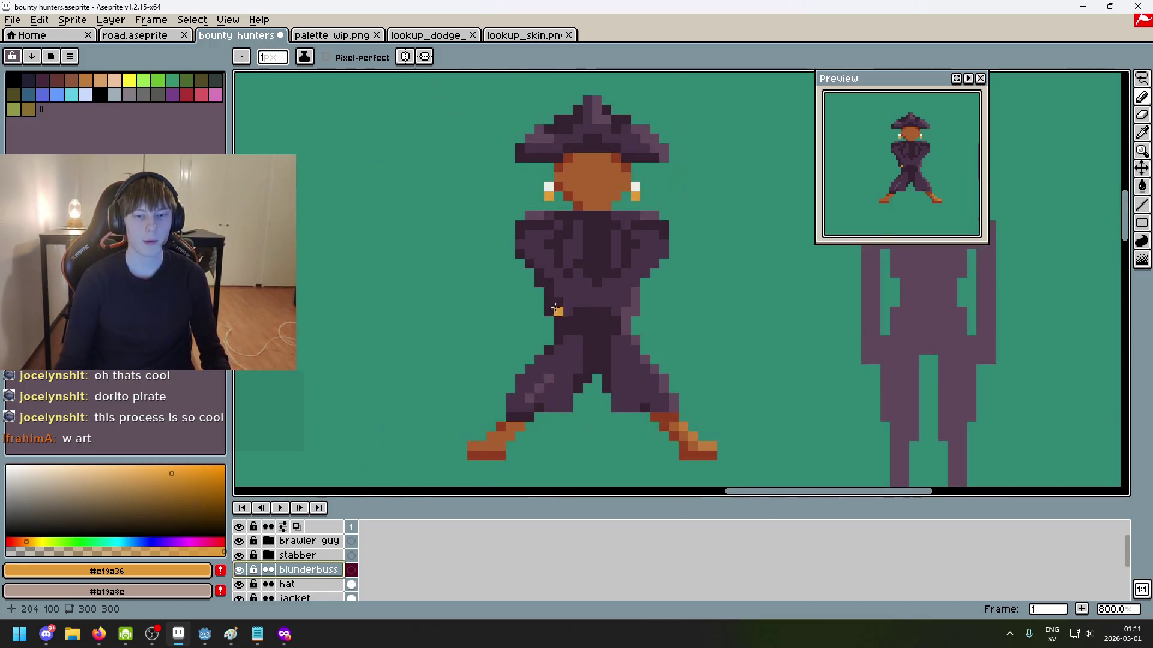
key(plus)
key(plus)
key(plus)
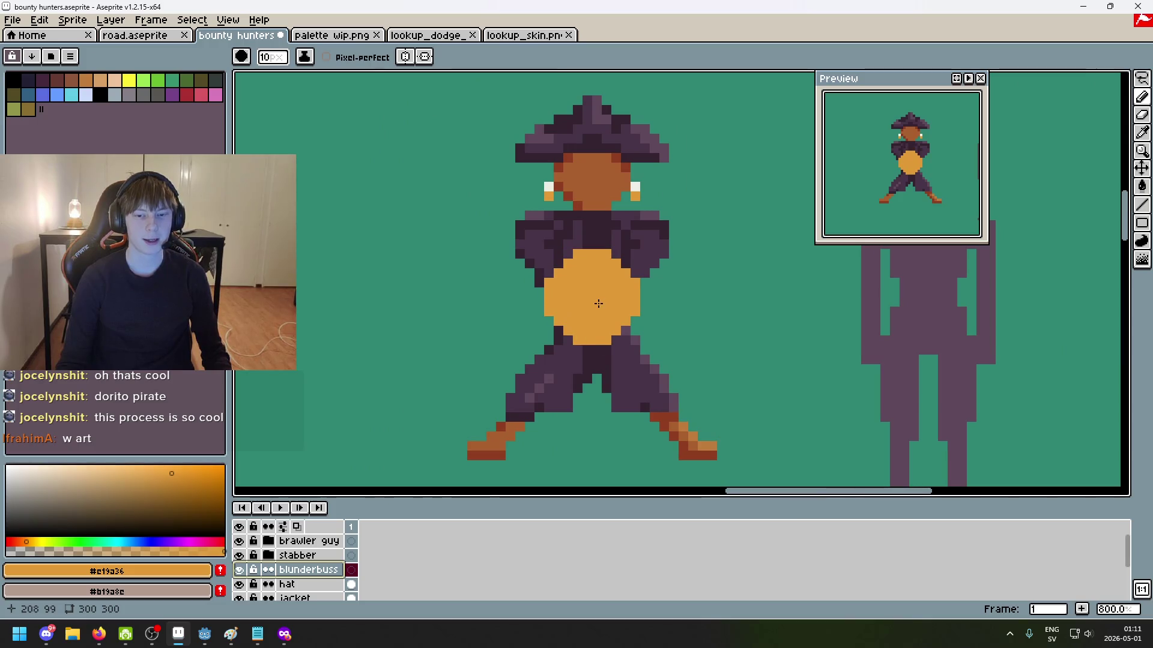
key(plus)
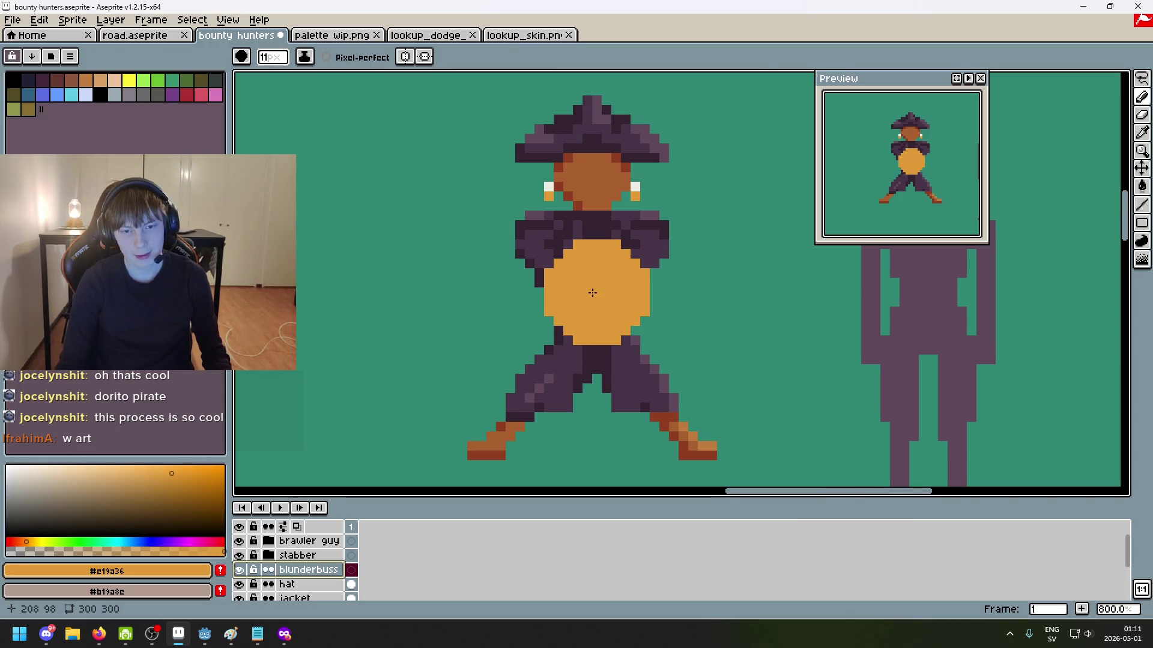
key(minus)
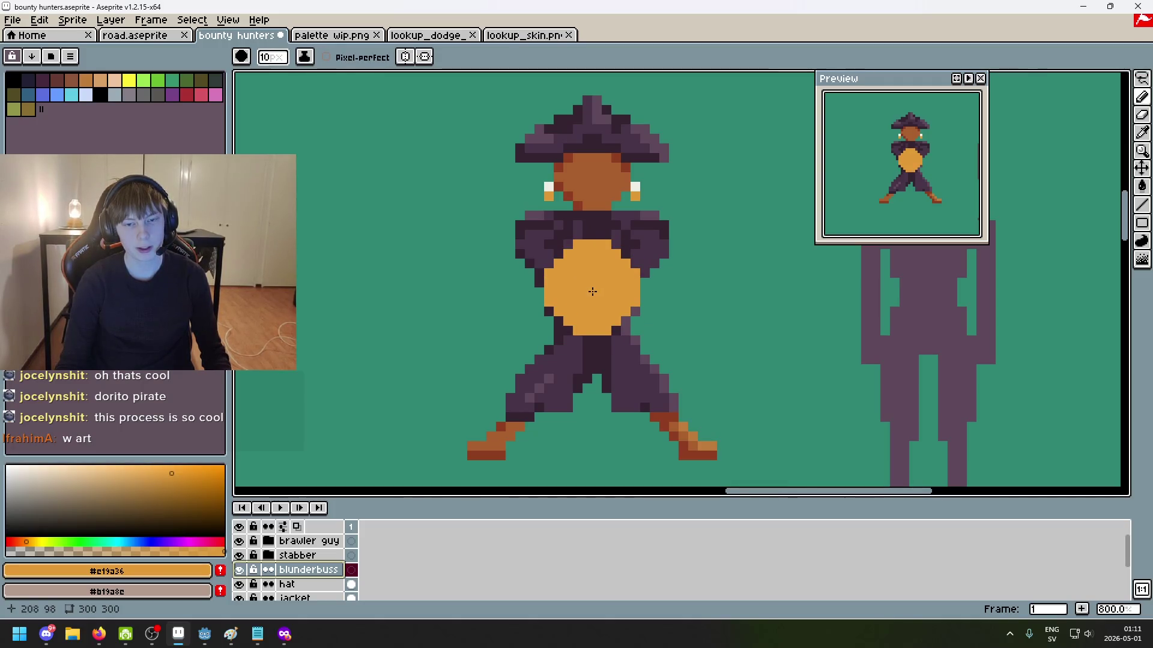
key(minus)
key(minus)
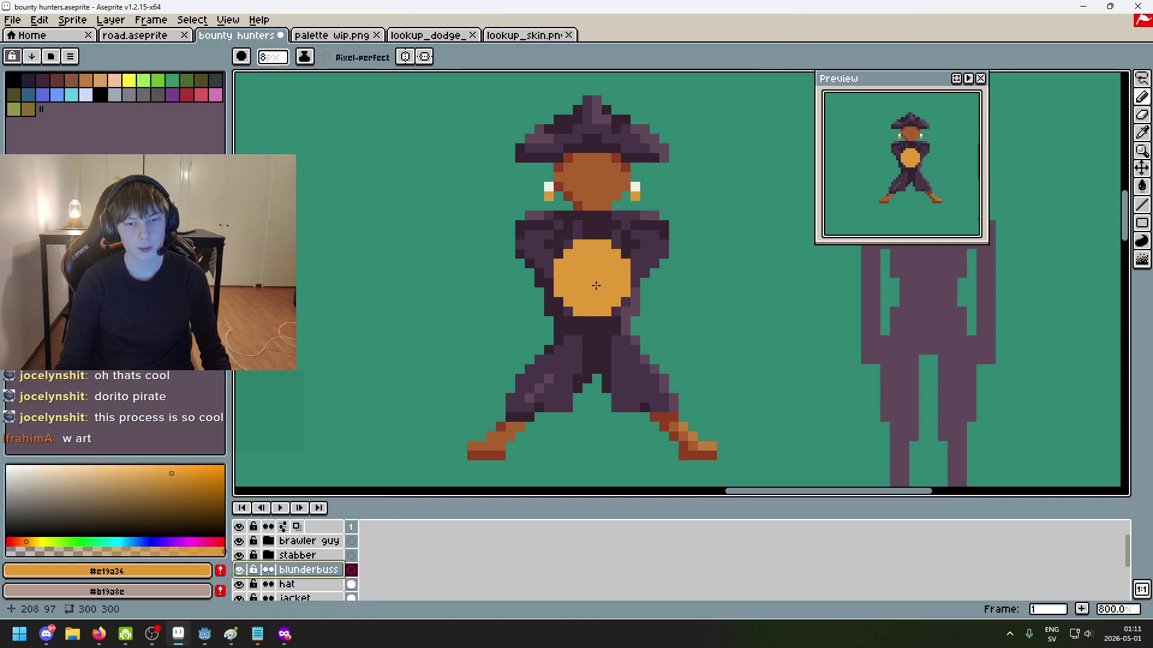
key(minus)
key(minus)
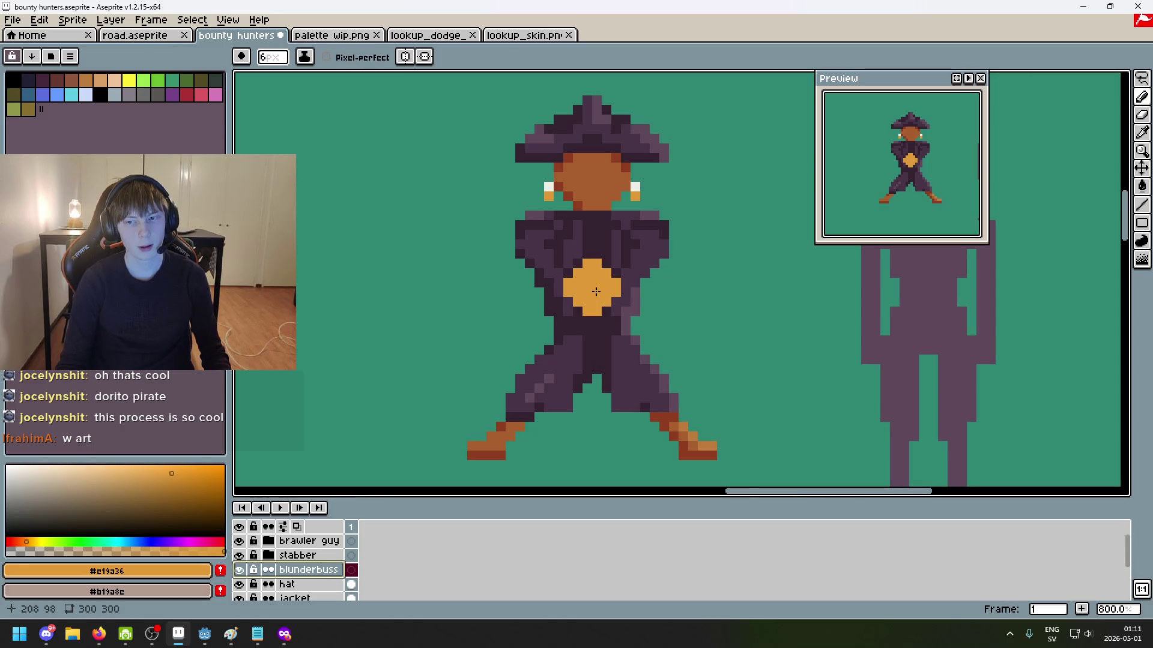
key(plus)
key(plus)
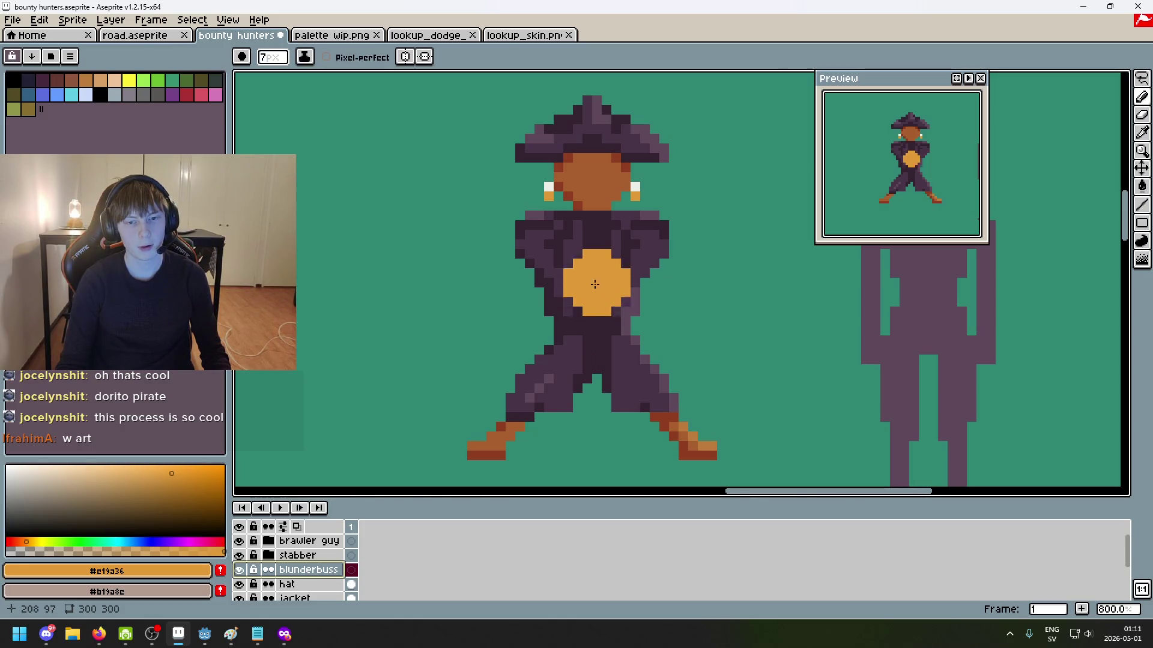
key(plus)
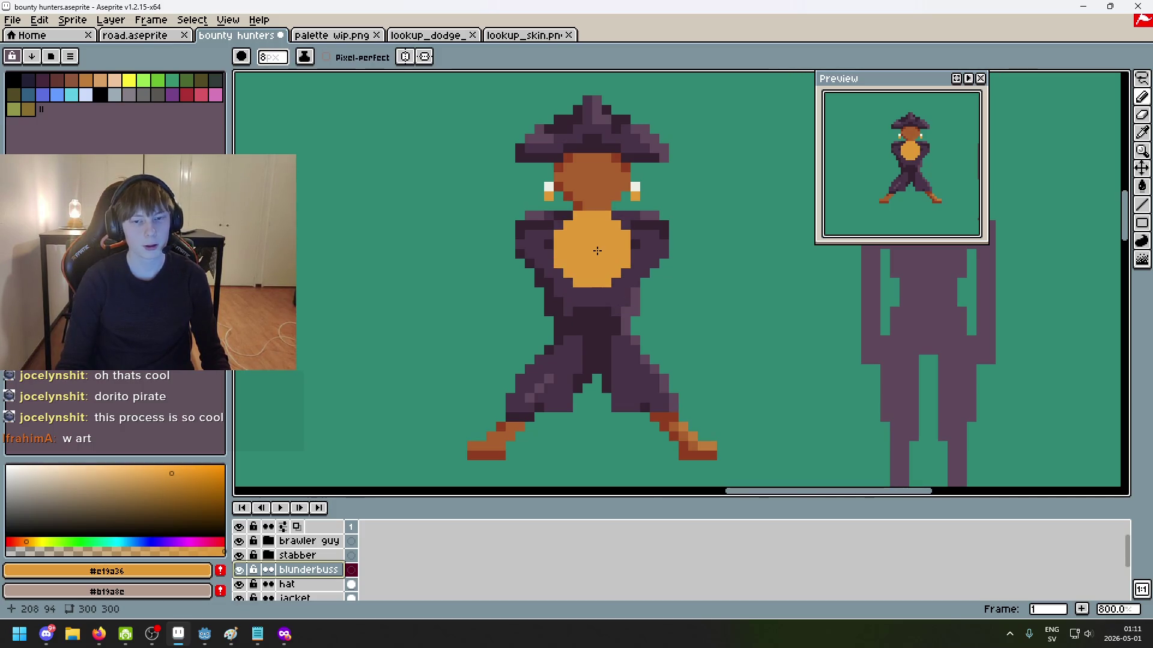
key(minus)
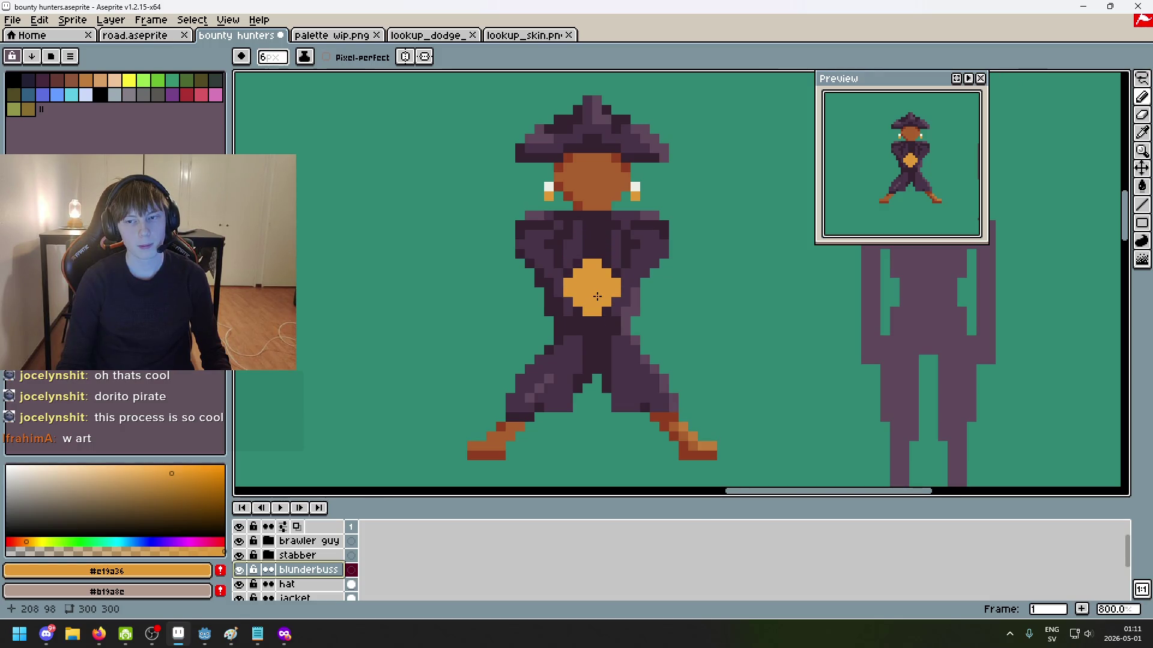
scroll(689, 301, down, 2)
scroll(739, 168, down, 1)
scroll(697, 247, down, 1)
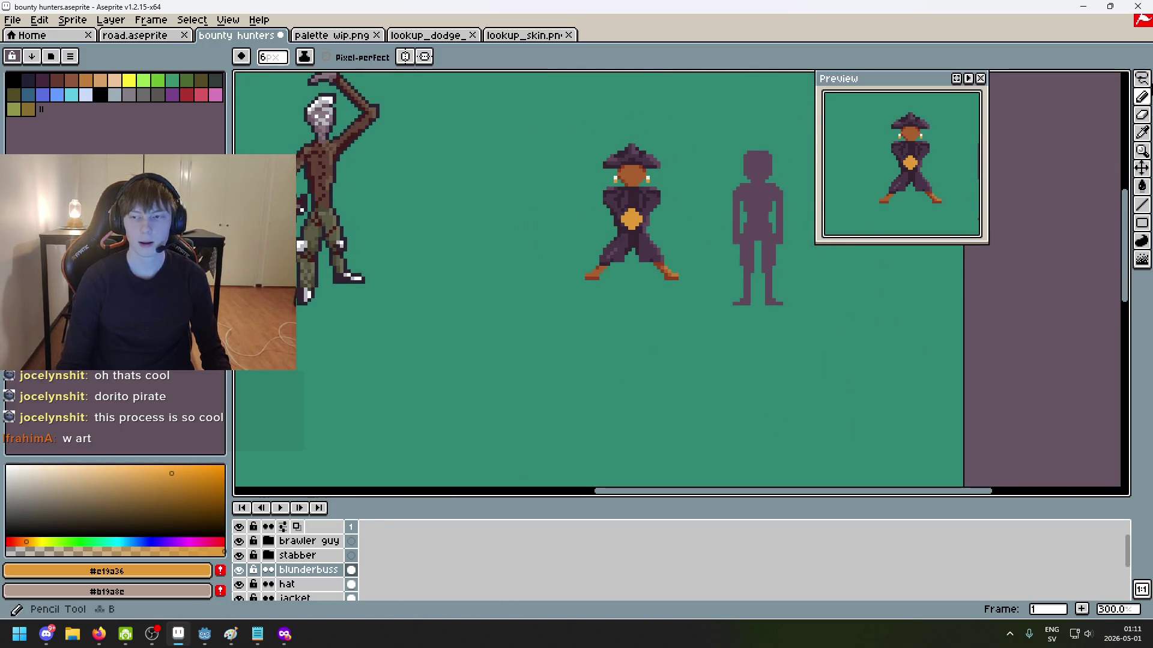
Step: Lasso the grey silhouette on the player layer and move it beneath the pirate
click(1141, 81)
scroll(308, 576, down, 2)
scroll(308, 580, up, 2)
scroll(308, 579, down, 2)
click(303, 578)
click(304, 564)
drag(788, 396, 816, 417)
drag(780, 255, 674, 377)
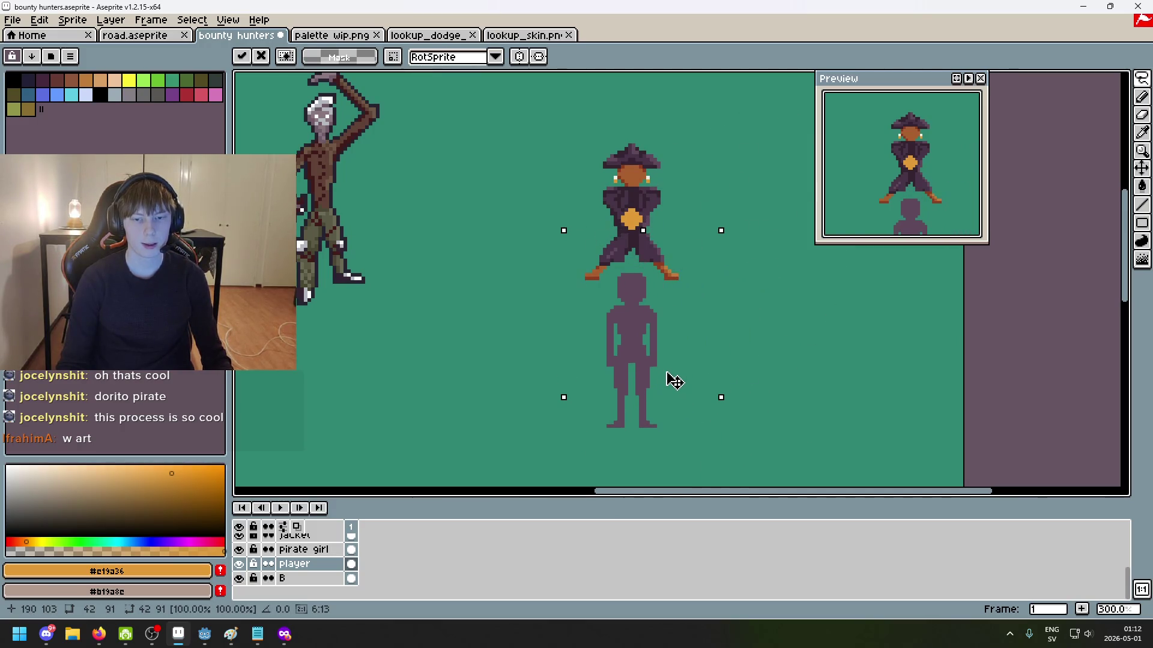
key(ctrl+d)
Step: On the blunderbuss layer, box-select the orange shape and move it down 1px
scroll(675, 226, up, 1)
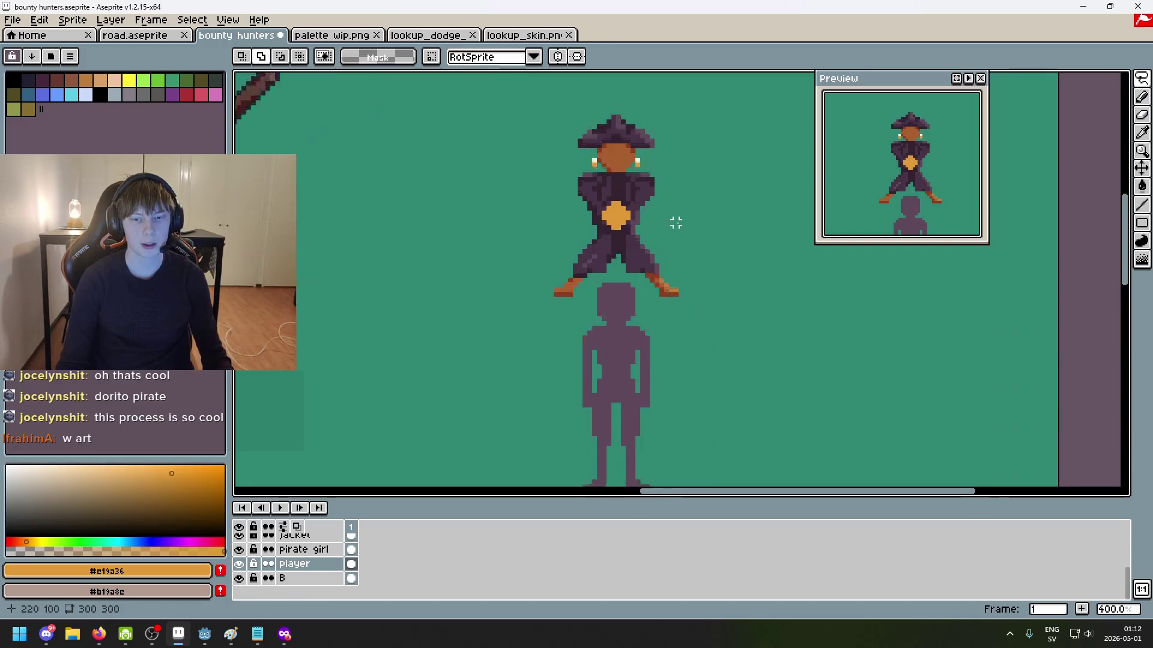
scroll(669, 216, up, 1)
scroll(657, 234, up, 2)
scroll(656, 234, up, 2)
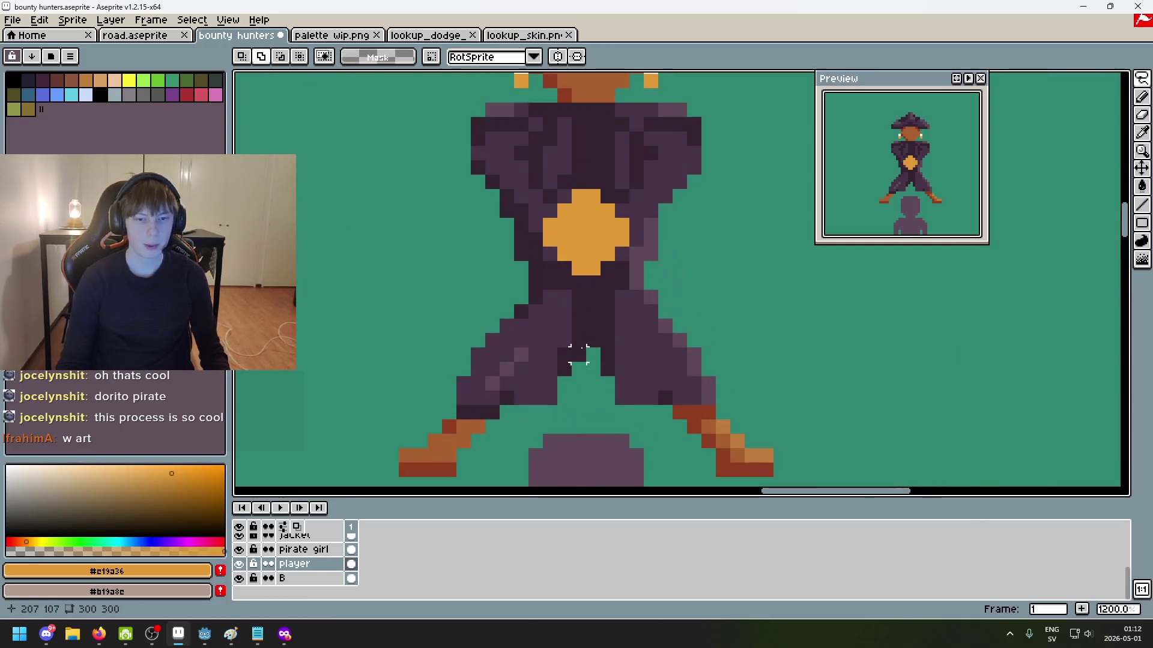
scroll(309, 570, up, 1)
click(306, 578)
scroll(305, 561, up, 2)
click(309, 560)
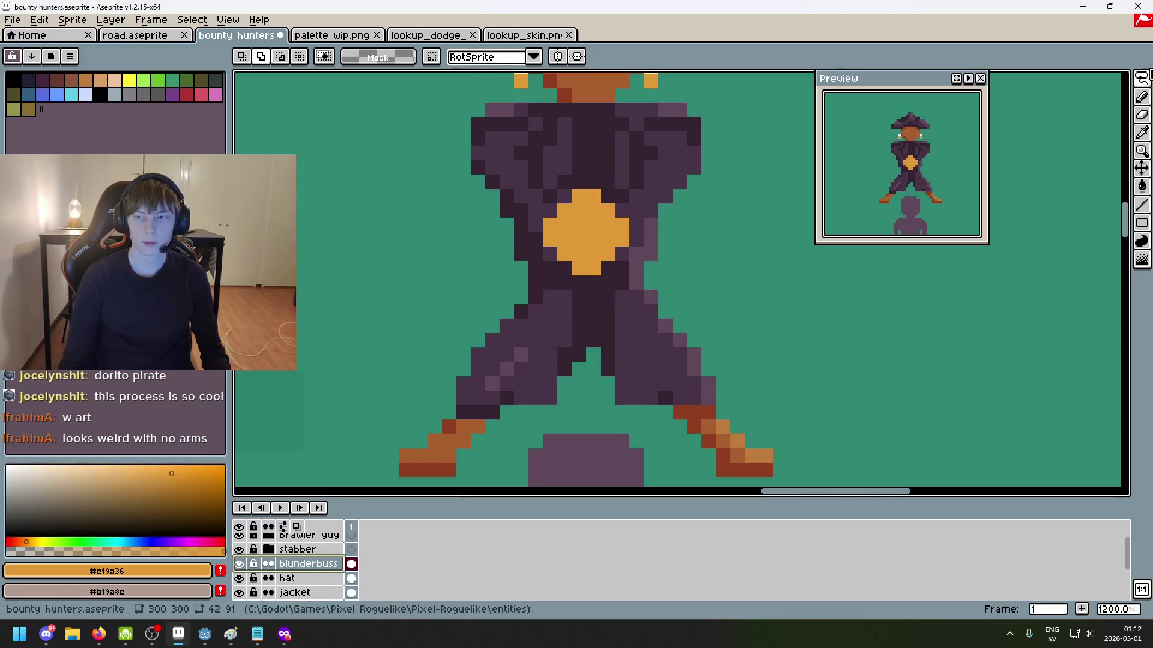
drag(1142, 78, 1052, 78)
drag(520, 180, 673, 305)
drag(603, 260, 604, 275)
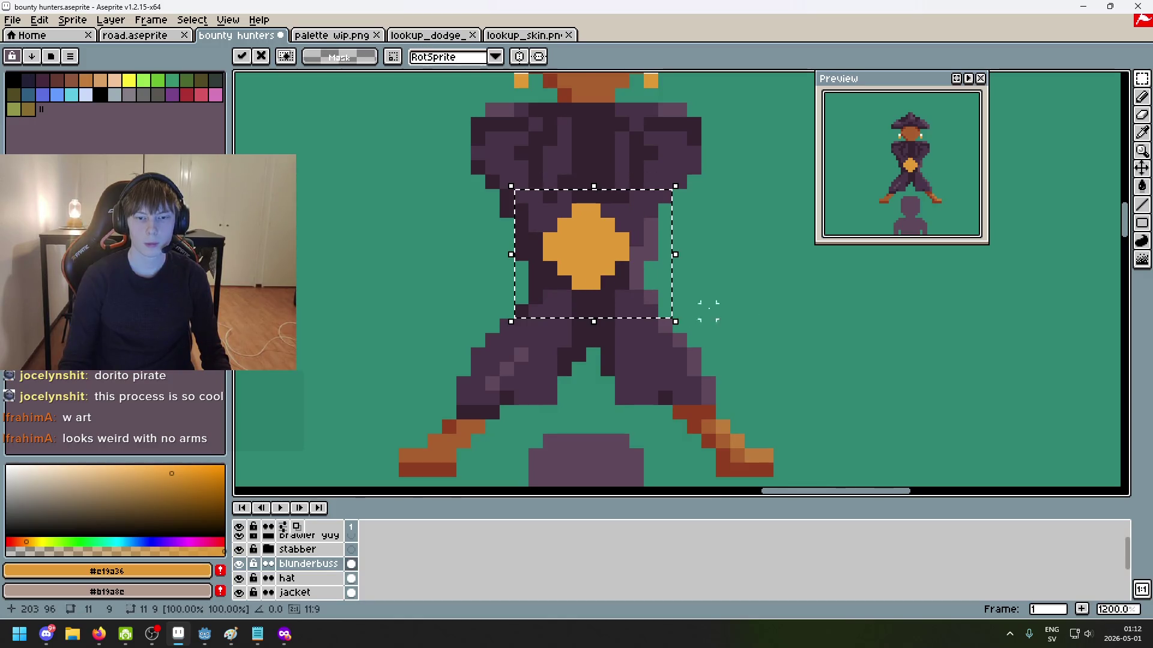
key(Return)
key(ctrl+d)
scroll(775, 322, down, 2)
scroll(731, 239, down, 3)
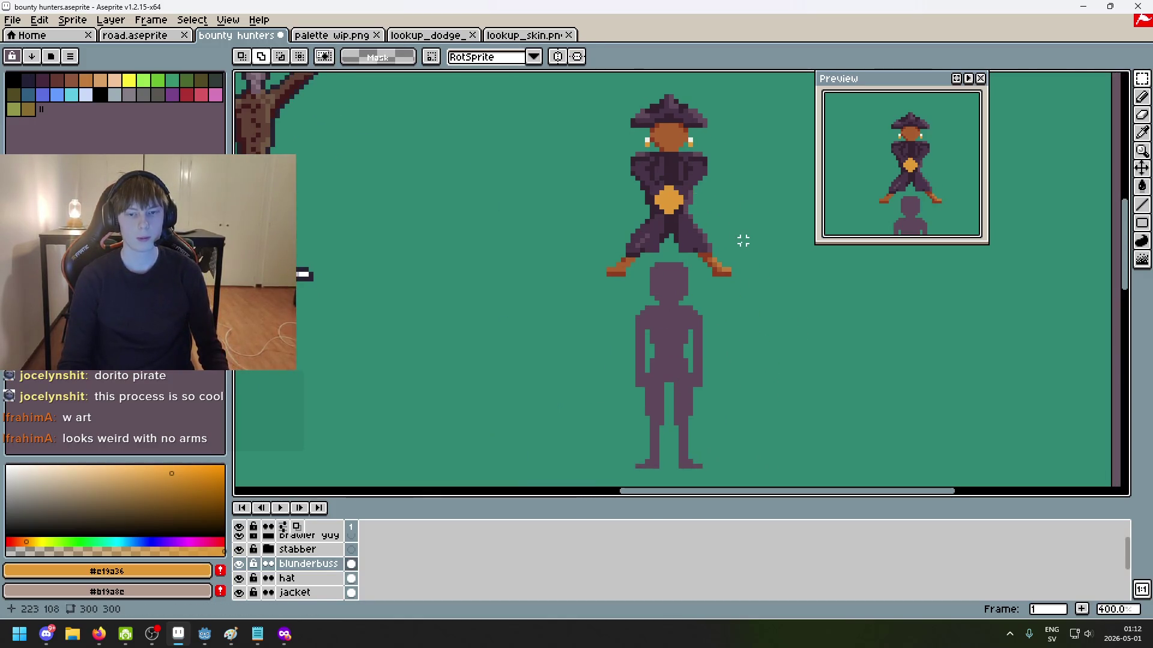
Step: Try filling the muzzle with the earring's white, undo it, and shrink the pencil to 1px
scroll(690, 181, up, 4)
scroll(636, 186, up, 2)
key(e)
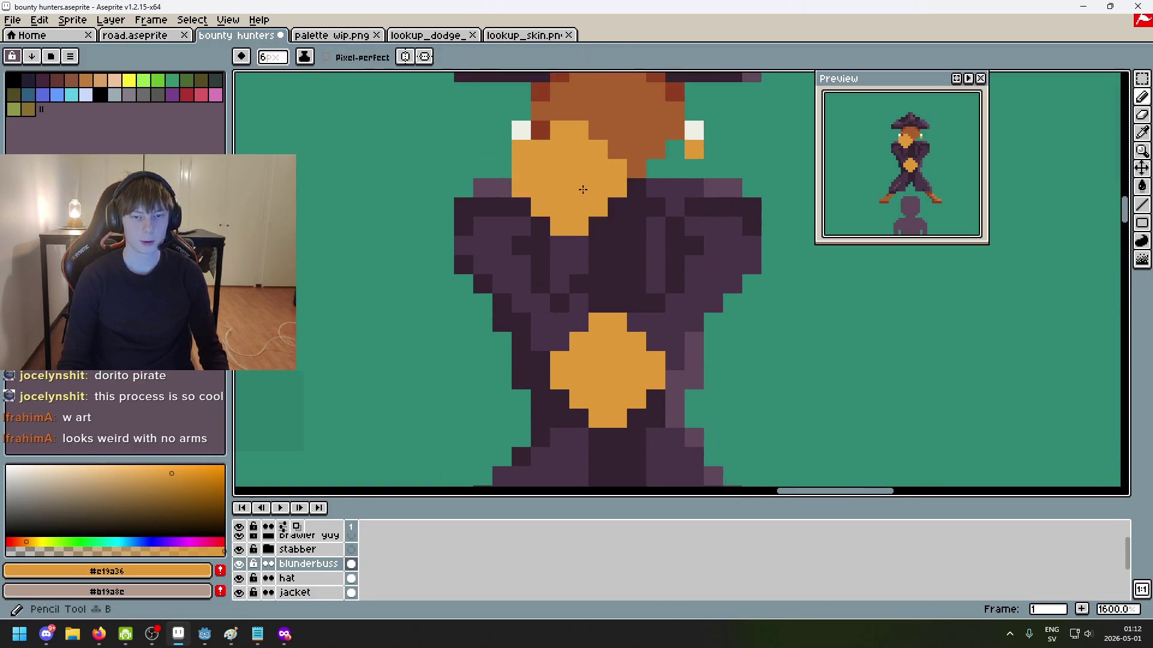
scroll(585, 188, up, 4)
scroll(582, 191, down, 3)
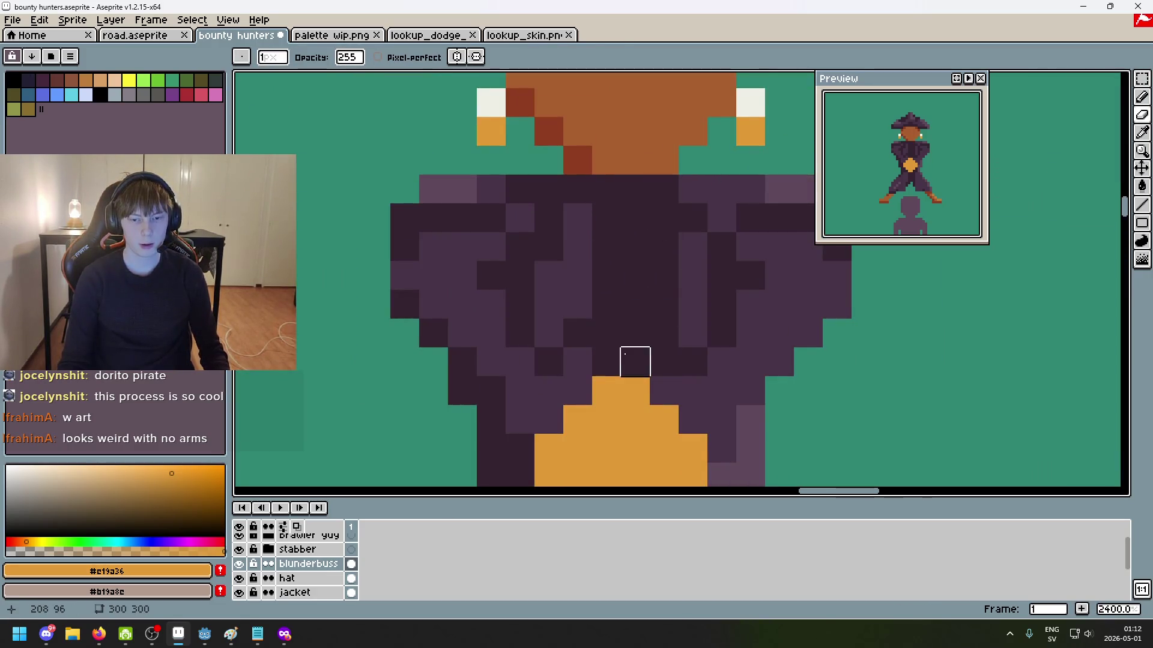
scroll(635, 362, down, 2)
scroll(617, 267, down, 1)
key(b)
alt+click(528, 171)
drag(594, 379, 571, 280)
key(ctrl+z)
key(minus)
key(minus)
key(minus)
scroll(572, 280, up, 1)
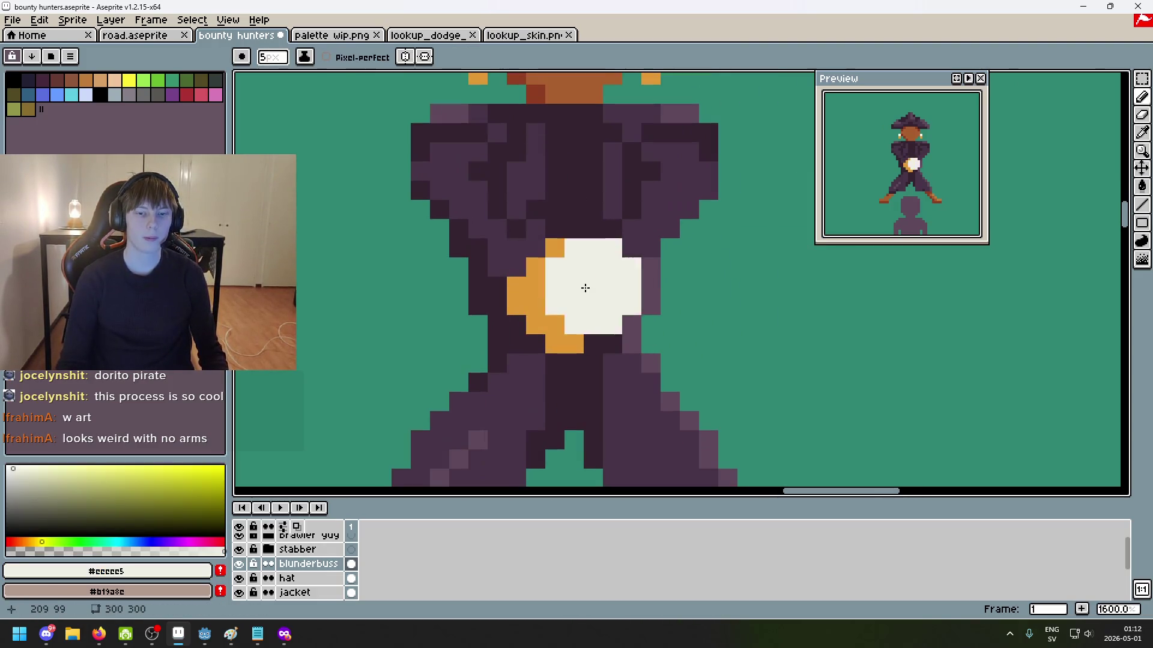
scroll(572, 279, up, 1)
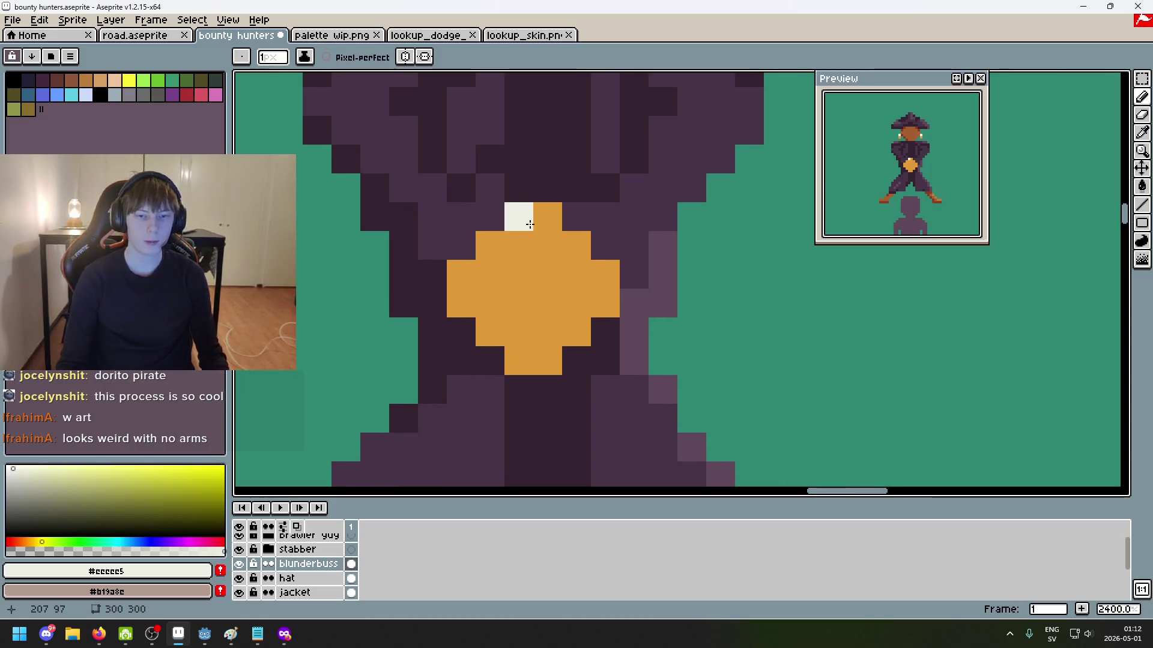
Step: Add single white highlight pixels on the orange muzzle, alt-picking orange and white as needed
click(577, 247)
scroll(599, 288, down, 6)
scroll(519, 242, up, 1)
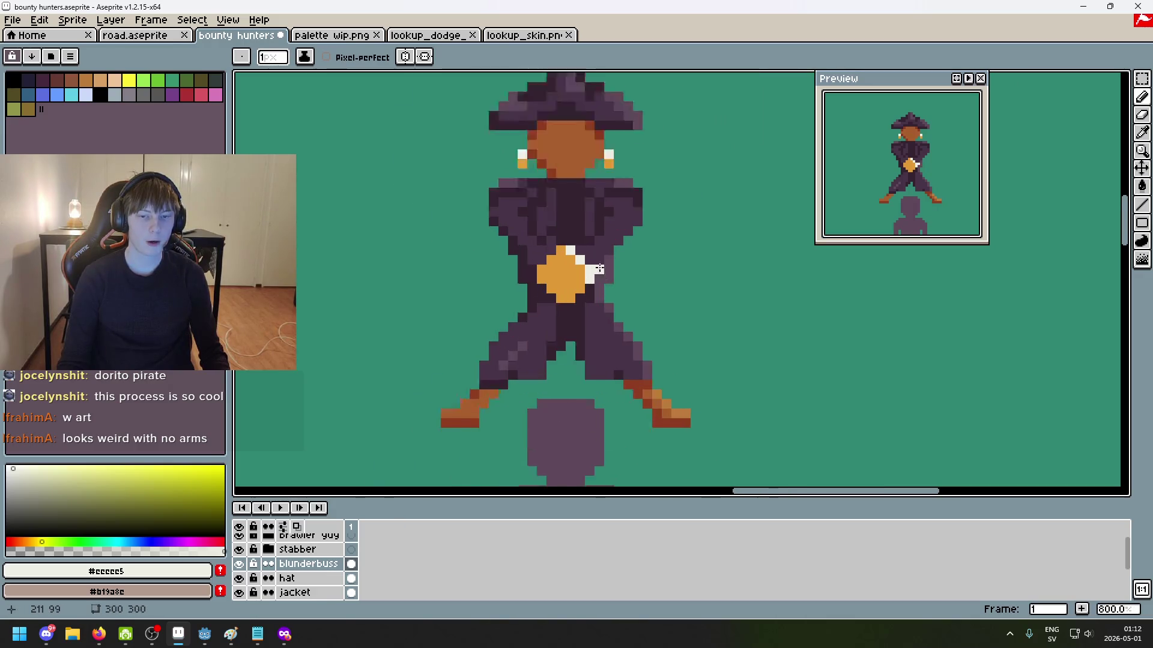
scroll(519, 242, up, 3)
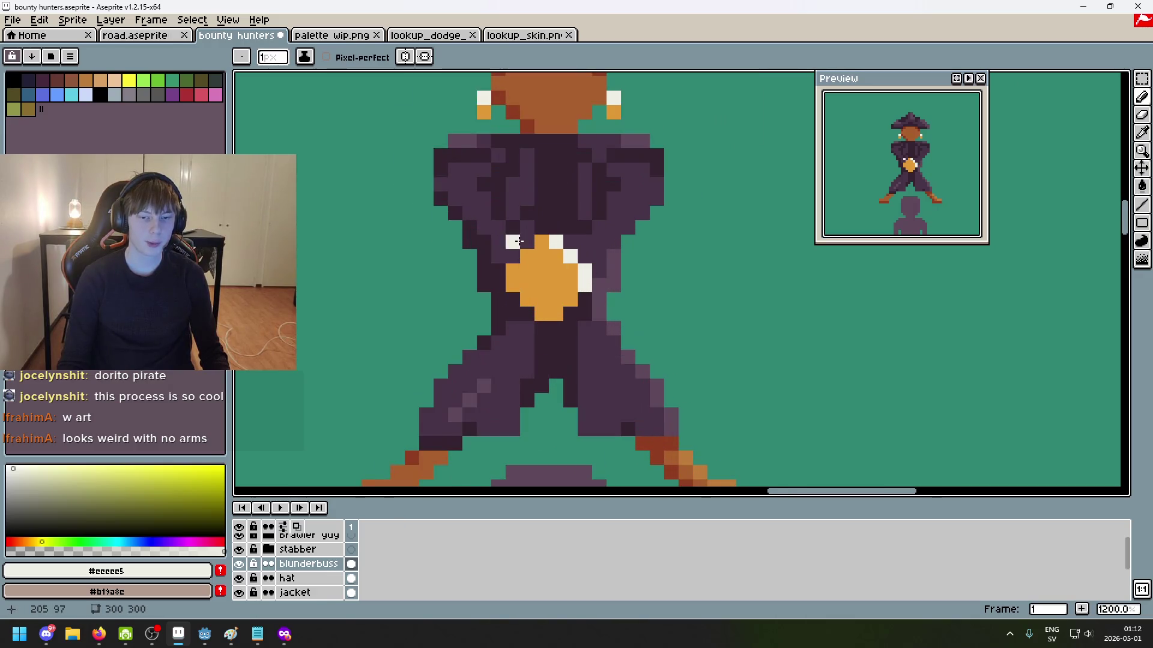
scroll(559, 259, up, 4)
alt+click(546, 261)
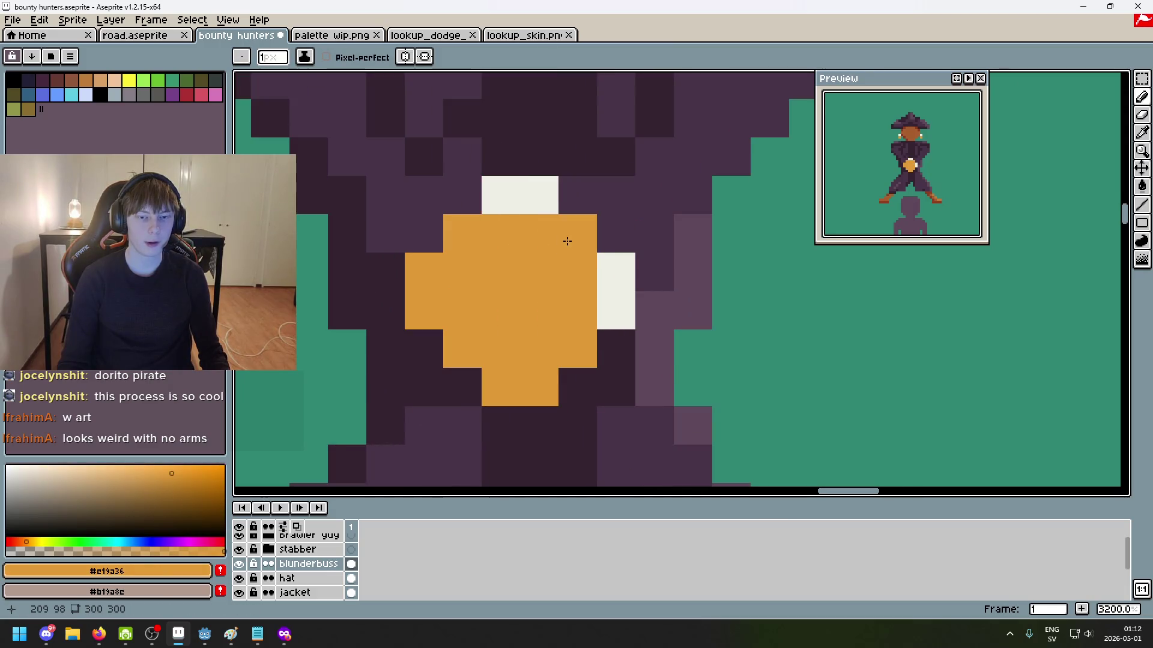
scroll(571, 250, down, 8)
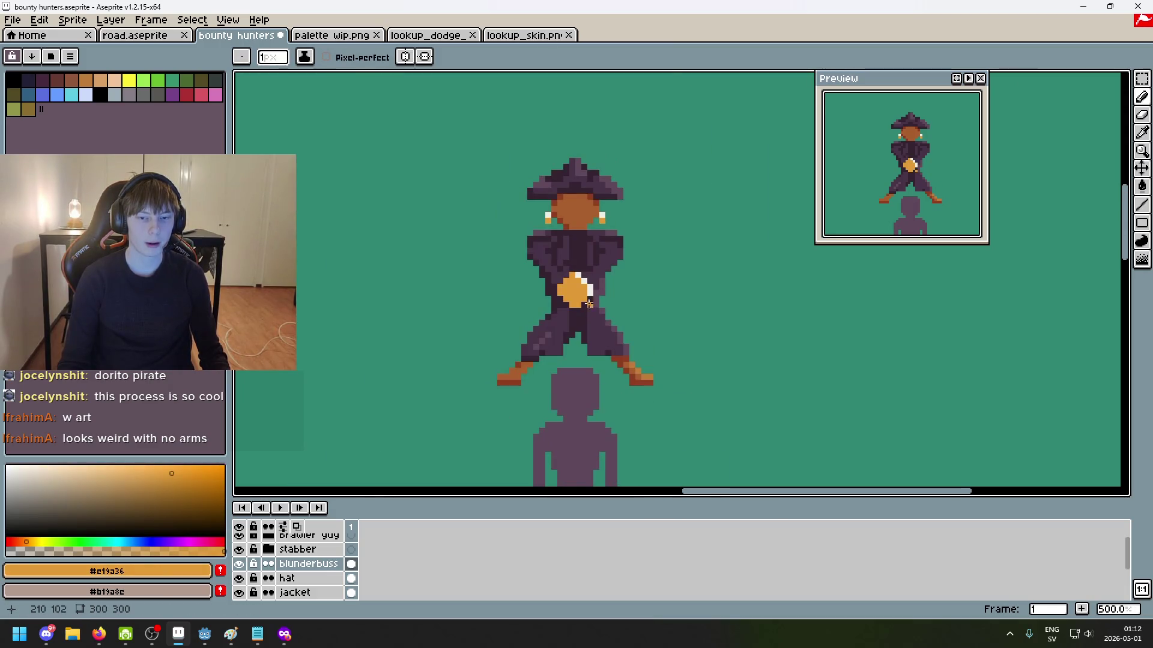
scroll(589, 304, up, 4)
alt+click(552, 272)
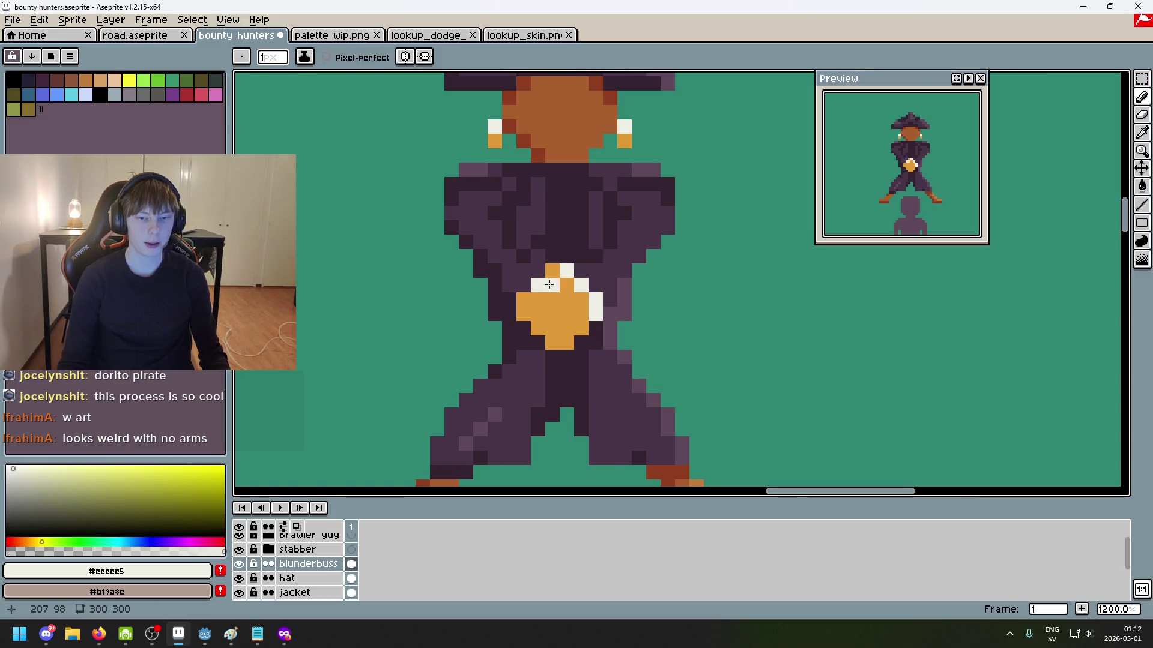
scroll(572, 296, down, 6)
scroll(576, 312, up, 4)
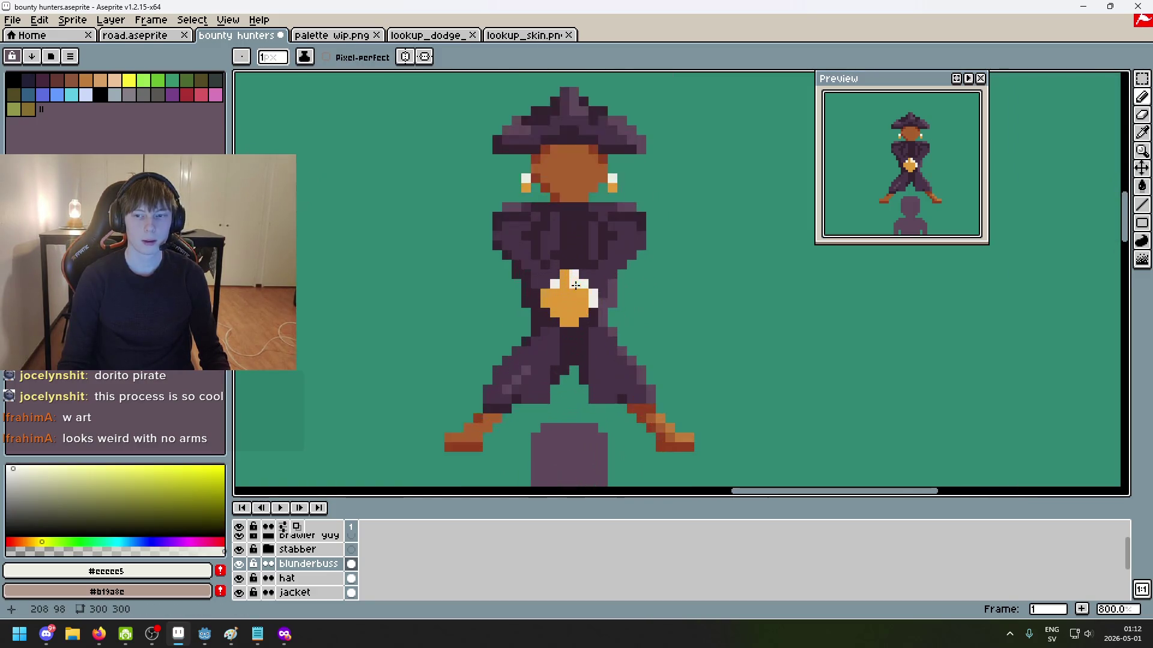
scroll(578, 281, up, 3)
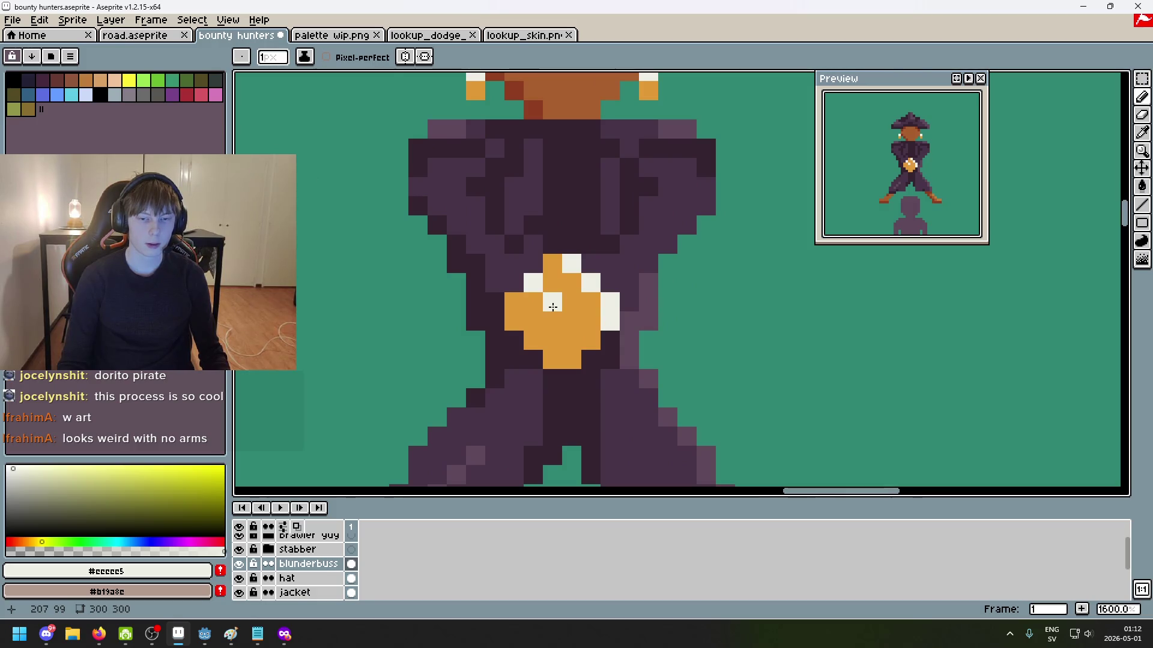
scroll(567, 305, up, 2)
scroll(566, 305, down, 3)
scroll(567, 288, up, 3)
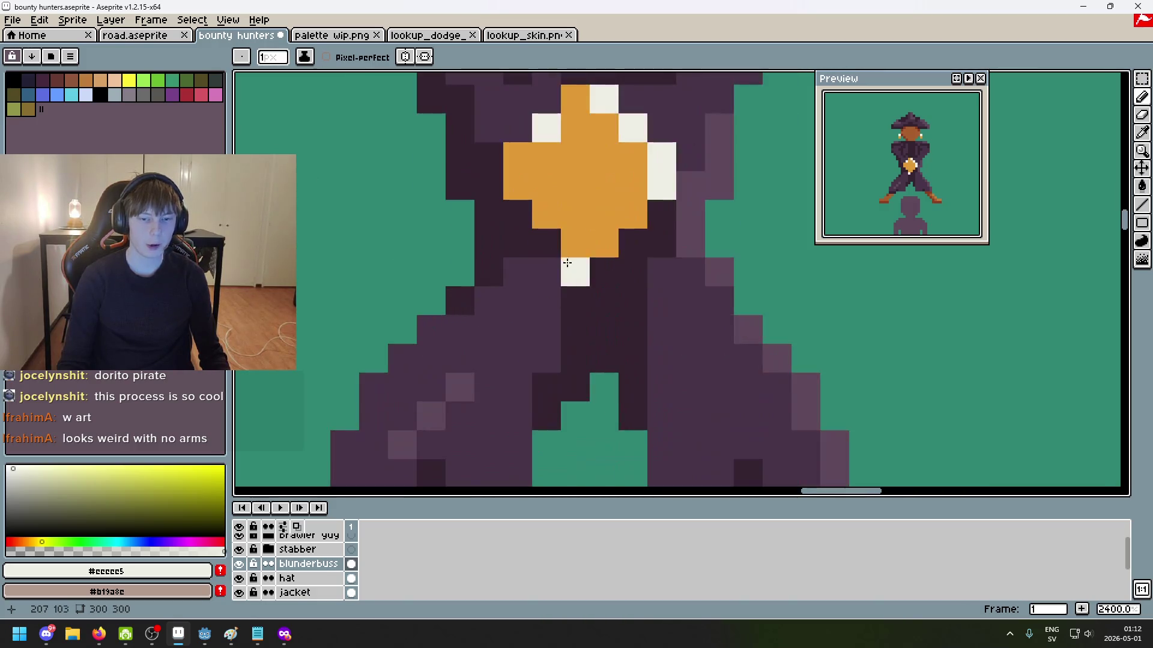
Step: Mark the muzzle's centre hole with the dark jacket colour #34232f
drag(567, 283, 574, 305)
scroll(574, 303, up, 3)
scroll(580, 189, down, 2)
scroll(583, 199, down, 1)
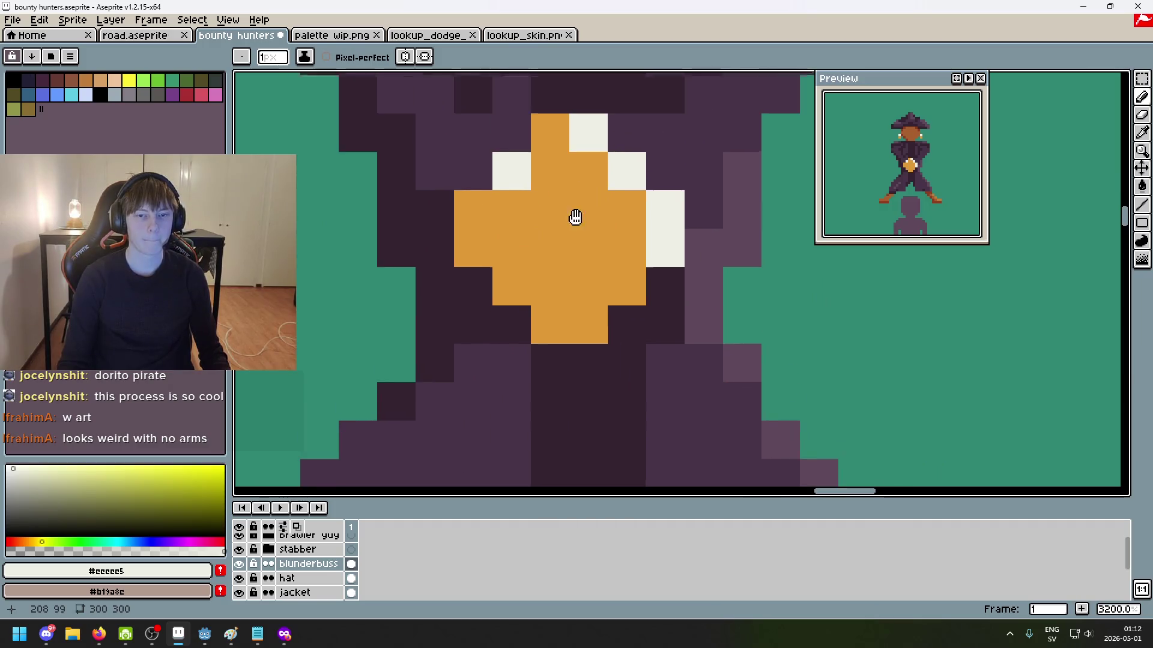
scroll(589, 208, down, 3)
scroll(599, 203, up, 1)
alt+click(556, 231)
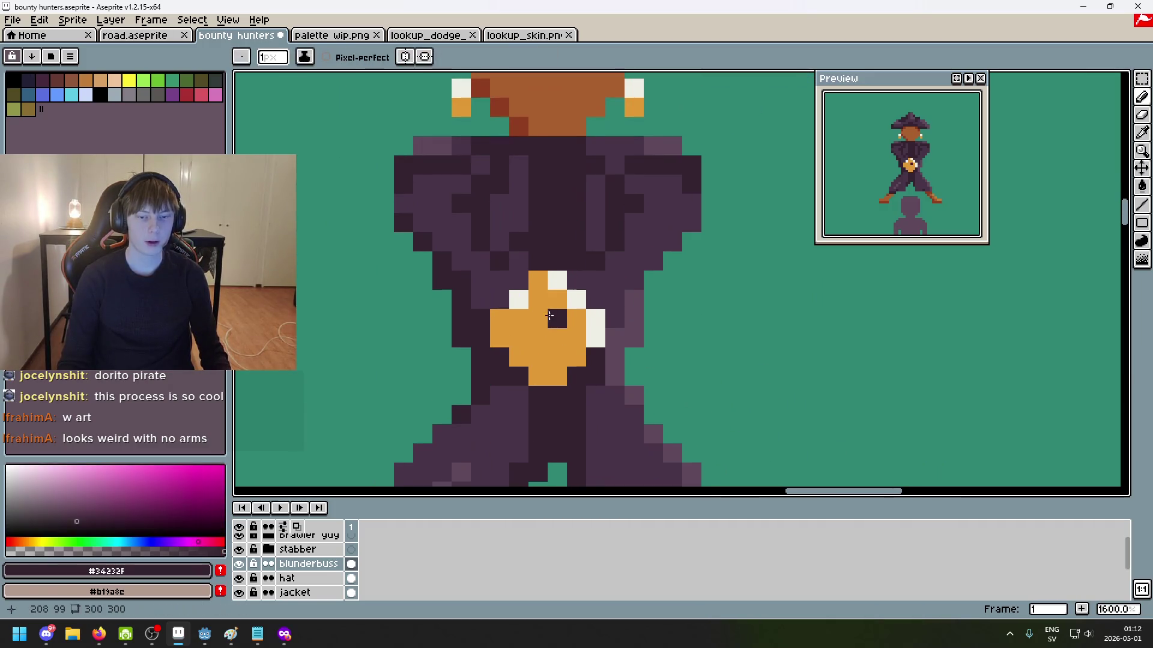
scroll(534, 334, down, 3)
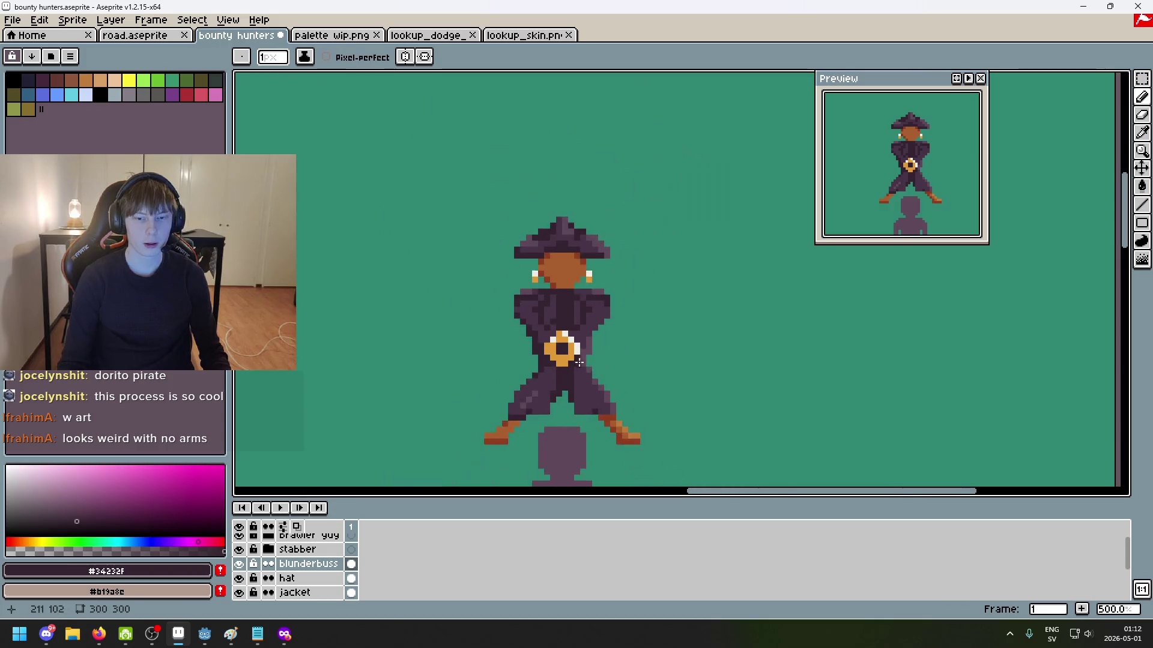
Step: Fill the ring's inner top-left corner pixel with the muzzle orange
scroll(528, 332, up, 3)
alt+click(520, 330)
click(527, 325)
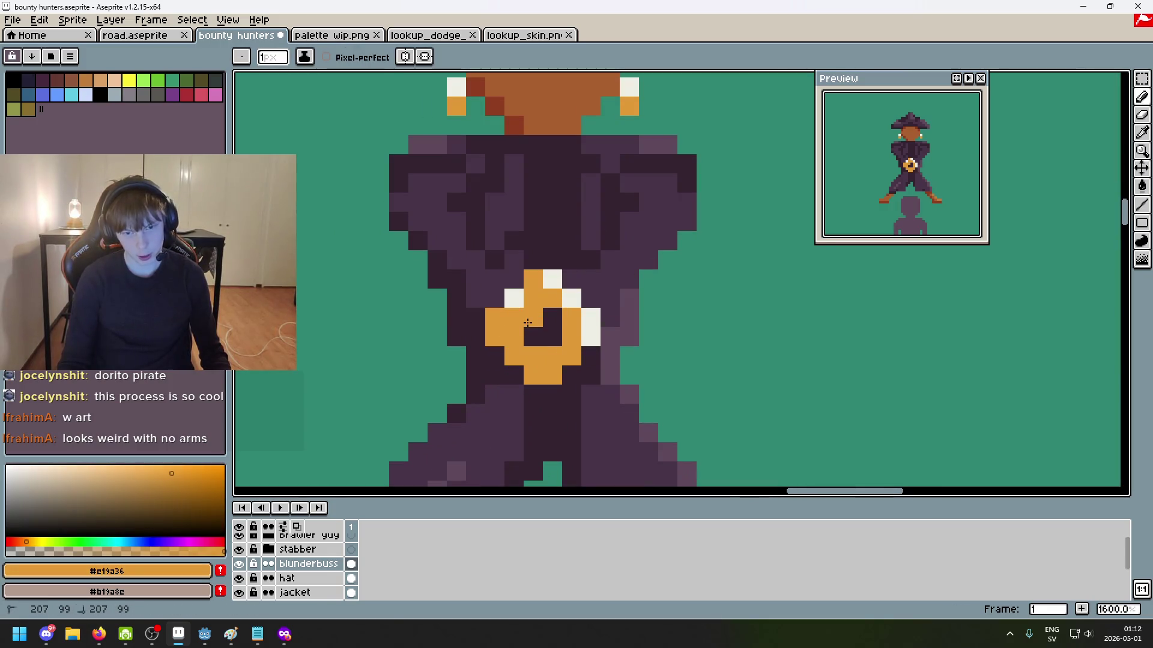
scroll(561, 330, down, 1)
Step: Check the reference sprites and pick dark red #411b1b from palette wip.png for the bore
click(529, 37)
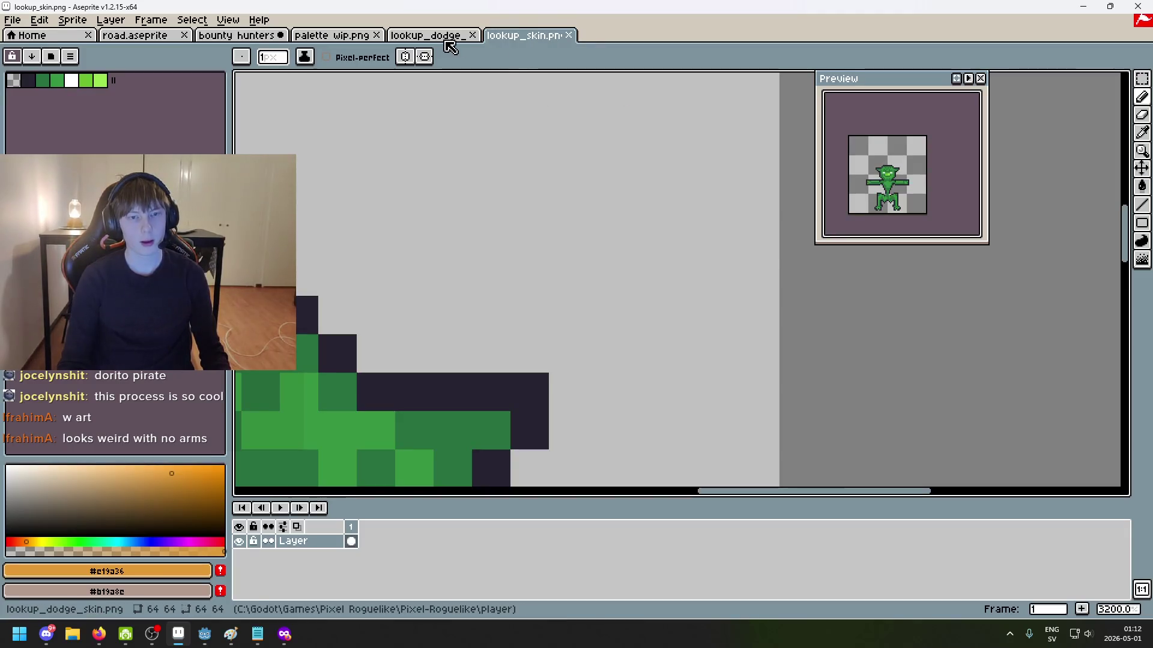
click(452, 36)
click(324, 34)
mouse_move(554, 252)
mouse_down()
mouse_move(591, 322)
mouse_move(576, 286)
mouse_up()
mouse_move(558, 243)
mouse_down()
mouse_move(632, 257)
mouse_move(679, 231)
mouse_up()
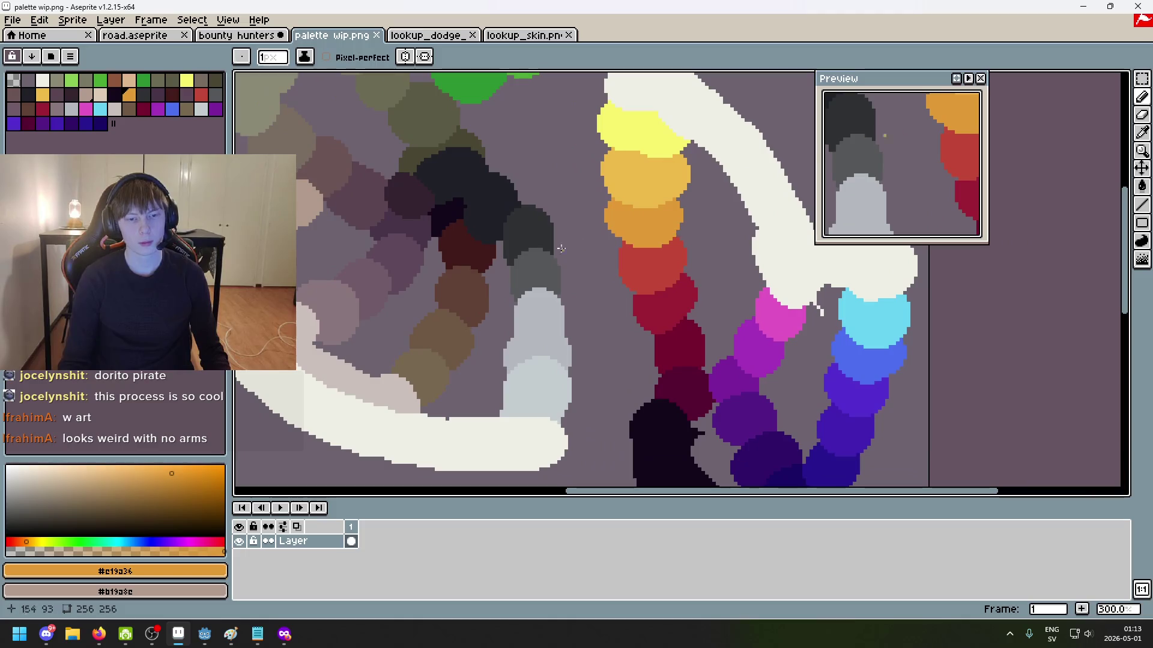
alt+click(438, 249)
click(242, 36)
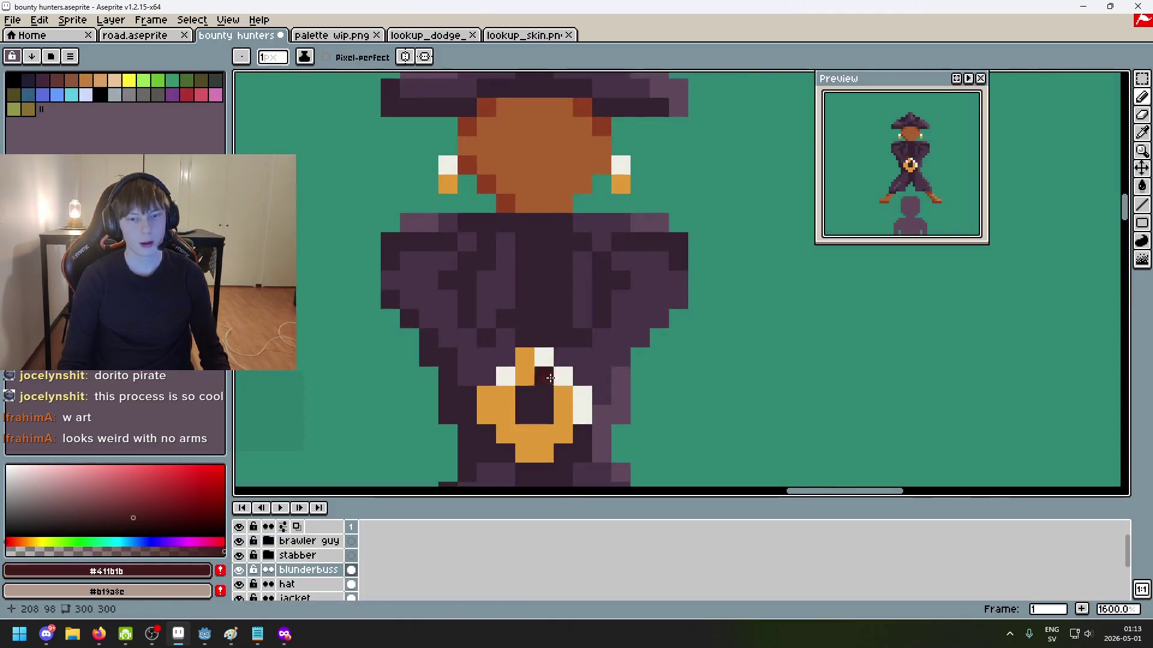
Step: Try white highlight pixels on the ring's lower rim, undoing the last ones
scroll(552, 353, down, 5)
mouse_move(613, 378)
mouse_down()
mouse_move(643, 313)
mouse_move(650, 241)
mouse_up()
scroll(650, 240, up, 7)
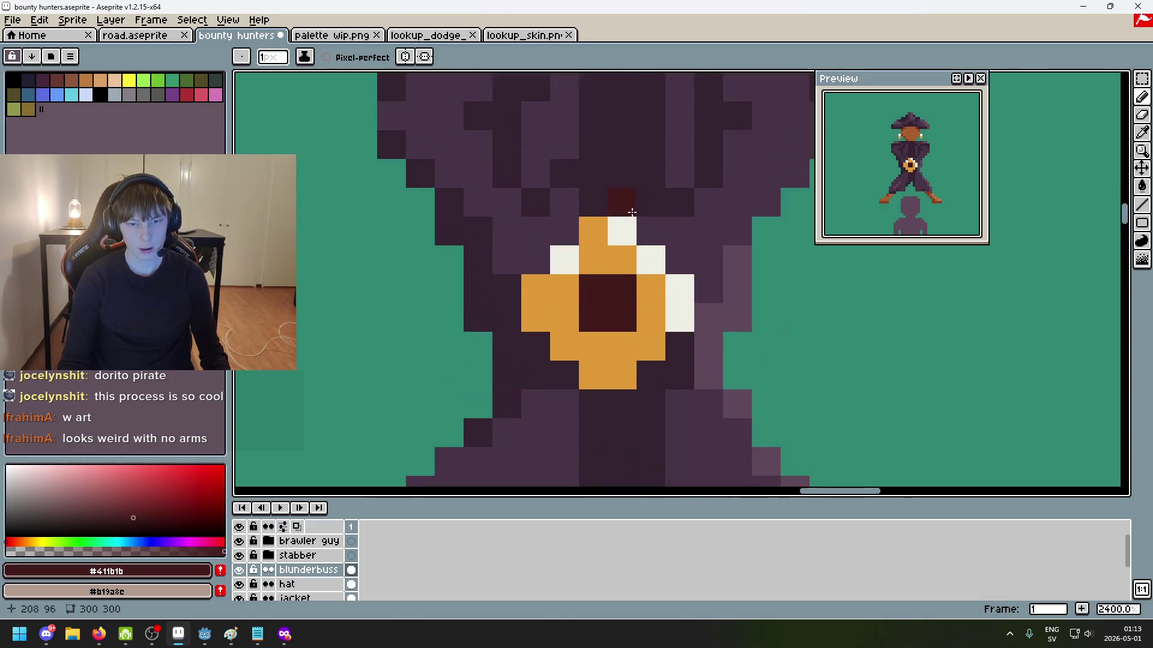
alt+click(647, 257)
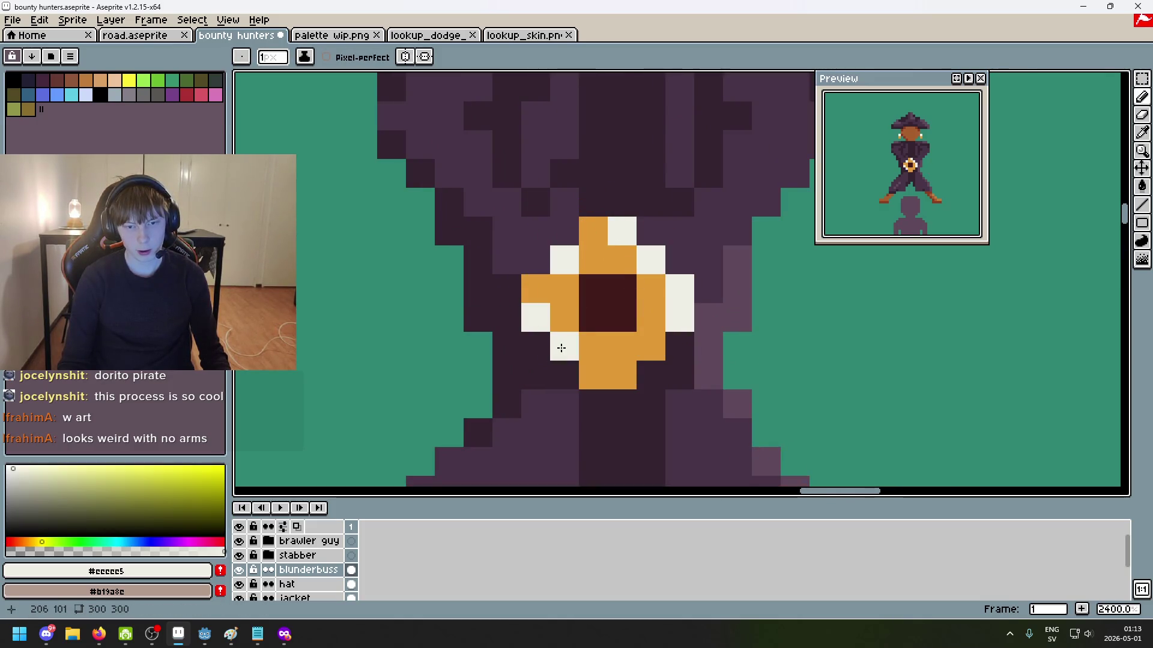
click(594, 376)
click(622, 375)
scroll(644, 372, down, 3)
scroll(643, 373, down, 4)
key(ctrl+z)
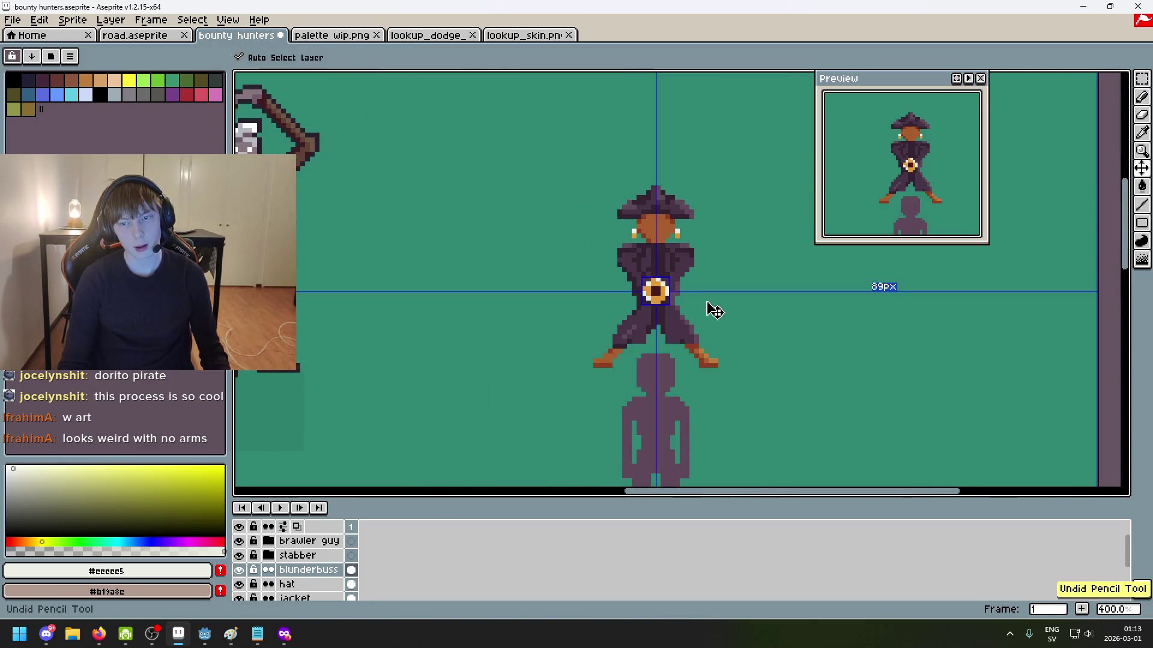
scroll(696, 299, up, 3)
Step: Move the top rim highlights up one pixel, repainting old spots orange and extending the right one
drag(677, 300, 655, 238)
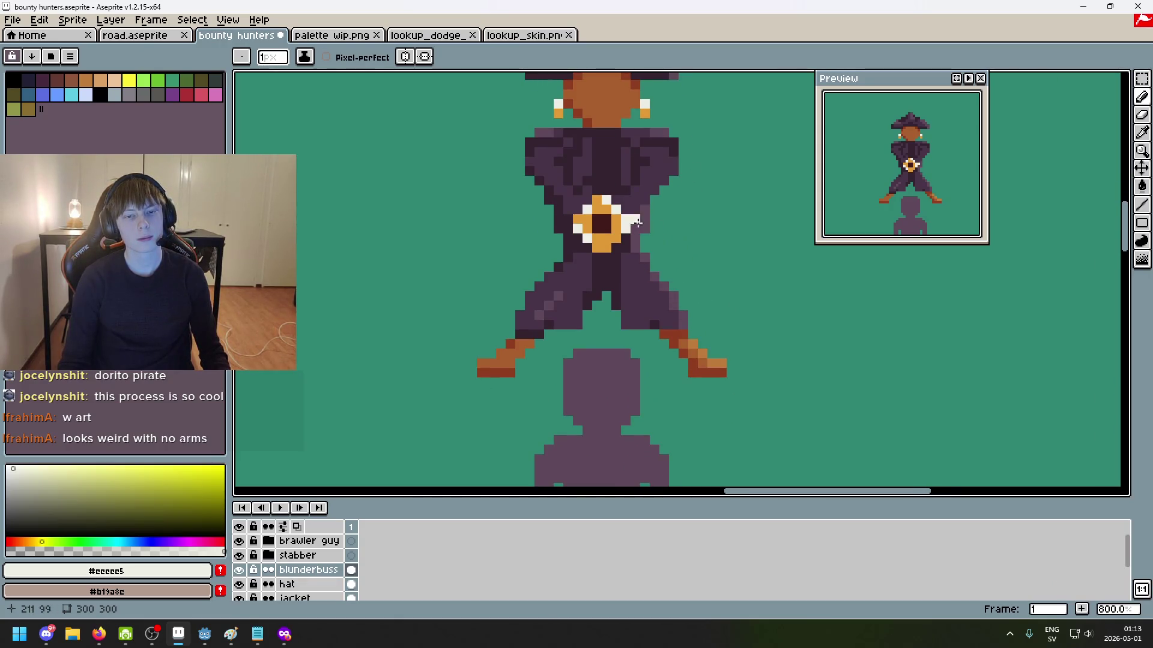
scroll(614, 173, up, 3)
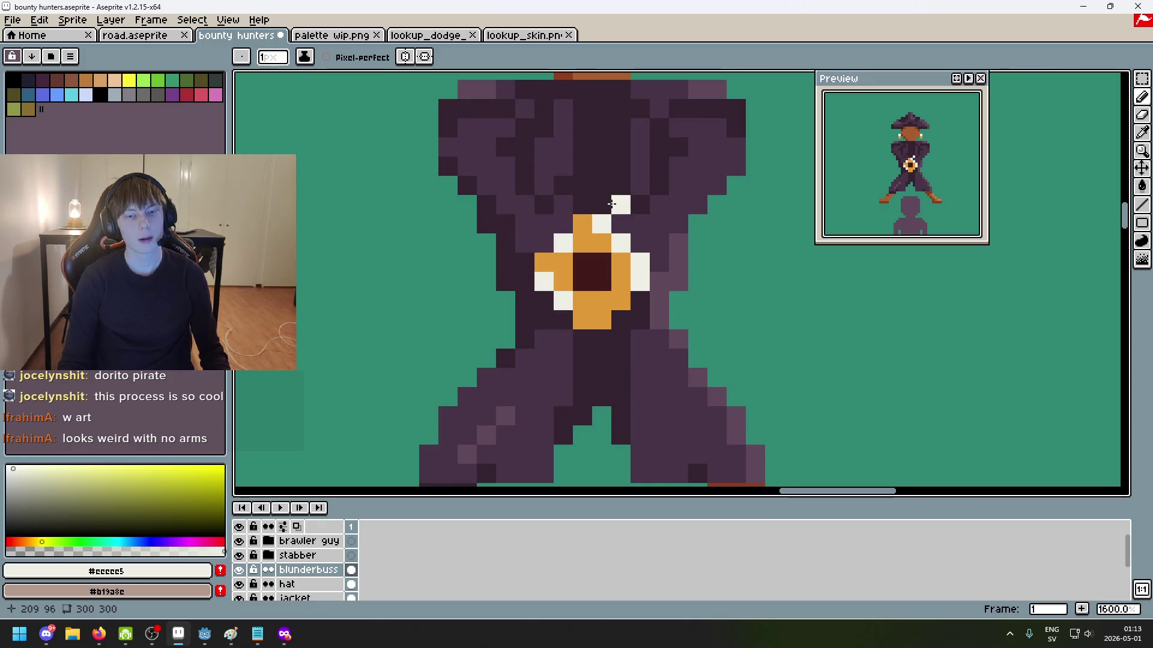
scroll(596, 205, down, 4)
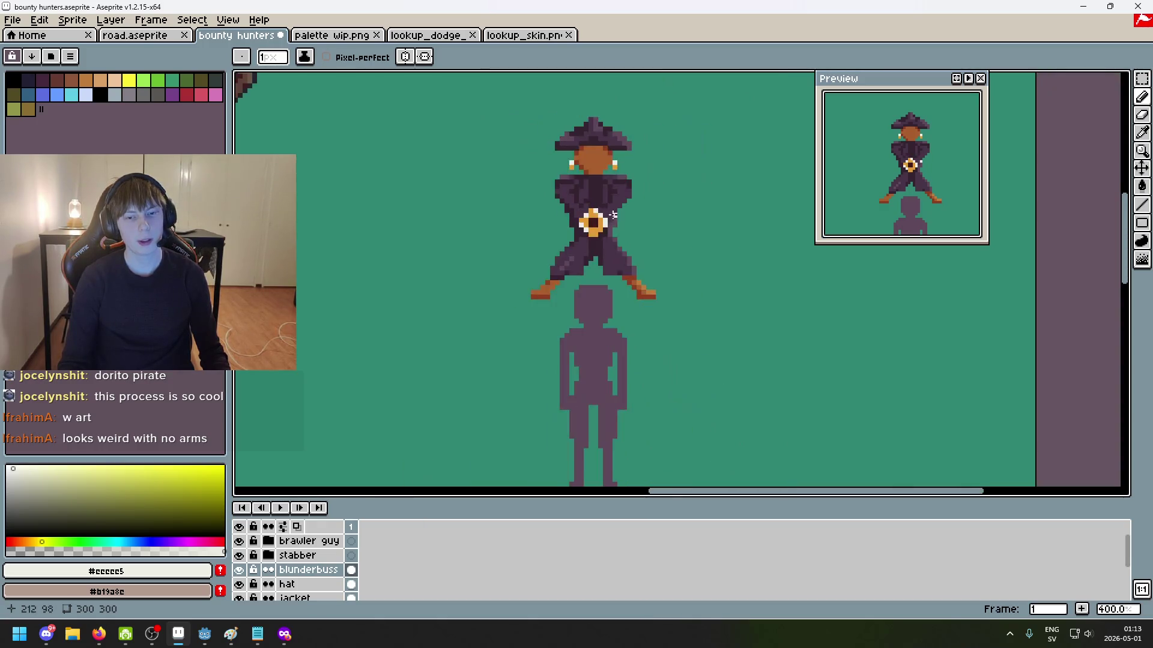
scroll(579, 214, up, 2)
alt+click(579, 213)
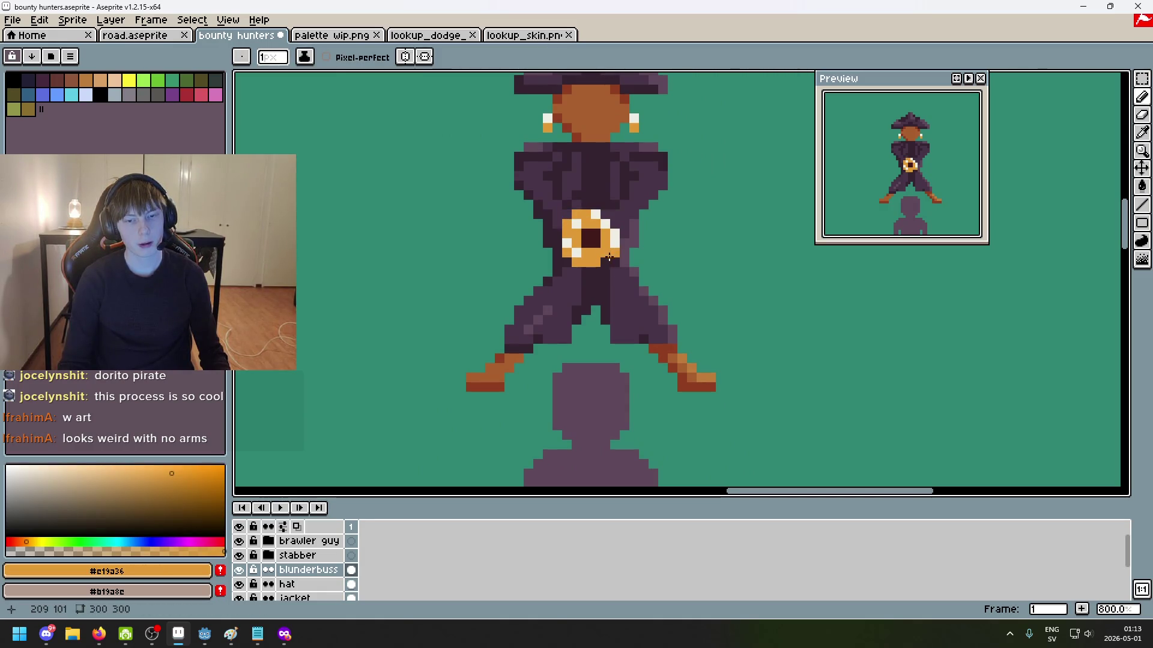
scroll(610, 224, up, 4)
alt+click(604, 191)
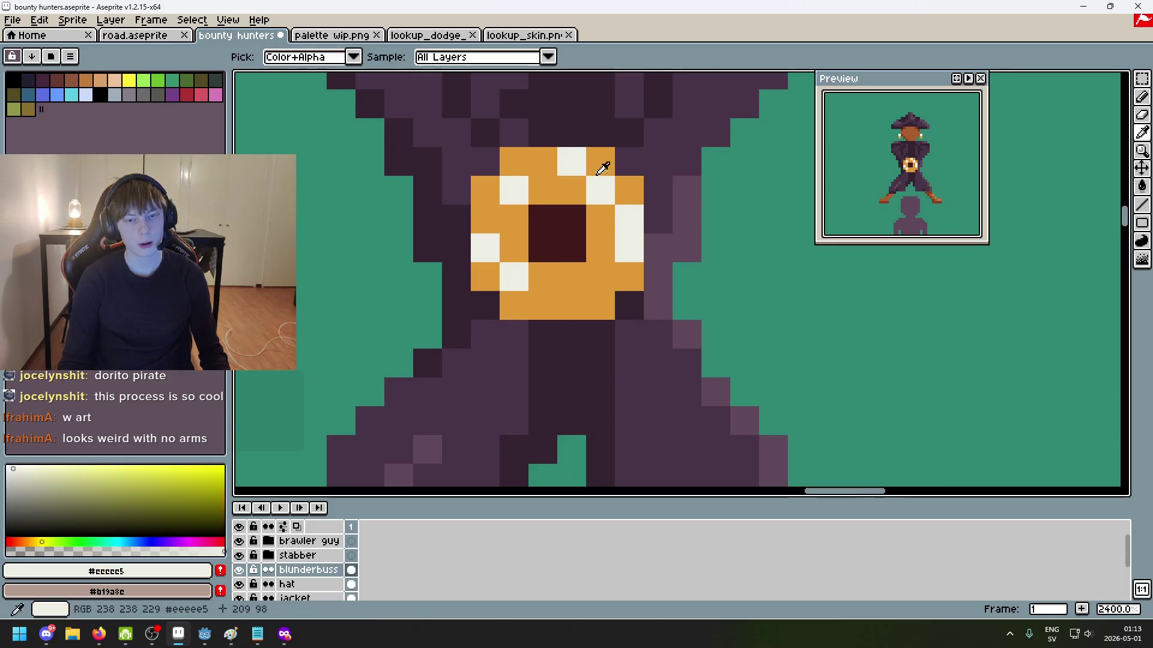
click(599, 167)
alt+click(563, 188)
click(594, 196)
alt+click(627, 218)
click(621, 188)
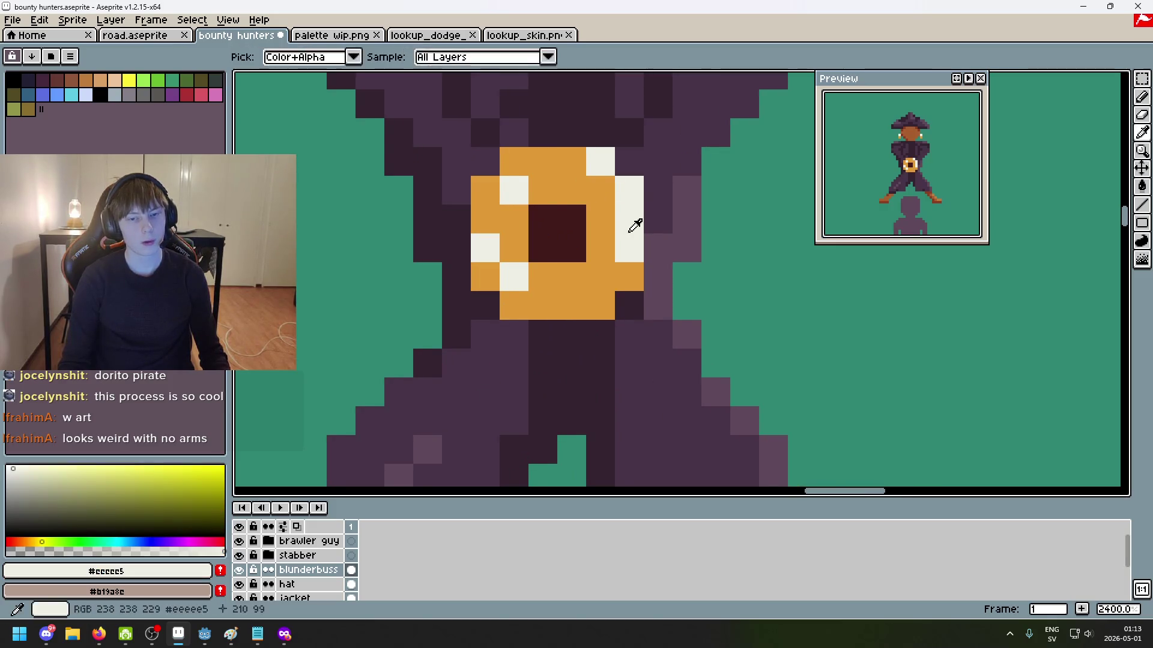
Step: Rearrange the left-side highlights: add an edge pixel, shift others, and turn inner whites orange
click(484, 275)
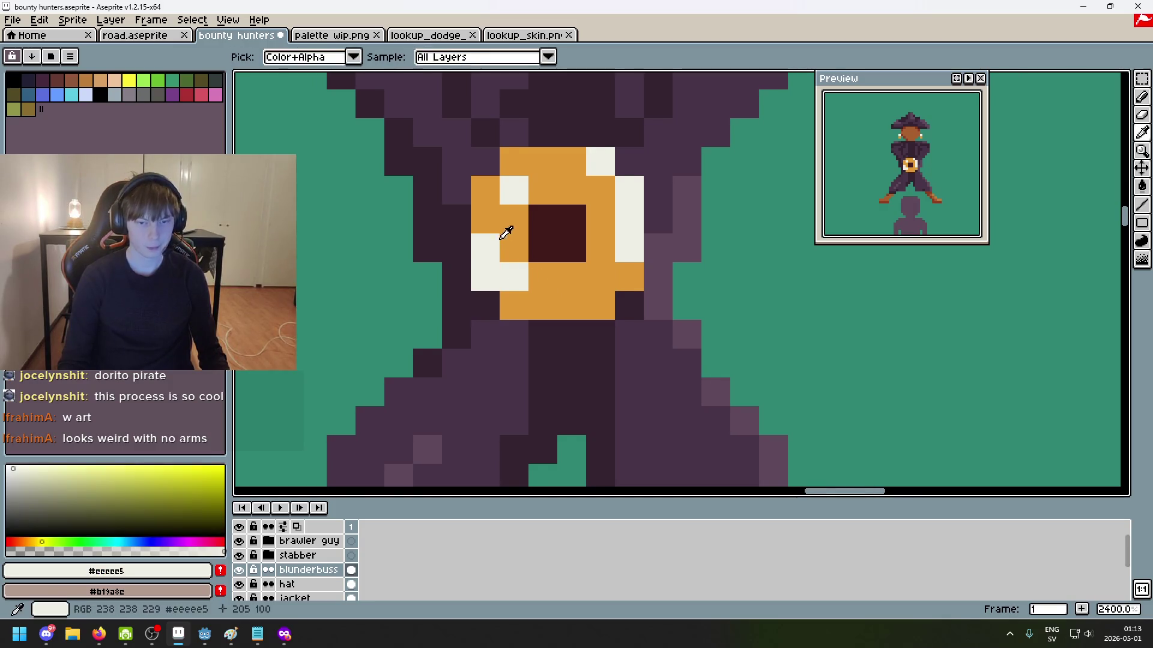
alt+click(525, 250)
click(506, 274)
alt+click(520, 180)
click(517, 162)
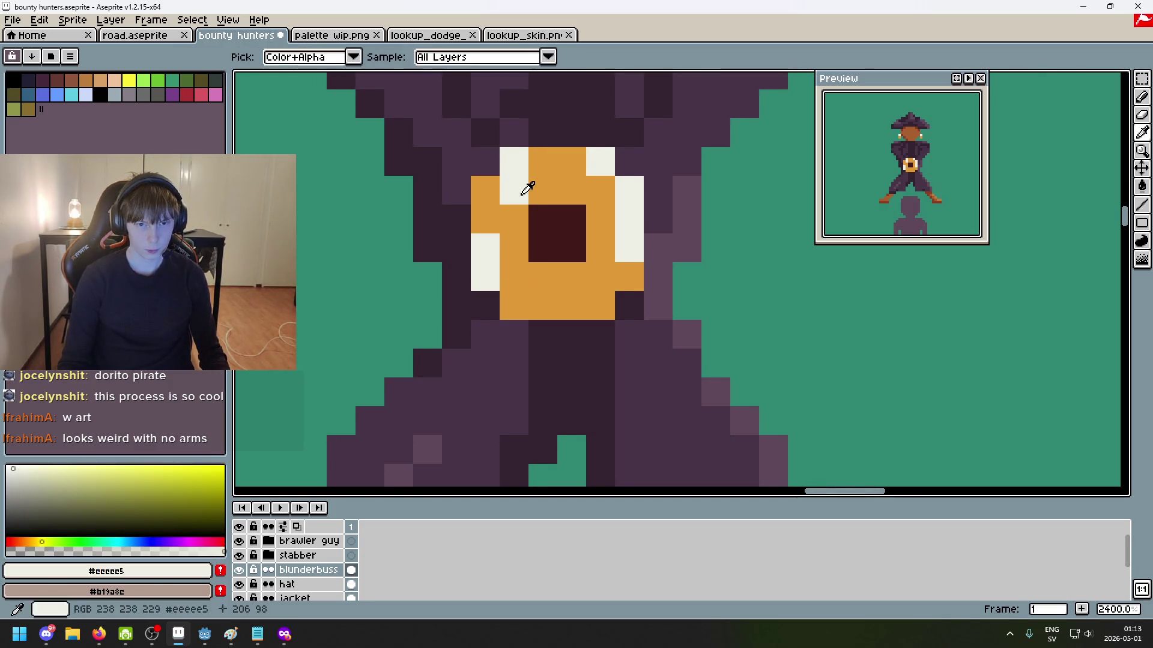
alt+click(531, 186)
click(507, 187)
key(ctrl+z)
click(525, 312)
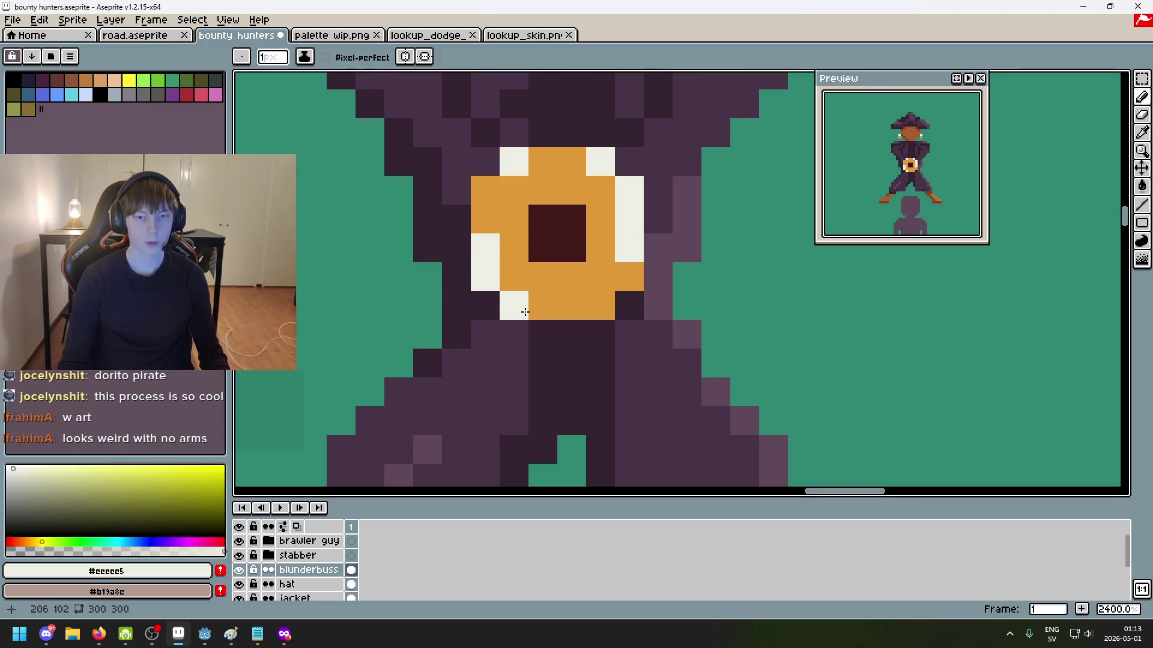
Step: Pick the dark purple from the pirate's hat as the drawing colour
scroll(648, 314, down, 6)
scroll(664, 304, down, 3)
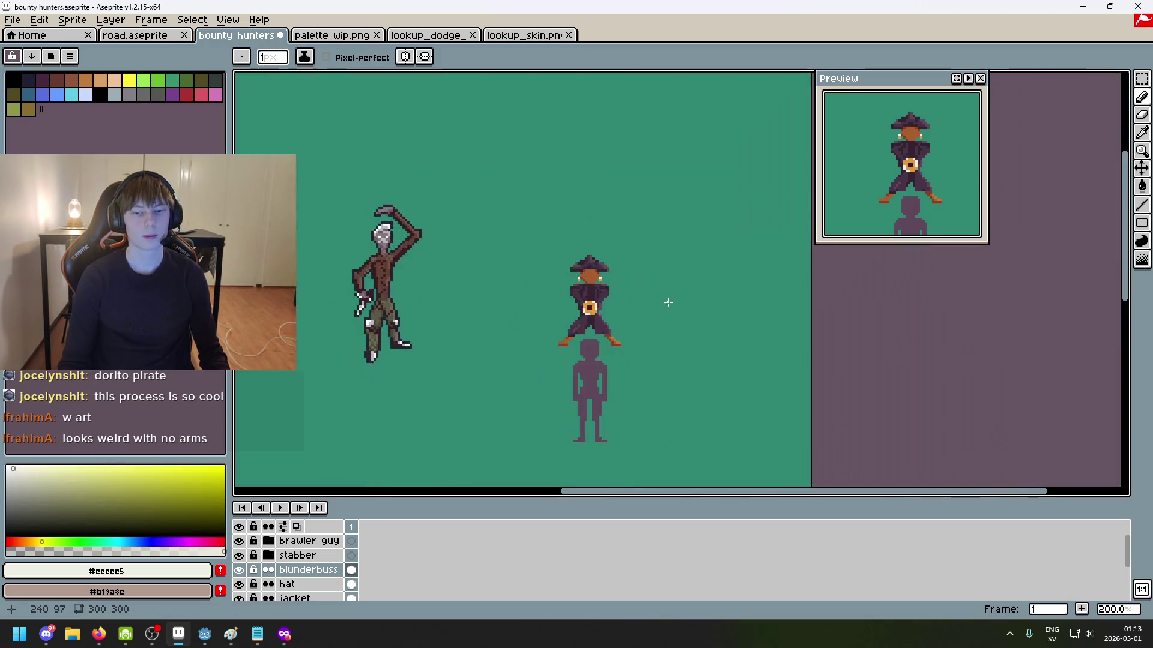
scroll(631, 232, up, 1)
scroll(646, 262, up, 3)
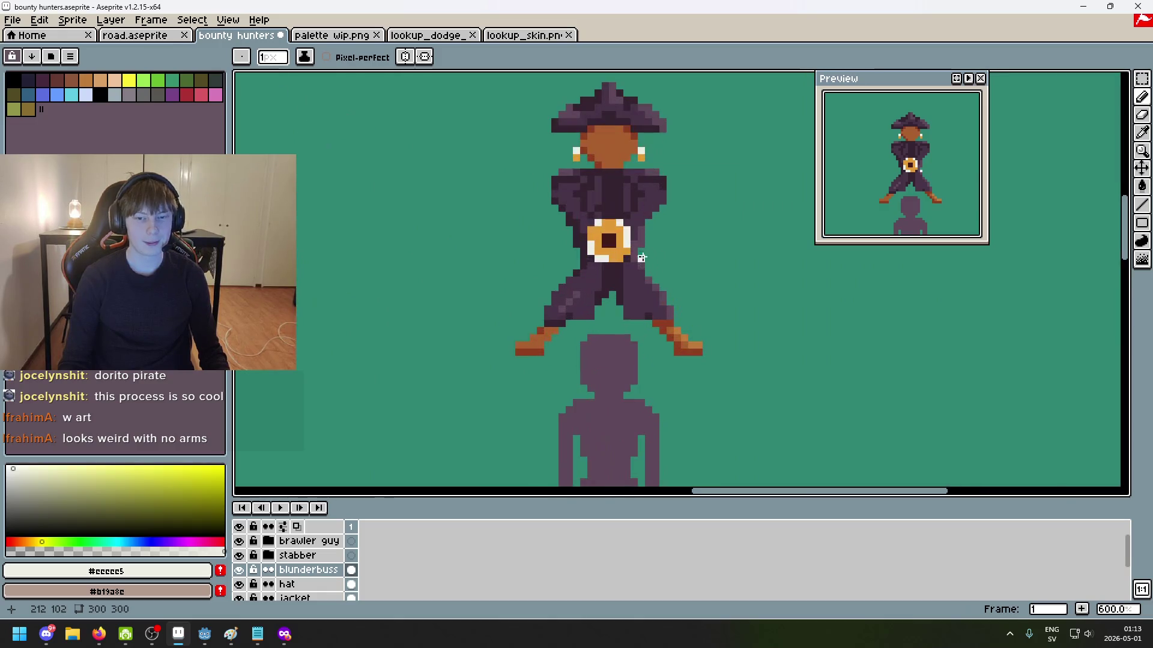
scroll(648, 259, up, 3)
scroll(729, 239, up, 1)
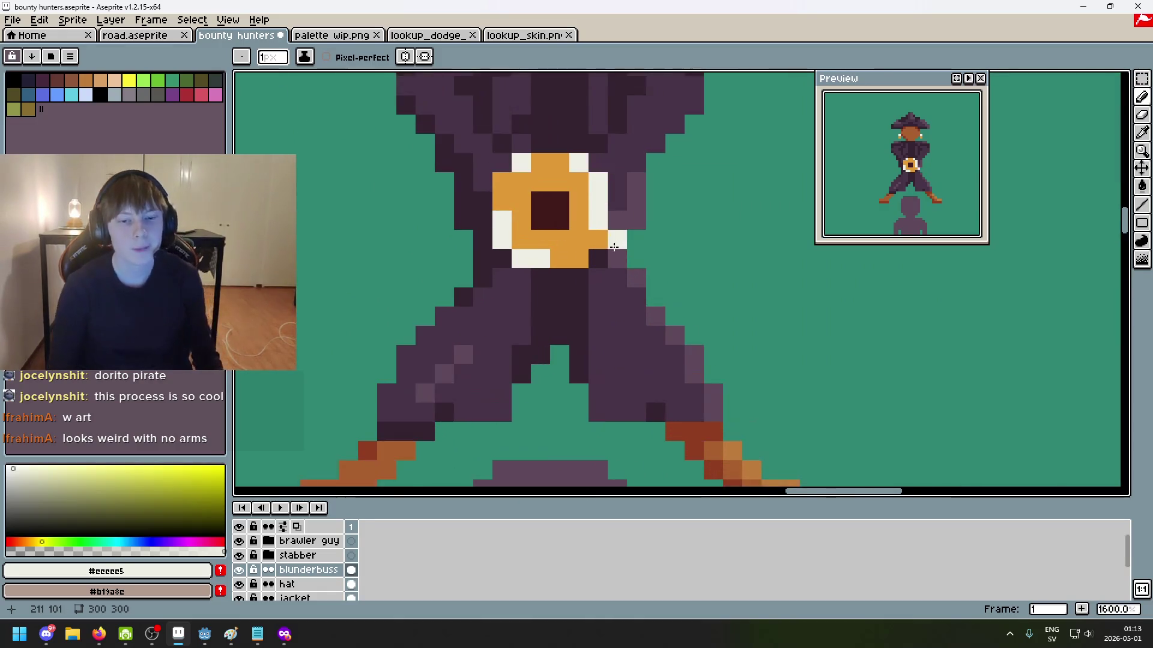
scroll(729, 239, down, 2)
scroll(628, 255, up, 3)
scroll(702, 283, down, 6)
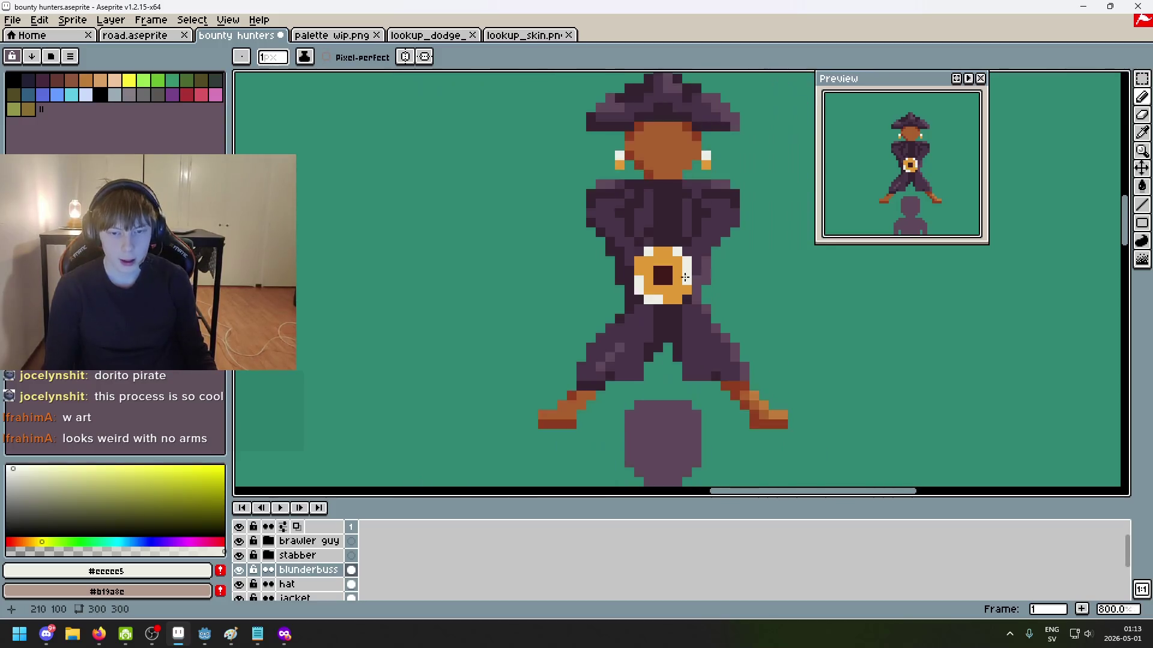
scroll(699, 287, up, 1)
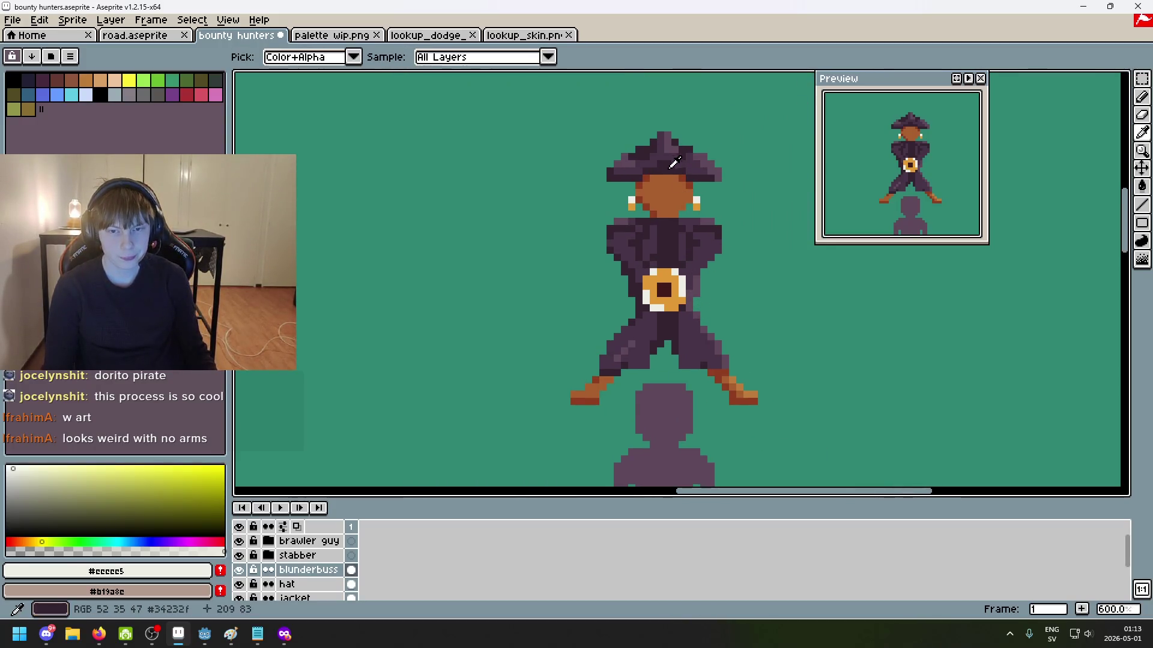
alt+click(676, 278)
scroll(676, 279, up, 1)
scroll(664, 294, down, 3)
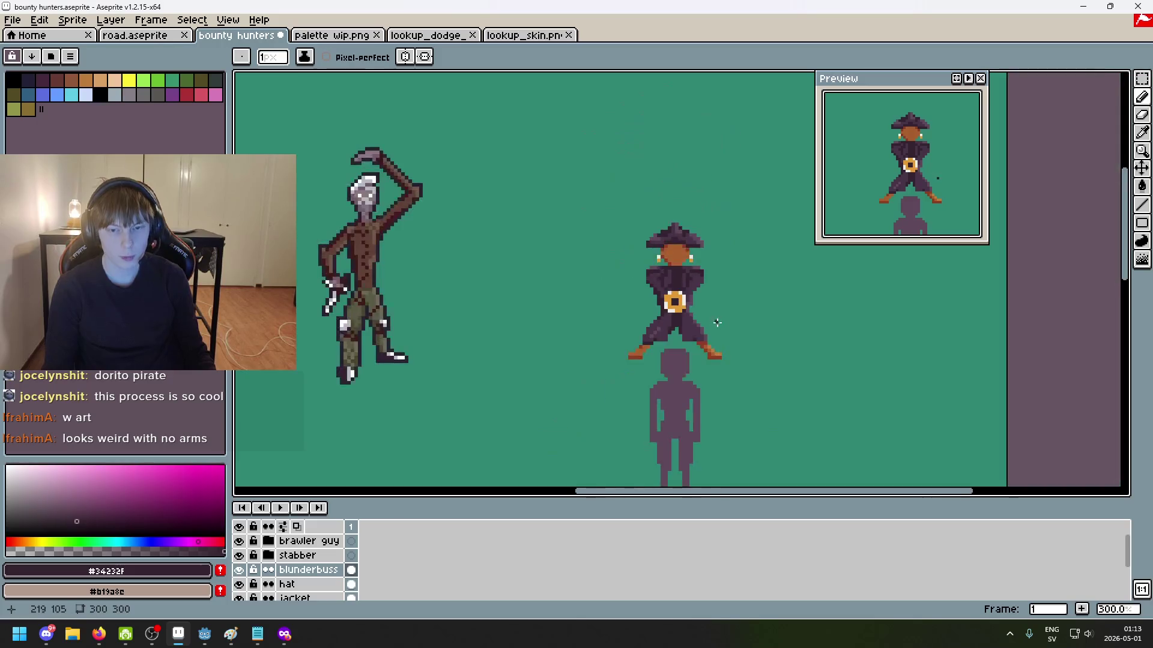
scroll(703, 250, down, 1)
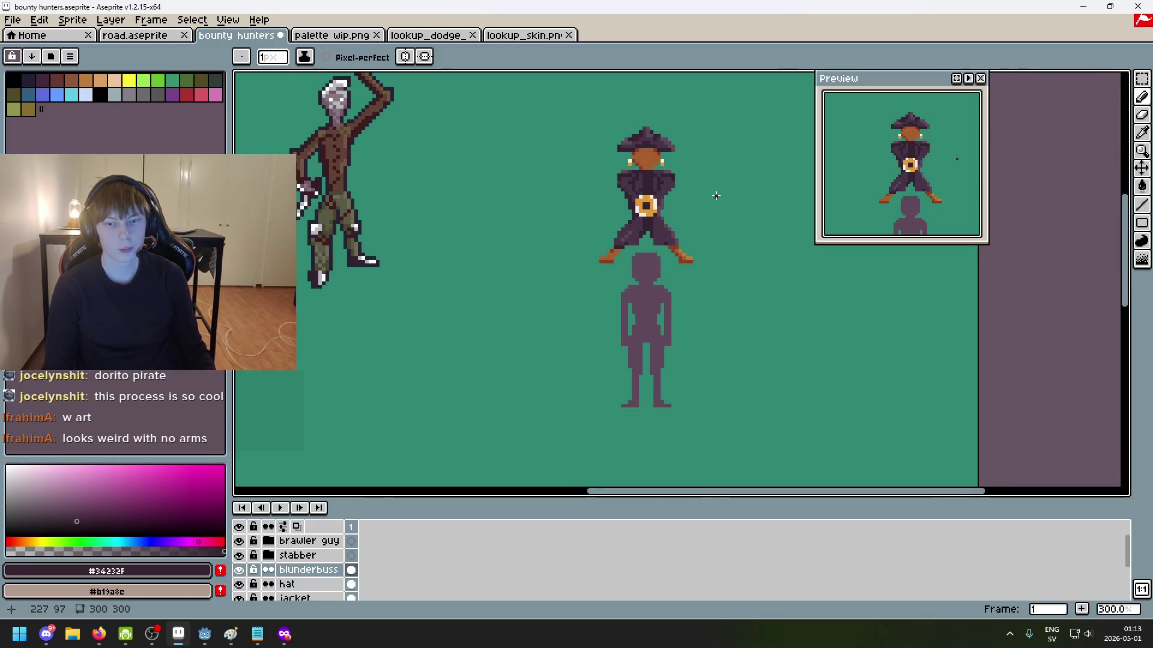
scroll(721, 200, up, 2)
scroll(660, 207, up, 3)
scroll(608, 216, up, 3)
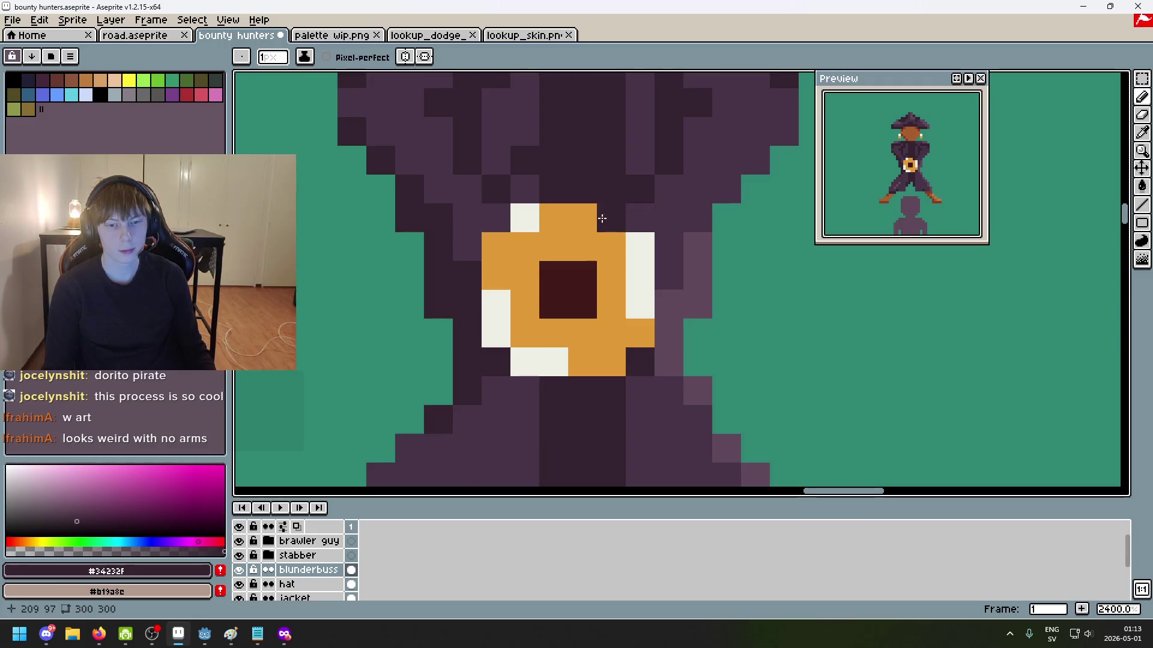
scroll(607, 216, down, 1)
Step: Sample a dark red-brown from palette wip.png and paint lighter brown into the bore's top
click(369, 36)
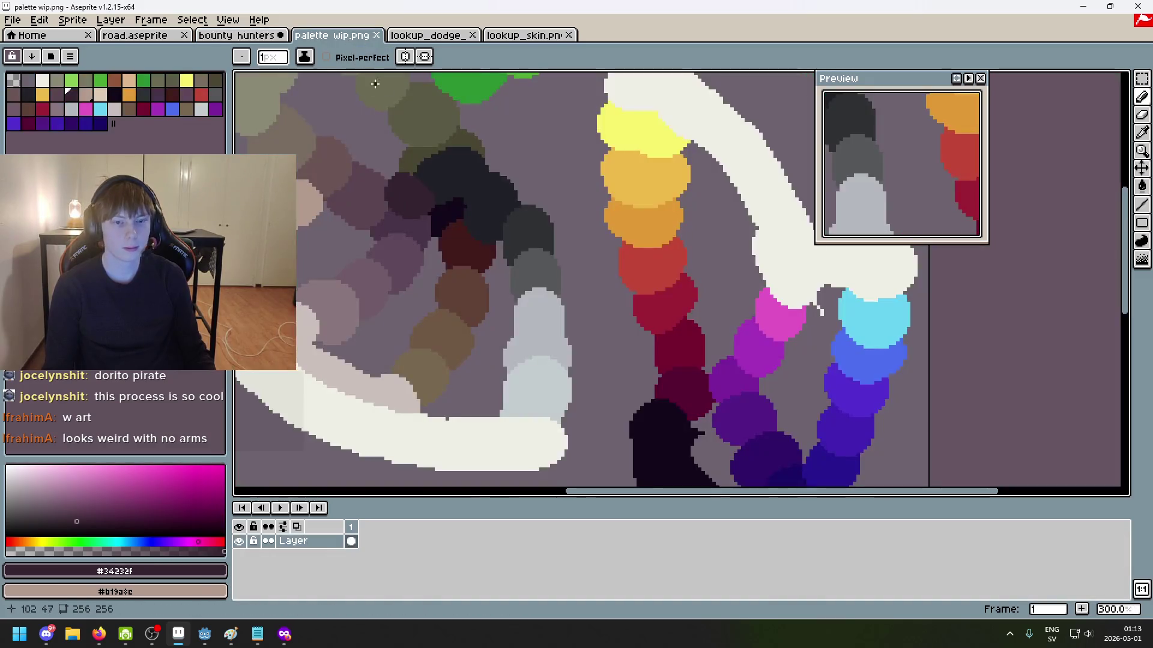
alt+click(463, 280)
key(ctrl+shift+Tab)
click(598, 362)
drag(598, 362, 618, 330)
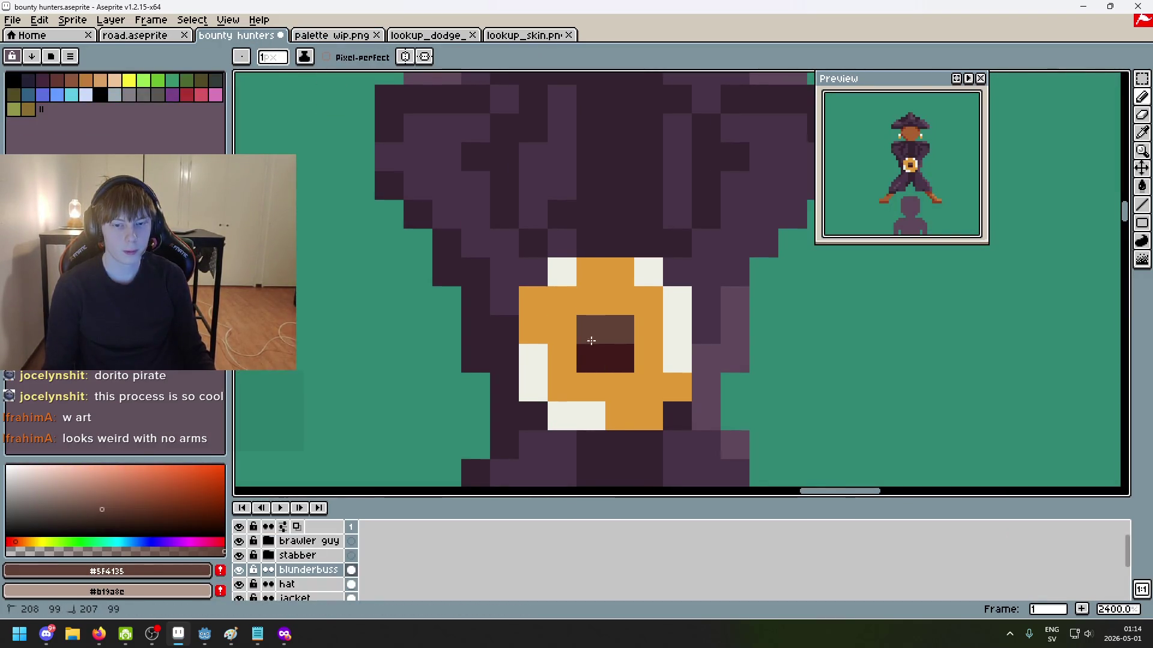
Step: Dab the muzzle orange beside the orange swatches on the palette sketch
scroll(607, 336, down, 3)
scroll(690, 240, down, 3)
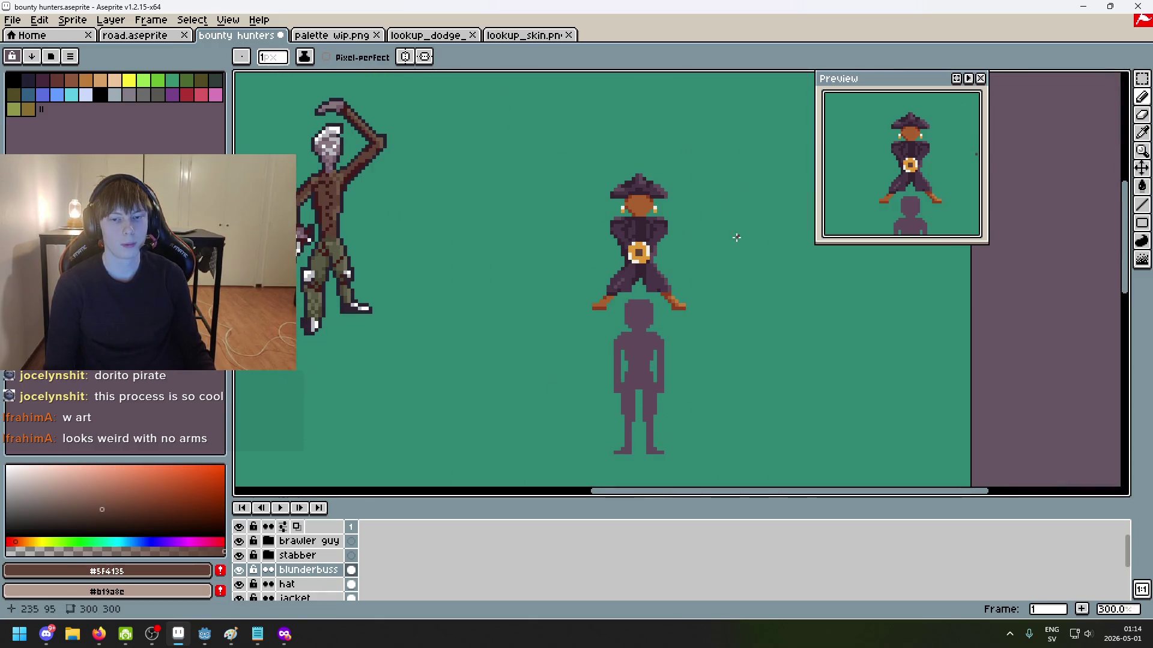
scroll(636, 254, up, 6)
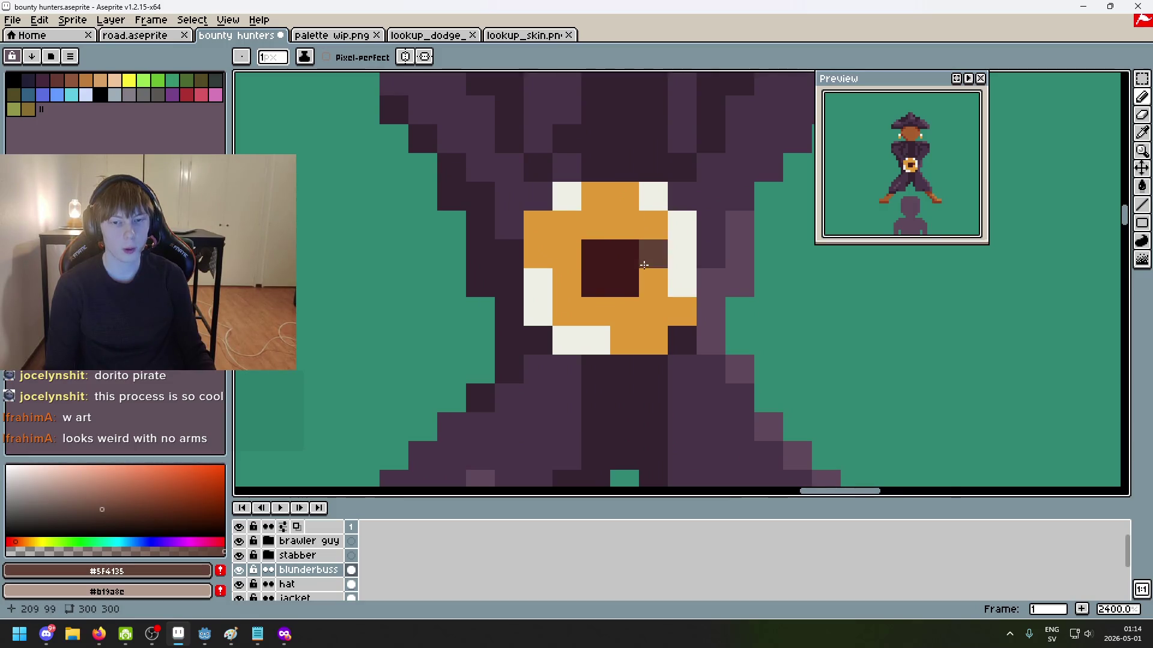
scroll(642, 265, down, 7)
scroll(658, 272, up, 4)
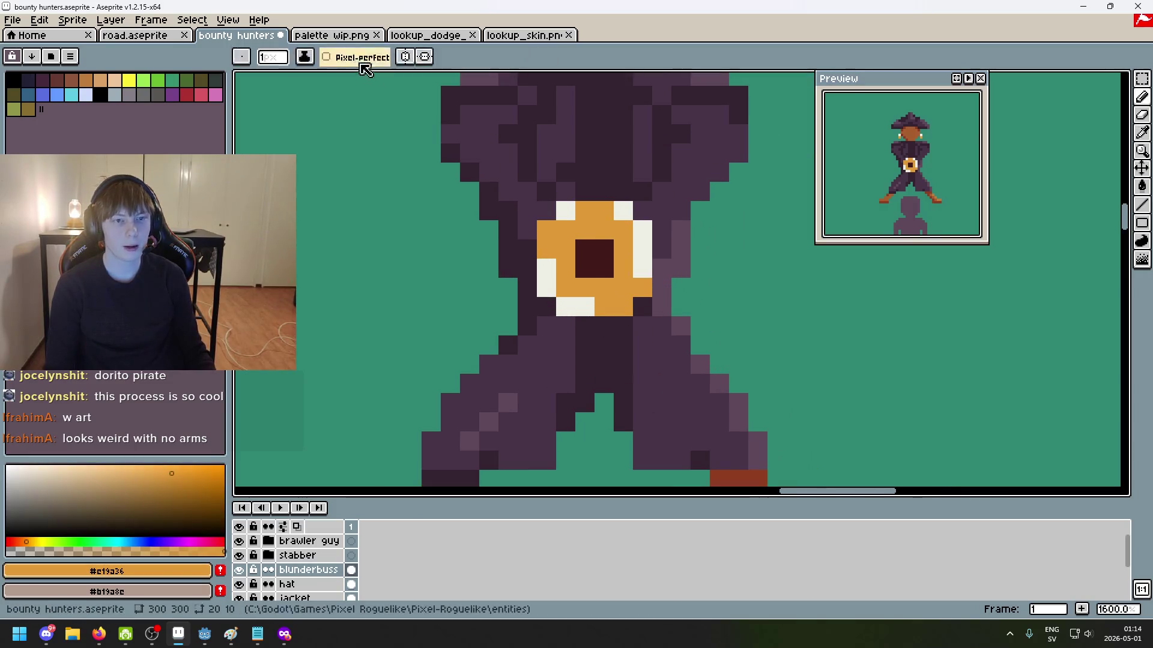
key(ctrl+Tab)
drag(660, 204, 599, 212)
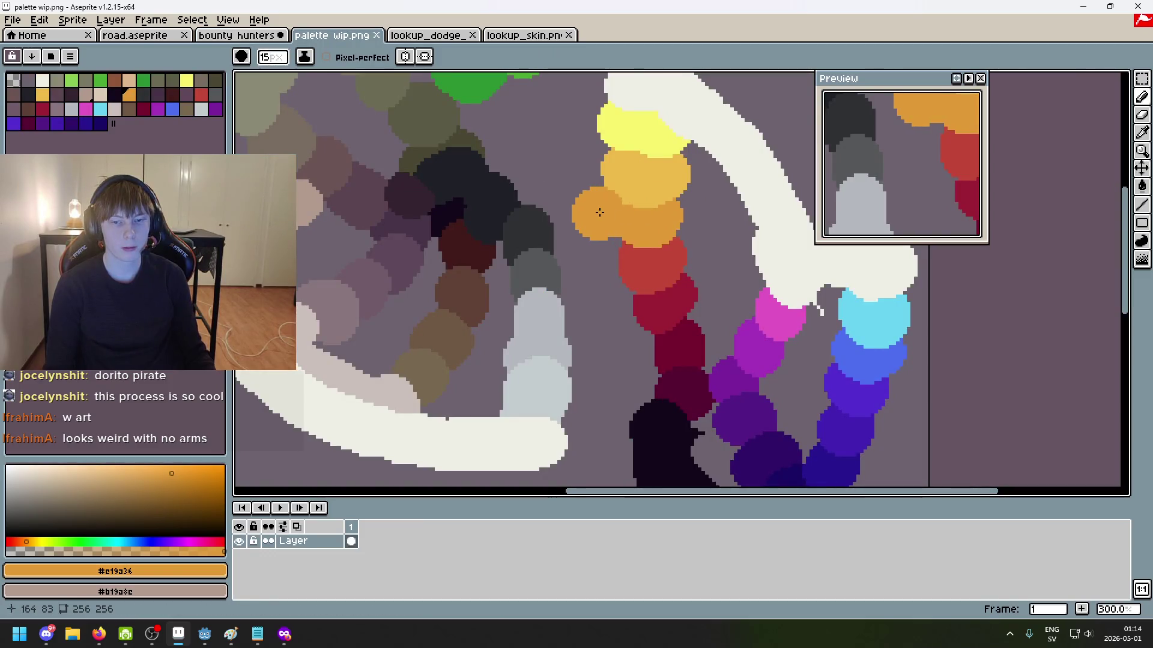
Step: Dab the muzzle orange among the dark grey swatches and beside the light skin tones
click(572, 296)
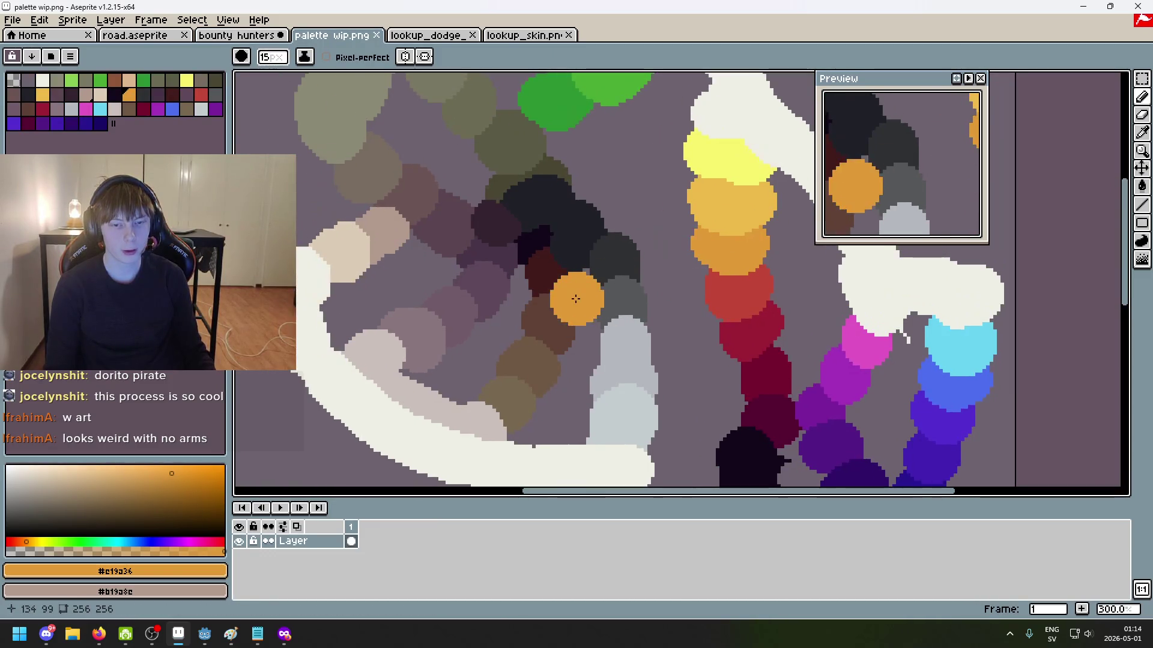
scroll(584, 302, up, 3)
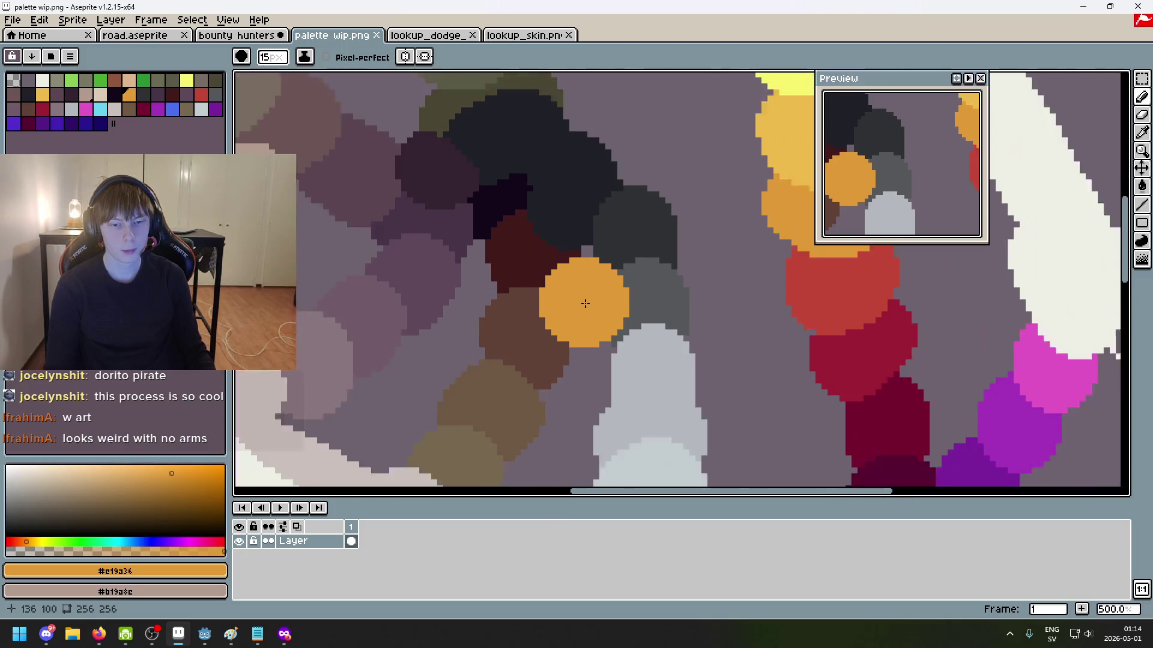
scroll(582, 304, down, 2)
scroll(579, 306, down, 1)
drag(374, 226, 550, 285)
click(359, 228)
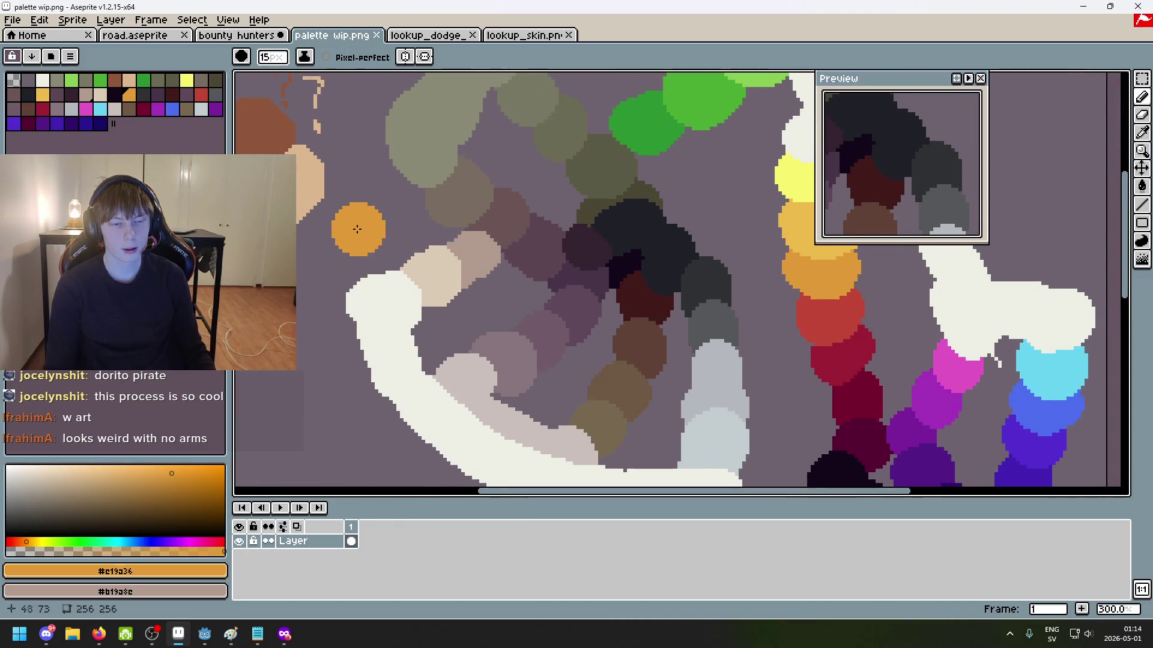
scroll(549, 257, down, 1)
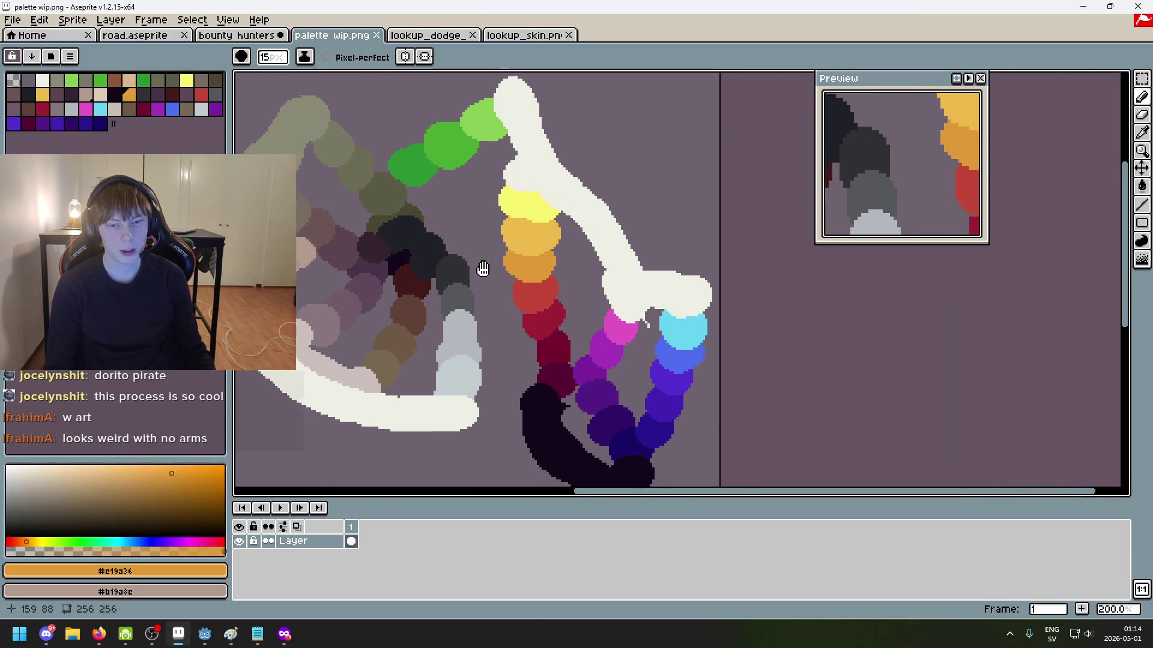
scroll(493, 238, up, 1)
scroll(492, 237, down, 1)
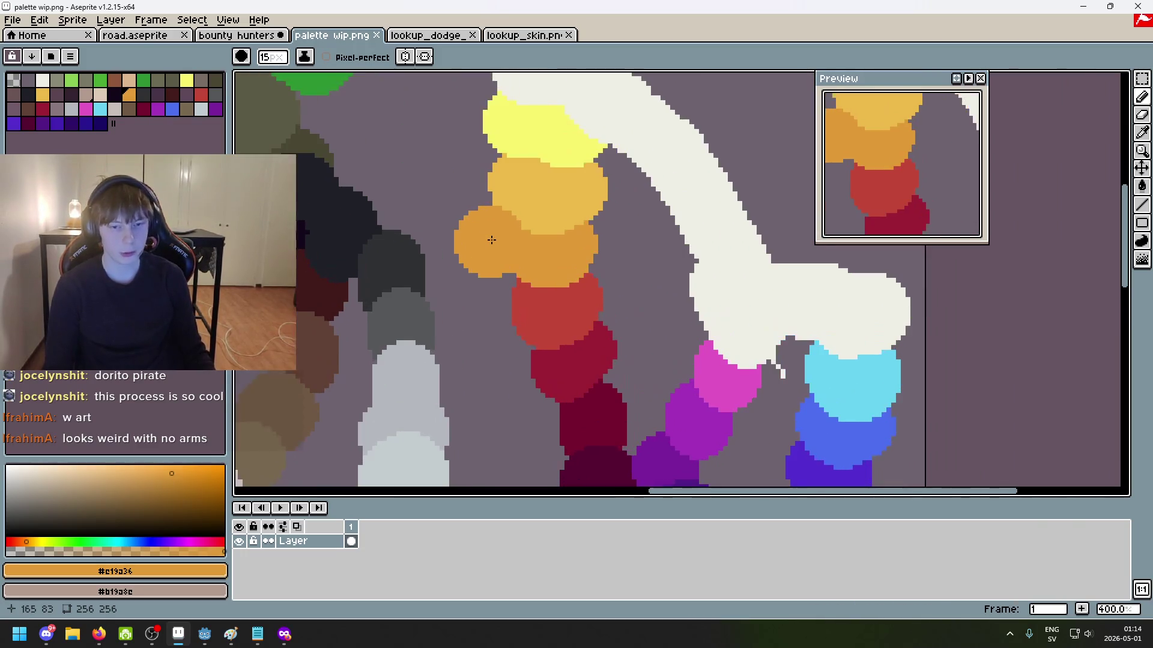
scroll(535, 185, down, 1)
scroll(536, 201, down, 1)
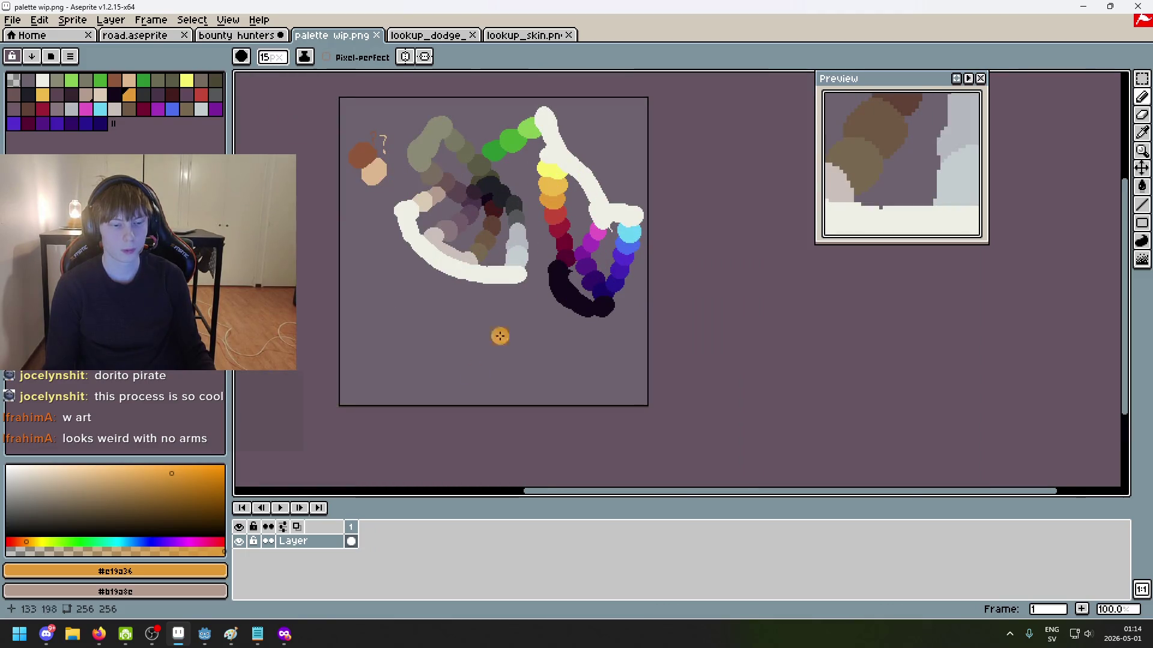
key(alt+Tab)
Step: Search 'gold' in a new private tab and open the large gold bars photo preview
key(ctrl+t)
text(g)
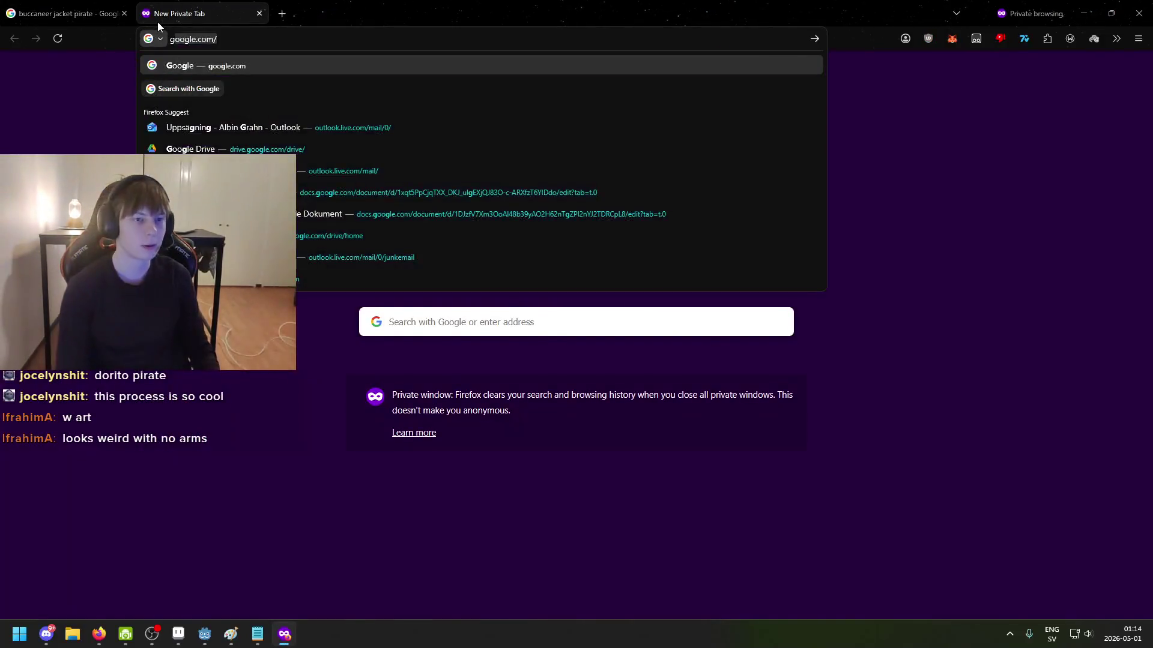
text(old)
key(Return)
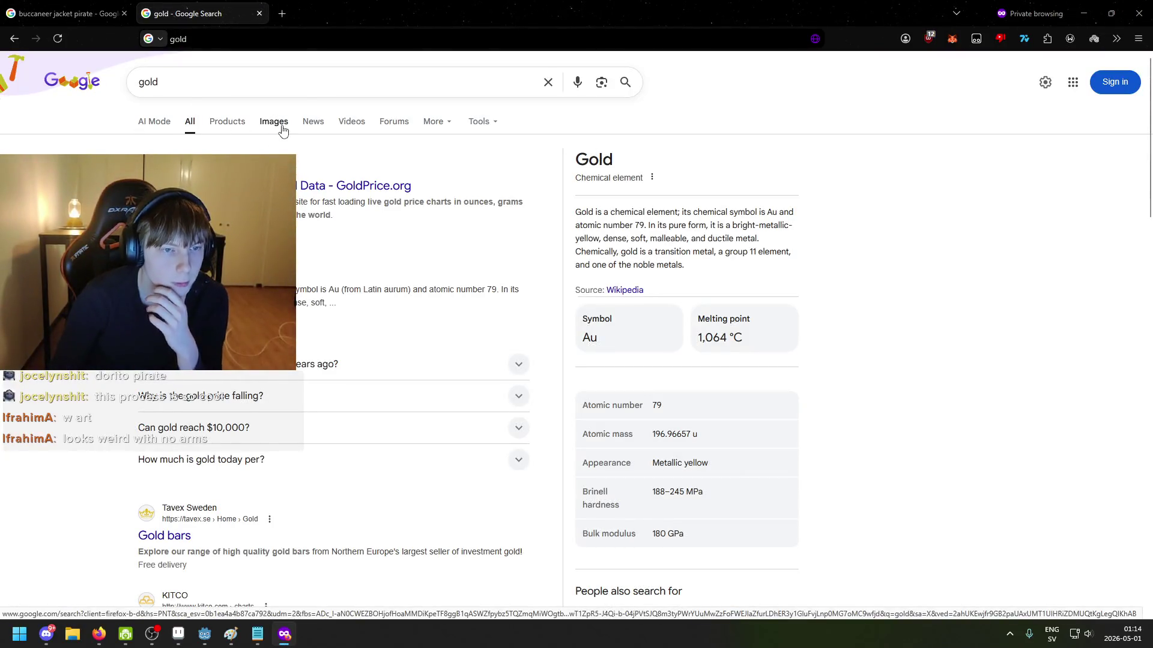
key(alt+Tab)
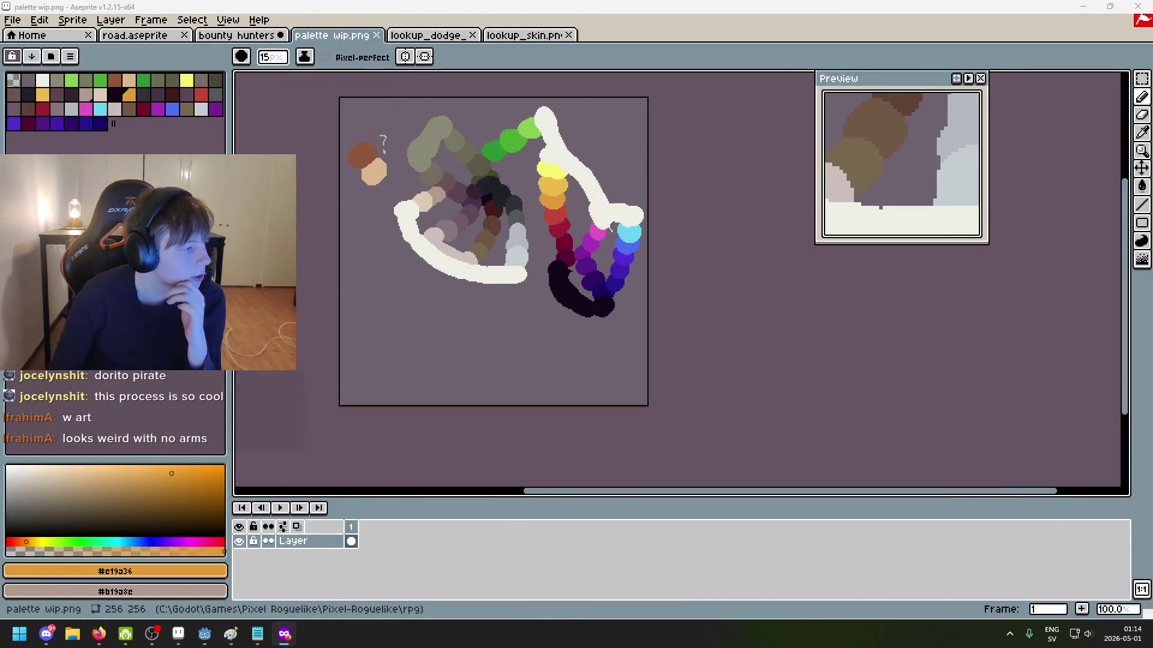
key(alt+Tab)
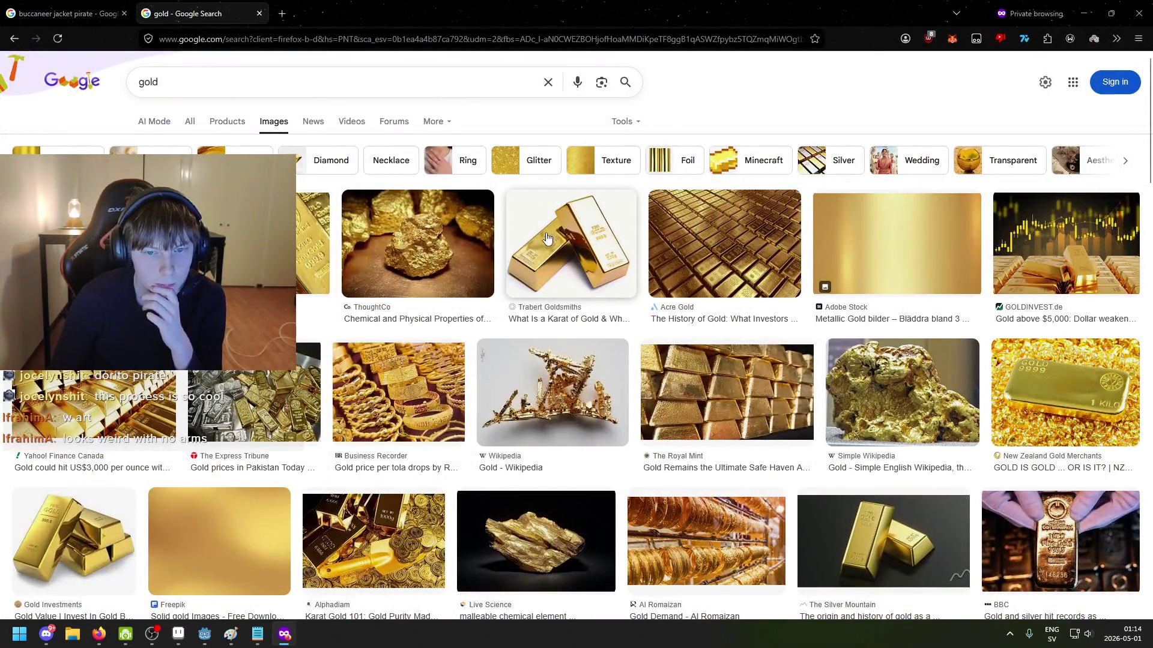
click(565, 246)
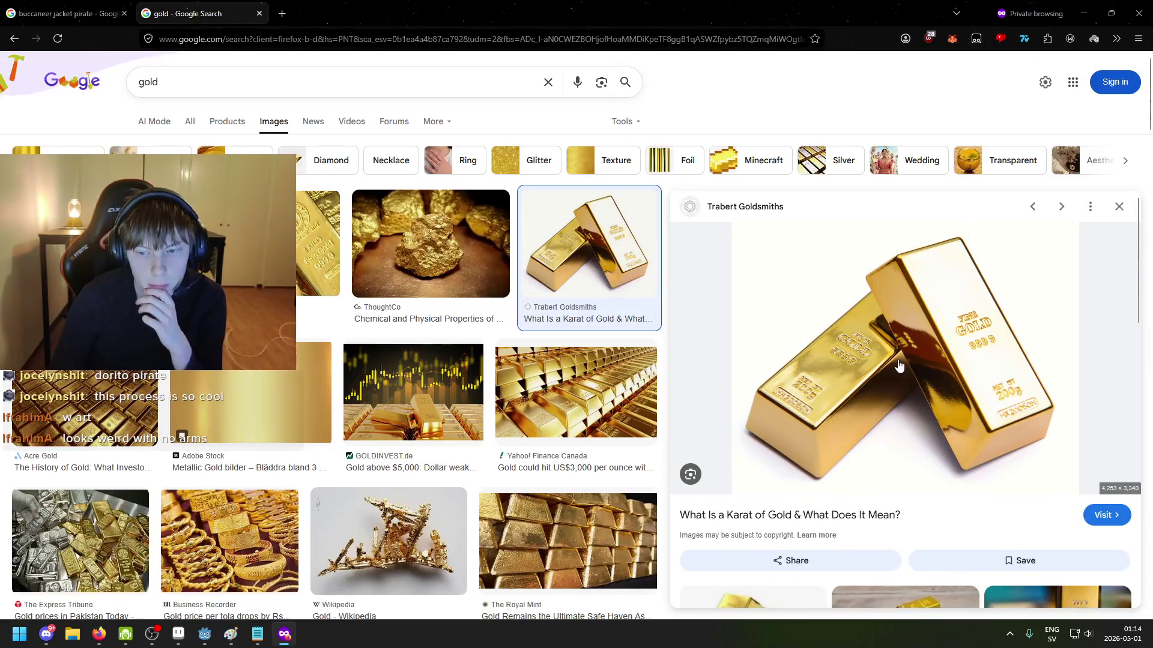
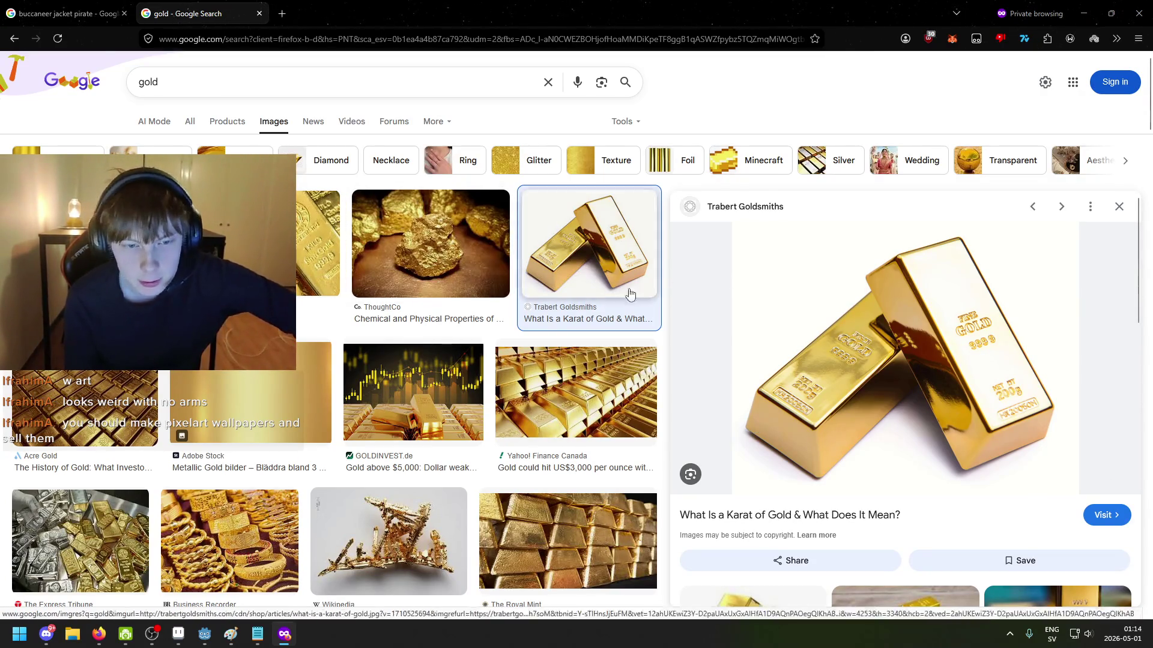
Step: Scroll through the gold image search results to find a gold-bar photo
scroll(466, 285, down, 1)
scroll(456, 294, down, 2)
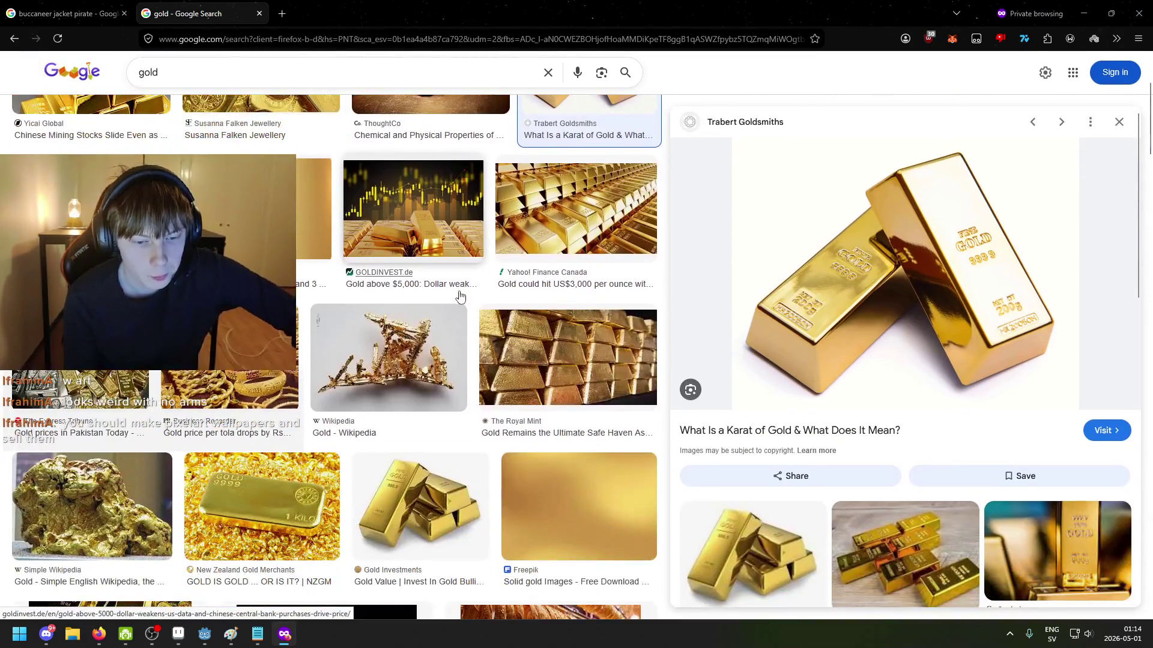
scroll(443, 308, down, 1)
scroll(436, 306, down, 1)
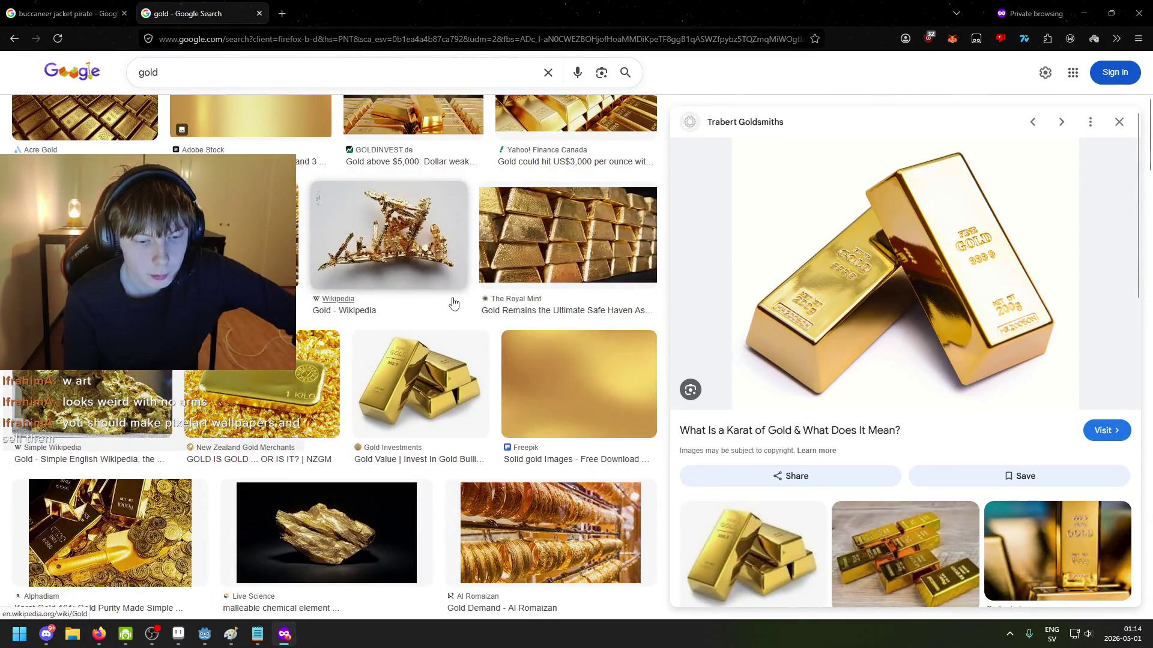
scroll(453, 304, up, 3)
scroll(420, 276, up, 1)
scroll(408, 264, up, 1)
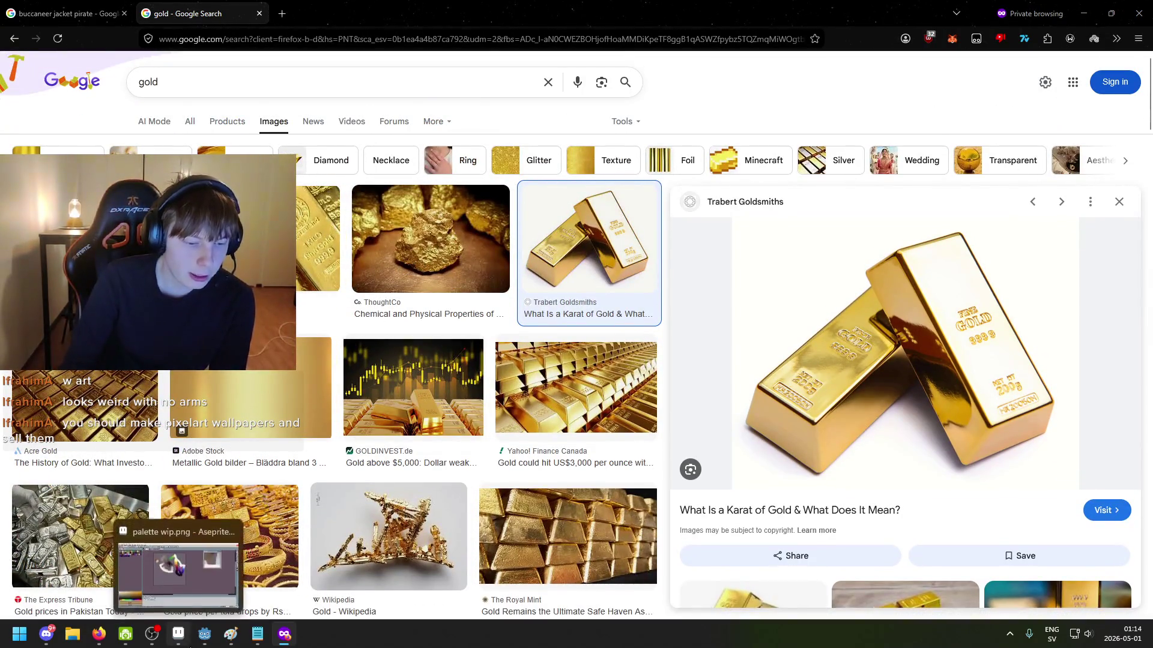
Step: In Aseprite, look over the road background, palette wip and bounty hunters sprites
click(178, 634)
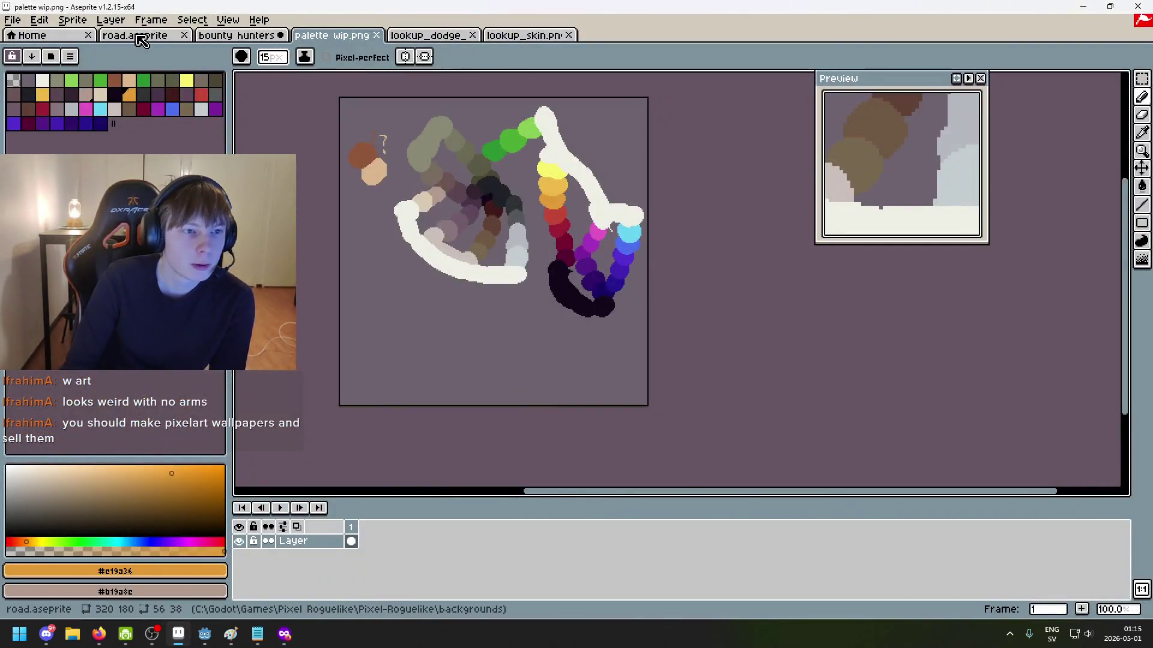
click(136, 36)
scroll(357, 172, down, 2)
drag(363, 195, 427, 274)
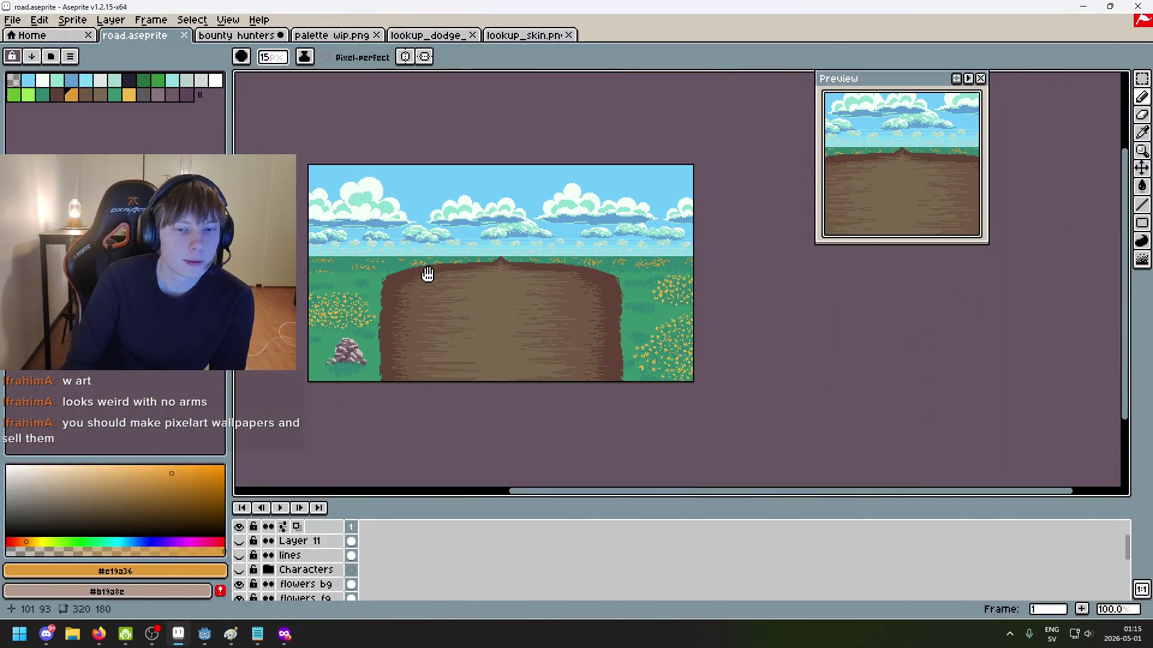
scroll(427, 275, up, 2)
scroll(503, 324, down, 2)
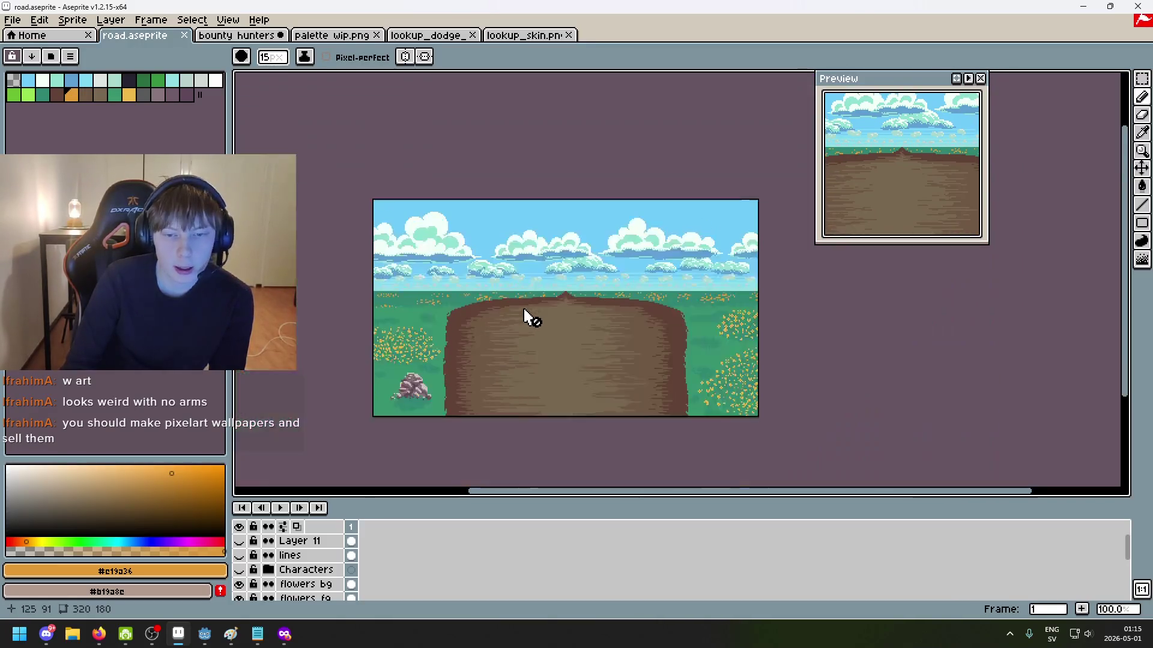
drag(527, 317, 478, 289)
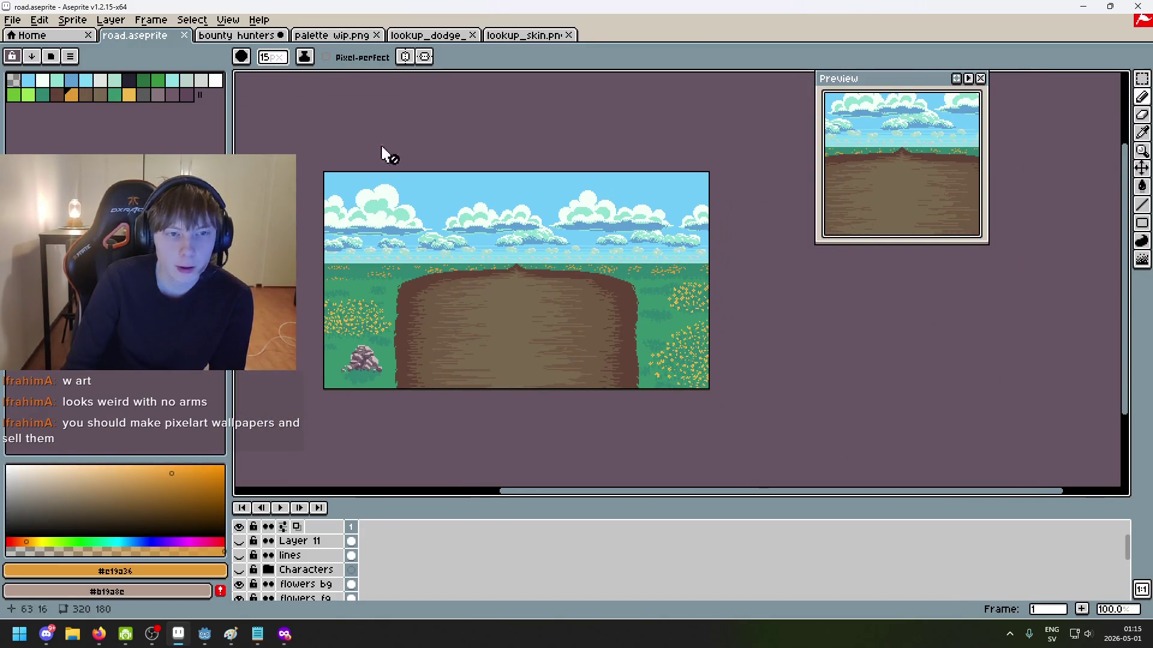
click(334, 37)
click(240, 36)
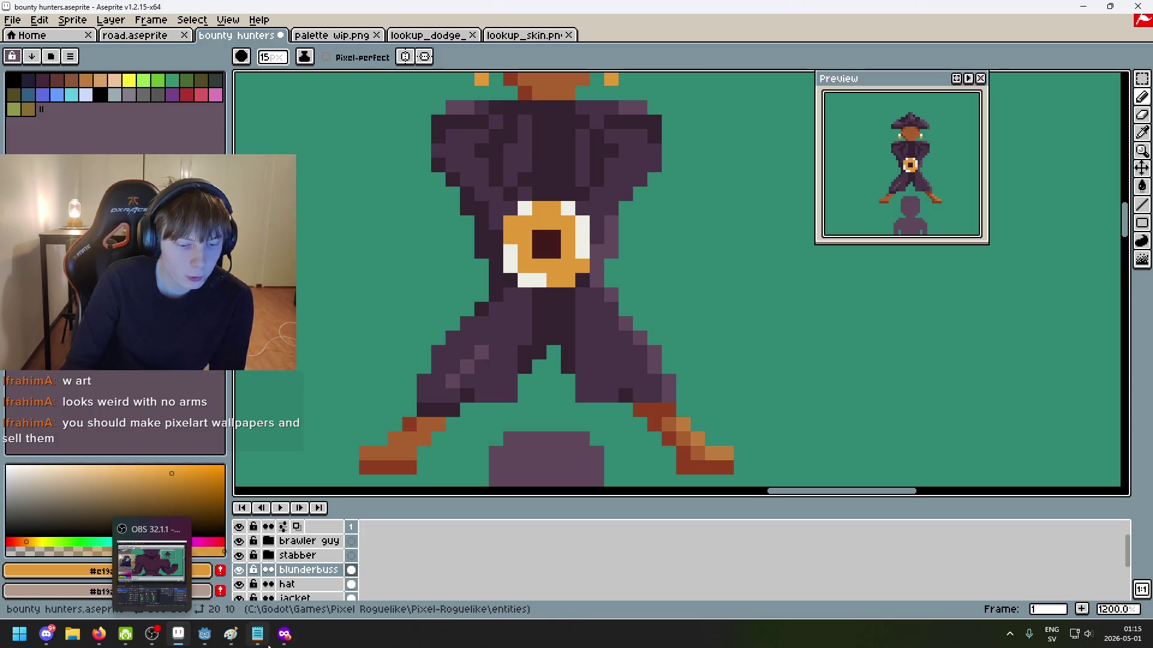
Step: Copy the large gold-bar photo from Google Images, then return to Aseprite and undo once
click(284, 635)
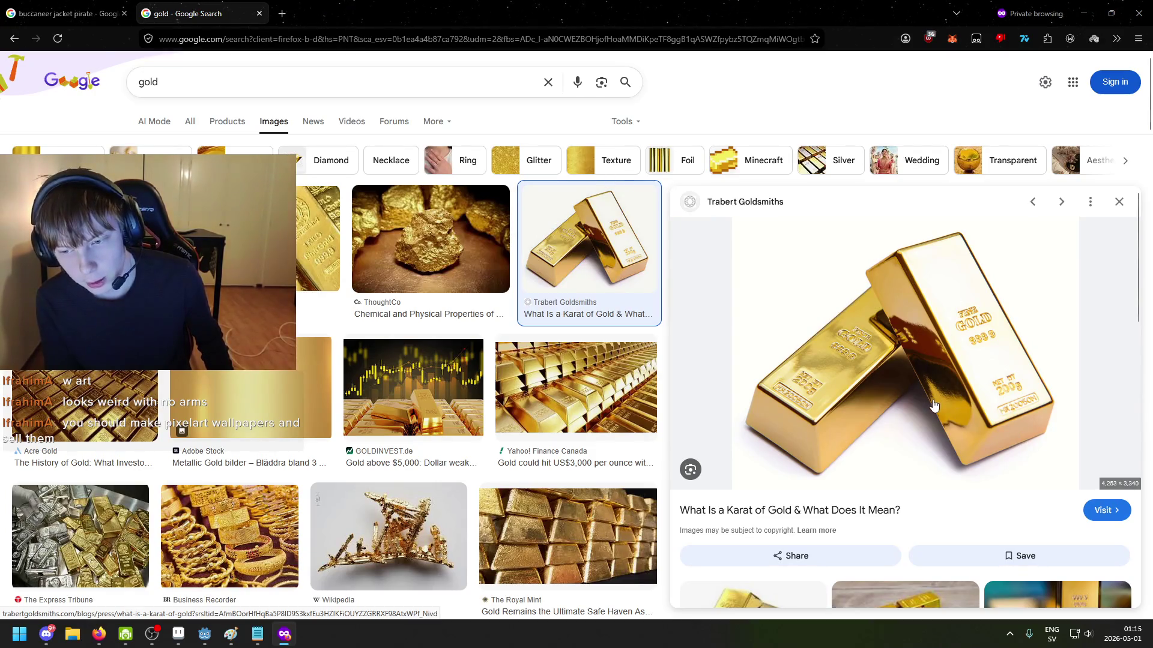
scroll(932, 403, down, 2)
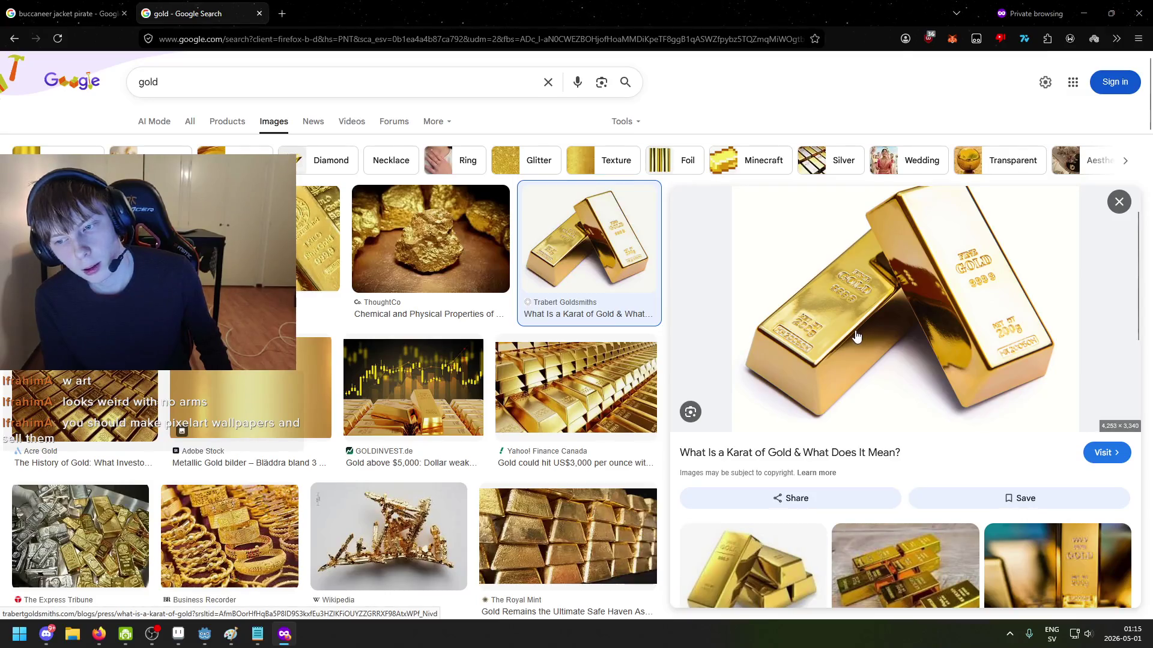
right_click(820, 262)
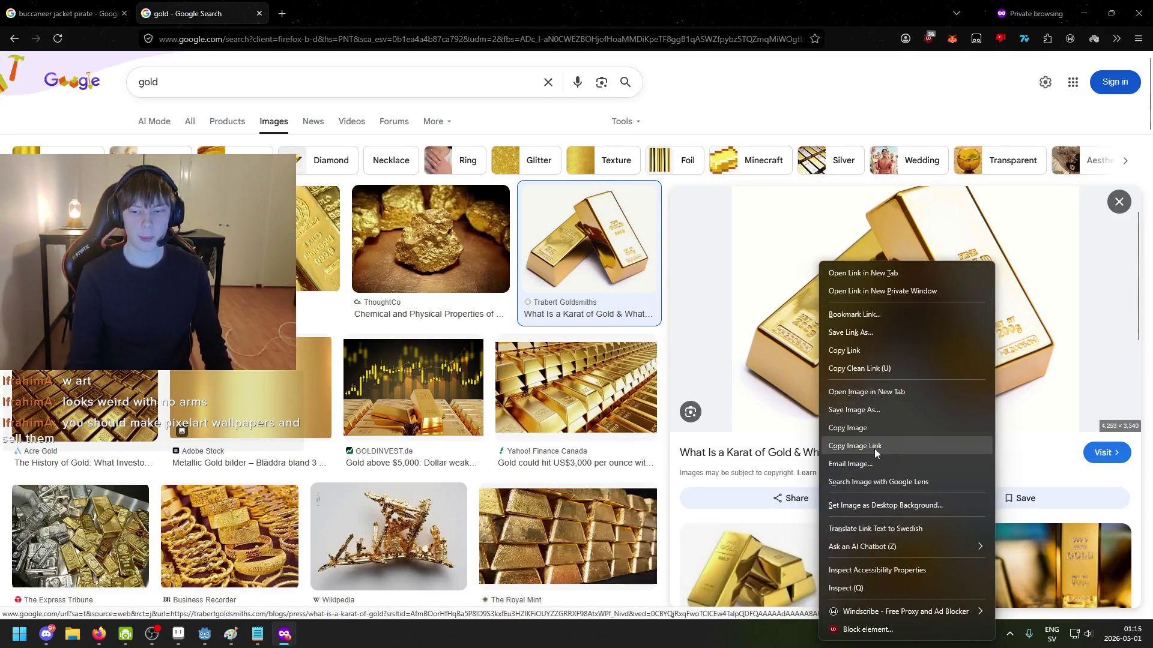
click(874, 431)
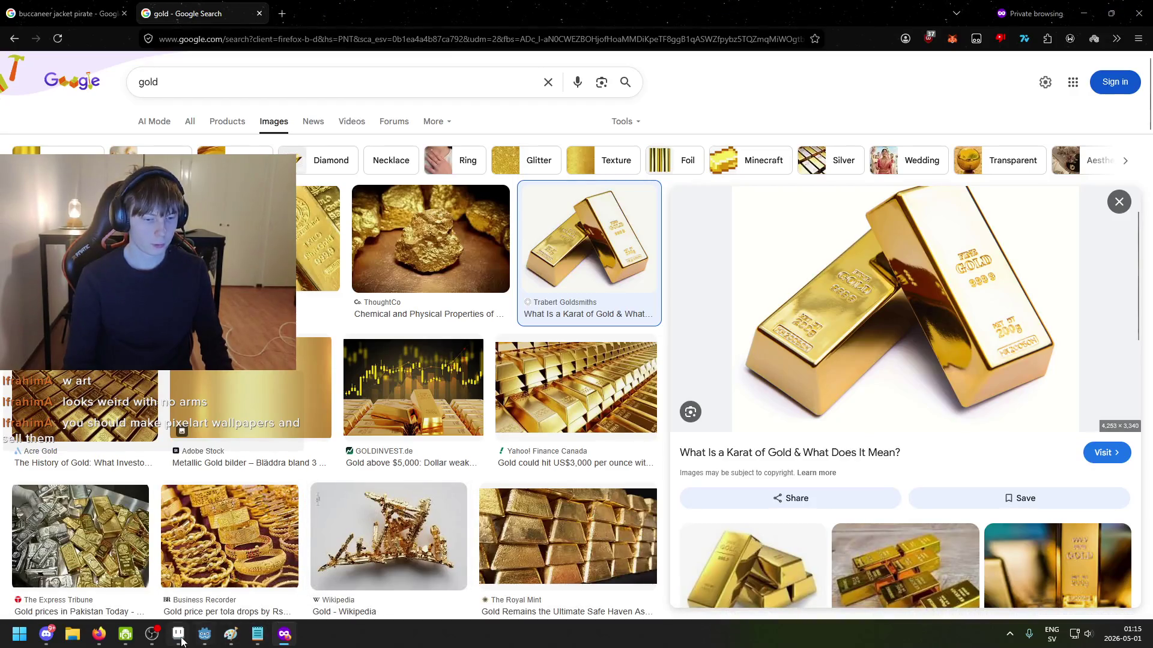
click(182, 641)
key(ctrl+z)
Step: Create a new sprite at the clipboard's size, paste the gold-bar photo and zoom in
click(12, 19)
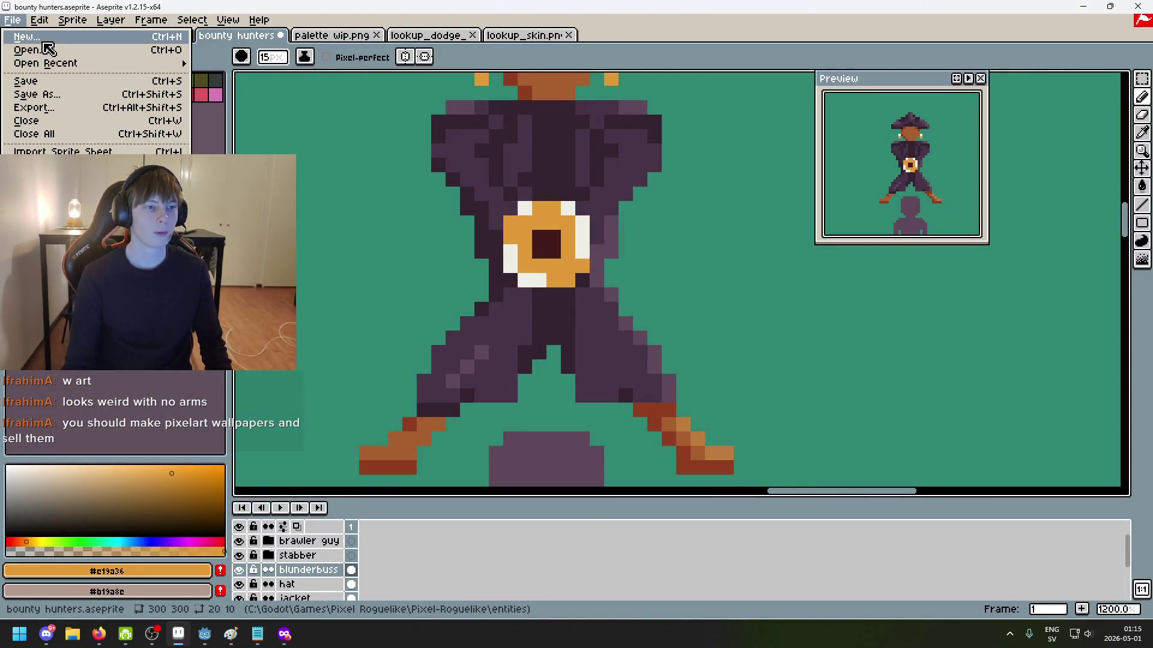
click(44, 41)
click(498, 395)
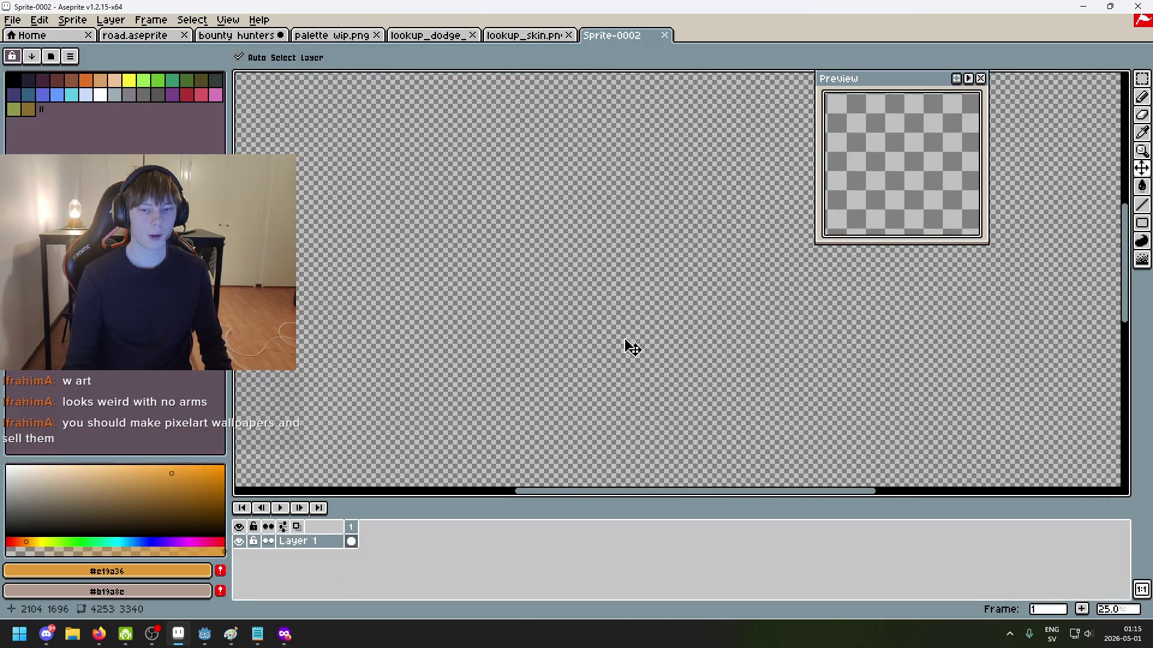
key(ctrl+v)
scroll(631, 341, down, 8)
scroll(628, 342, down, 1)
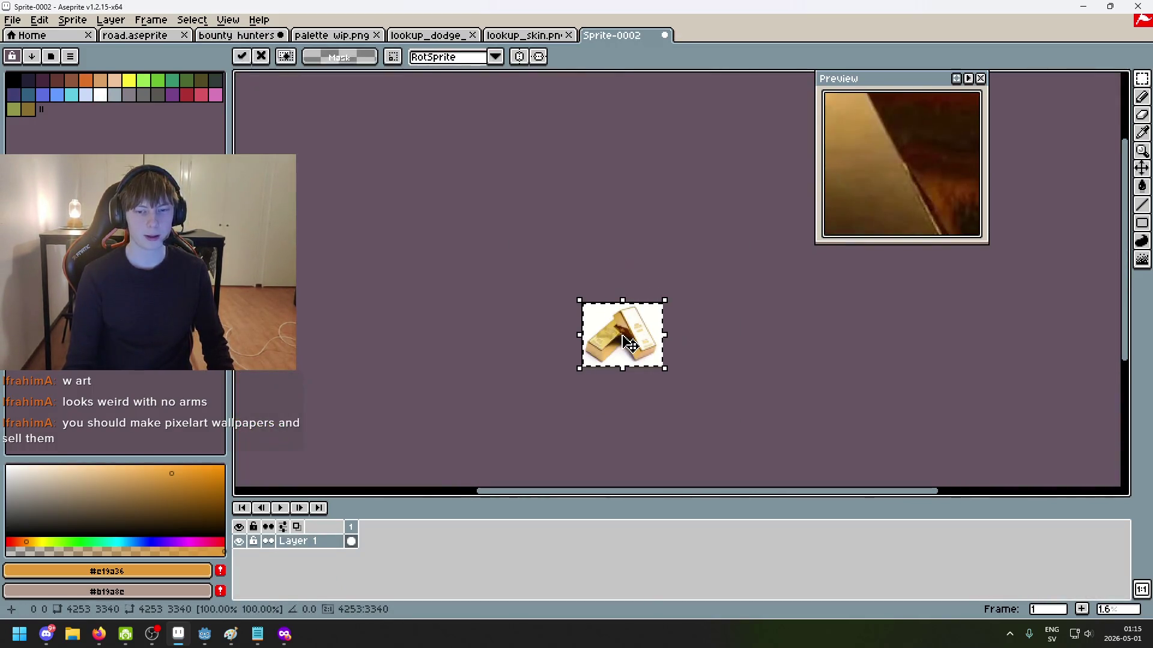
scroll(625, 344, up, 3)
scroll(630, 330, up, 2)
scroll(632, 316, up, 2)
scroll(651, 327, down, 2)
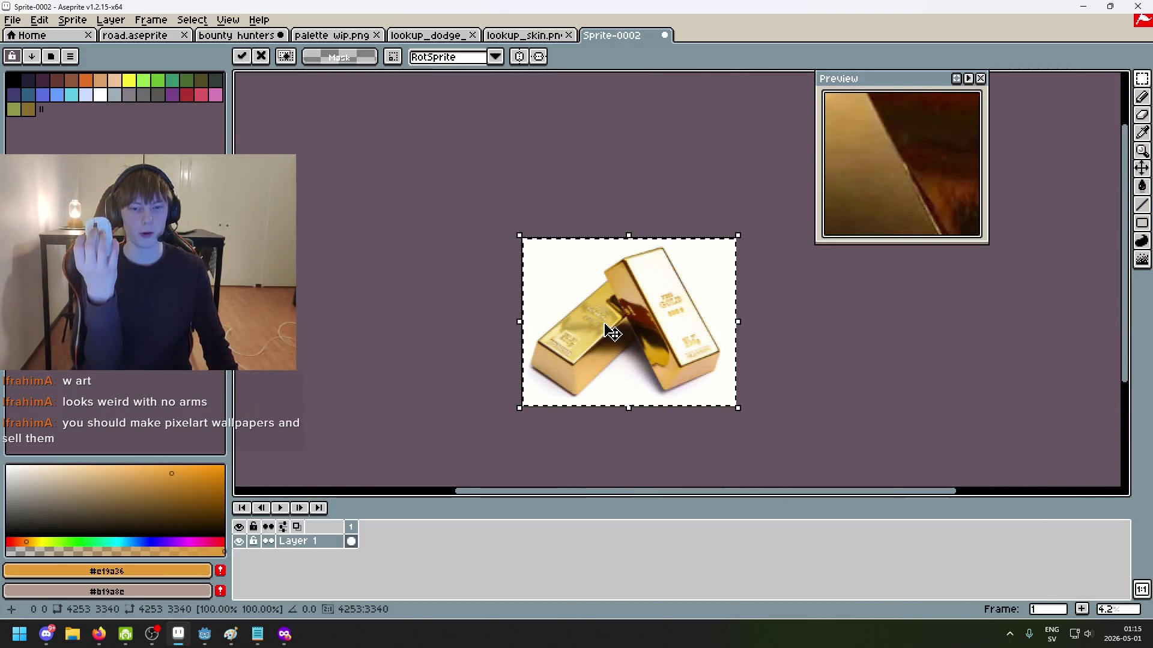
scroll(612, 332, up, 3)
scroll(612, 332, down, 1)
scroll(612, 332, down, 7)
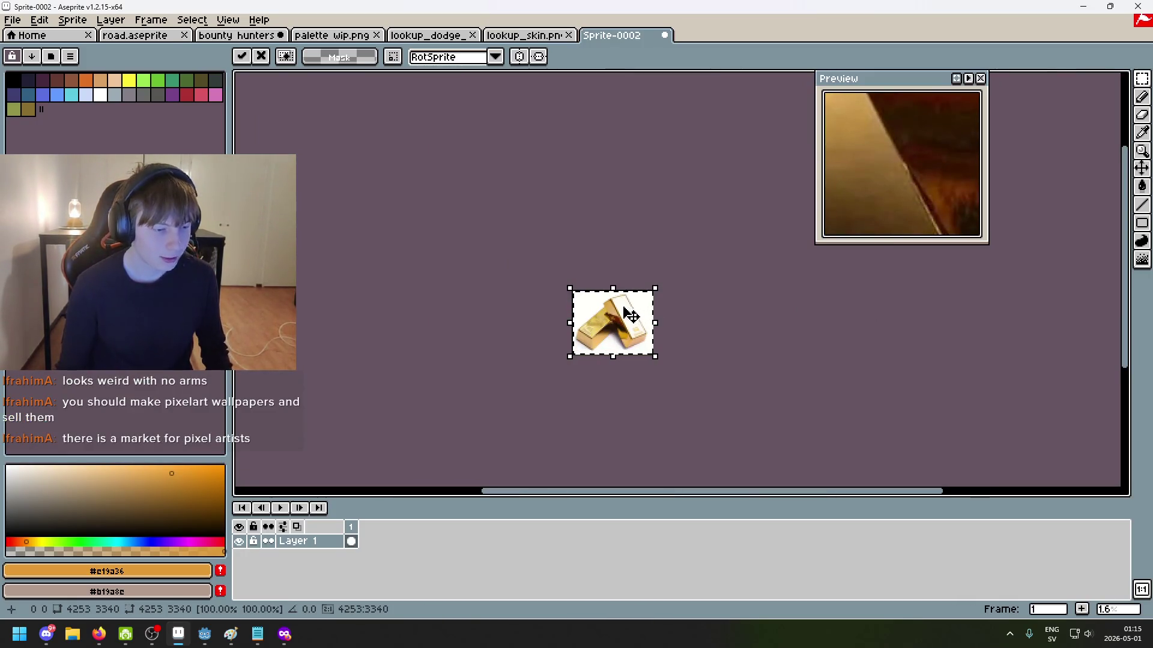
scroll(624, 311, up, 10)
scroll(571, 381, down, 1)
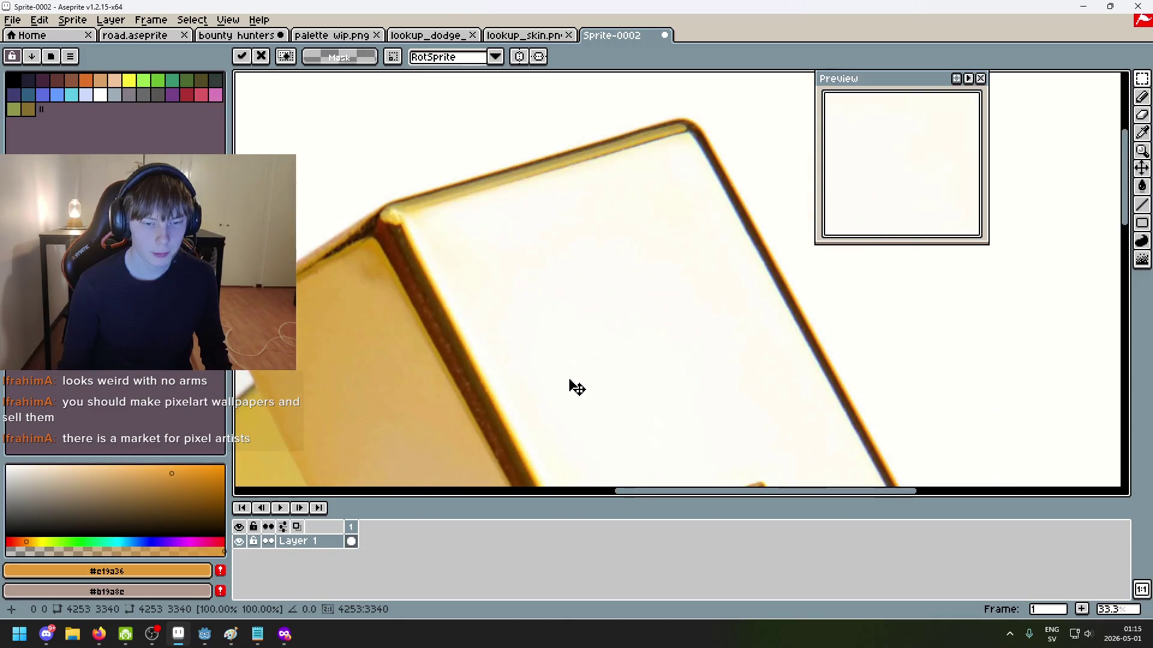
scroll(459, 357, up, 1)
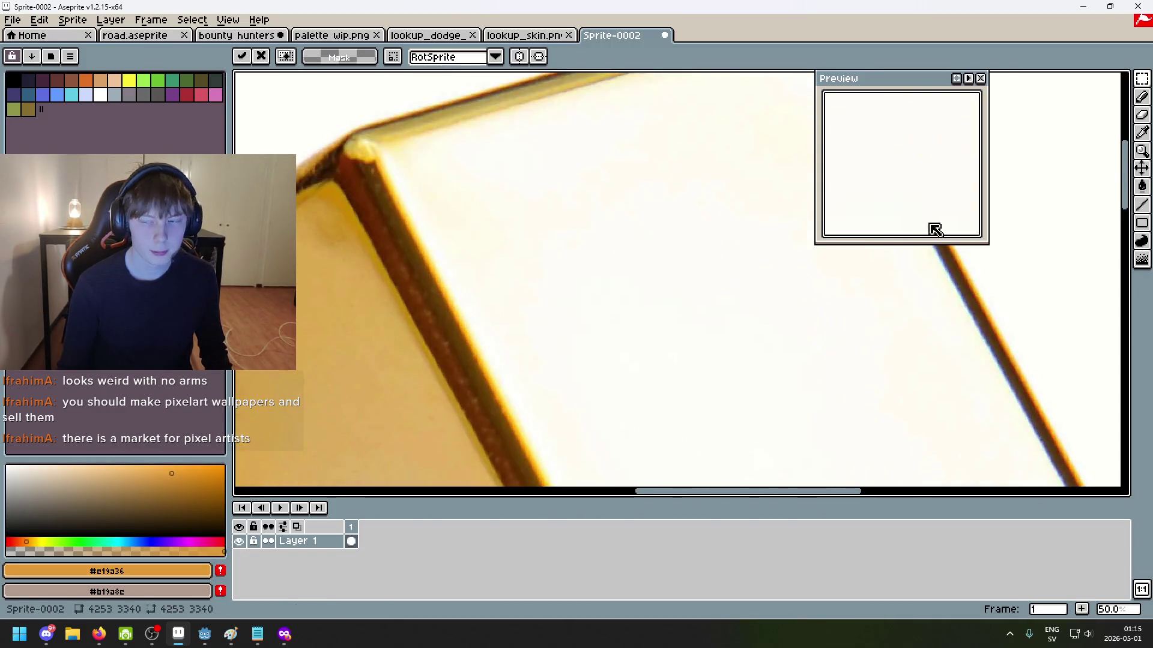
Step: Eyedrop the bar's pale highlight, mid gold, then settle on its dark reddish-brown outline
click(1142, 132)
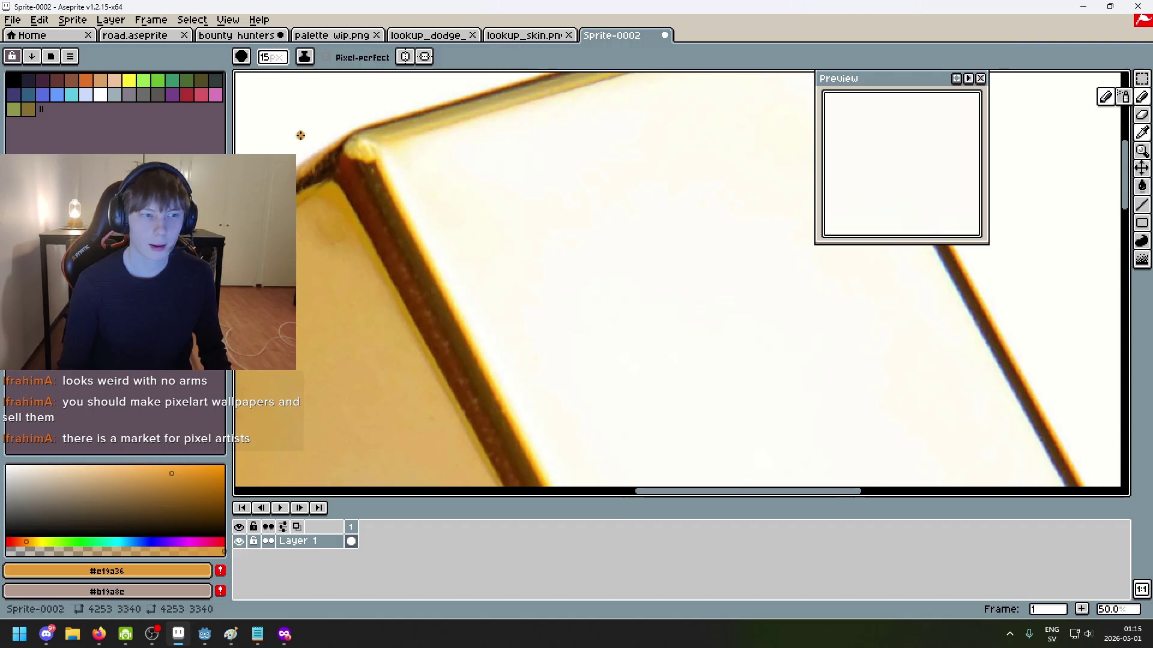
click(440, 200)
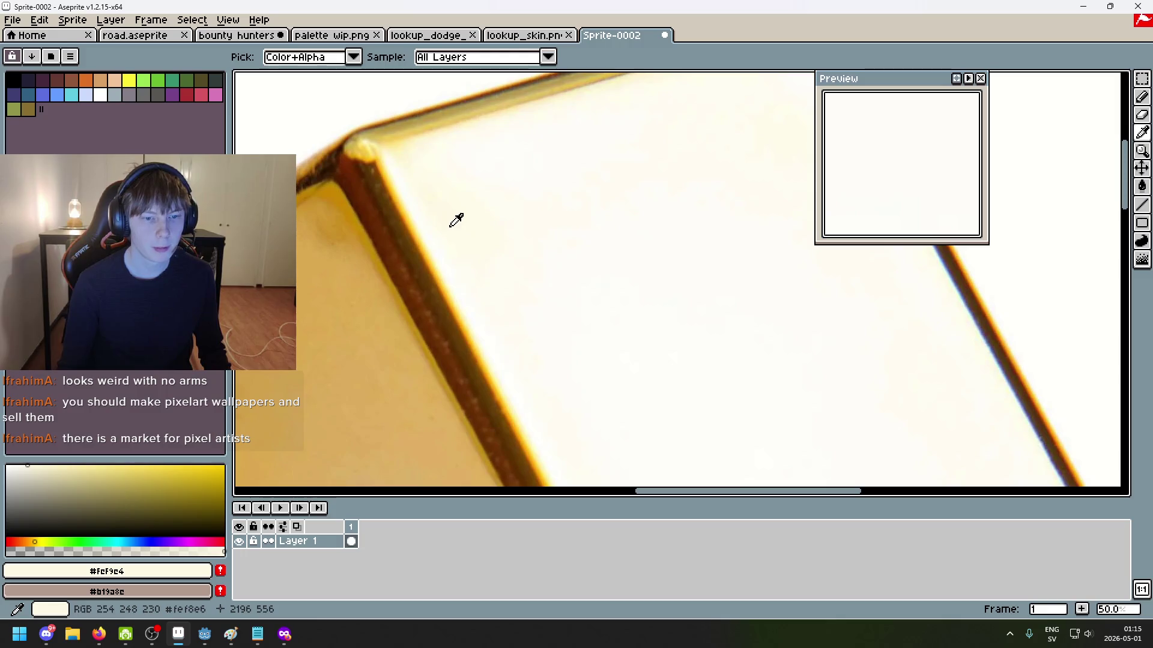
click(377, 302)
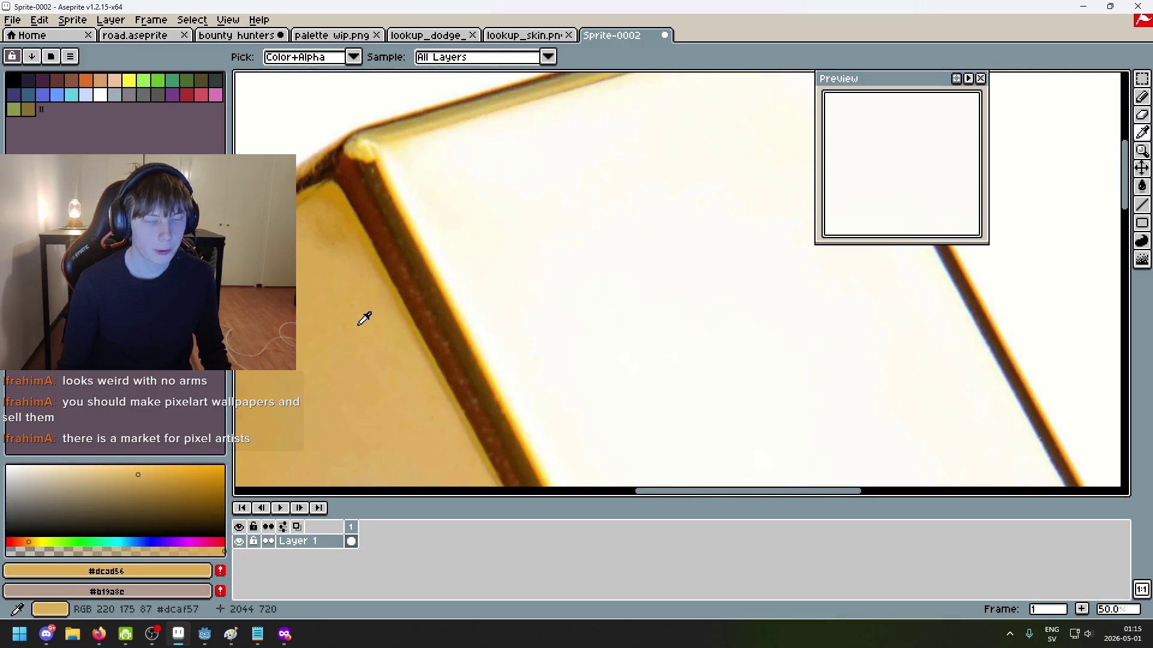
click(326, 162)
click(324, 160)
click(334, 167)
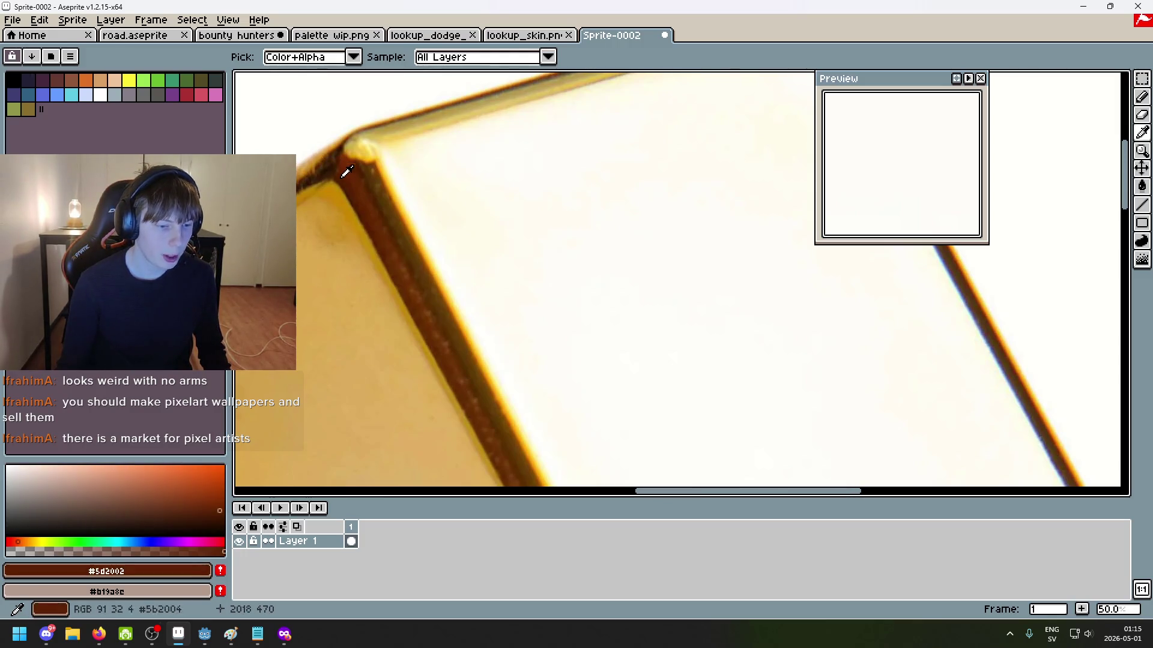
key(b)
alt+click(331, 157)
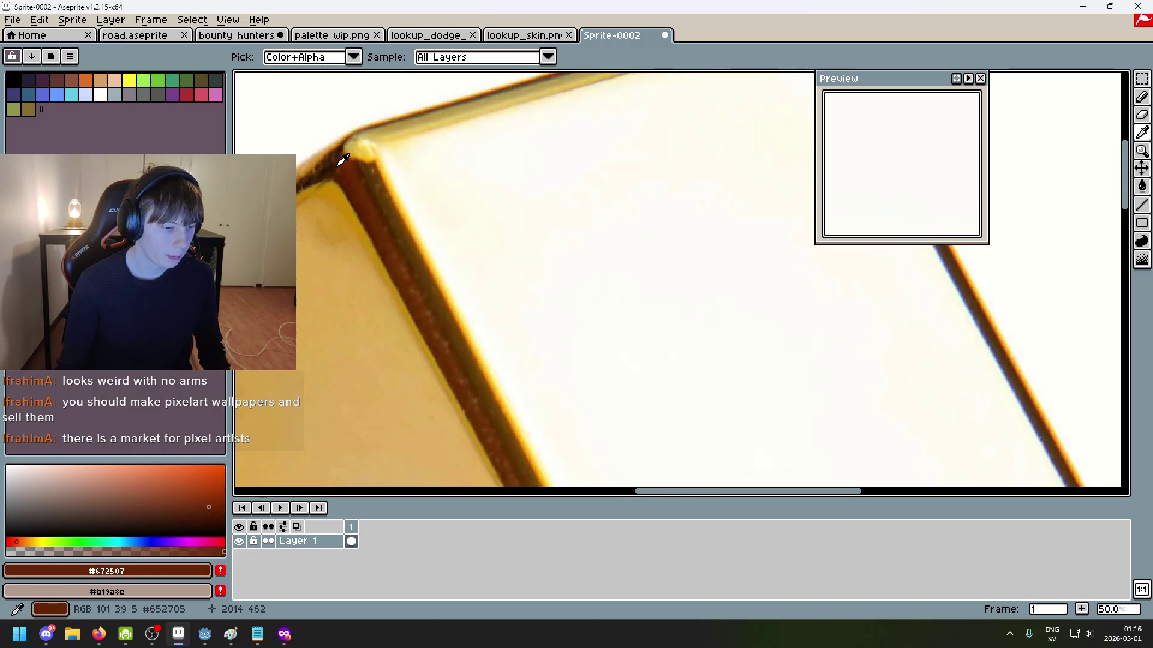
click(354, 165)
mouse_move(355, 165)
mouse_down()
mouse_move(335, 158)
mouse_move(355, 166)
mouse_up()
click(354, 165)
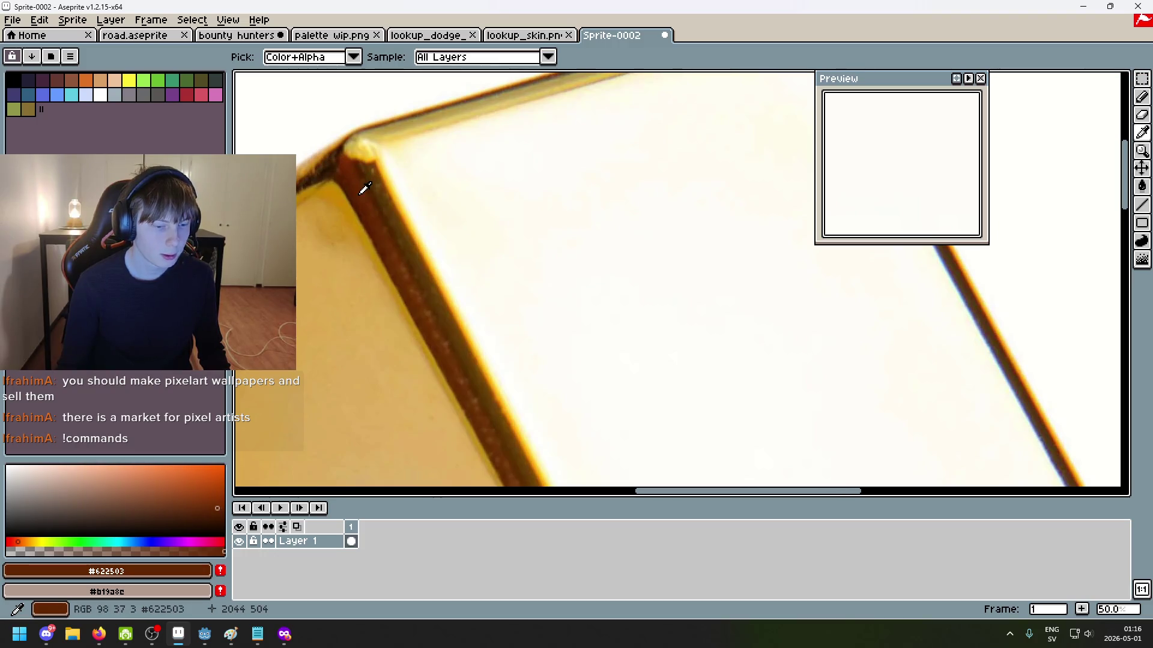
key(b)
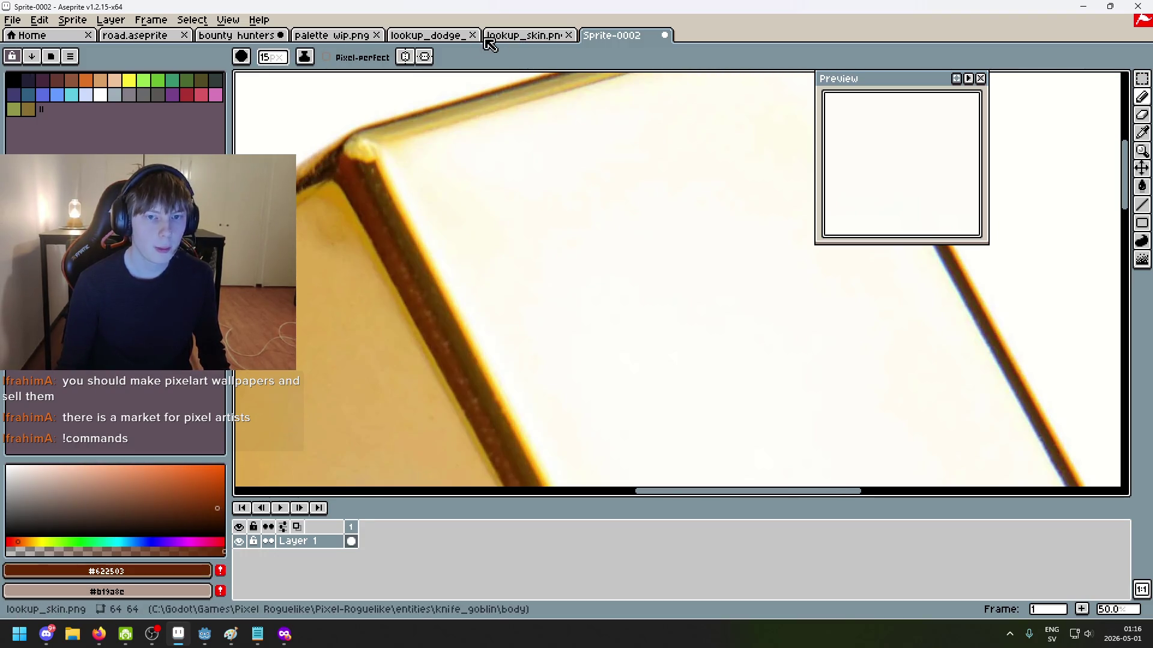
Step: In palette wip, bring another part of the palette sketch into view and shrink the brush
click(330, 37)
scroll(455, 211, up, 4)
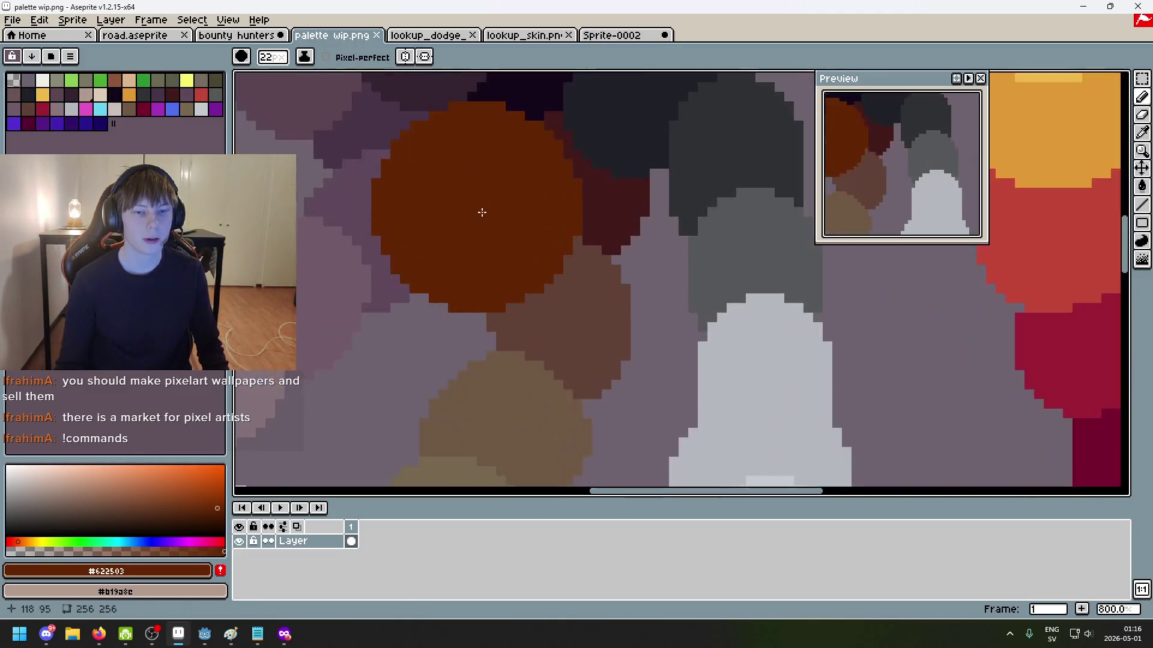
scroll(471, 208, down, 3)
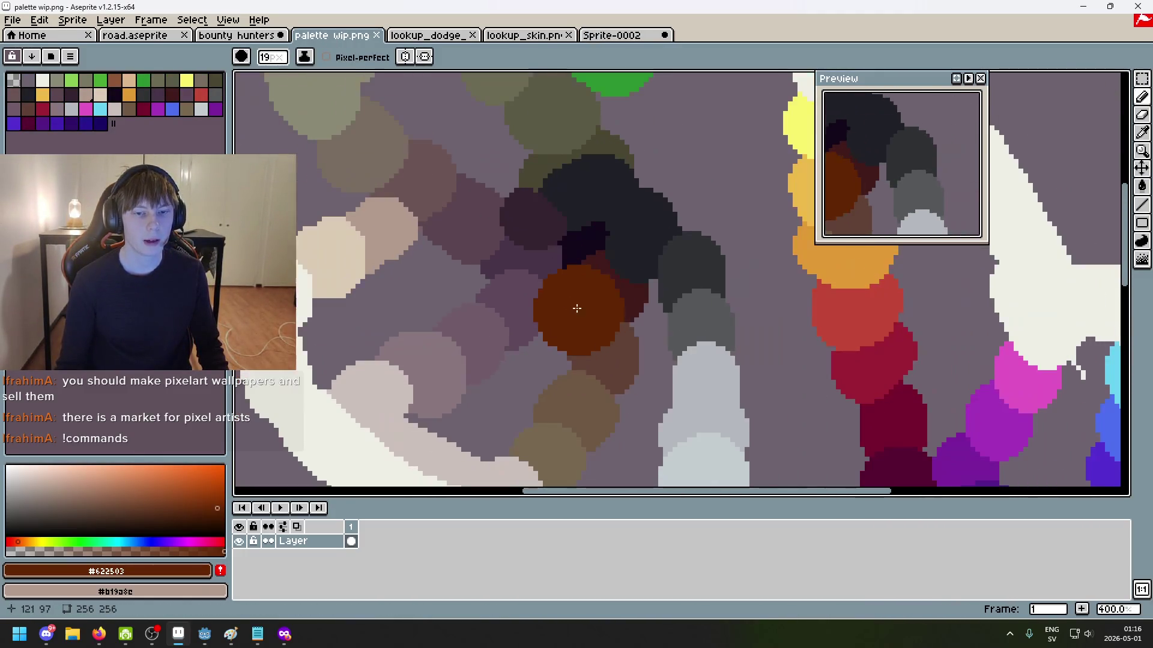
scroll(602, 452, up, 1)
drag(603, 452, 551, 244)
key(minus)
key(minus)
key(minus)
Step: Sample a dark brown from the gold-bar photo and return to palette wip with the brush
click(528, 35)
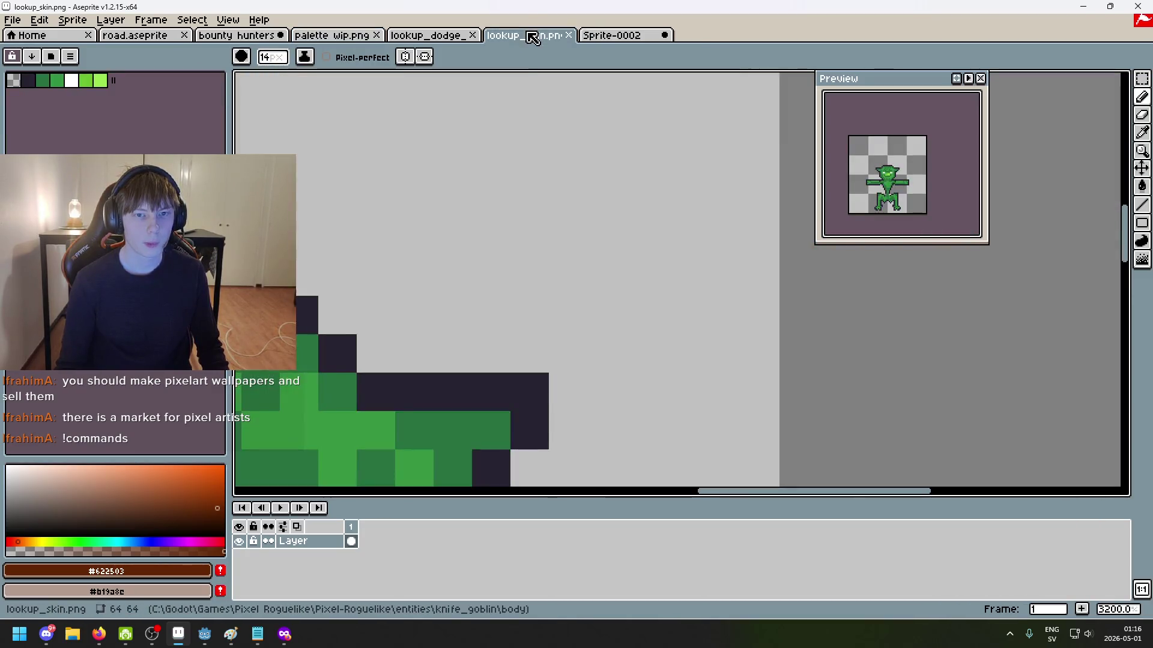
click(624, 35)
key(i)
click(332, 159)
click(498, 36)
click(414, 36)
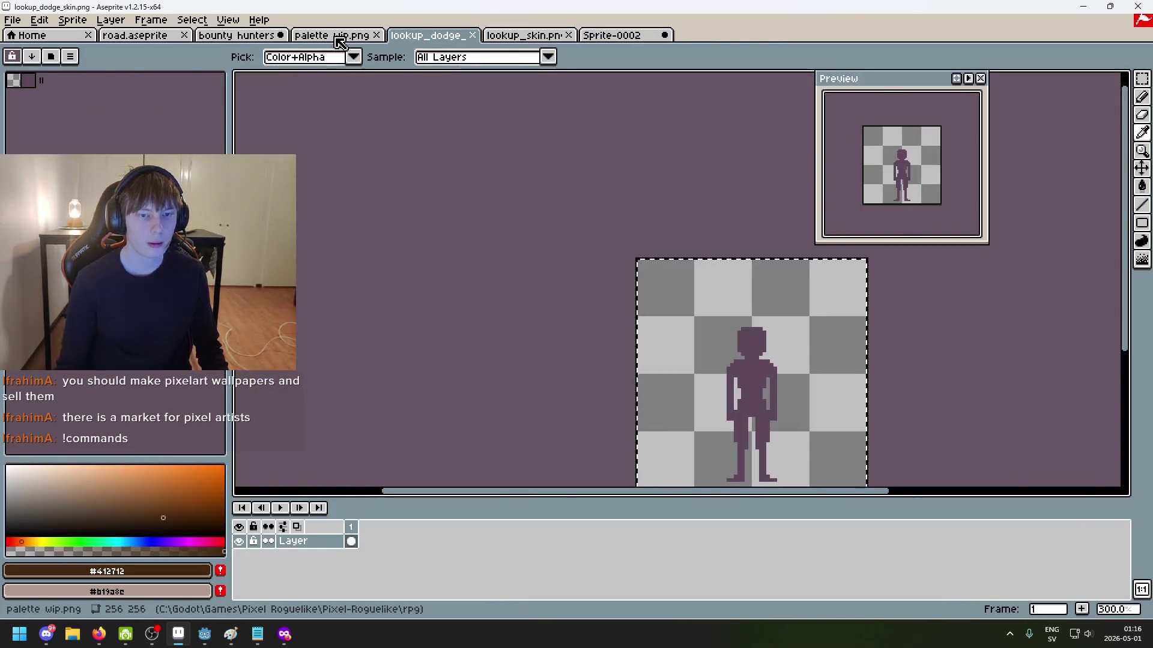
click(341, 36)
key(b)
Step: Pick the medium brown #5f4135 swatch from the palette sheet
scroll(553, 291, down, 2)
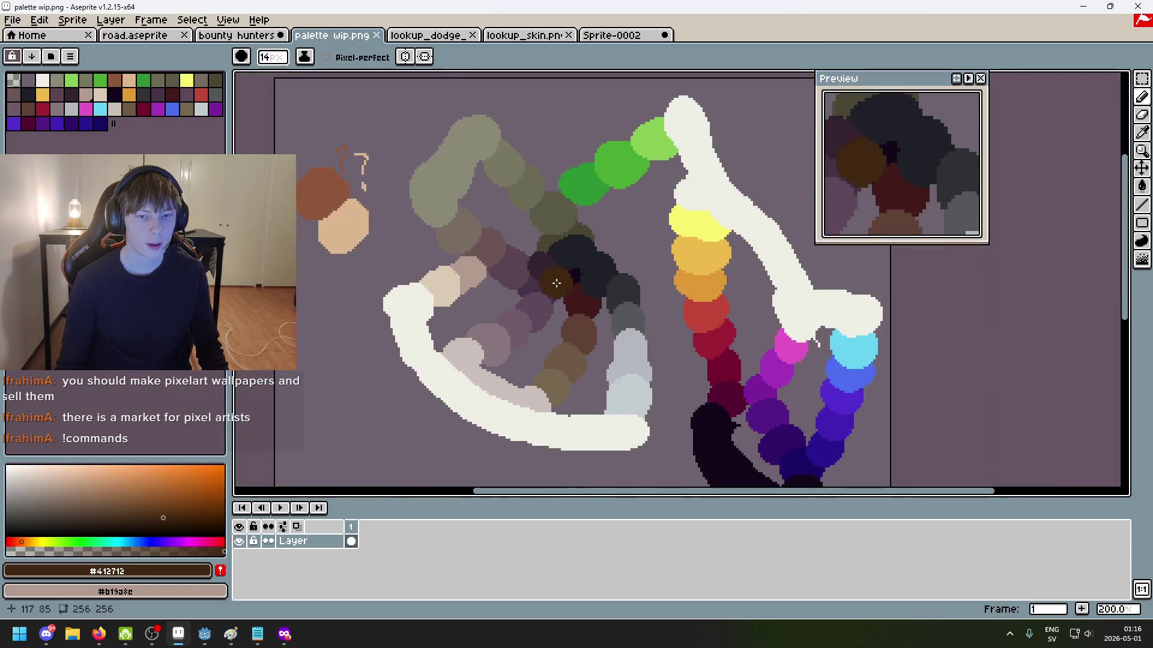
scroll(514, 252, up, 2)
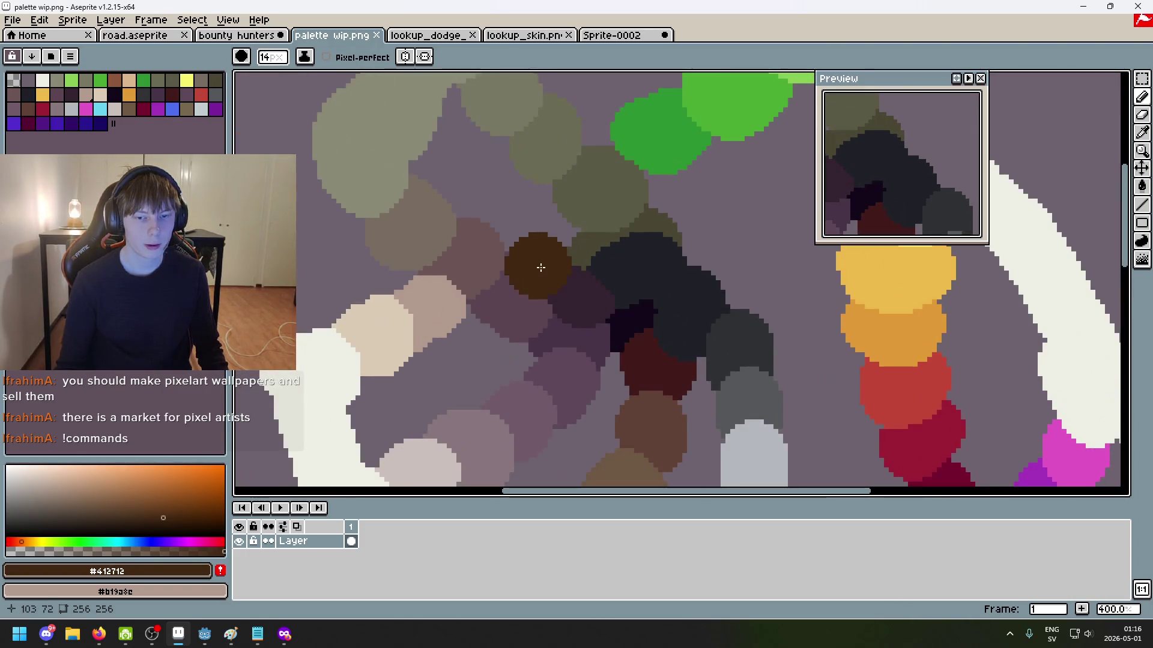
scroll(495, 220, down, 2)
scroll(501, 216, up, 1)
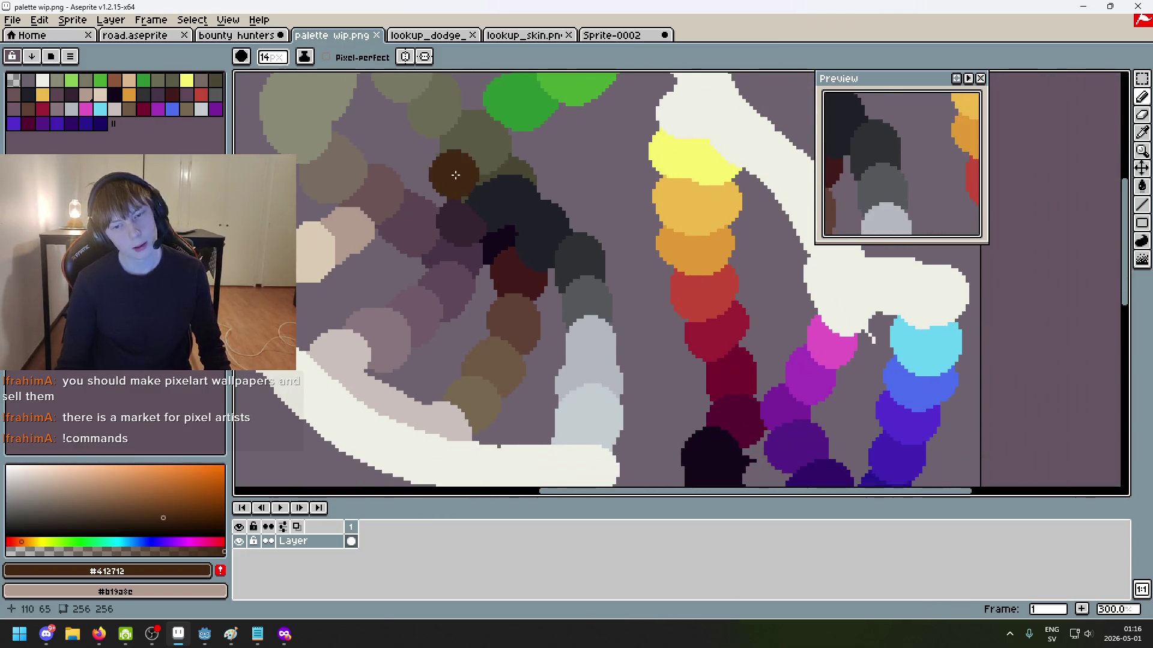
scroll(501, 219, up, 3)
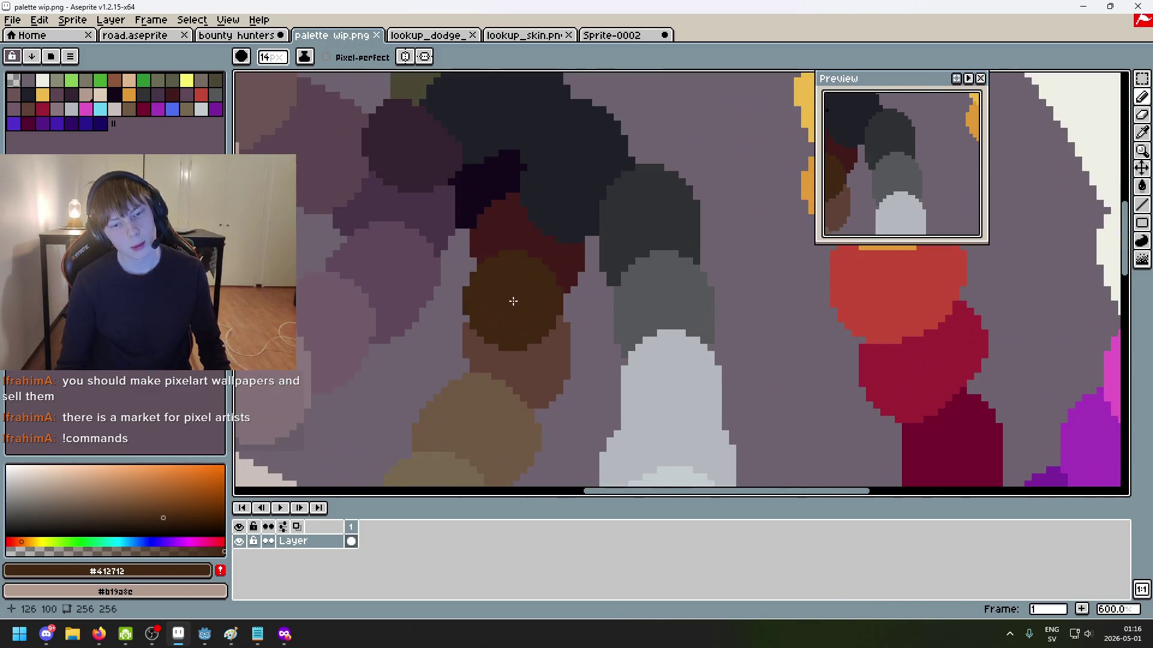
alt+click(505, 316)
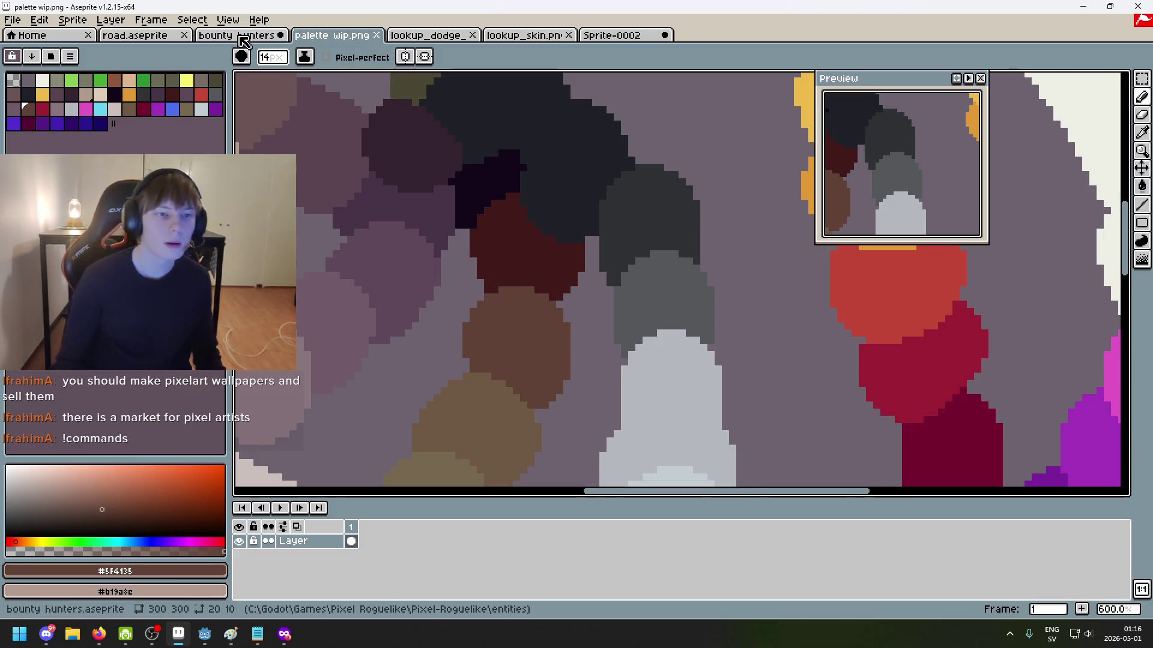
Step: In bounty hunters, undo the last muzzle stroke and paint the ring's inner left pixel brown
click(237, 34)
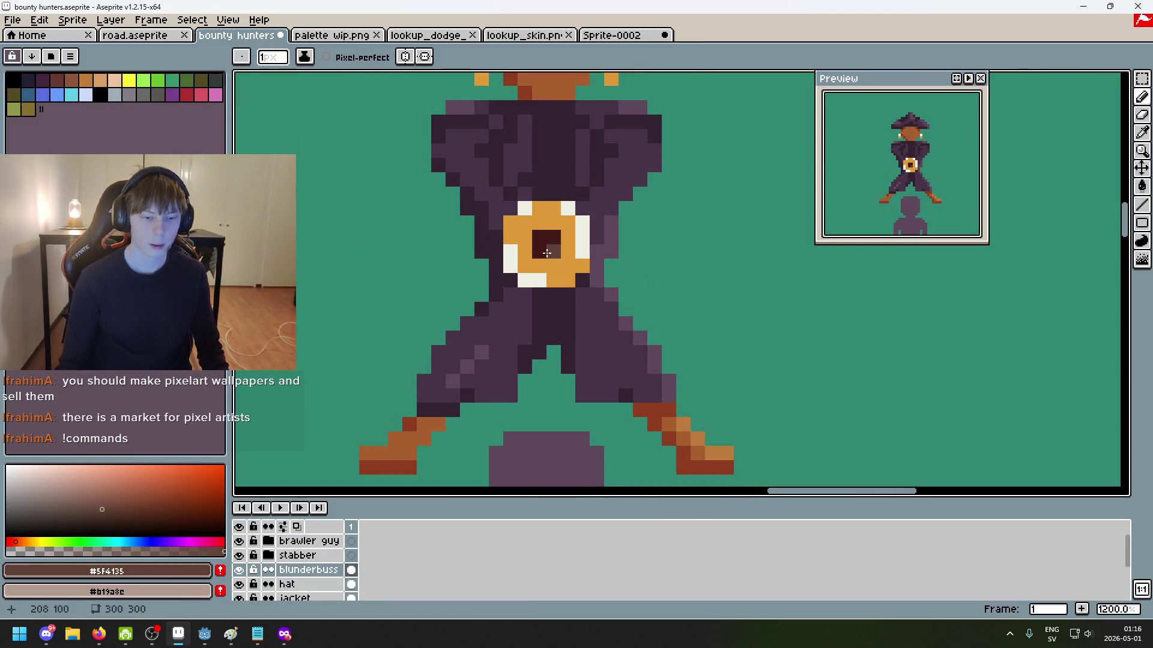
key(shift)
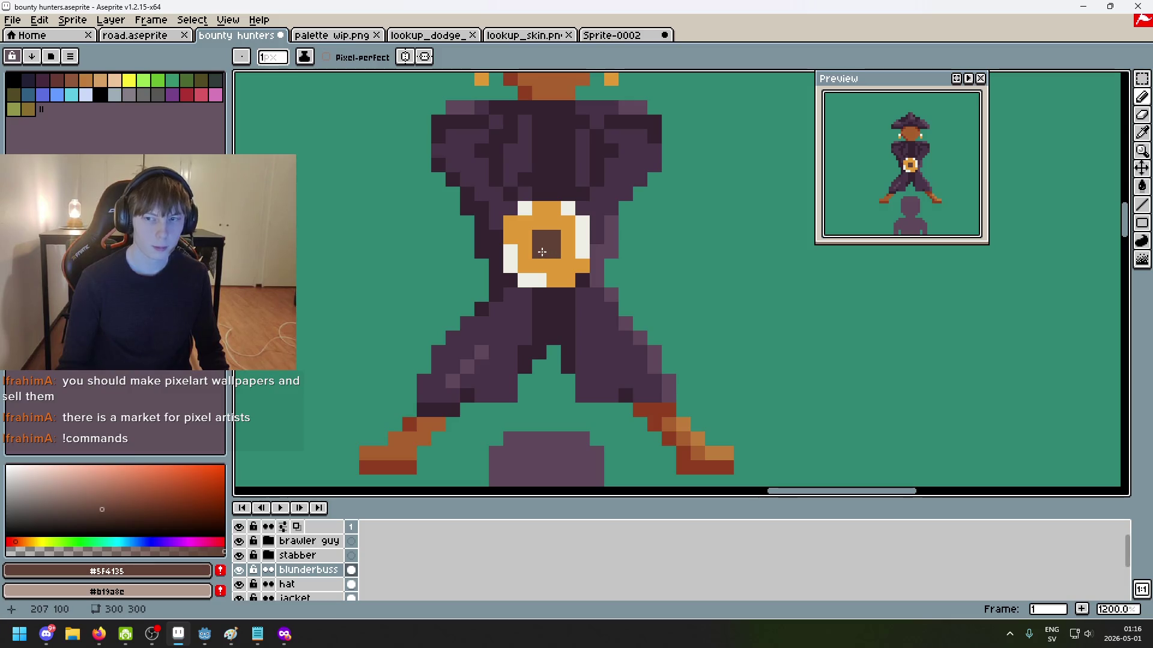
scroll(543, 252, down, 5)
scroll(573, 252, up, 4)
key(ctrl+z)
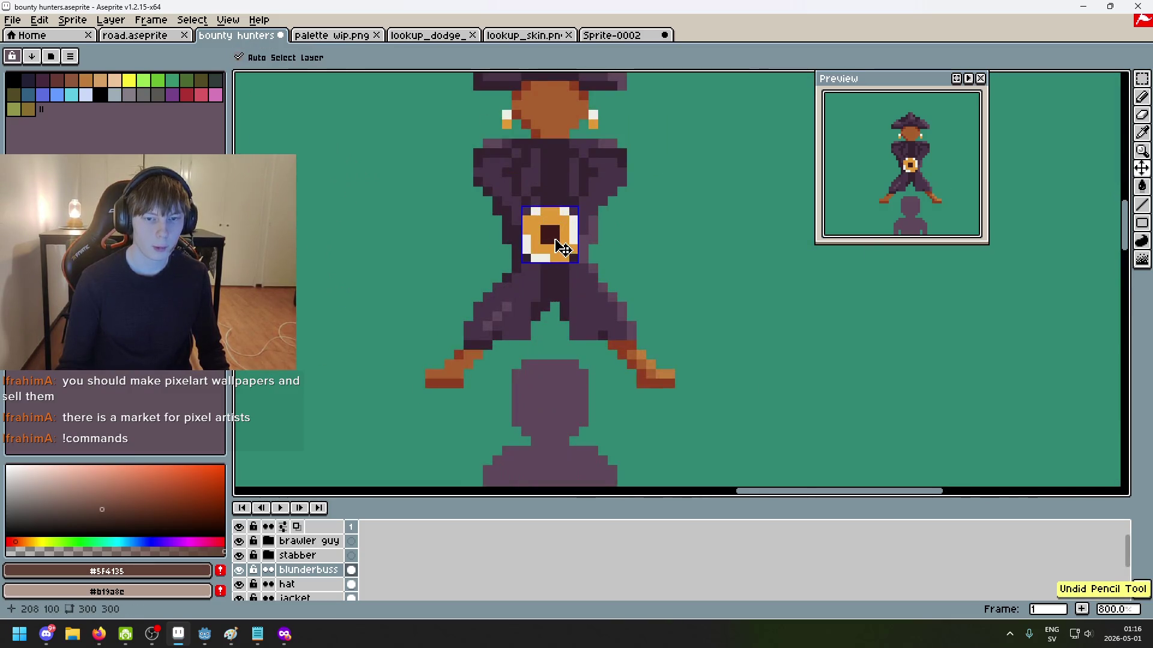
scroll(557, 243, up, 5)
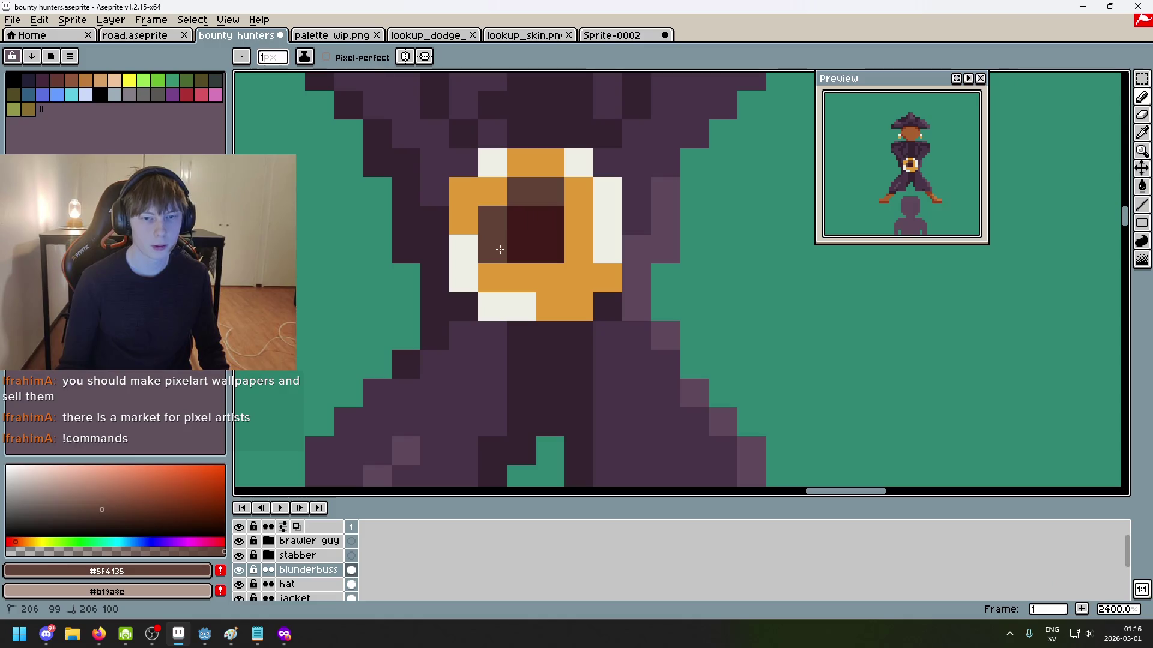
click(565, 247)
Step: Sample cream, brown and gold from the ring, turning a gold pixel left of centre cream
scroll(597, 238, down, 8)
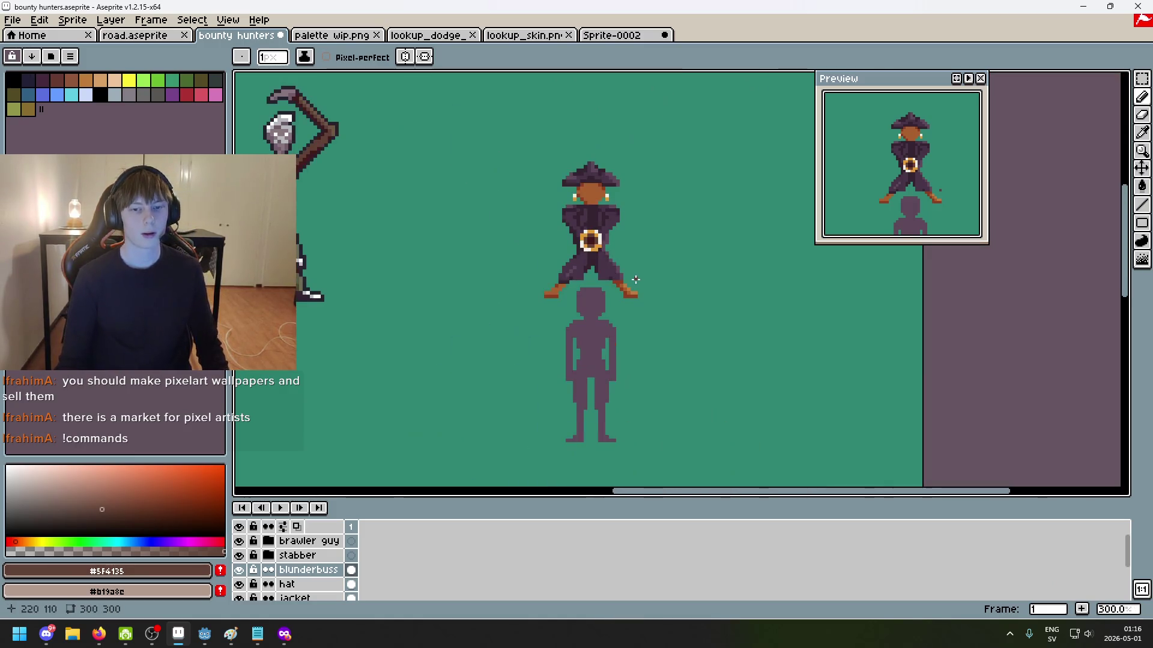
scroll(634, 244, up, 1)
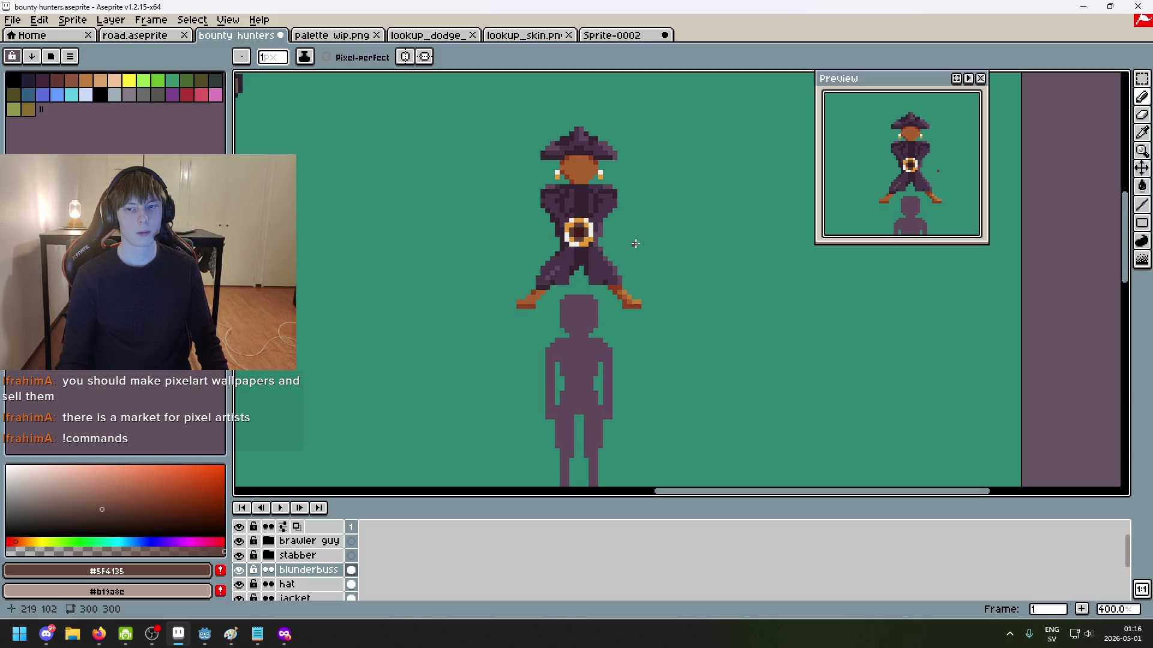
scroll(625, 237, up, 1)
scroll(608, 226, up, 2)
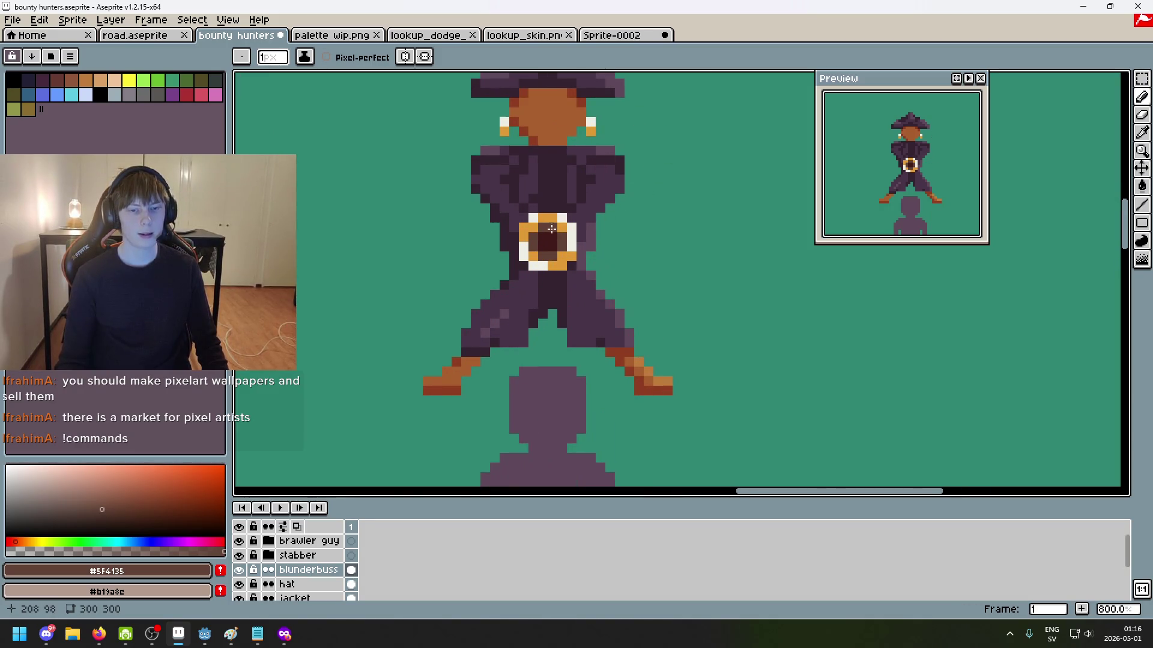
scroll(559, 222, up, 1)
alt+click(515, 227)
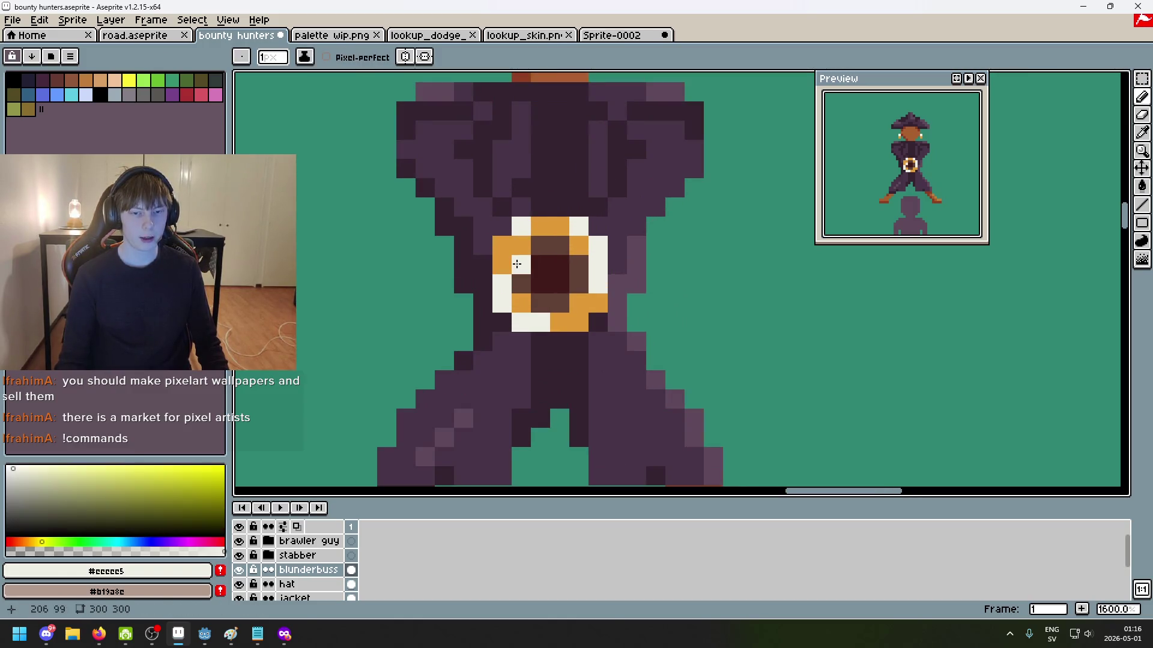
click(675, 219)
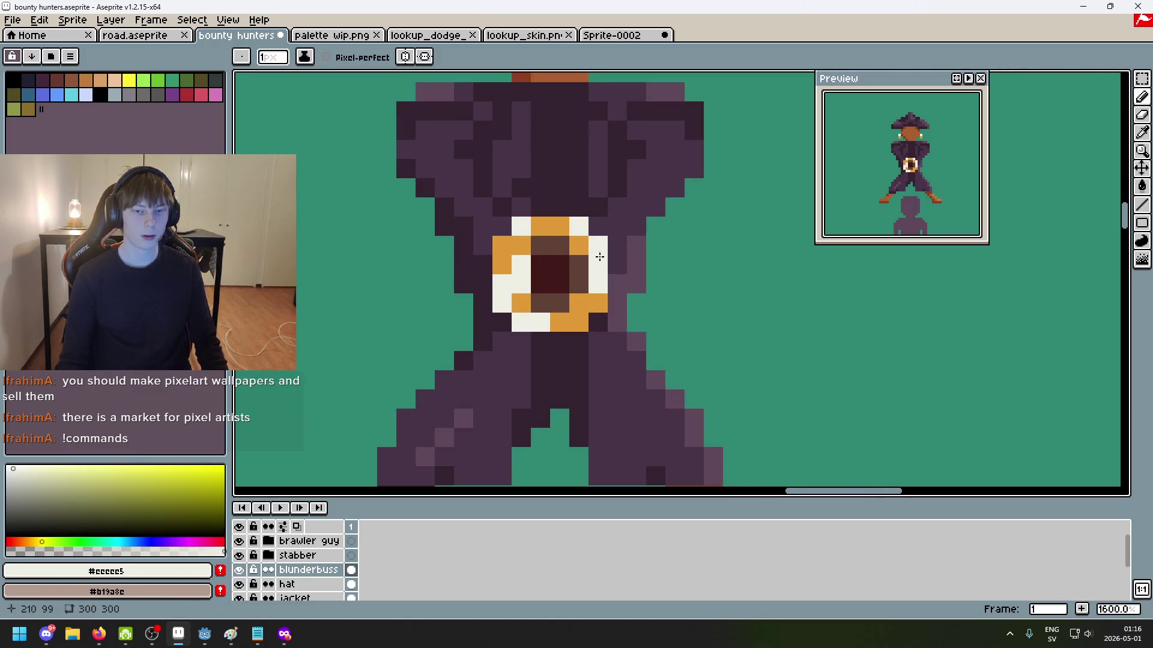
alt+click(543, 239)
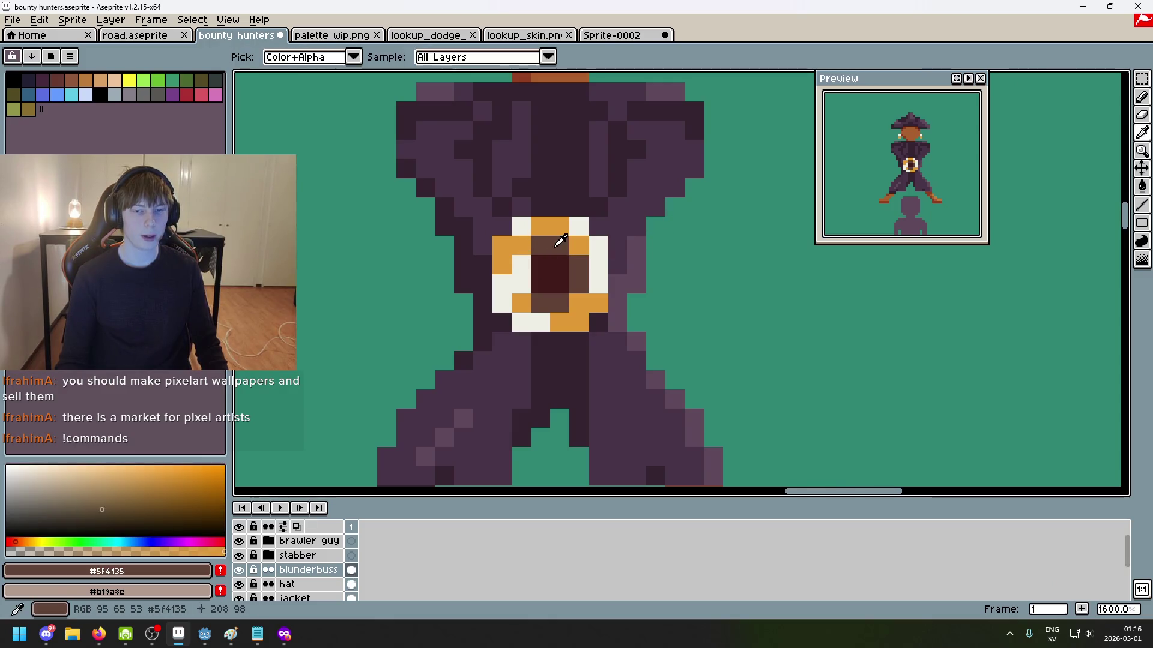
alt+click(554, 226)
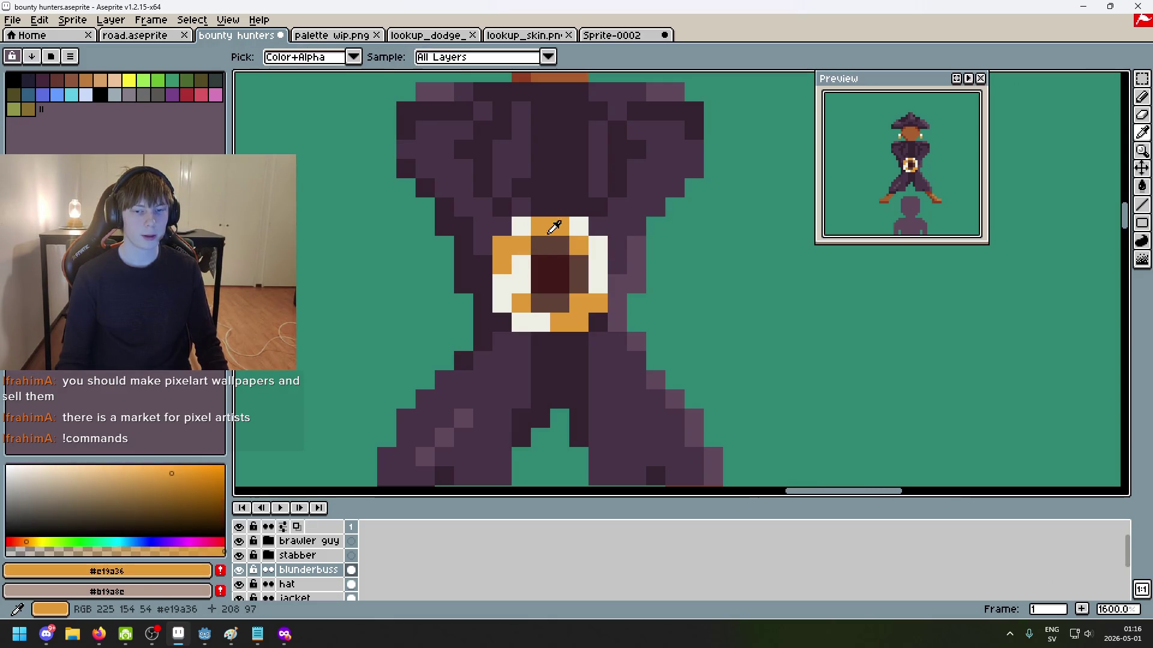
scroll(580, 303, down, 5)
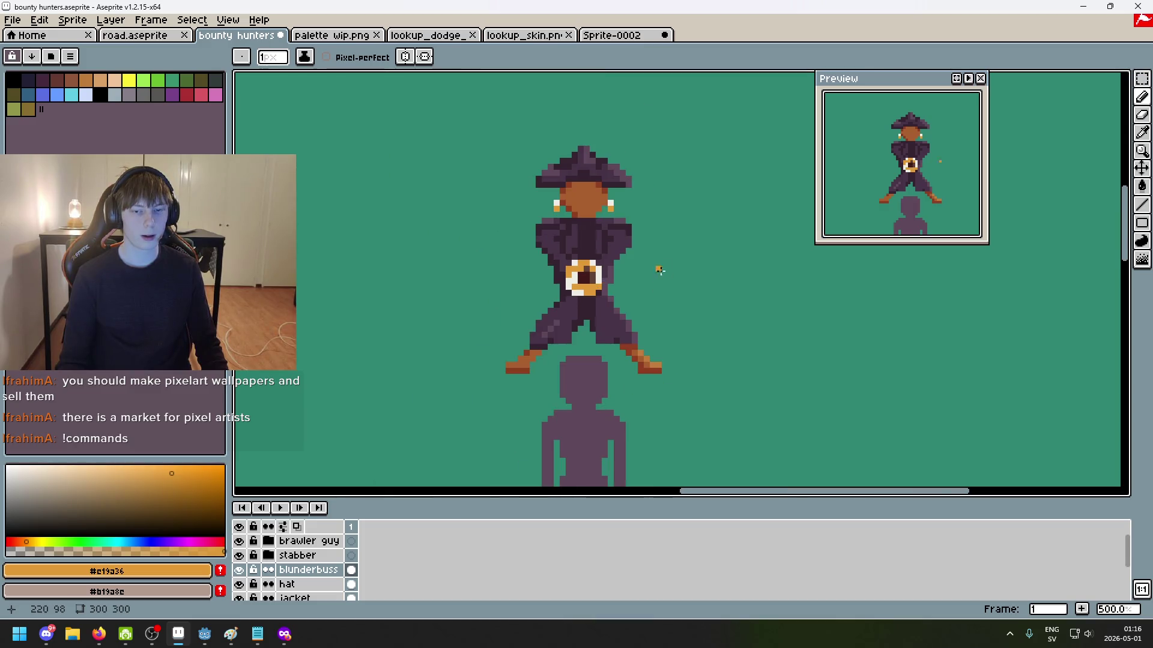
scroll(570, 306, up, 4)
alt+click(526, 302)
click(539, 310)
Step: Paint the cream pixel below the bore dark maroon and turn the bore's top pixel brown
scroll(650, 274, down, 6)
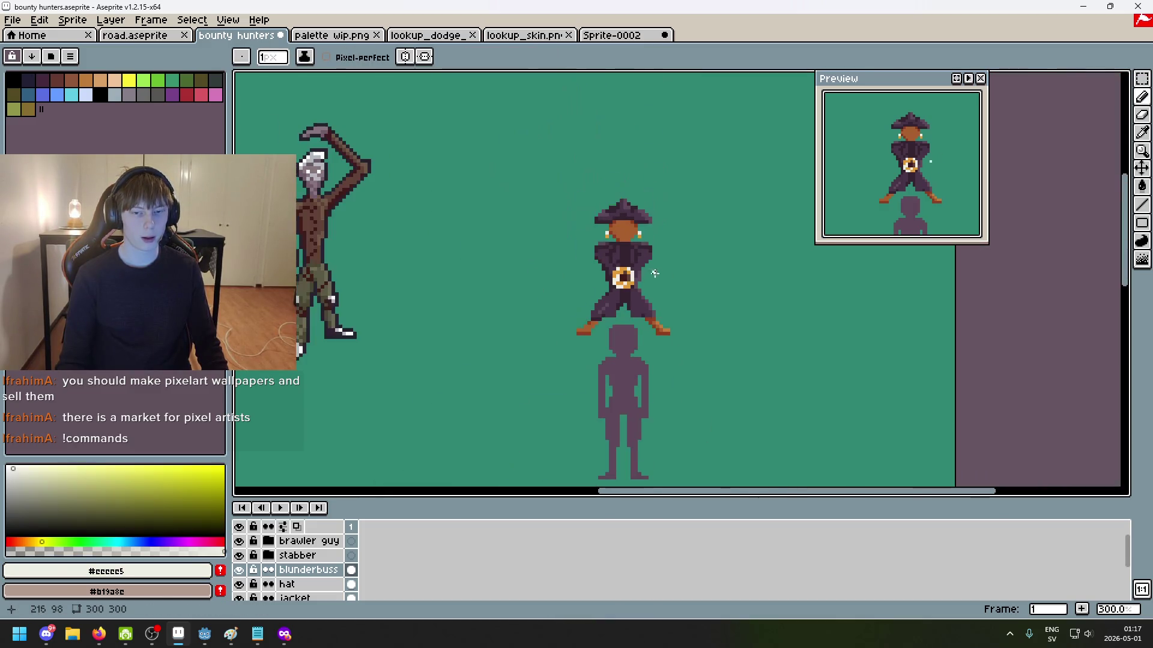
scroll(702, 277, up, 2)
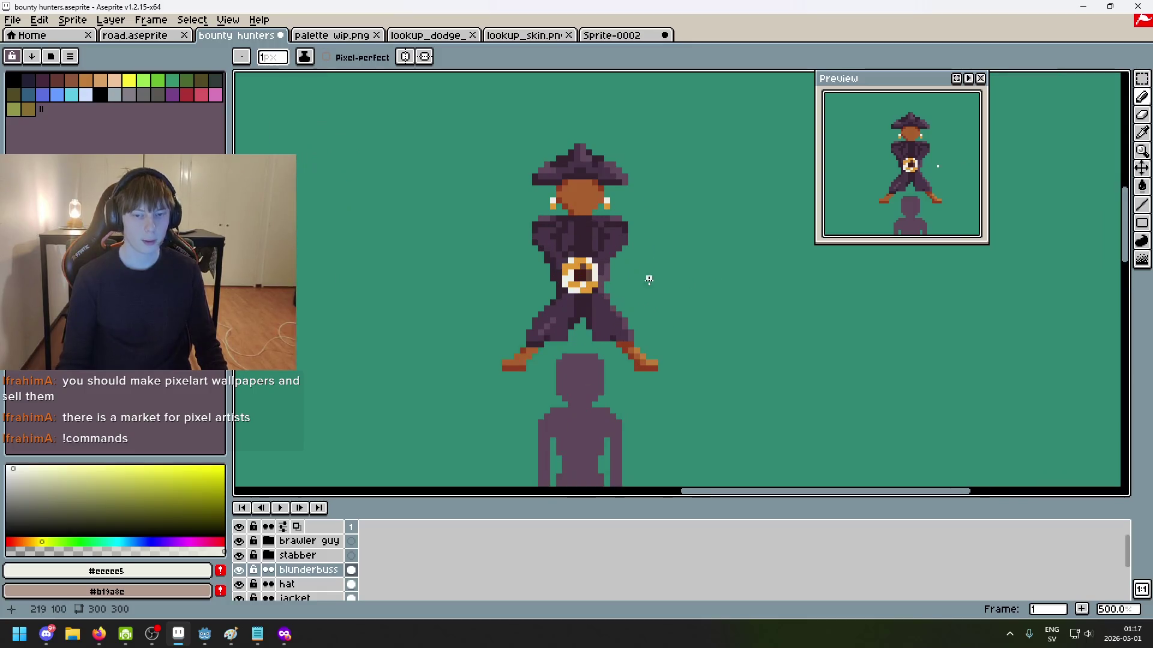
scroll(652, 283, up, 2)
scroll(570, 289, up, 2)
scroll(520, 293, up, 1)
alt+click(520, 284)
click(520, 300)
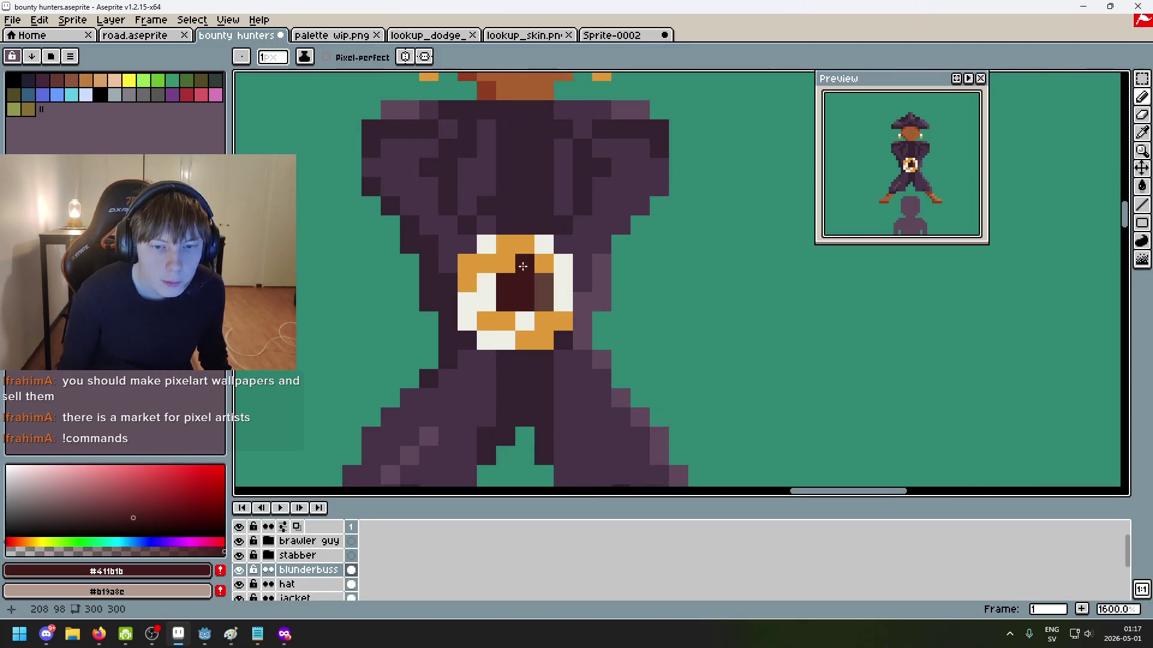
alt+click(544, 283)
Step: Try repainting the bore's centre in dark jacket purple, then undo it
click(523, 264)
alt+click(517, 193)
scroll(518, 194, up, 1)
drag(480, 282, 511, 310)
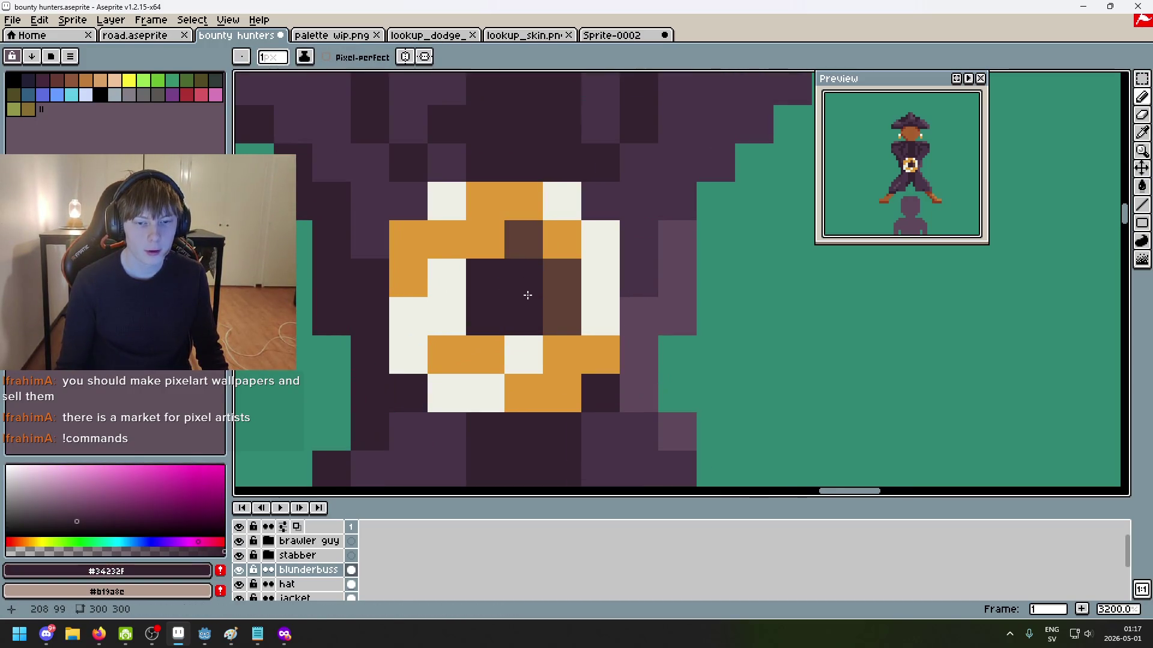
scroll(527, 296, down, 5)
scroll(517, 282, up, 3)
key(ctrl+z)
Step: Darken the pixels inside the muzzle ring with the bore's dark maroon
scroll(502, 269, up, 3)
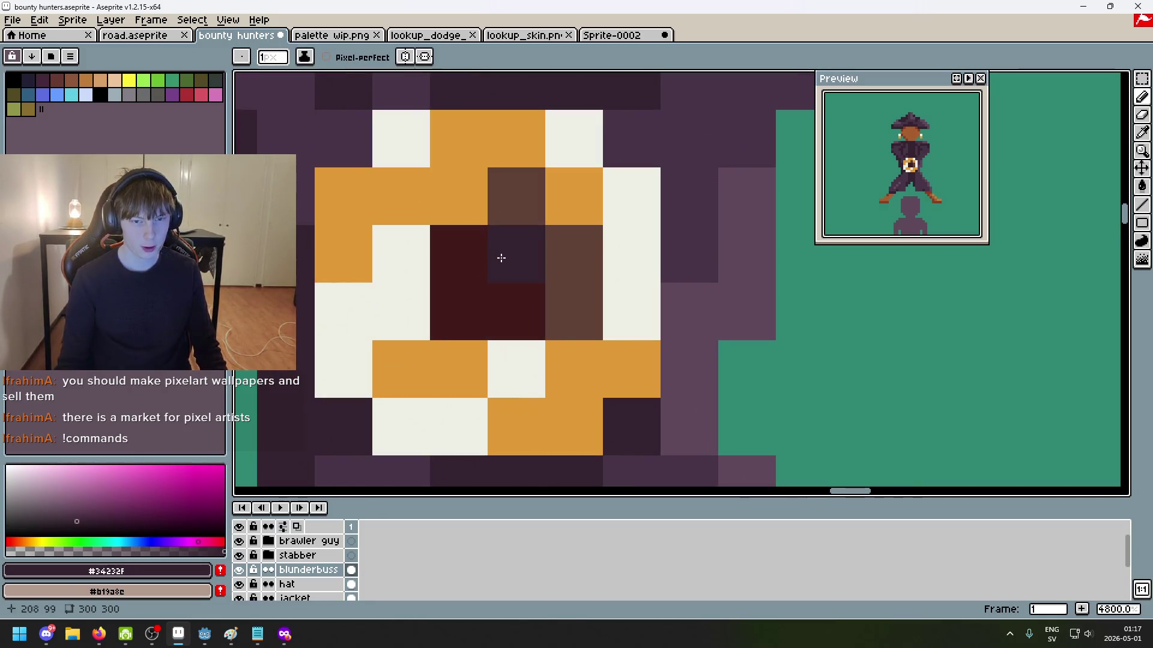
scroll(456, 265, down, 3)
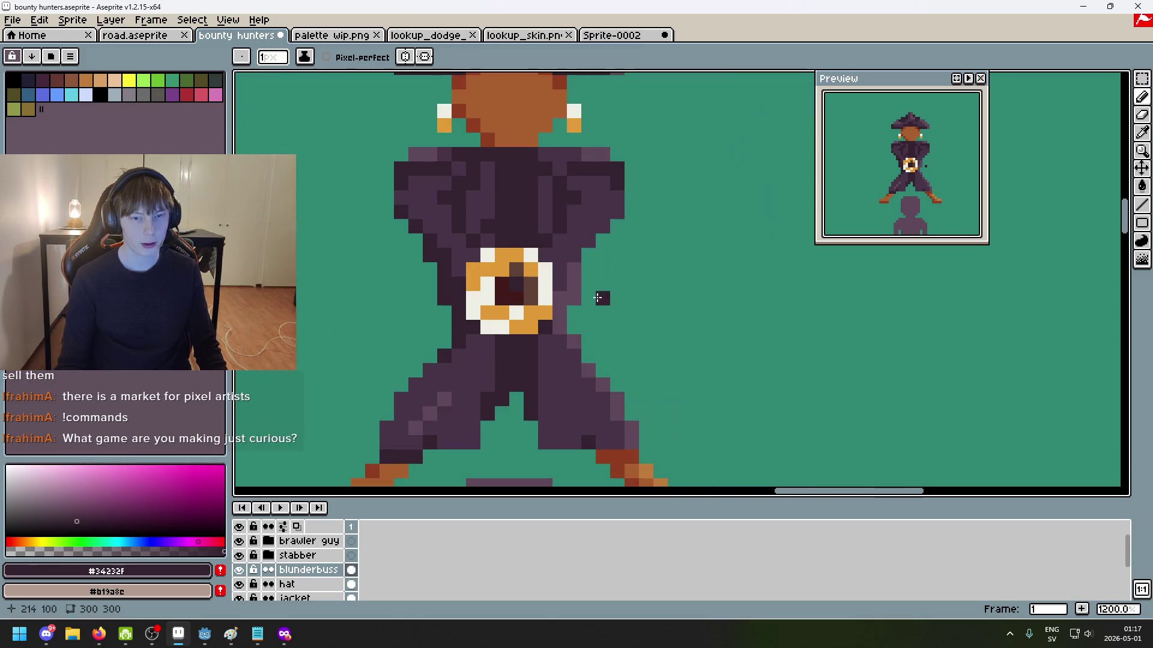
scroll(510, 291, up, 1)
scroll(515, 293, down, 5)
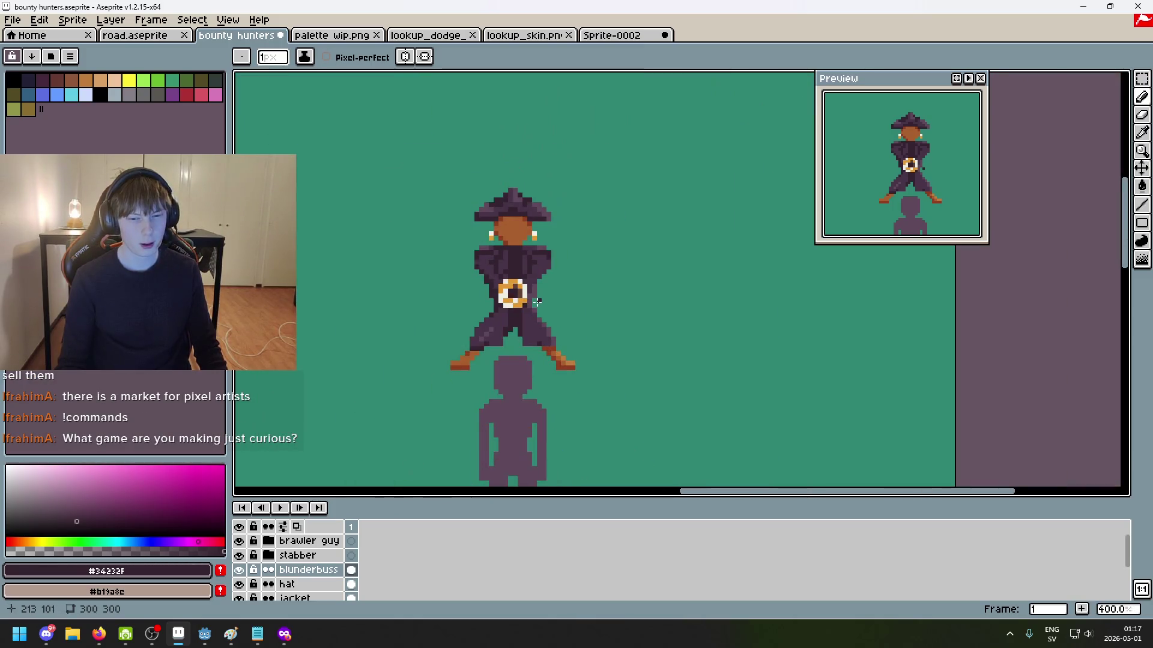
scroll(529, 297, up, 1)
scroll(510, 288, up, 1)
scroll(481, 276, up, 2)
scroll(462, 264, up, 1)
alt+click(460, 263)
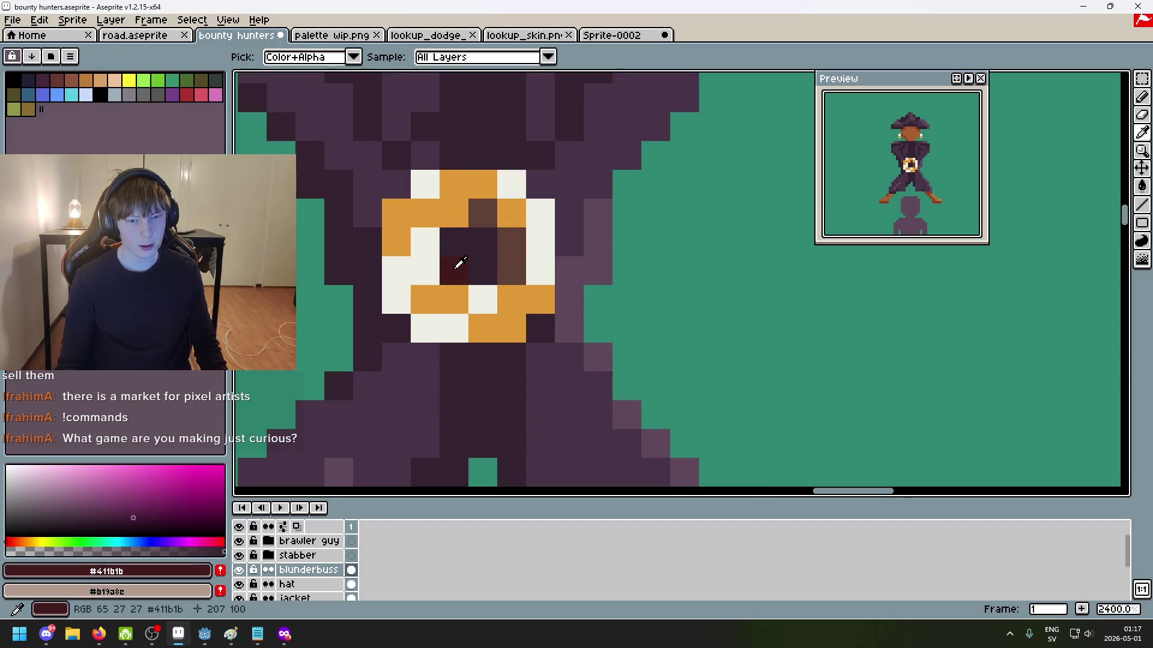
drag(511, 241, 512, 272)
scroll(512, 273, down, 5)
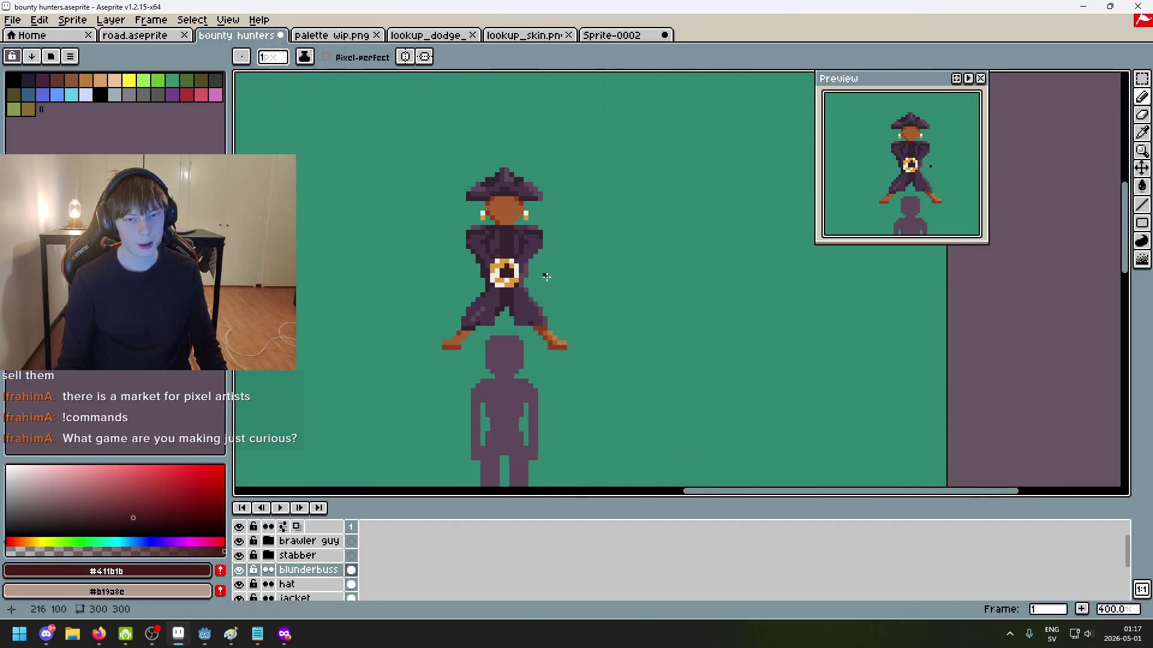
scroll(498, 255, up, 4)
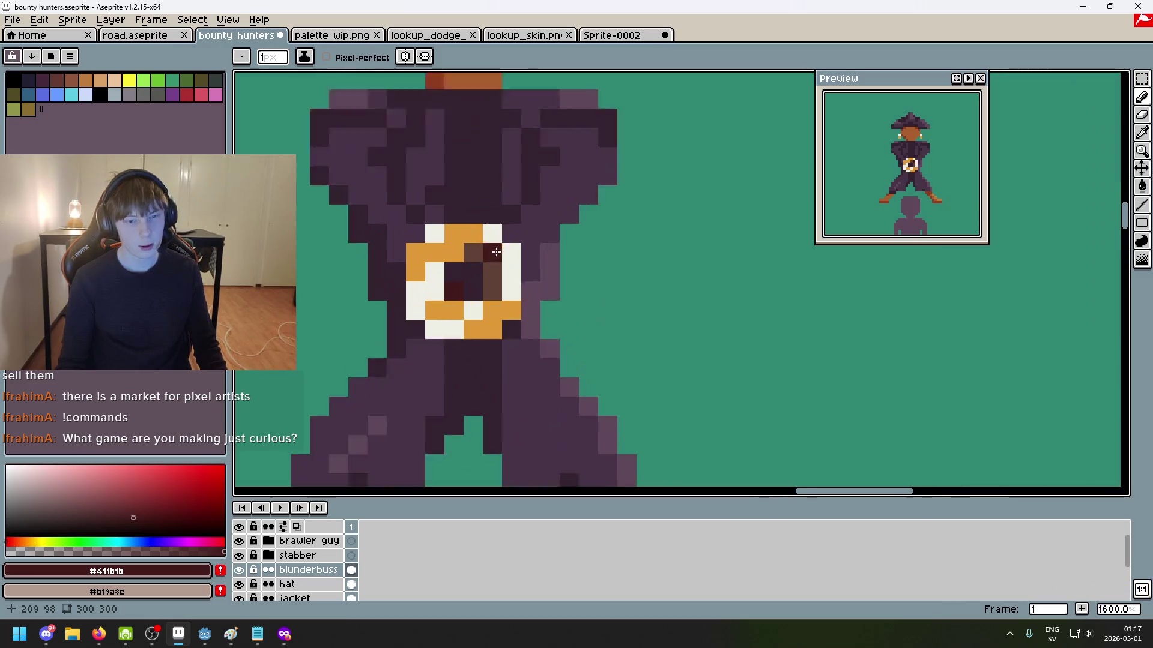
scroll(497, 253, up, 1)
mouse_move(491, 283)
mouse_down()
mouse_move(490, 312)
mouse_move(577, 272)
mouse_up()
click(433, 254)
Step: Undo the latest darkening, add a dark pixel beside the character, and run the game in Godot
scroll(478, 264, down, 6)
key(ctrl)
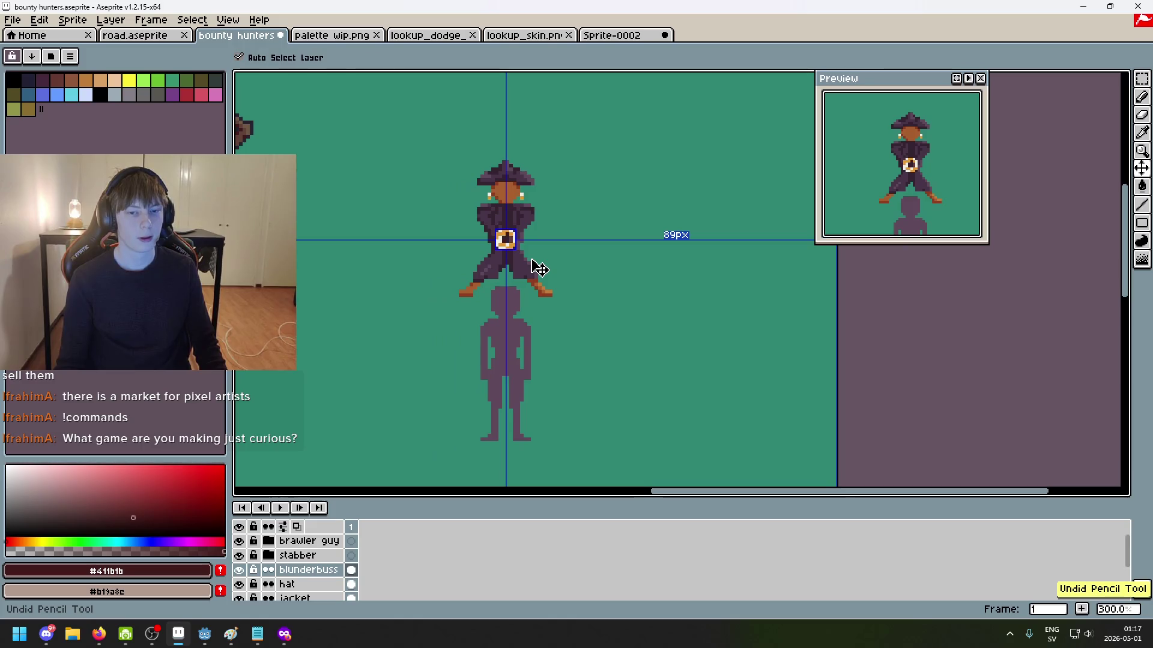
key(ctrl)
key(ctrl+z)
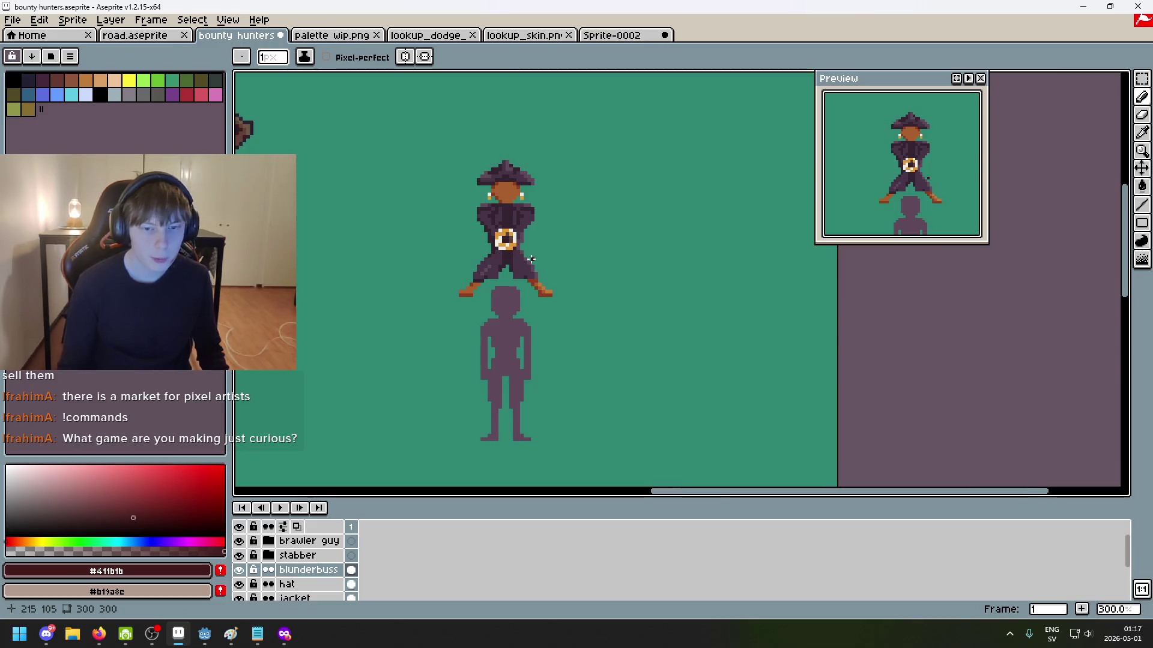
scroll(531, 260, up, 1)
scroll(643, 232, down, 1)
click(649, 233)
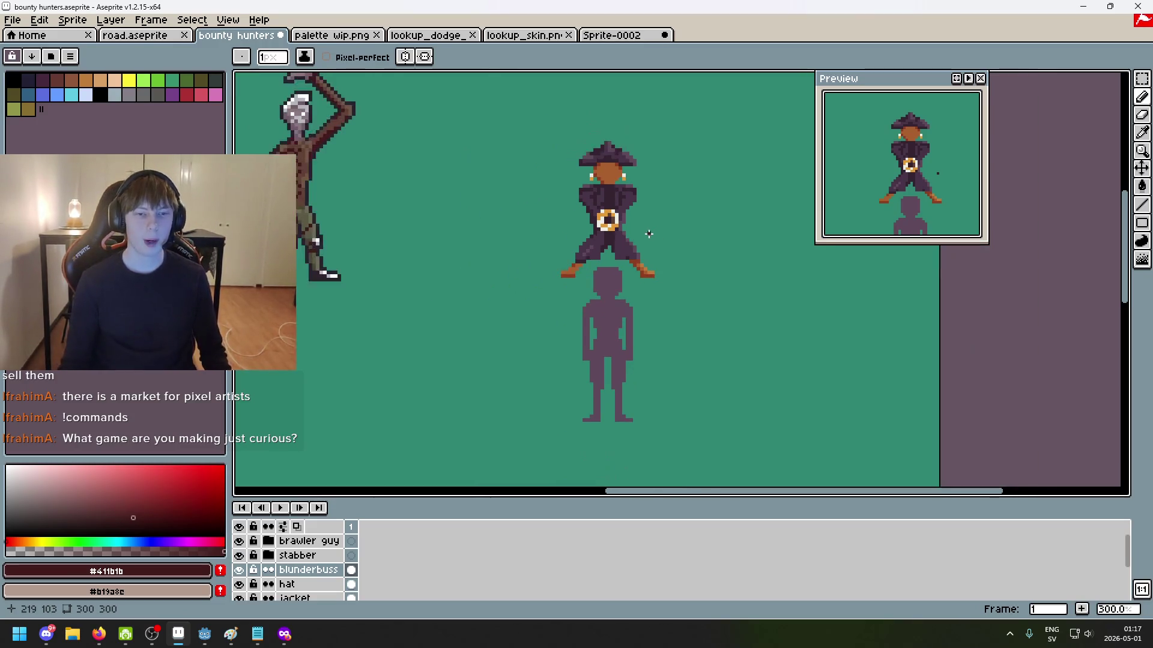
key(alt+Tab)
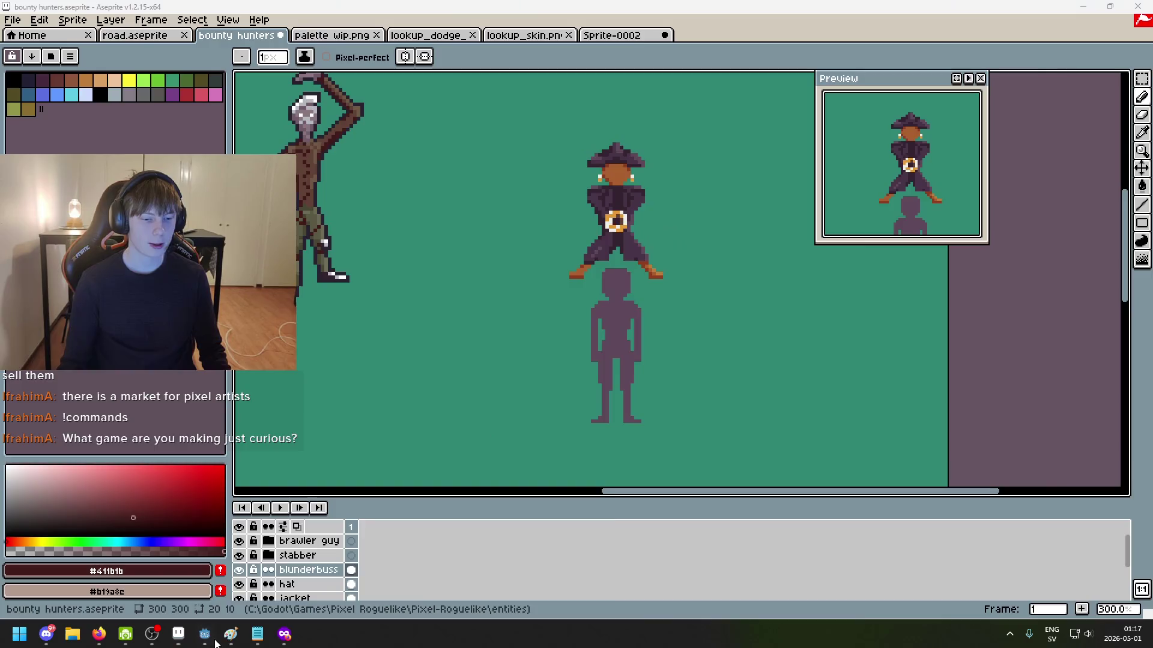
click(962, 27)
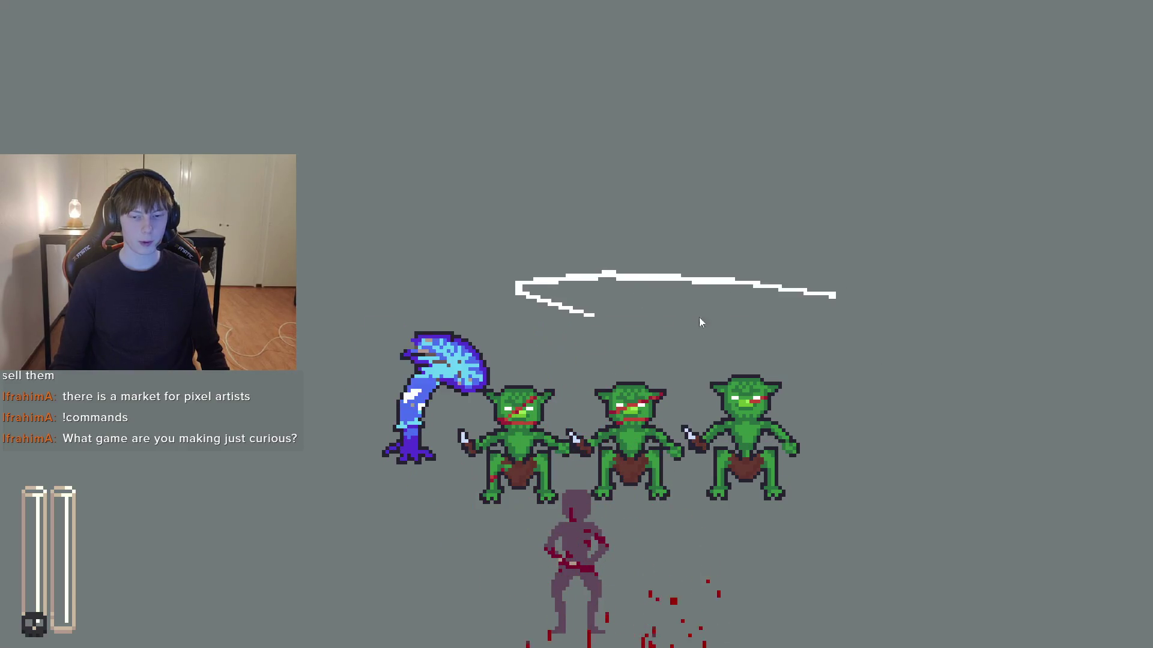
mouse_move(865, 250)
mouse_down()
mouse_move(458, 319)
mouse_move(1105, 270)
mouse_up()
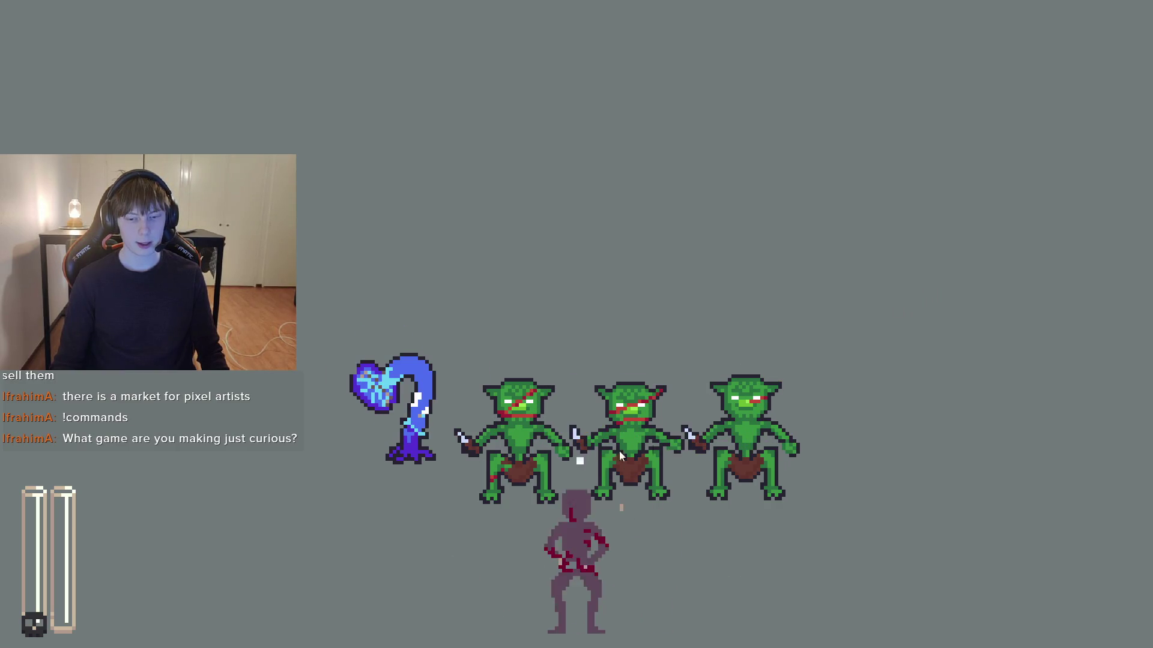
drag(784, 385, 994, 419)
mouse_move(872, 265)
mouse_down()
mouse_move(434, 482)
mouse_move(652, 359)
mouse_move(711, 344)
mouse_up()
key(Escape)
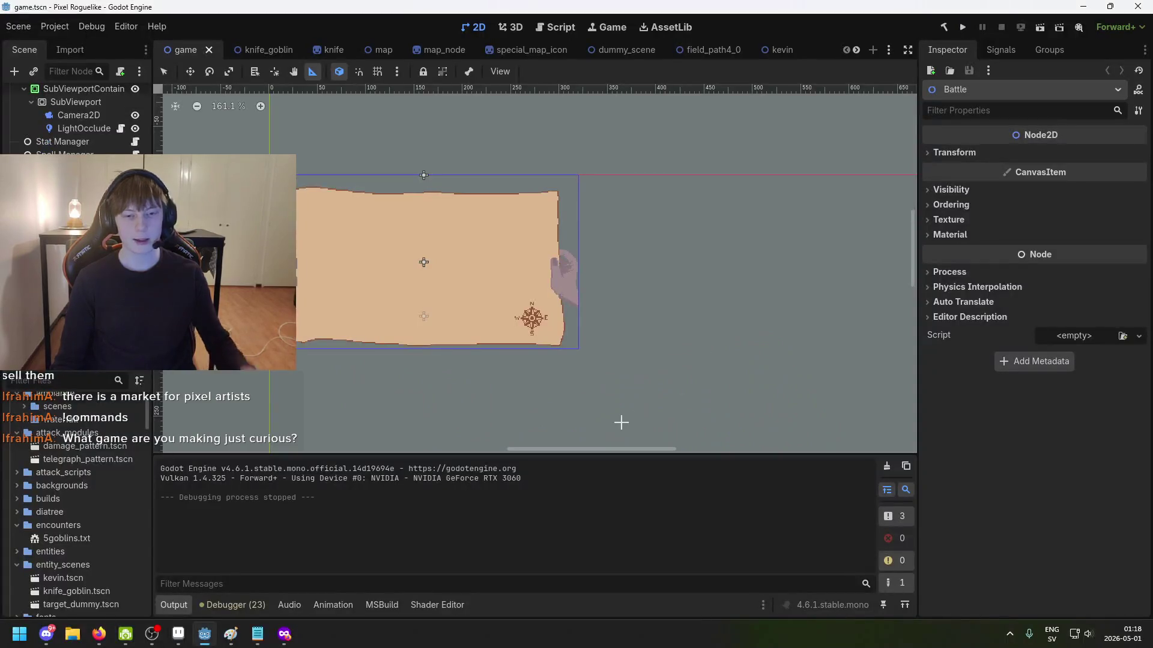
Step: Bring the bounty hunters sprite forward and zoom in, centred on the whole character
click(178, 634)
scroll(503, 408, up, 2)
scroll(545, 300, up, 1)
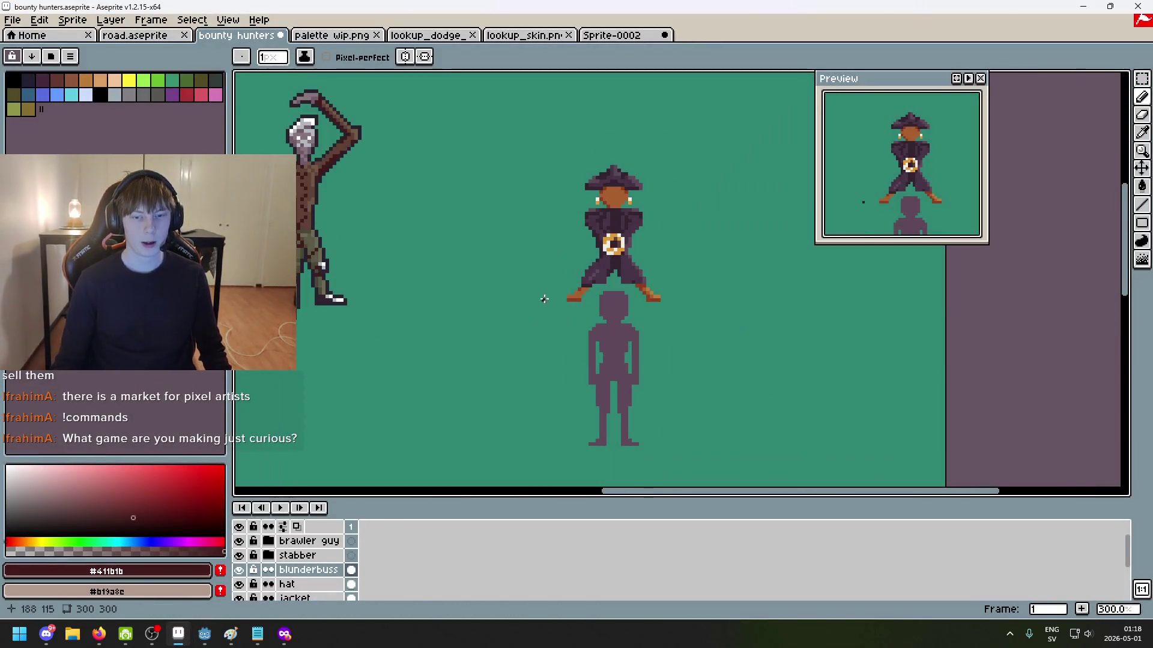
scroll(570, 295, up, 1)
scroll(568, 288, up, 2)
scroll(569, 300, up, 2)
scroll(568, 348, up, 1)
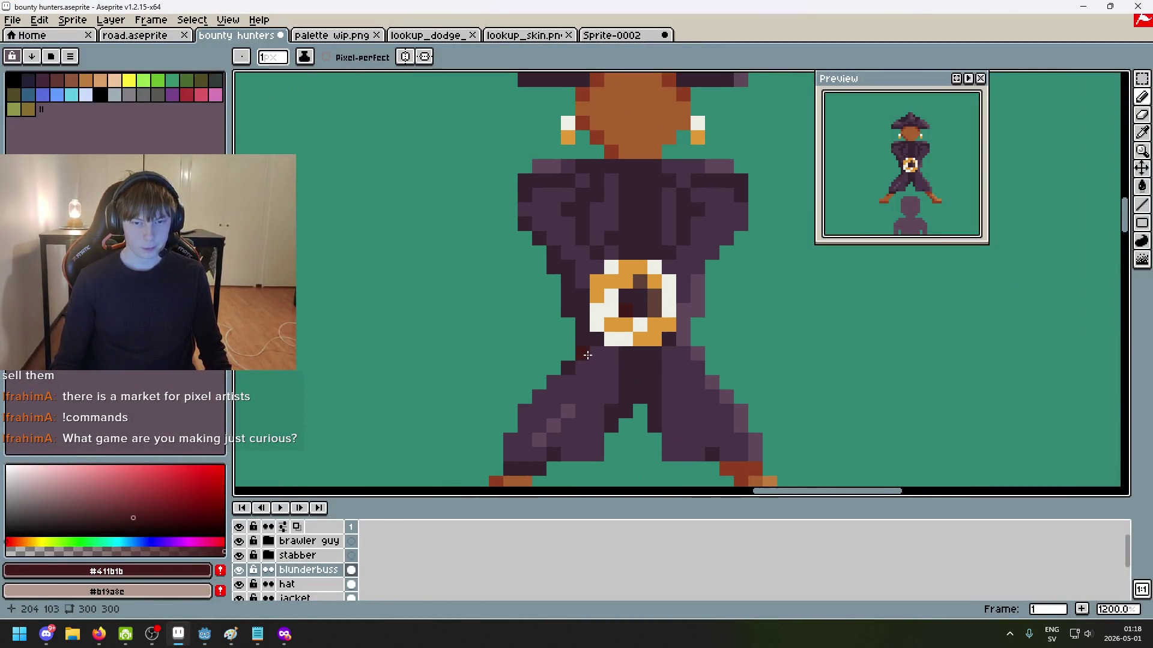
scroll(564, 402, up, 1)
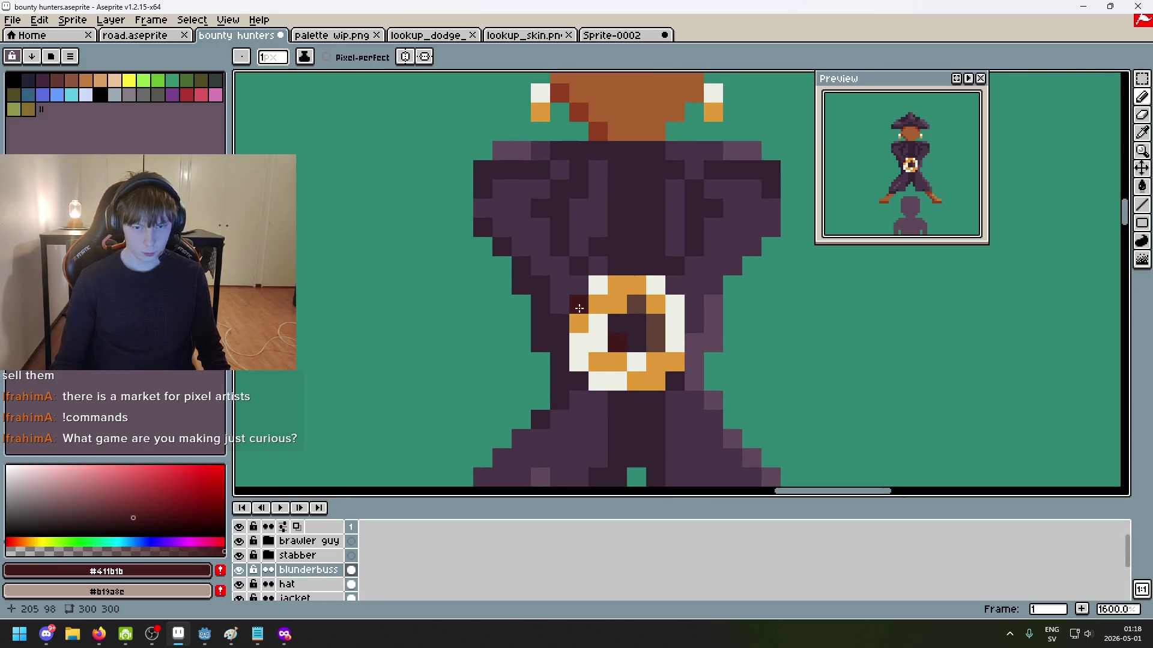
scroll(626, 323, down, 5)
drag(627, 323, 650, 284)
scroll(643, 291, up, 1)
scroll(633, 328, up, 1)
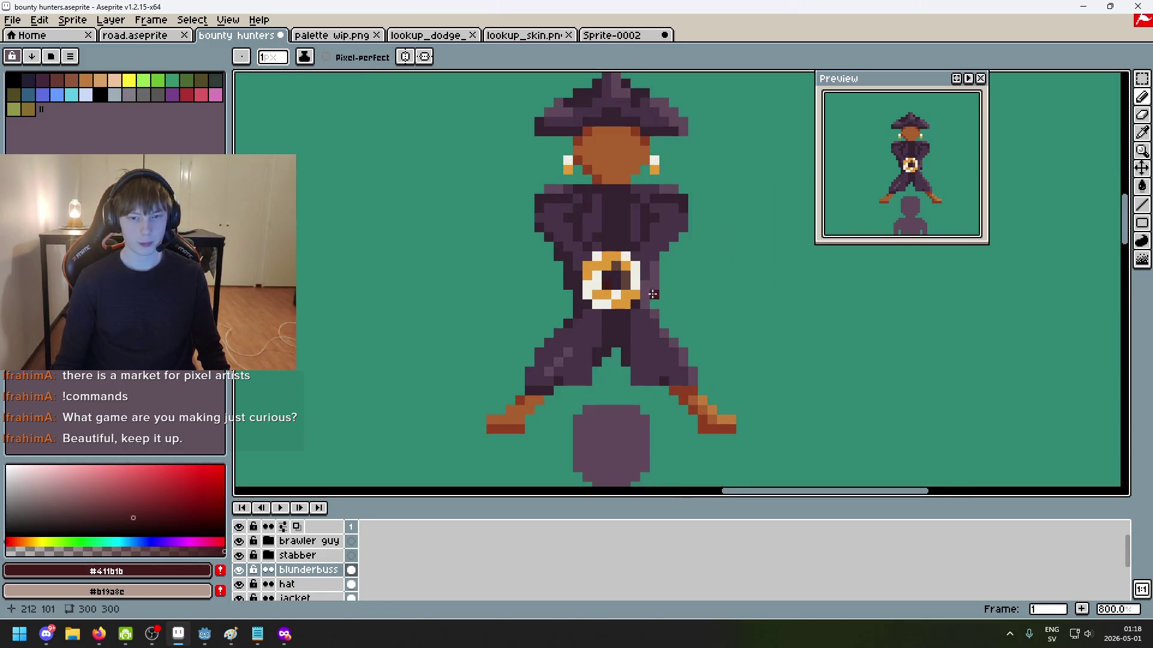
scroll(628, 324, up, 2)
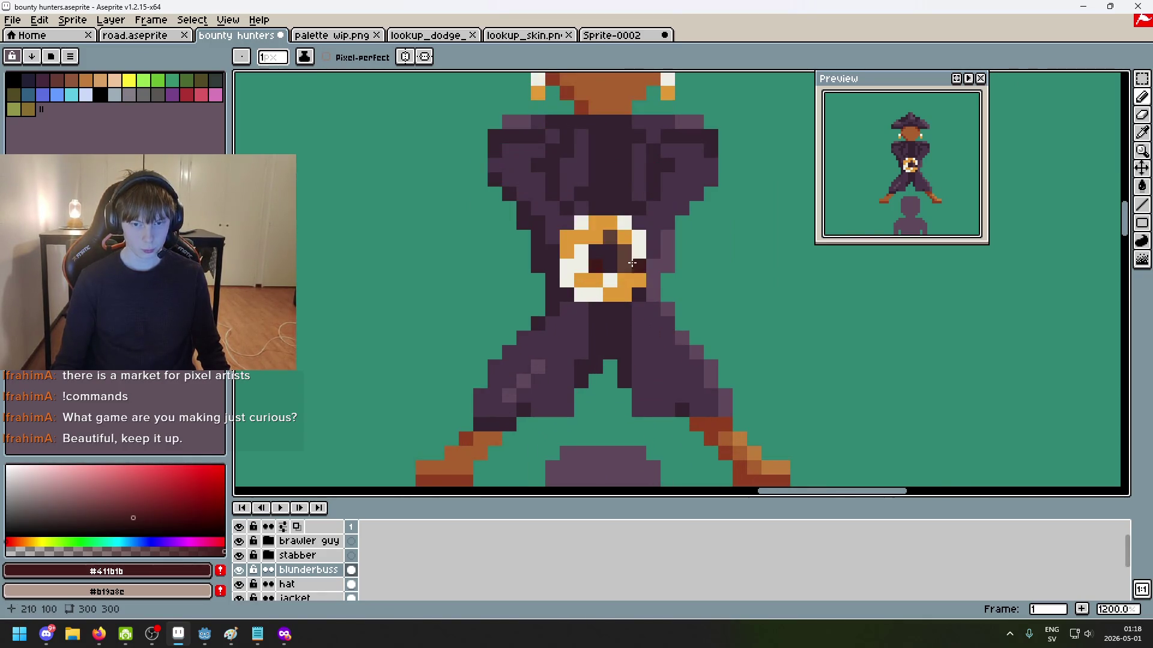
scroll(634, 266, up, 1)
Step: Shade the muzzle ring's centre with dark red #411b1b and brown #5f4135 pixels
alt+click(608, 245)
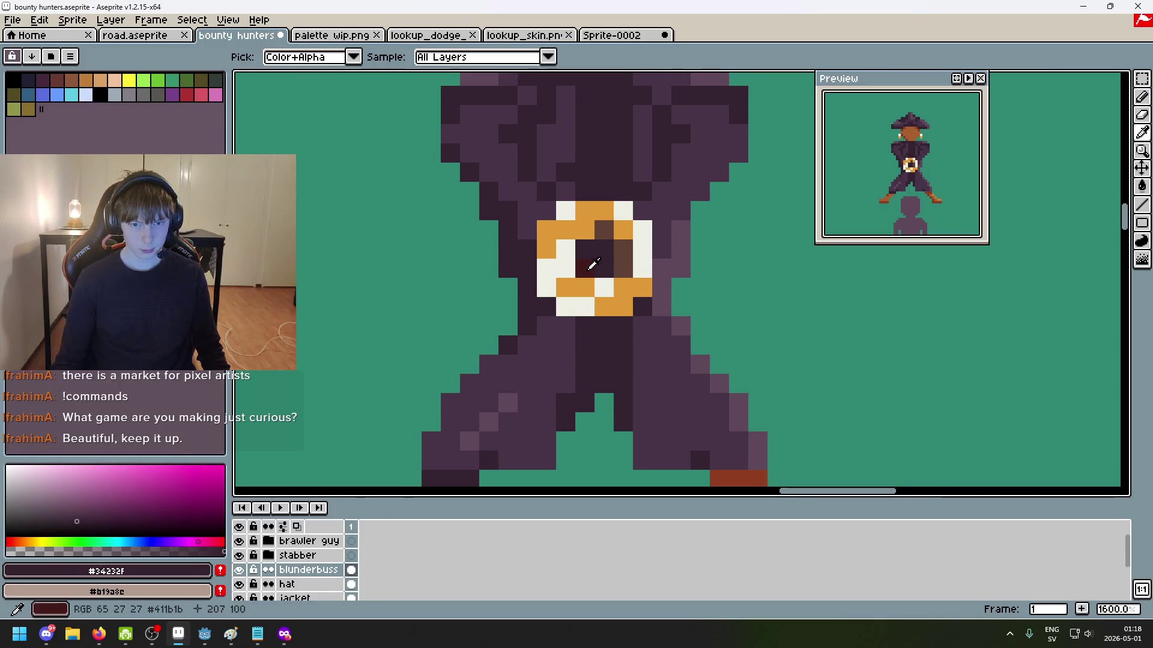
alt+click(593, 264)
click(546, 226)
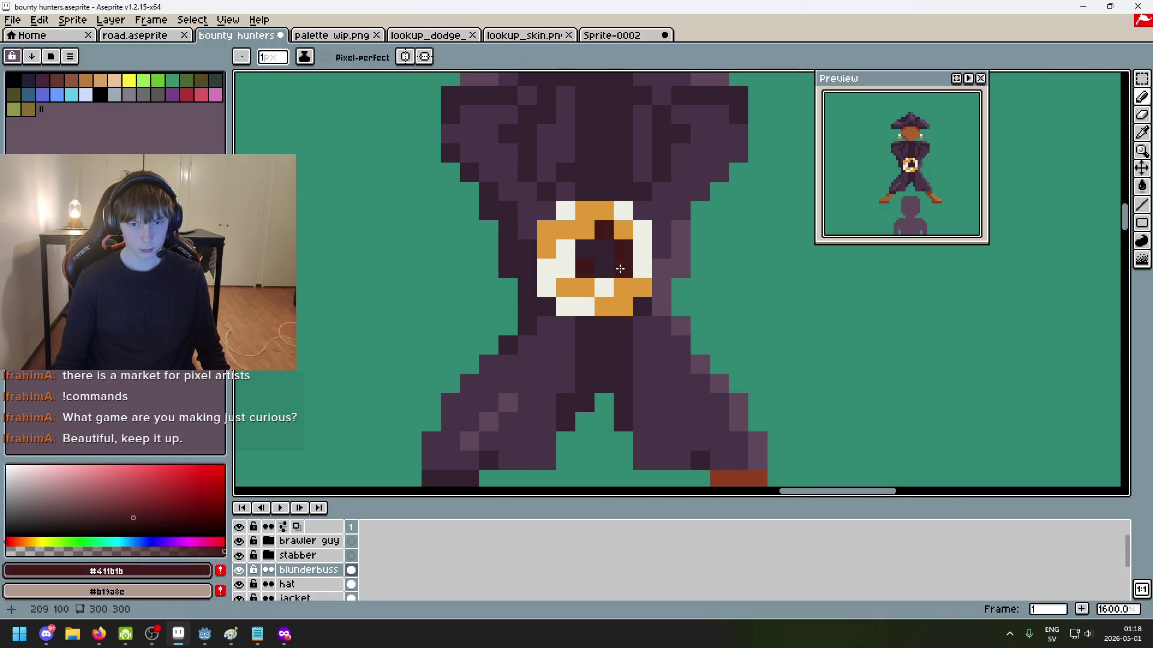
scroll(664, 278, down, 3)
alt+click(664, 288)
scroll(664, 288, up, 3)
click(596, 288)
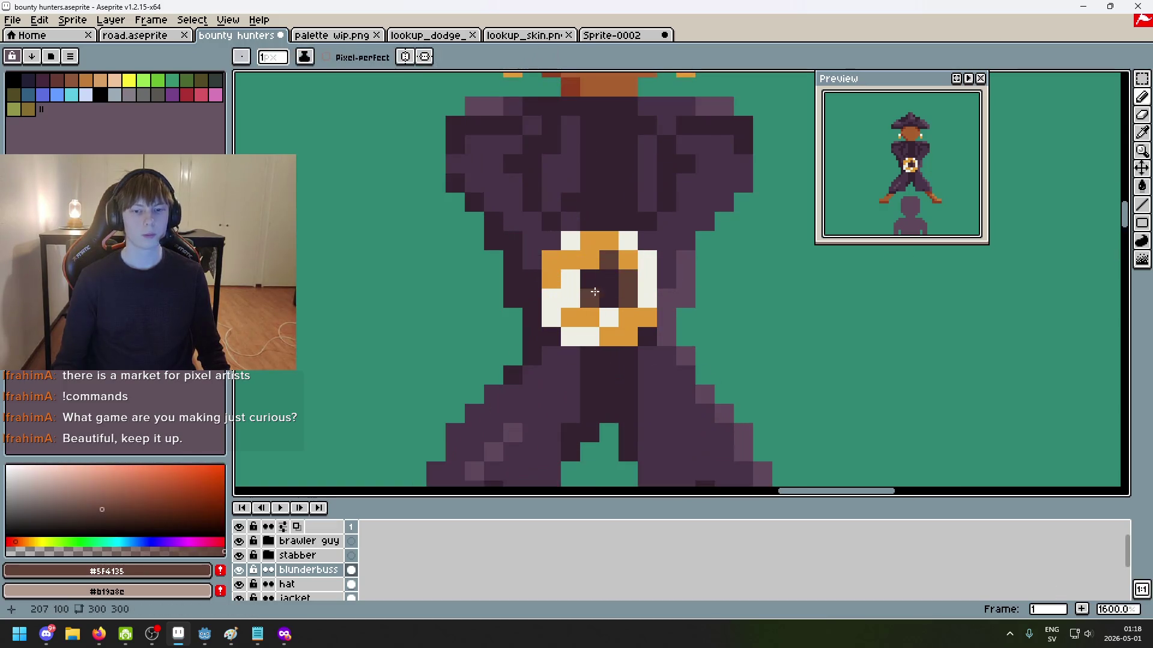
scroll(597, 289, down, 4)
scroll(601, 289, down, 2)
scroll(609, 291, up, 3)
scroll(614, 294, up, 1)
scroll(614, 294, up, 3)
Step: Undo the last stroke, repaint one bore pixel dark red, then return to the gold reference photos
key(ctrl+z)
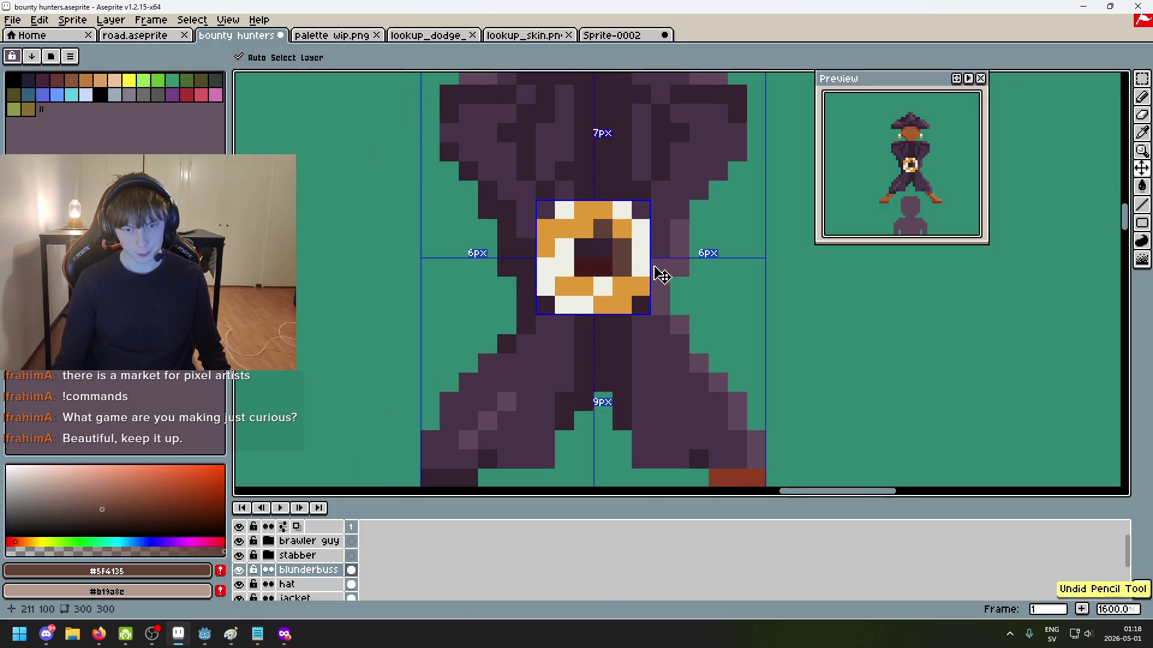
alt+click(597, 267)
click(580, 250)
alt+click(622, 258)
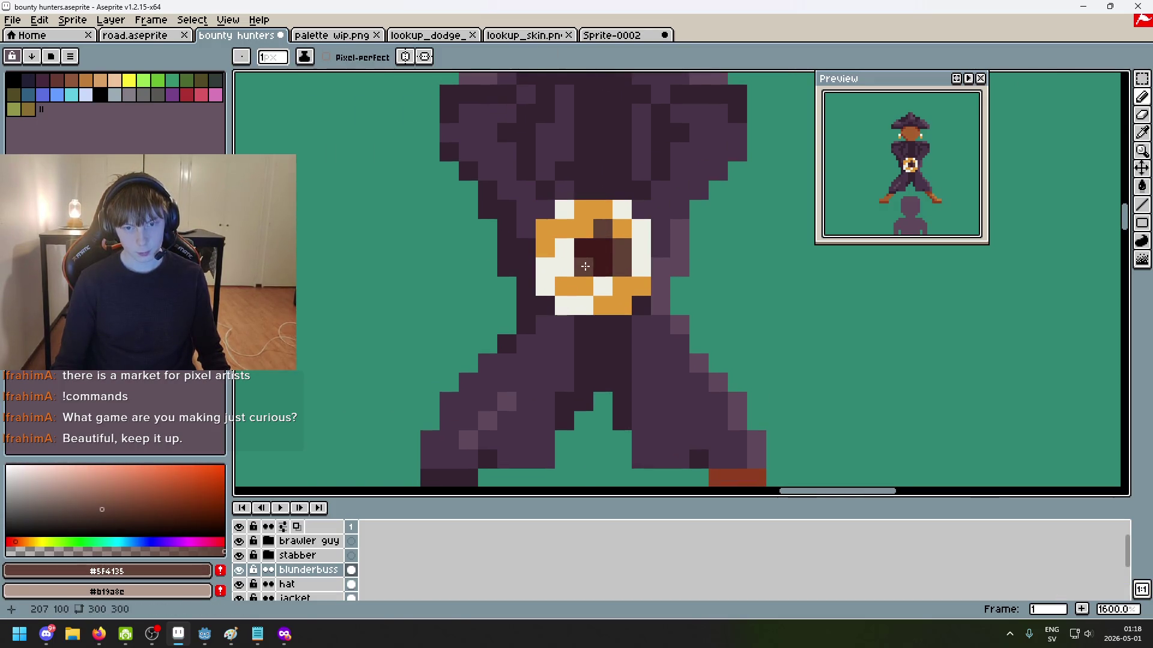
scroll(641, 275, down, 3)
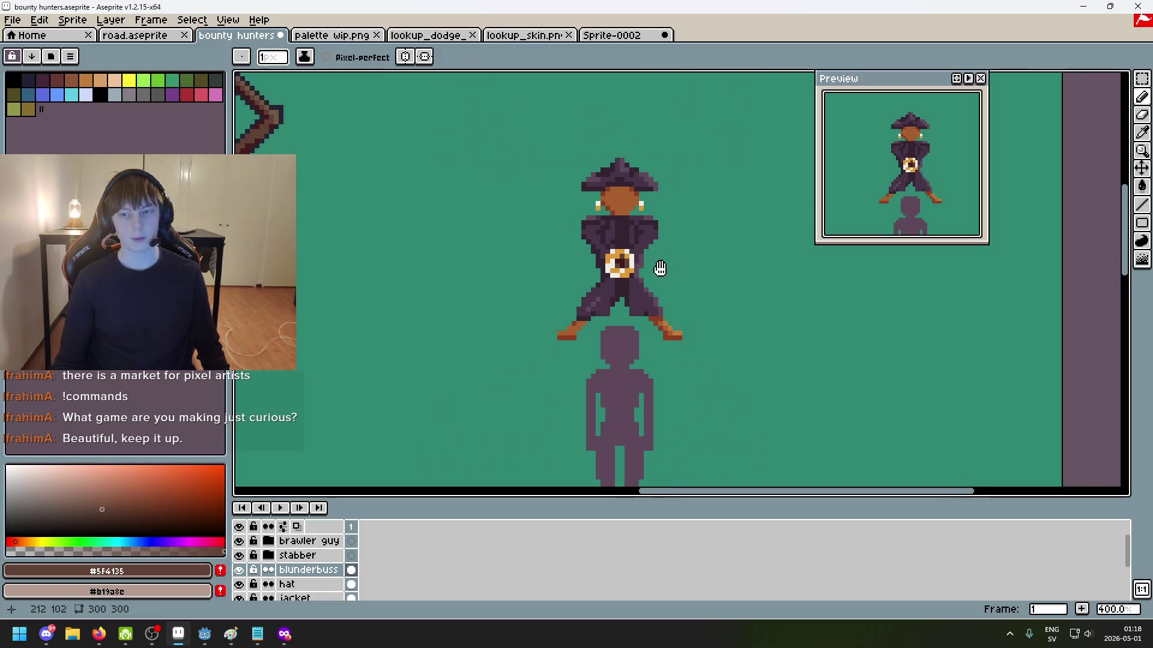
scroll(646, 272, up, 4)
scroll(645, 271, up, 2)
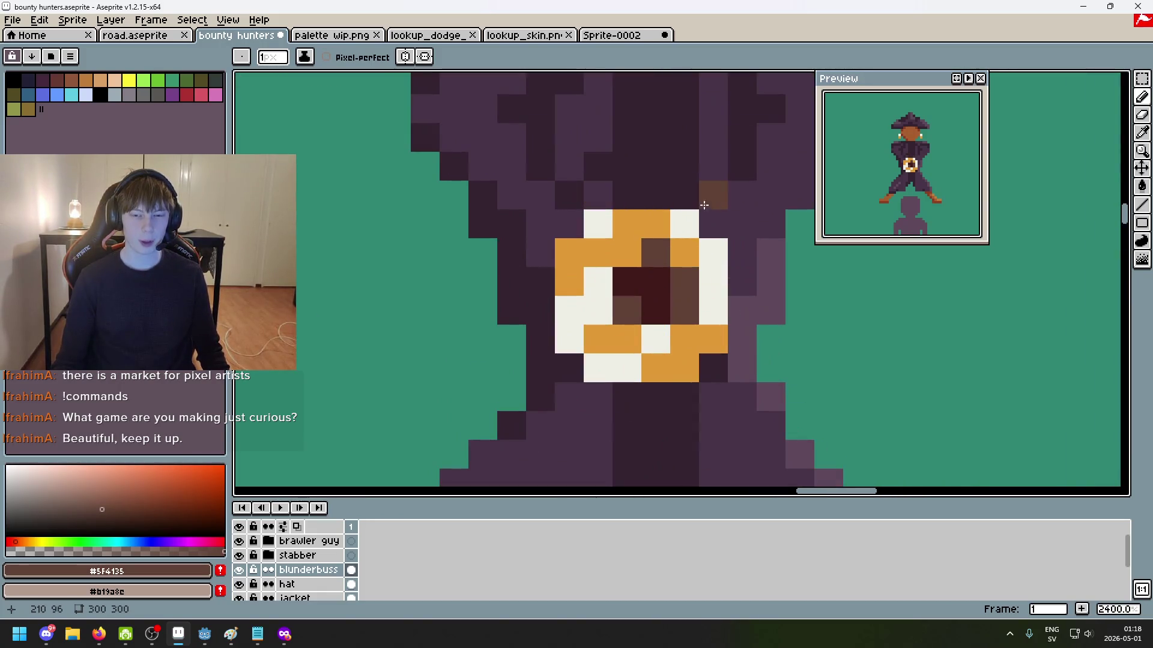
scroll(695, 209, down, 3)
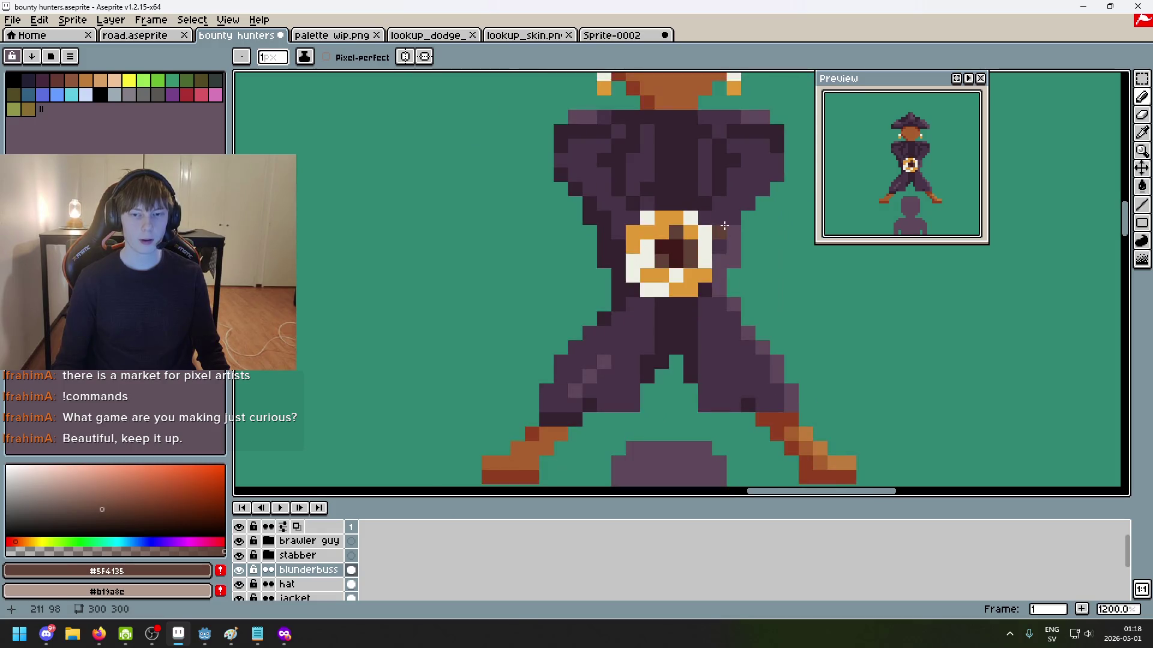
click(285, 637)
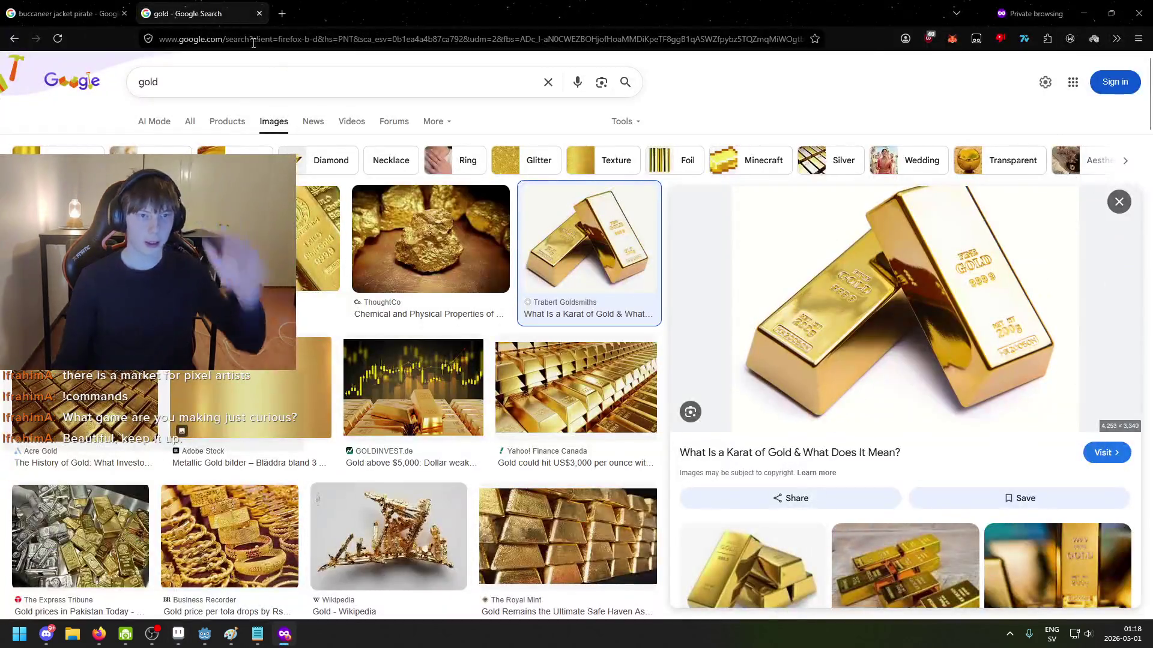
Step: Start a private-tab image search for 'blunderbuss head-on'
click(282, 14)
text(blunderb)
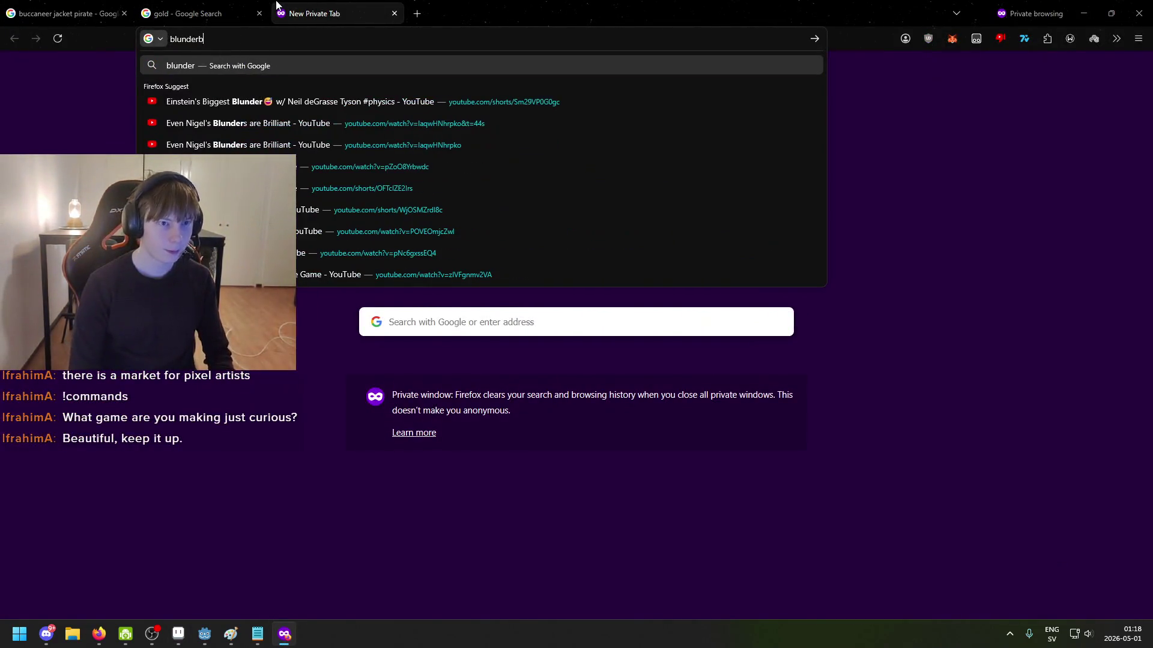
text(uss head-on)
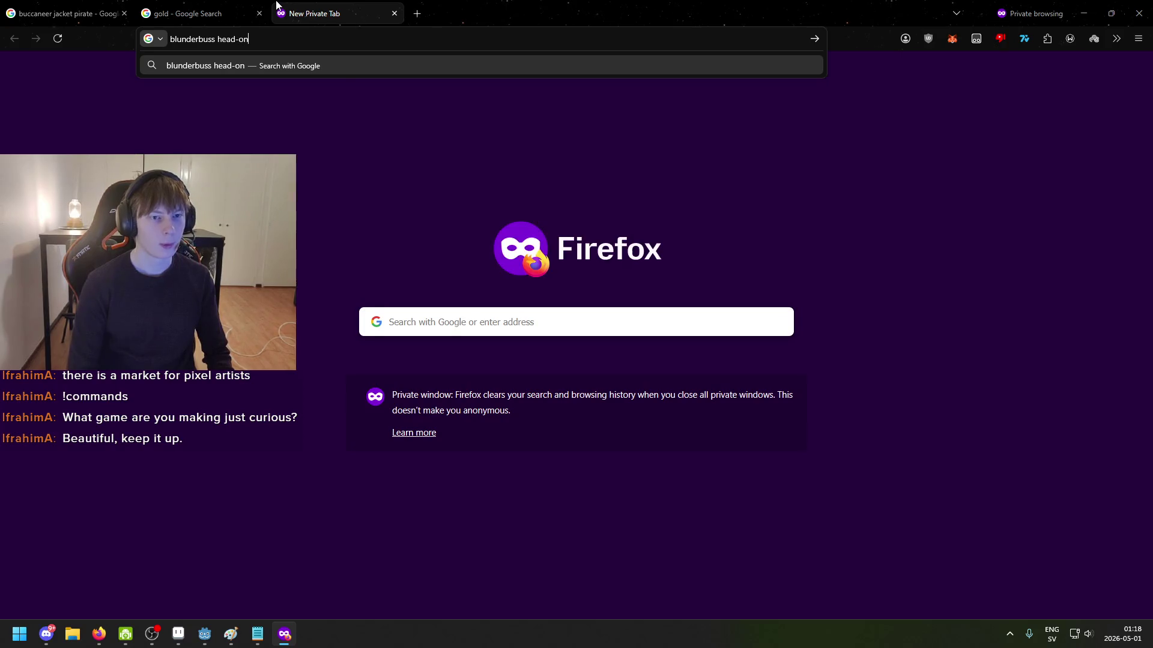
click(1084, 13)
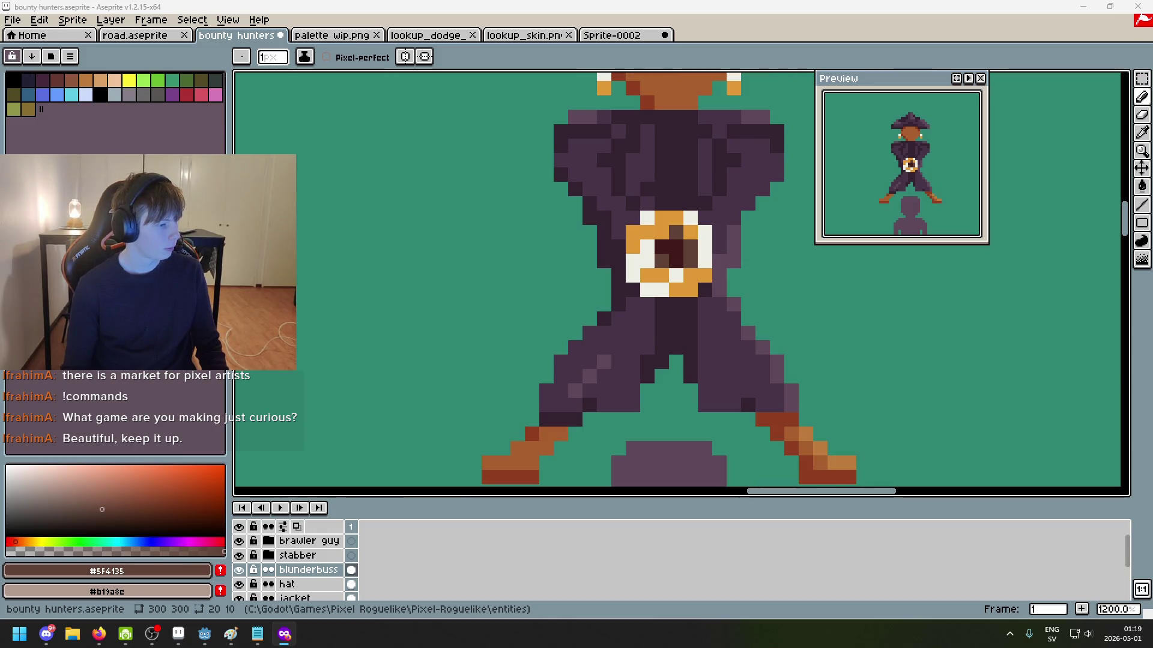
Step: Open the Muzzleloading Forum's 4 Bore Blunderbuss photo and scroll through its related images
key(alt+Tab)
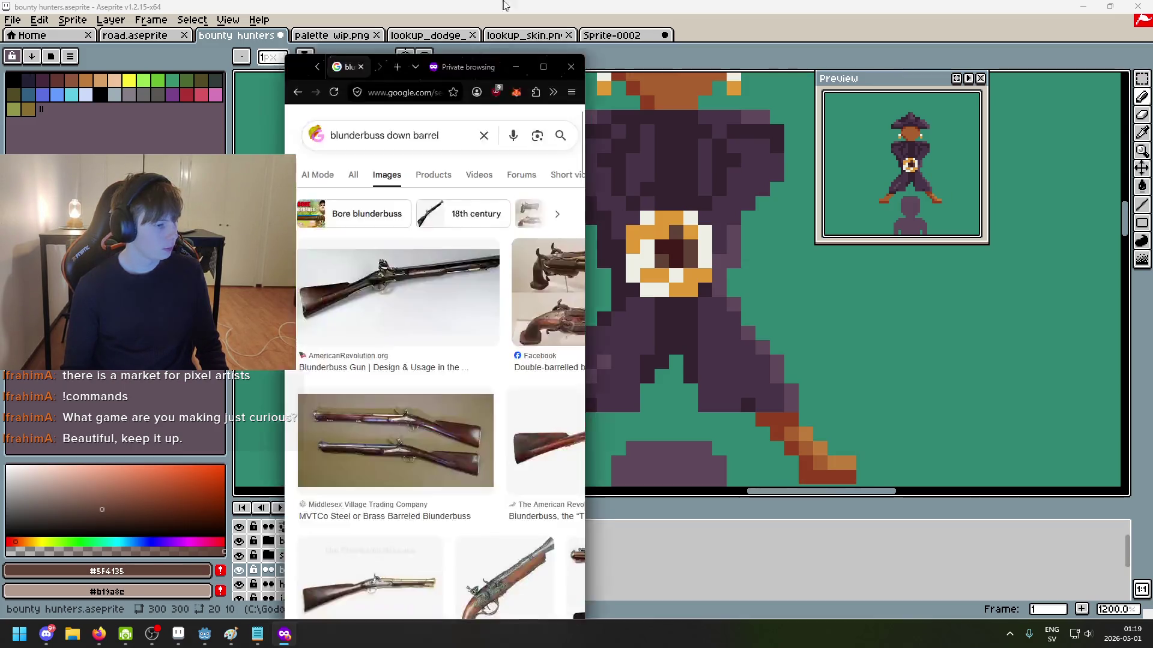
click(639, 214)
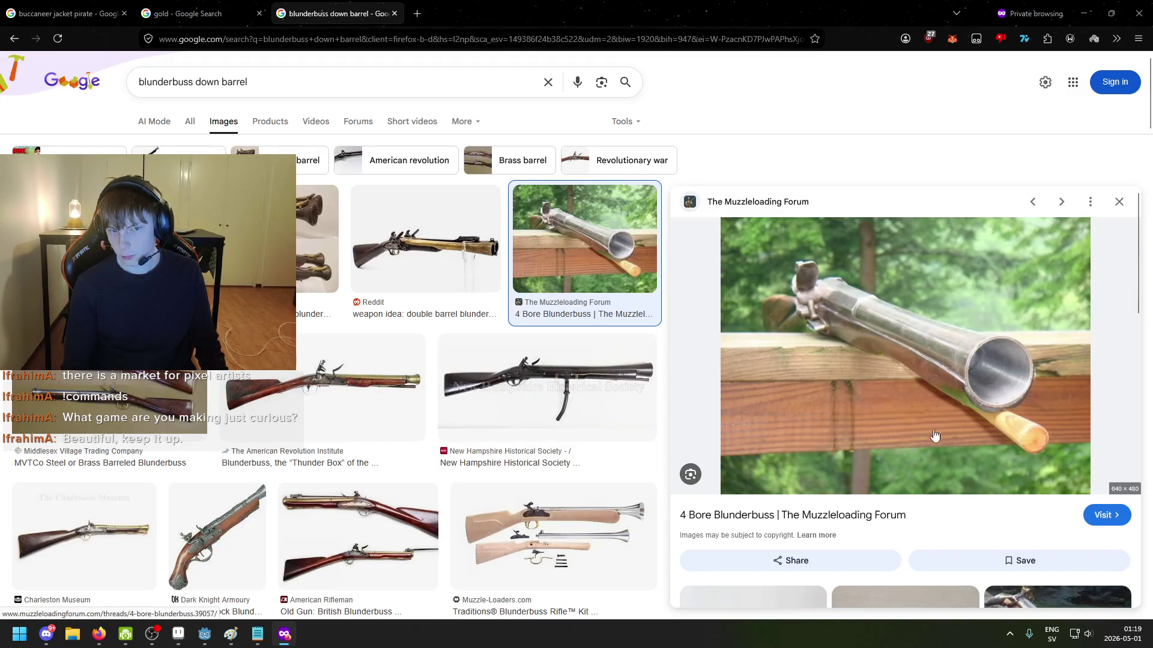
scroll(991, 440, down, 1)
scroll(953, 450, up, 1)
scroll(936, 447, down, 1)
scroll(895, 445, down, 5)
scroll(895, 445, down, 5)
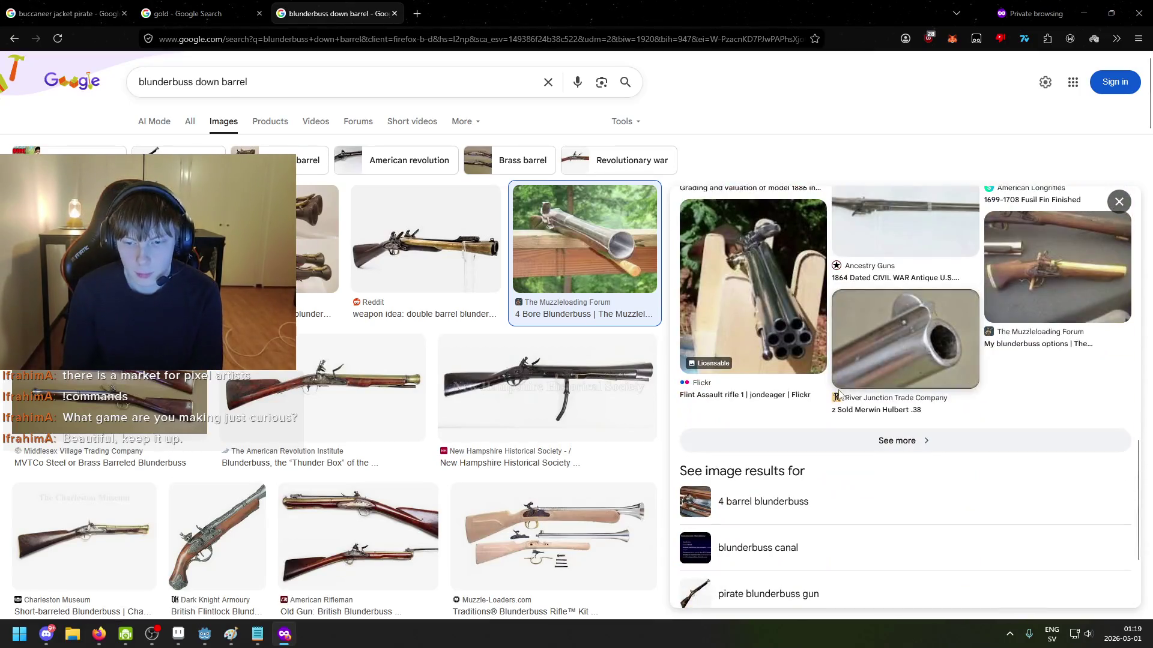
scroll(828, 400, down, 5)
scroll(504, 384, down, 5)
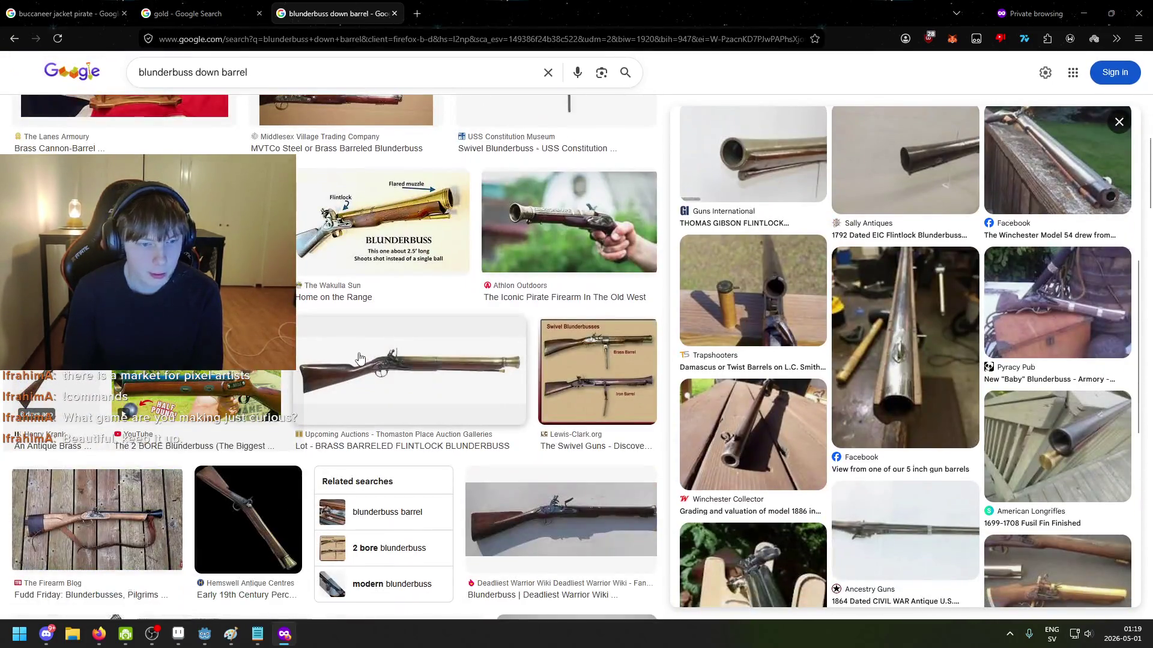
scroll(351, 349, down, 4)
scroll(354, 351, down, 3)
scroll(415, 352, down, 3)
scroll(428, 363, down, 3)
scroll(428, 363, up, 4)
scroll(457, 349, up, 5)
scroll(442, 347, up, 5)
scroll(411, 347, up, 4)
scroll(411, 347, up, 5)
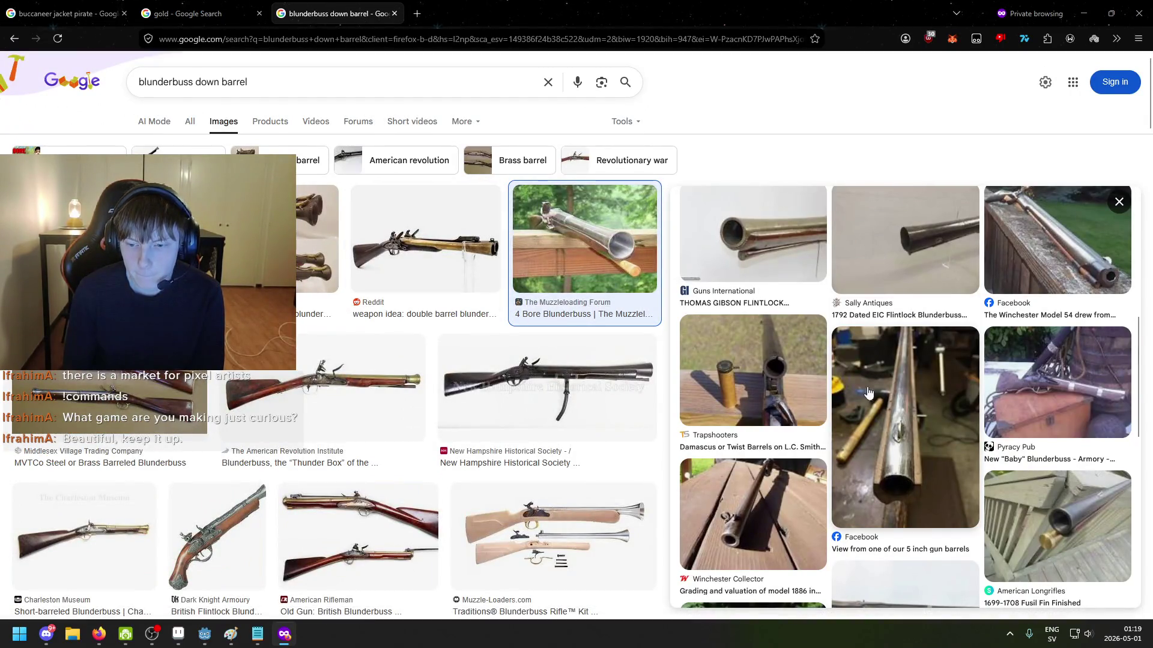
Step: Compare the Guns International barrel photo with the 4 Bore preview, then return to the sprite
click(743, 264)
click(597, 261)
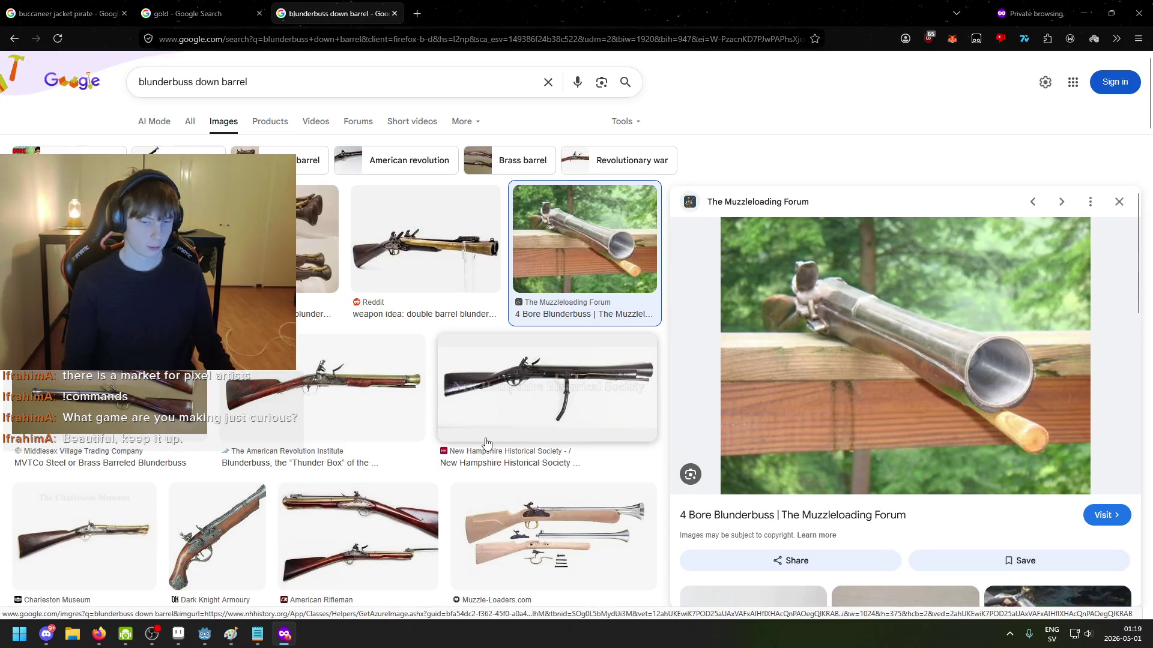
click(183, 642)
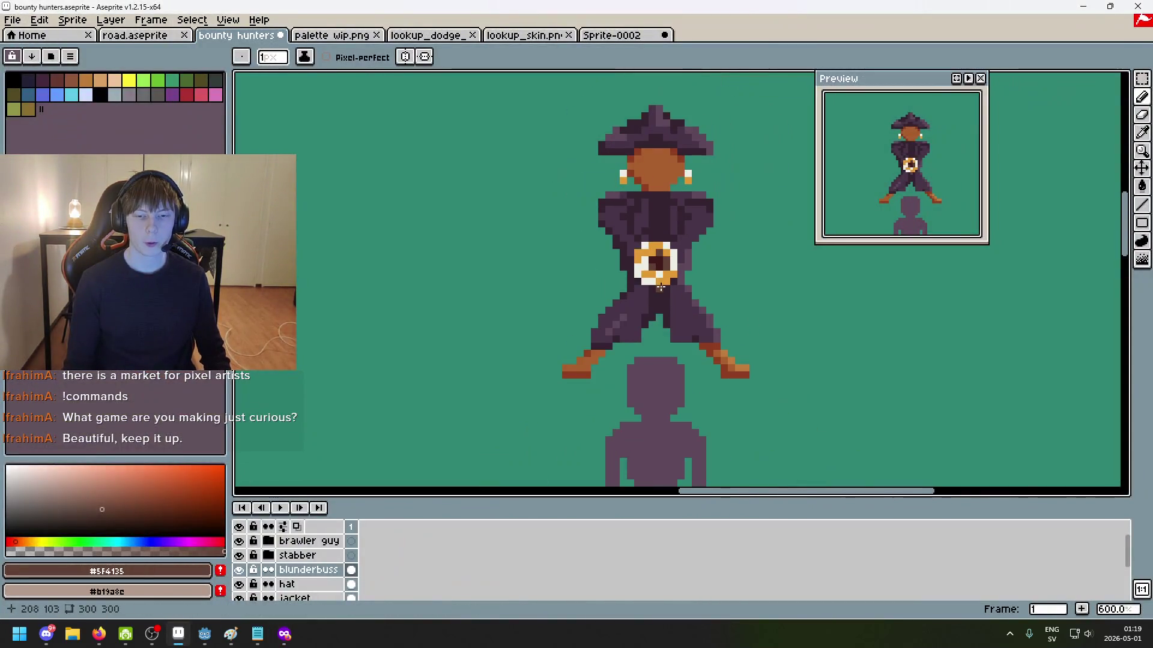
scroll(664, 242, up, 3)
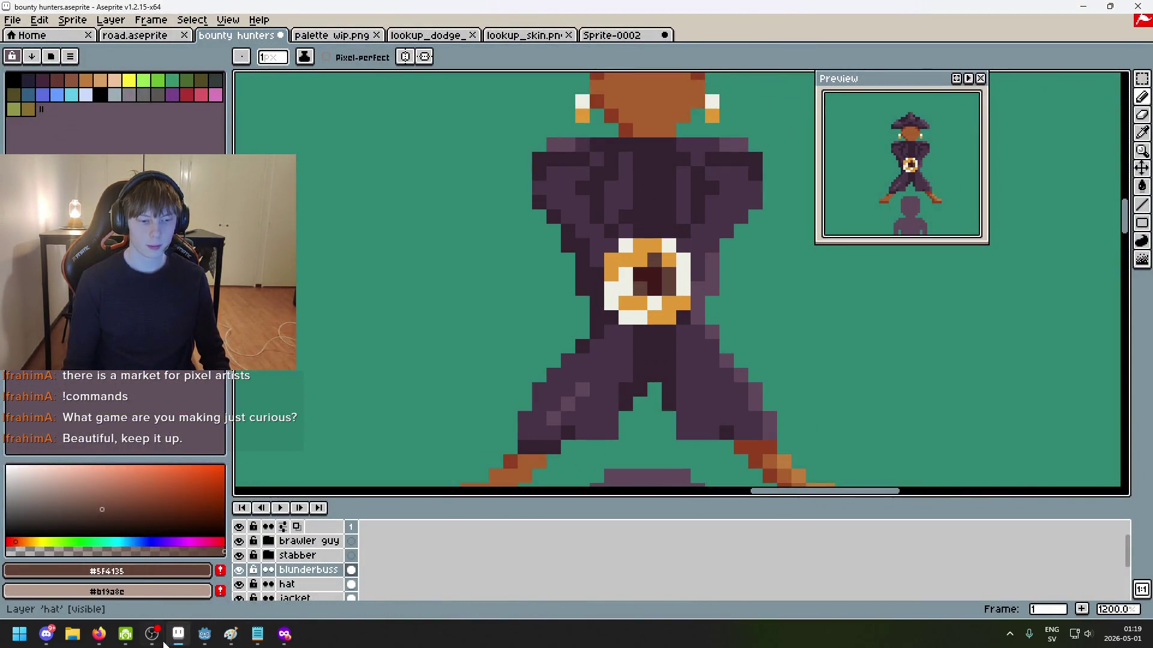
scroll(647, 252, down, 4)
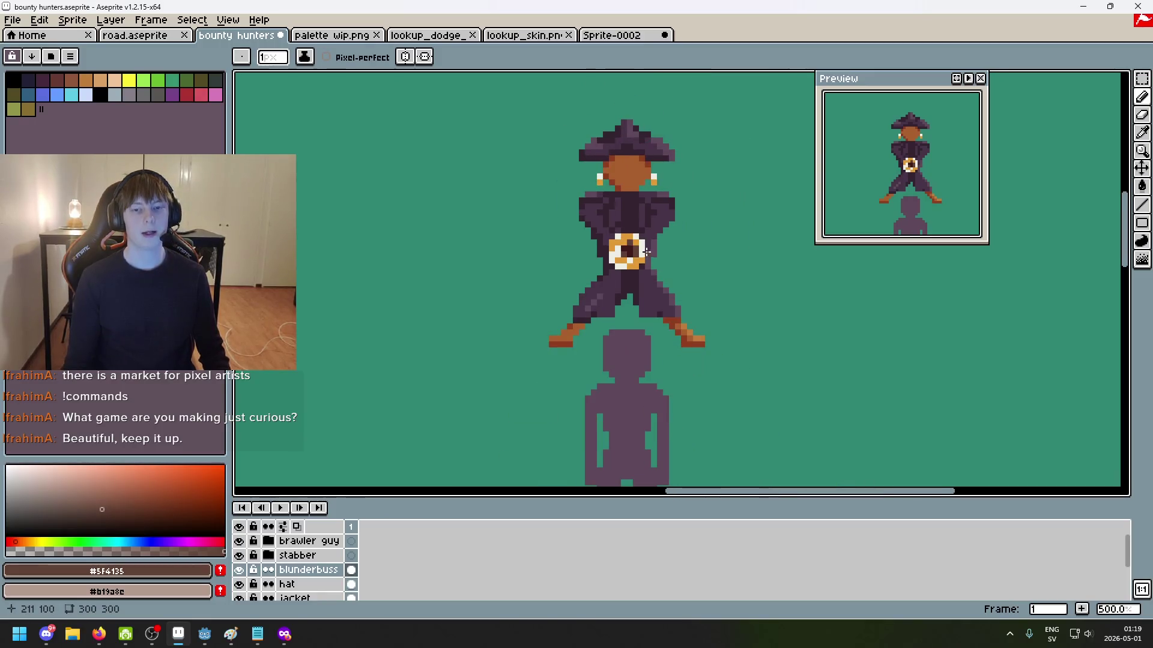
scroll(648, 252, up, 4)
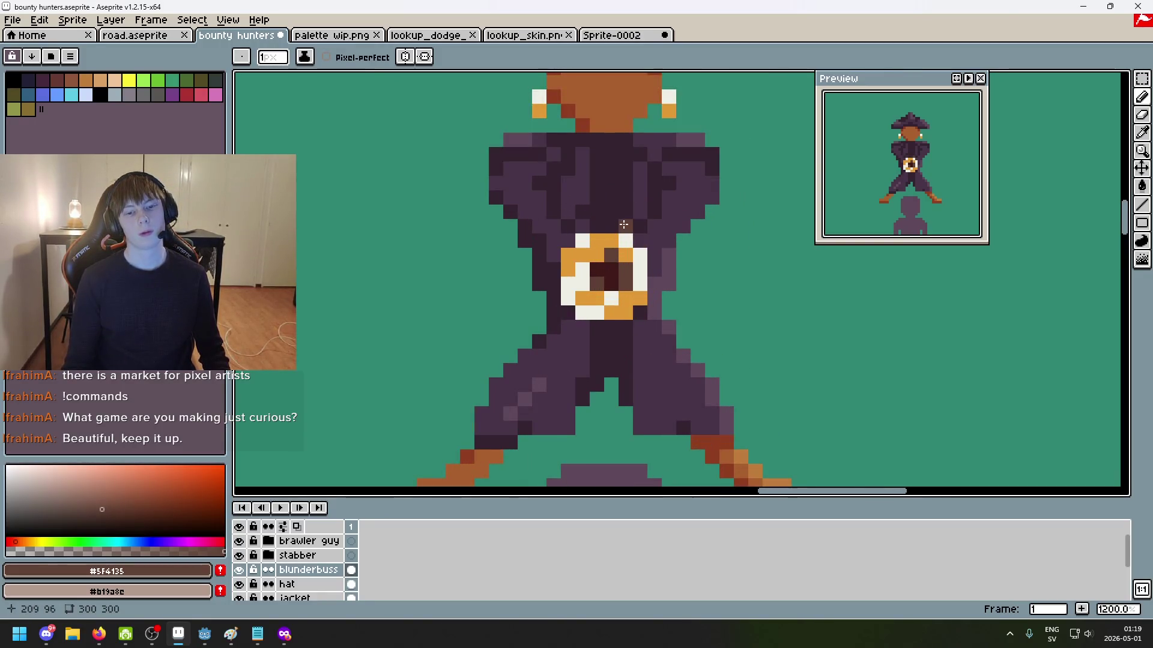
key(alt+Tab)
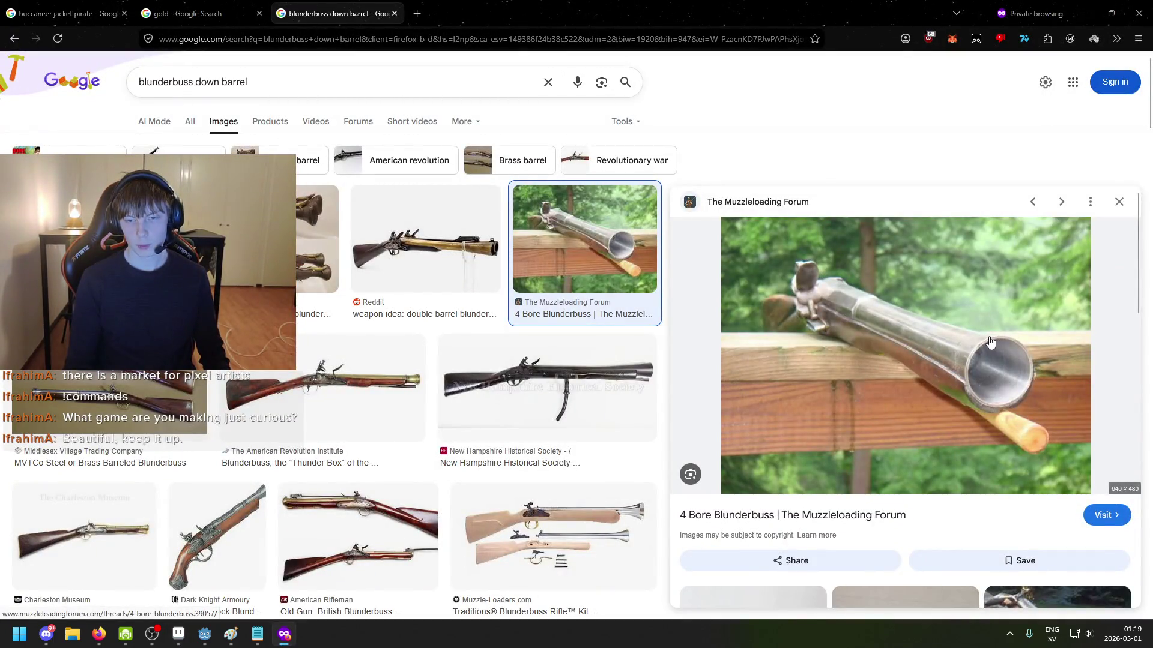
Step: Step back two previews to the Saint-Etienne double-barrelled blunderbuss, then return to the sprite
key(Left)
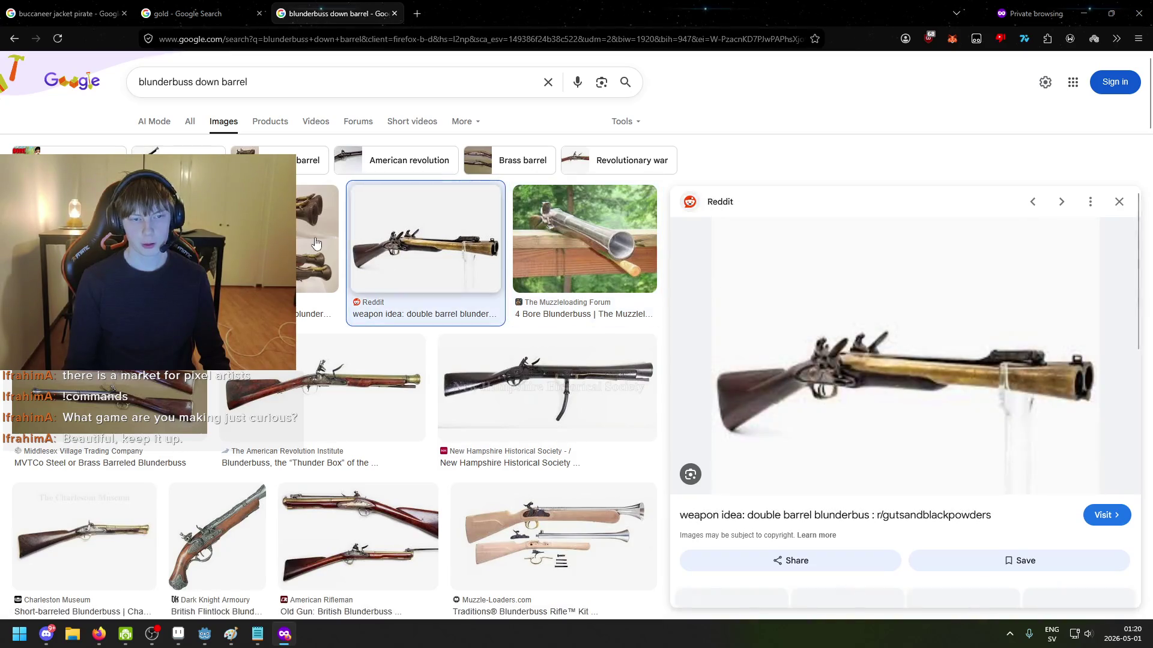
key(Left)
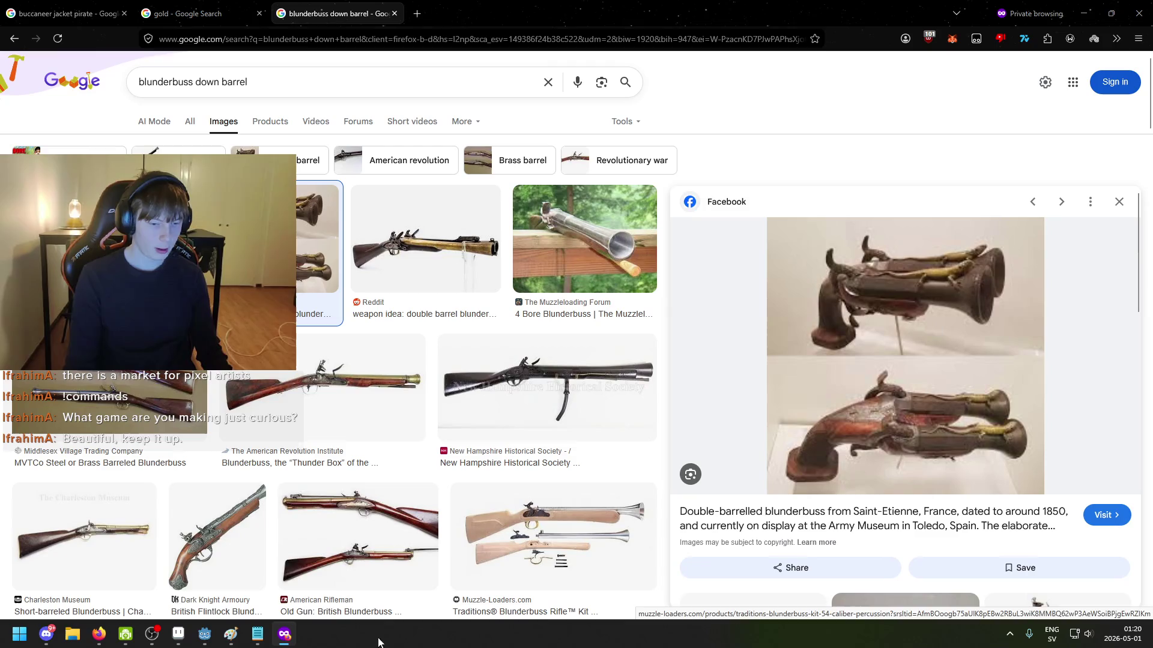
click(204, 635)
Step: Add cream pixels to the muzzle rim and down the ring's right side
click(193, 638)
click(180, 635)
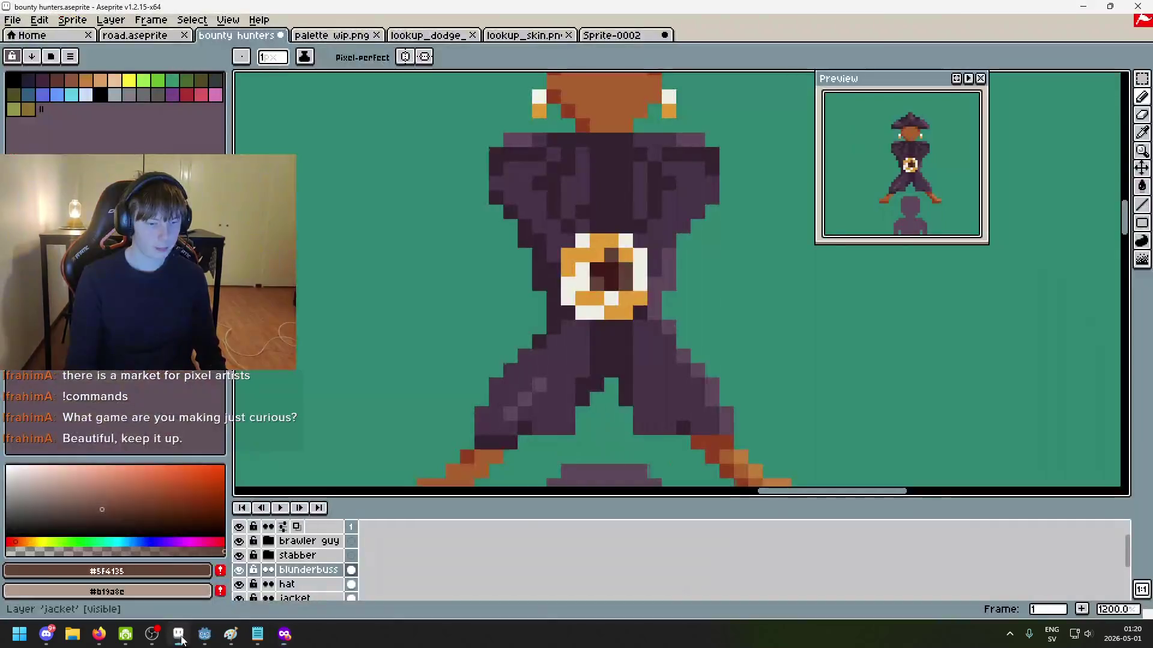
scroll(684, 204, up, 1)
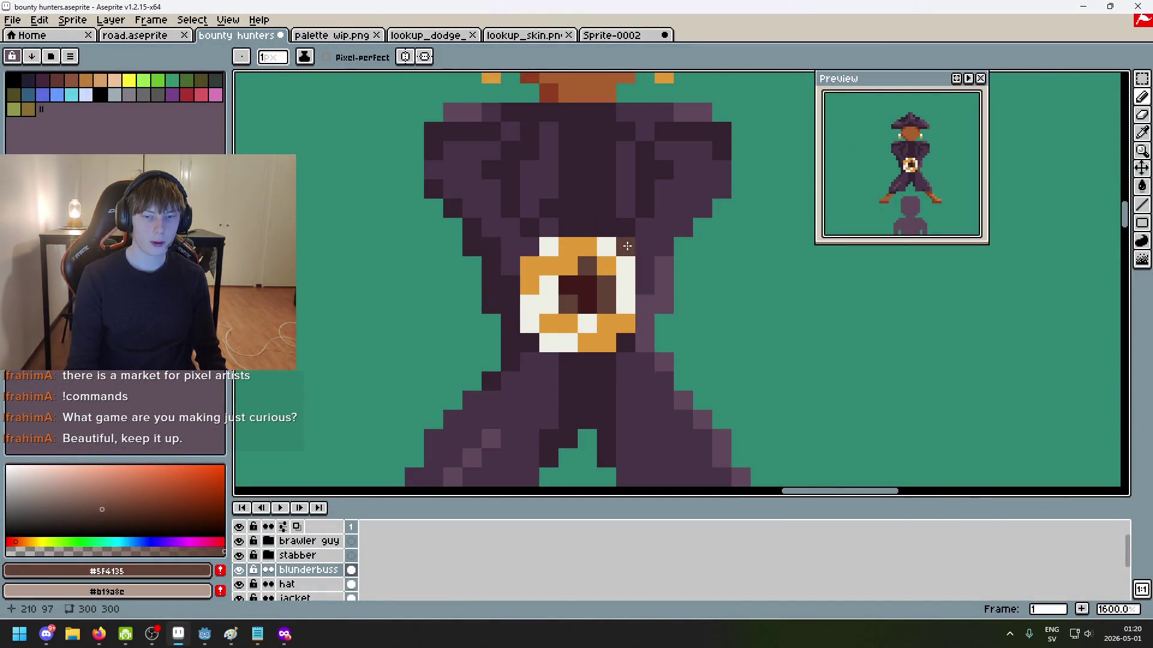
alt+click(628, 247)
click(613, 237)
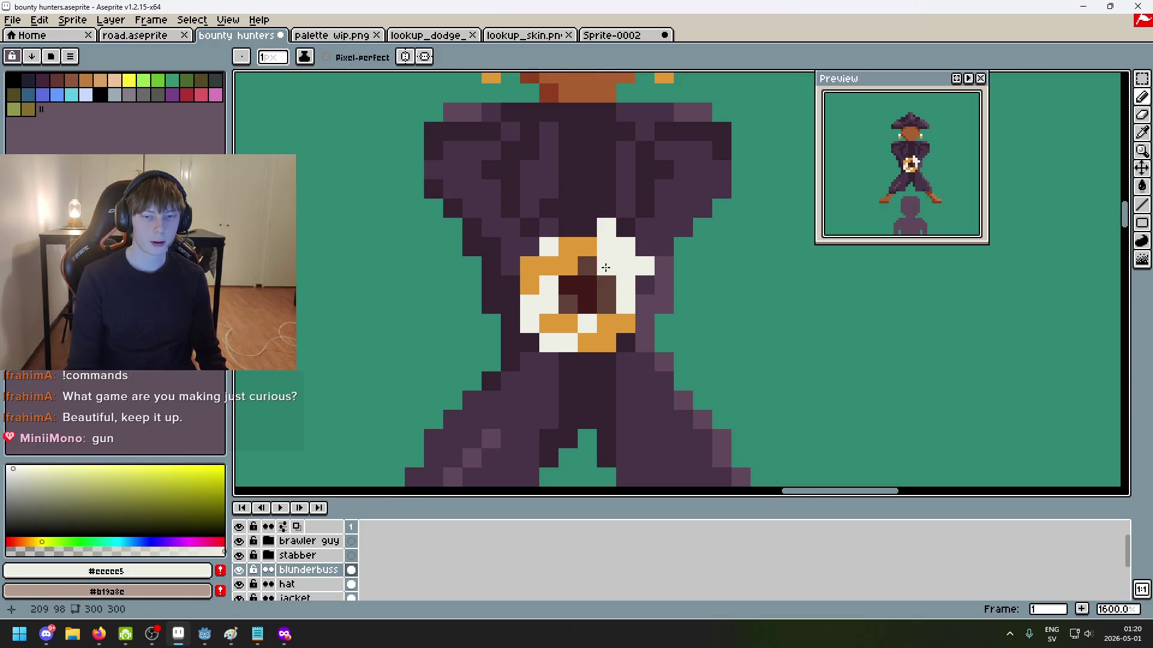
alt+click(608, 255)
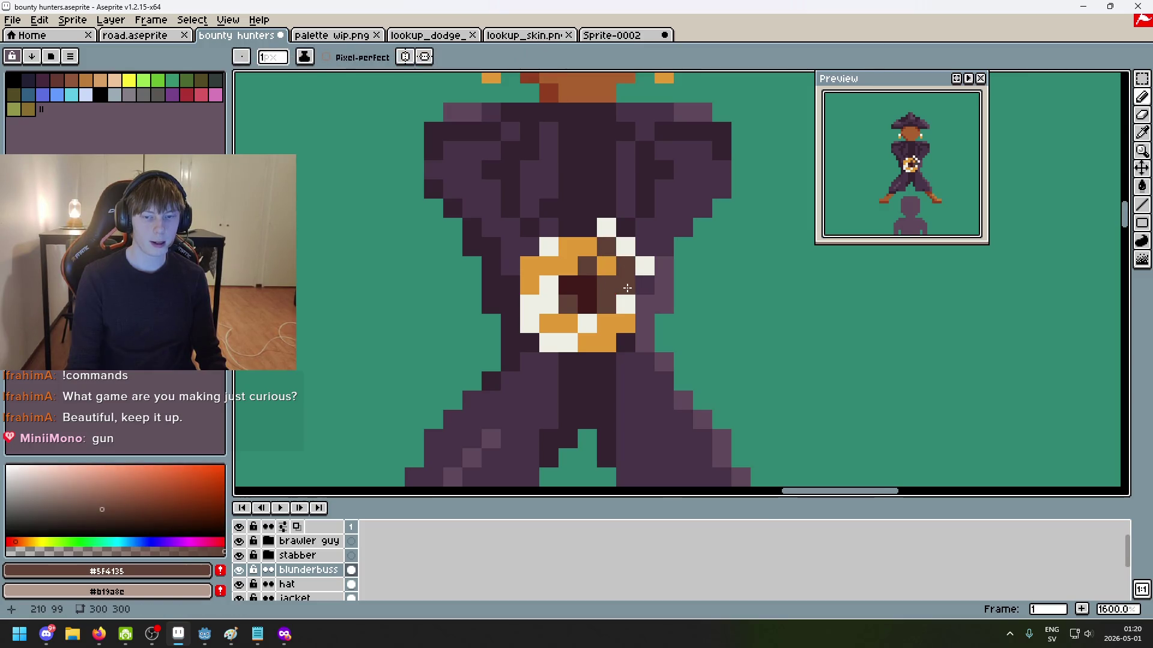
alt+click(640, 262)
click(641, 280)
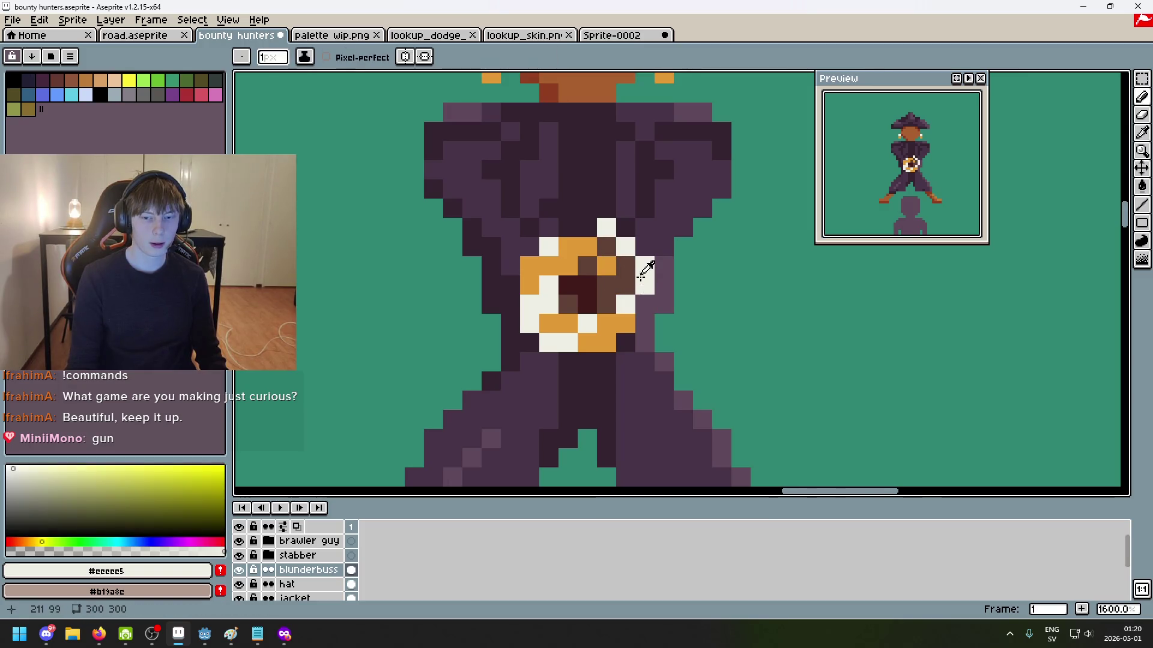
drag(645, 285, 645, 324)
click(664, 266)
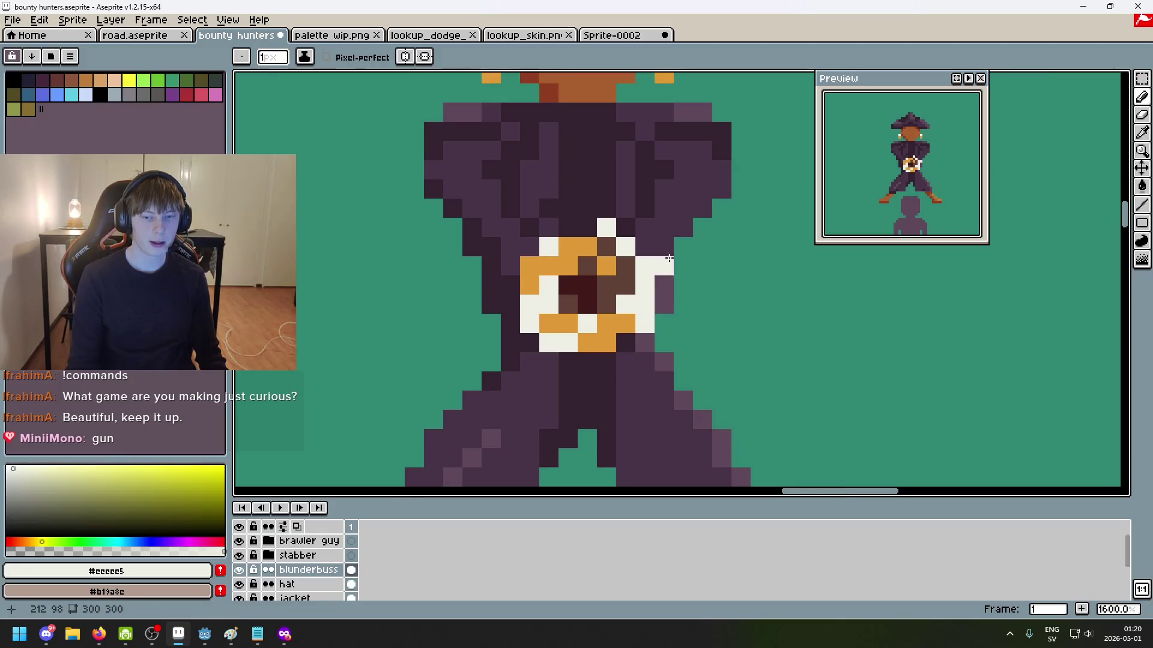
key(ctrl+z)
drag(669, 258, 703, 286)
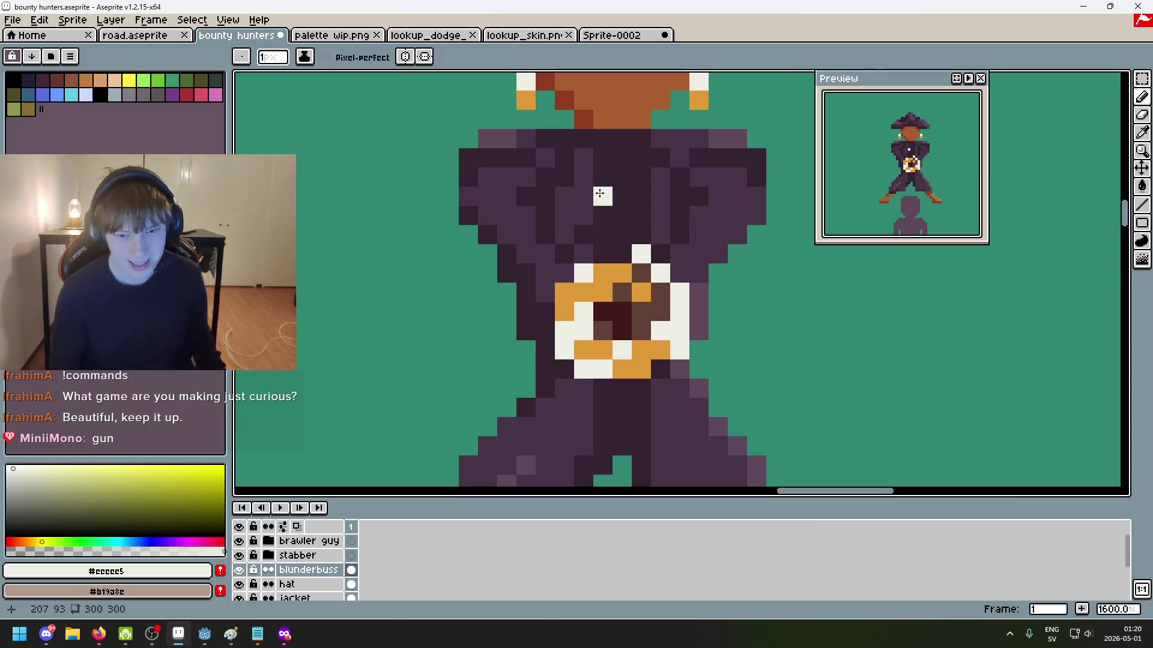
Step: Extend gold pixels along the top row of the muzzle ring
scroll(643, 312, up, 1)
alt+click(608, 252)
click(608, 224)
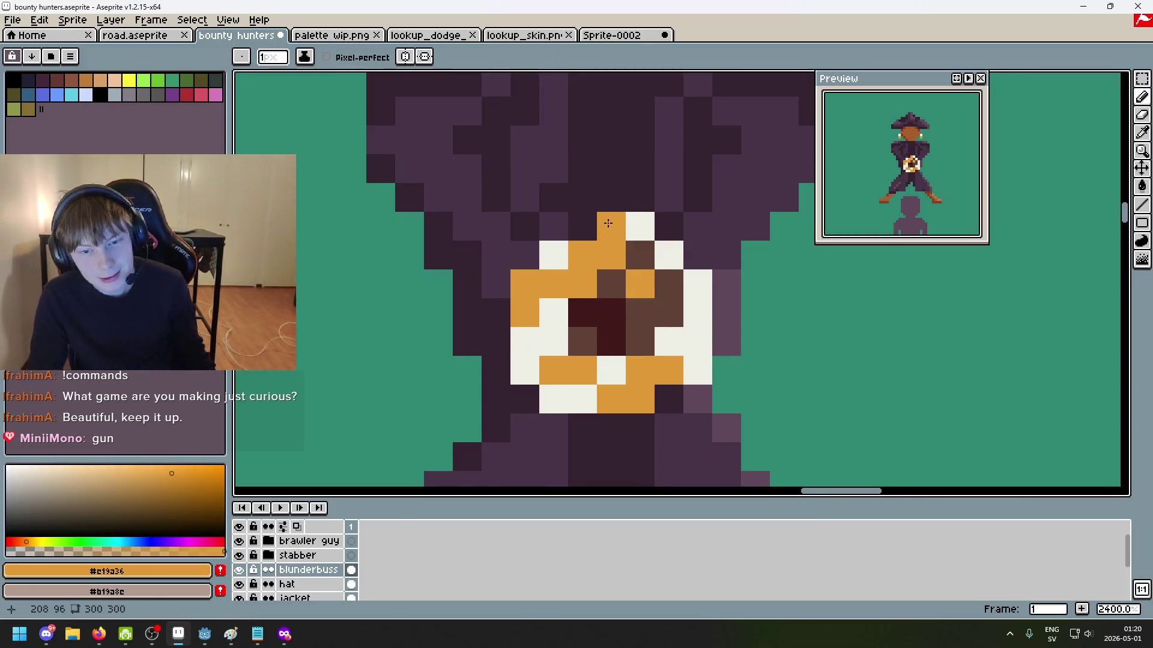
drag(608, 224, 553, 225)
Step: Draw a brown outline down the left side of the muzzle ring
alt+click(558, 255)
click(627, 257)
key(ctrl+z)
alt+click(628, 257)
click(544, 256)
key(ctrl+z)
click(523, 253)
mouse_move(521, 252)
mouse_down()
mouse_move(488, 314)
mouse_move(488, 361)
mouse_move(528, 361)
mouse_up()
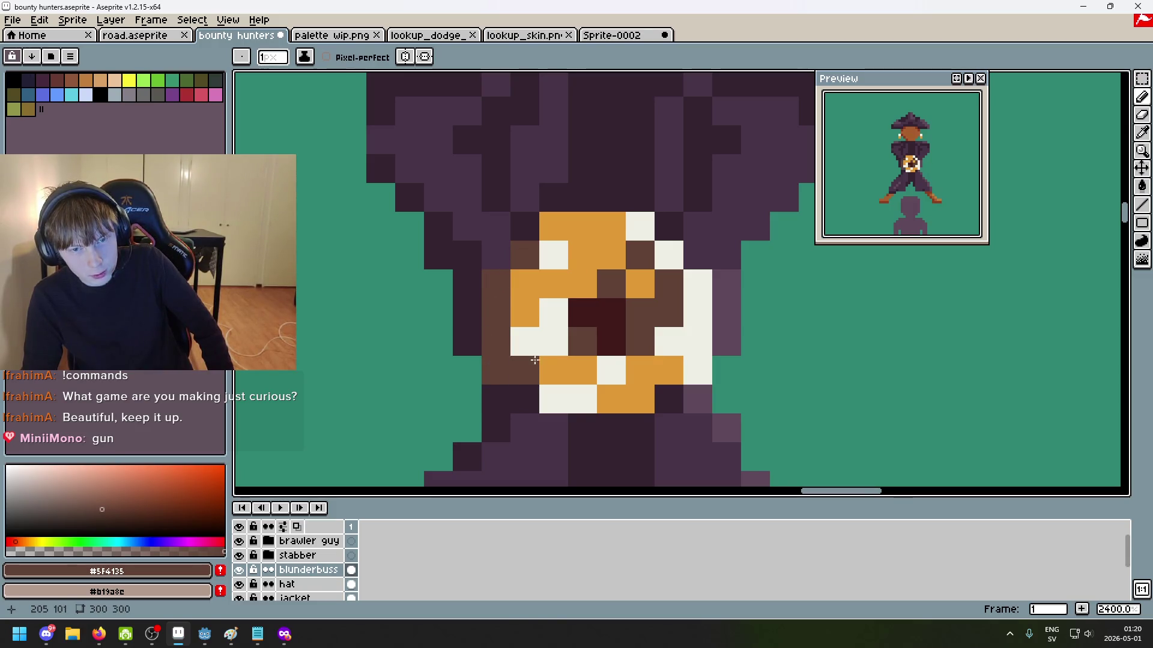
scroll(528, 361, down, 5)
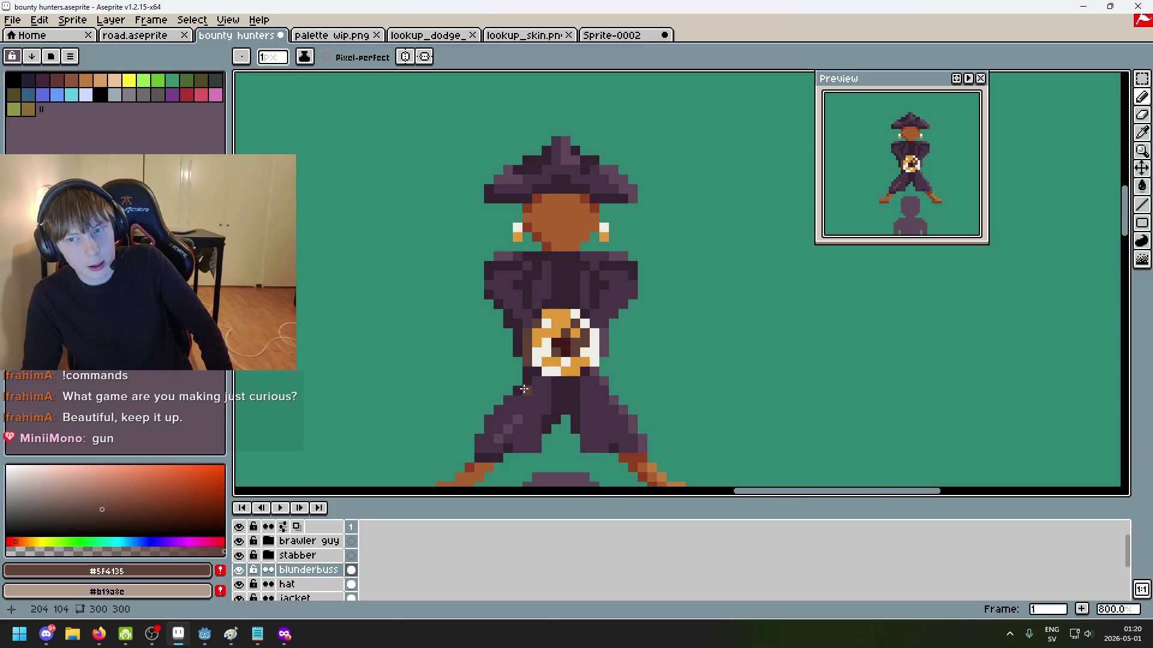
scroll(524, 389, up, 5)
Step: Paint a brown band beneath the gun and add a gold pixel on the ring's right edge
drag(571, 376, 664, 376)
scroll(703, 355, down, 3)
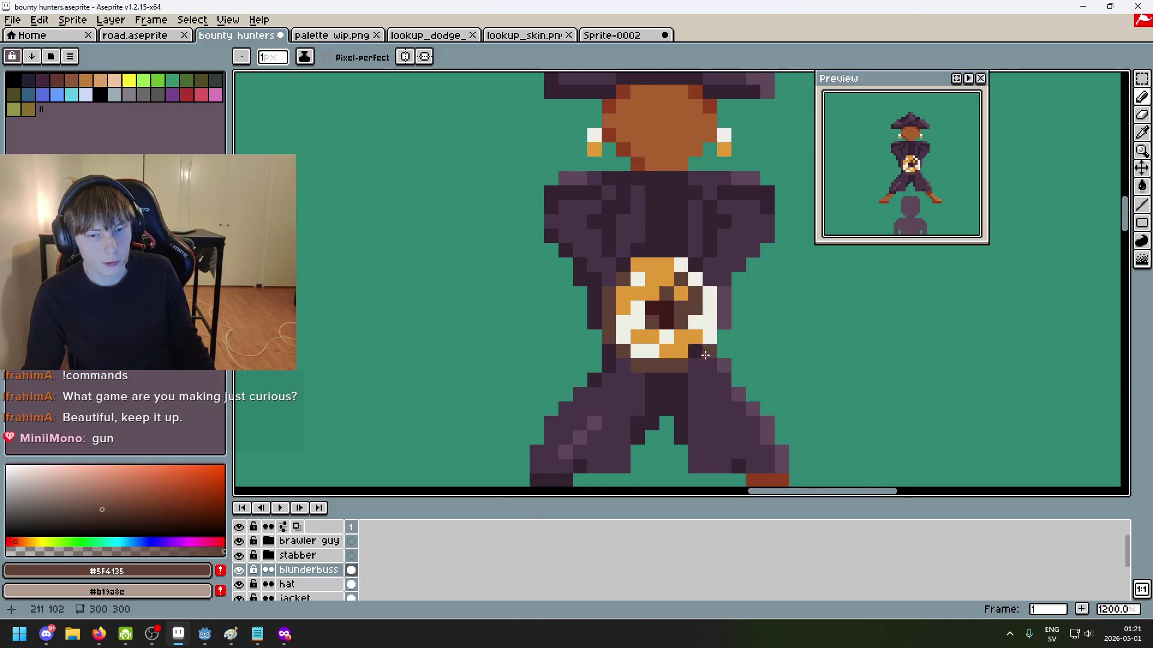
scroll(744, 355, up, 3)
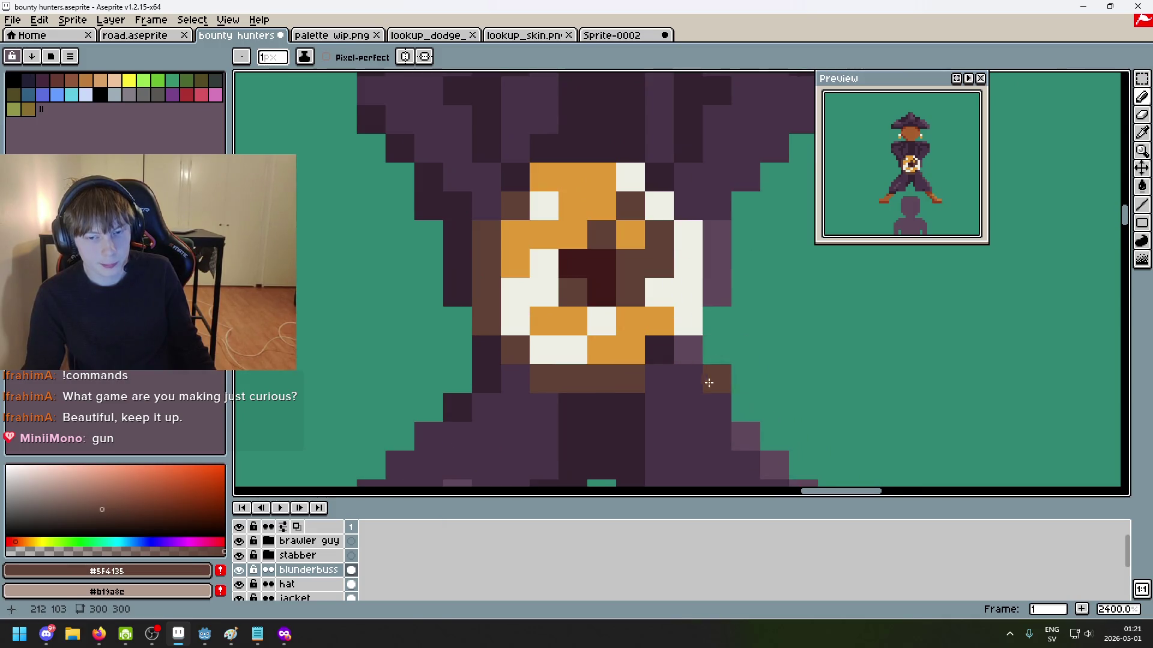
alt+click(656, 331)
click(654, 346)
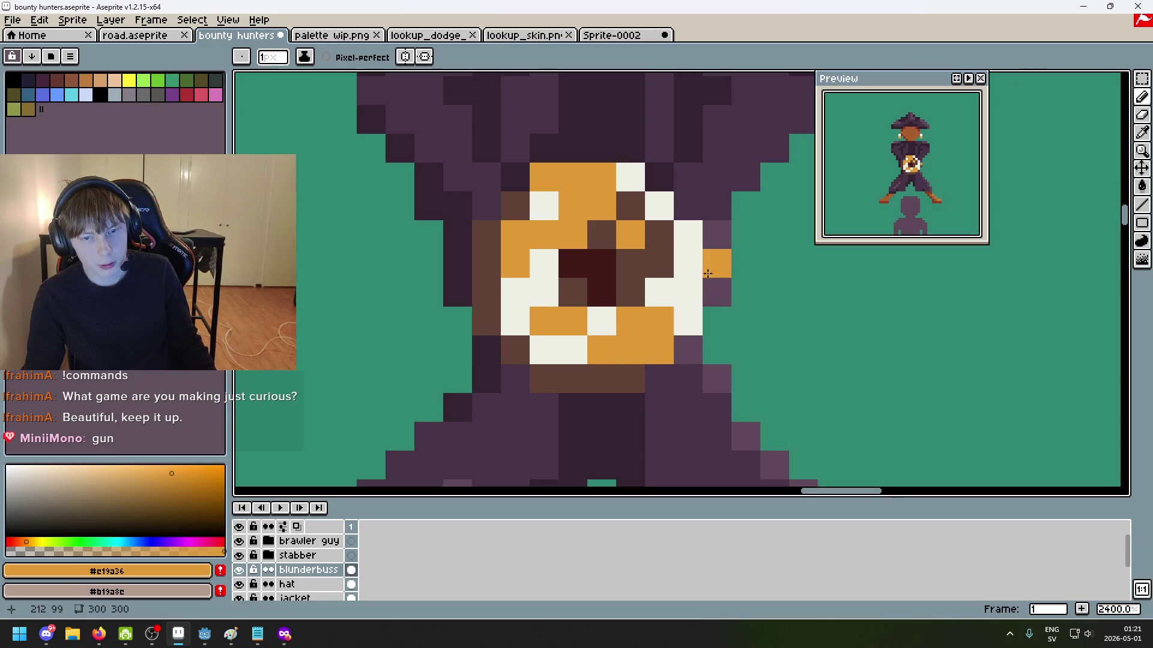
scroll(707, 275, down, 5)
scroll(719, 301, up, 4)
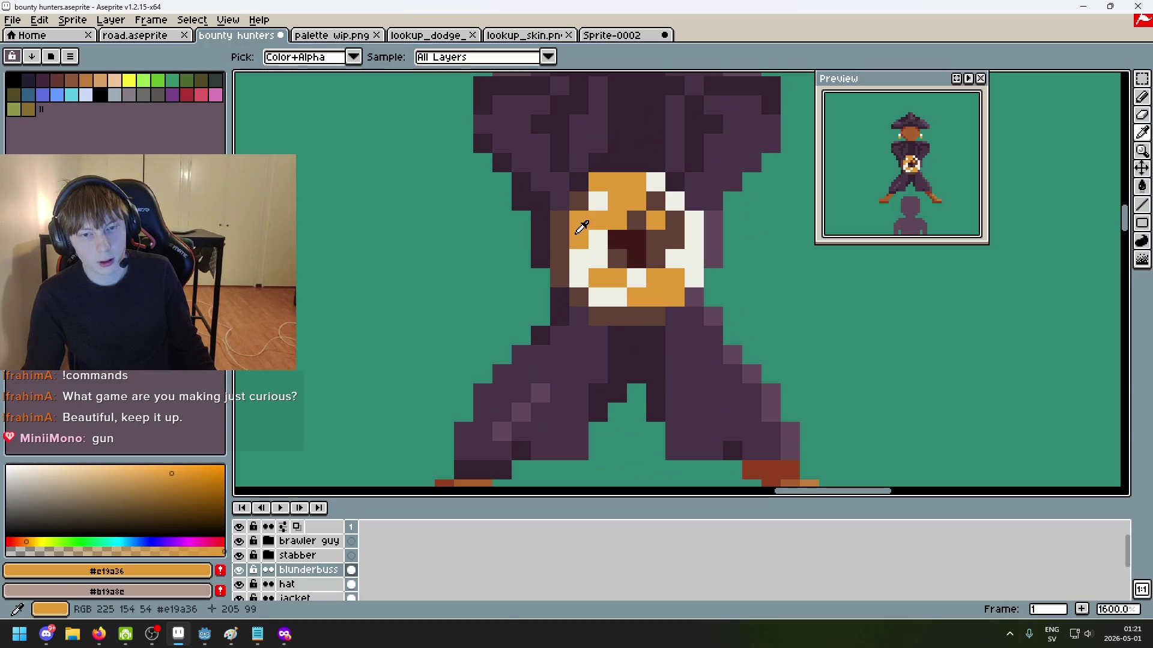
alt+click(575, 252)
alt+click(587, 240)
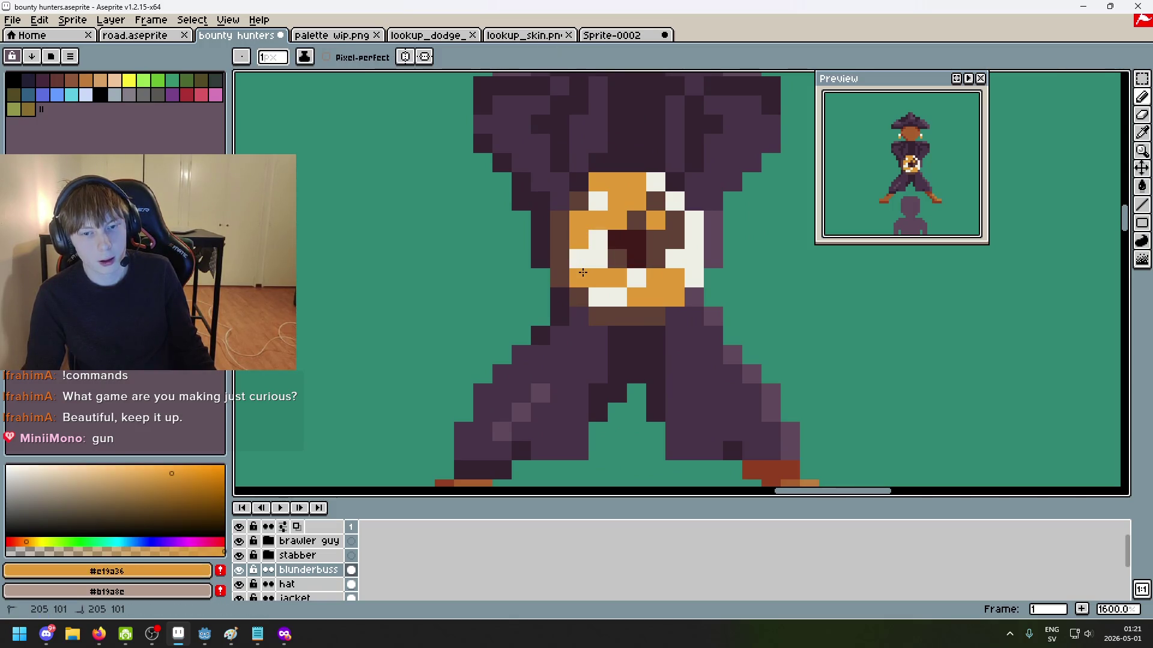
scroll(662, 288, down, 6)
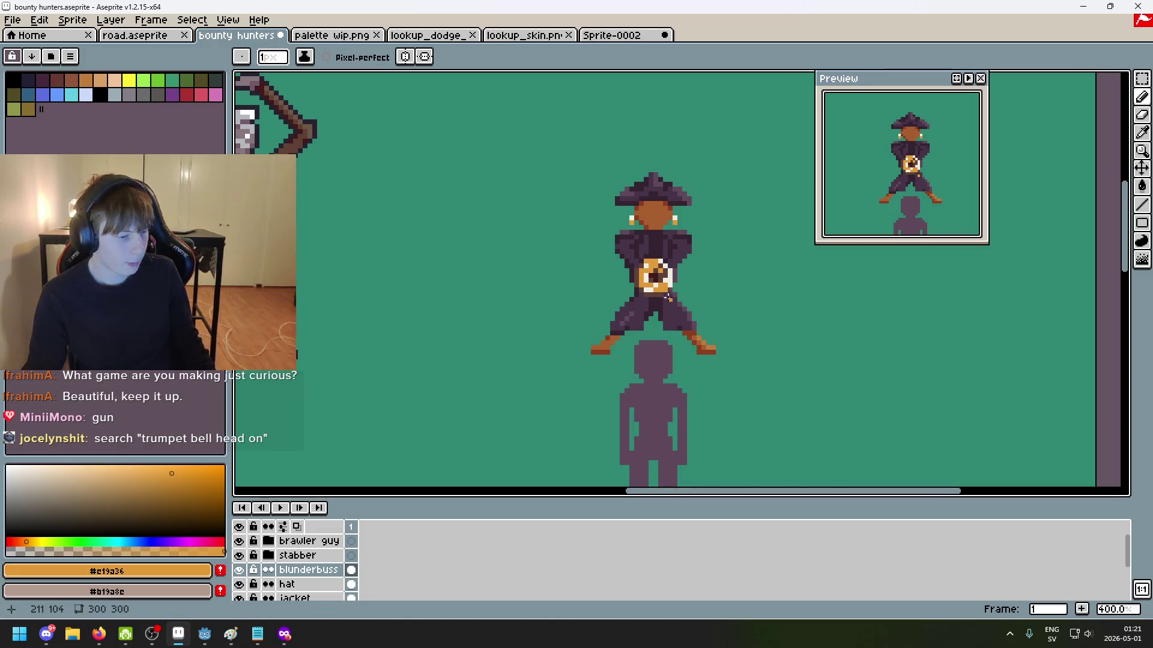
Step: Preview the Trumpet Bell, Benge and Austin Custom Brass photos, then go back to the Sousa Archives bell
click(286, 633)
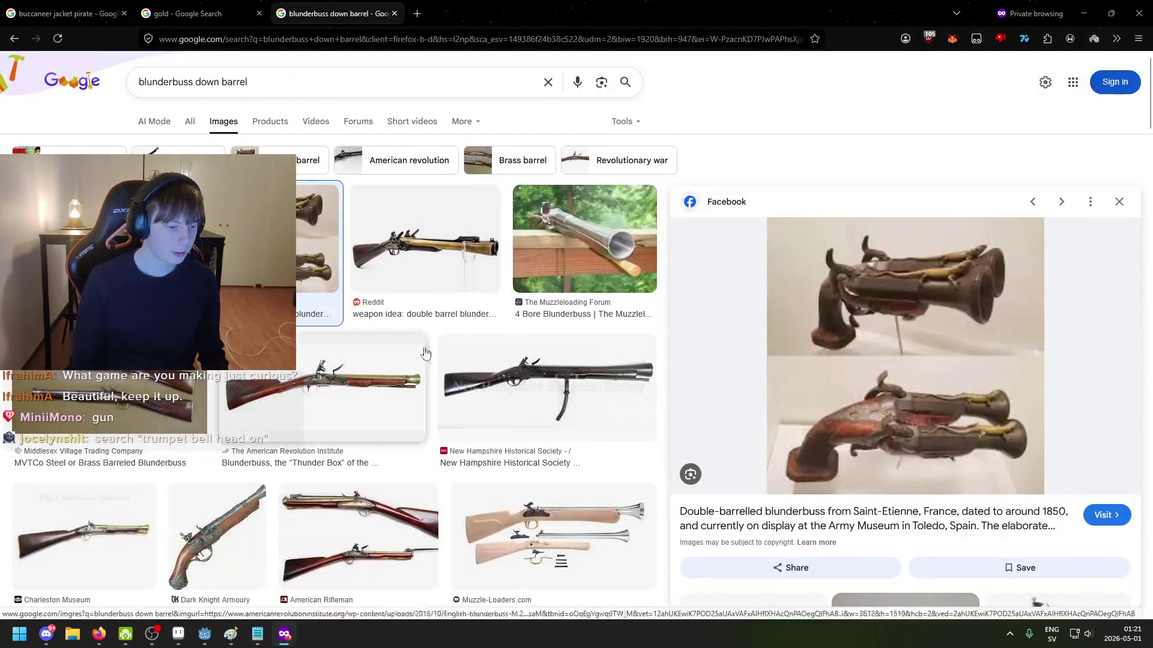
click(286, 633)
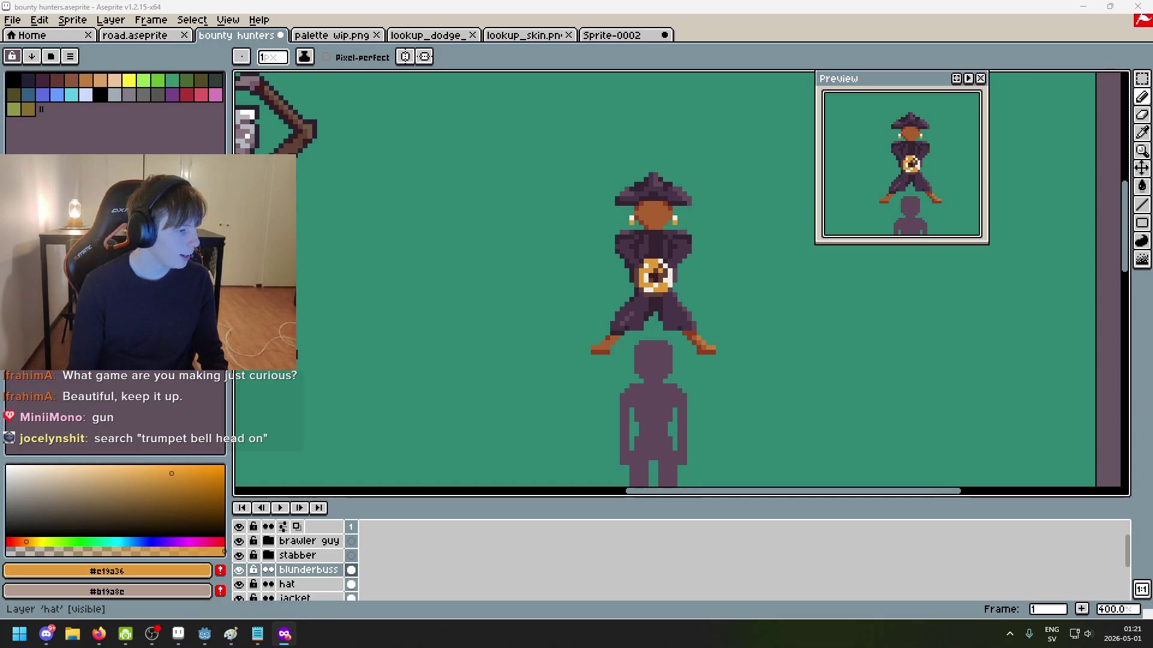
key(alt+Tab)
click(569, 243)
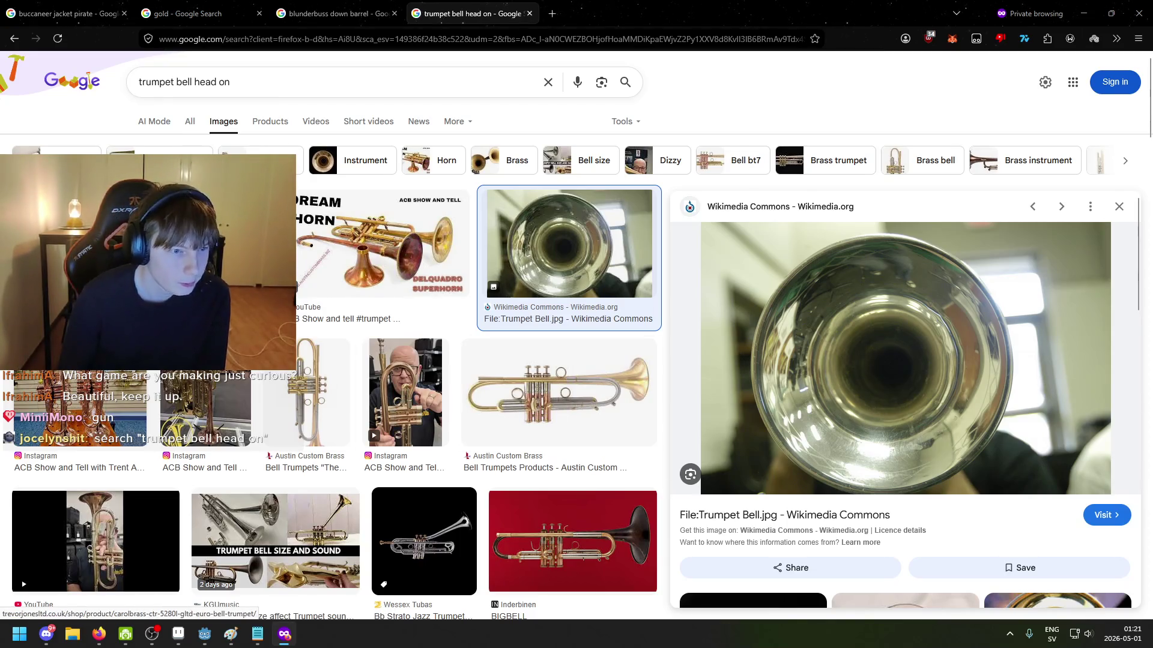
click(753, 601)
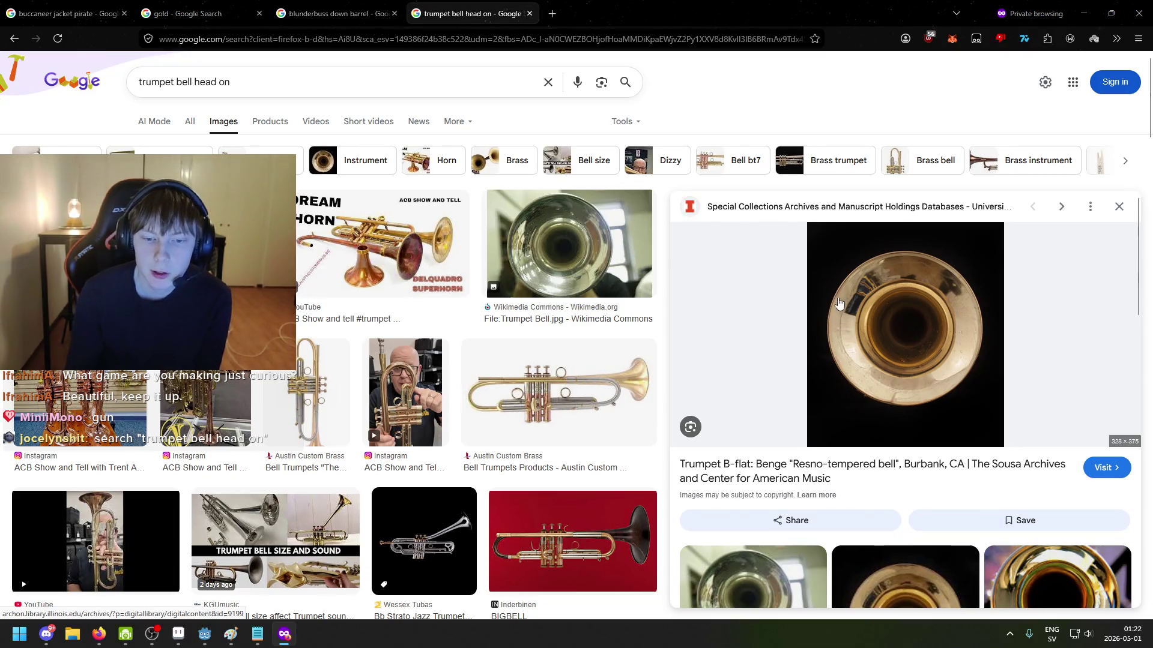
click(646, 390)
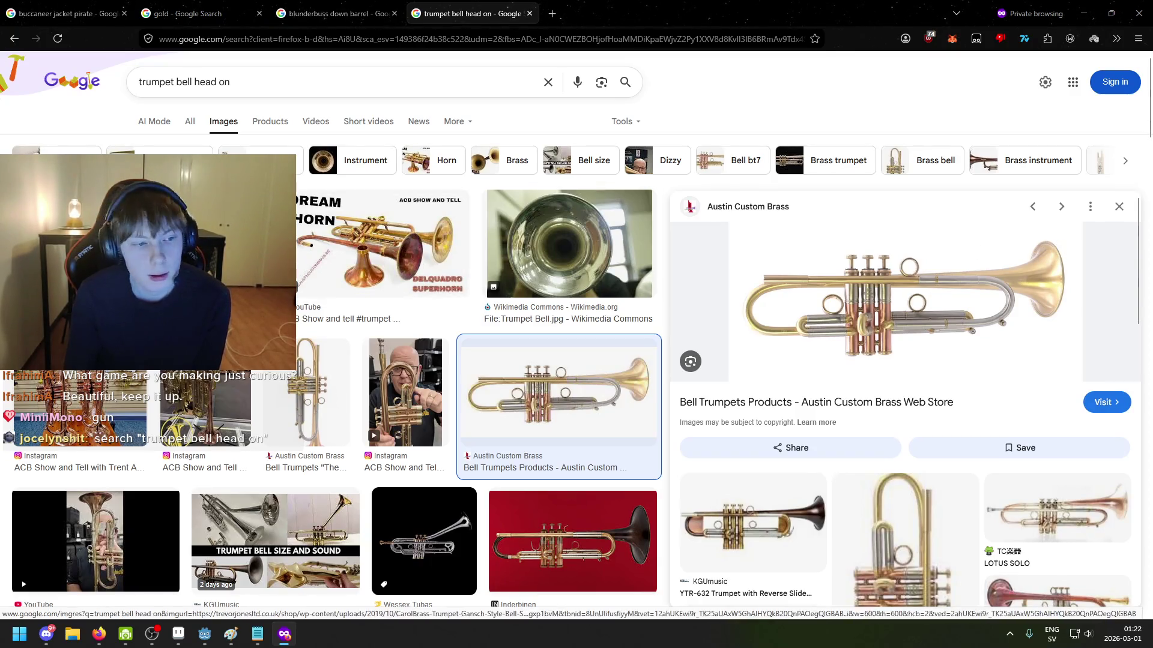
key(alt+Left)
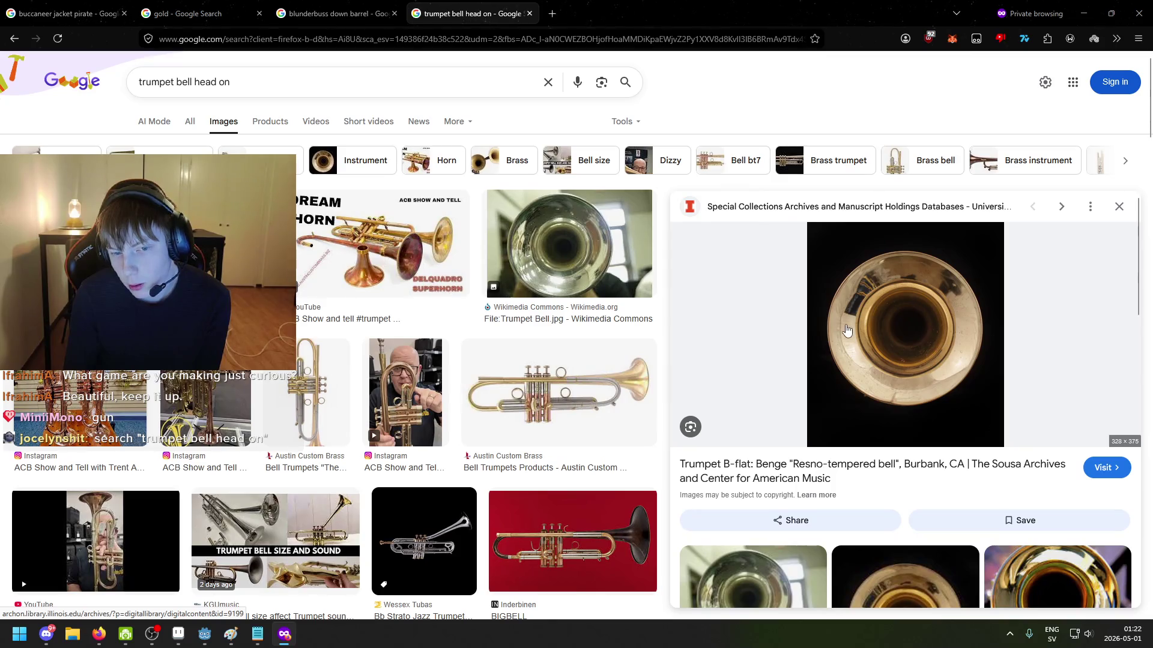
Step: Open the HornTrader worn brass bell close-up, then return to Aseprite
scroll(294, 397, down, 1)
scroll(294, 397, down, 4)
scroll(407, 420, down, 3)
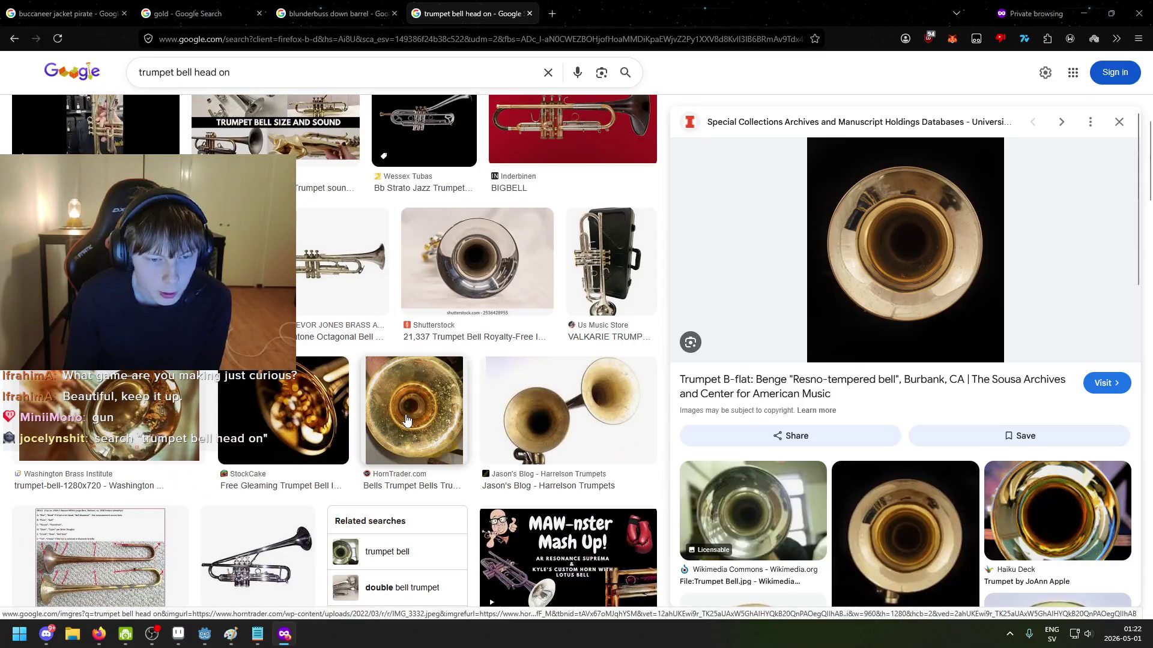
click(406, 420)
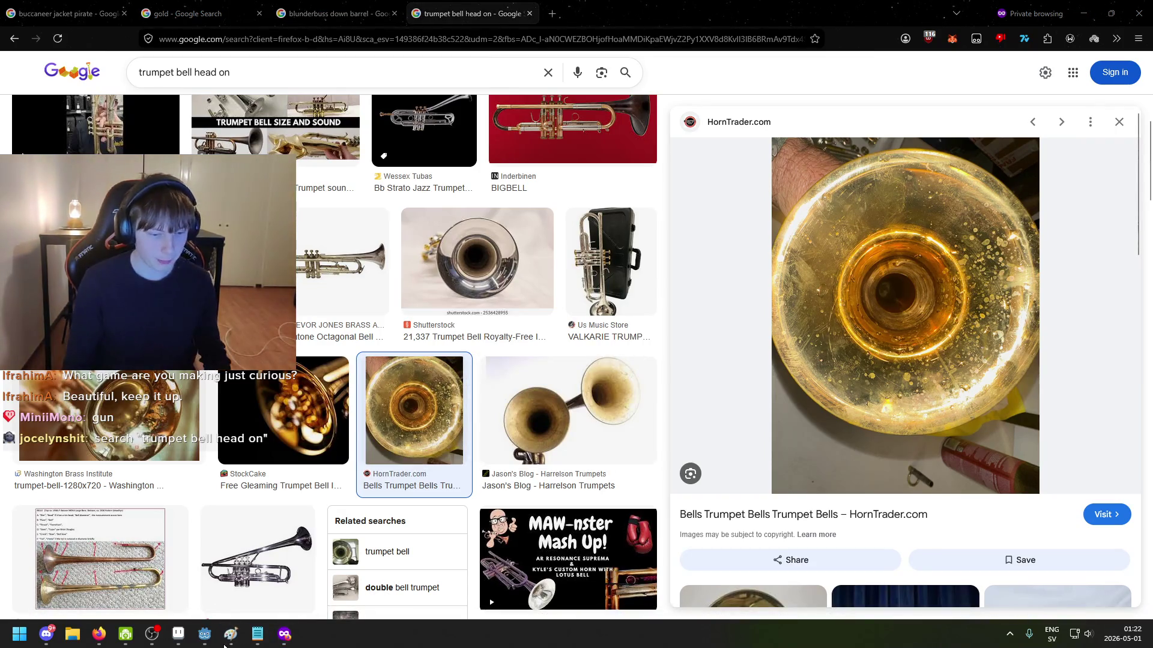
click(178, 634)
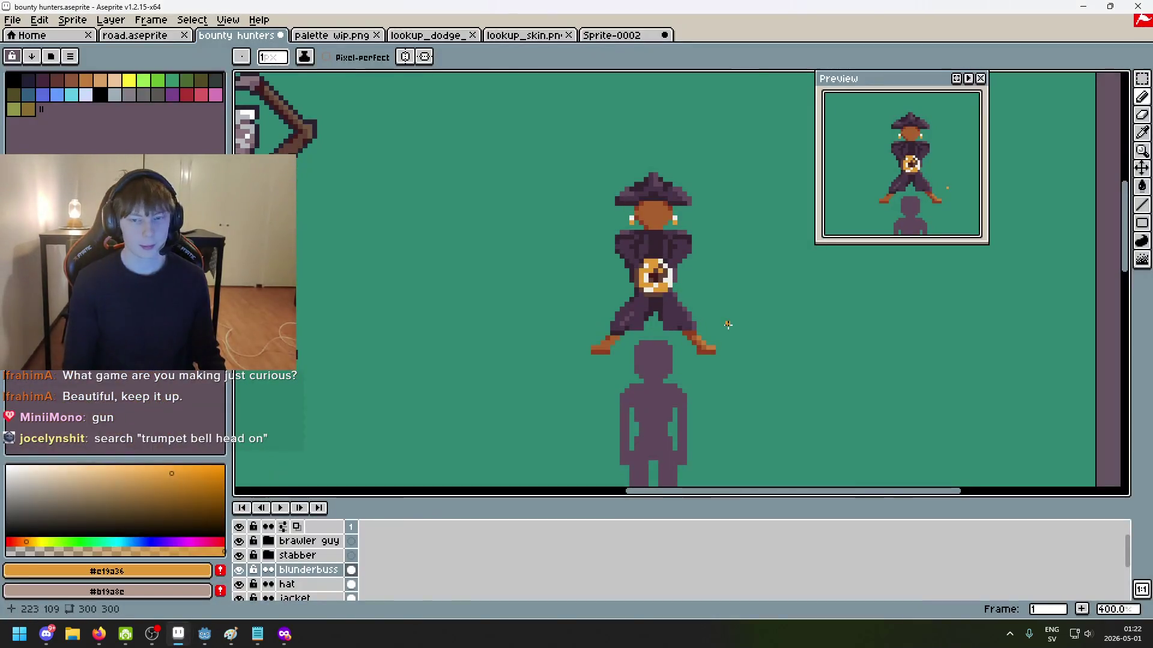
Step: Paint gold over the bell's left cream pixels and add cream to its left column and bottom
scroll(659, 264, up, 4)
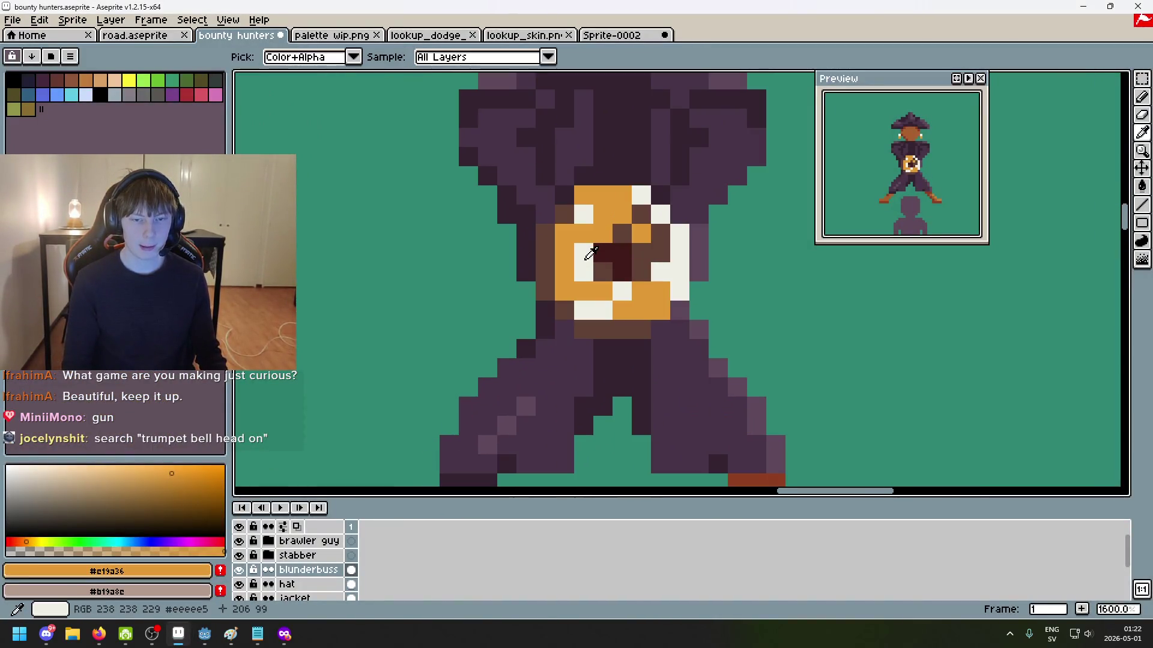
alt+click(583, 260)
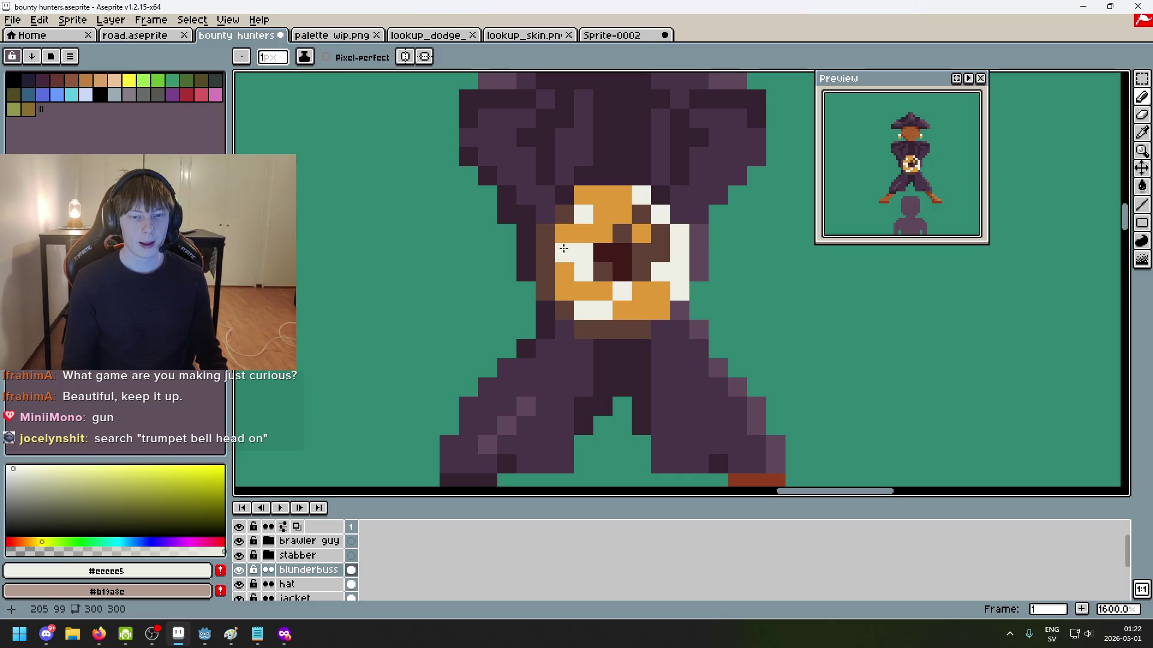
alt+click(568, 235)
mouse_move(582, 257)
mouse_down()
mouse_move(582, 277)
mouse_move(565, 291)
mouse_move(622, 291)
mouse_move(642, 311)
mouse_up()
alt+click(580, 215)
alt+click(600, 292)
alt+click(660, 273)
Step: Turn two more gold pixels of the muzzle bell cream
scroll(645, 314, down, 4)
scroll(652, 321, up, 4)
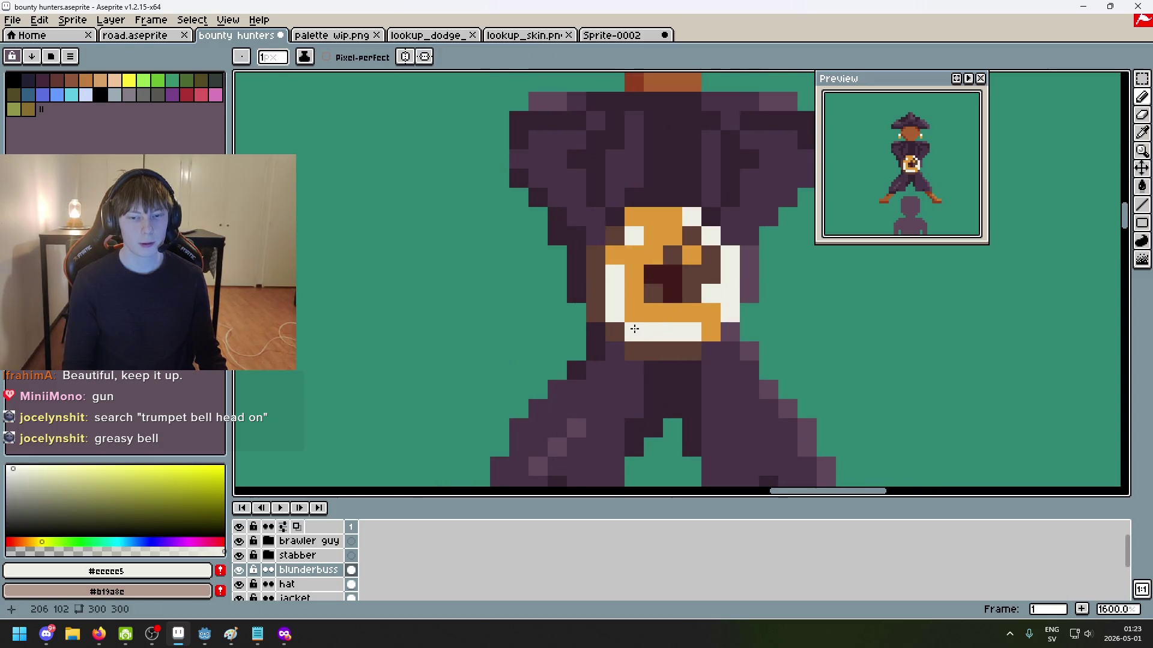
scroll(655, 318, down, 7)
scroll(659, 316, up, 4)
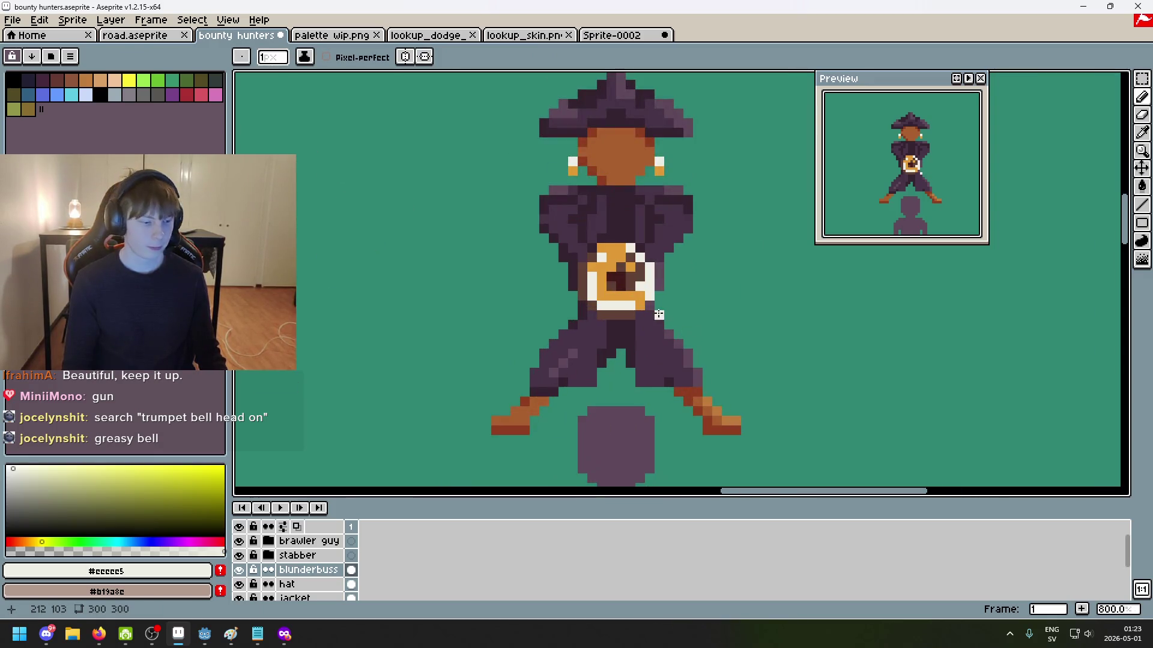
scroll(660, 300, up, 3)
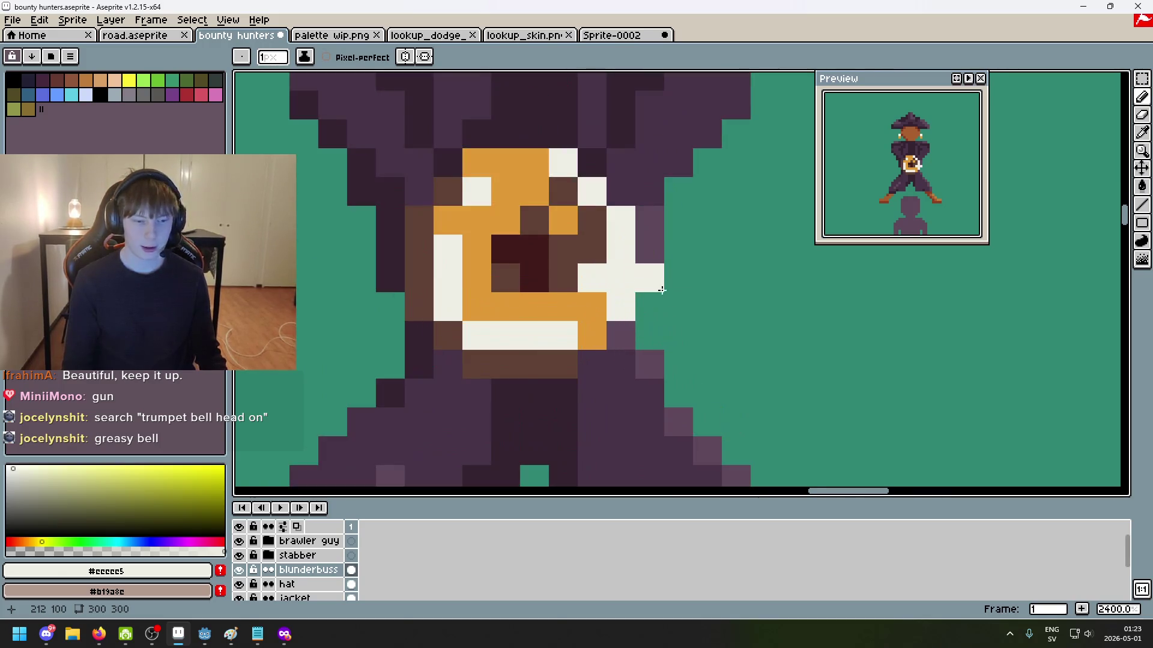
scroll(663, 306, down, 1)
scroll(668, 319, up, 2)
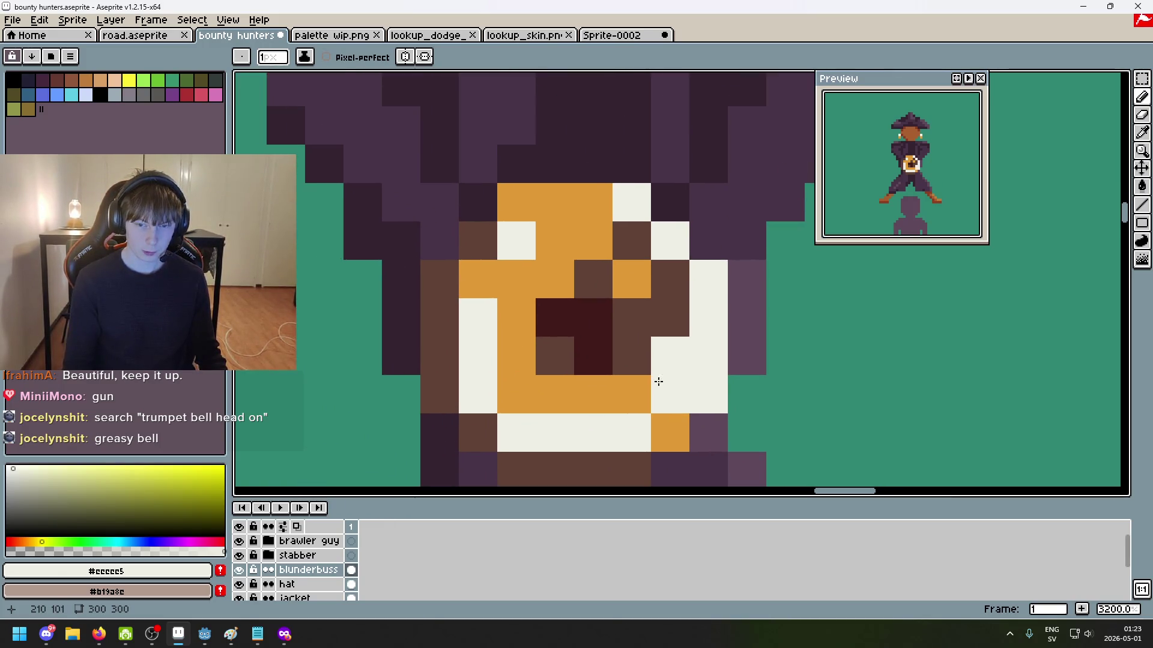
alt+click(681, 382)
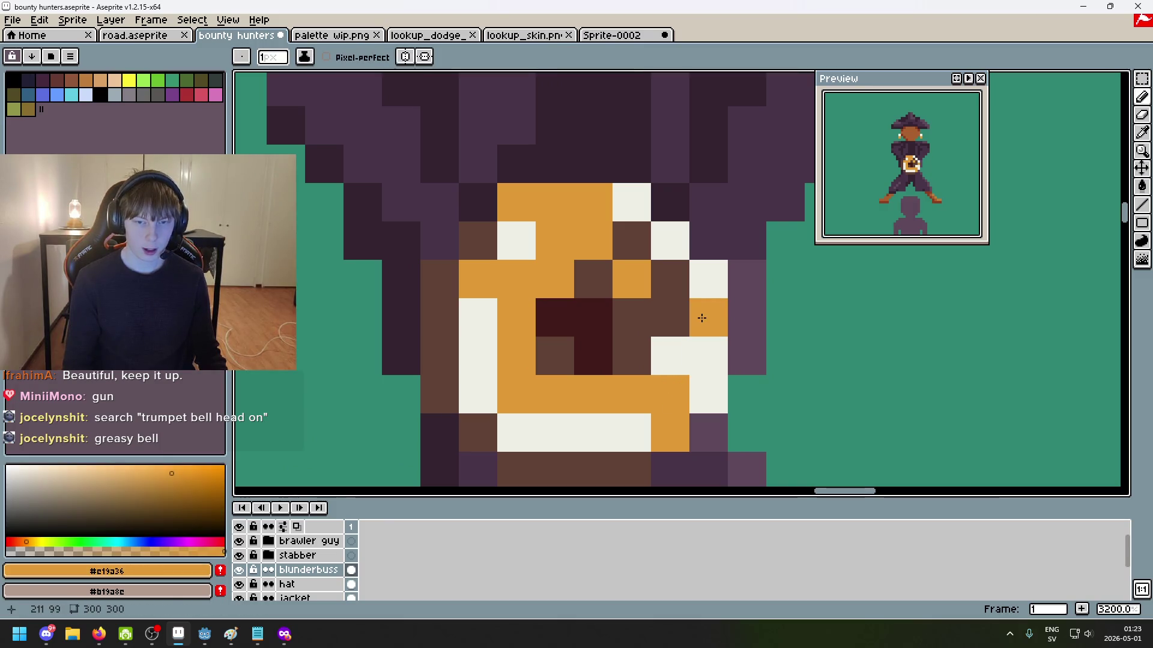
scroll(690, 313, down, 1)
alt+click(532, 324)
click(533, 289)
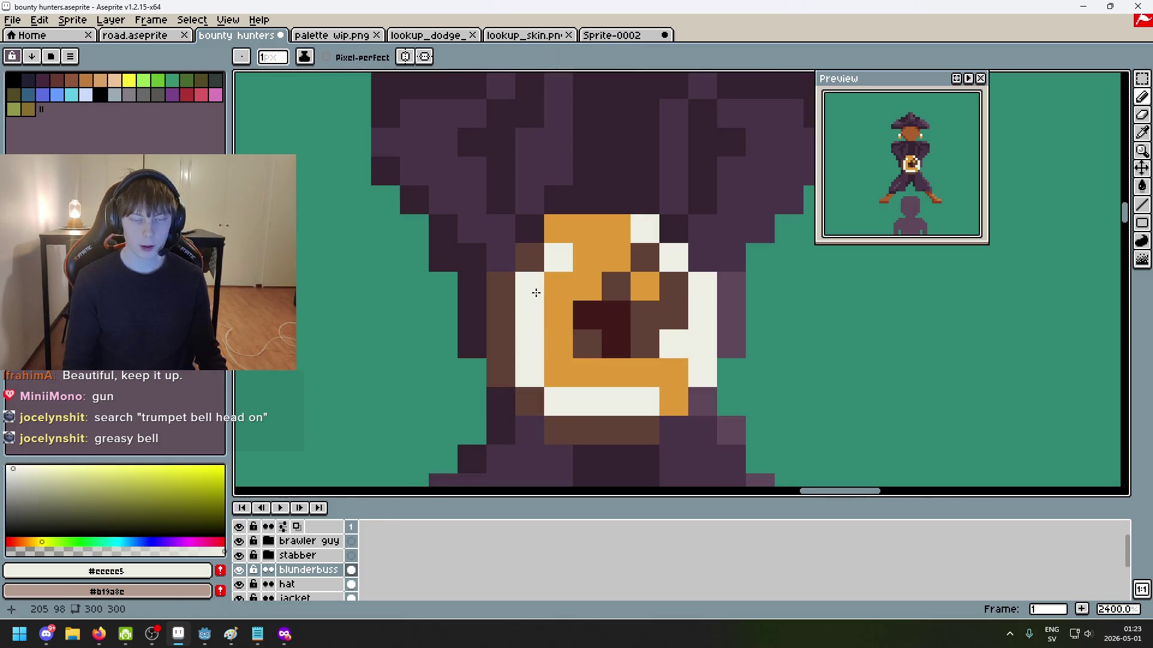
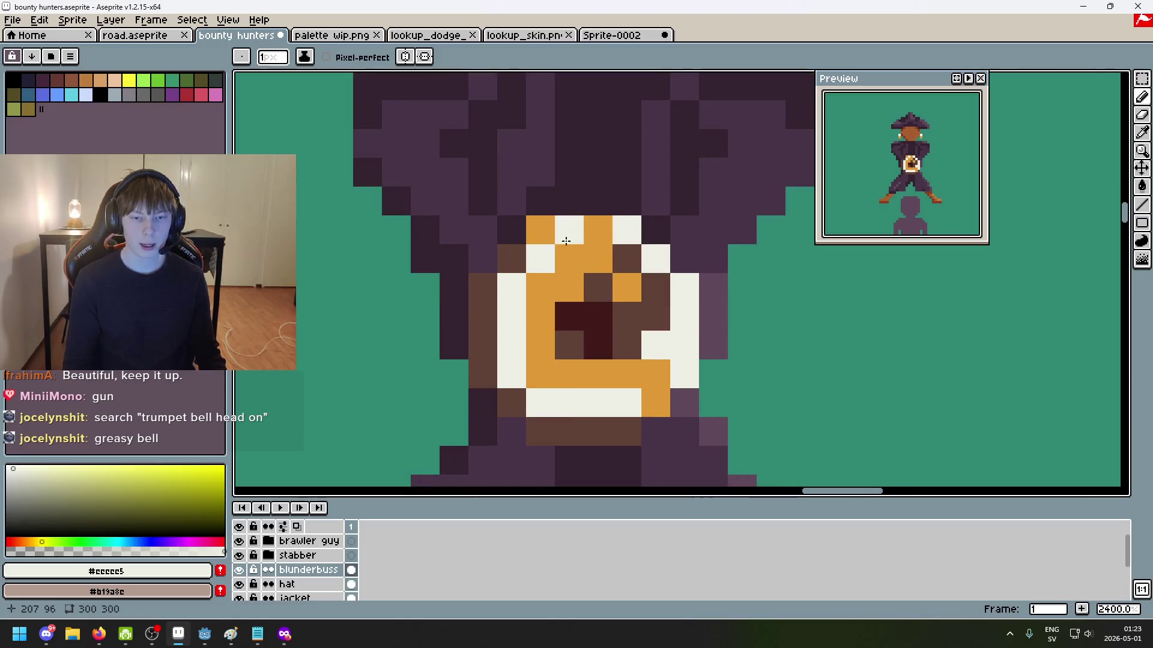
Step: Paint the bell's inner pixels orange #c19a36, reverting two stray white pixels
alt+click(581, 244)
click(544, 248)
key(ctrl+z)
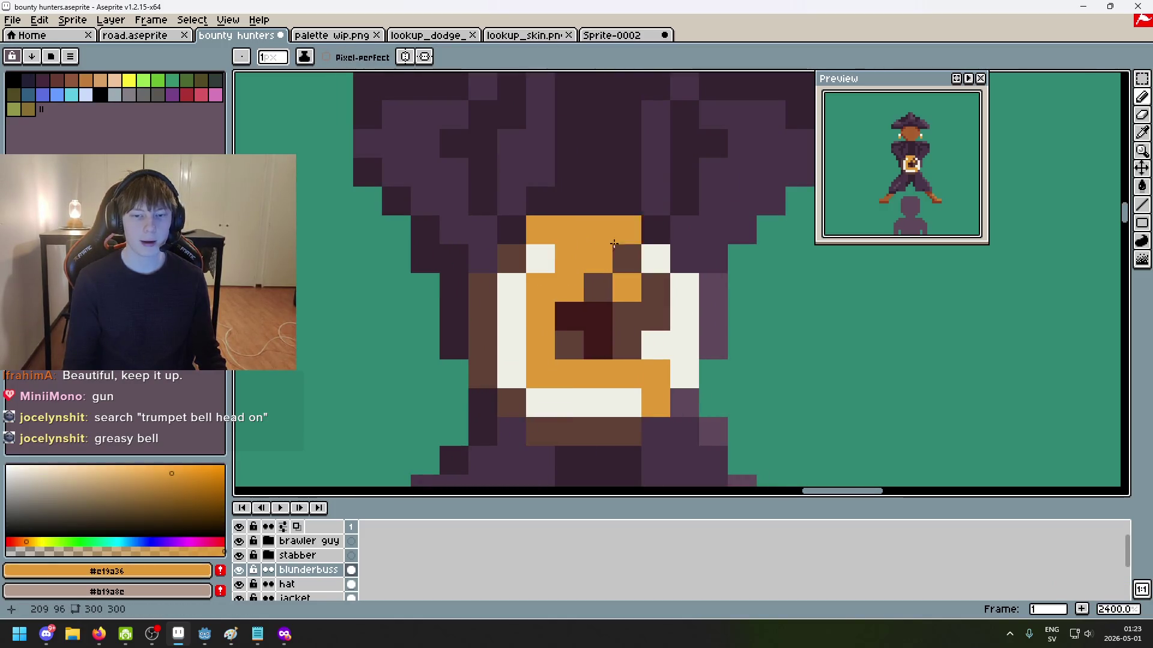
scroll(600, 252, up, 1)
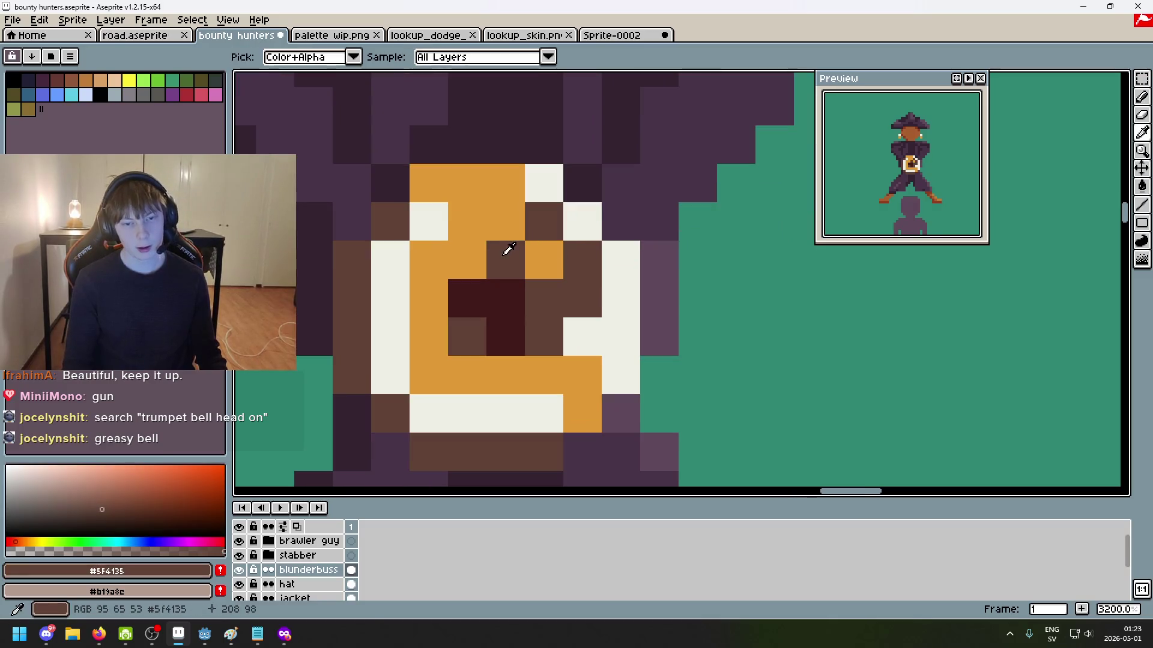
drag(507, 257, 569, 344)
Step: Paint the bell's right column and top pixels dark brown #5f4135
alt+click(586, 267)
drag(587, 283, 589, 348)
scroll(592, 324, down, 3)
scroll(592, 324, down, 1)
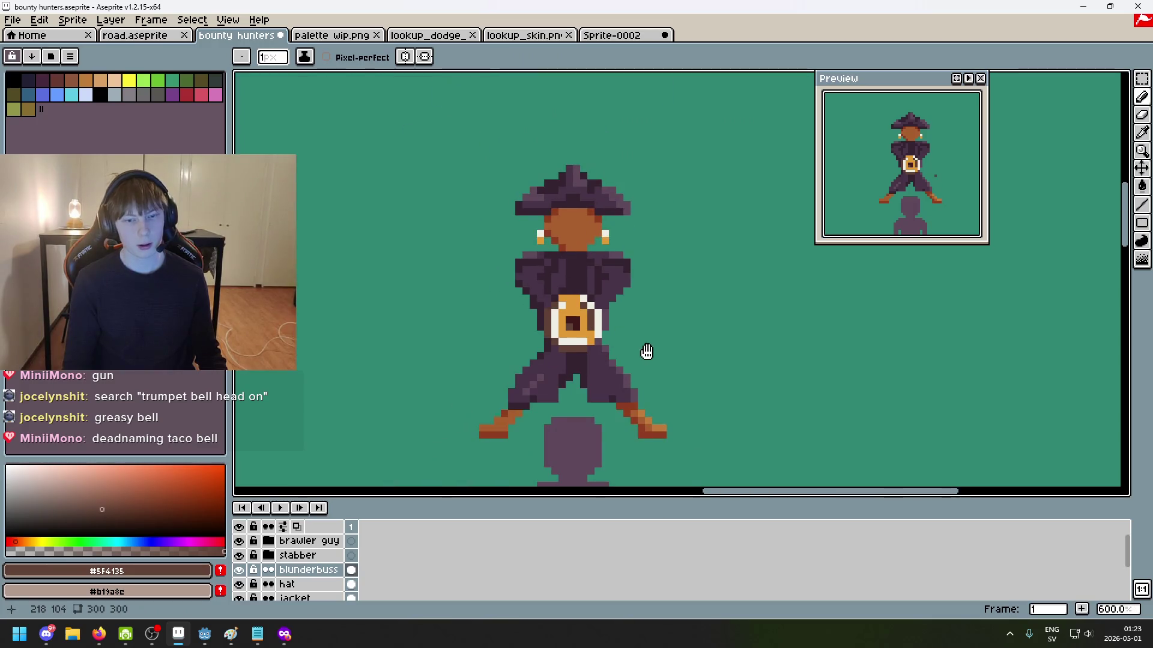
scroll(640, 267, down, 3)
scroll(644, 269, up, 4)
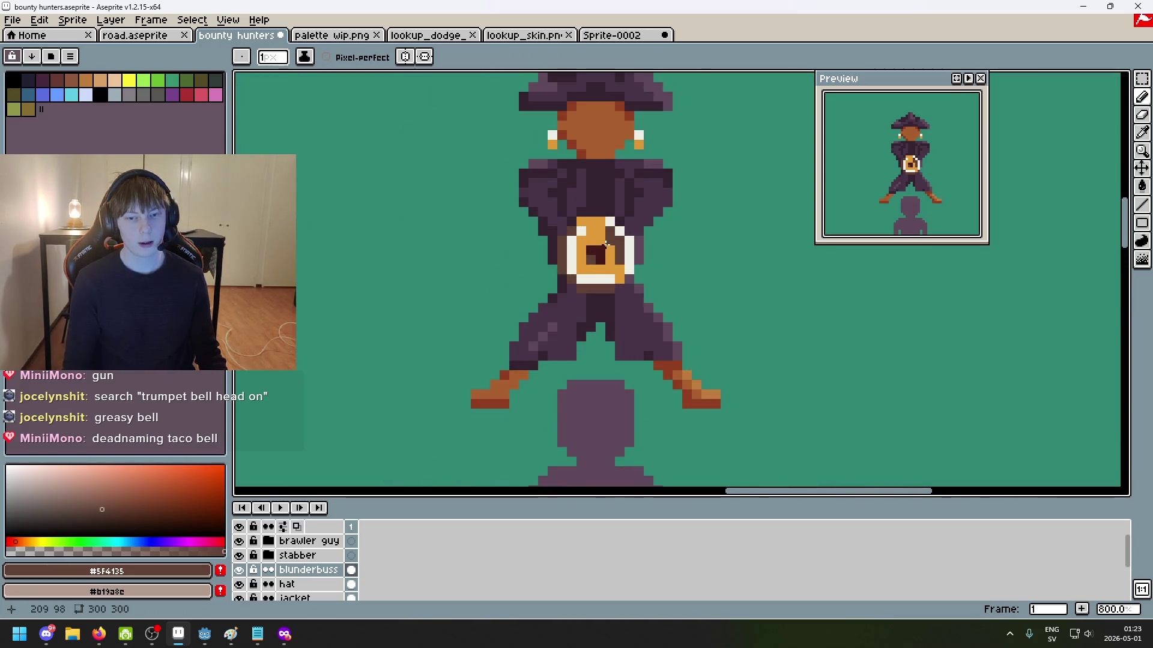
scroll(627, 259, up, 4)
scroll(614, 251, down, 1)
drag(614, 251, 660, 251)
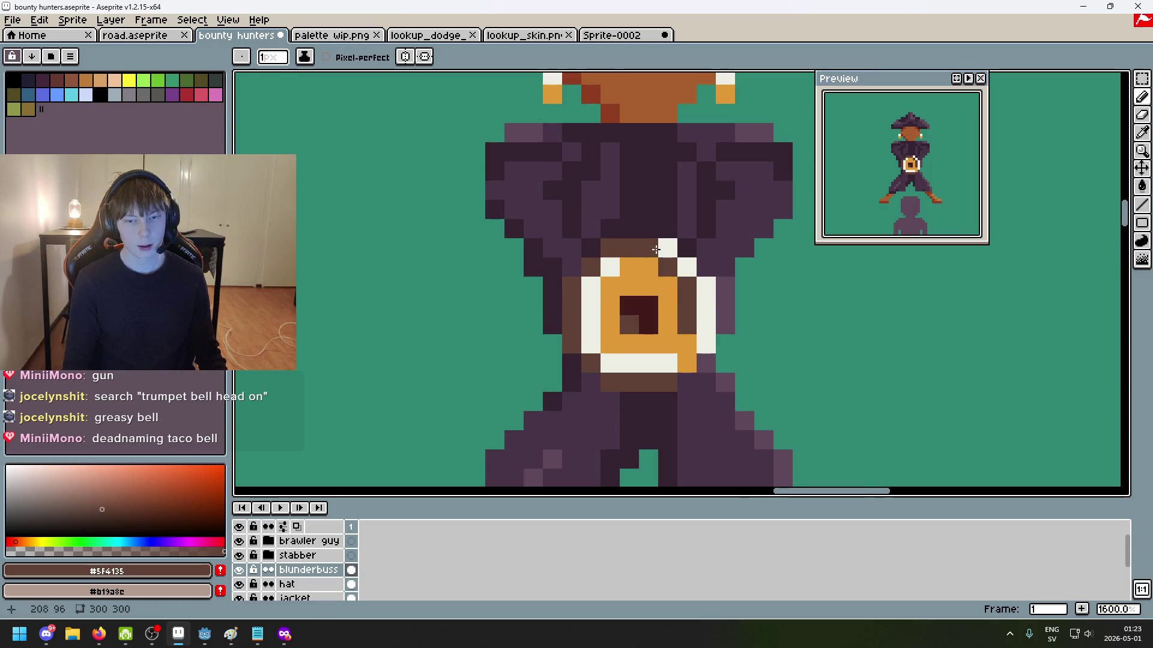
scroll(670, 255, down, 3)
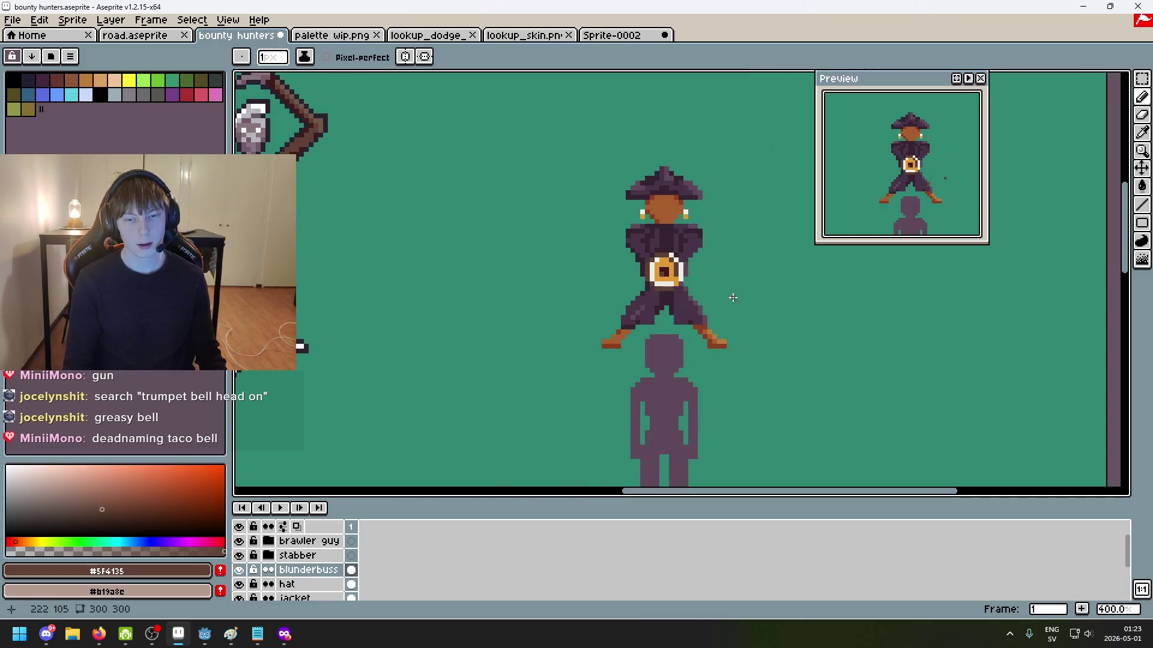
scroll(735, 298, up, 3)
scroll(681, 281, up, 3)
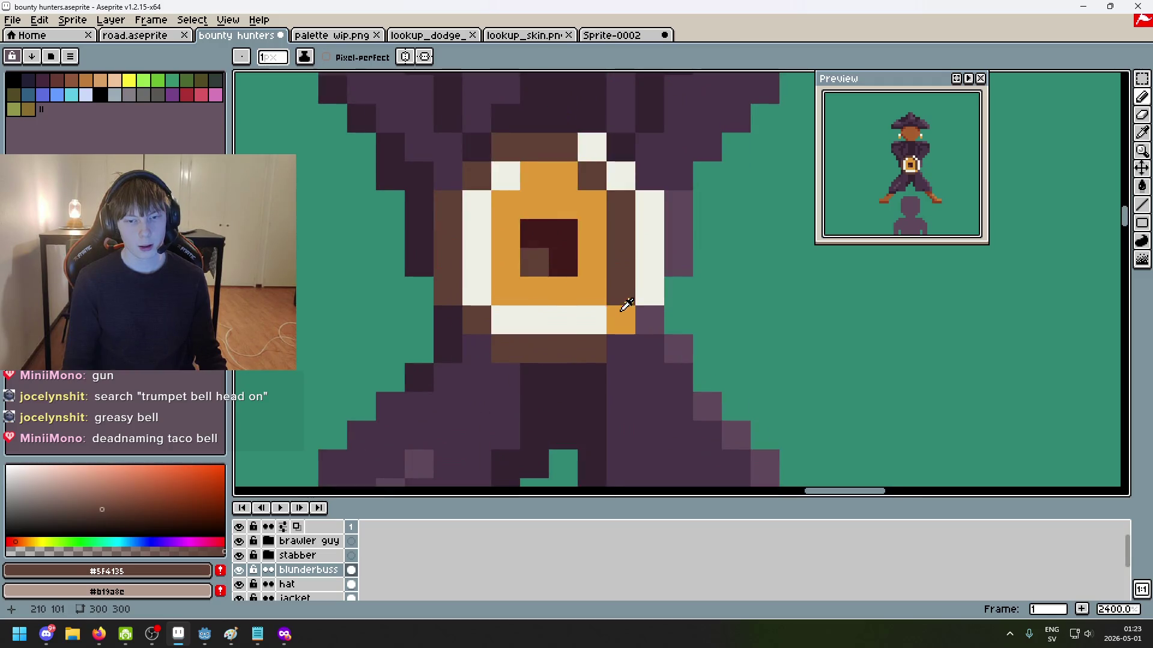
Step: Touch up the bell's edge and upper-left brown pixels in orange #c19a36
alt+click(621, 289)
drag(649, 262, 653, 243)
key(ctrl+z)
click(649, 288)
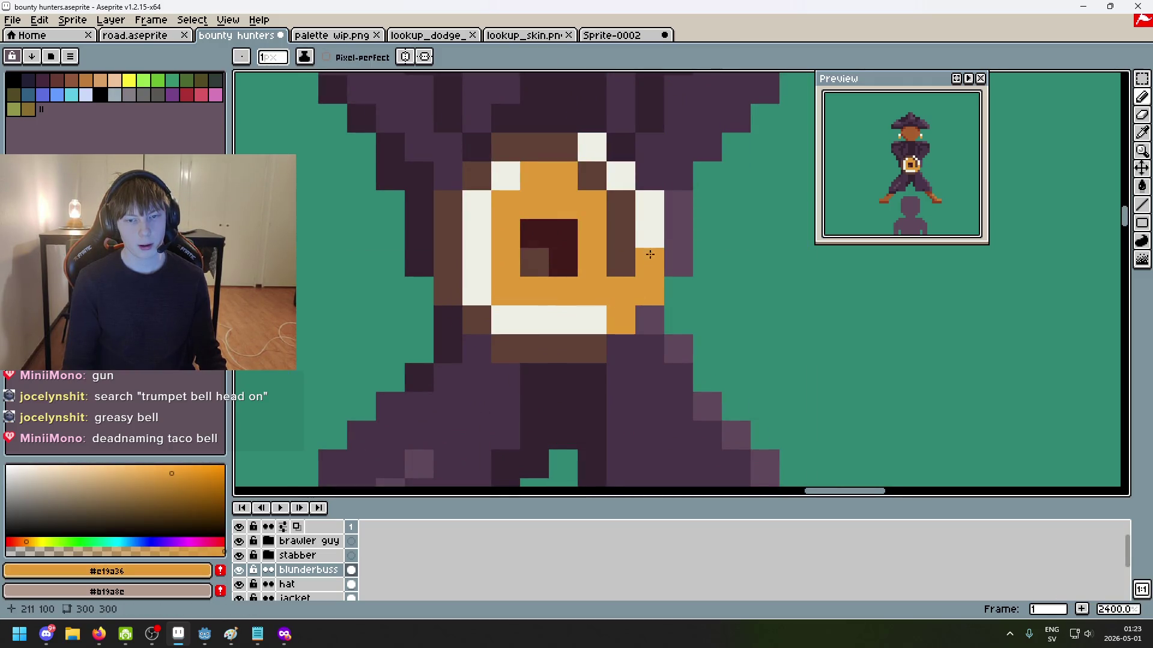
click(493, 151)
click(535, 147)
scroll(612, 203, down, 7)
scroll(585, 195, up, 2)
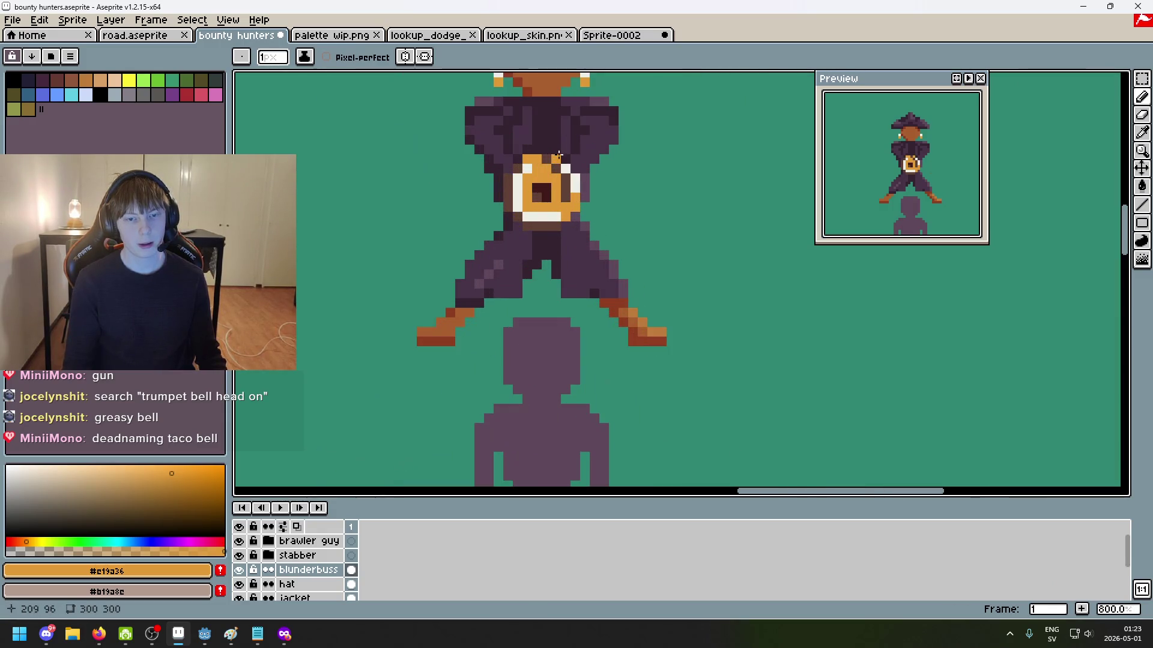
Step: Pick the bell's cream #eeeee5 and zoom around to check the bell's shading
alt+click(576, 191)
scroll(595, 206, down, 4)
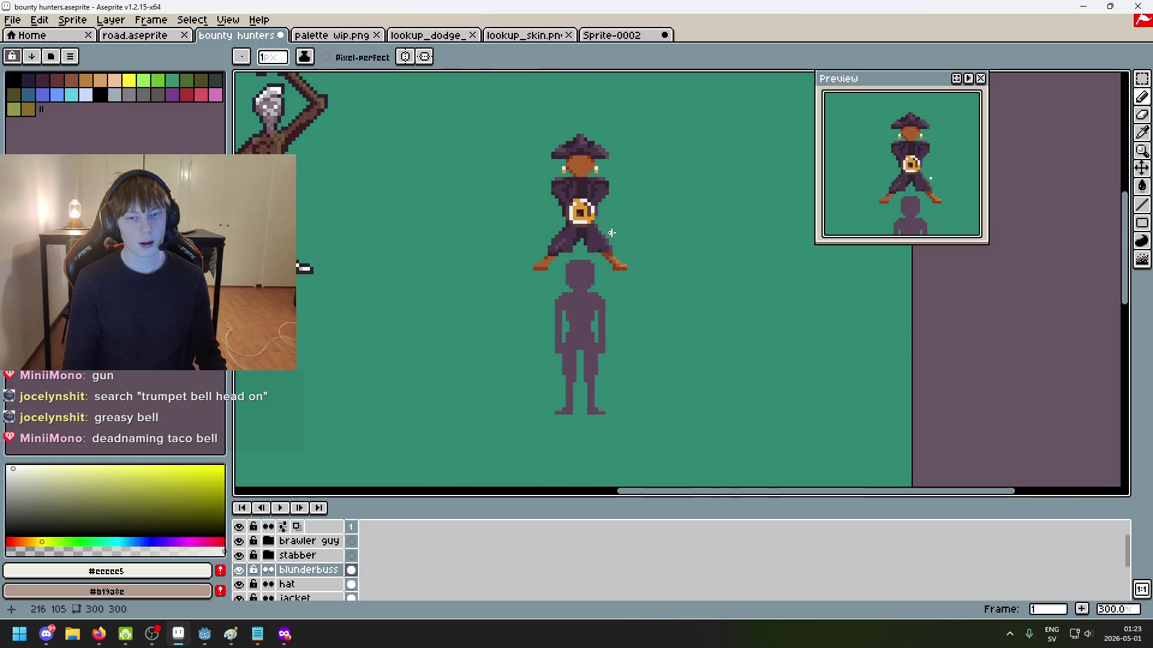
scroll(607, 234, up, 1)
scroll(611, 240, up, 1)
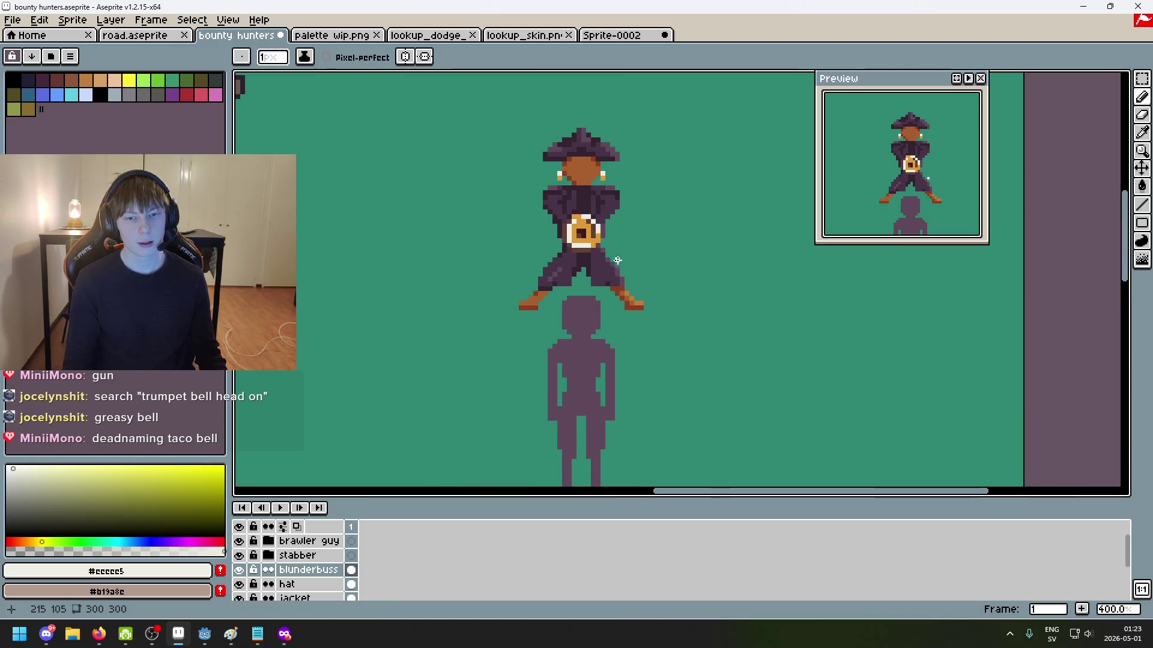
scroll(617, 250, up, 1)
scroll(617, 249, up, 1)
scroll(657, 244, up, 1)
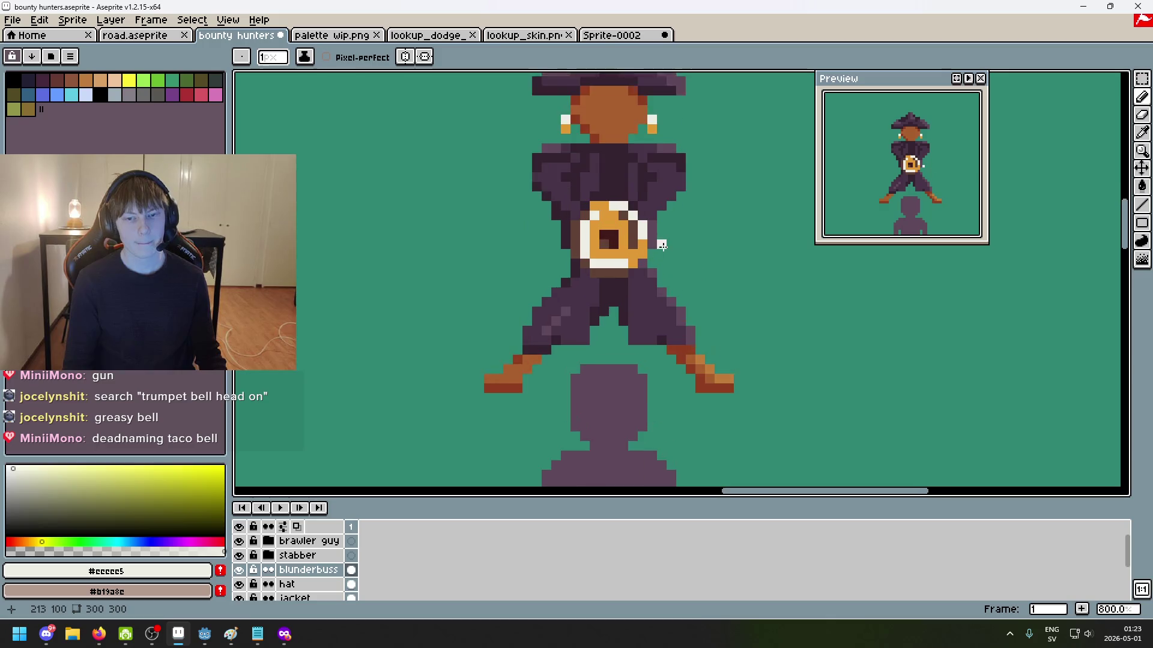
scroll(674, 258, up, 1)
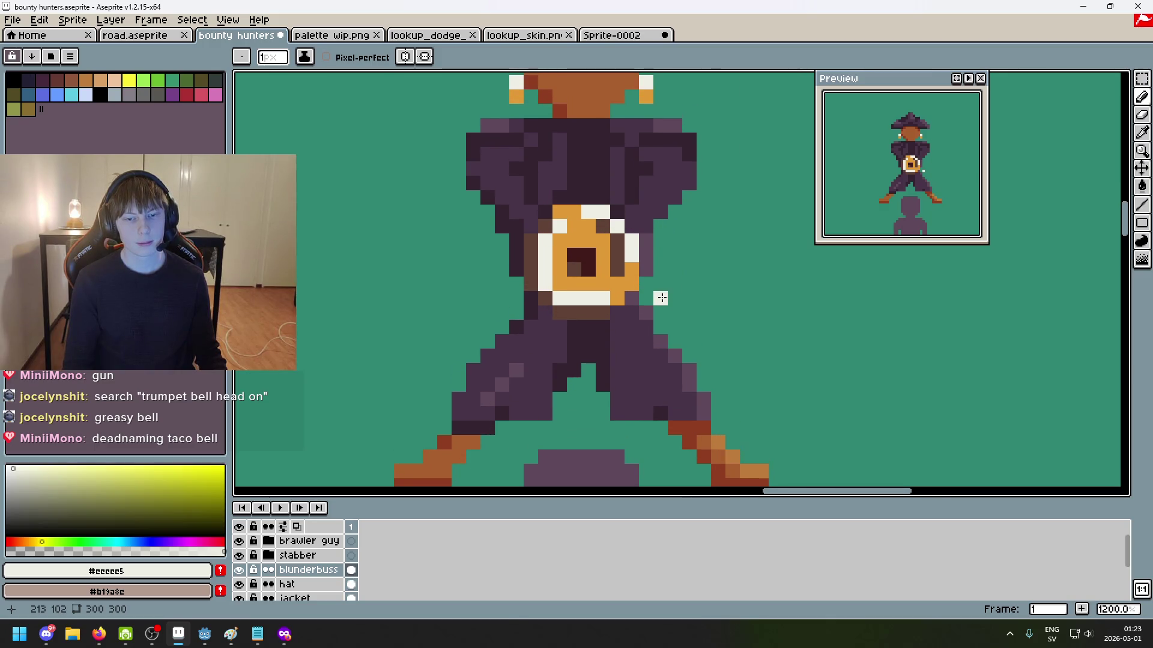
scroll(655, 318, down, 3)
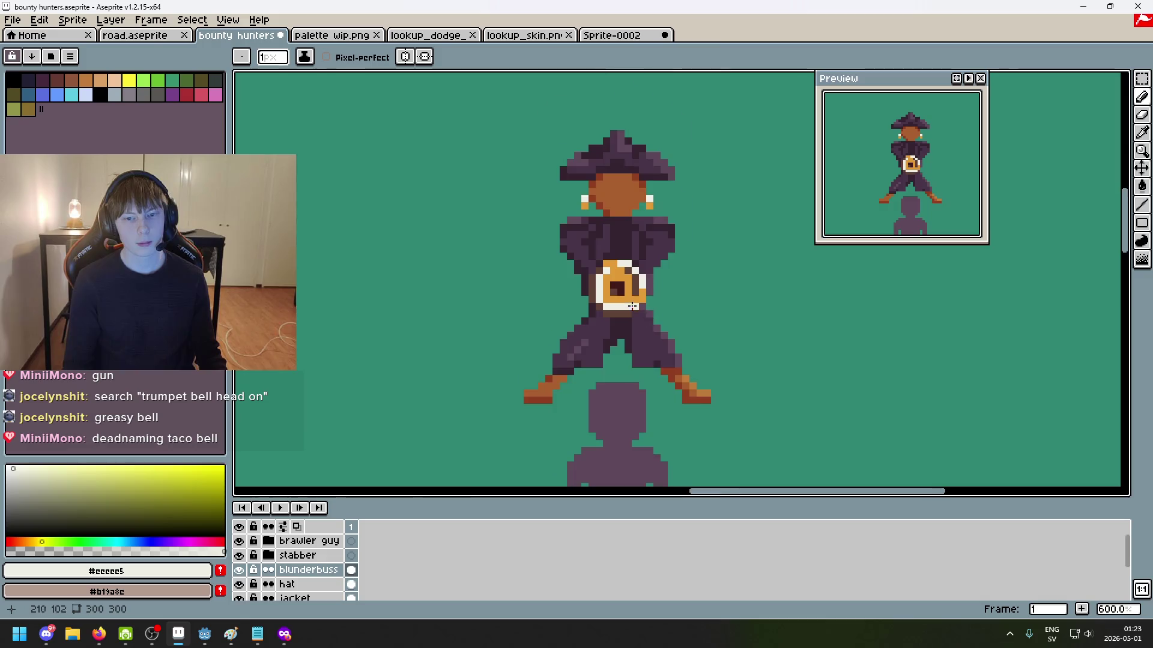
scroll(636, 307, up, 4)
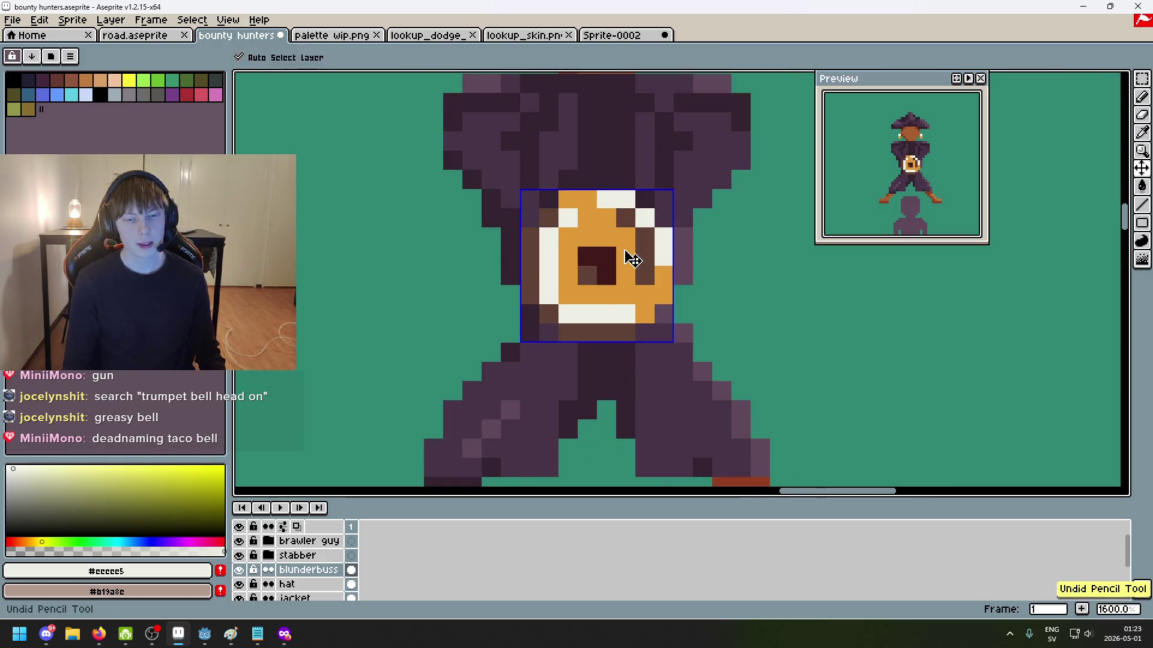
scroll(628, 257, down, 4)
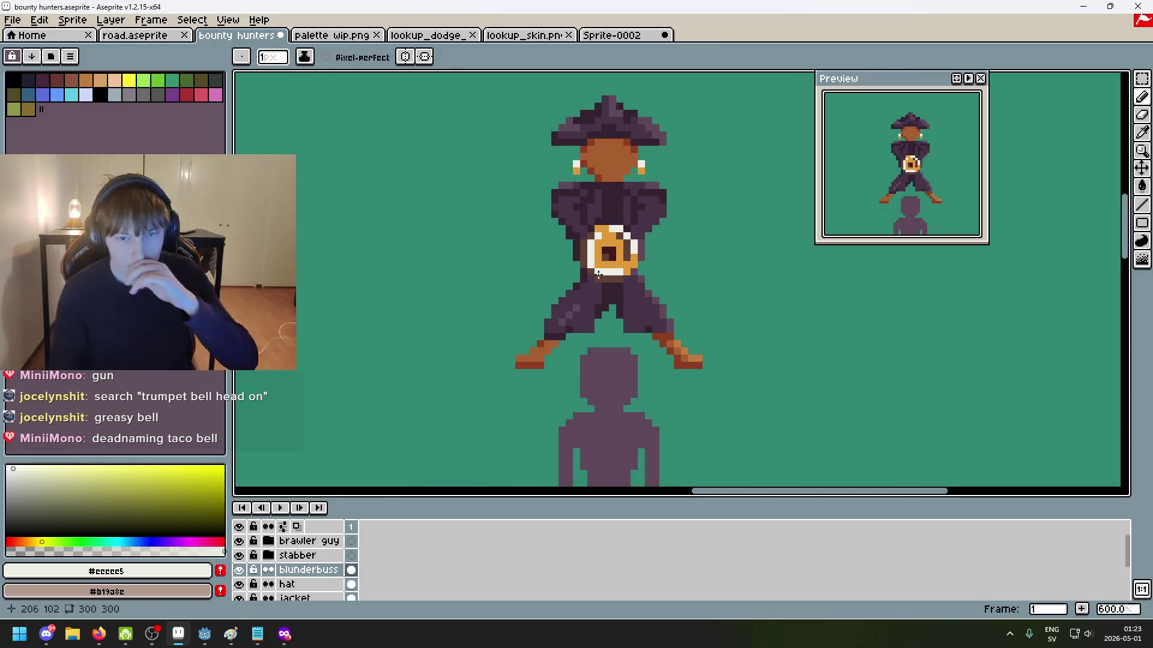
scroll(611, 225, up, 1)
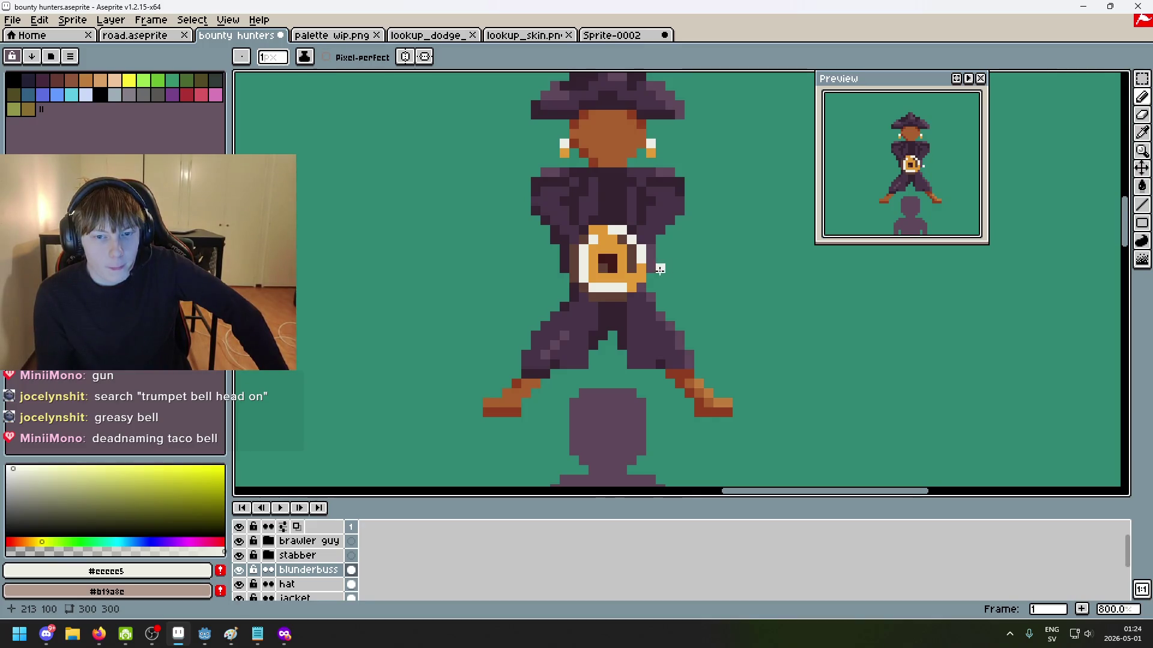
Step: Zoom and pan over the whole figure, then right-click the blunderbuss layer for its options
scroll(608, 281, up, 1)
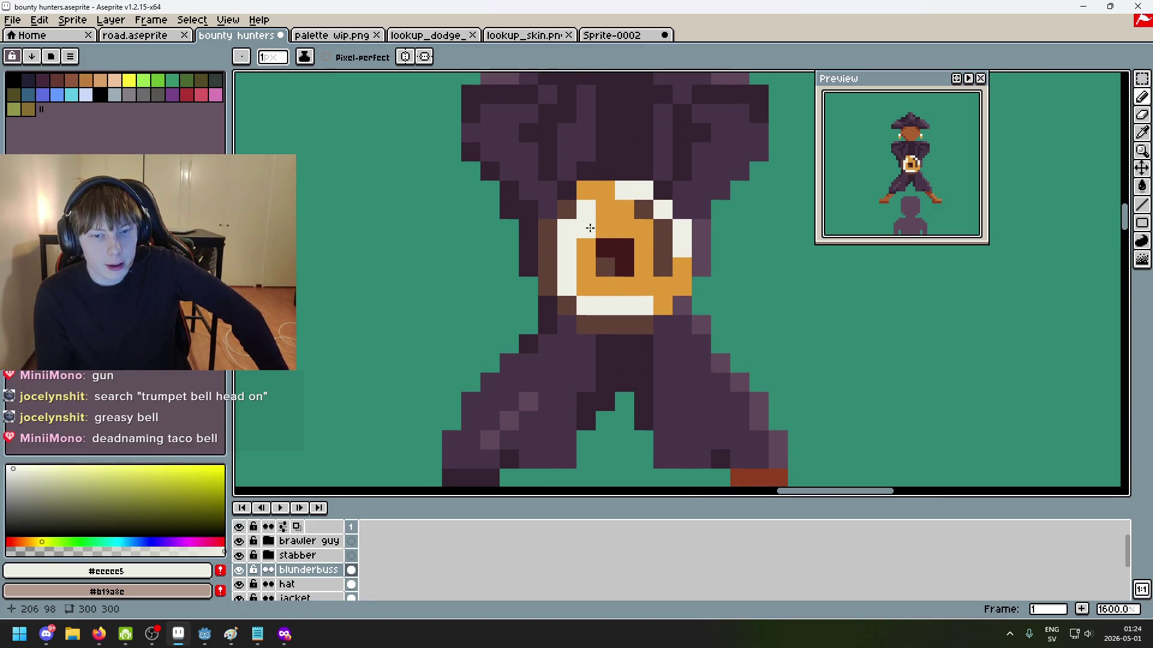
scroll(585, 228, down, 2)
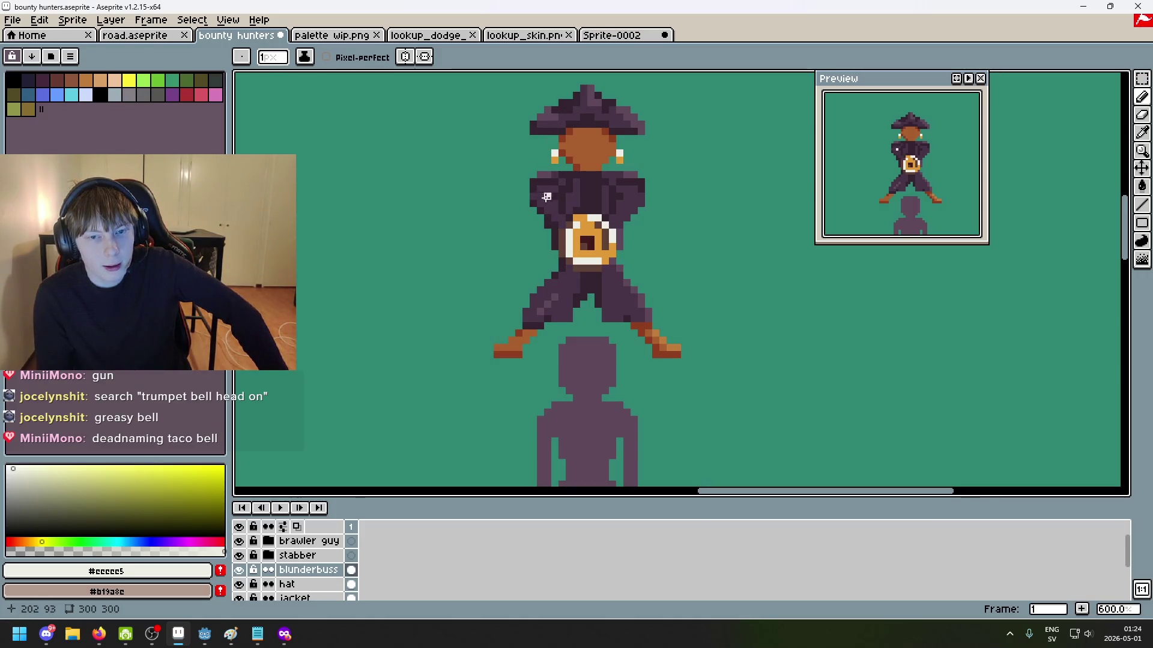
scroll(548, 188, down, 1)
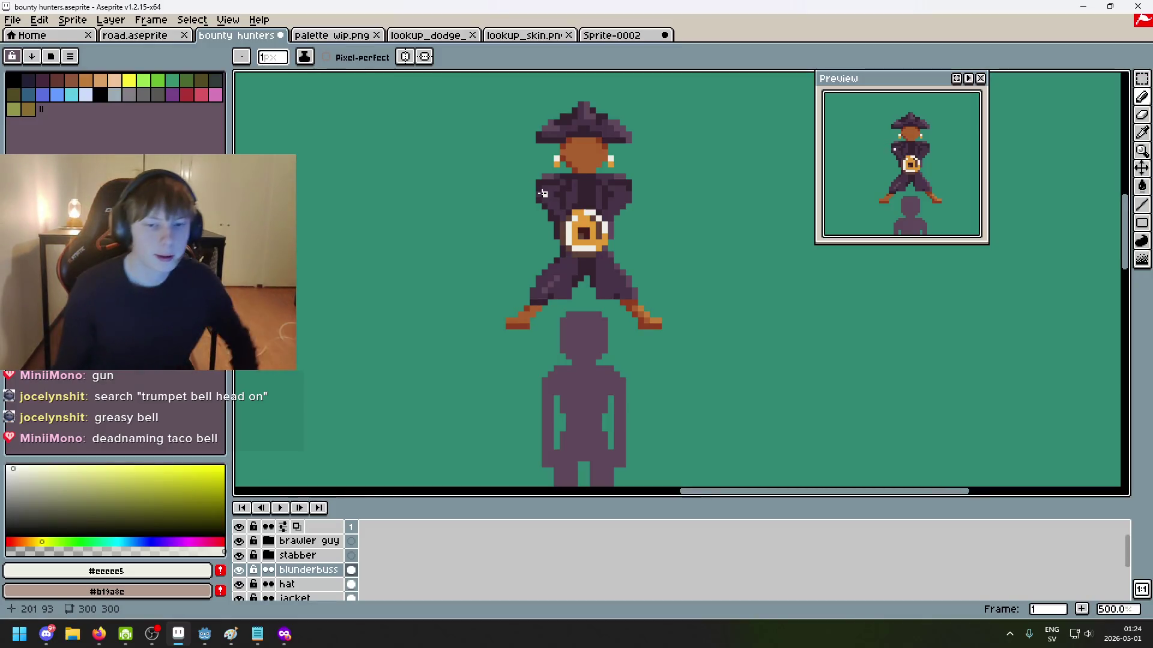
scroll(591, 291, up, 2)
scroll(530, 319, up, 2)
scroll(530, 318, down, 2)
scroll(532, 300, down, 1)
mouse_move(535, 330)
mouse_down()
mouse_move(561, 308)
mouse_move(521, 339)
mouse_up()
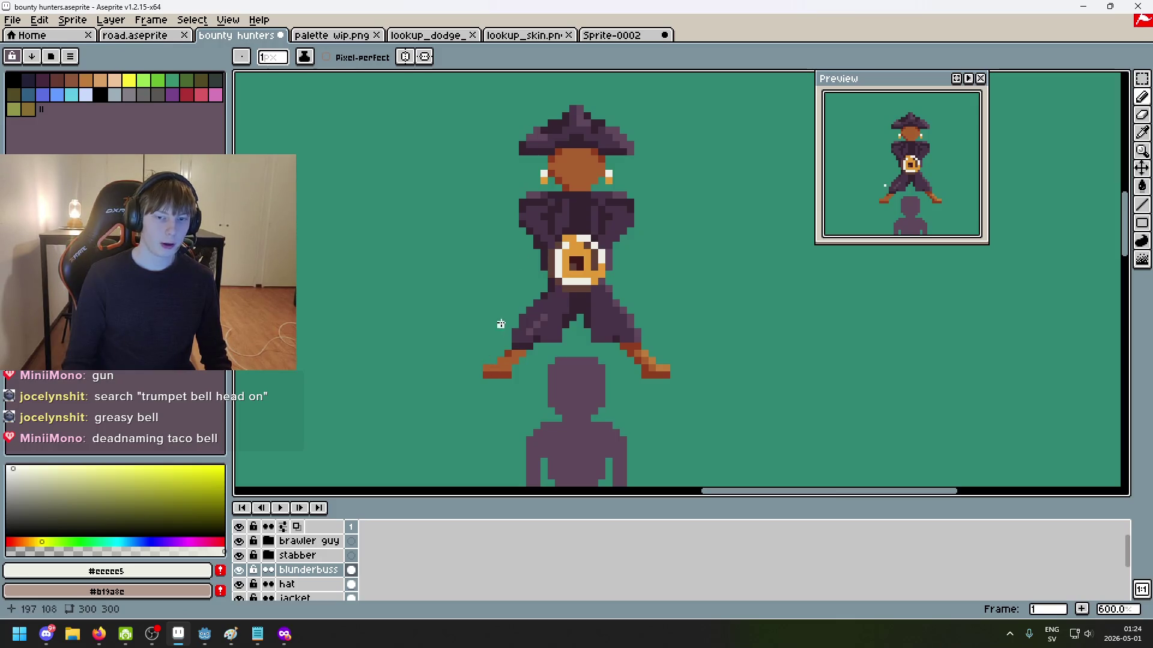
drag(537, 281, 545, 298)
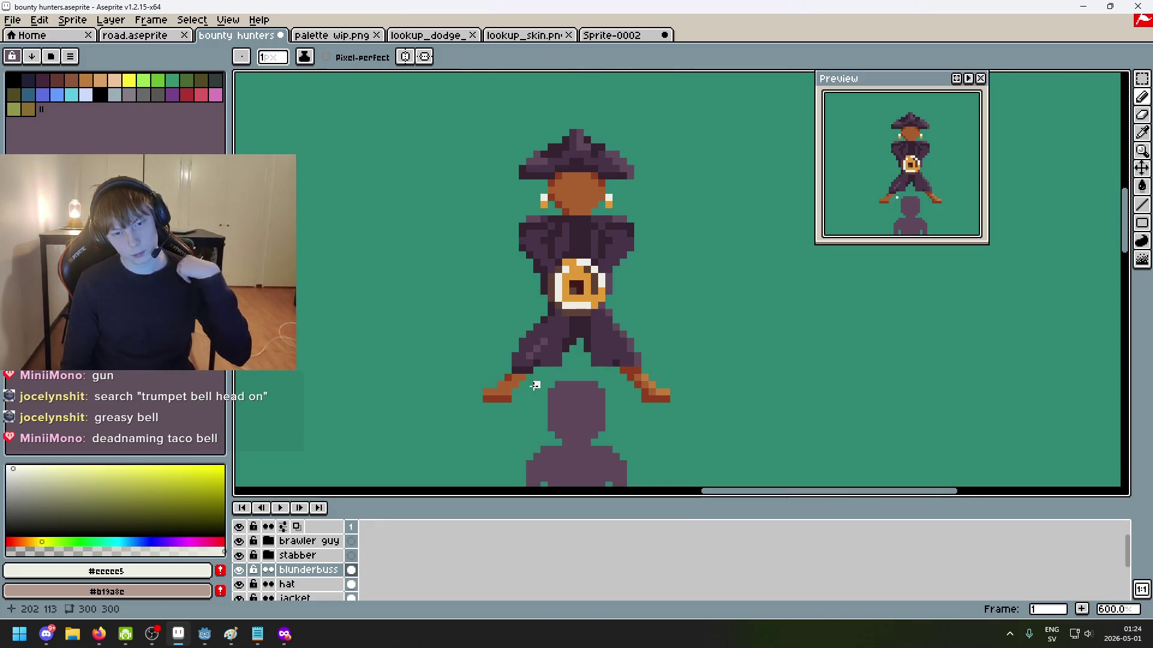
right_click(310, 570)
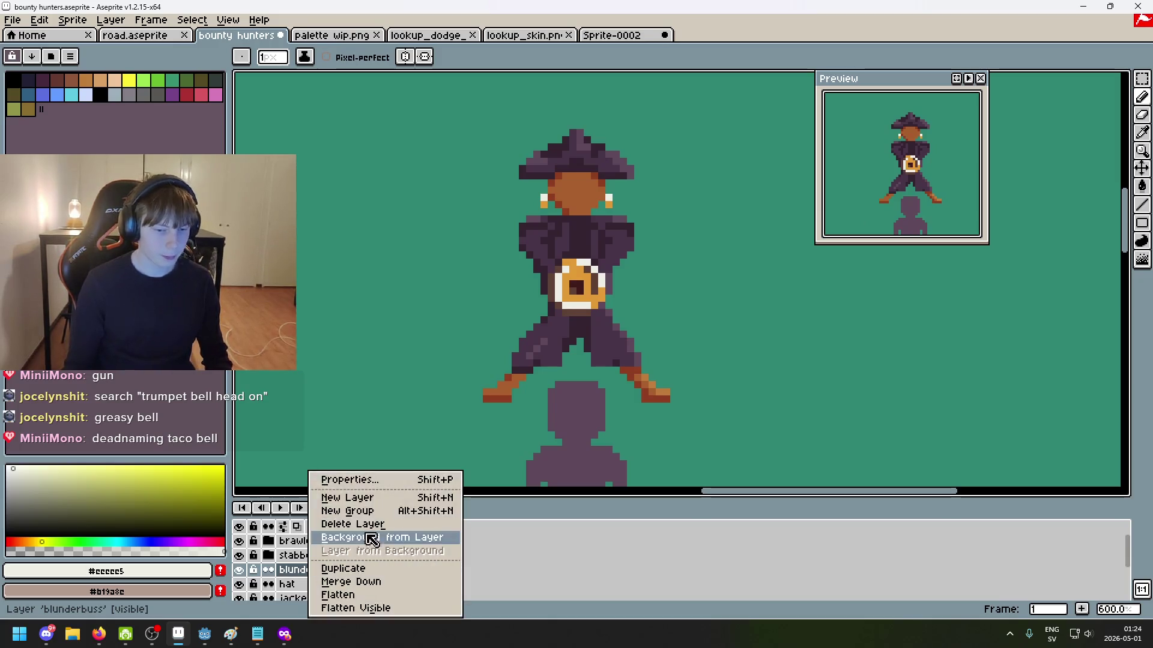
Step: Add a new layer above blunderbuss and toggle the jacket layer's visibility to check it
click(361, 499)
scroll(327, 587, down, 1)
click(324, 555)
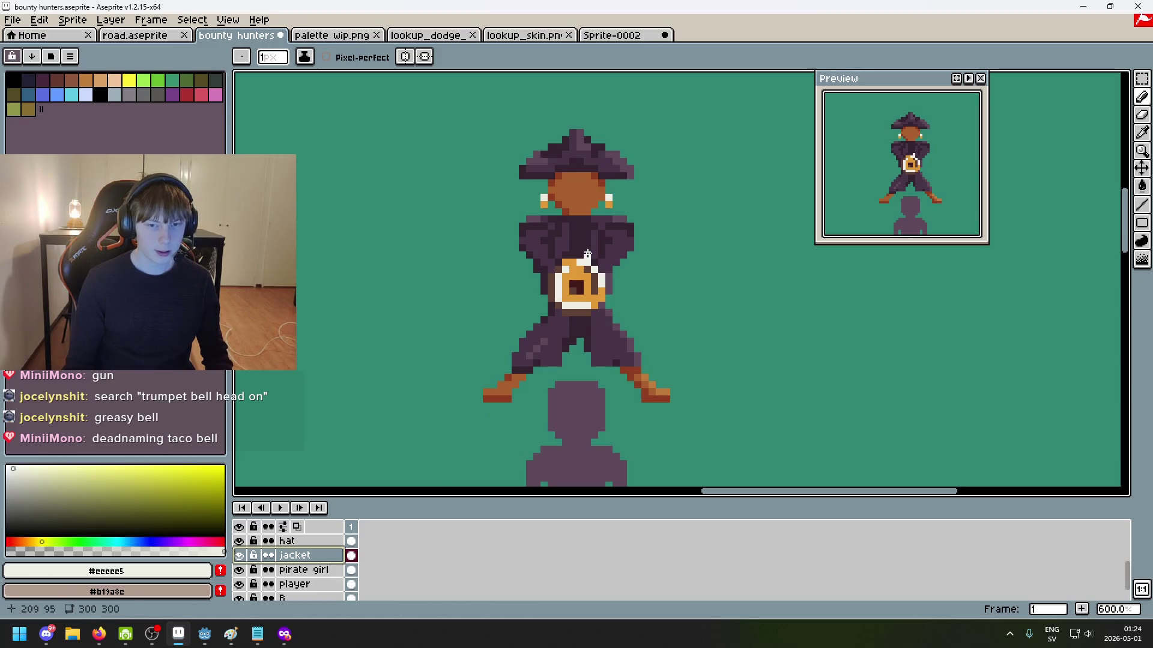
scroll(593, 256, up, 3)
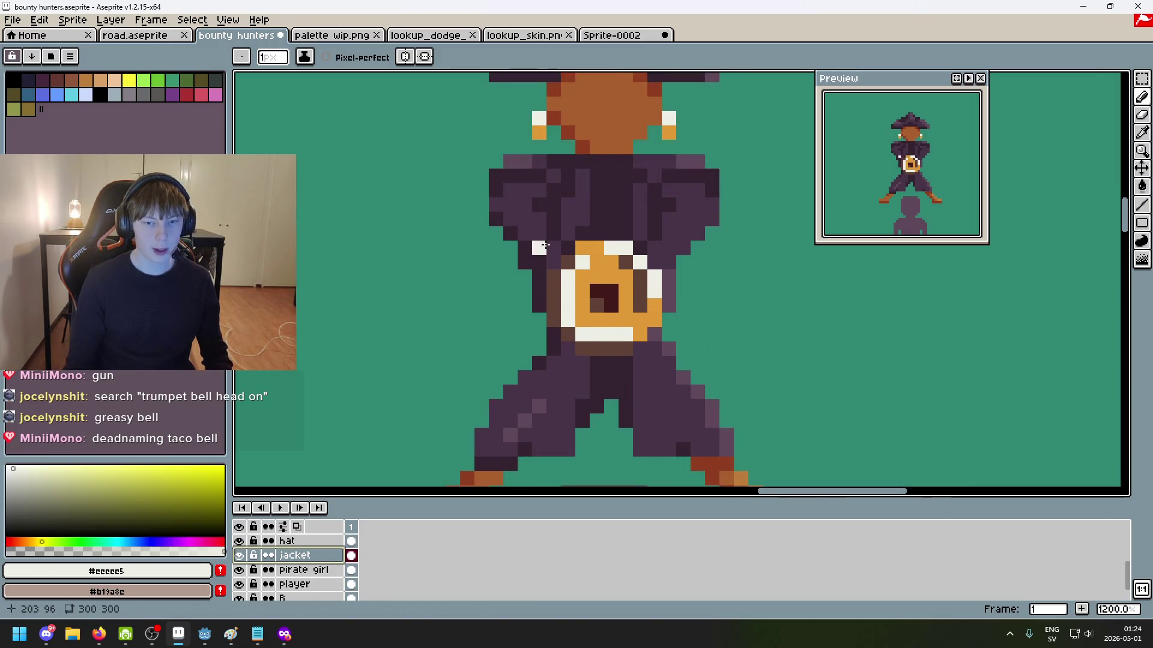
scroll(544, 383, down, 2)
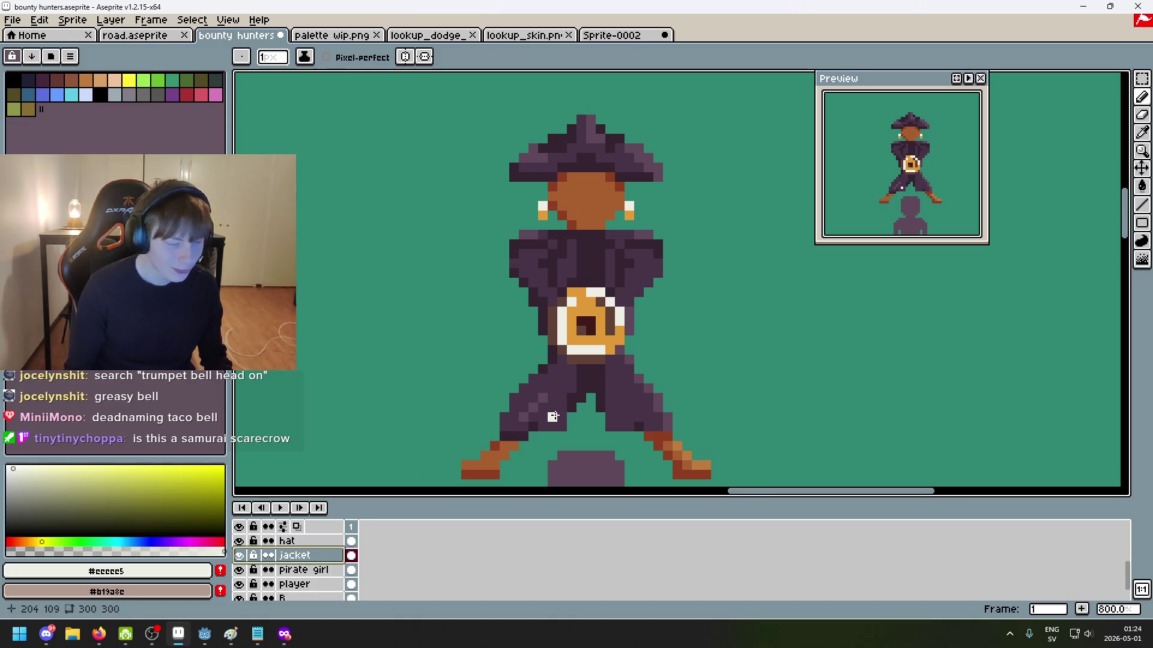
scroll(442, 342, down, 3)
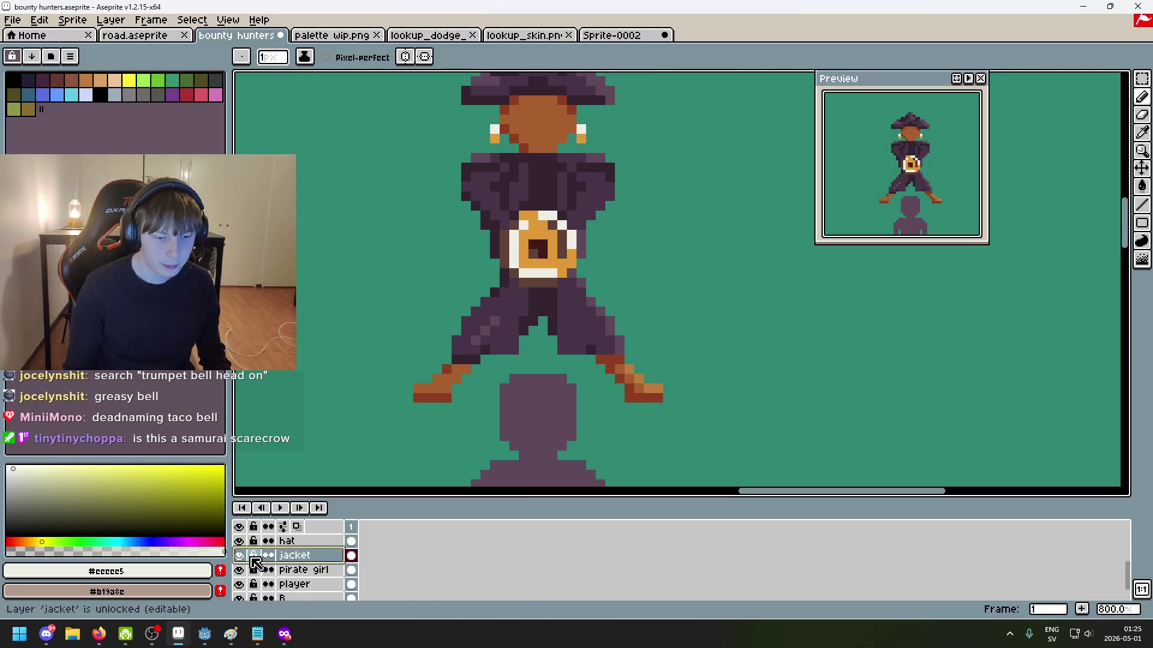
click(239, 556)
click(239, 556)
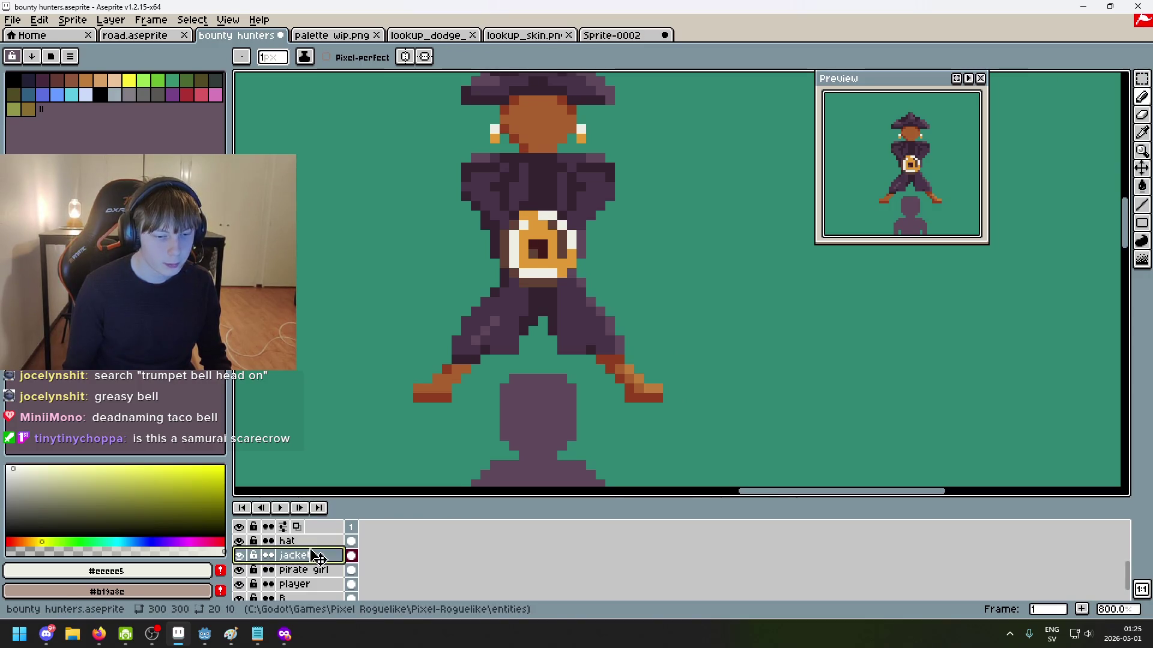
scroll(312, 559, up, 2)
Step: Select the new Layer 2 and bring the legs and boots into view
click(326, 563)
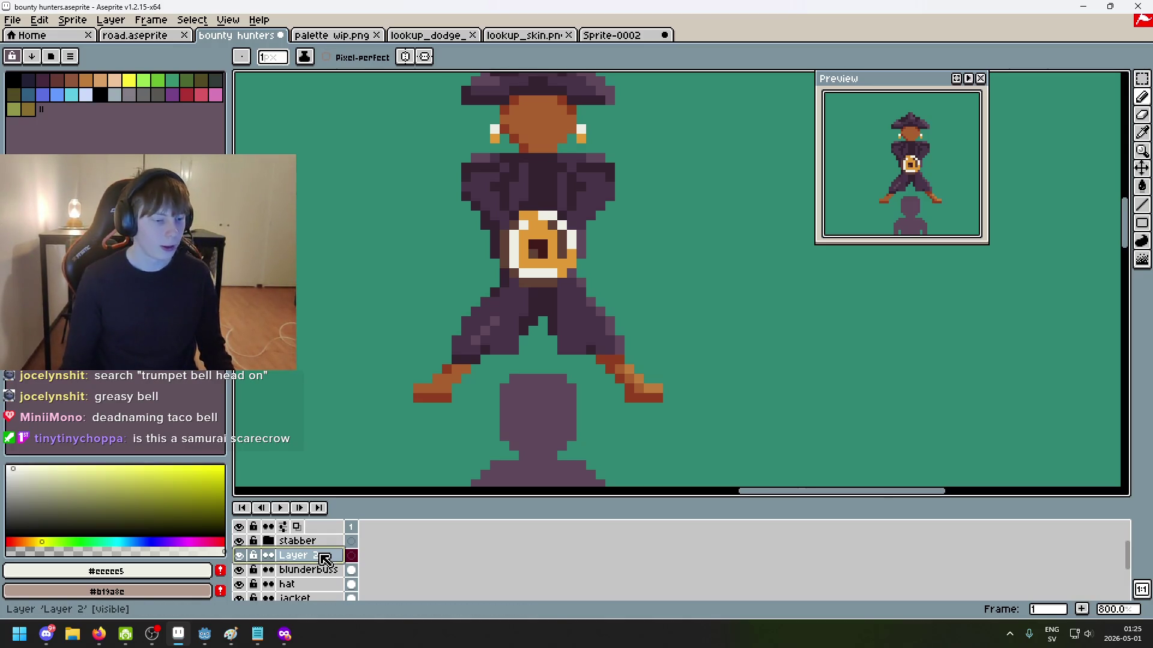
scroll(432, 481, down, 1)
scroll(445, 463, down, 1)
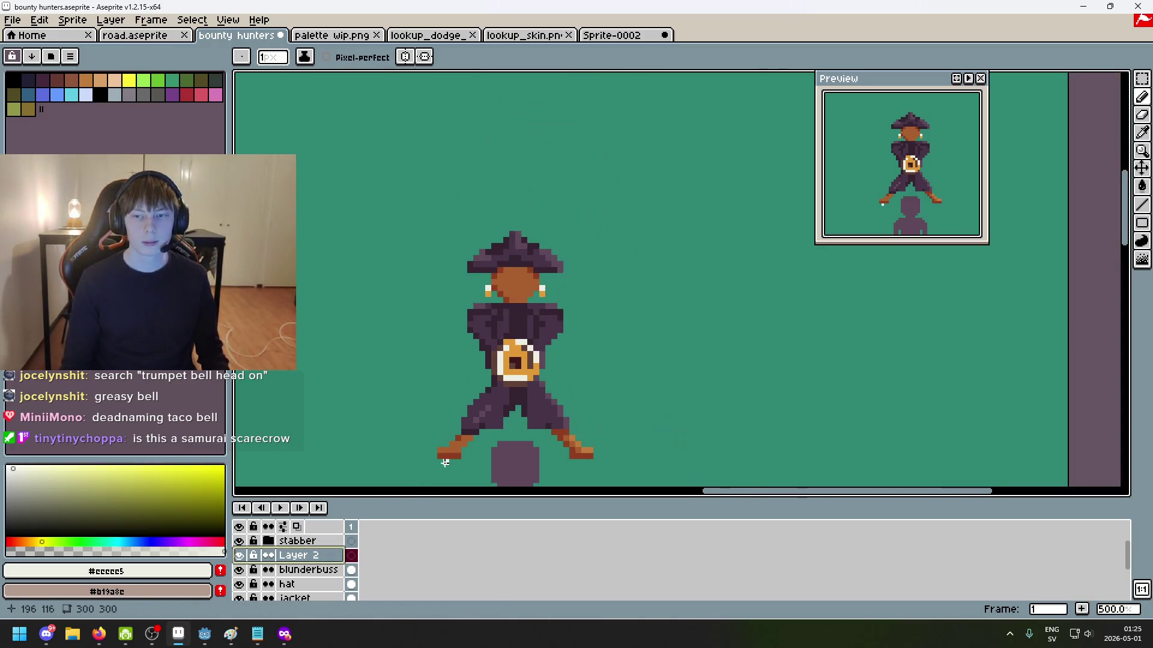
scroll(445, 463, down, 2)
scroll(443, 388, down, 1)
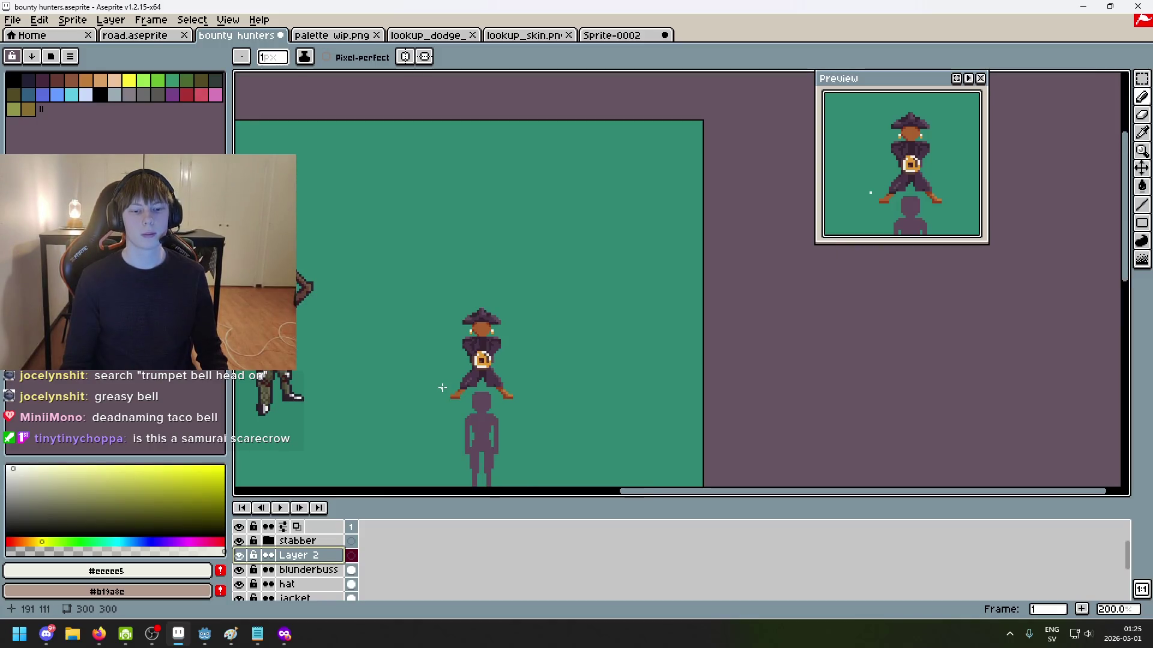
scroll(442, 387, up, 1)
scroll(456, 397, up, 2)
scroll(474, 387, up, 1)
scroll(462, 373, up, 1)
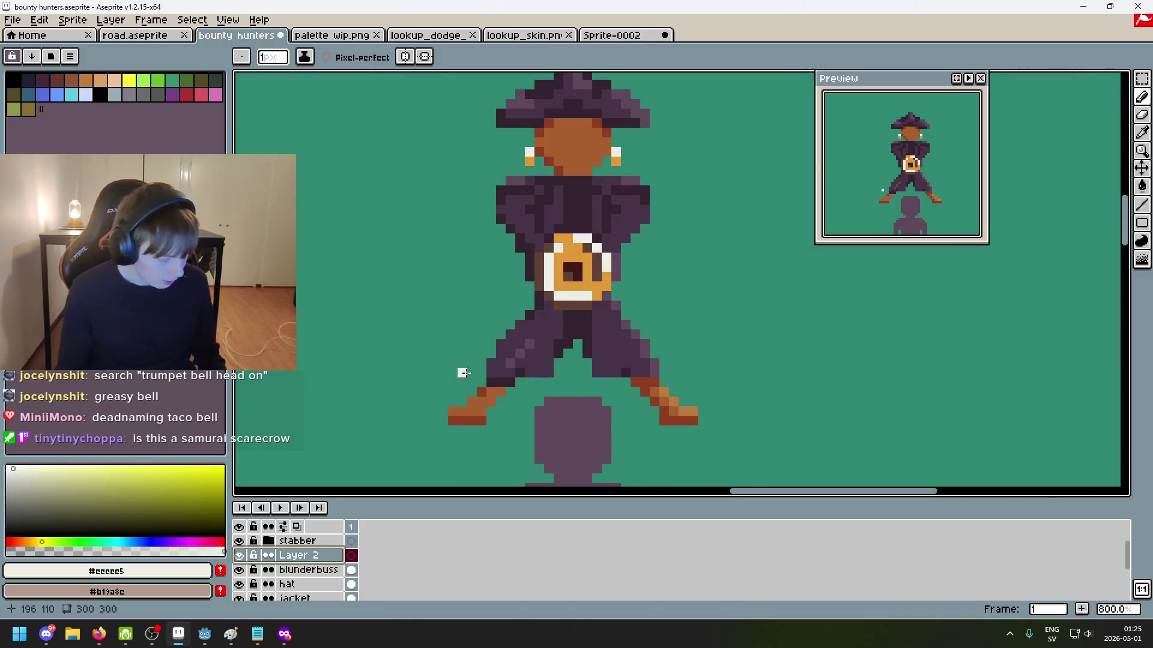
scroll(420, 348, up, 1)
scroll(453, 363, up, 1)
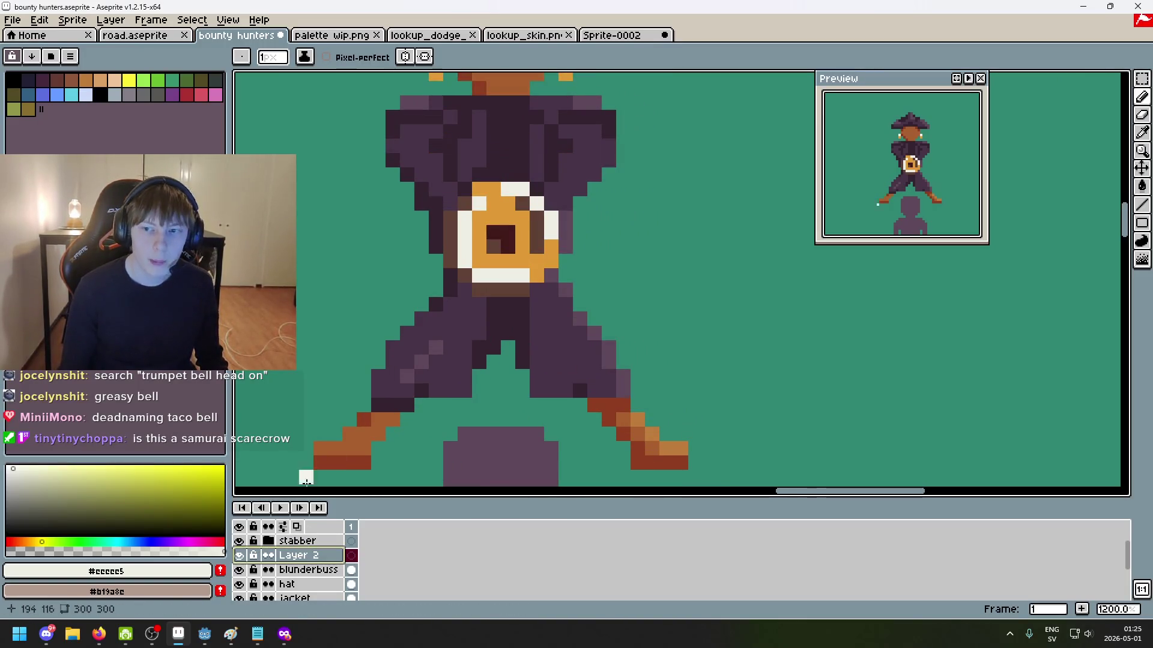
drag(612, 324, 683, 294)
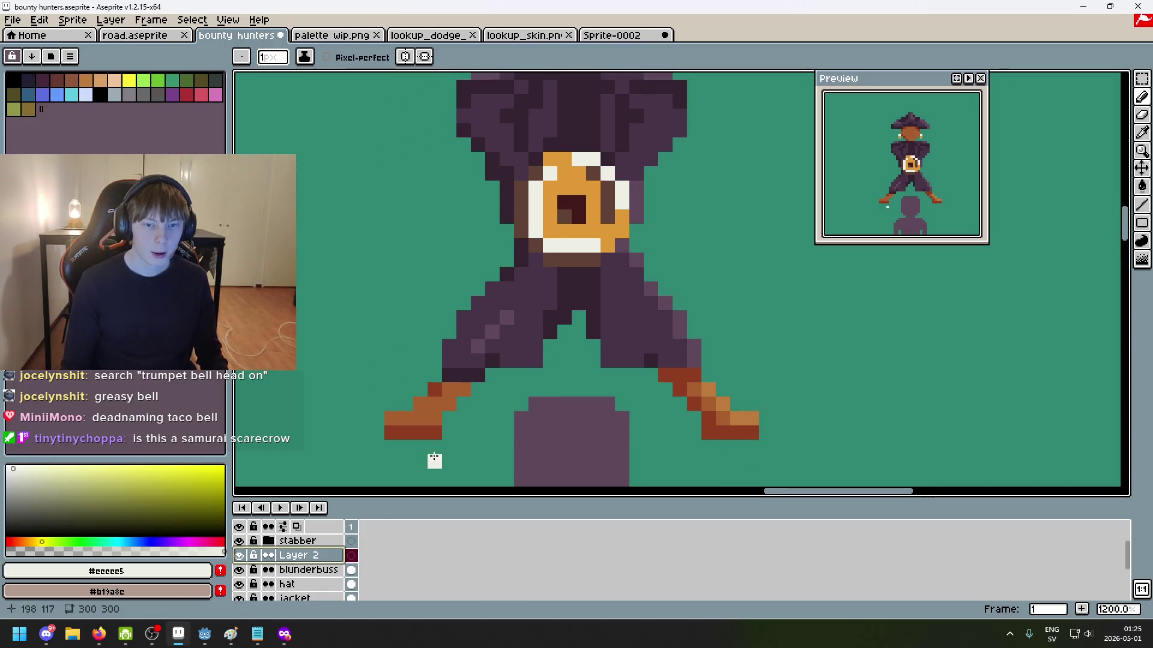
drag(434, 460, 425, 491)
Step: Name Layer 2 'boots' in Layer Properties
double_click(307, 555)
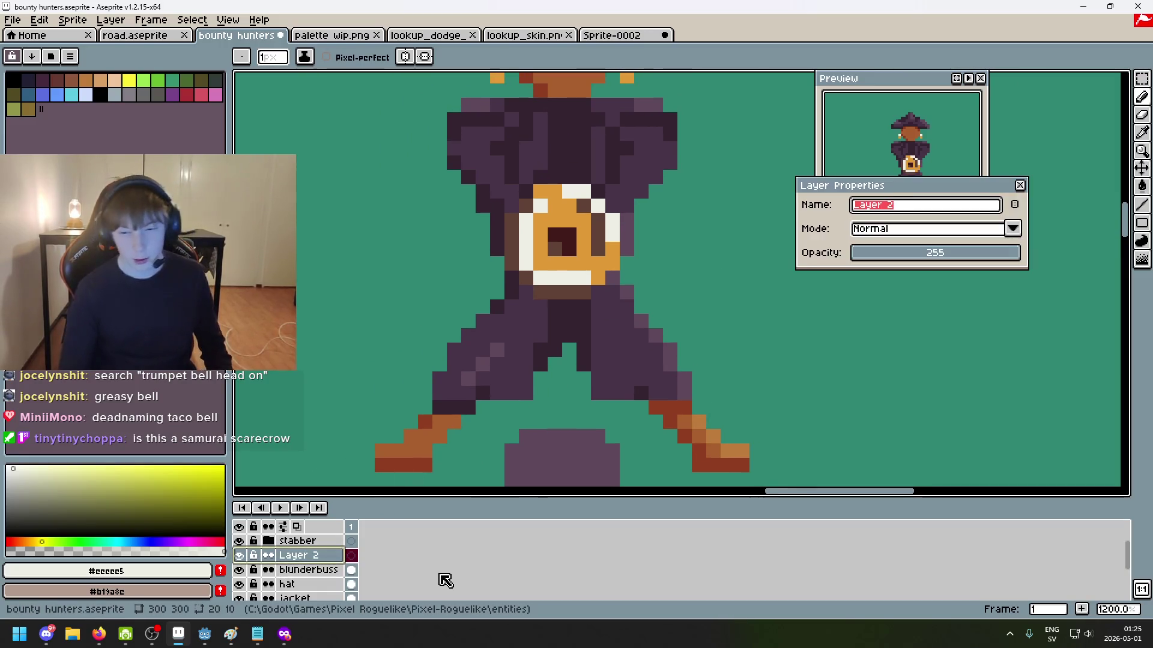
text(boots)
key(Return)
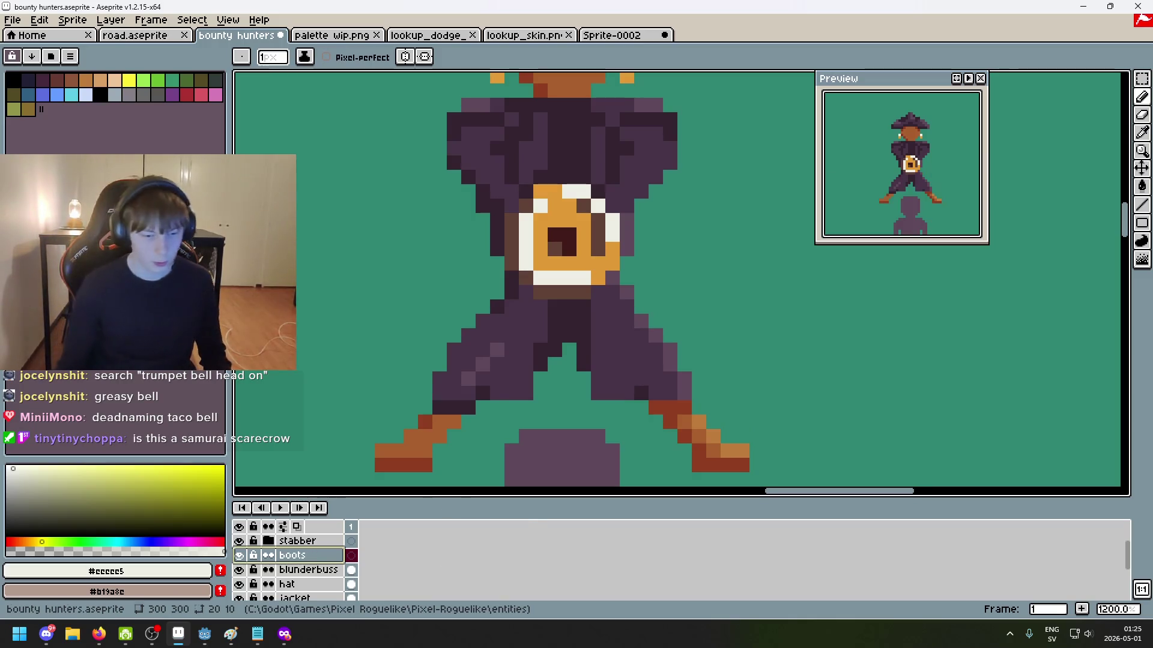
drag(469, 427, 483, 418)
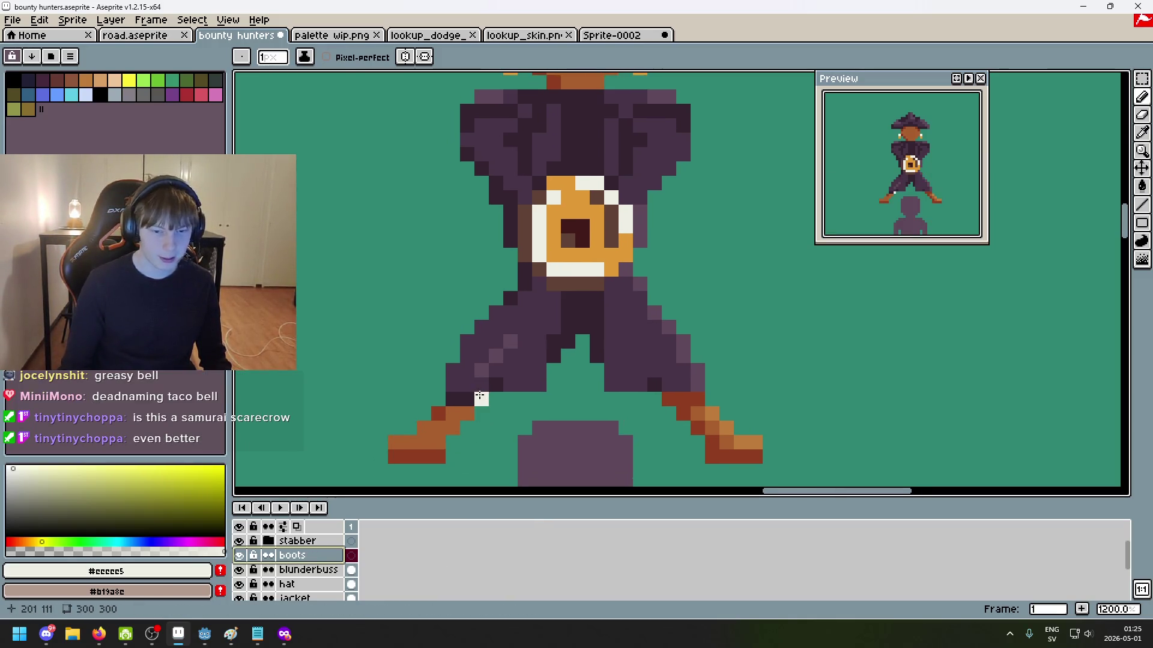
Step: Repaint the left boot's orange pixels in purple #473347 and dark purple #34232f
key(i)
key(b)
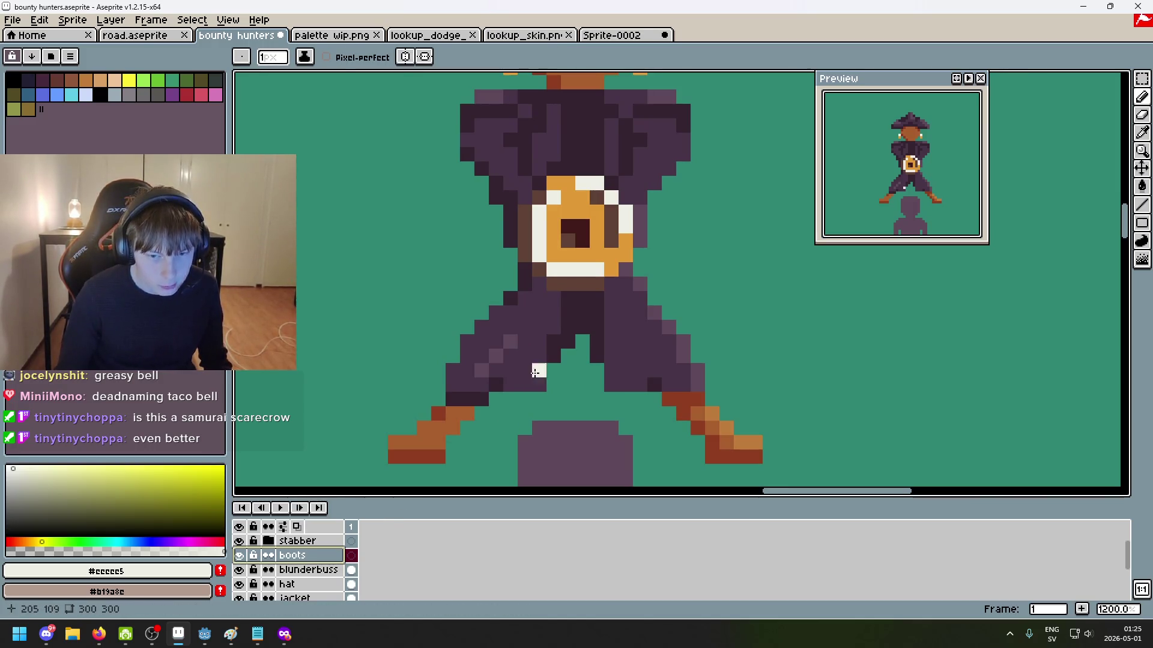
alt+click(481, 381)
click(467, 413)
scroll(503, 315, up, 3)
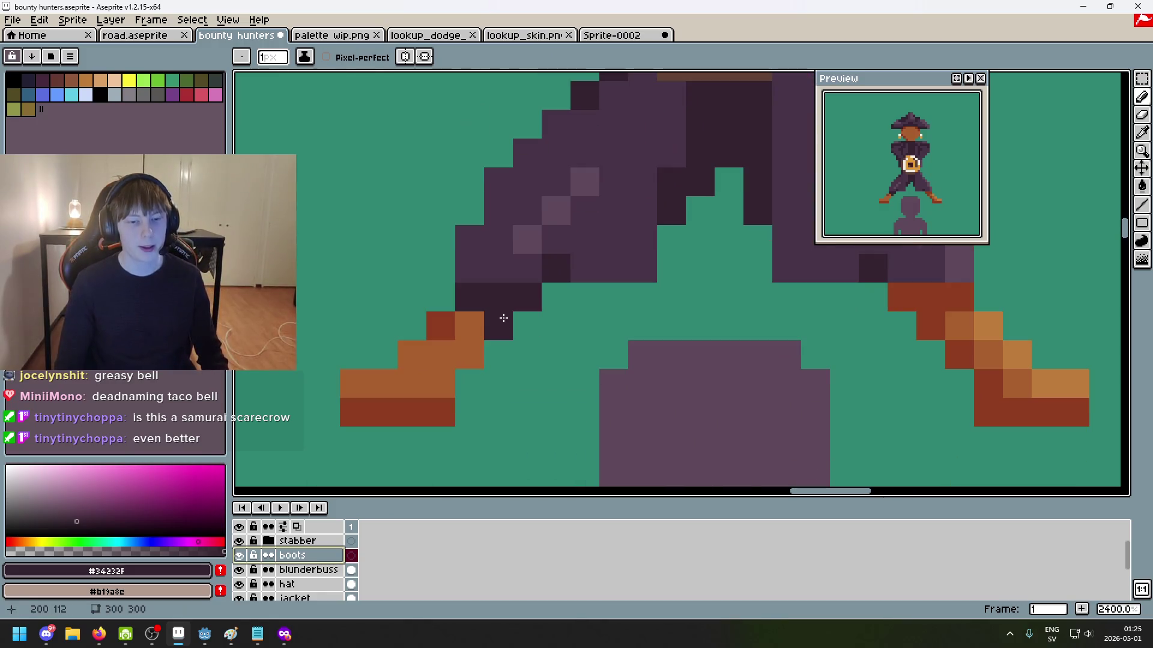
alt+click(497, 278)
drag(505, 324, 471, 347)
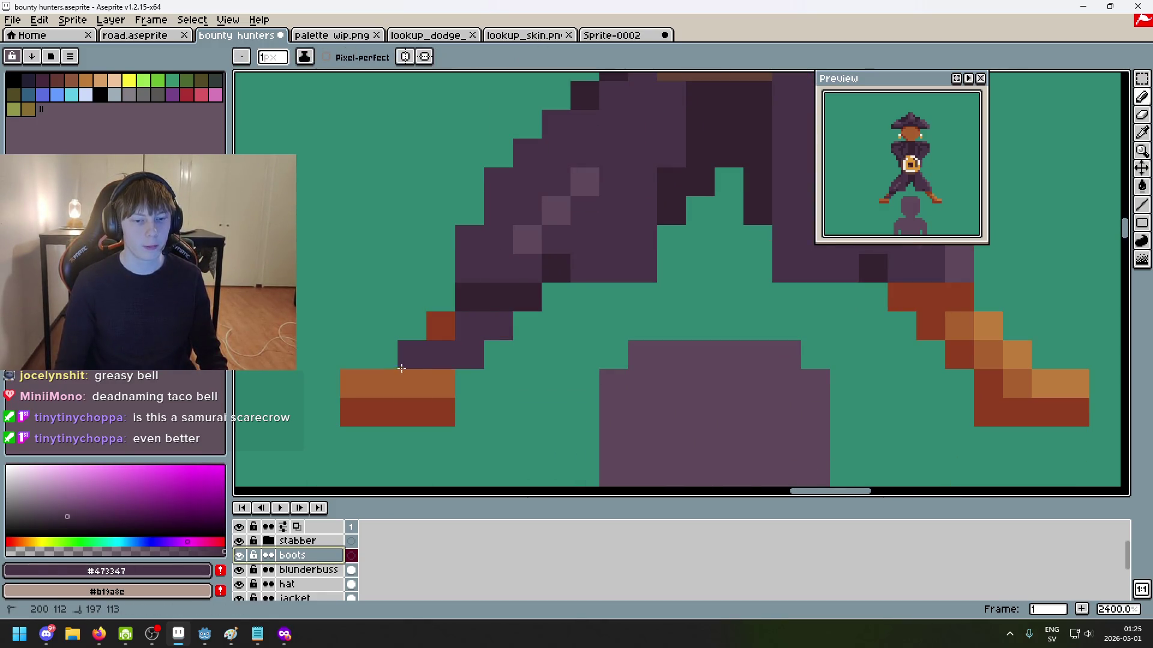
drag(400, 366, 444, 385)
alt+click(494, 291)
click(445, 319)
alt+click(538, 239)
alt+click(565, 267)
drag(354, 413, 441, 413)
Step: Repaint the right boot in dark #34232f, purple #473347 and lighter #5f485a
mouse_move(804, 387)
mouse_down()
mouse_move(587, 408)
mouse_move(508, 391)
mouse_up()
drag(661, 302, 606, 302)
click(634, 331)
alt+click(633, 273)
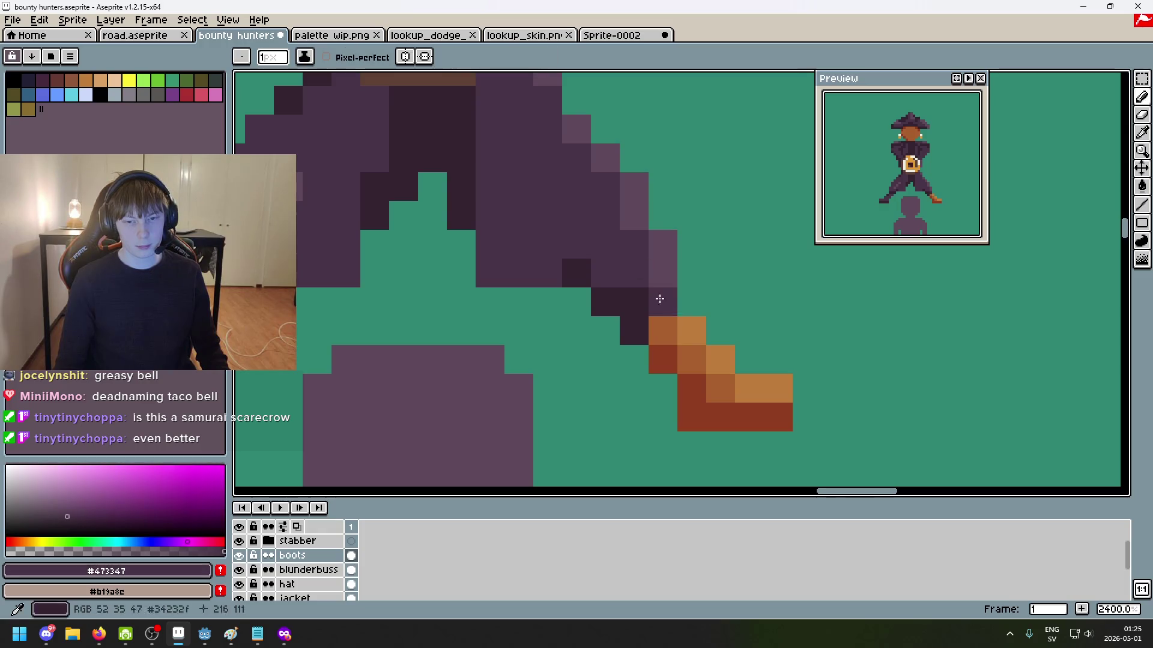
drag(663, 330, 721, 388)
alt+click(620, 244)
drag(691, 330, 750, 388)
alt+click(604, 322)
click(663, 359)
key(v)
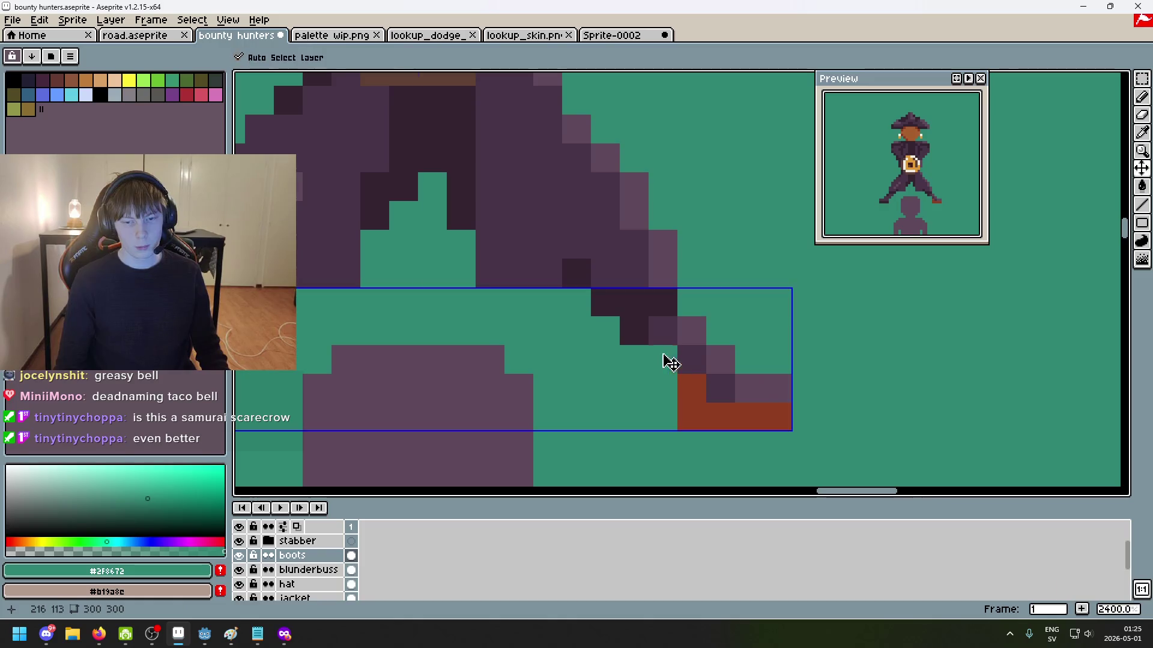
key(b)
alt+click(632, 330)
drag(661, 359, 783, 414)
Step: Review the repainted boots and sample the lighter purple #5f485a
scroll(783, 414, down, 8)
scroll(810, 424, up, 1)
mouse_move(812, 420)
mouse_down()
mouse_move(689, 427)
mouse_move(679, 409)
mouse_up()
scroll(638, 415, up, 4)
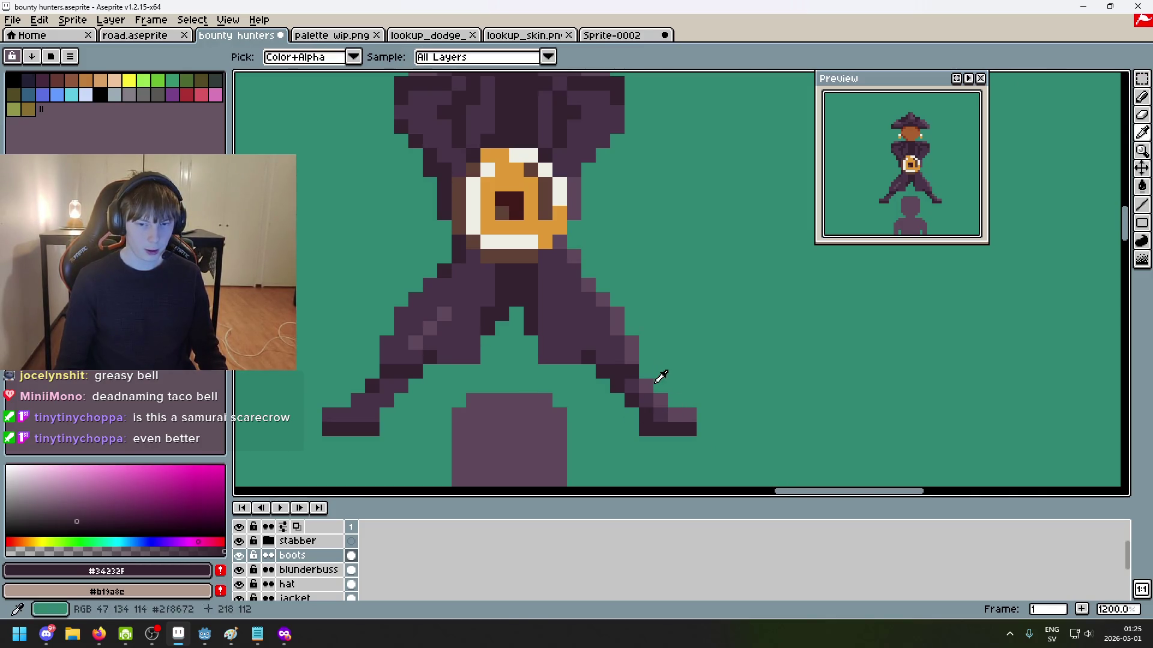
alt+click(510, 420)
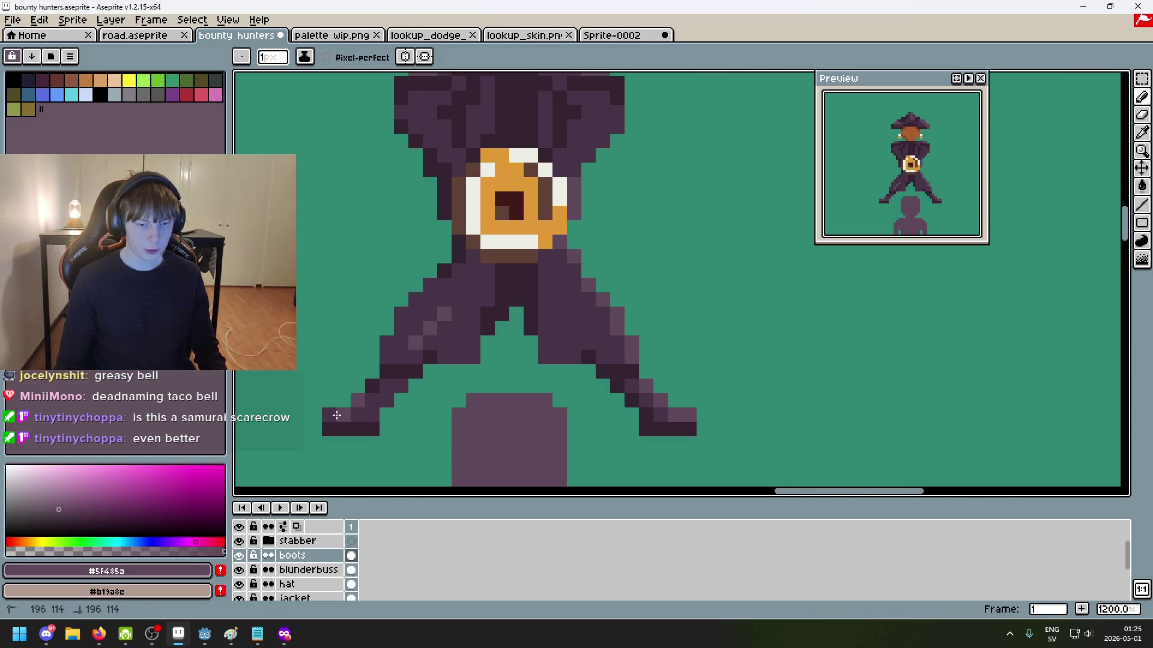
scroll(468, 438, down, 4)
scroll(581, 460, down, 1)
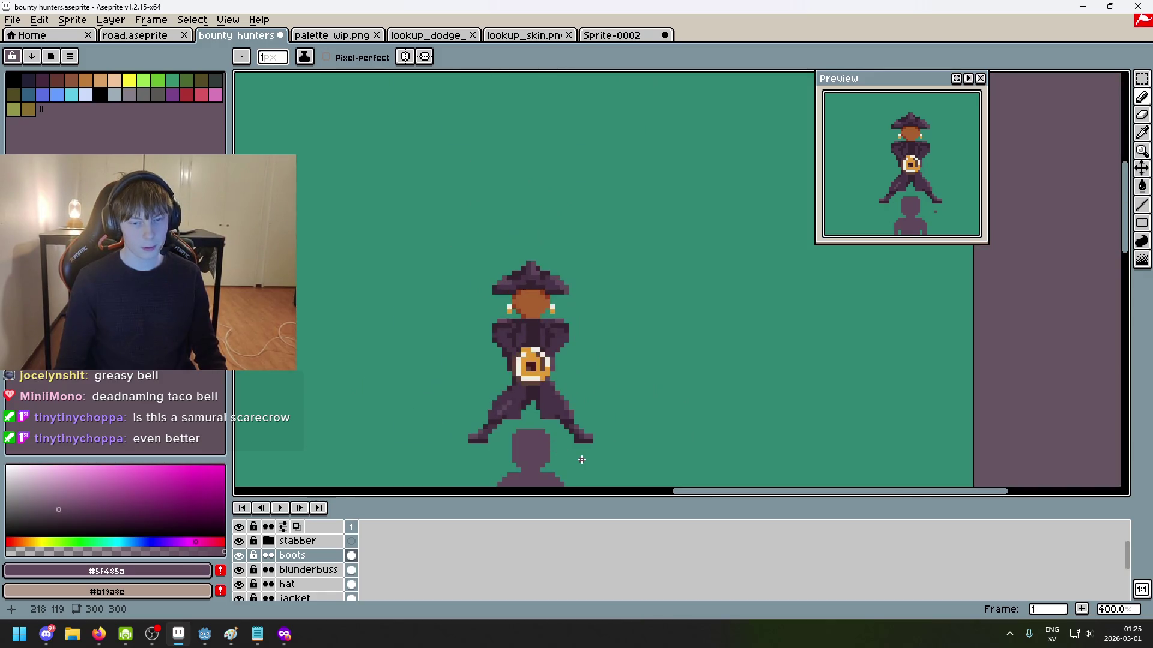
scroll(561, 432, up, 4)
scroll(648, 437, up, 1)
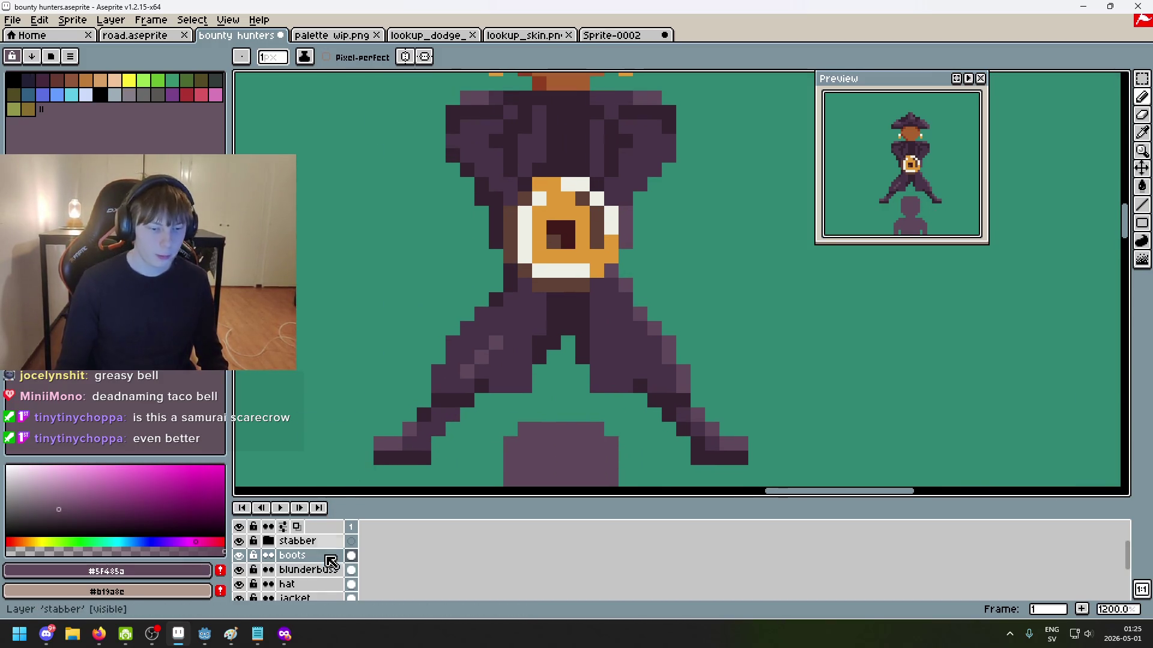
scroll(304, 571, down, 3)
Step: Select the pirate girl layer and inspect the figure
click(303, 570)
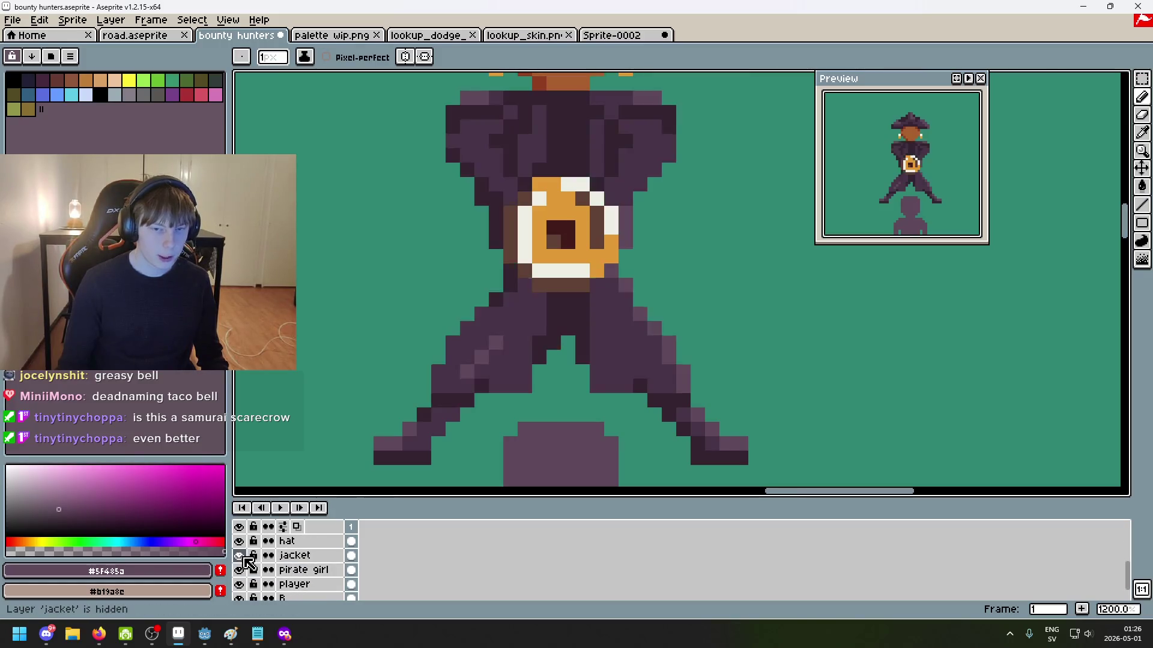
scroll(411, 378, down, 4)
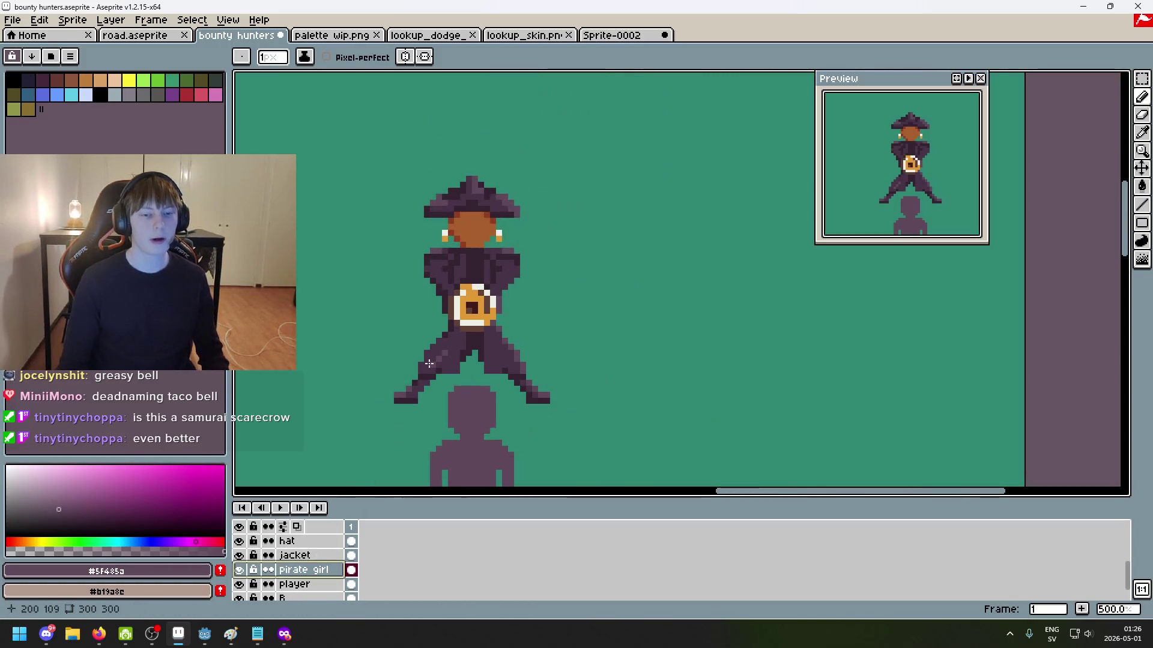
drag(423, 357, 470, 370)
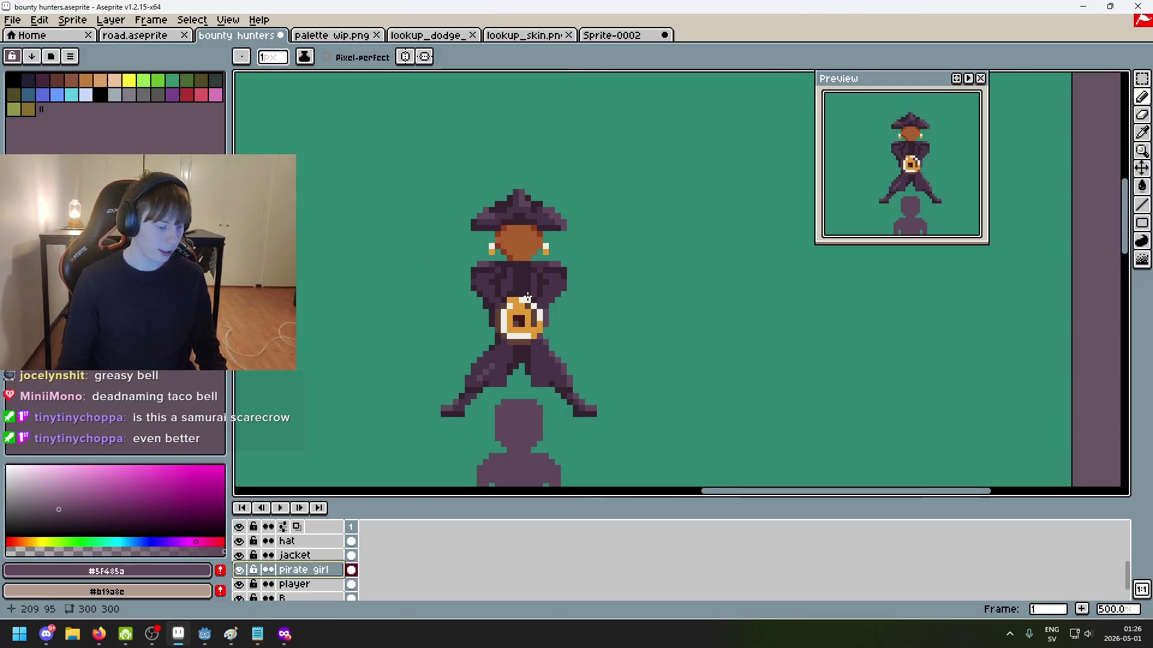
scroll(527, 296, up, 2)
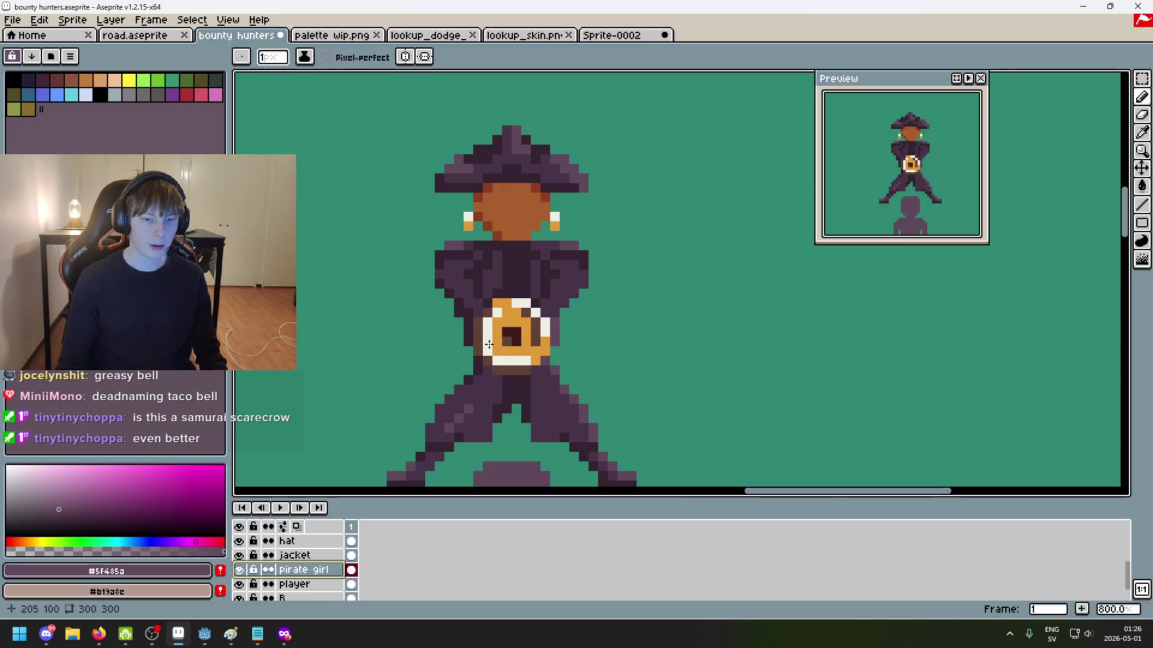
scroll(486, 313, up, 1)
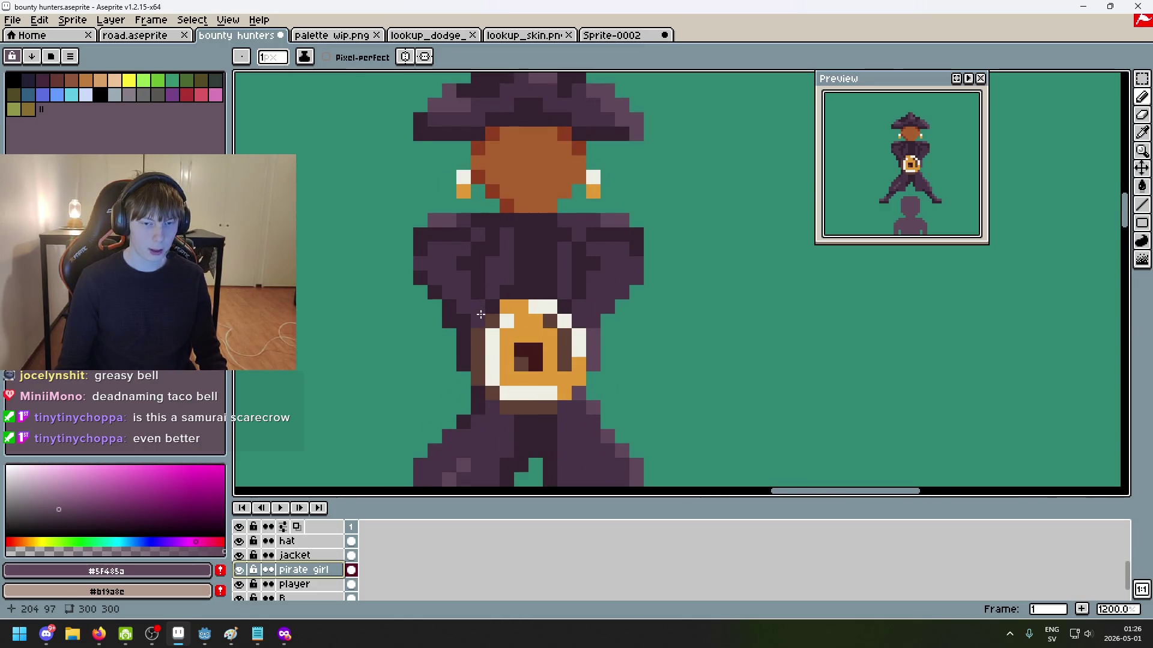
scroll(481, 314, down, 2)
scroll(480, 314, up, 1)
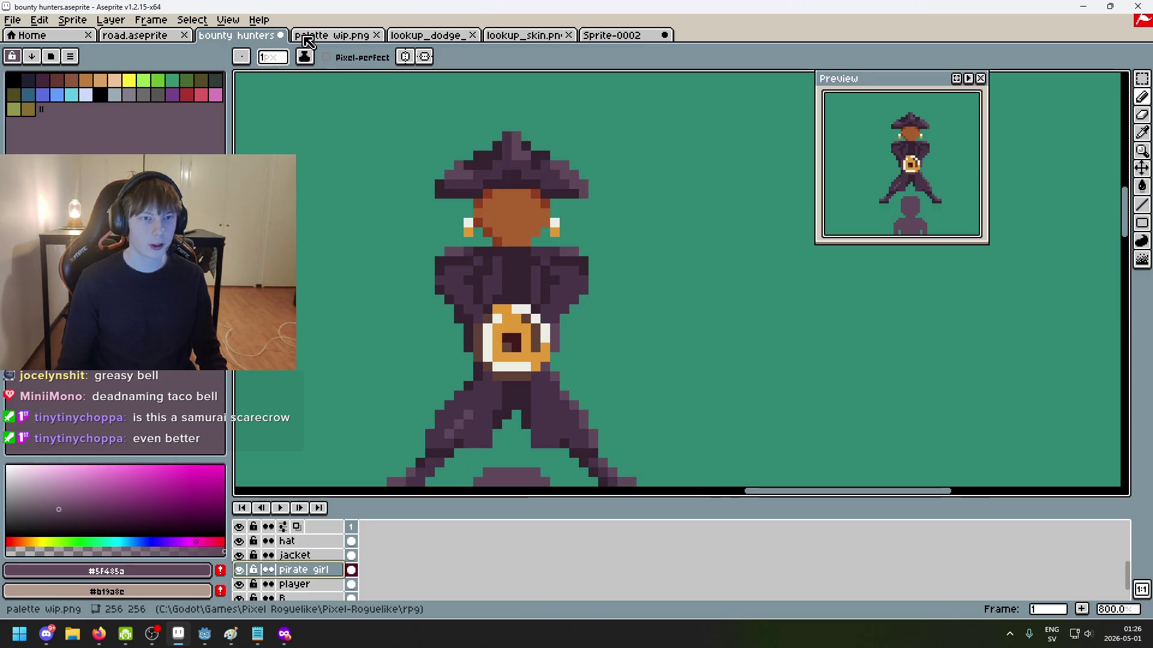
Step: Switch to palette wip.png and centre the view on the blue and purple circles
click(305, 38)
scroll(479, 288, down, 2)
scroll(479, 288, up, 1)
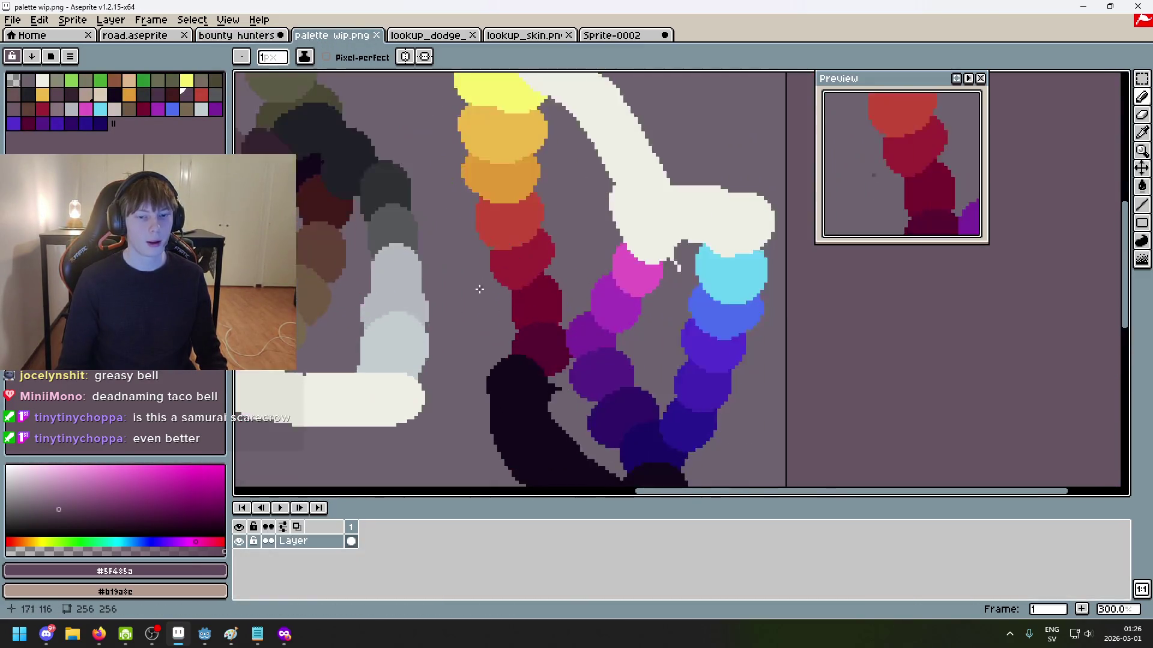
drag(478, 288, 375, 186)
scroll(580, 301, up, 1)
mouse_move(579, 301)
mouse_down()
mouse_move(542, 349)
mouse_move(568, 359)
mouse_move(581, 277)
mouse_move(574, 358)
mouse_up()
scroll(579, 345, up, 1)
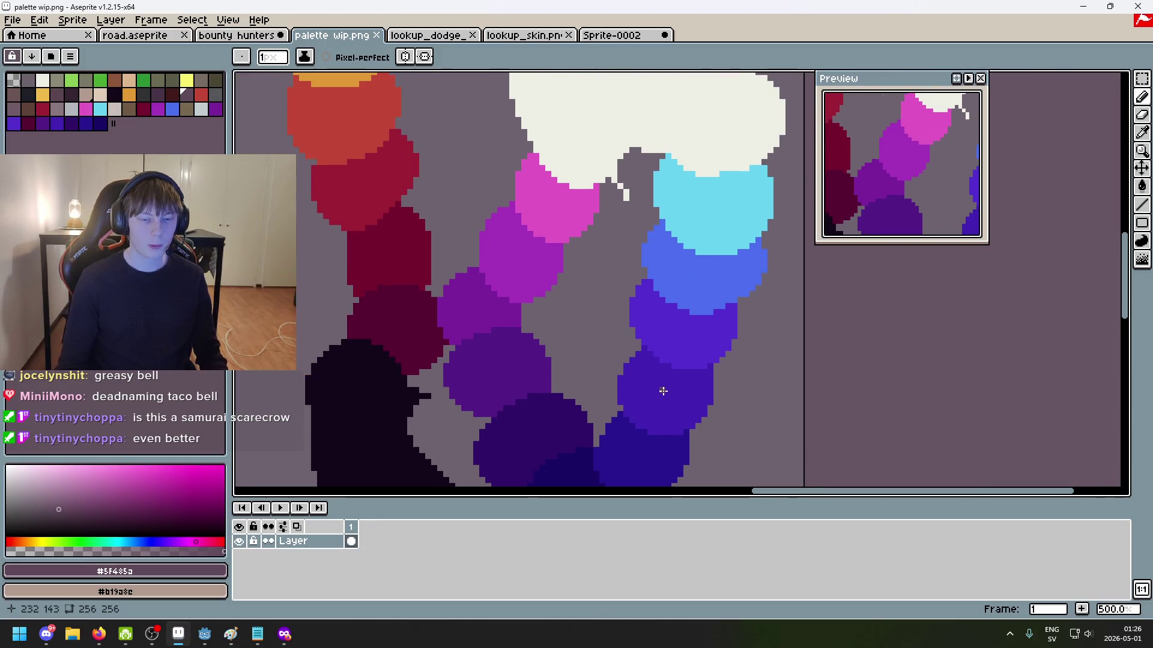
drag(662, 391, 556, 313)
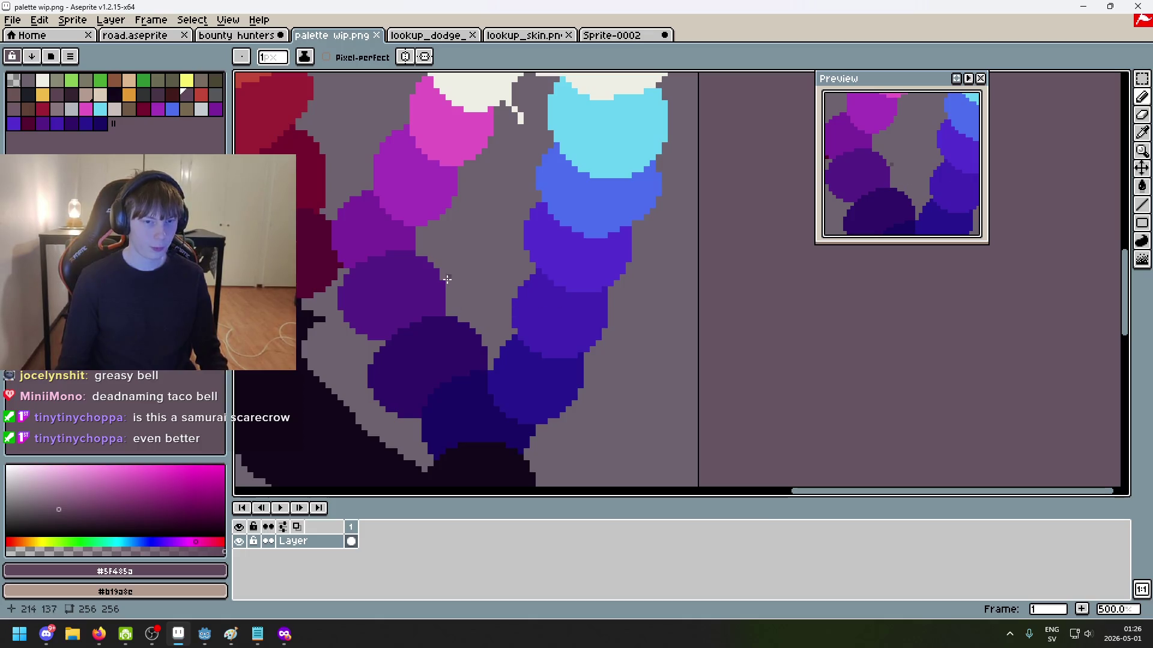
drag(481, 294, 504, 324)
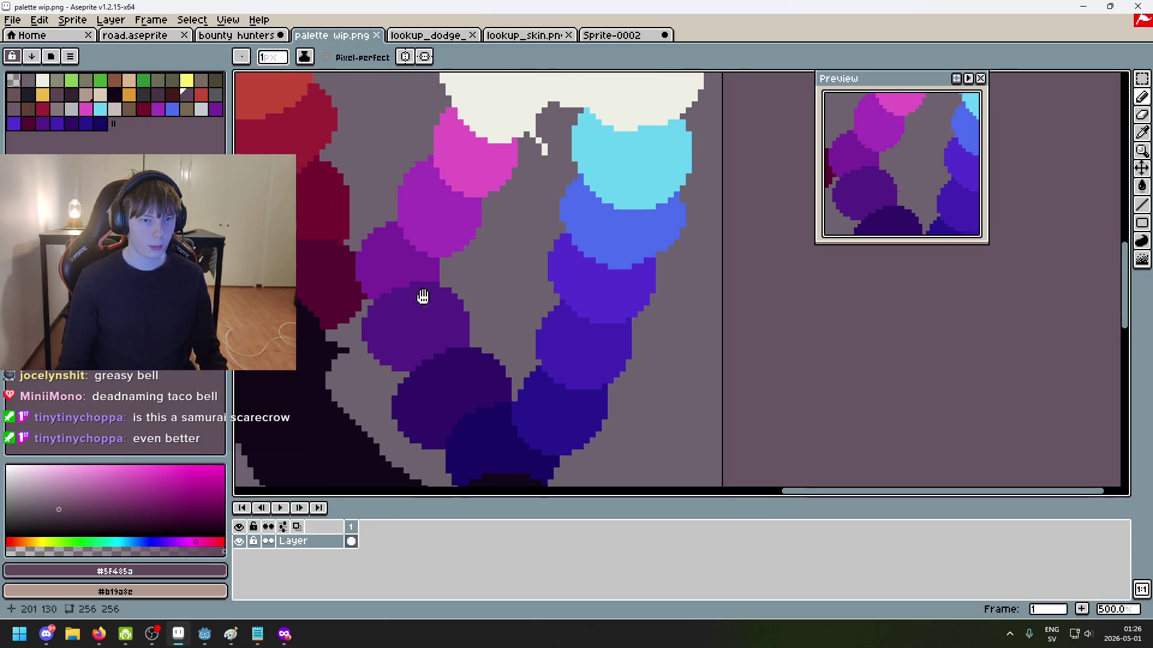
drag(406, 281, 488, 234)
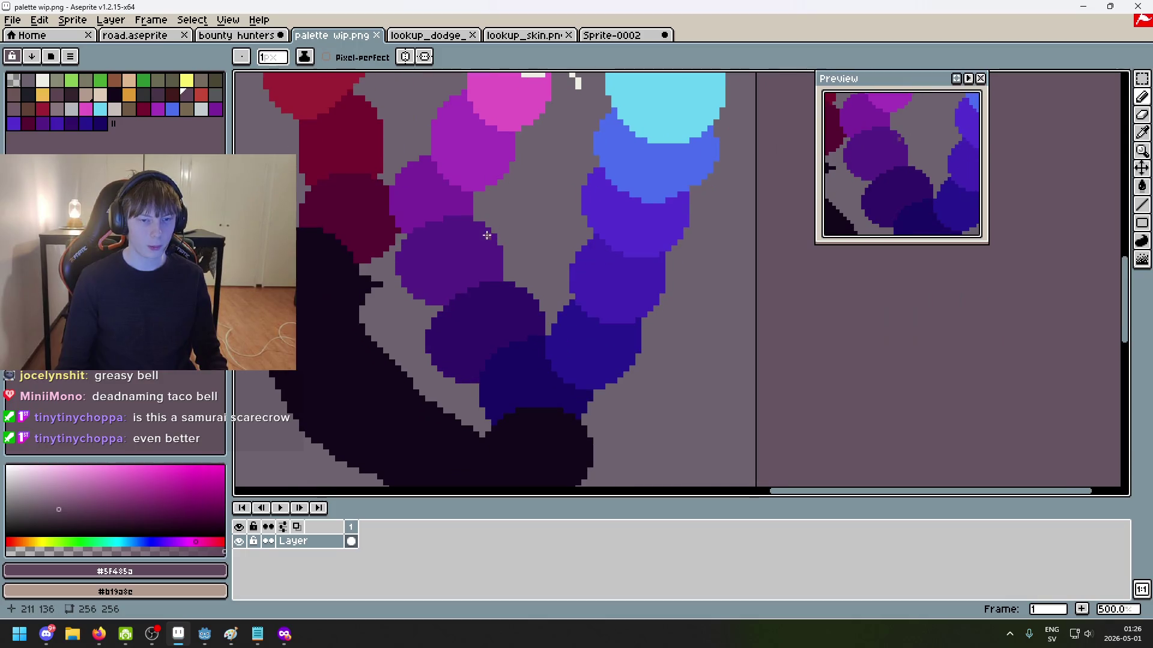
Step: Sample deep violet #4221b1, return to bounty hunters and select the blunderbuss layer
key(alt)
alt+click(599, 298)
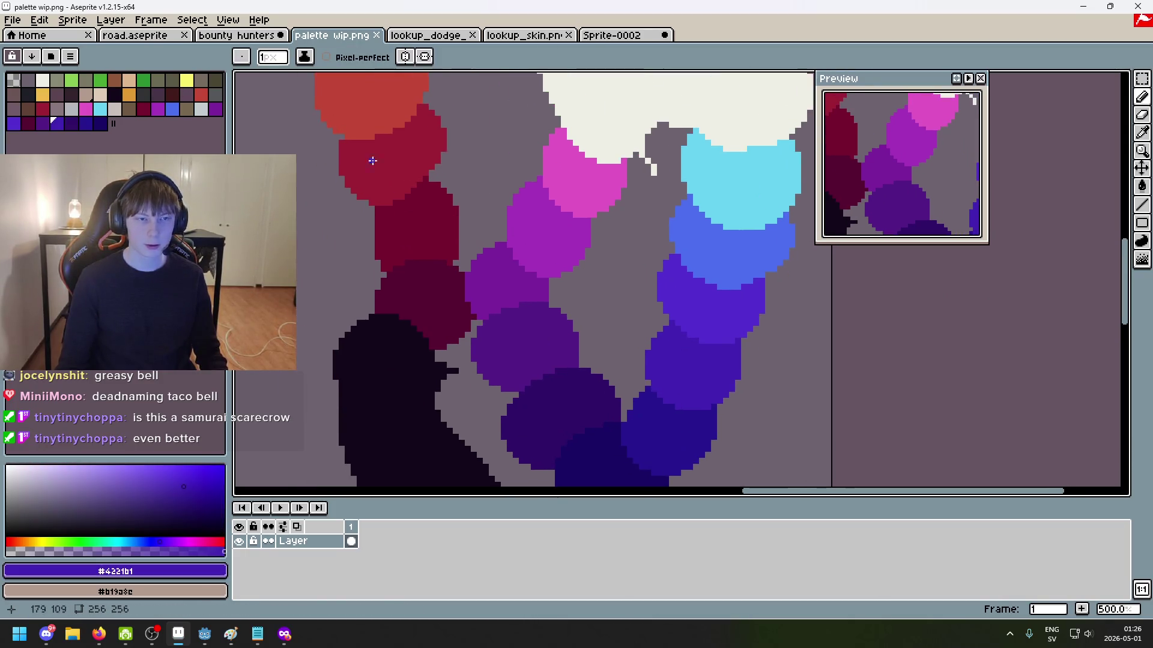
click(238, 35)
scroll(465, 277, down, 6)
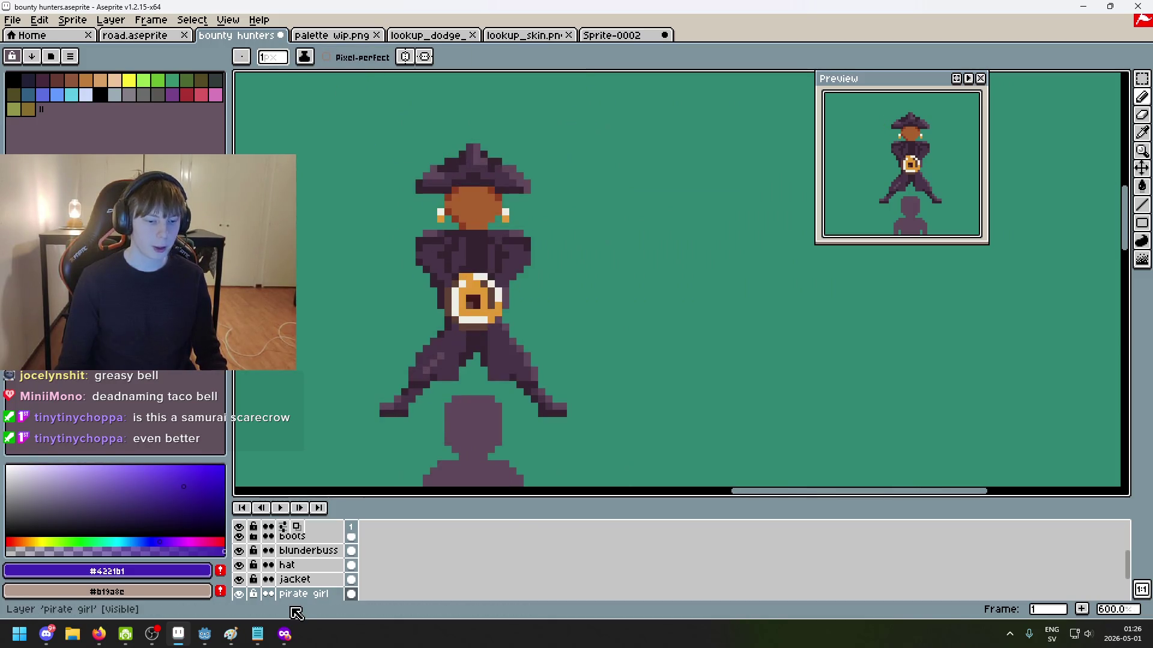
drag(419, 421, 419, 360)
scroll(420, 292, up, 3)
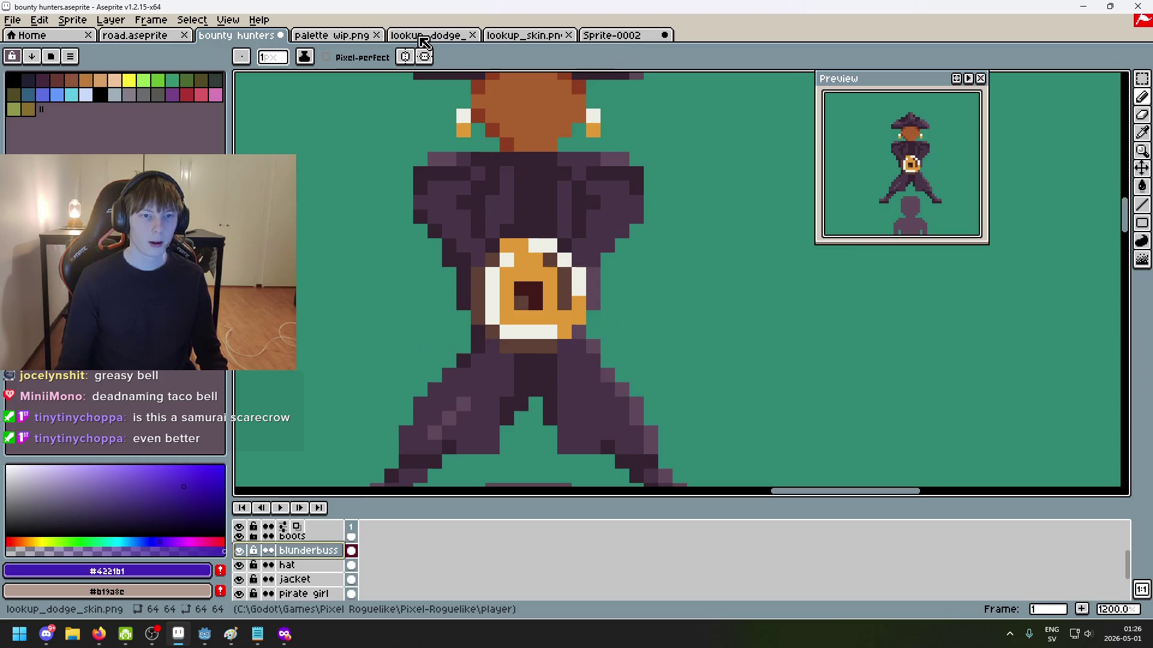
Step: Fill the jacket layer's mid-purple pixels with medium blue #4c6dee sampled from the palette sketch
click(426, 35)
click(336, 35)
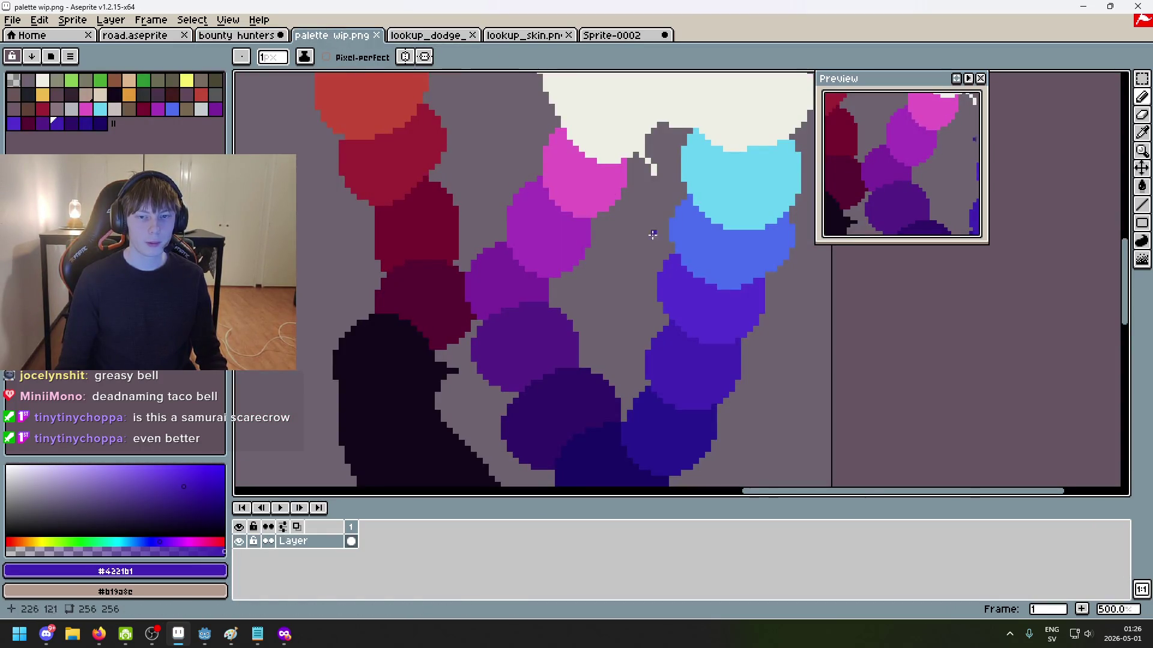
key(alt)
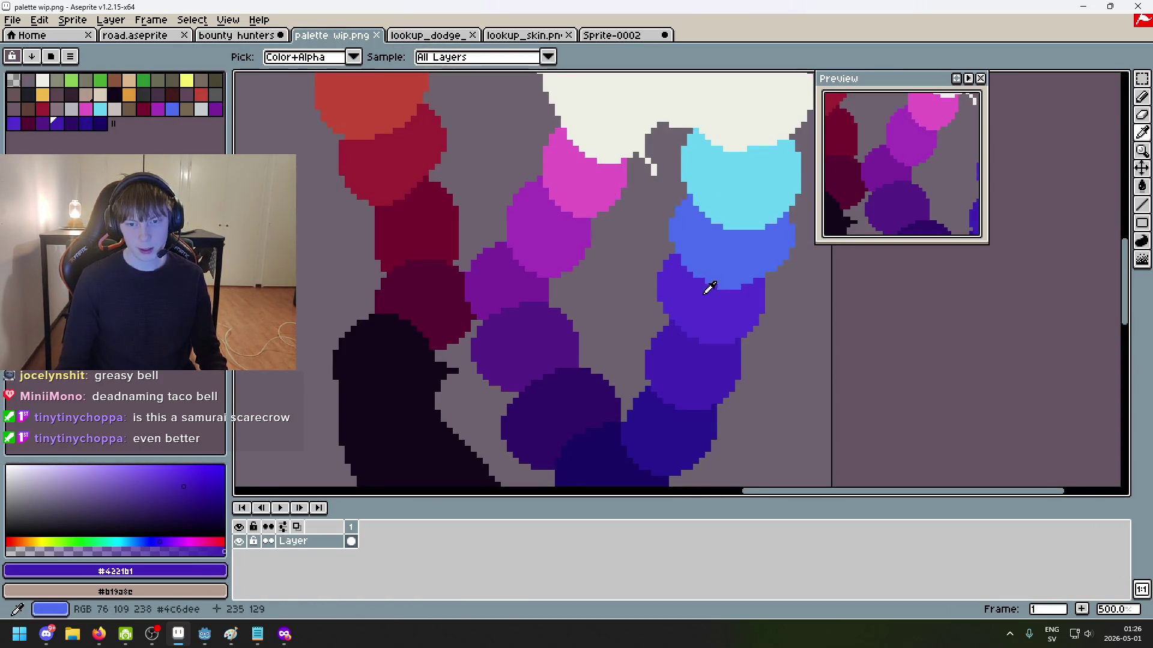
click(713, 281)
key(ctrl+shift+Tab)
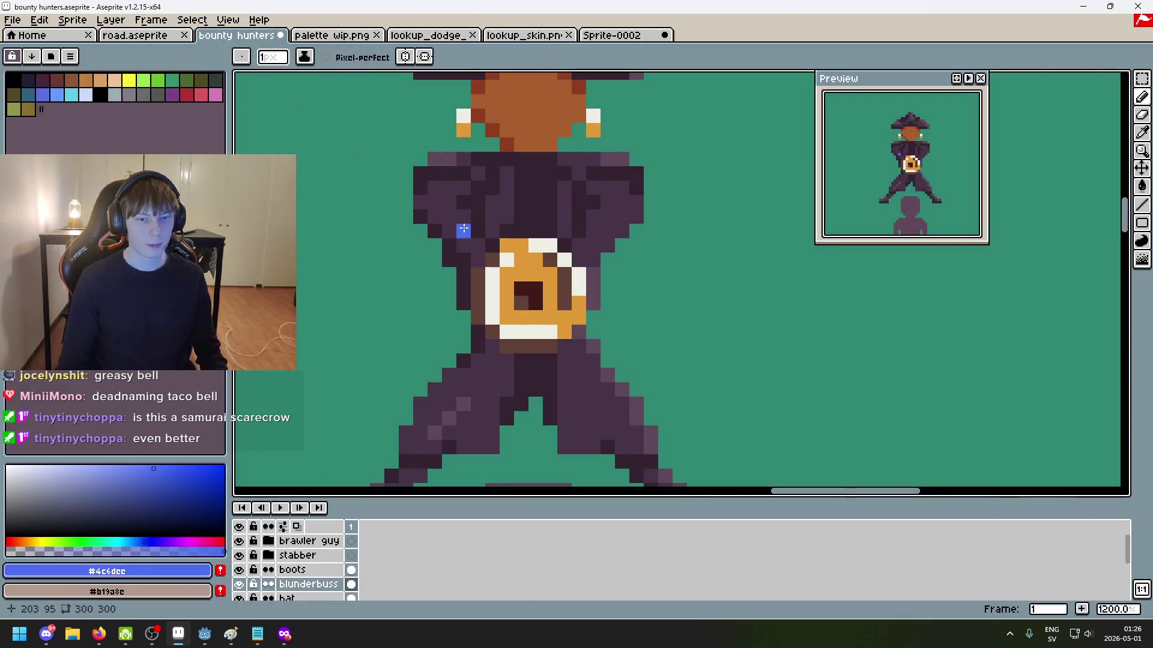
key(g)
click(464, 230)
key(ctrl+z)
scroll(313, 584, down, 2)
click(312, 584)
click(450, 244)
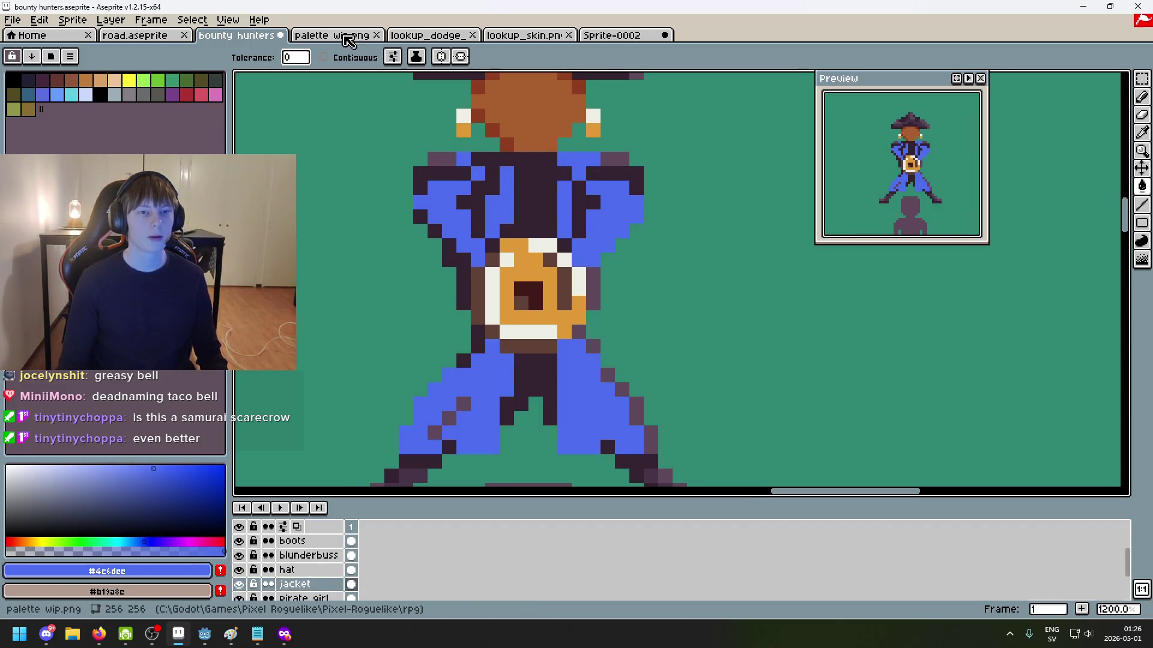
Step: Fill the jacket's edge highlights with cyan #69d4f2 and its dark pixels with violet #532ecf
click(347, 41)
key(i)
click(713, 185)
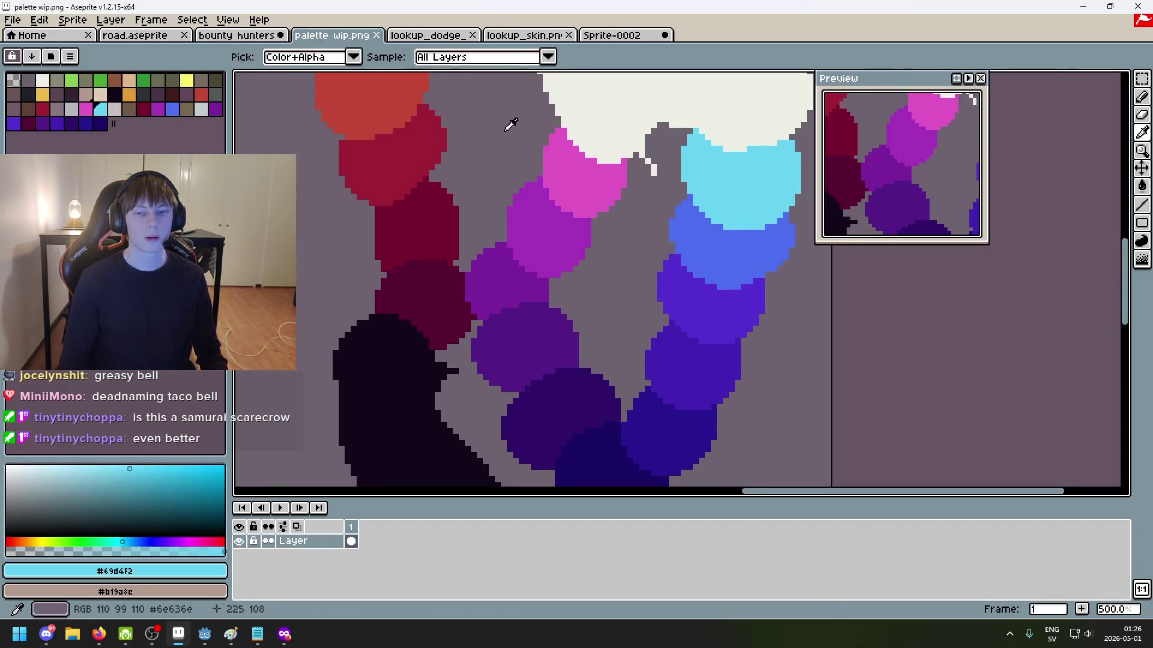
click(237, 35)
key(g)
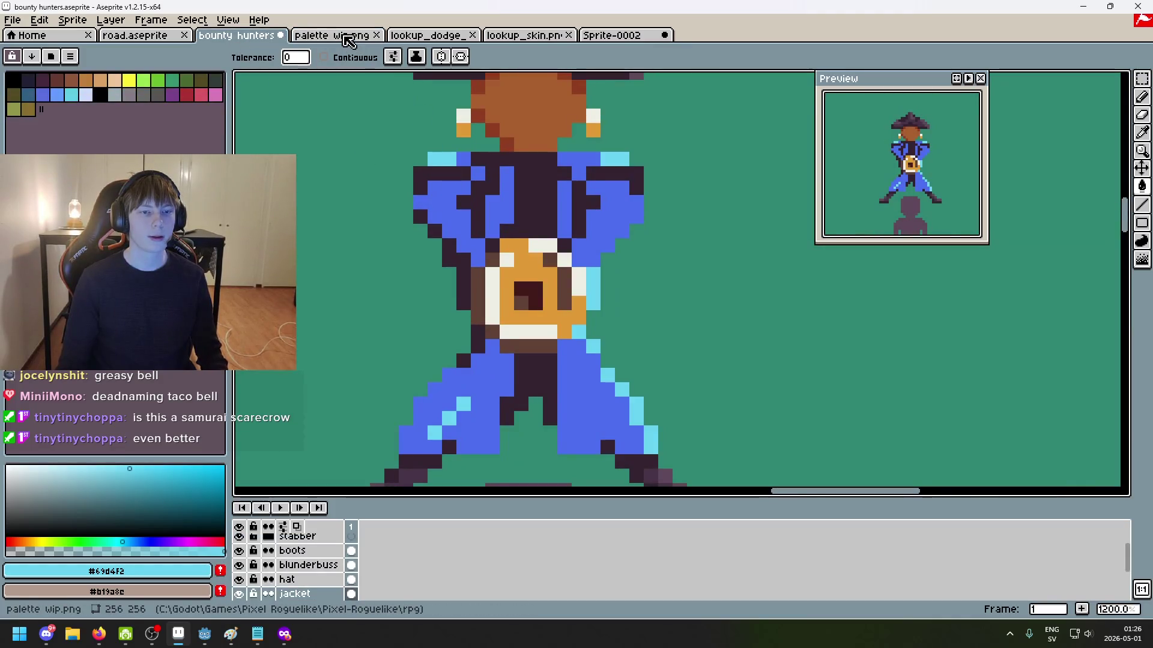
click(331, 35)
alt+click(643, 265)
click(237, 37)
click(508, 228)
Step: Zoom around to review the recoloured jacket, then bring more of the palette sketch into view
scroll(508, 249, down, 6)
scroll(498, 255, up, 1)
scroll(490, 246, down, 1)
scroll(494, 202, up, 1)
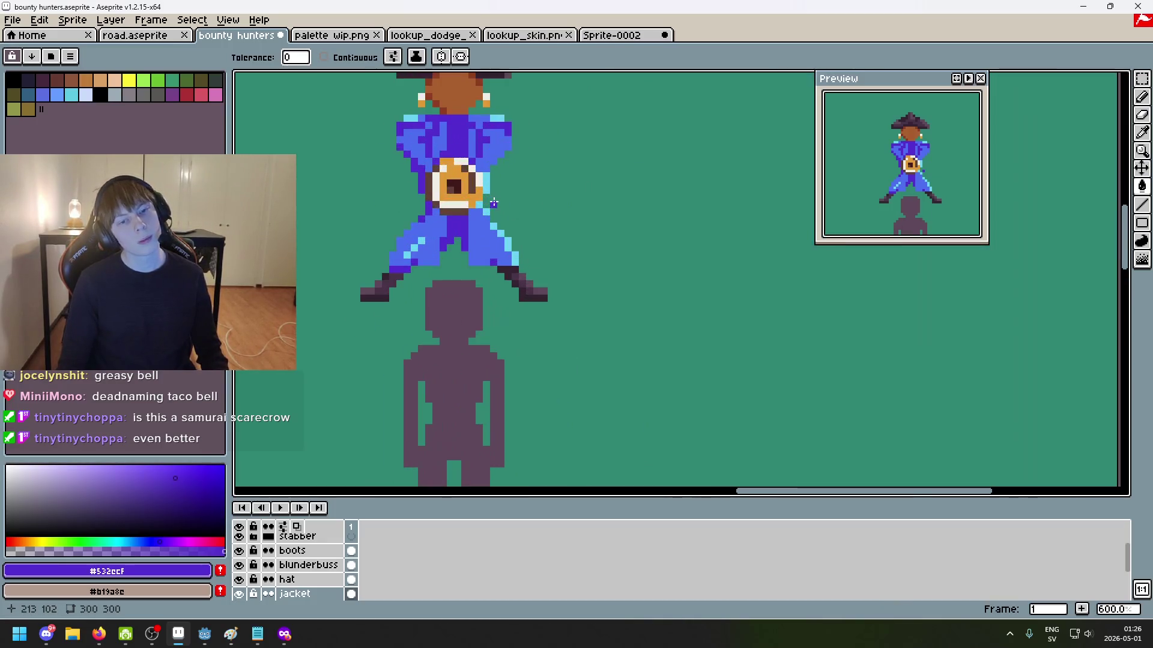
scroll(529, 222, down, 1)
scroll(552, 231, down, 1)
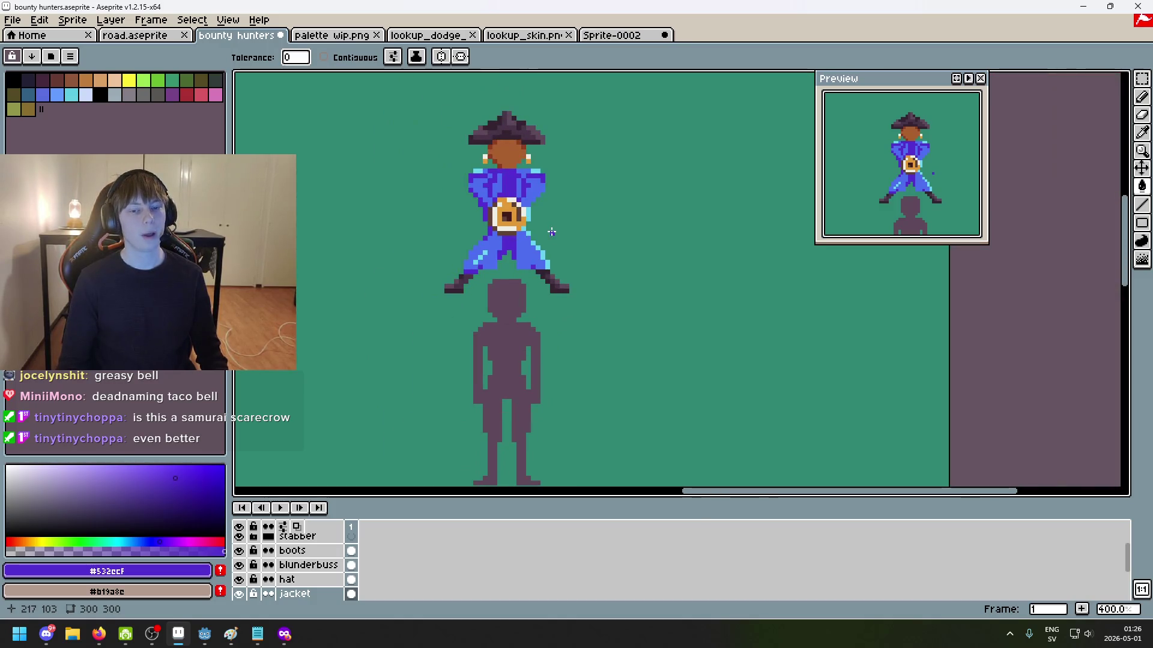
scroll(552, 232, down, 2)
scroll(554, 246, up, 2)
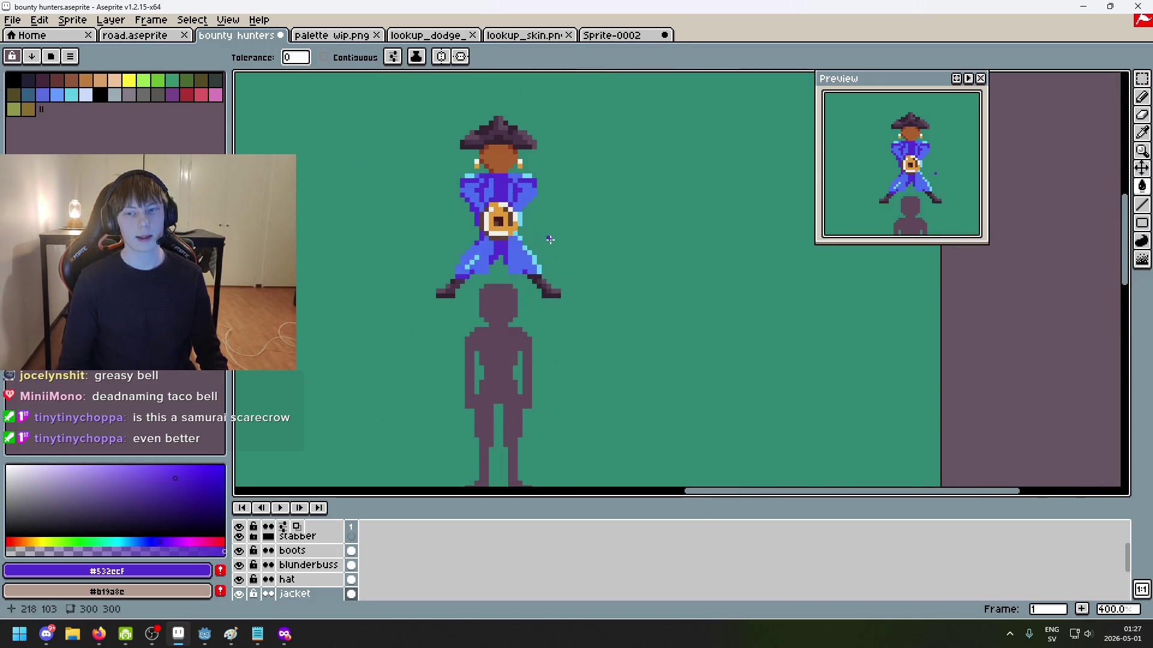
scroll(537, 252, up, 1)
scroll(528, 253, up, 1)
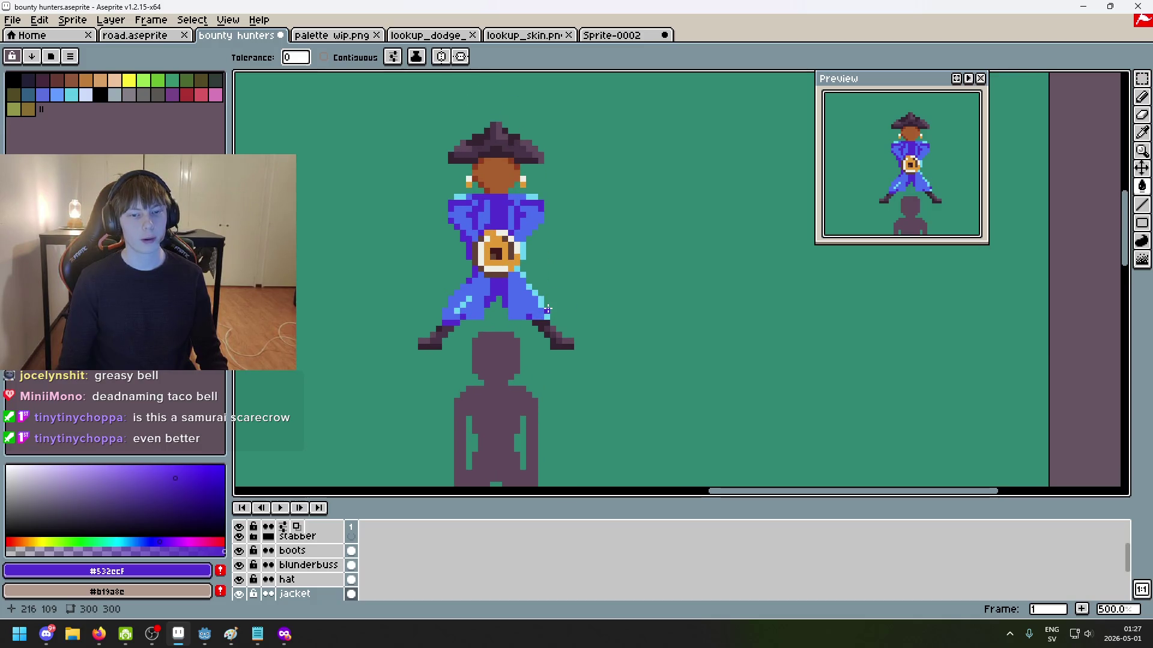
scroll(493, 250, up, 1)
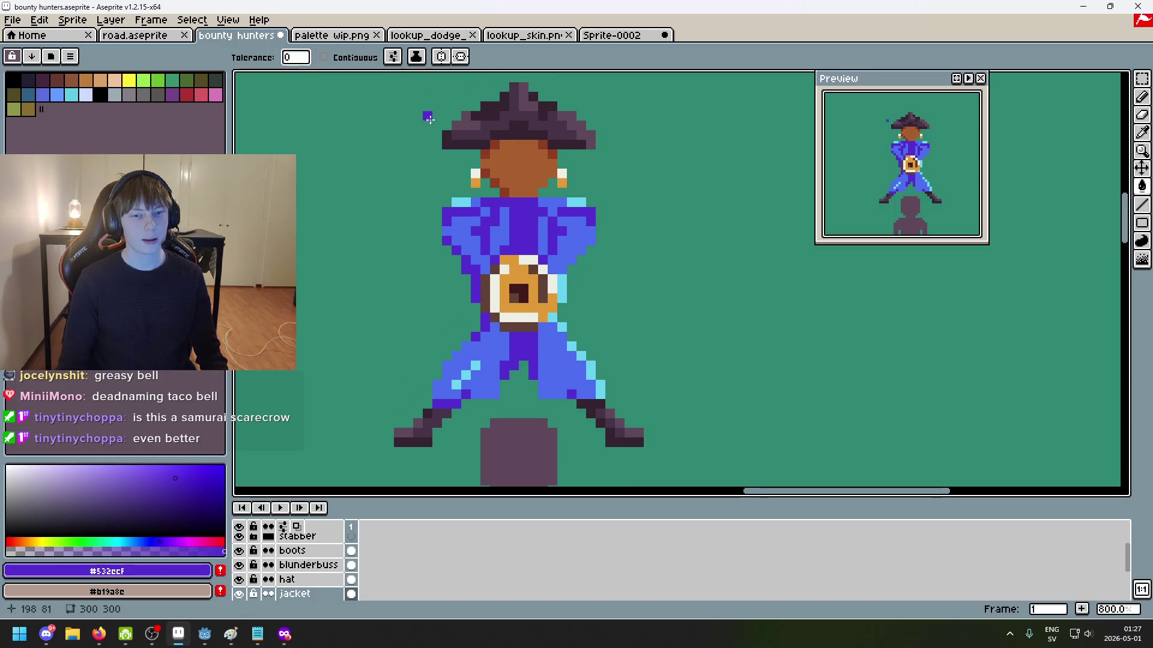
key(ctrl+Tab)
drag(517, 189, 573, 315)
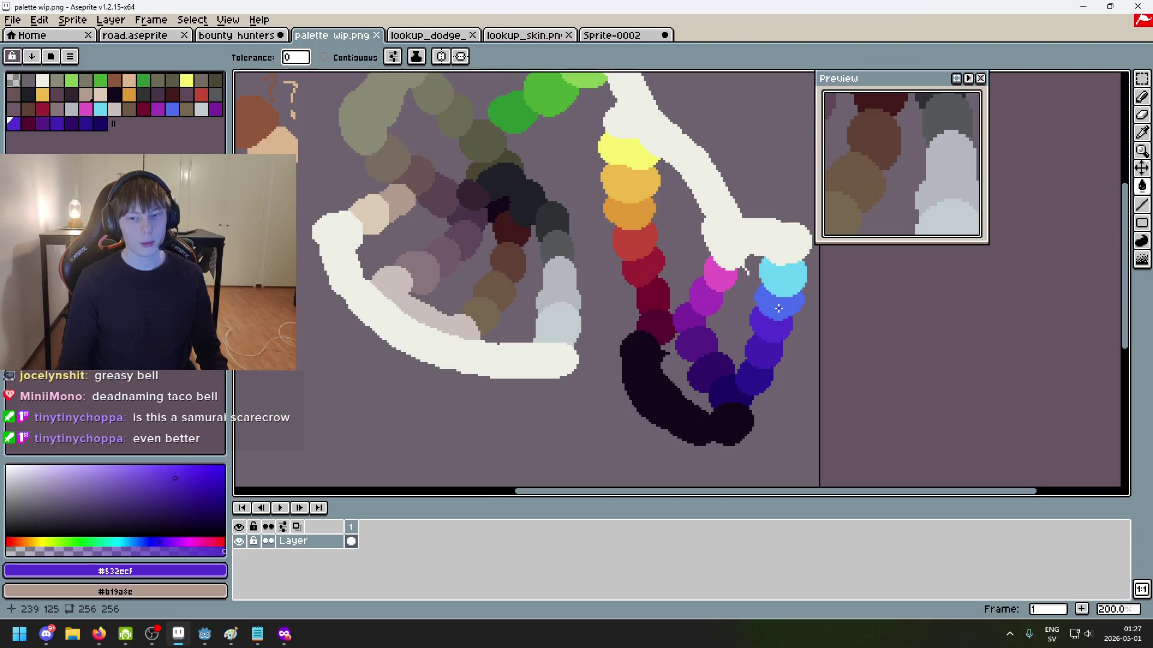
Step: Compare the lower swatches of palette wip.png with the pirate's blue jacket
scroll(779, 308, up, 3)
scroll(669, 252, left, 2)
scroll(721, 259, left, 2)
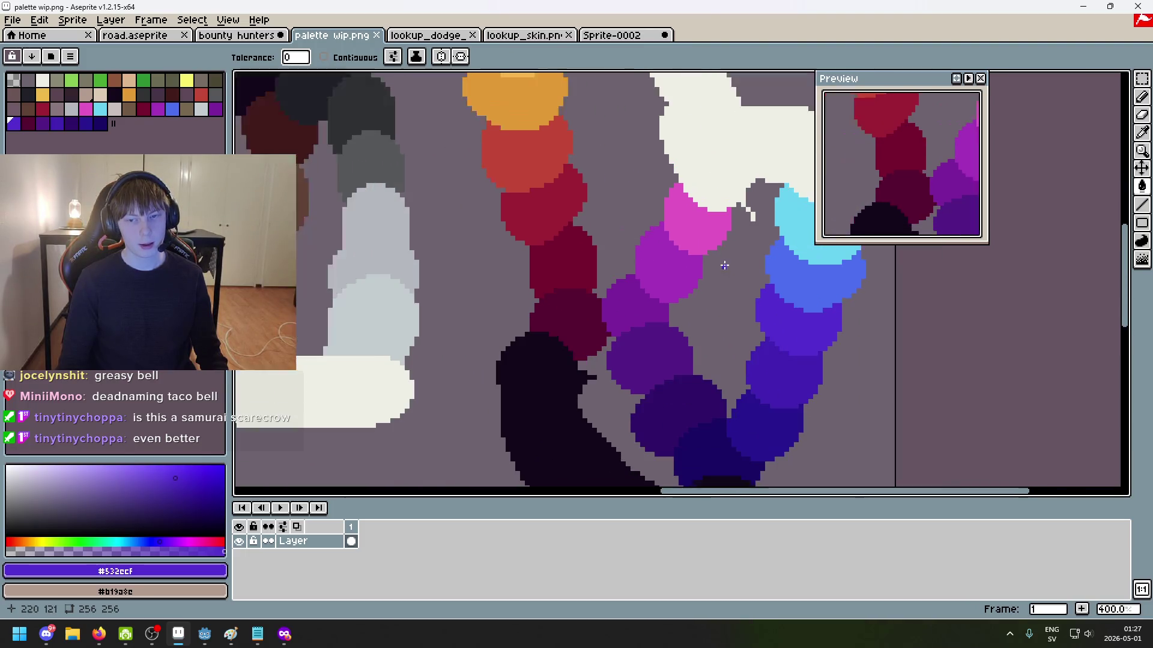
scroll(524, 186, down, 1)
mouse_move(523, 186)
mouse_down()
mouse_move(522, 228)
mouse_move(602, 287)
mouse_up()
scroll(523, 229, down, 2)
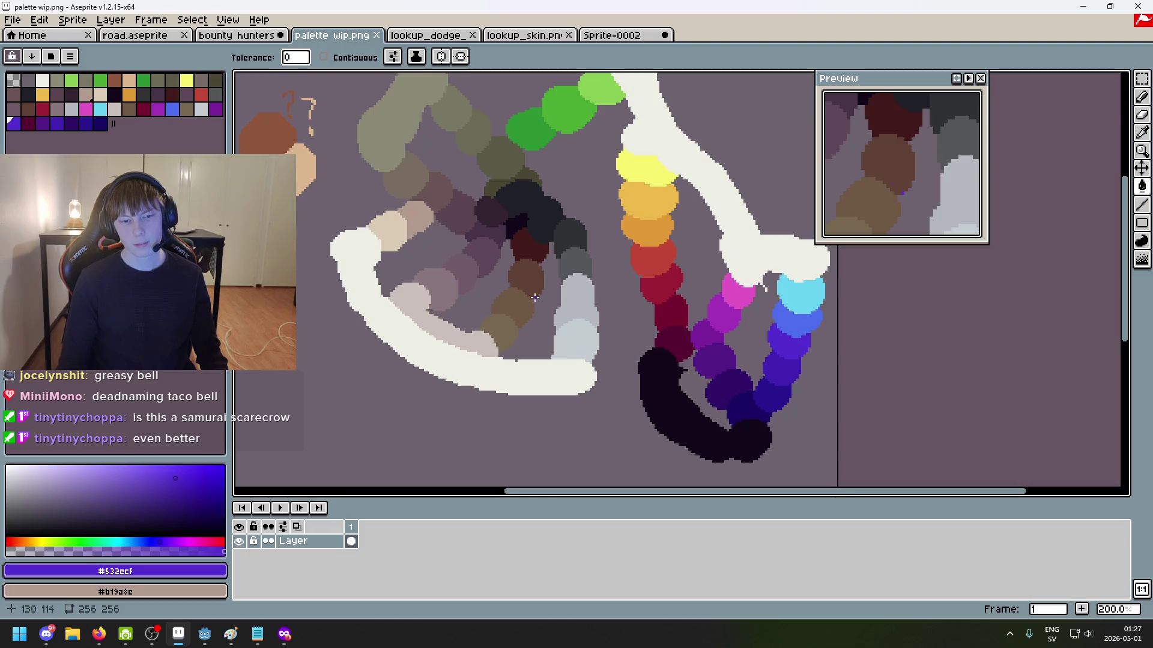
key(ctrl+shift+Tab)
scroll(504, 206, down, 3)
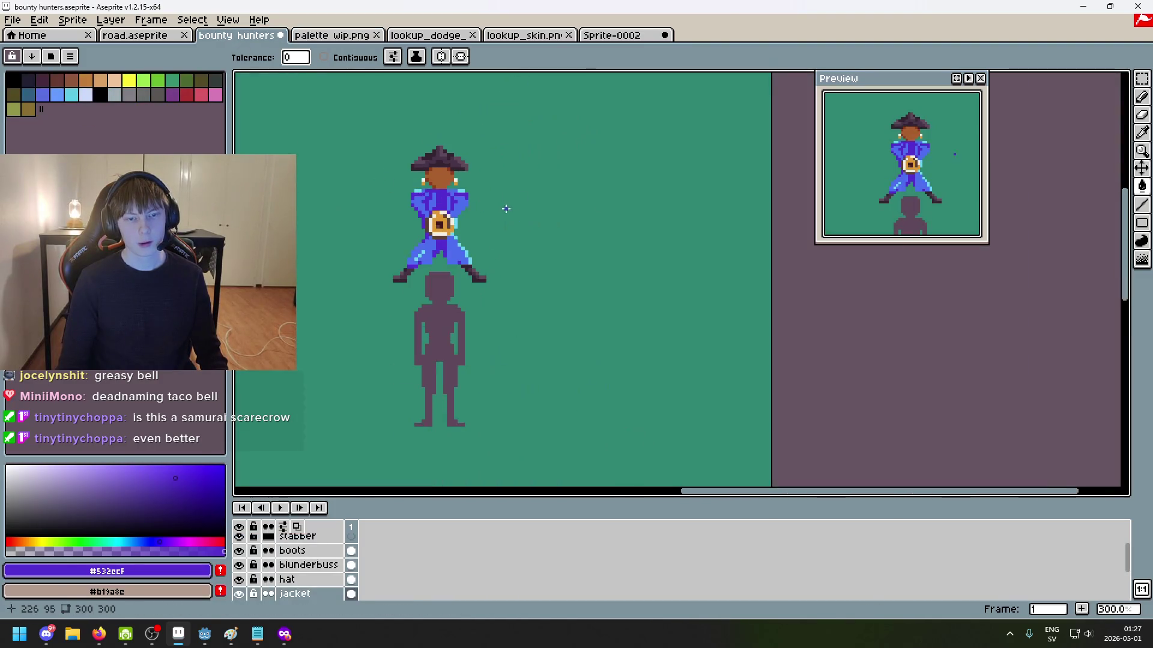
scroll(512, 214, down, 2)
scroll(511, 214, up, 2)
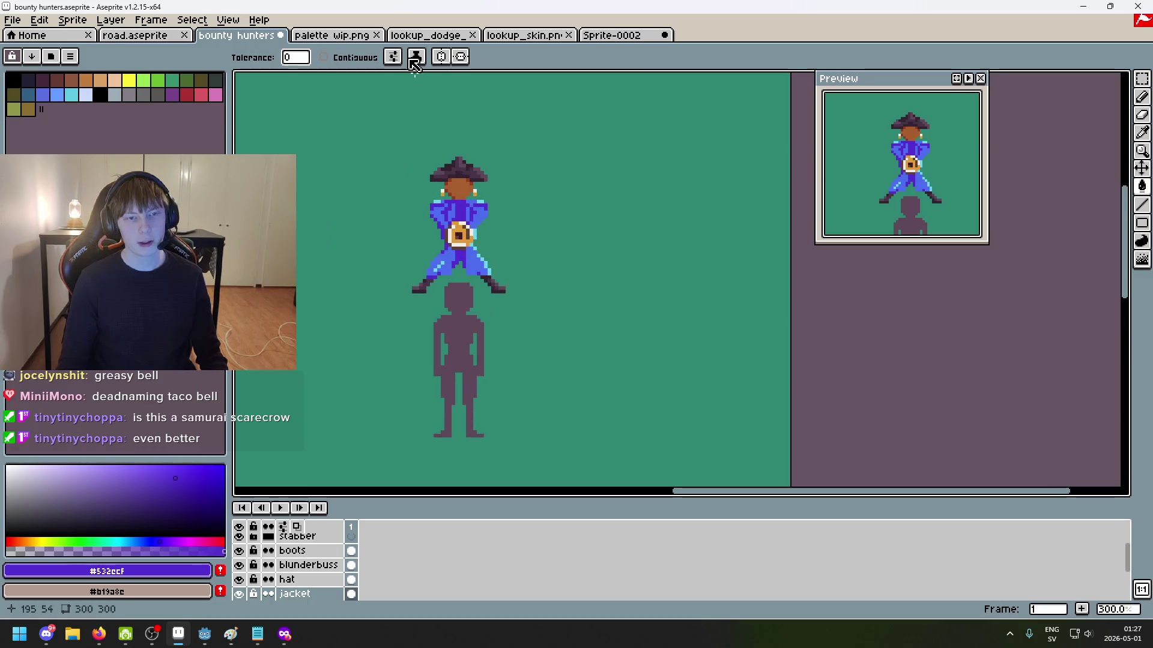
key(ctrl+Tab)
scroll(781, 315, up, 2)
scroll(750, 270, up, 1)
Step: Undo the blue jacket fills and pick the medium blue from the palette sketch
click(237, 35)
key(ctrl+z)
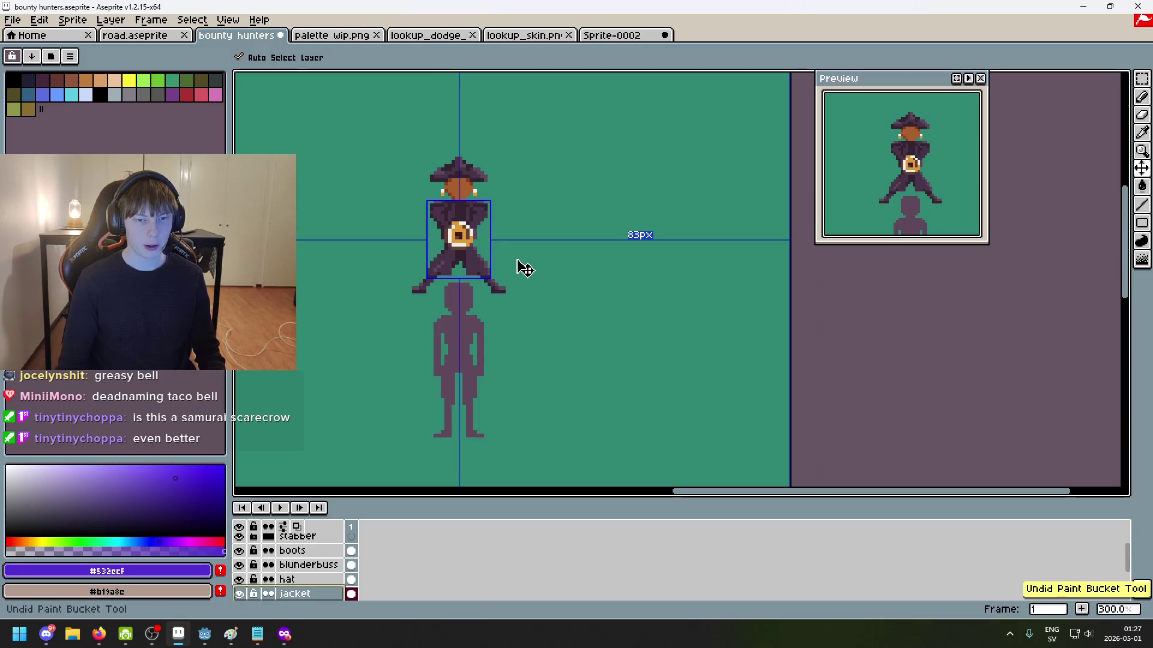
key(g)
click(334, 36)
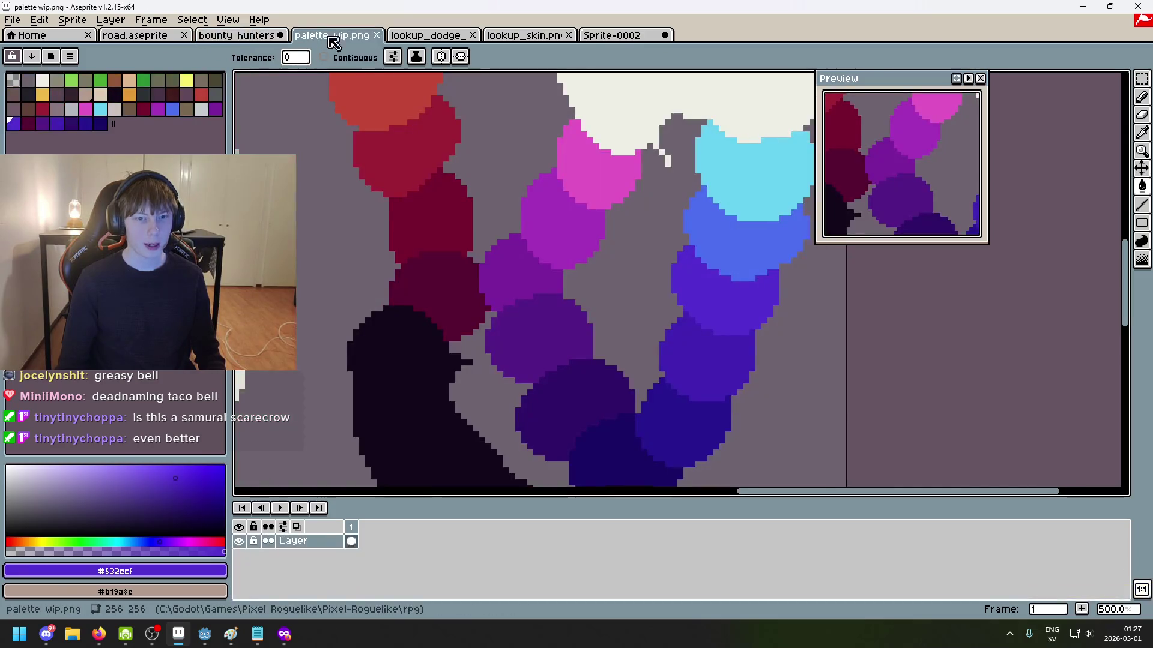
alt+click(734, 234)
click(252, 36)
scroll(498, 225, up, 1)
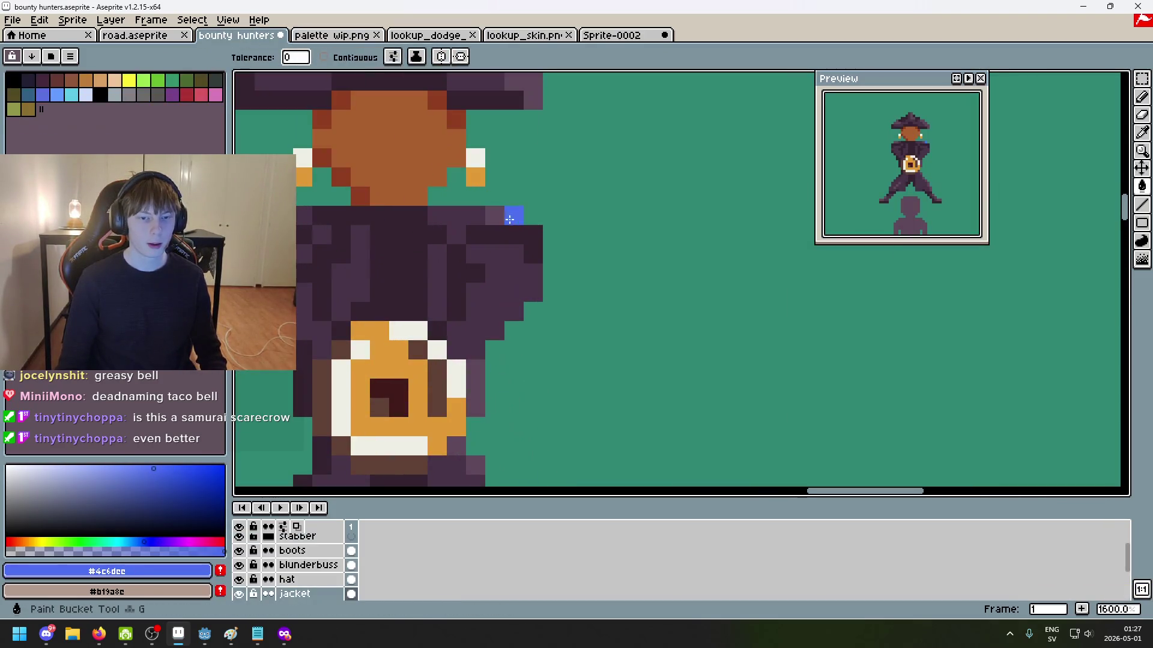
scroll(497, 225, down, 2)
Step: Fill the jacket with violet #532ecf sampled from the palette sketch
click(332, 36)
alt+click(718, 277)
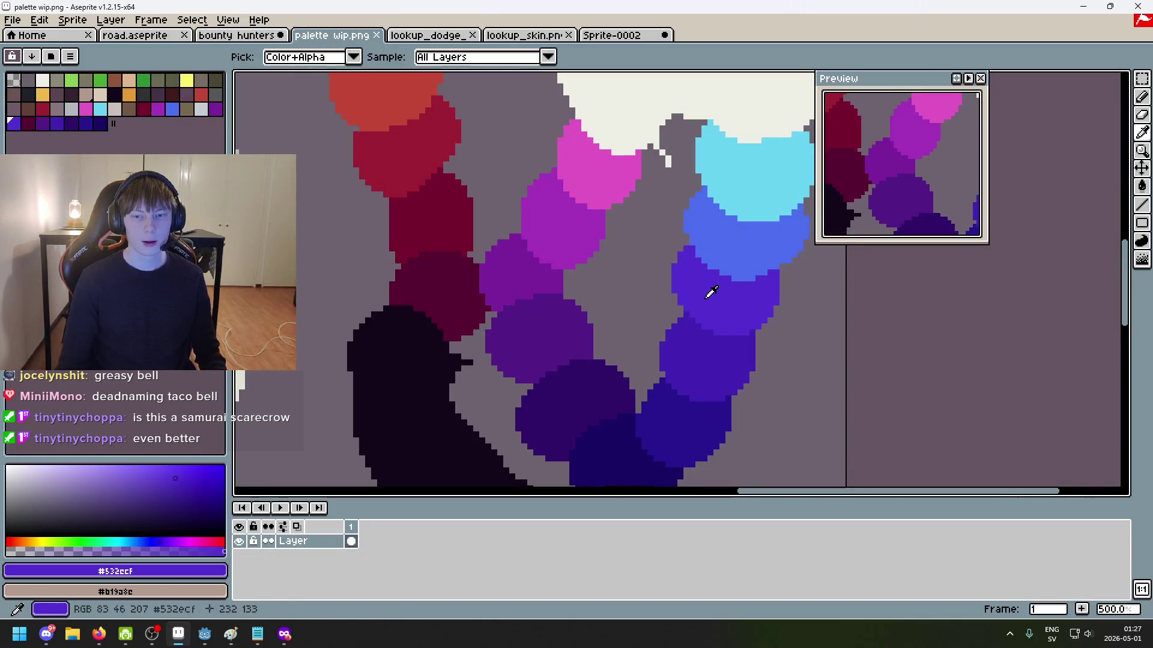
click(237, 35)
click(493, 238)
click(548, 237)
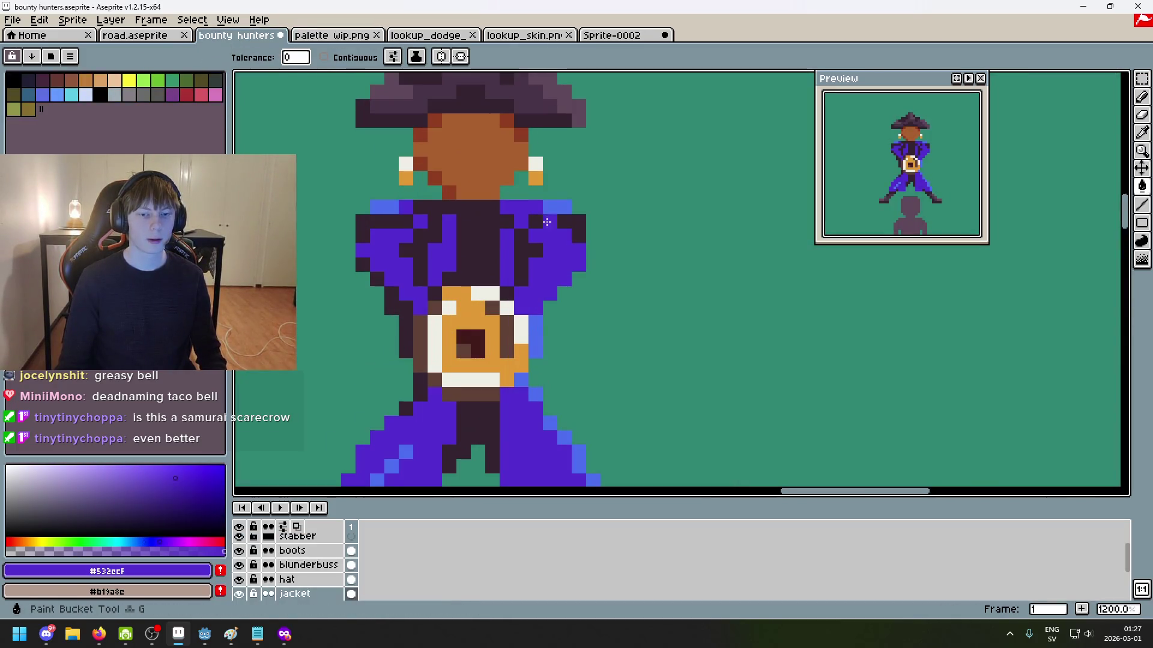
Step: Shade the jacket with the deeper violet #4221b1 from the palette sketch
click(332, 35)
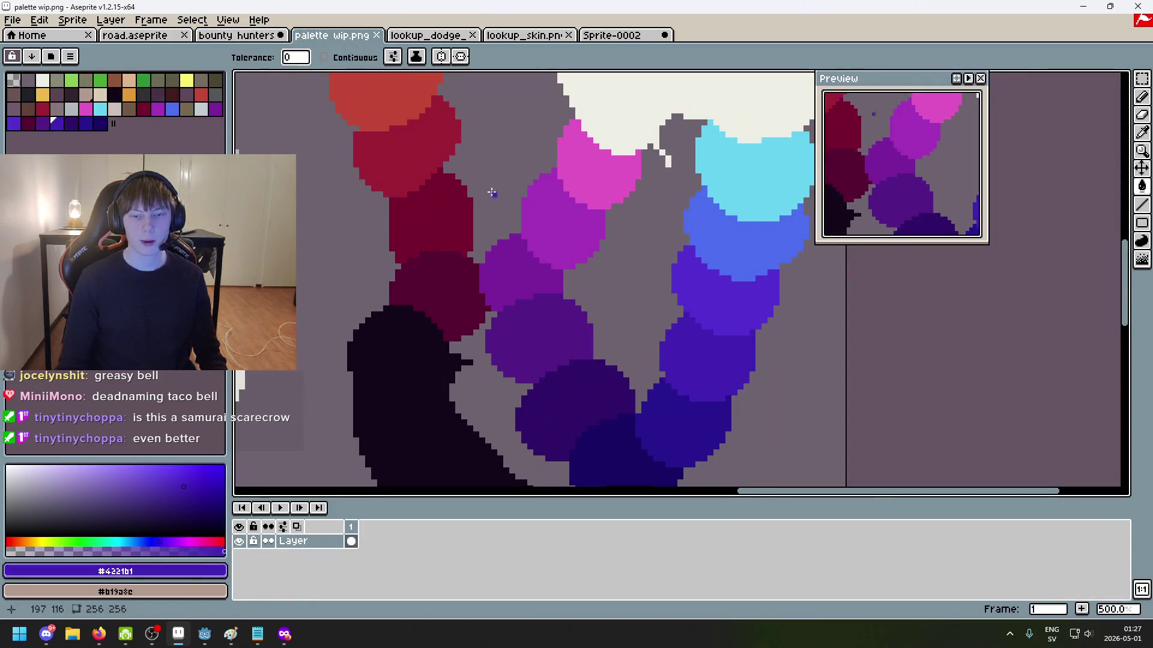
alt+click(709, 321)
click(237, 34)
click(421, 237)
scroll(432, 237, down, 1)
scroll(432, 238, down, 2)
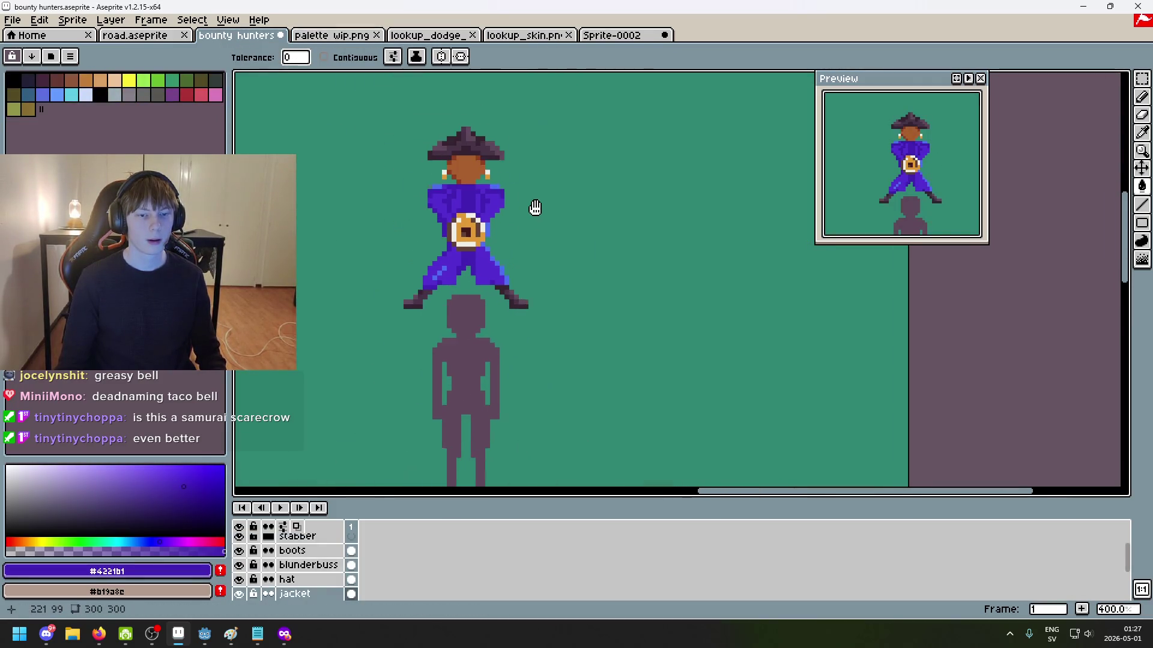
scroll(533, 217, down, 1)
drag(549, 191, 598, 118)
scroll(625, 182, up, 1)
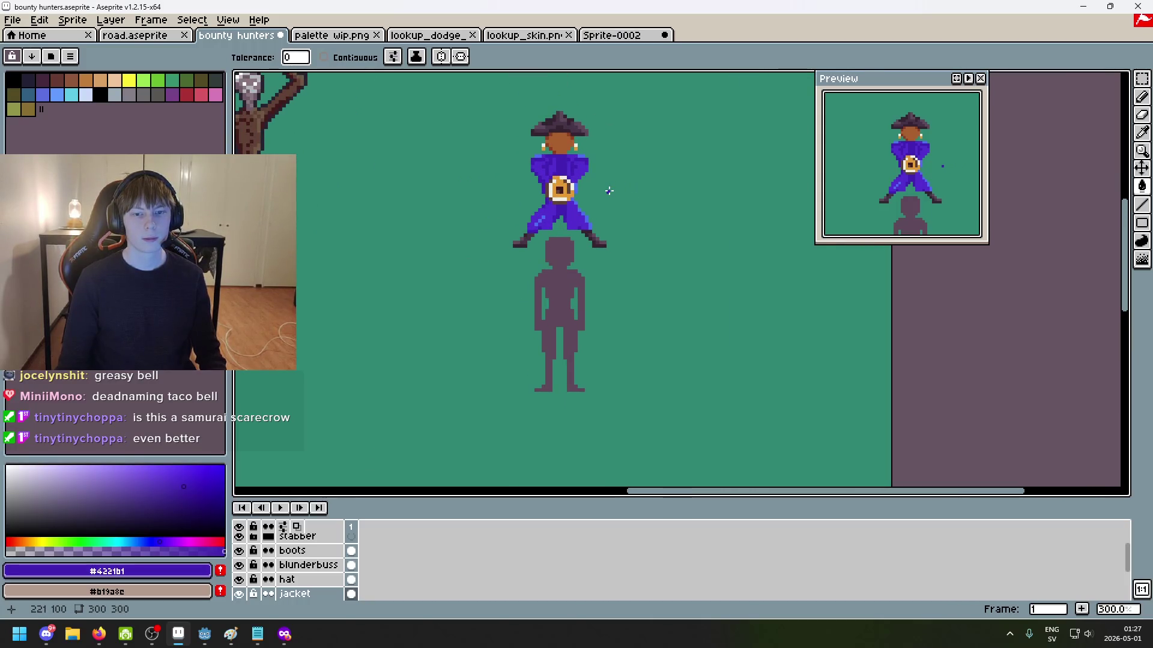
Step: Make the blunderbuss layer active and eyedrop the gun's gold colour
scroll(609, 191, up, 2)
scroll(608, 195, up, 1)
scroll(607, 197, down, 3)
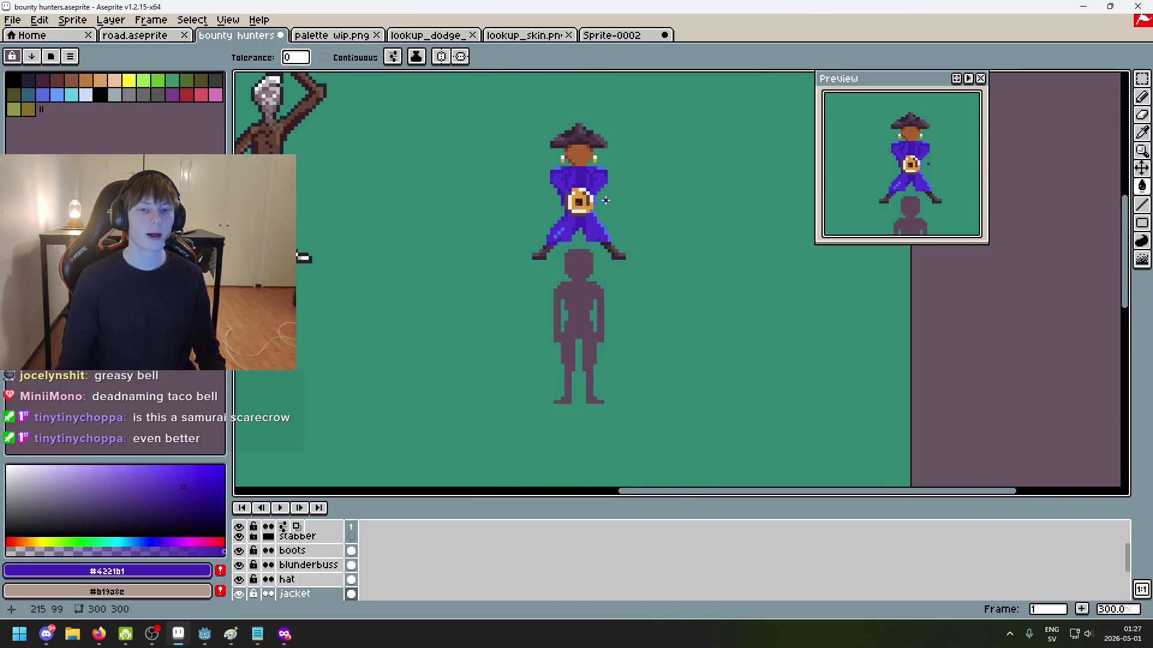
scroll(606, 200, up, 2)
scroll(606, 201, up, 1)
scroll(607, 201, up, 3)
key(i)
click(318, 568)
scroll(531, 263, up, 4)
alt+click(481, 214)
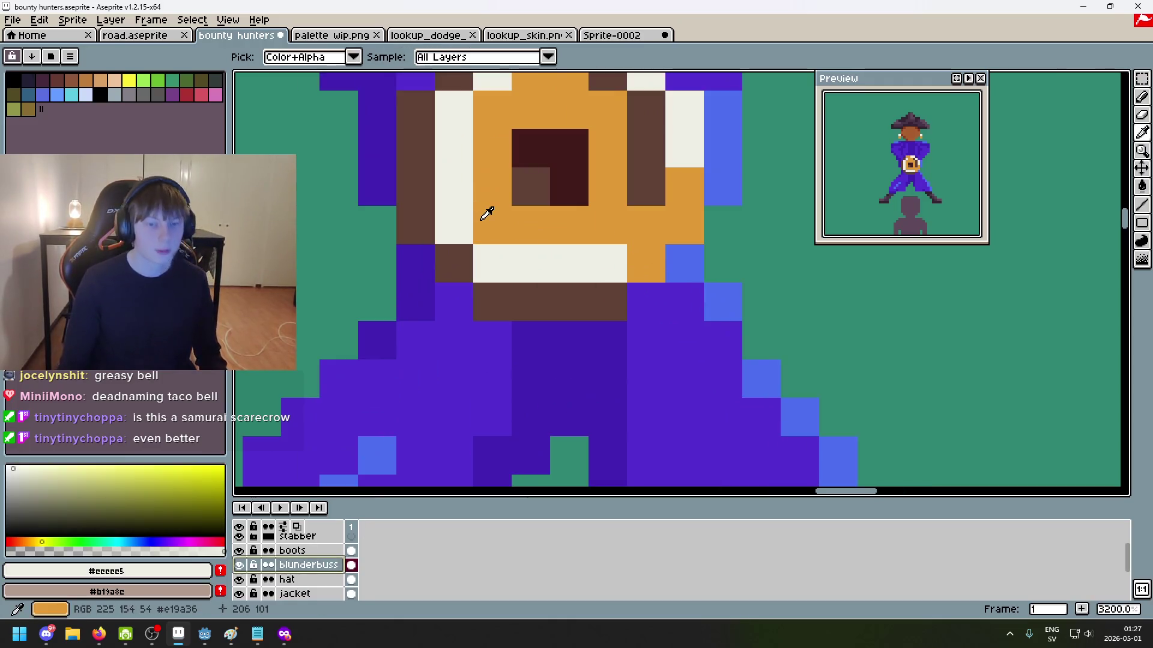
key(b)
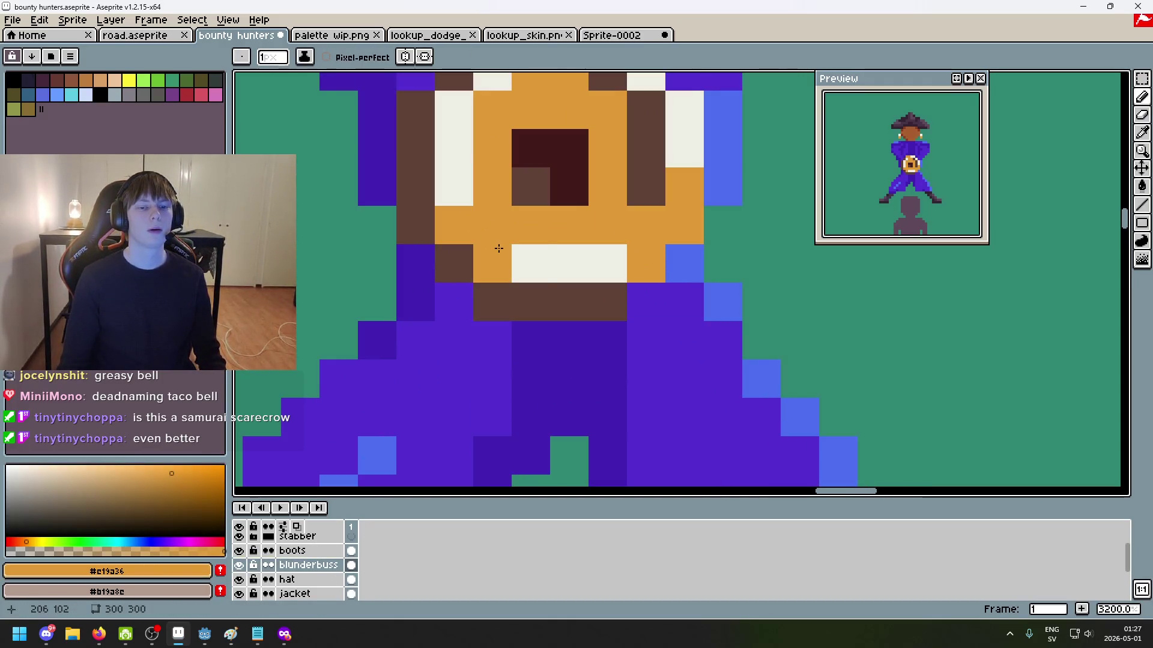
Step: Sample the blunderbuss orange and repaint three white pixels on the muzzle's left edge
scroll(565, 263, down, 7)
scroll(569, 265, up, 3)
scroll(568, 252, up, 2)
key(i)
click(569, 231)
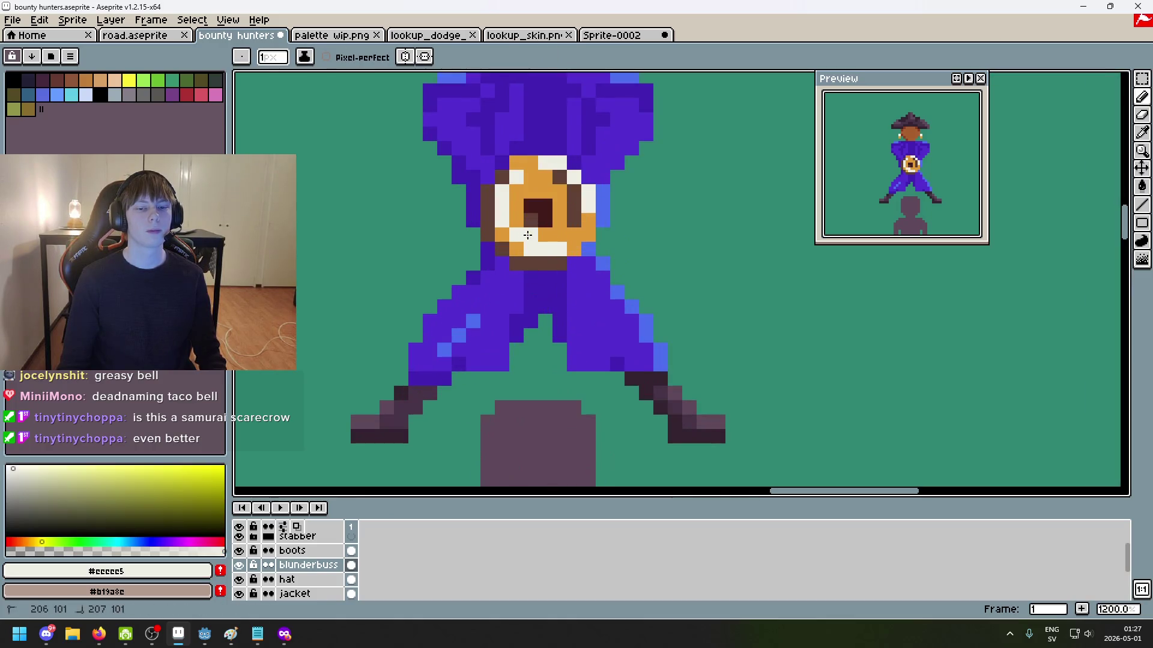
key(b)
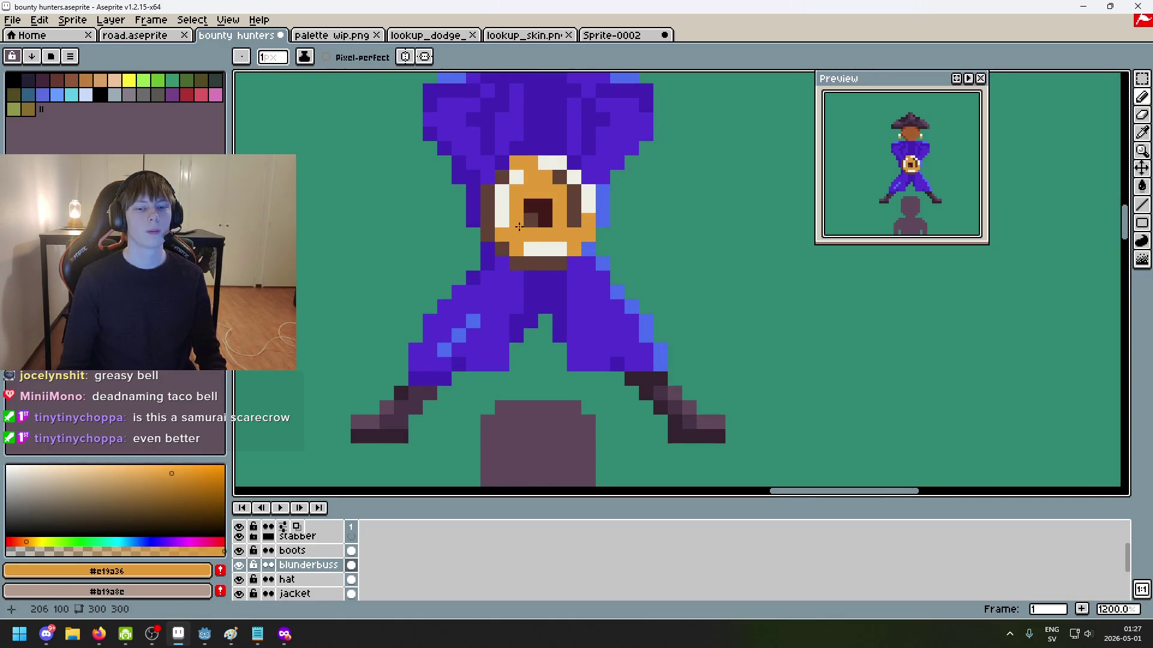
alt+click(512, 204)
alt+click(507, 211)
click(506, 221)
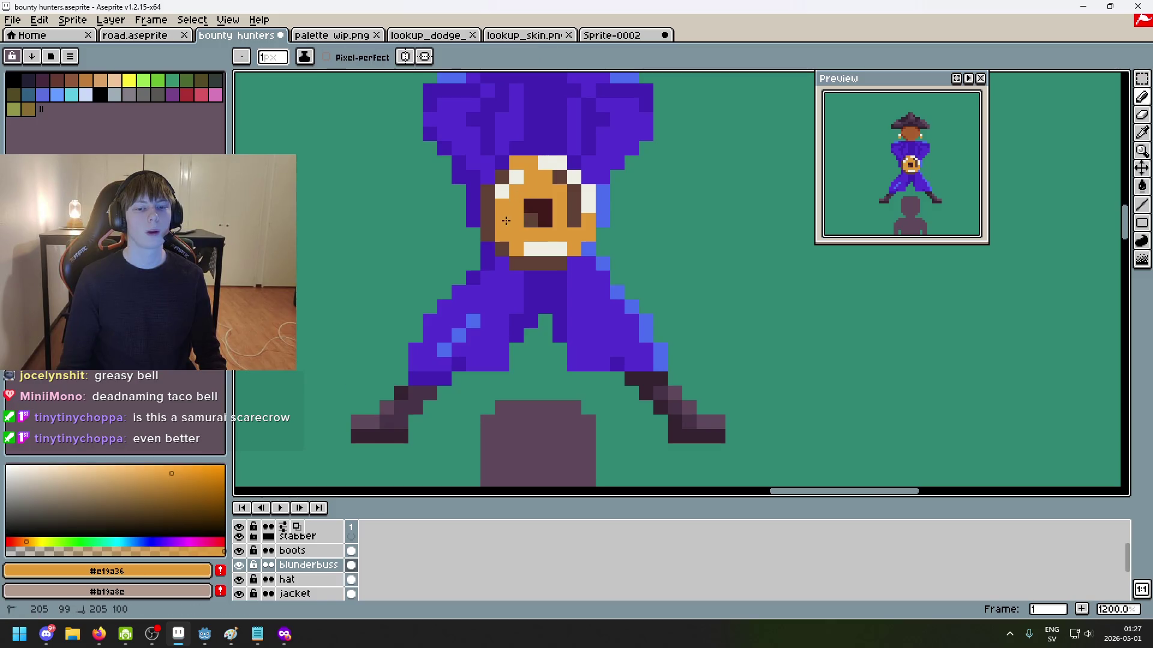
Step: Draw an orange stroke right of the muzzle, then undo the stray stroke
alt+click(518, 222)
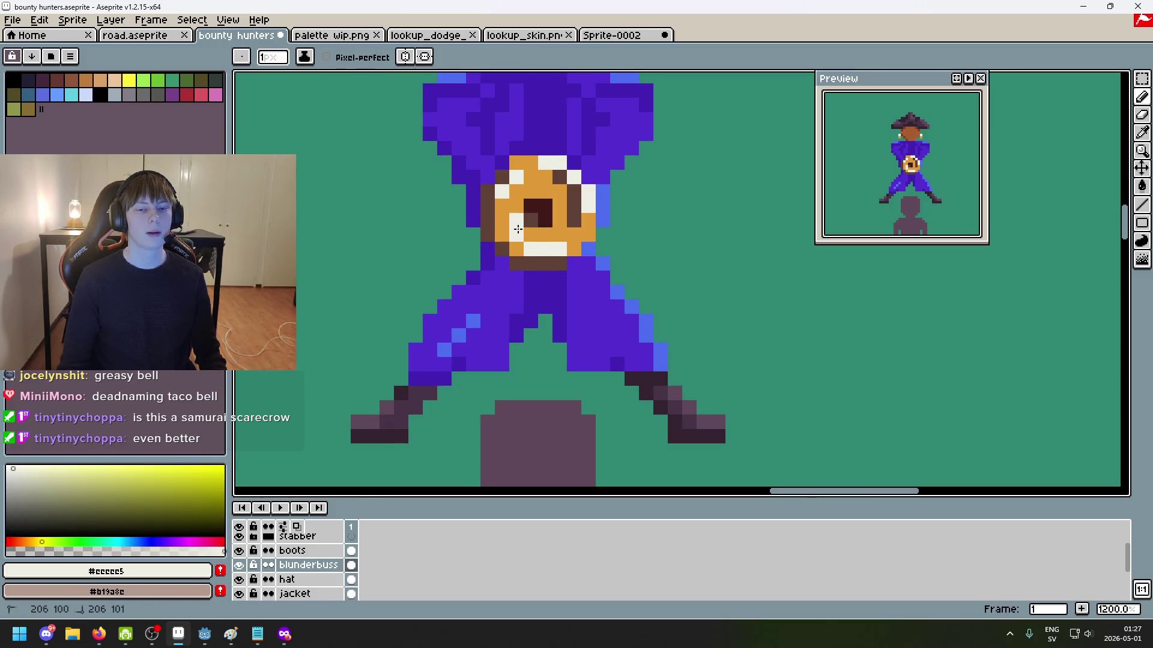
alt+click(517, 217)
drag(689, 147, 637, 192)
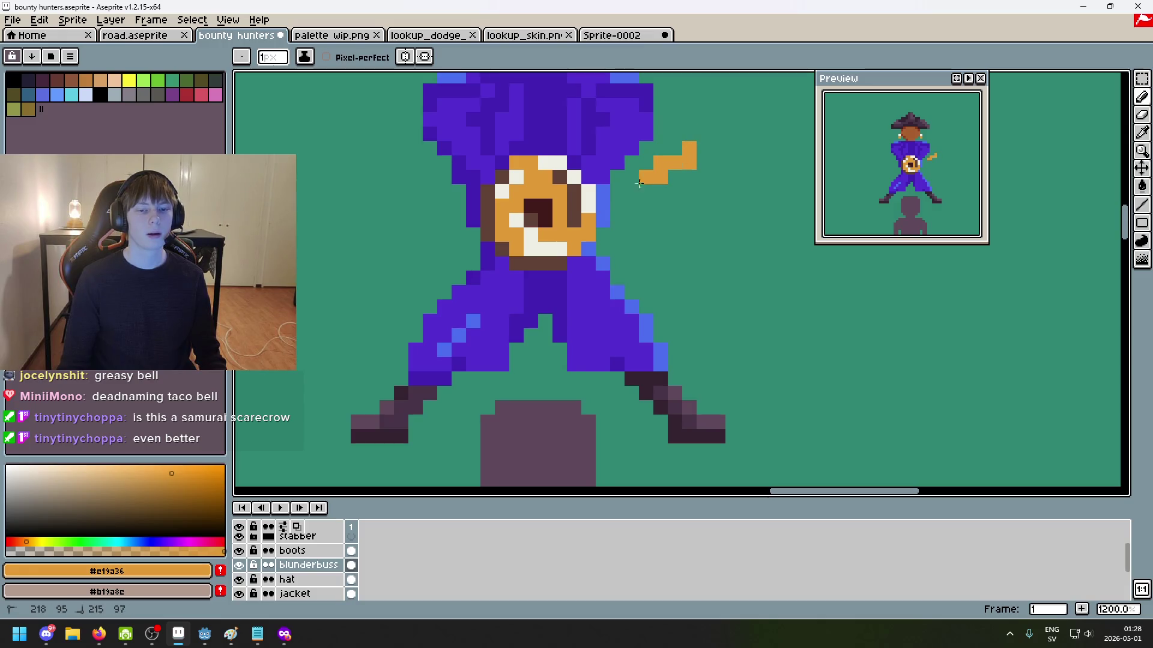
key(ctrl+z)
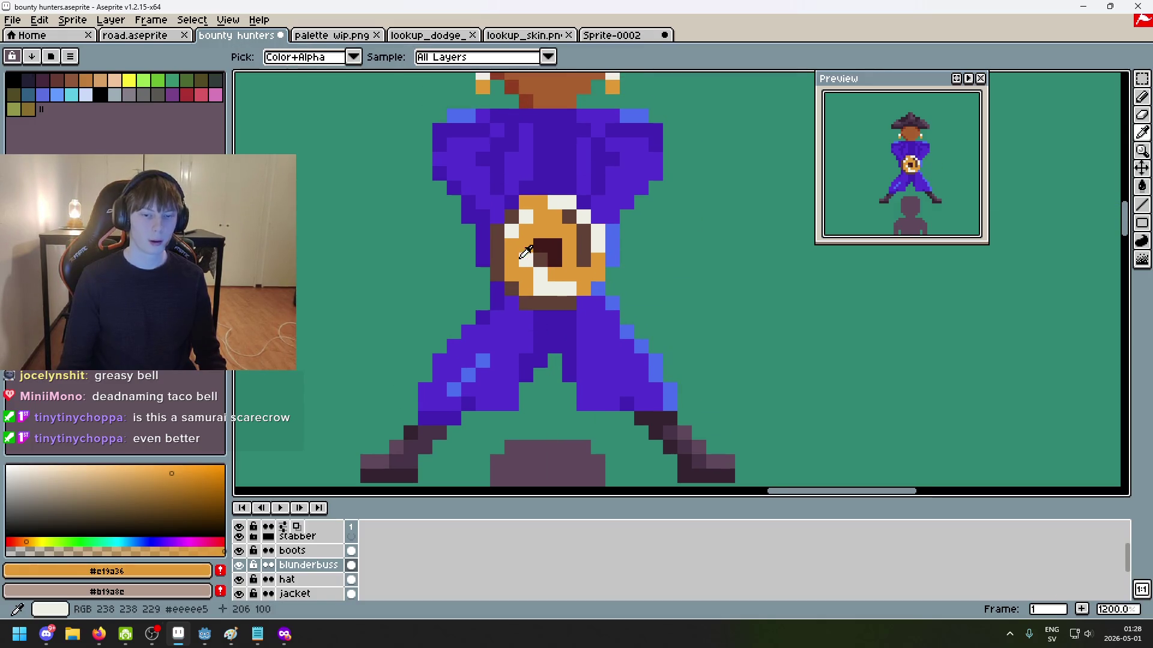
Step: Repaint more white muzzle pixels orange, including a horizontal run along the bell
alt+click(522, 247)
alt+click(564, 273)
scroll(565, 274, down, 2)
scroll(571, 271, down, 2)
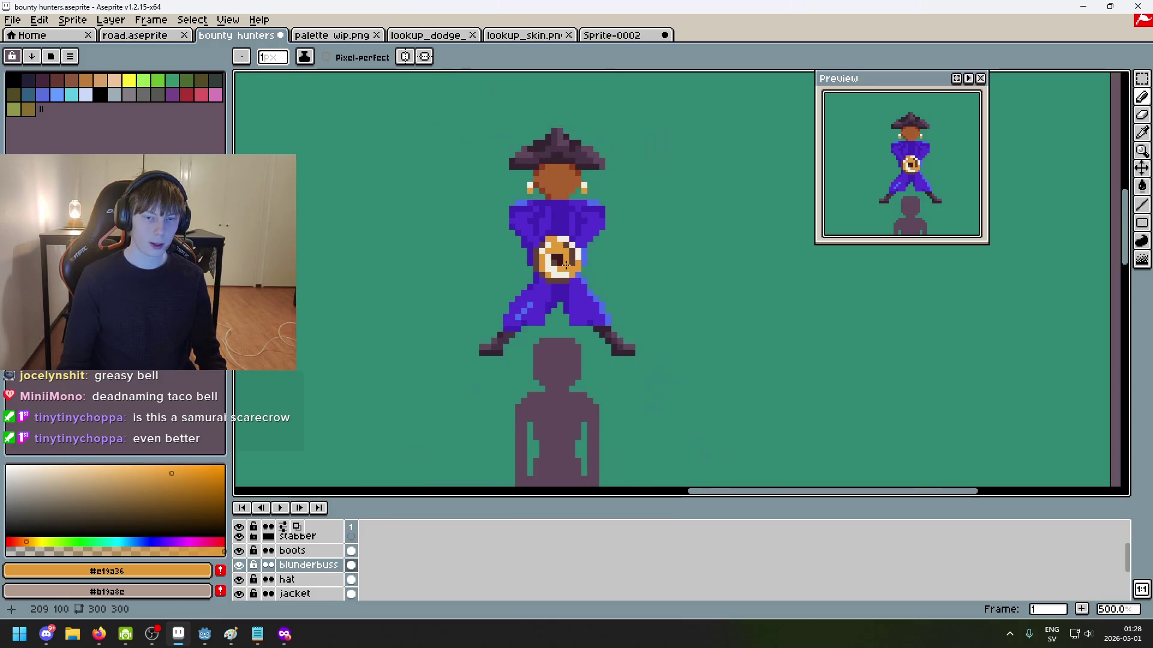
scroll(575, 270, up, 4)
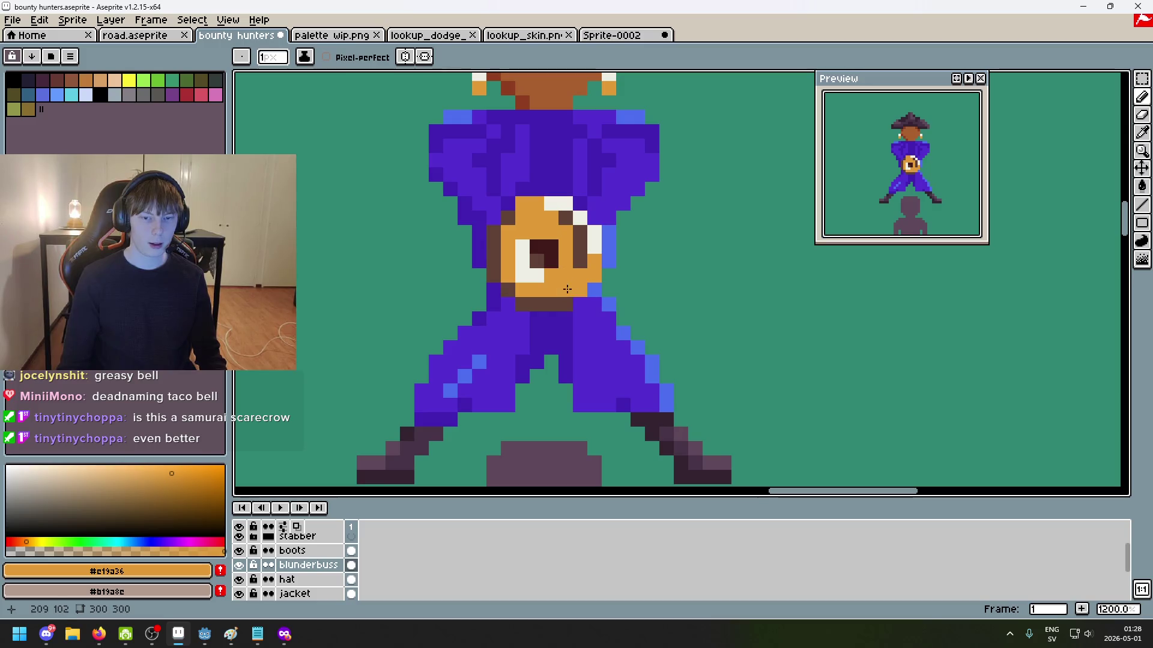
alt+click(565, 289)
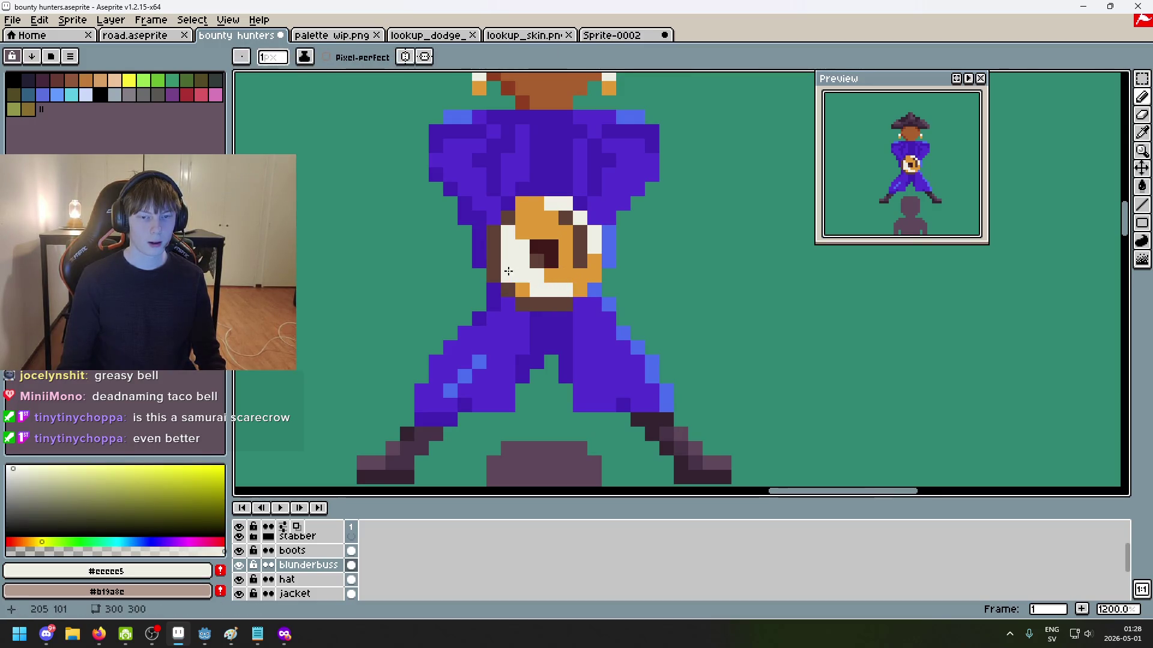
scroll(506, 272, down, 4)
scroll(529, 255, up, 4)
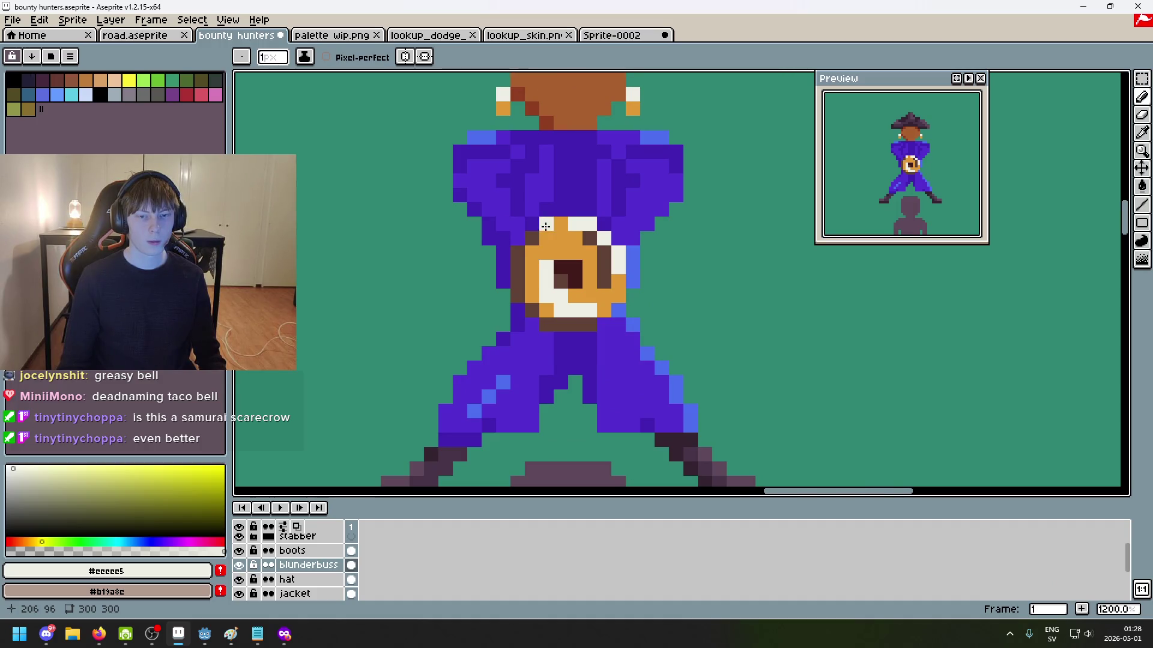
alt+click(593, 297)
drag(560, 311, 589, 310)
alt+click(566, 233)
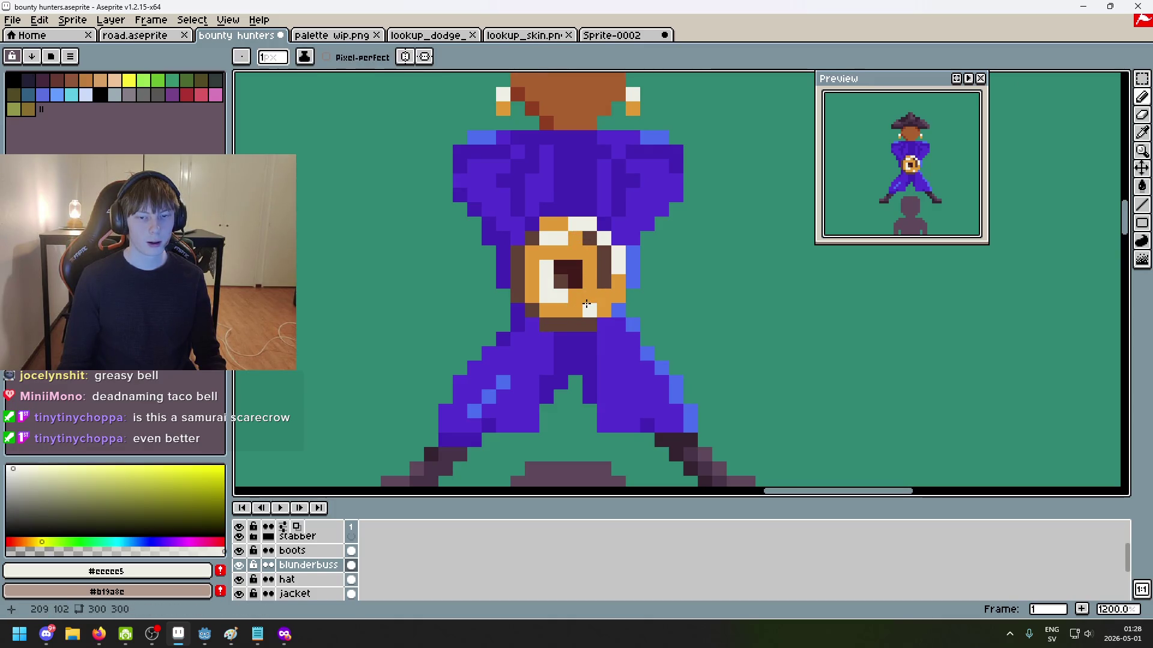
alt+click(573, 249)
click(546, 239)
scroll(568, 268, down, 5)
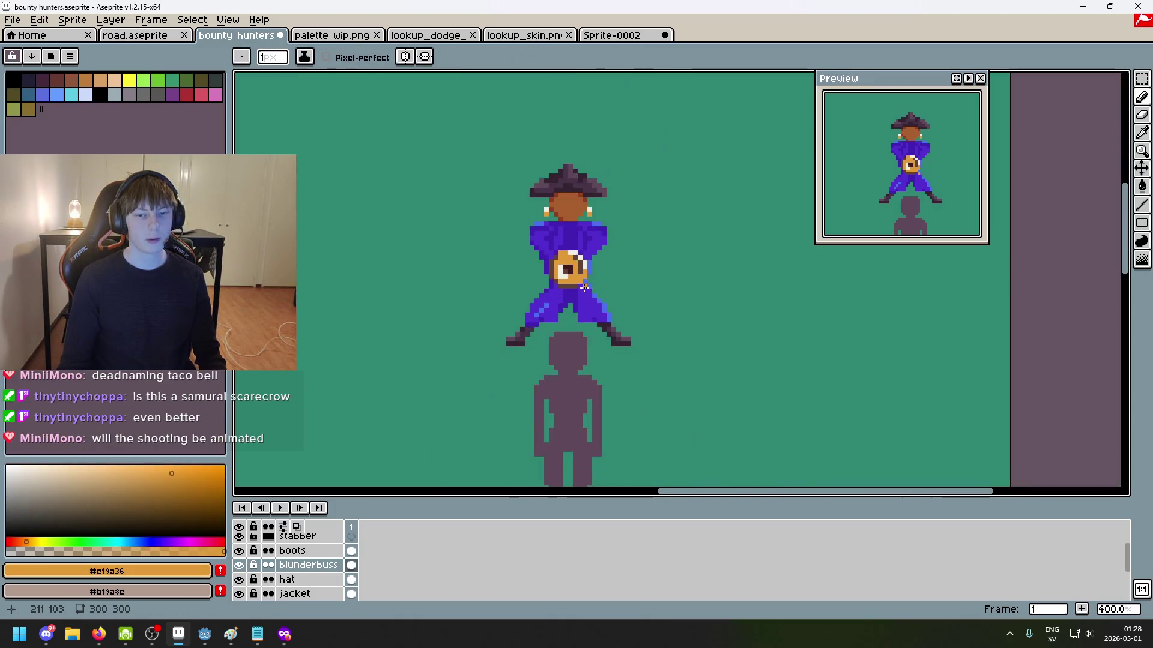
Step: Undo the last pencil stroke on the muzzle and sample the white highlight
key(ctrl+z)
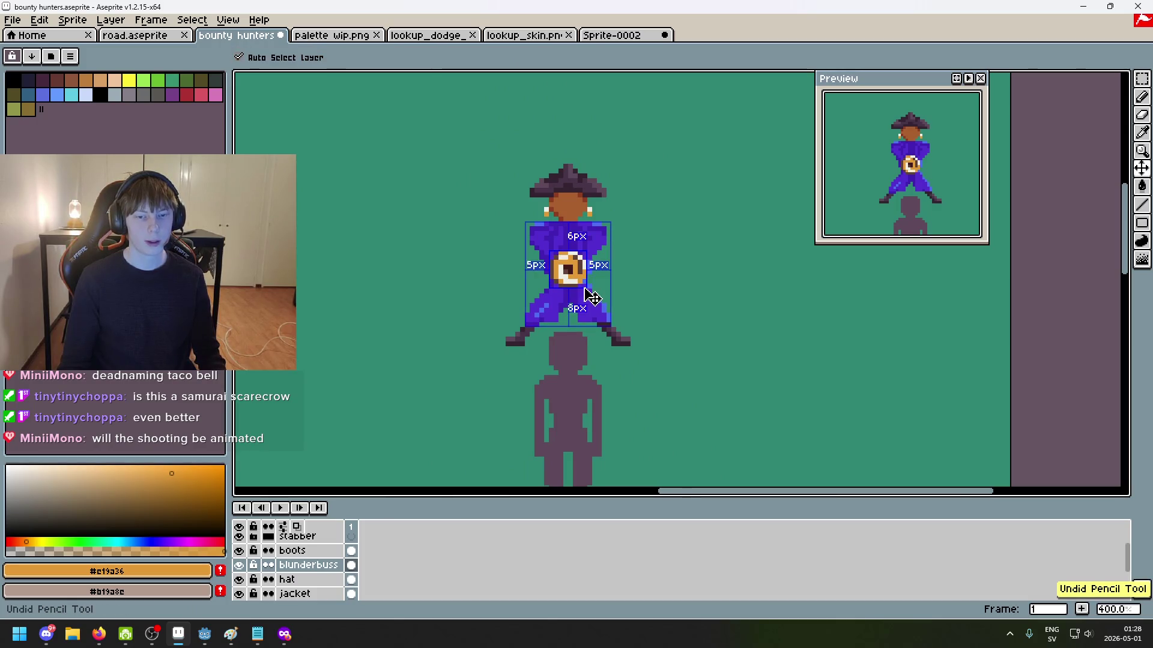
scroll(592, 297, up, 3)
alt+click(549, 258)
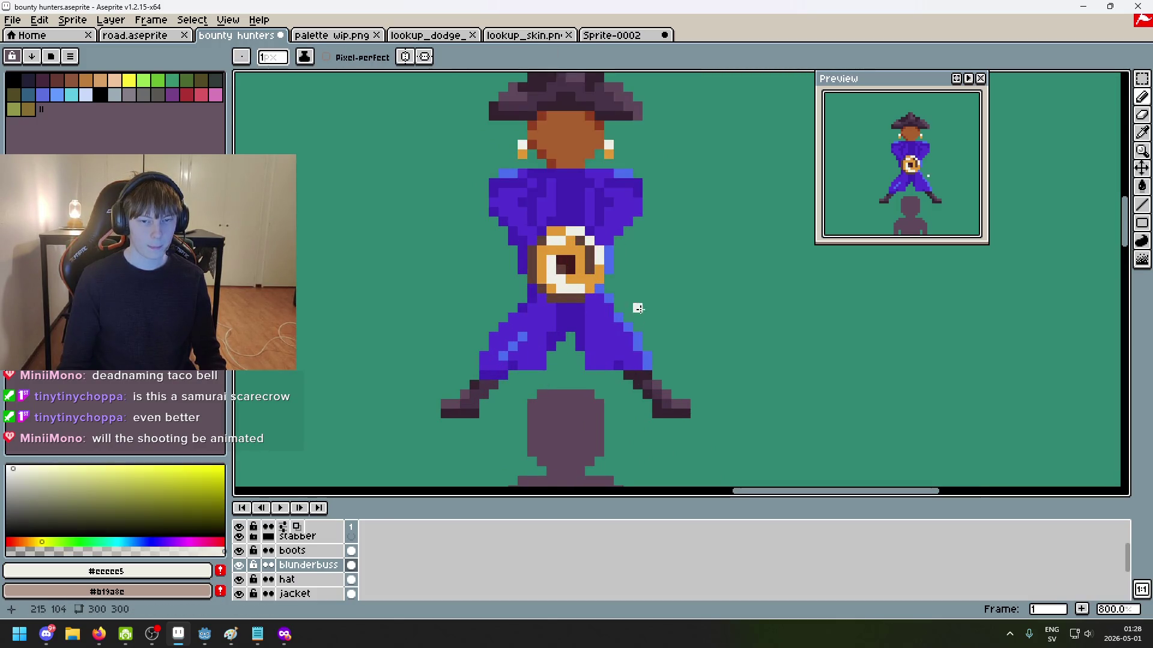
scroll(645, 317, down, 3)
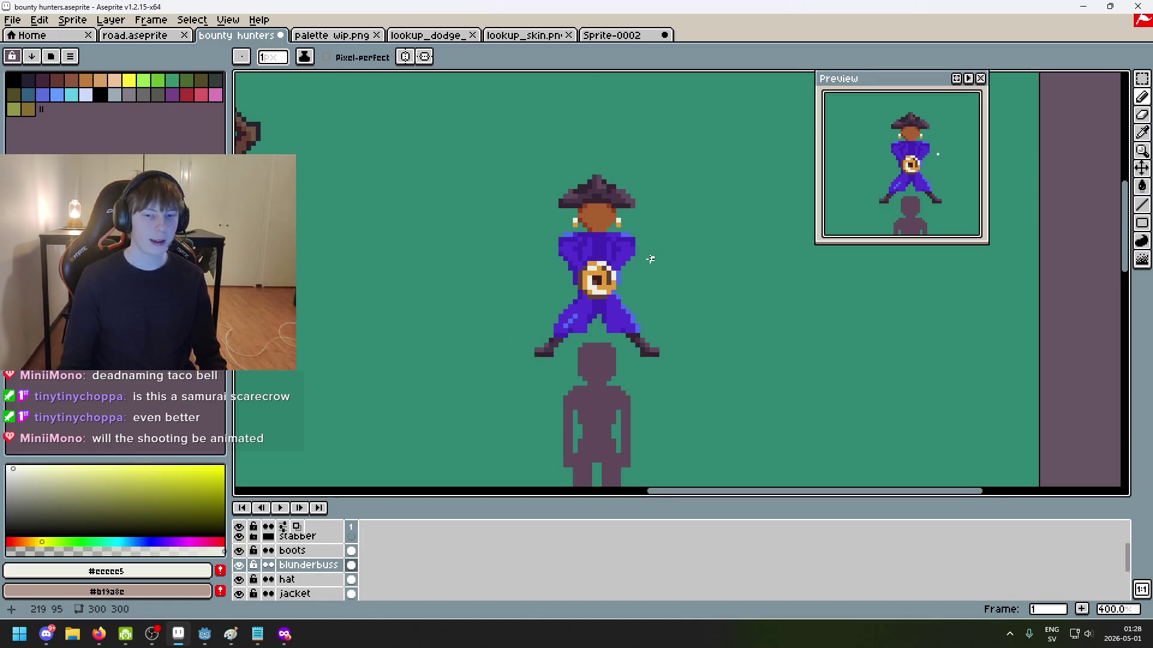
Step: Zoom and pan across the canvas to view the other characters and return to the bounty hunter
scroll(644, 259, up, 1)
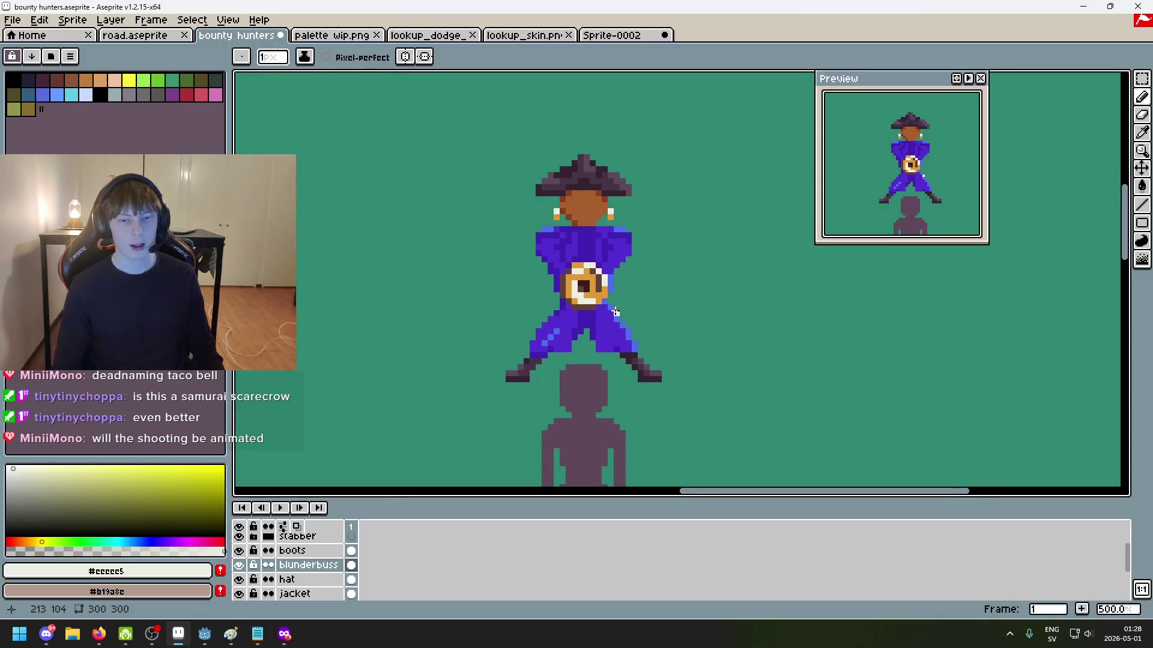
scroll(666, 207, up, 2)
scroll(657, 219, down, 2)
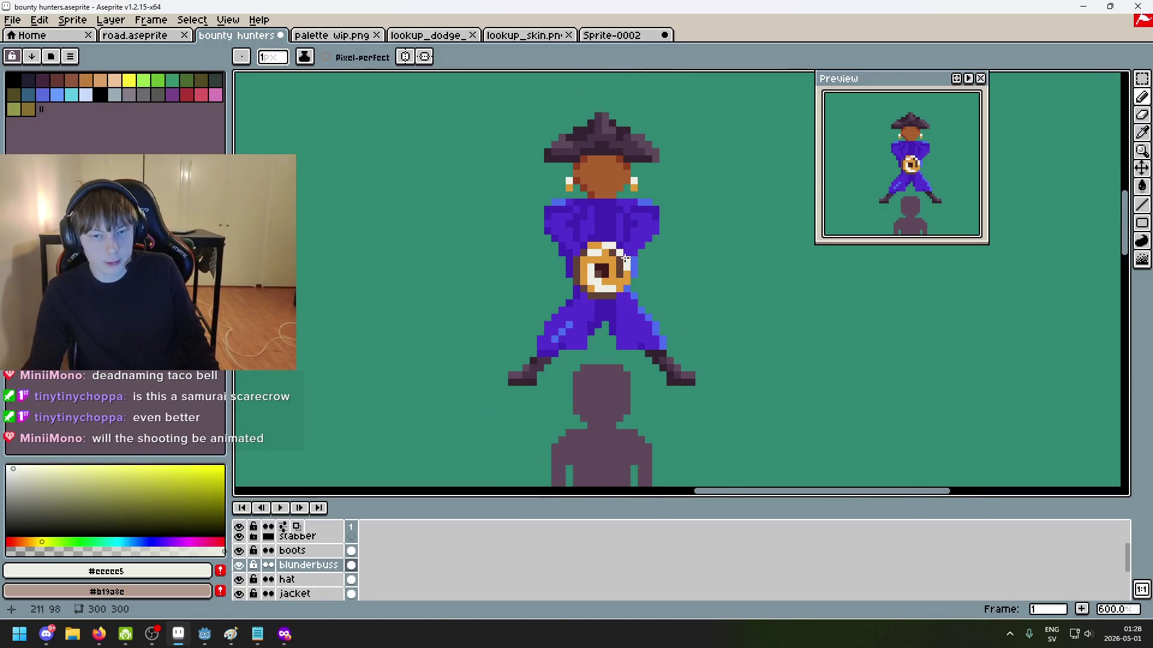
scroll(654, 246, down, 1)
scroll(700, 224, down, 1)
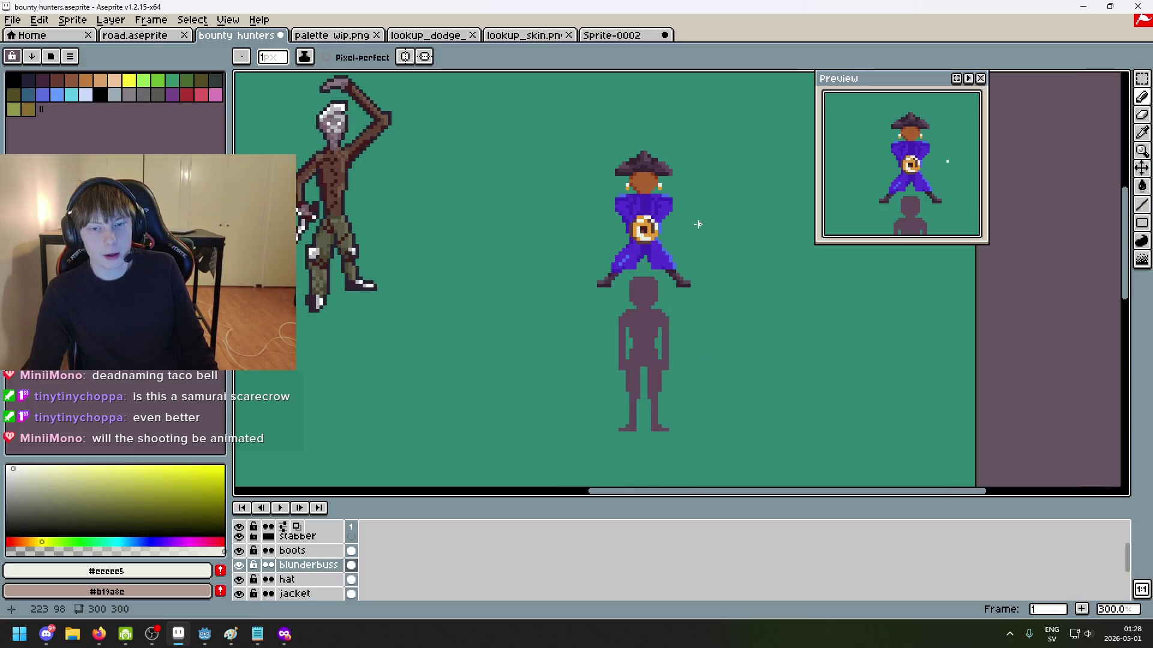
scroll(693, 228, up, 1)
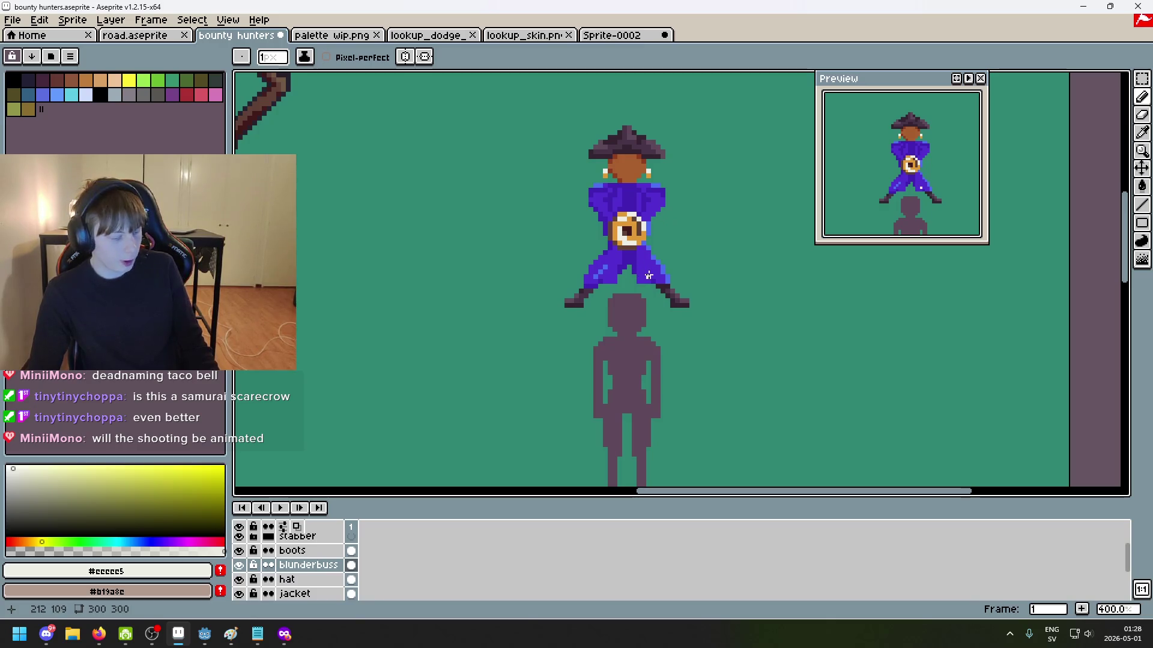
scroll(540, 271, up, 1)
scroll(459, 170, up, 1)
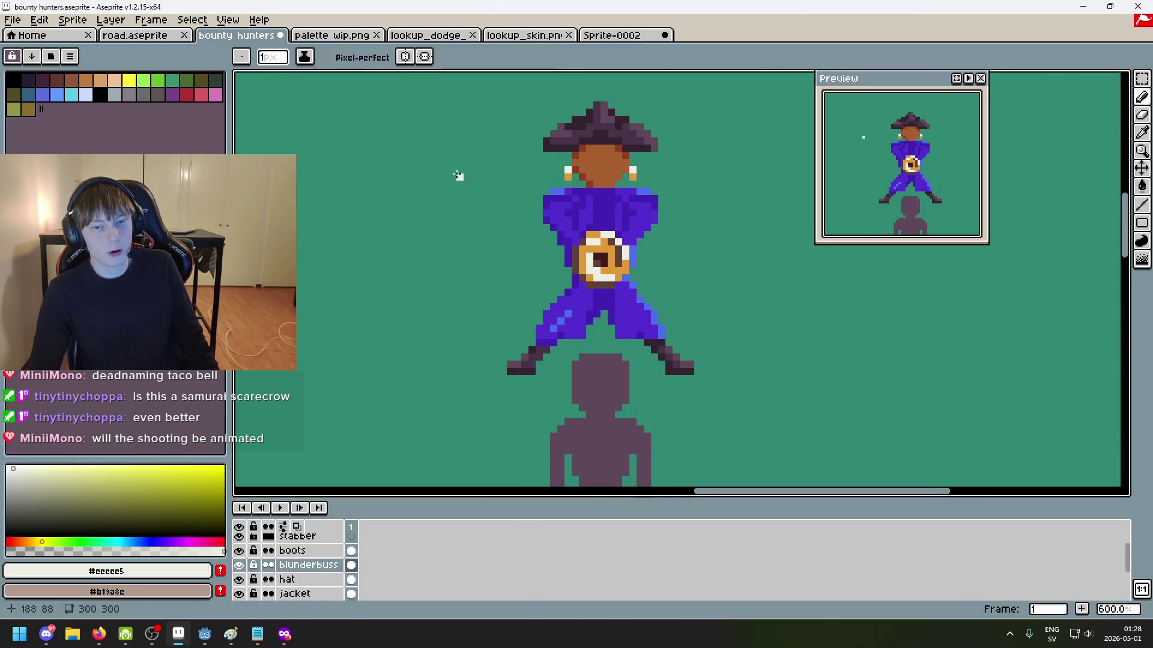
scroll(743, 260, down, 4)
drag(743, 260, 580, 227)
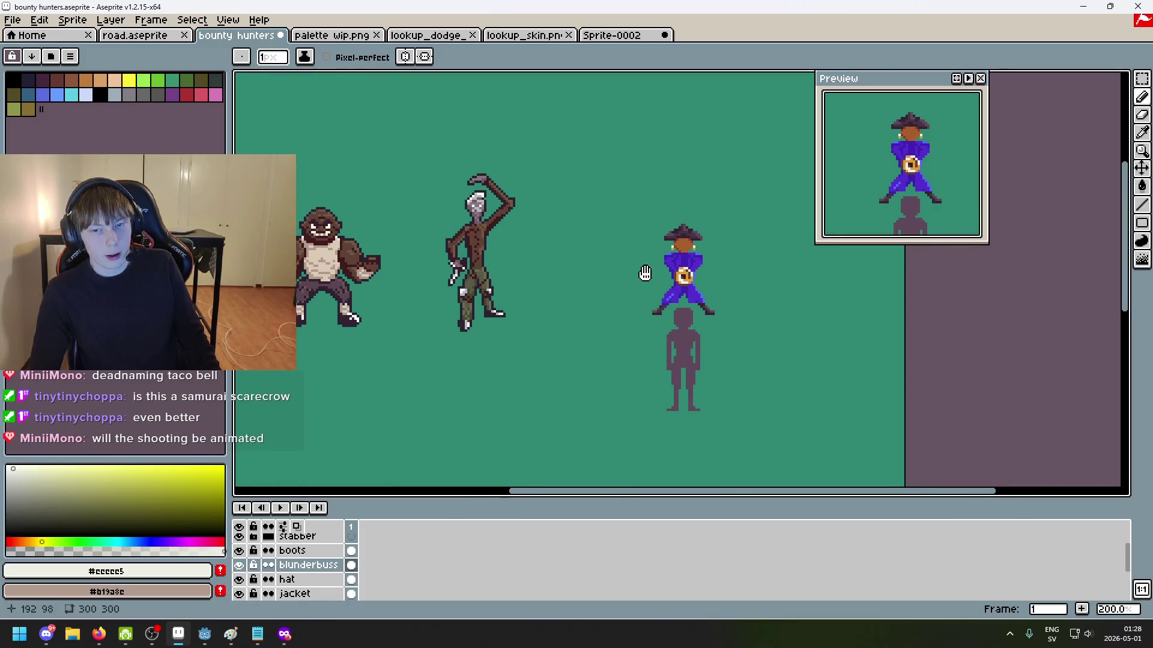
mouse_move(634, 249)
mouse_down()
mouse_move(687, 291)
mouse_move(669, 279)
mouse_up()
Step: Zoom back in on the blunderbuss and eyedrop the dark brown #5f4135 beside its bell
scroll(677, 286, up, 3)
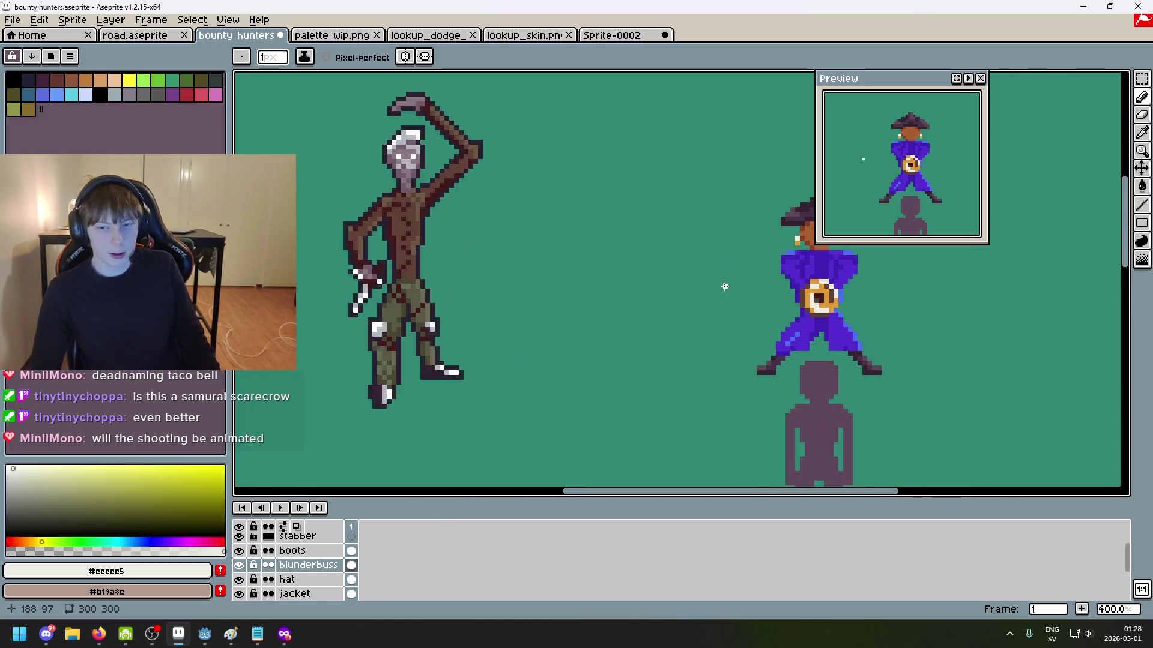
scroll(668, 290, up, 2)
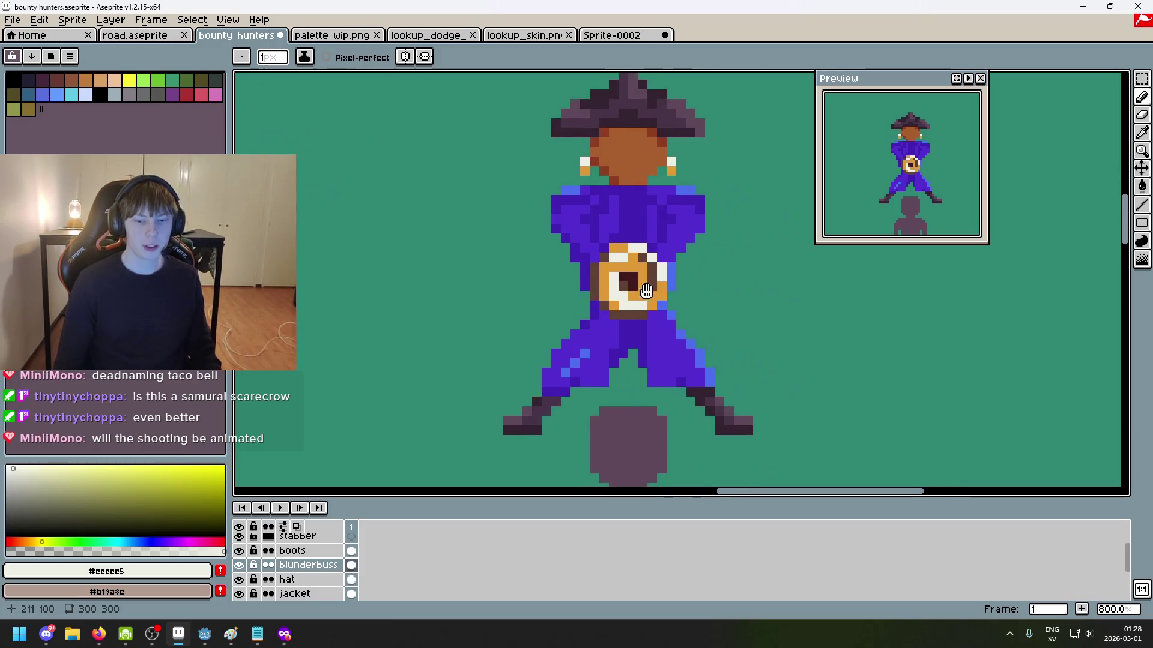
scroll(630, 273, down, 1)
scroll(608, 261, up, 1)
scroll(609, 262, up, 1)
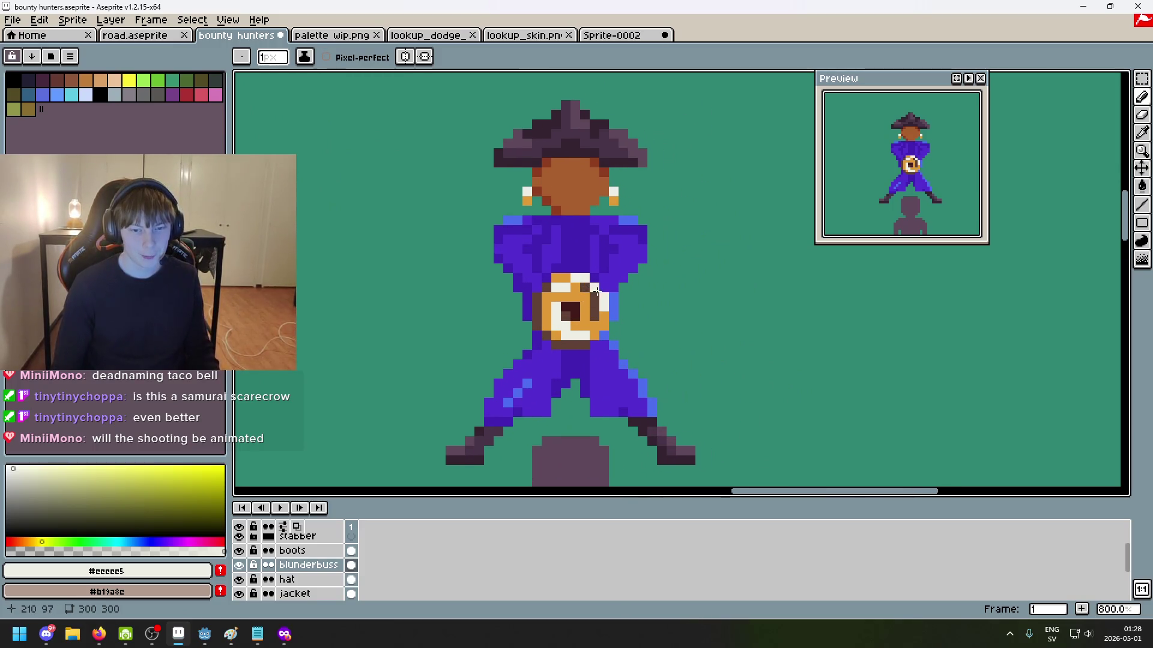
scroll(625, 324, up, 1)
mouse_move(626, 330)
mouse_down()
mouse_move(673, 268)
mouse_move(553, 263)
mouse_up()
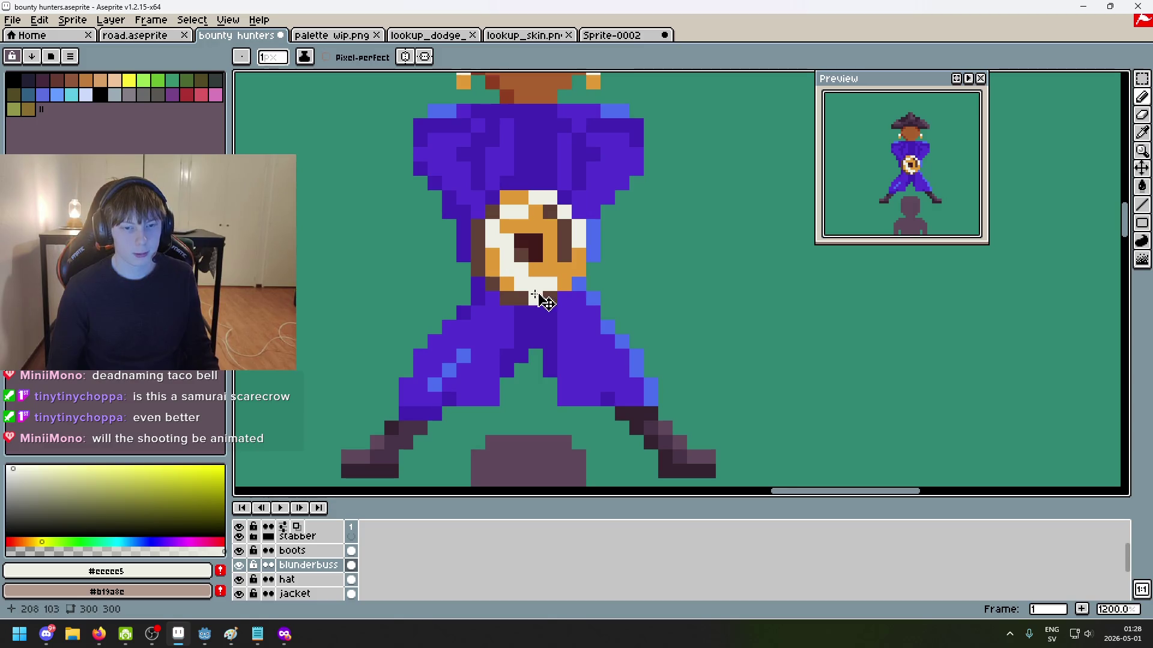
alt+click(537, 203)
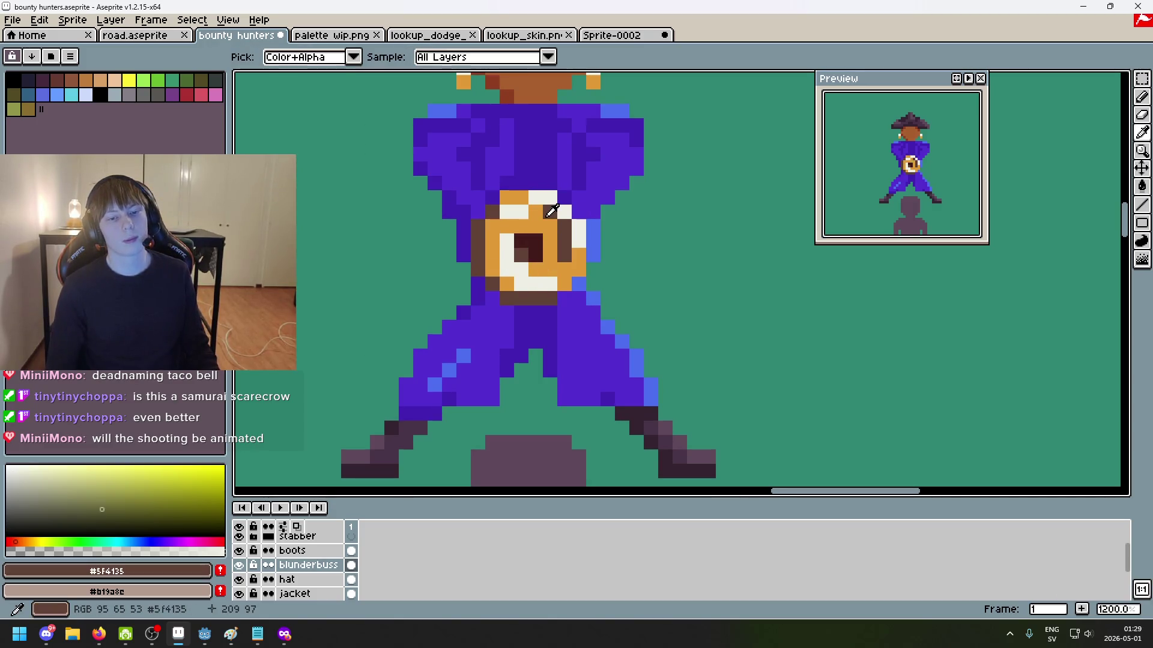
scroll(589, 252, down, 8)
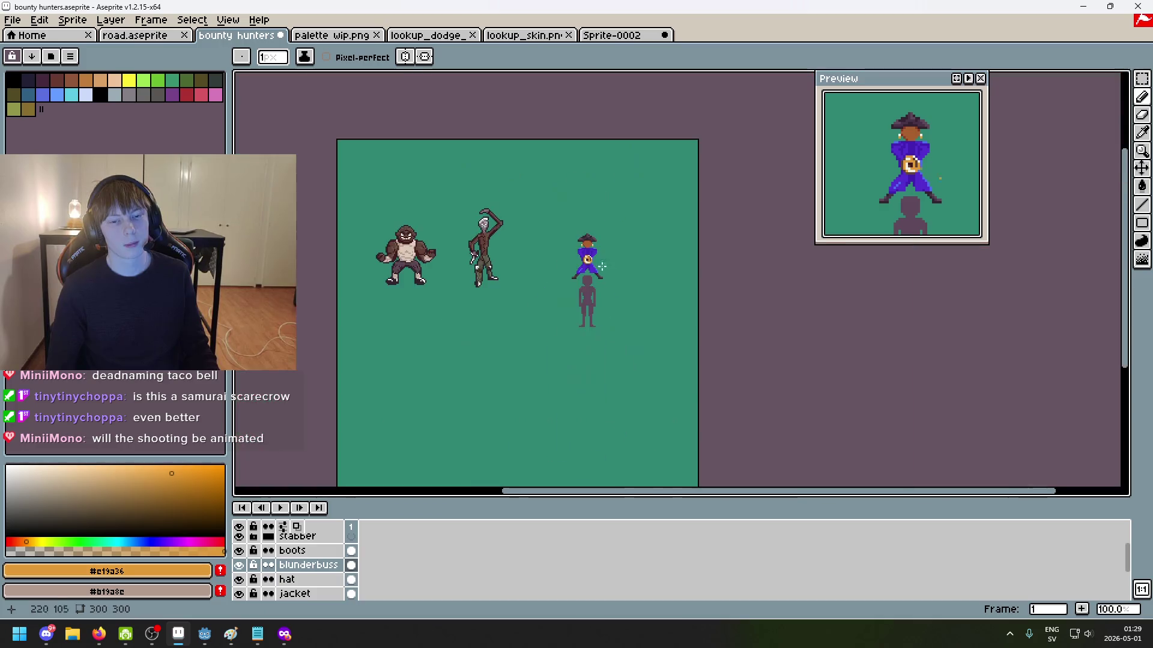
scroll(615, 271, up, 1)
scroll(580, 267, up, 1)
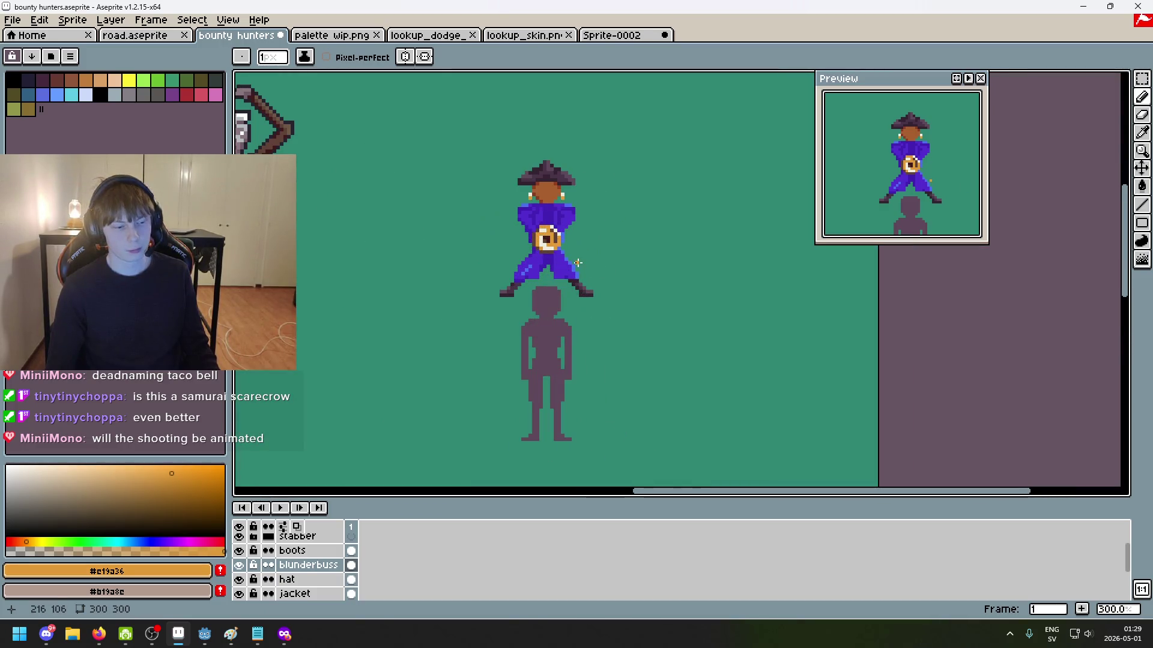
scroll(582, 269, up, 1)
scroll(612, 292, up, 2)
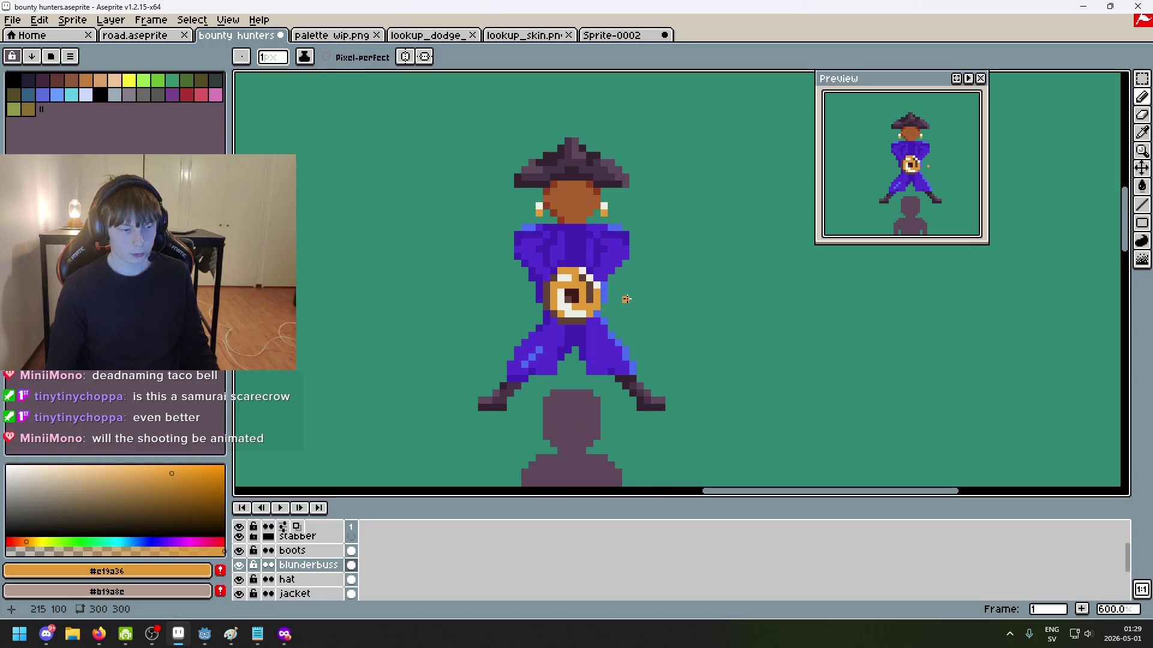
scroll(626, 293, up, 1)
scroll(642, 282, up, 1)
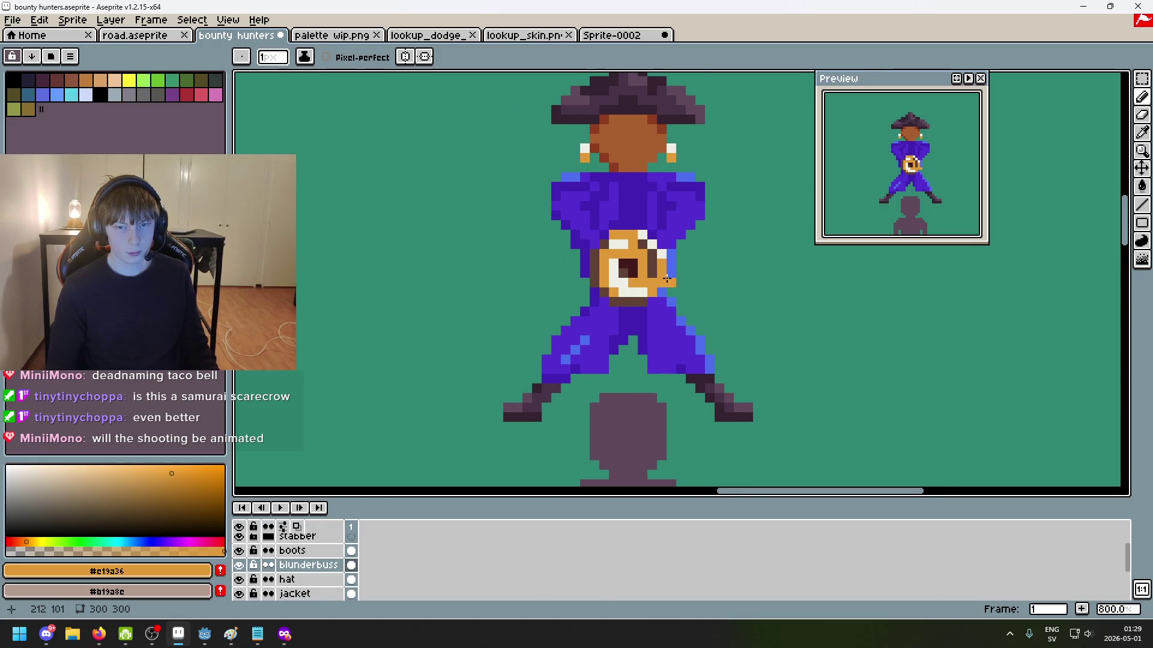
scroll(653, 280, up, 1)
alt+click(618, 264)
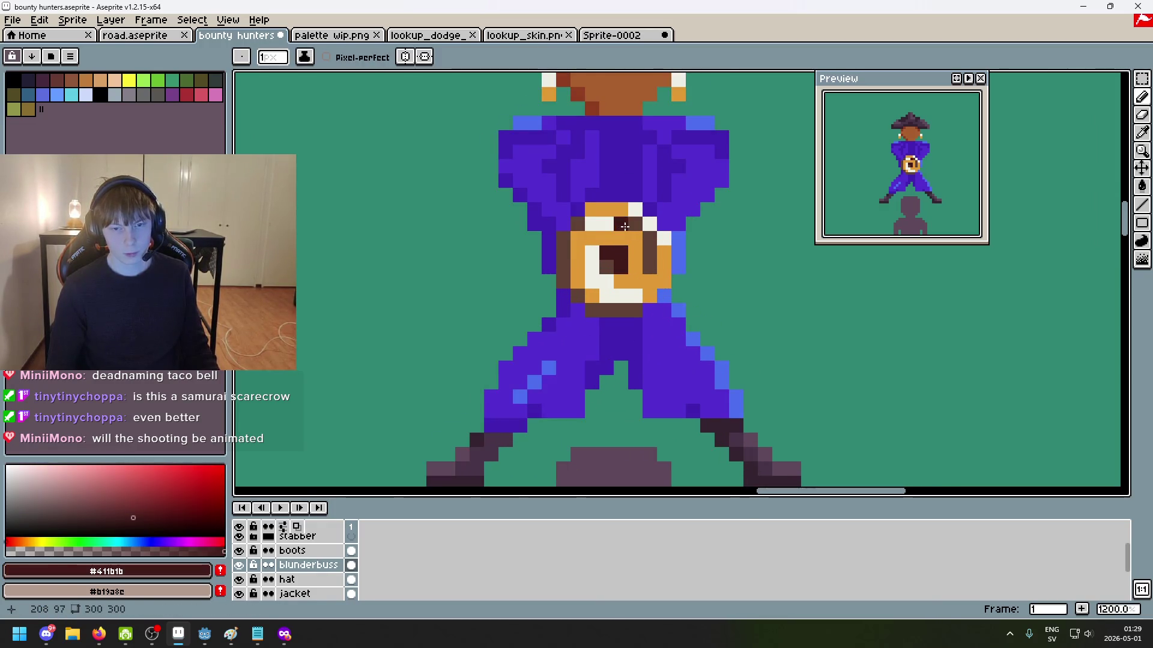
scroll(633, 229, up, 1)
click(633, 229)
scroll(591, 247, up, 2)
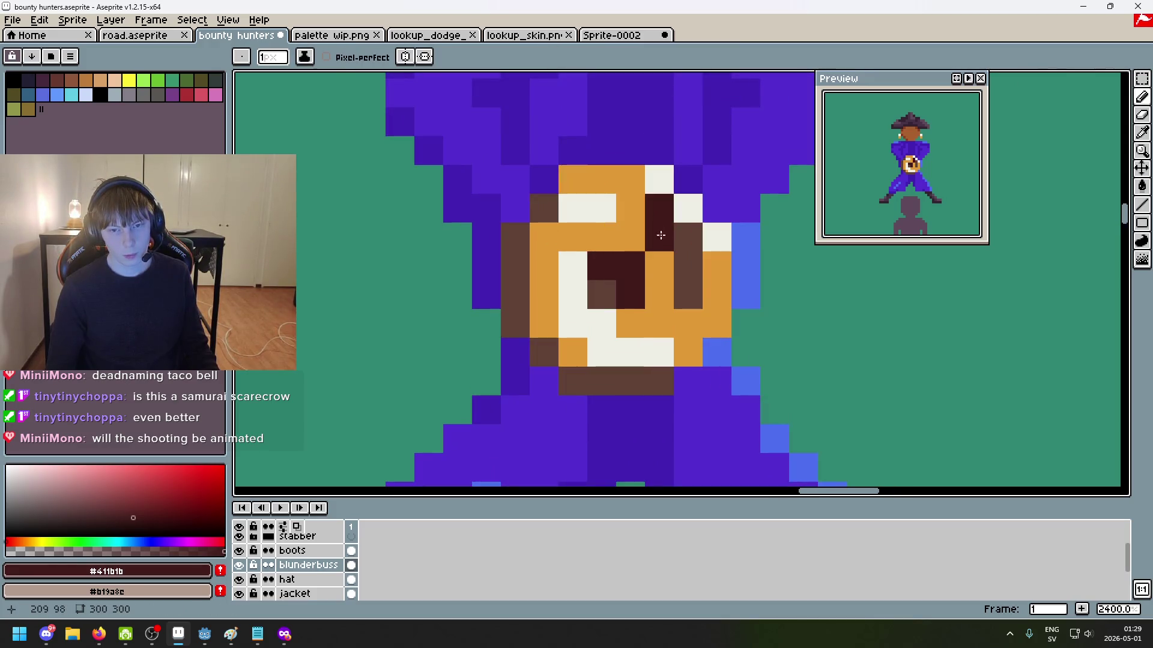
drag(687, 237, 688, 273)
drag(521, 236, 655, 381)
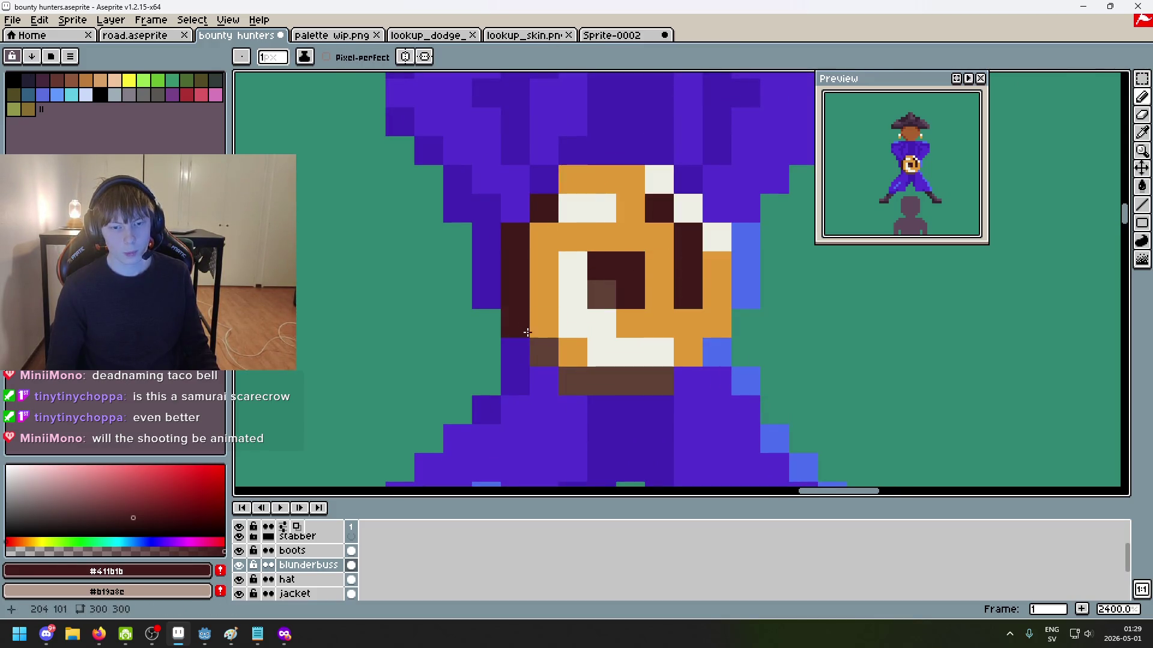
scroll(691, 375, down, 5)
scroll(723, 369, down, 3)
scroll(730, 367, down, 3)
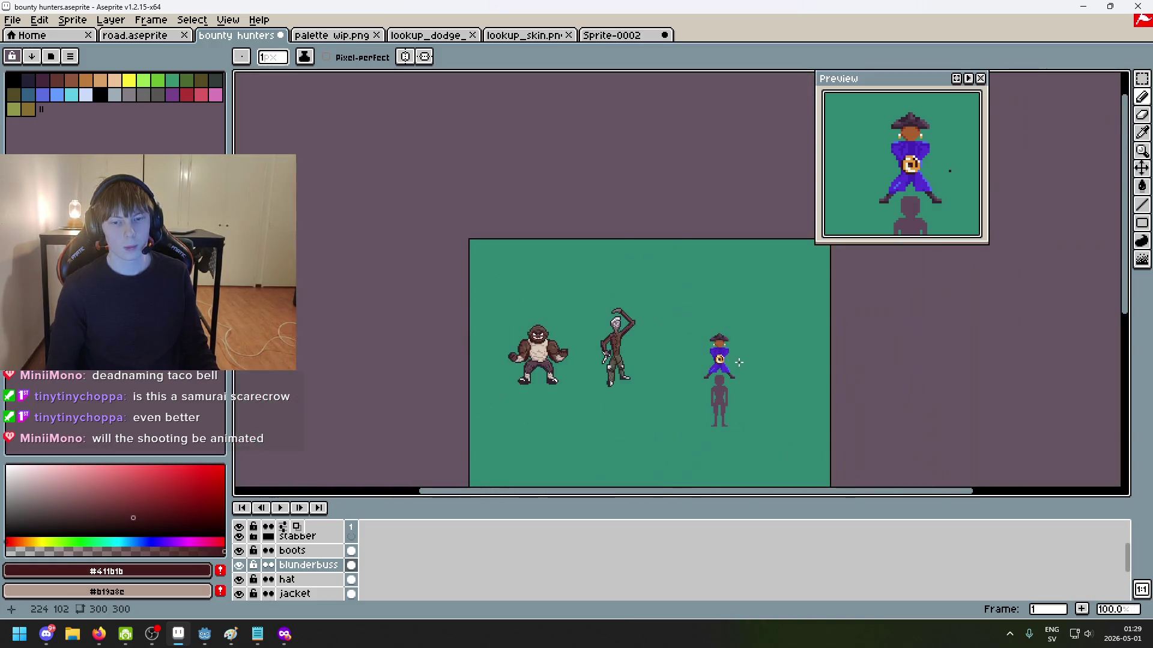
scroll(743, 362, up, 1)
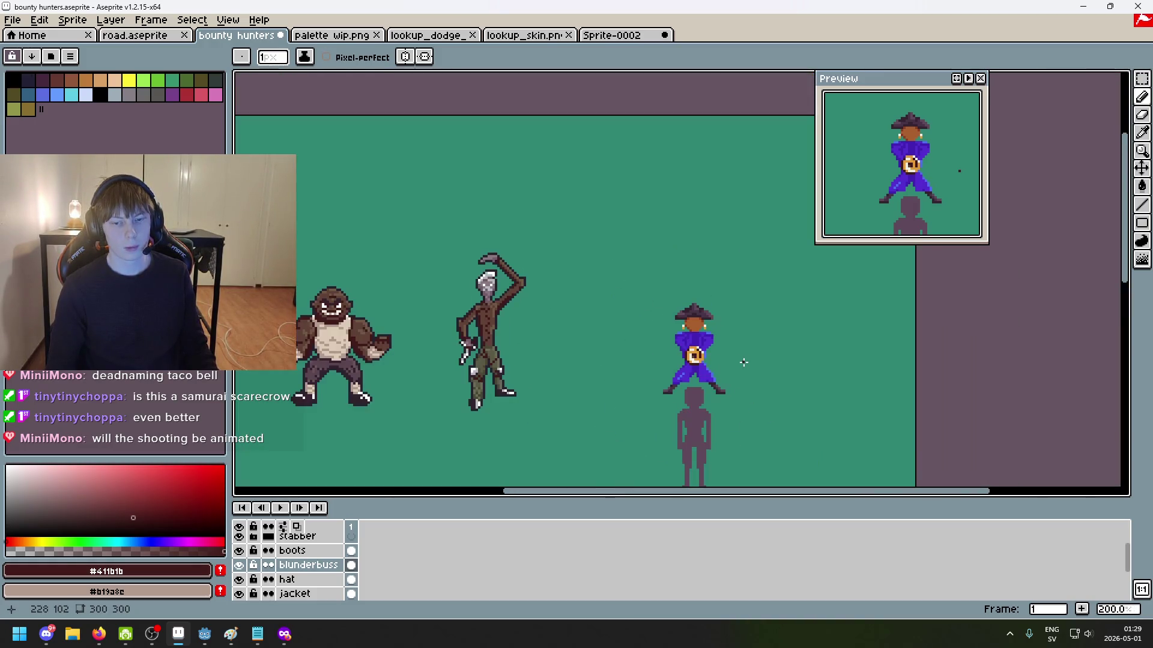
key(ctrl+z)
scroll(744, 366, up, 3)
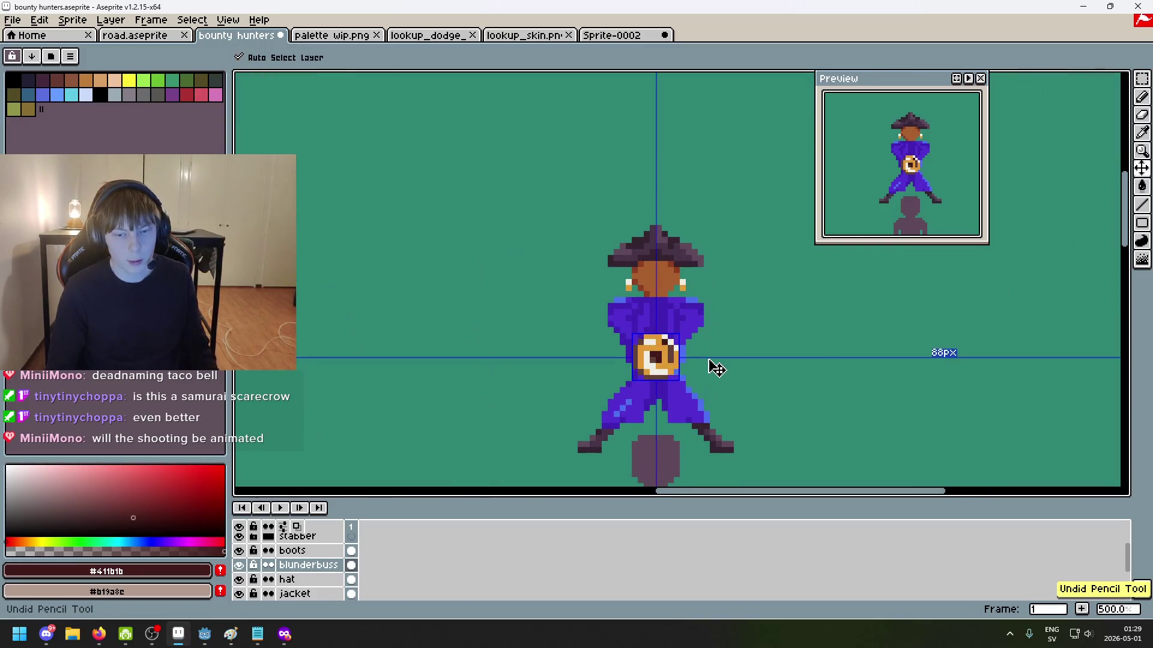
scroll(638, 354, up, 7)
scroll(576, 342, down, 8)
scroll(587, 352, down, 1)
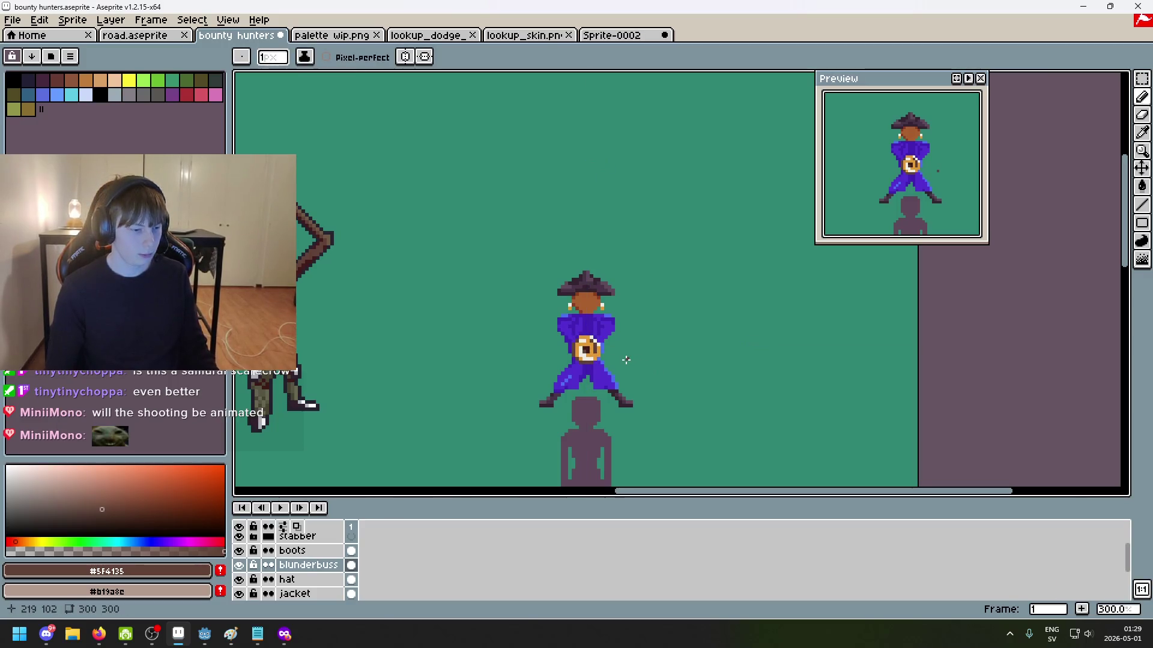
scroll(626, 360, up, 3)
scroll(513, 333, up, 3)
scroll(502, 186, up, 3)
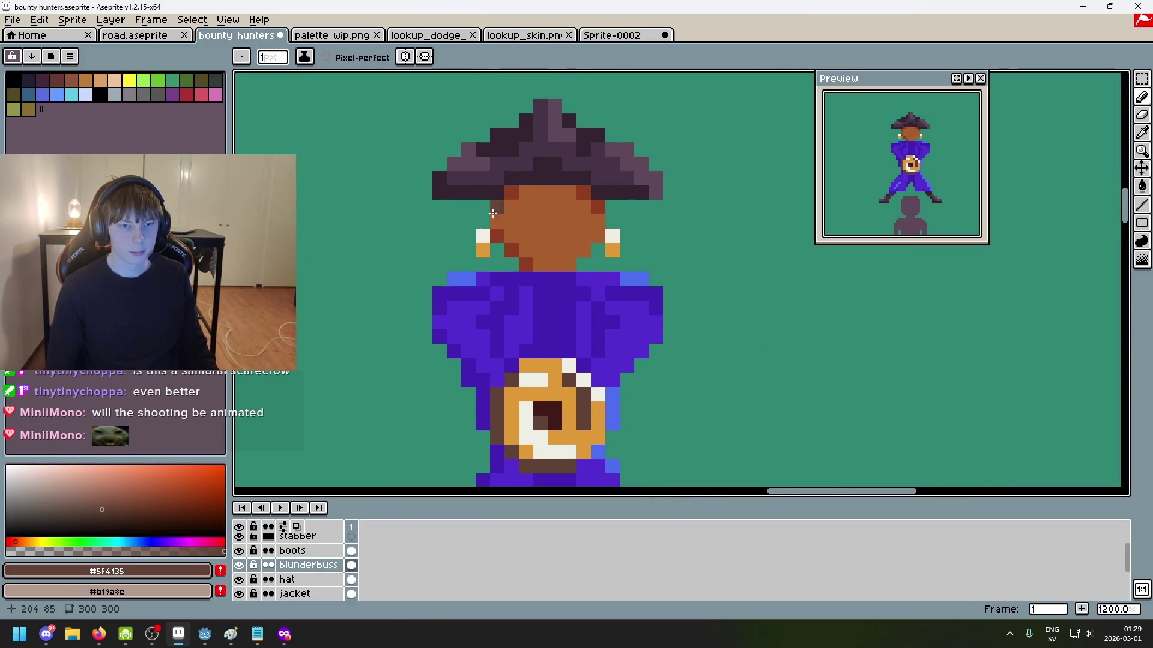
scroll(436, 191, up, 1)
alt+click(443, 180)
scroll(571, 173, down, 5)
scroll(532, 318, up, 2)
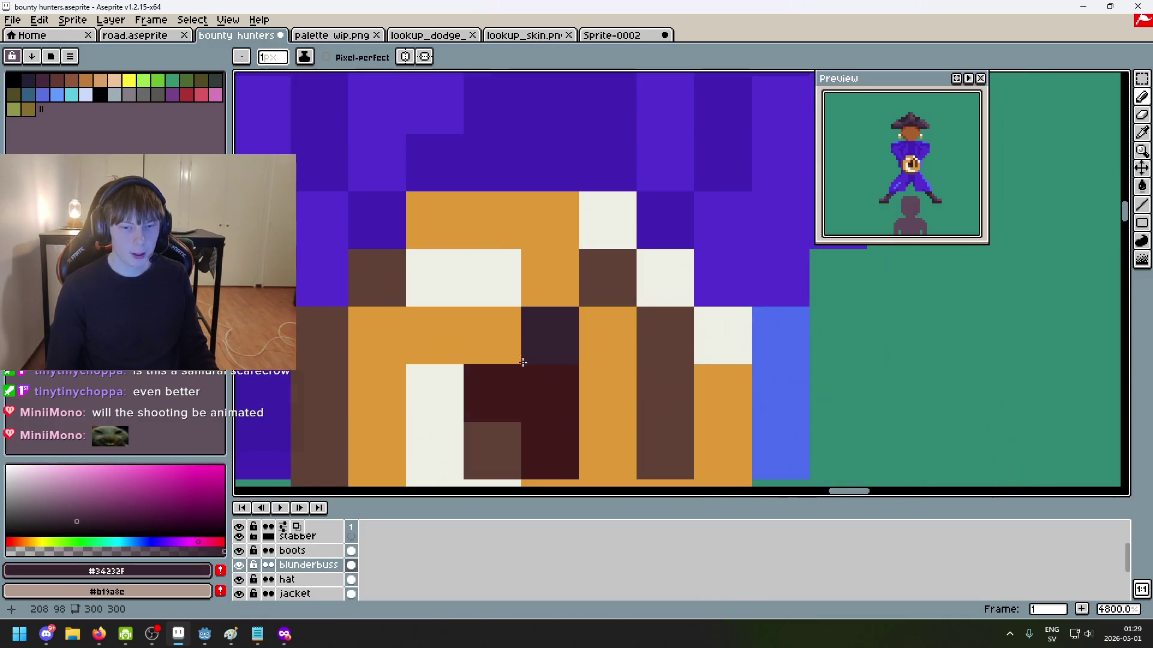
scroll(556, 409, down, 4)
scroll(612, 278, up, 2)
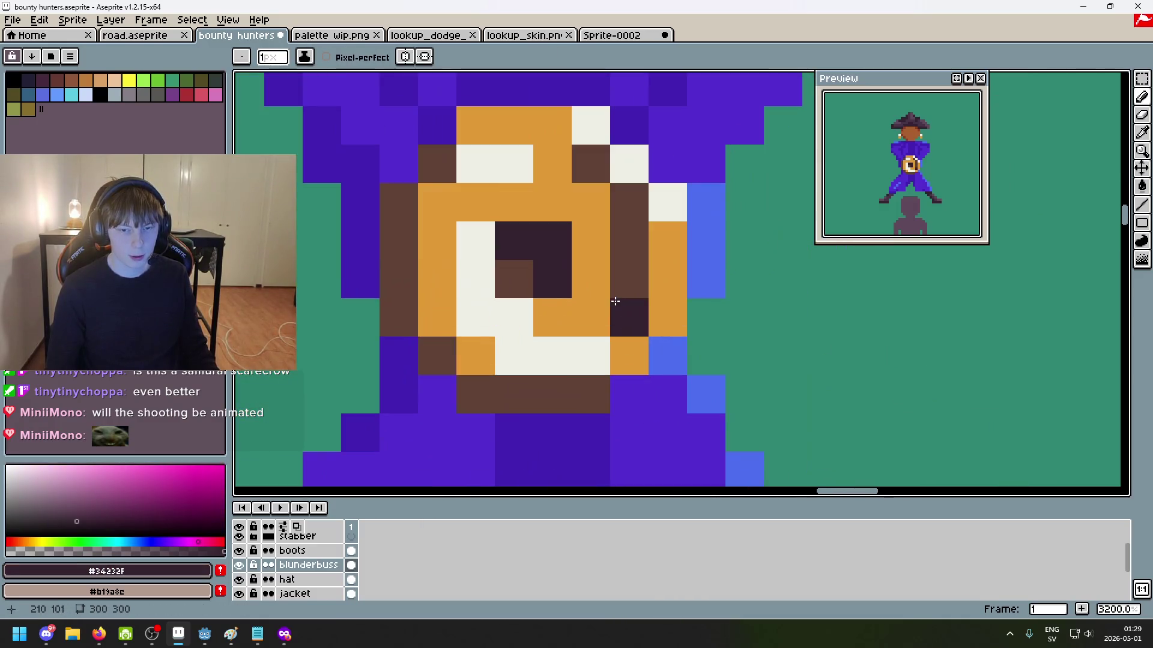
alt+click(613, 278)
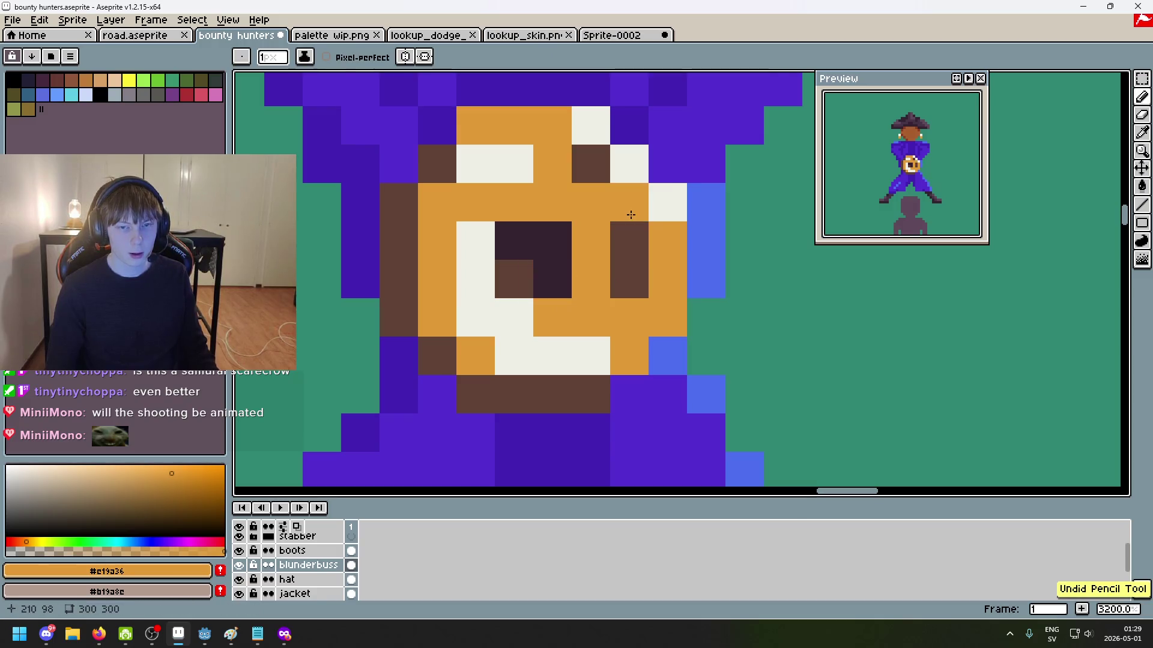
alt+click(585, 161)
scroll(591, 289, down, 5)
key(ctrl+z)
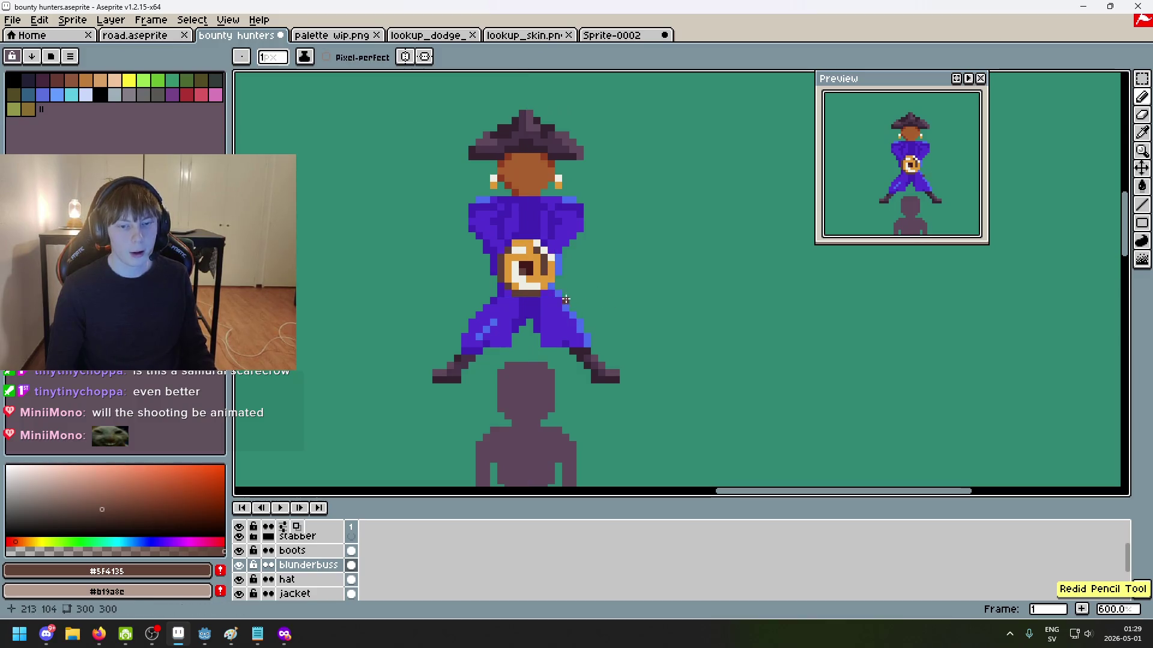
scroll(624, 281, down, 1)
drag(636, 277, 706, 207)
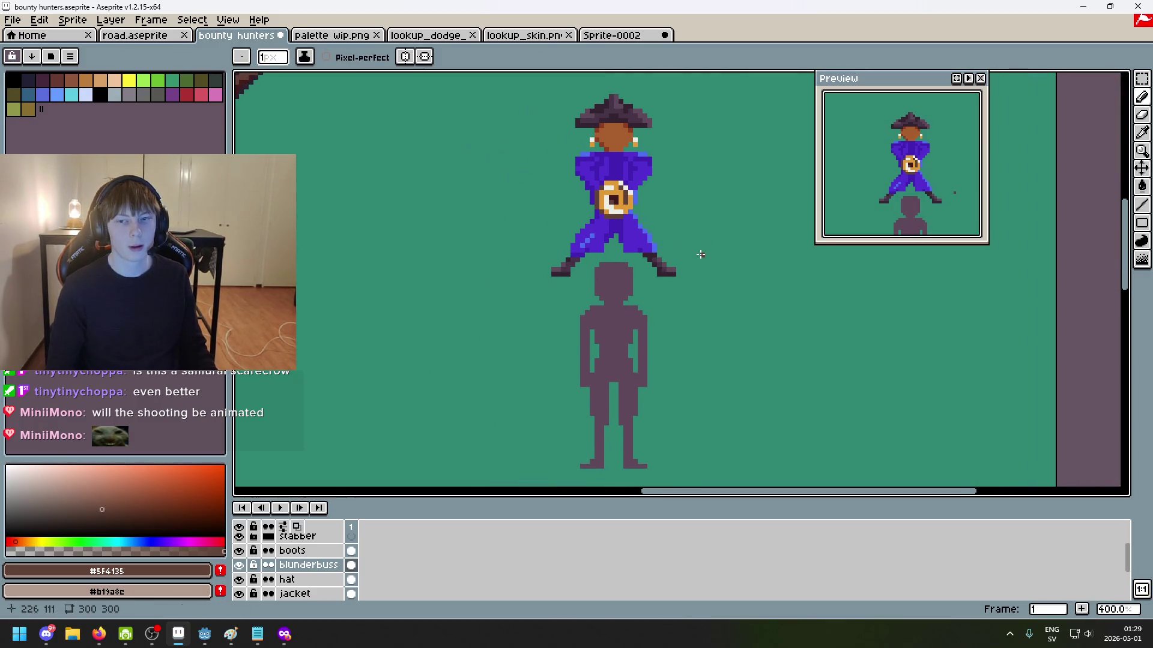
scroll(699, 255, up, 1)
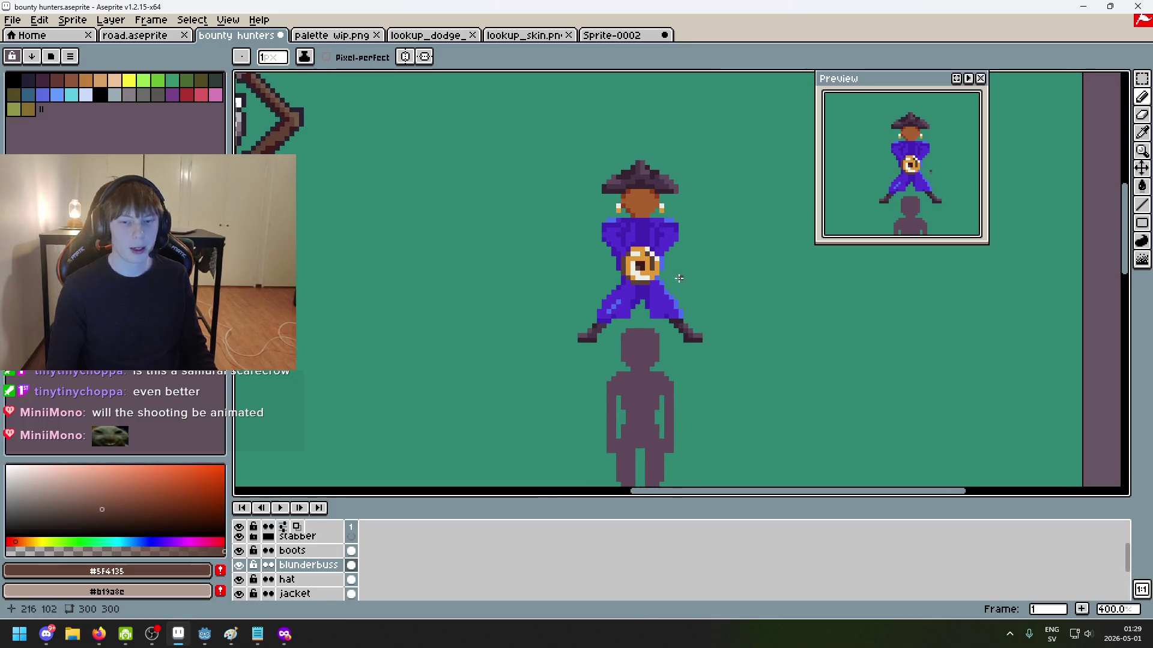
scroll(646, 275, up, 1)
scroll(643, 244, up, 1)
alt+click(631, 243)
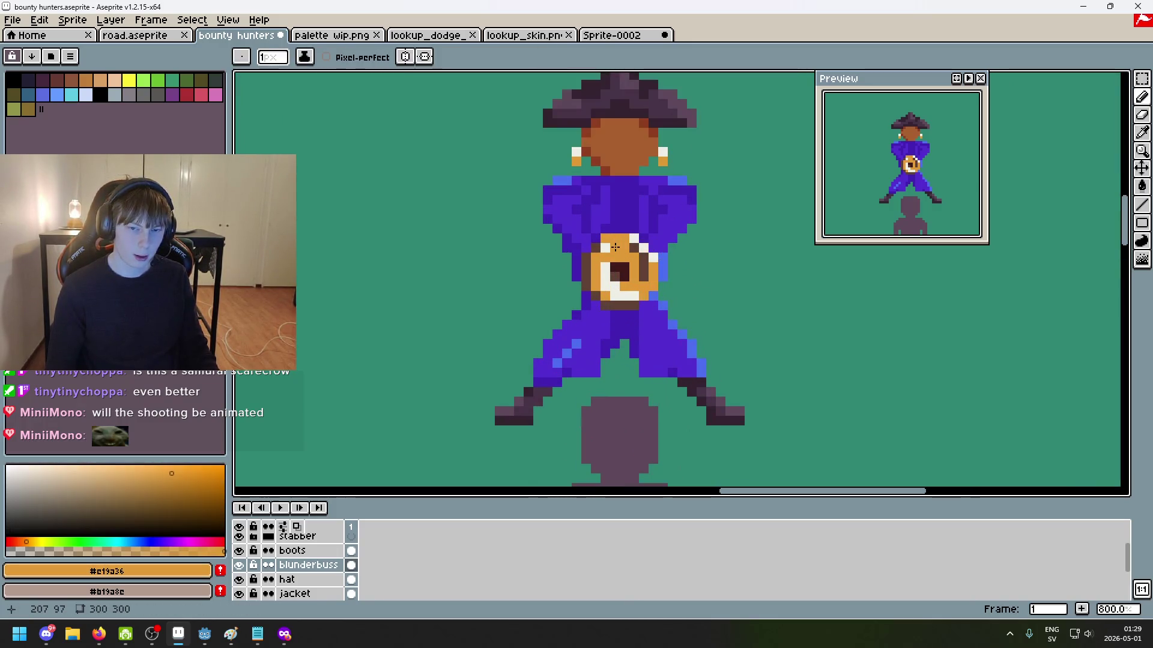
alt+click(611, 242)
scroll(624, 246, down, 3)
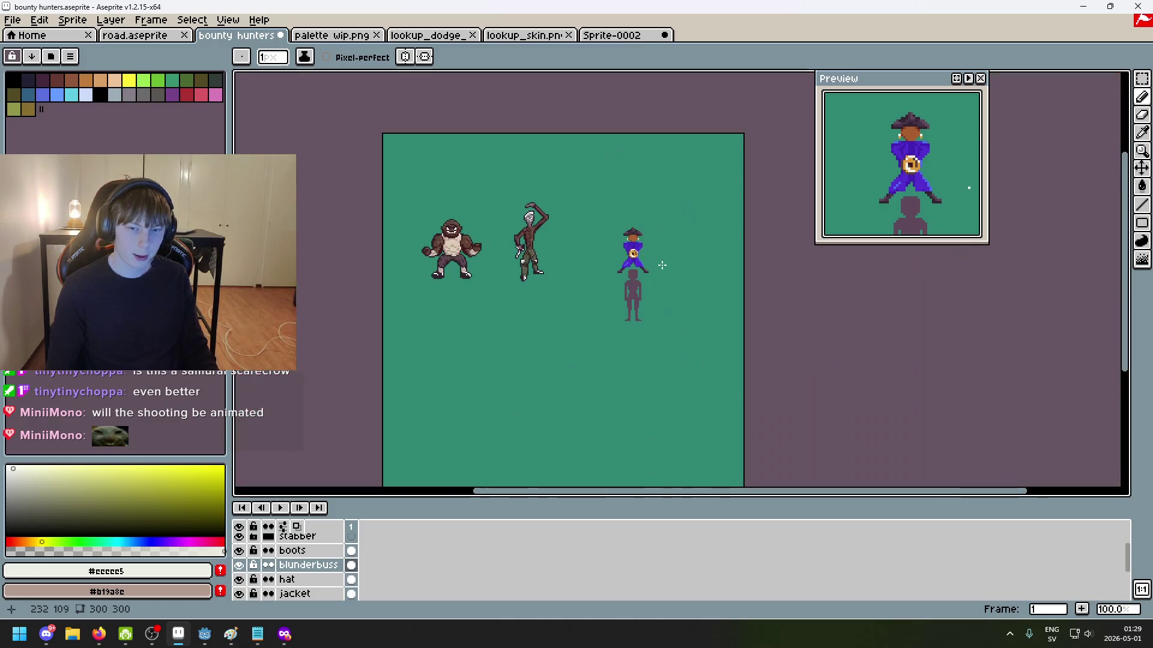
Step: Zoom in and eyedrop the brown, then the orange, from the blunderbuss muzzle rim
scroll(662, 265, up, 1)
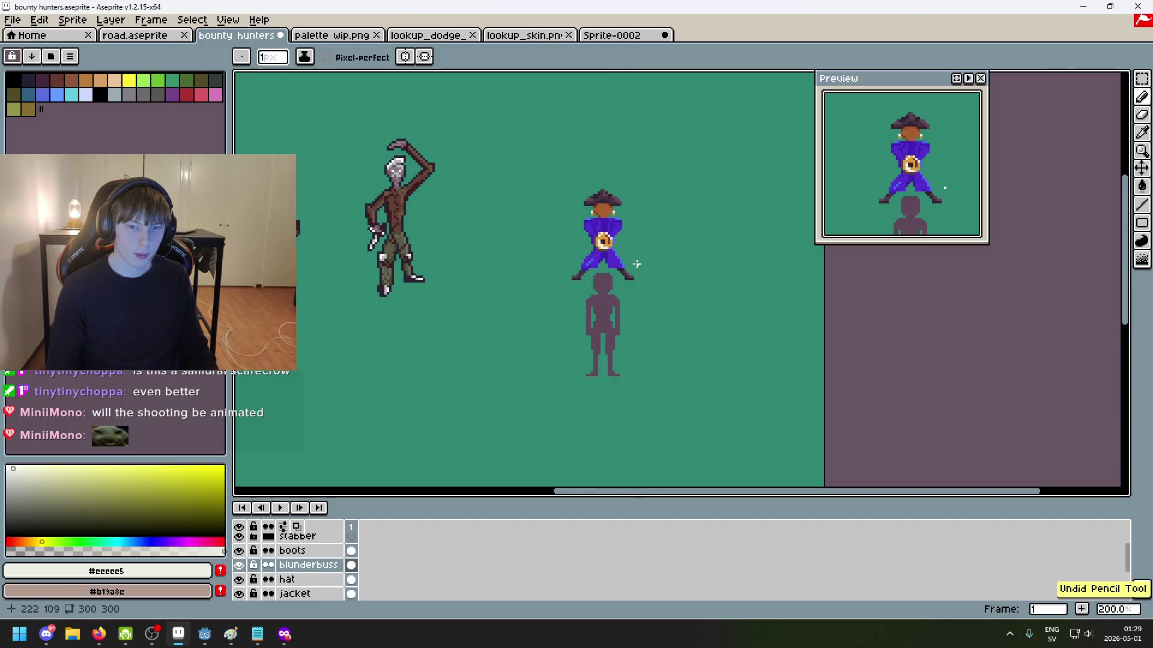
scroll(627, 258, up, 2)
scroll(607, 256, up, 1)
scroll(595, 249, up, 1)
alt+click(569, 208)
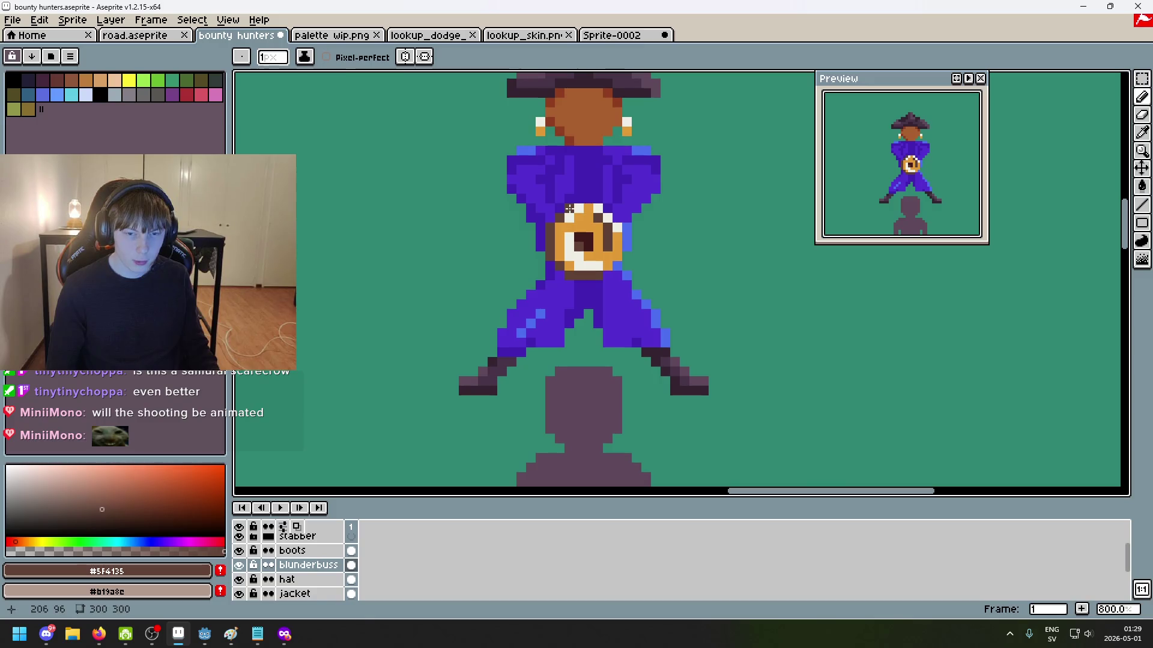
click(577, 208)
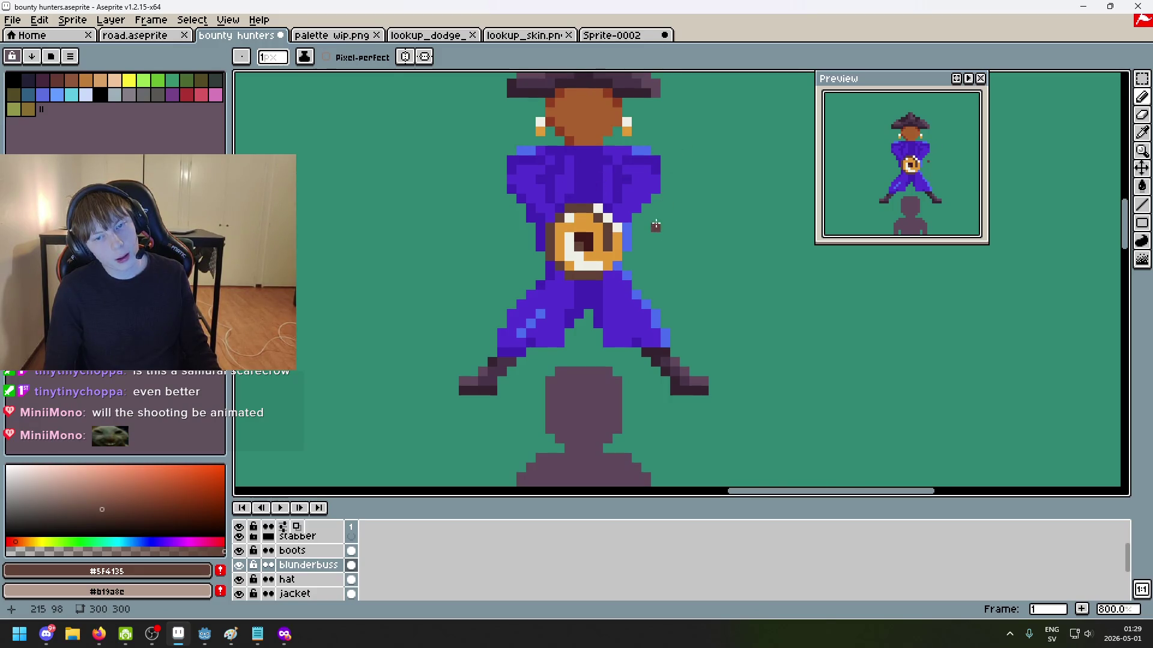
scroll(637, 243, up, 3)
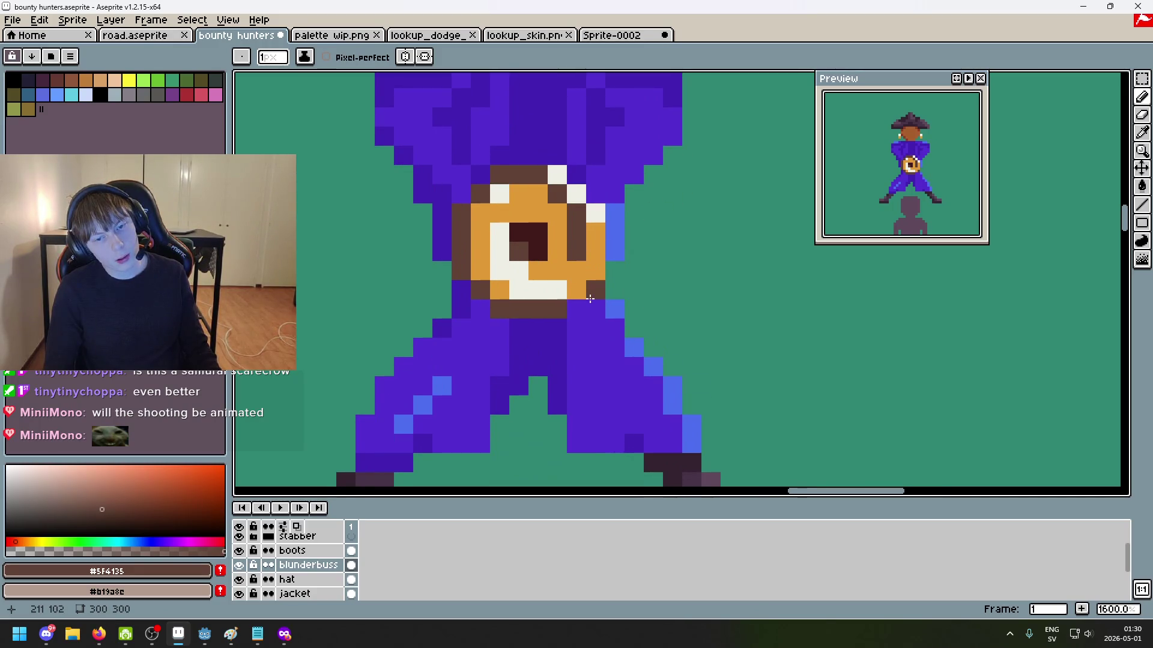
scroll(560, 178, down, 2)
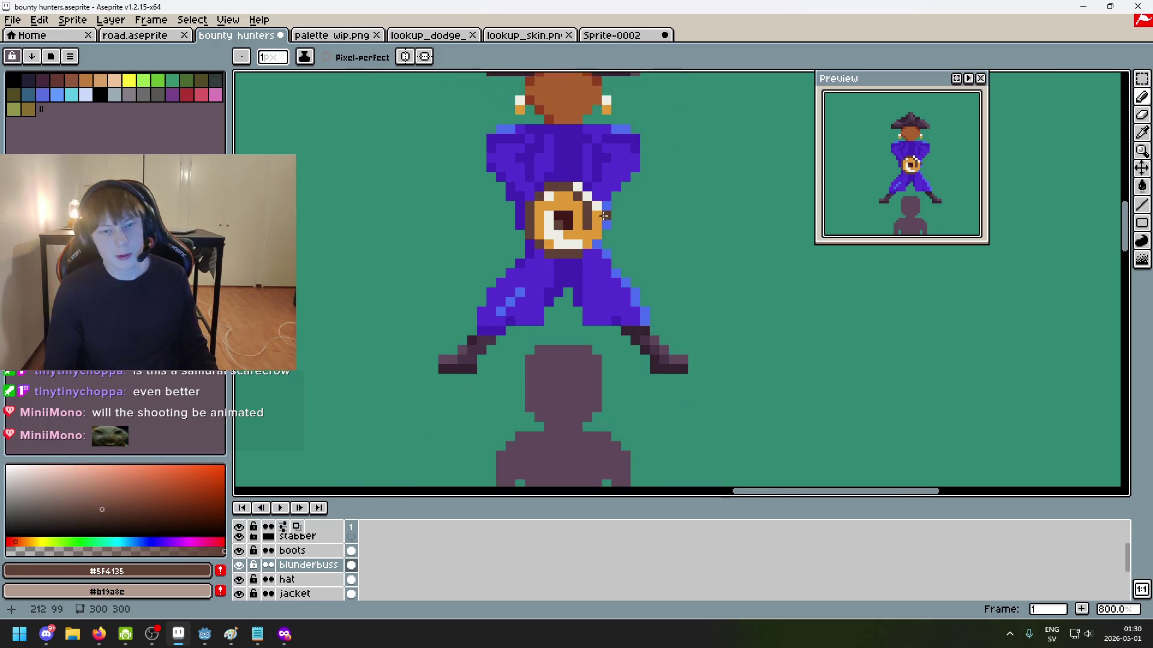
scroll(648, 269, down, 2)
scroll(647, 268, up, 3)
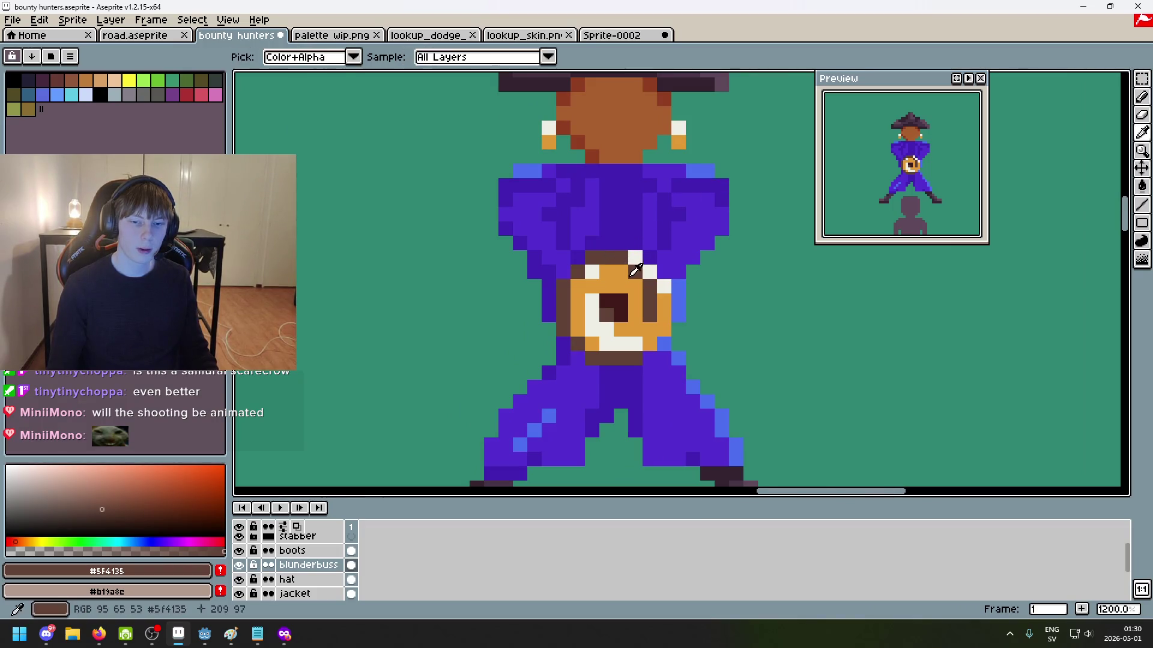
alt+click(617, 262)
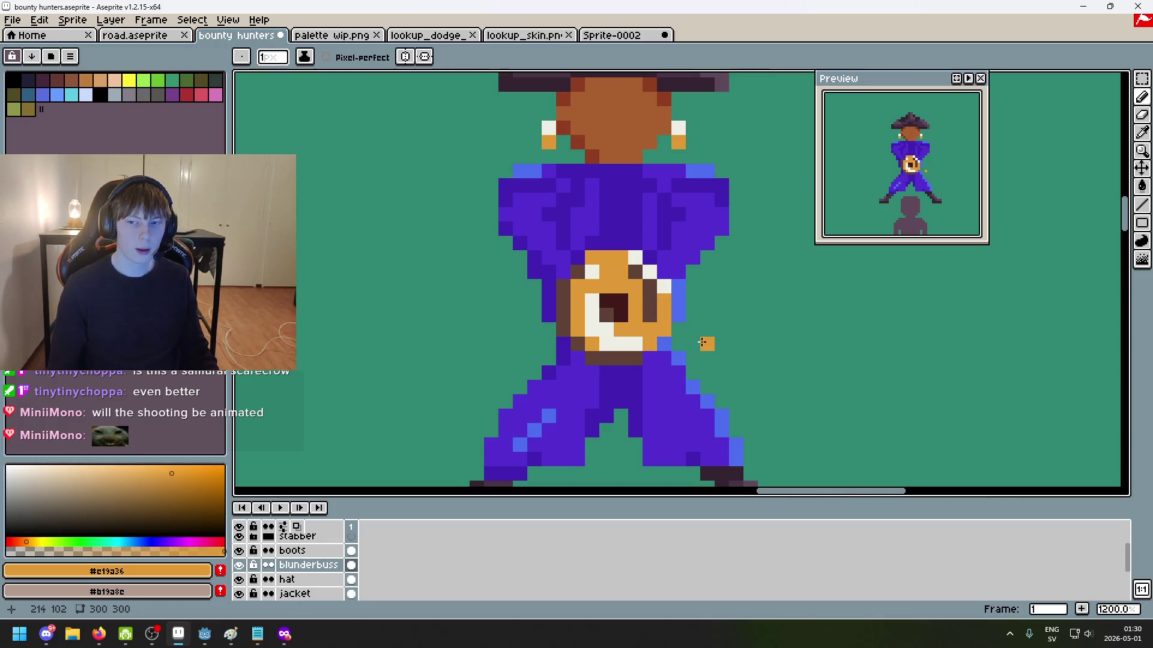
Step: Pencil two brown test pixels beside the figure, then undo the stray dark pixel
scroll(703, 343, down, 4)
scroll(694, 329, up, 1)
alt+click(739, 325)
click(736, 336)
scroll(736, 329, down, 3)
key(ctrl+z)
Step: Eyedrop off-white #eeeee5 and pencil highlights on the muzzle's upper-left rim and beside the figure
scroll(736, 329, up, 4)
scroll(721, 324, up, 3)
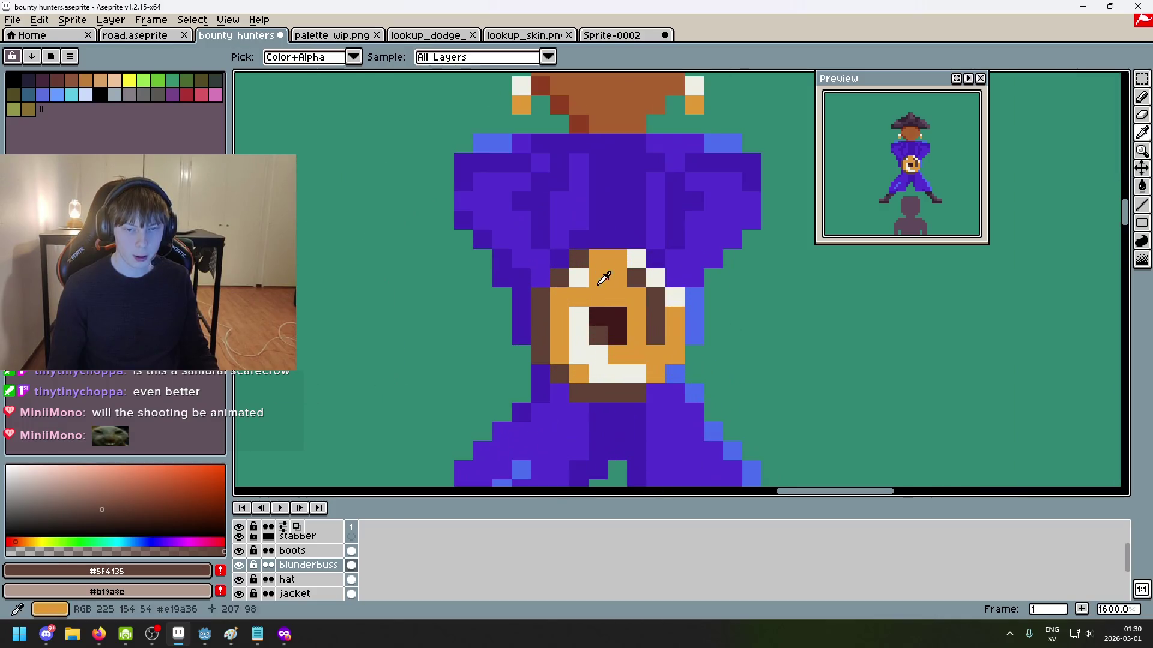
alt+click(604, 273)
click(555, 295)
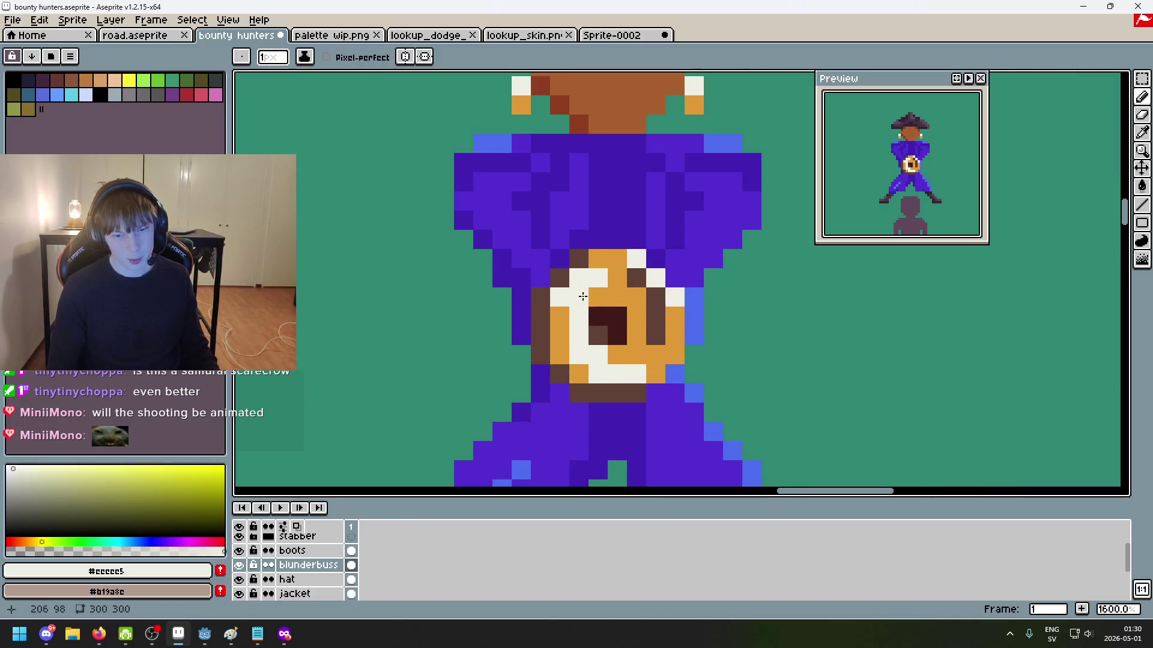
scroll(574, 295, down, 6)
click(690, 260)
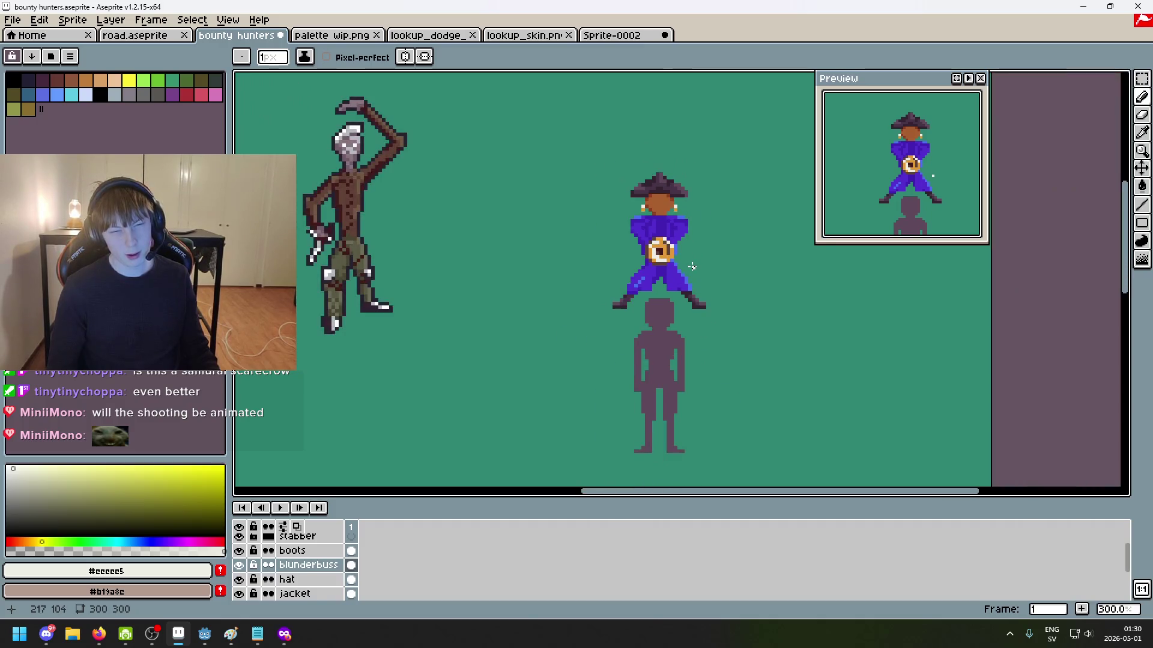
Step: Sample the orange, then the off-white #eeeee5 from the blunderbuss, and redo the last pencil stroke
scroll(692, 267, up, 3)
alt+click(613, 240)
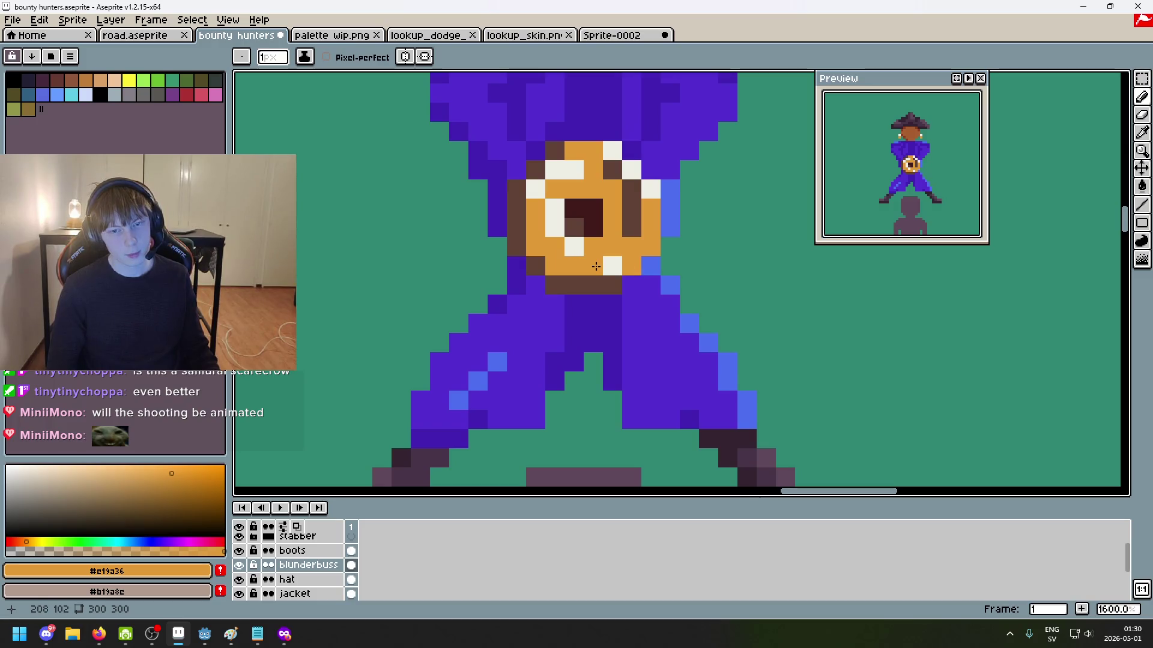
scroll(610, 266, down, 3)
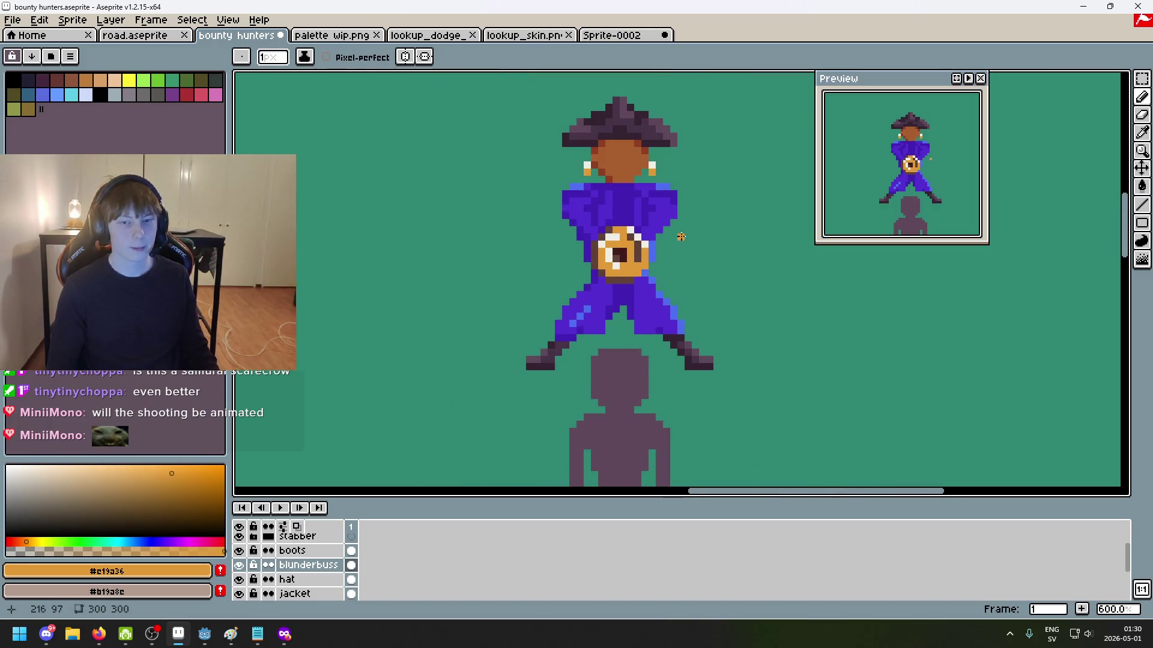
scroll(656, 275, up, 3)
alt+click(558, 269)
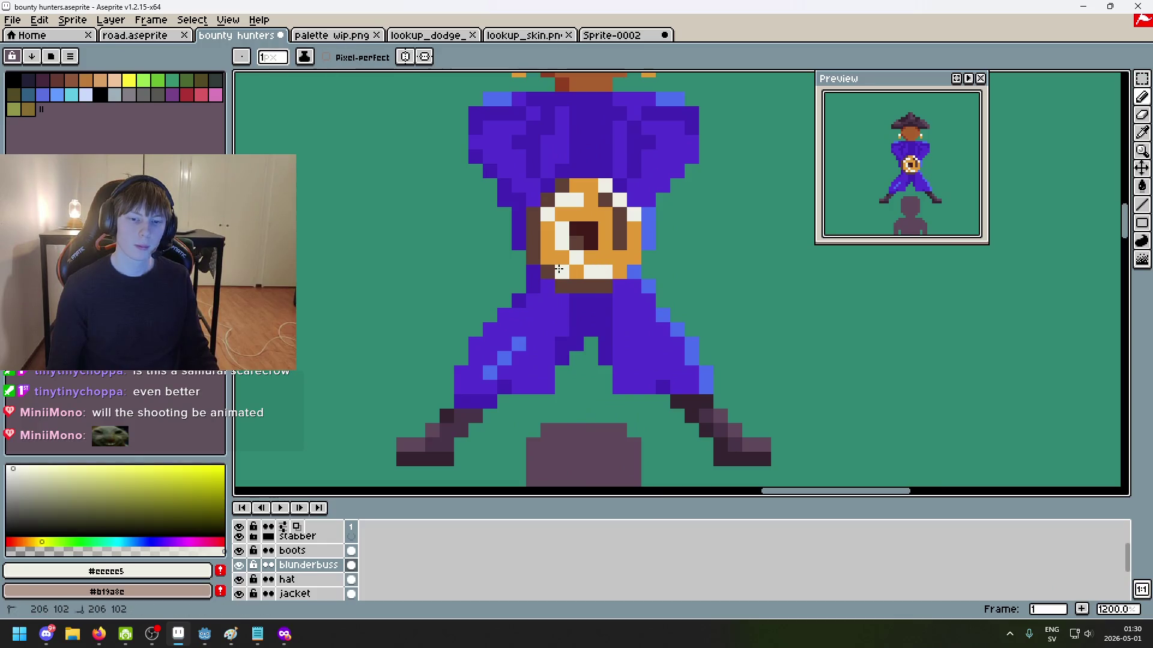
scroll(583, 269, down, 5)
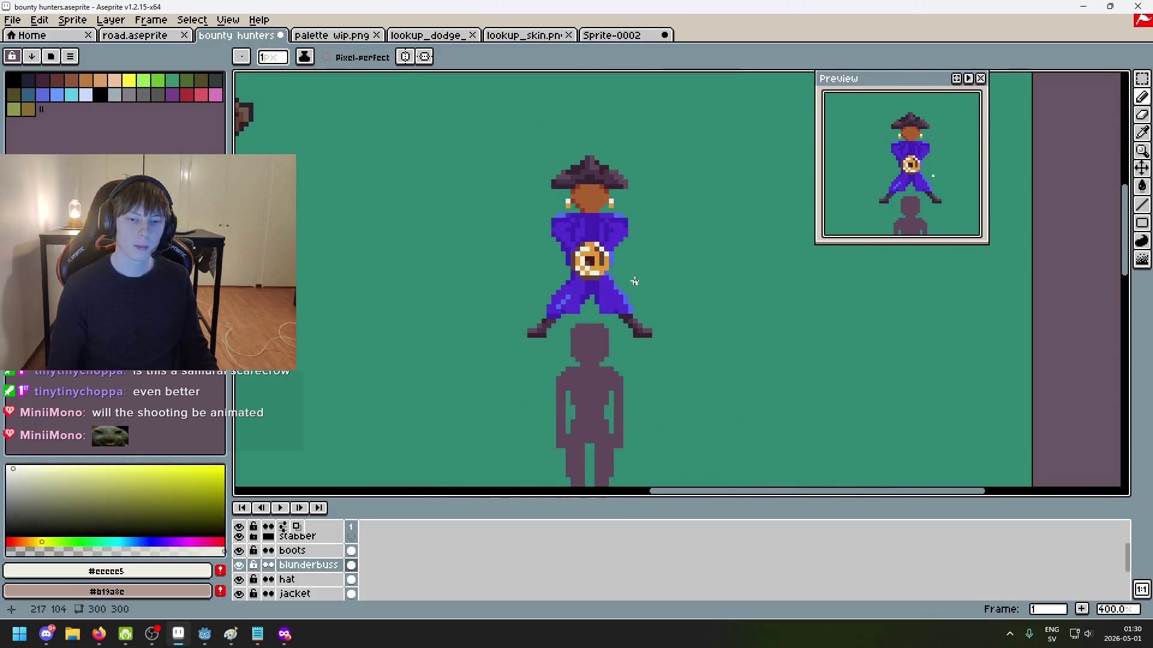
key(ctrl)
key(ctrl+y)
Step: Zoom and pan around the pirate sprite to check the highlighted blunderbuss
scroll(596, 270, up, 3)
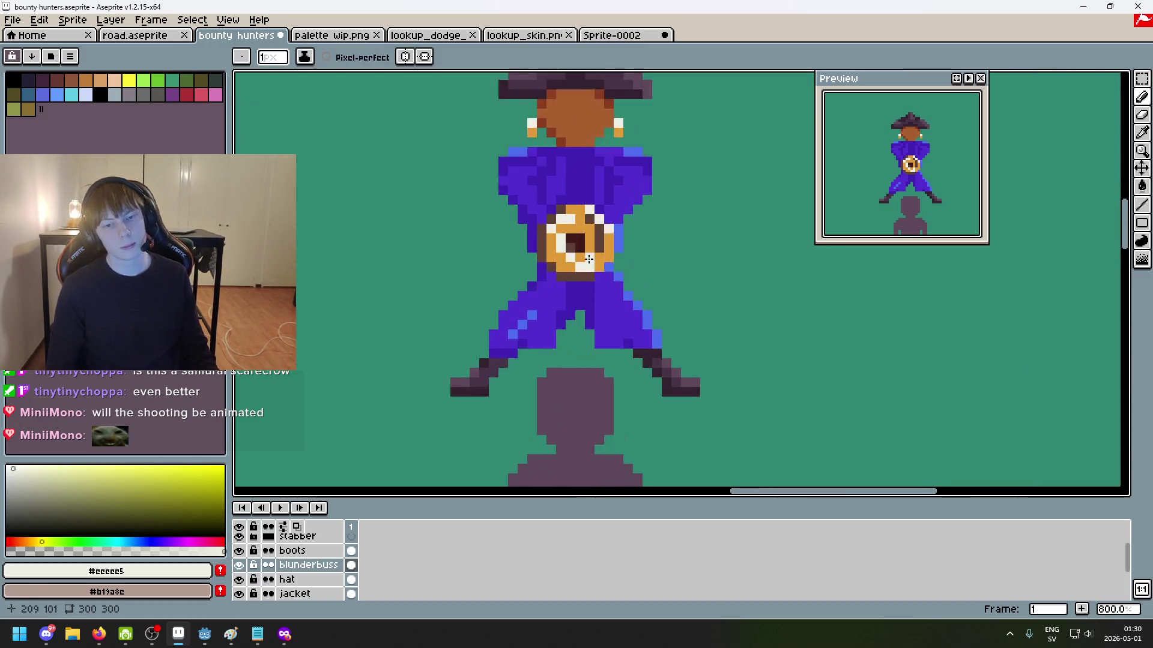
scroll(597, 270, up, 3)
key(alt)
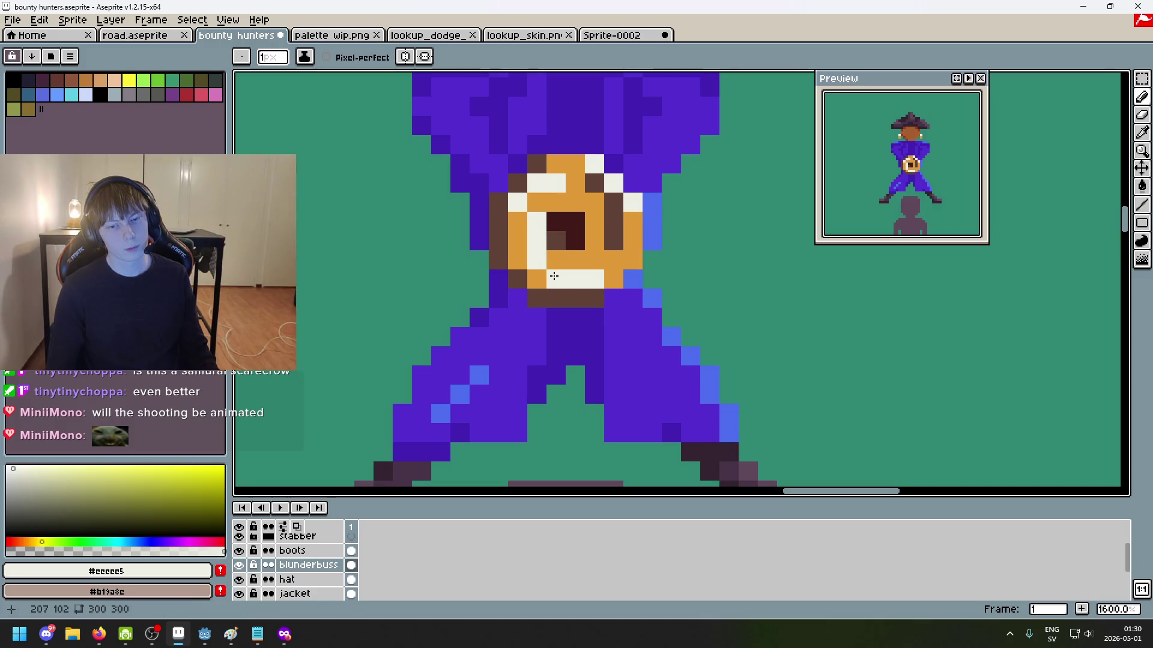
scroll(643, 300, down, 6)
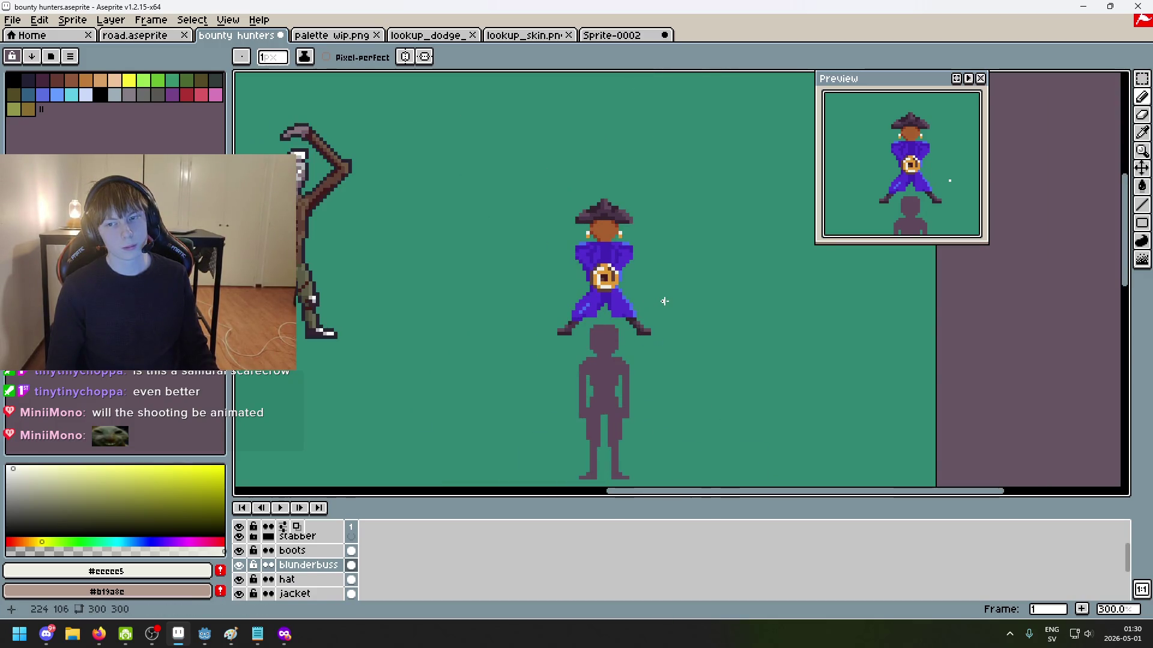
scroll(664, 302, down, 2)
scroll(668, 302, up, 1)
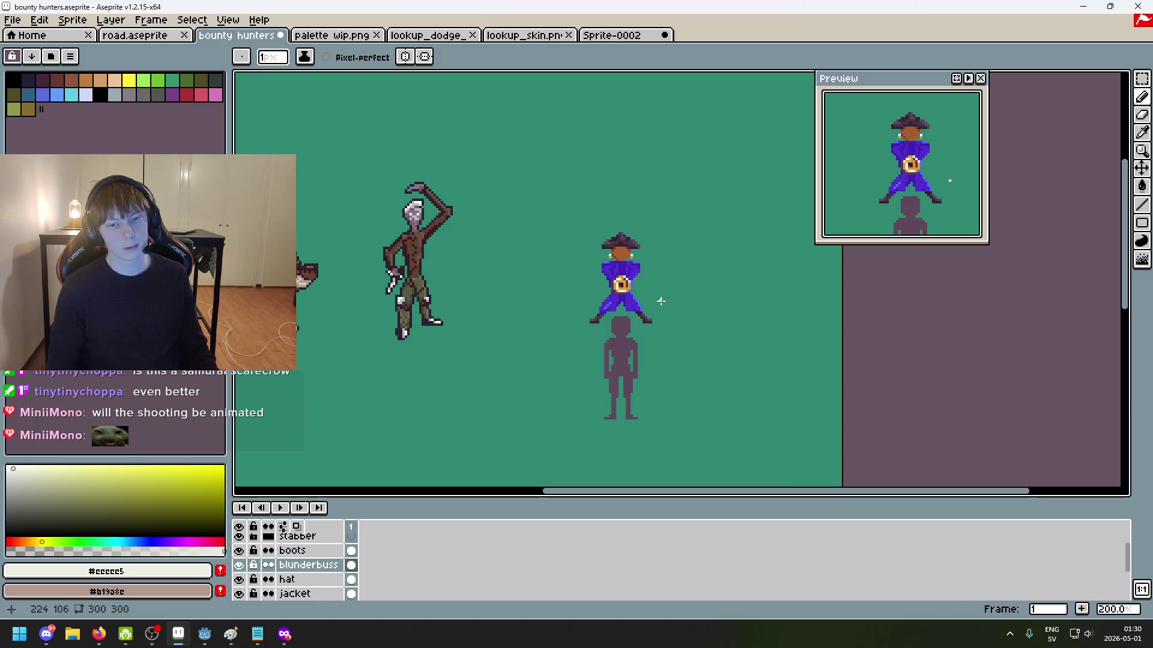
scroll(656, 300, up, 2)
scroll(634, 284, up, 2)
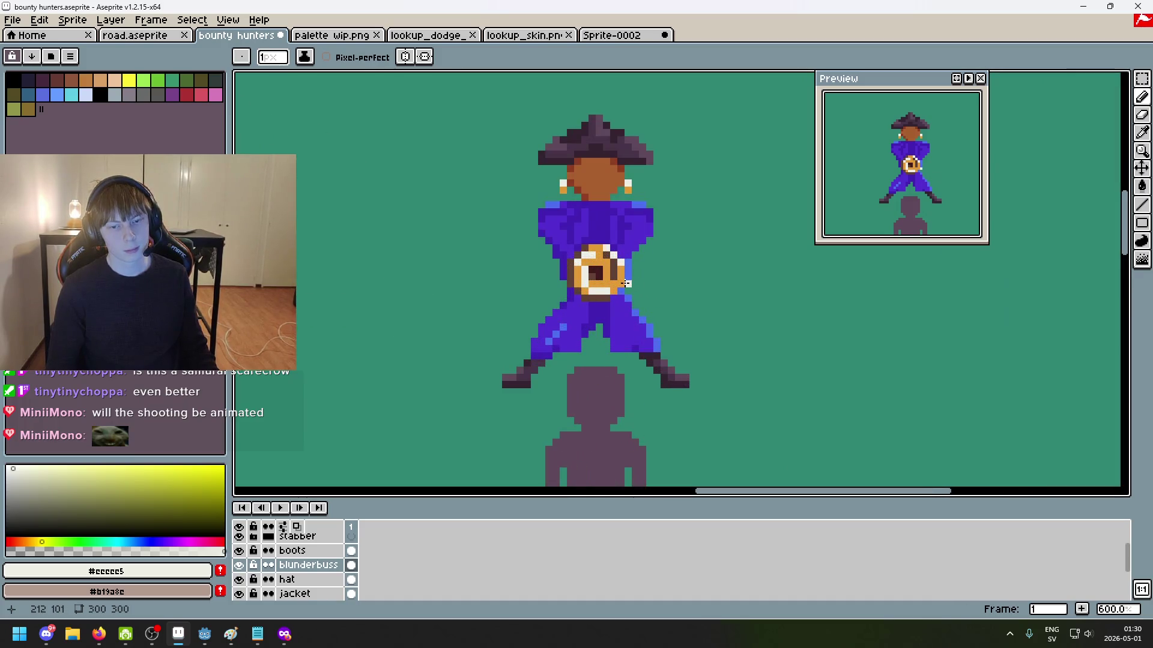
scroll(661, 300, up, 2)
scroll(630, 270, down, 1)
scroll(617, 253, up, 1)
scroll(617, 252, down, 3)
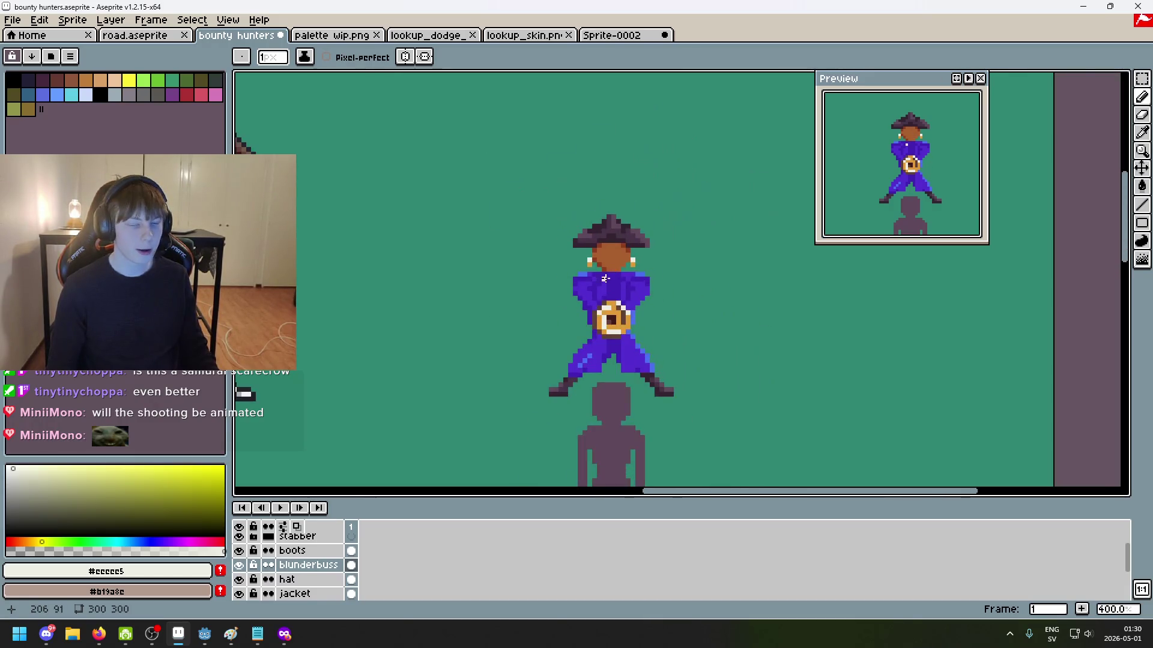
scroll(695, 265, up, 2)
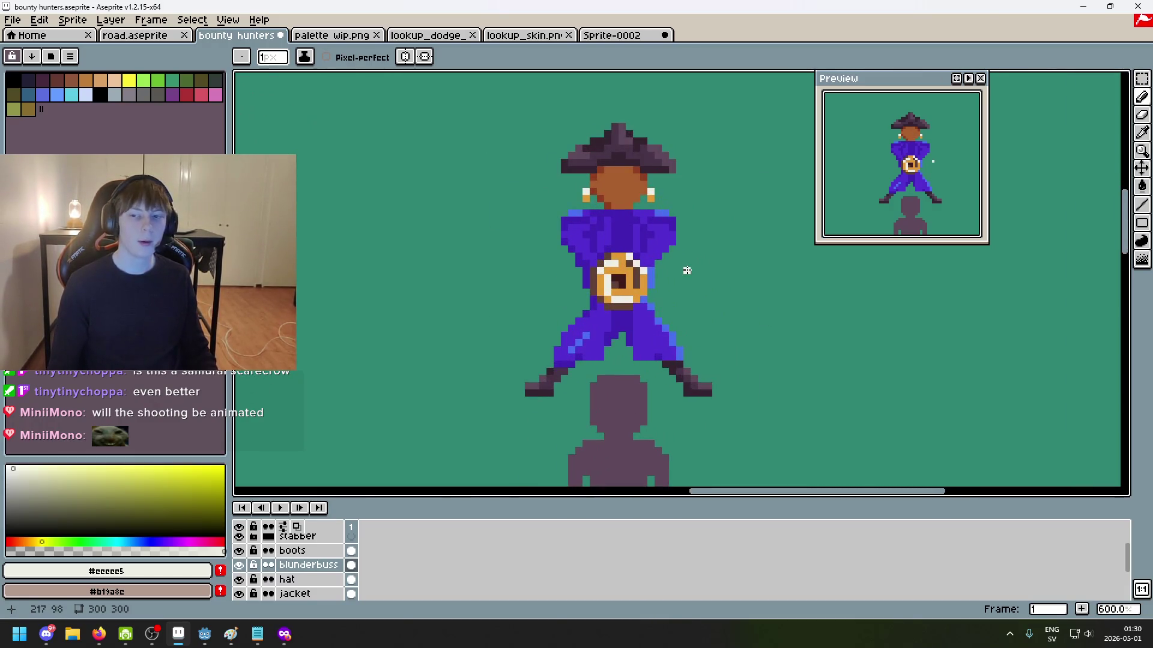
scroll(694, 299, up, 1)
scroll(685, 303, down, 1)
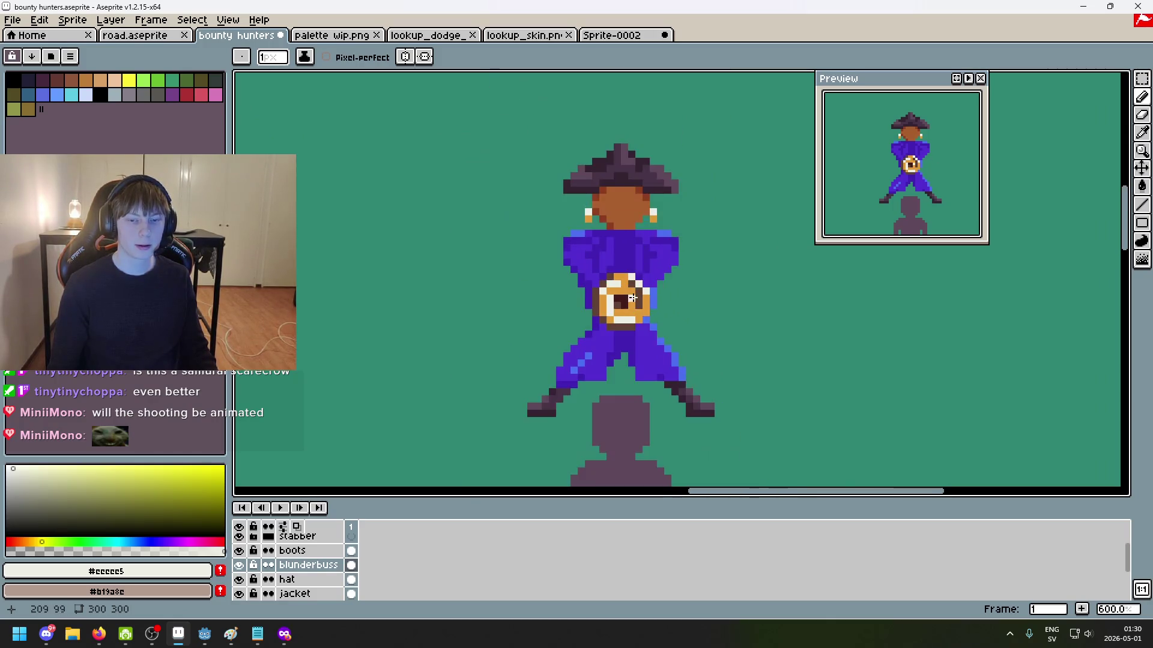
scroll(660, 309, up, 1)
scroll(645, 316, up, 2)
scroll(646, 317, down, 2)
scroll(645, 317, down, 3)
scroll(674, 321, down, 2)
scroll(757, 274, up, 1)
mouse_move(757, 274)
mouse_down()
mouse_move(735, 291)
mouse_move(636, 279)
mouse_move(587, 296)
mouse_up()
scroll(707, 264, up, 1)
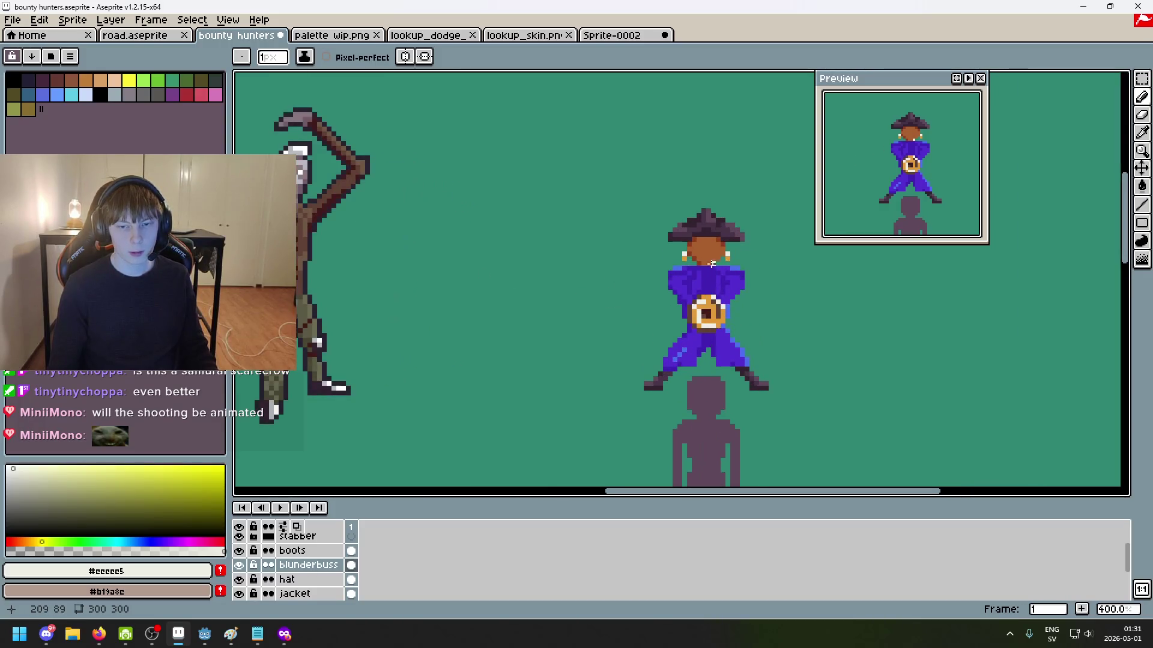
drag(708, 264, 658, 267)
scroll(663, 285, up, 2)
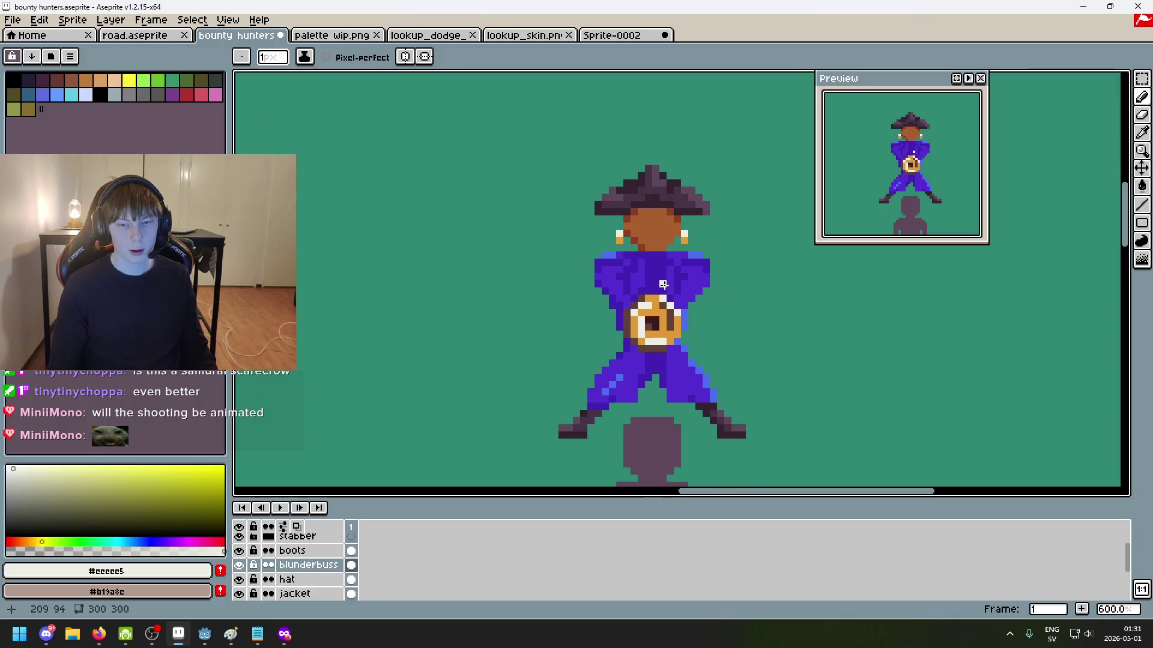
scroll(664, 302, down, 2)
scroll(595, 291, down, 1)
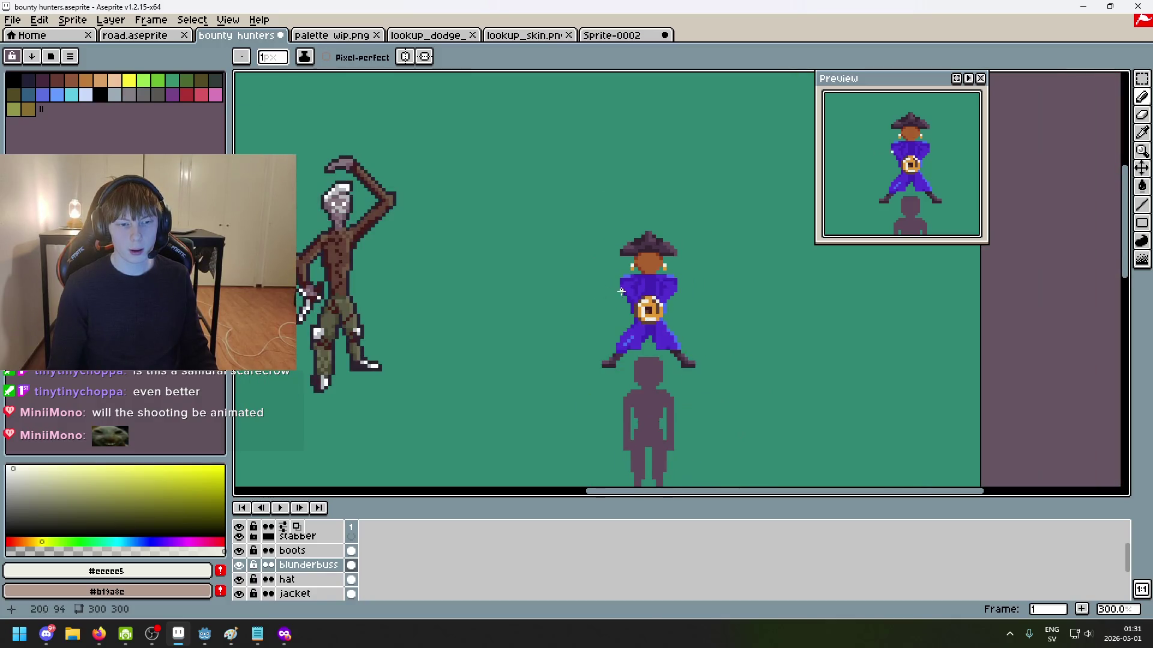
scroll(611, 292, up, 2)
scroll(634, 293, down, 1)
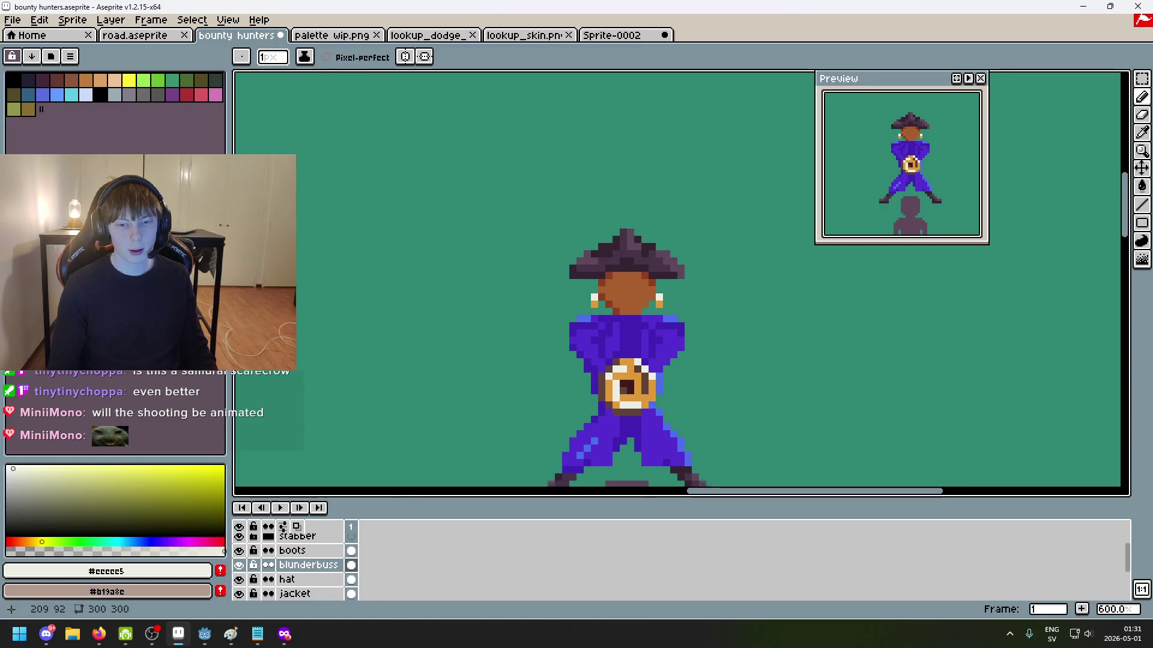
Step: Switch to the palette wip.png sketch and bring its skin-tone blobs into view
key(ctrl+Tab)
scroll(534, 194, down, 2)
drag(533, 194, 684, 283)
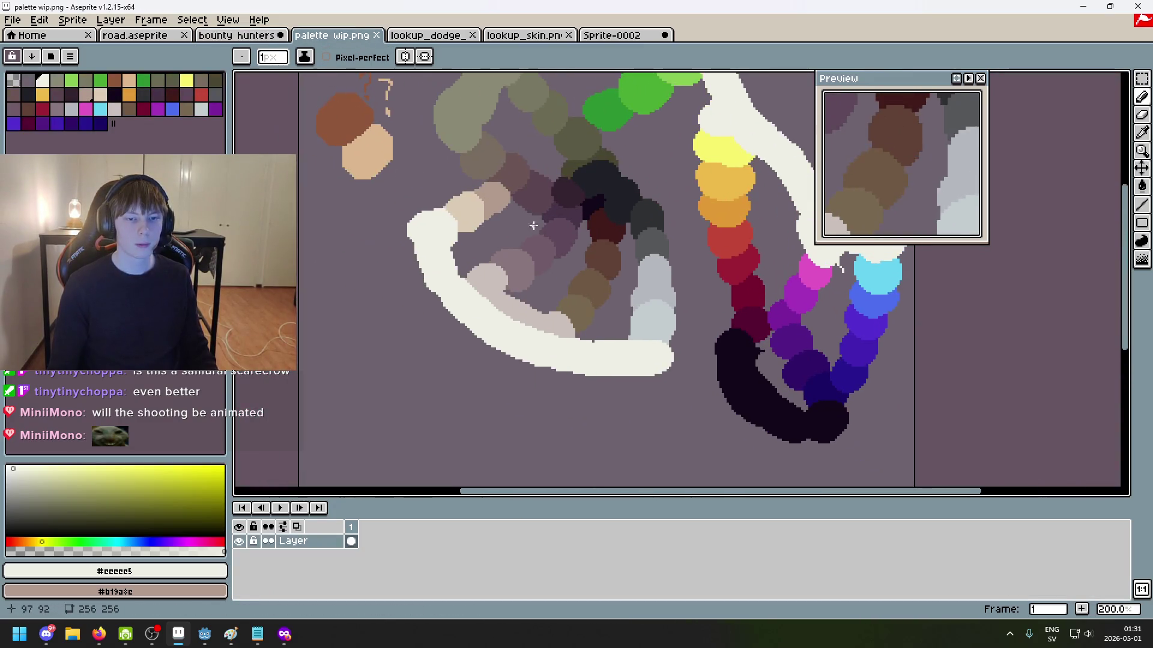
Step: Pick light beige #dccbb5 from palette wip.png and flood-fill a face pixel on the pirate
scroll(492, 322, up, 3)
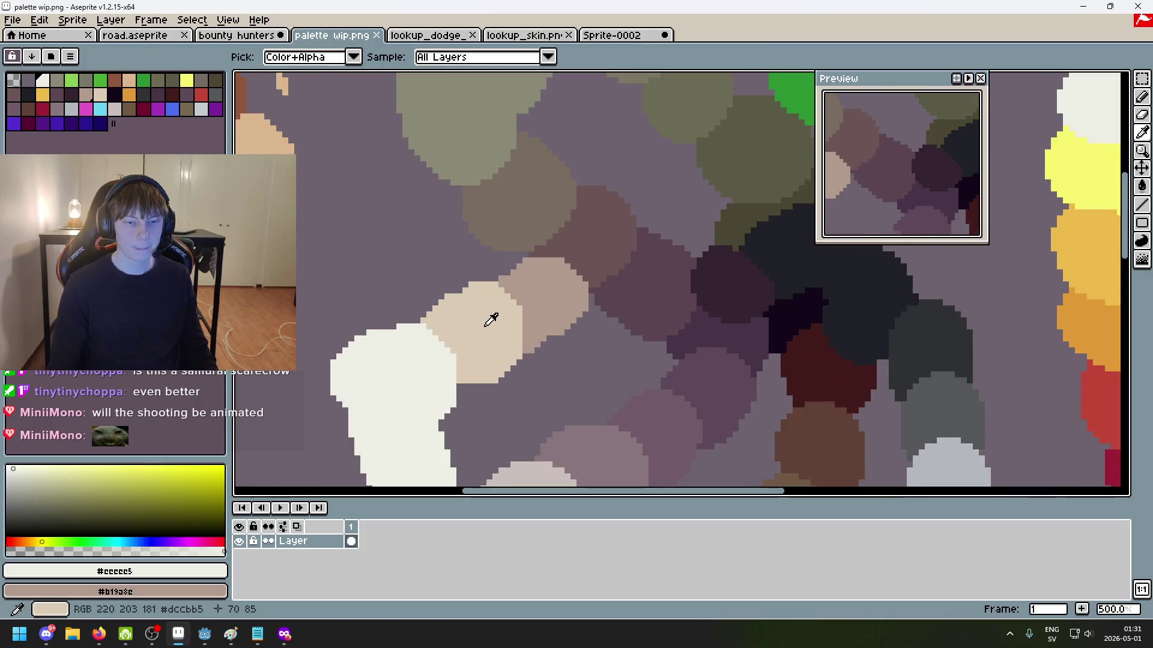
key(ctrl+shift+Tab)
scroll(607, 354, up, 4)
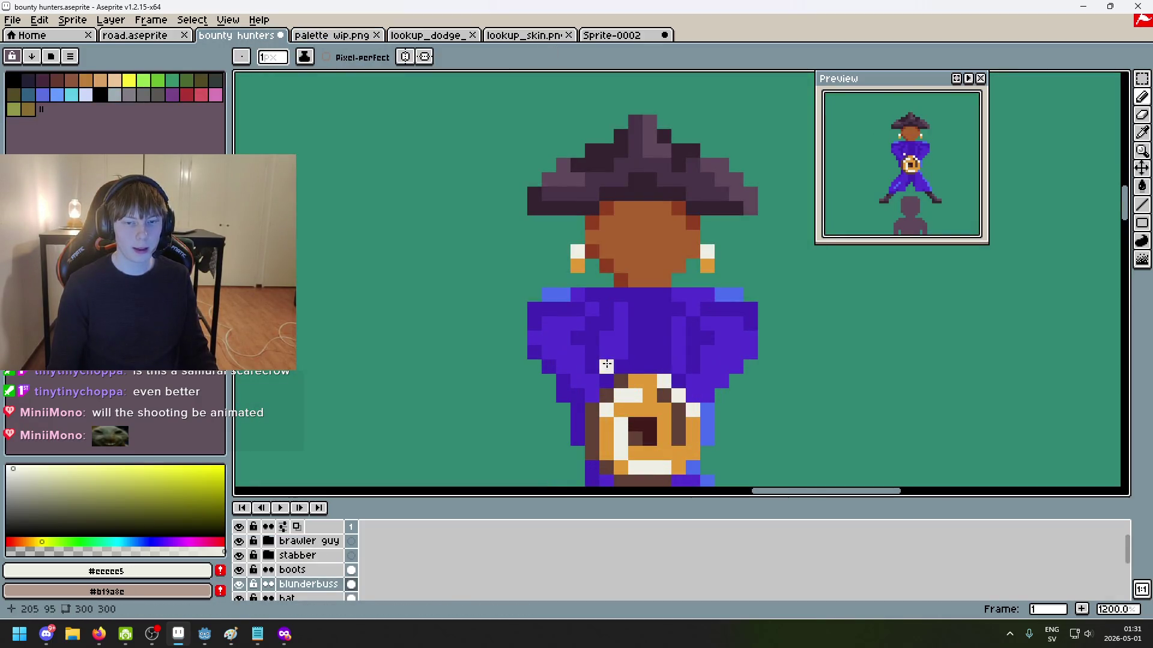
click(303, 44)
scroll(468, 300, down, 3)
scroll(470, 304, up, 2)
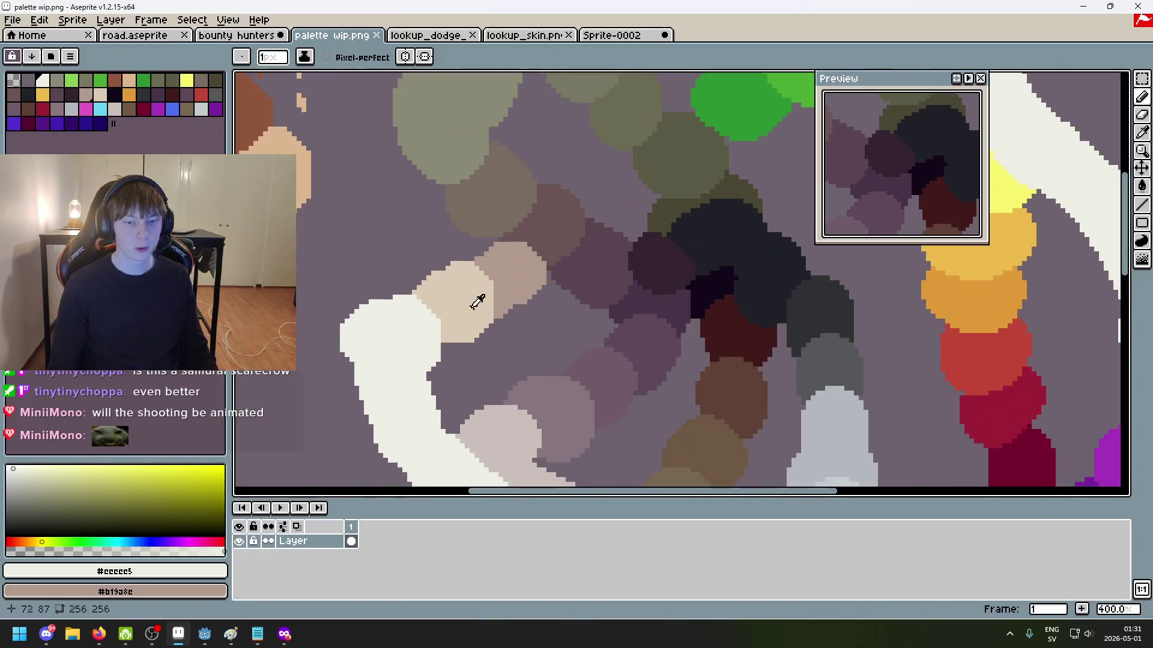
alt+click(471, 304)
key(ctrl+shift+Tab)
scroll(640, 244, up, 3)
key(g)
click(640, 244)
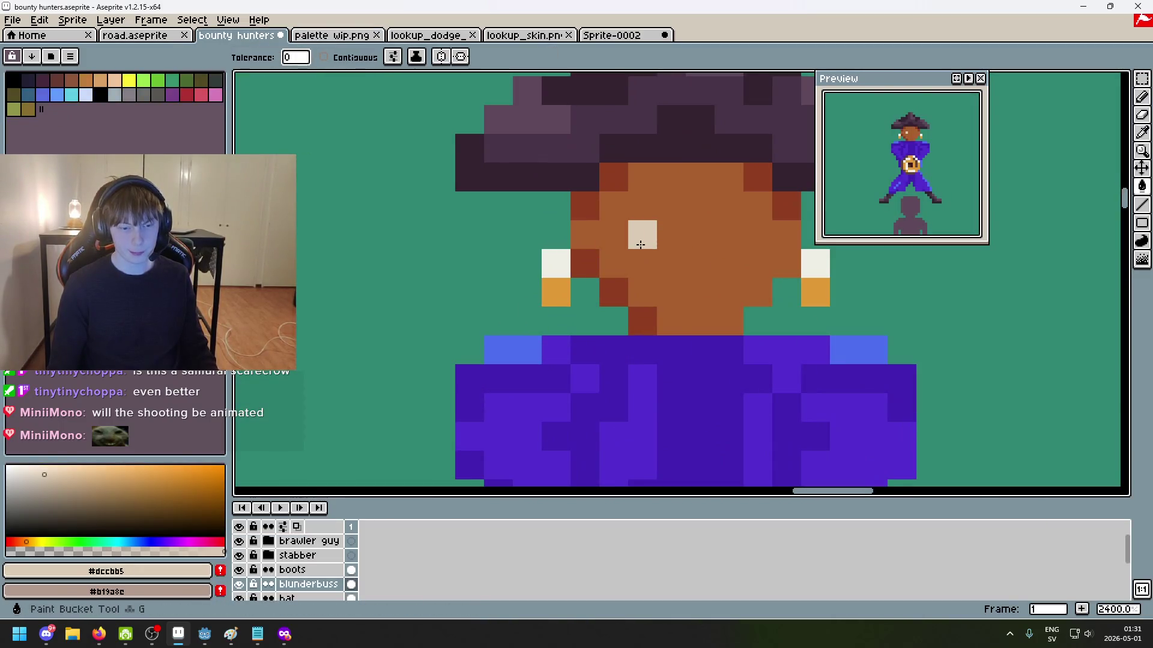
Step: Hide the pirate girl layer and fill the whole face with light beige
scroll(303, 561, down, 2)
scroll(315, 571, down, 2)
click(240, 569)
click(680, 271)
scroll(681, 268, down, 3)
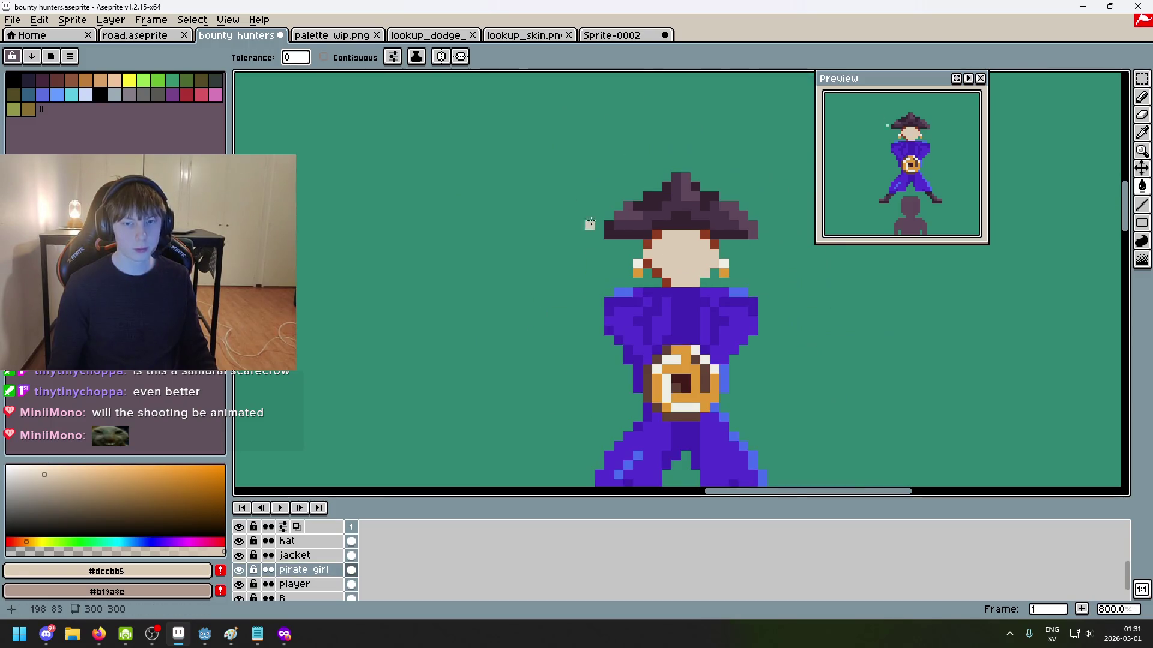
Step: Pick tan #b19a8c from the palette sketch and fill the remaining brown face pixels tan
key(ctrl+Tab)
key(b)
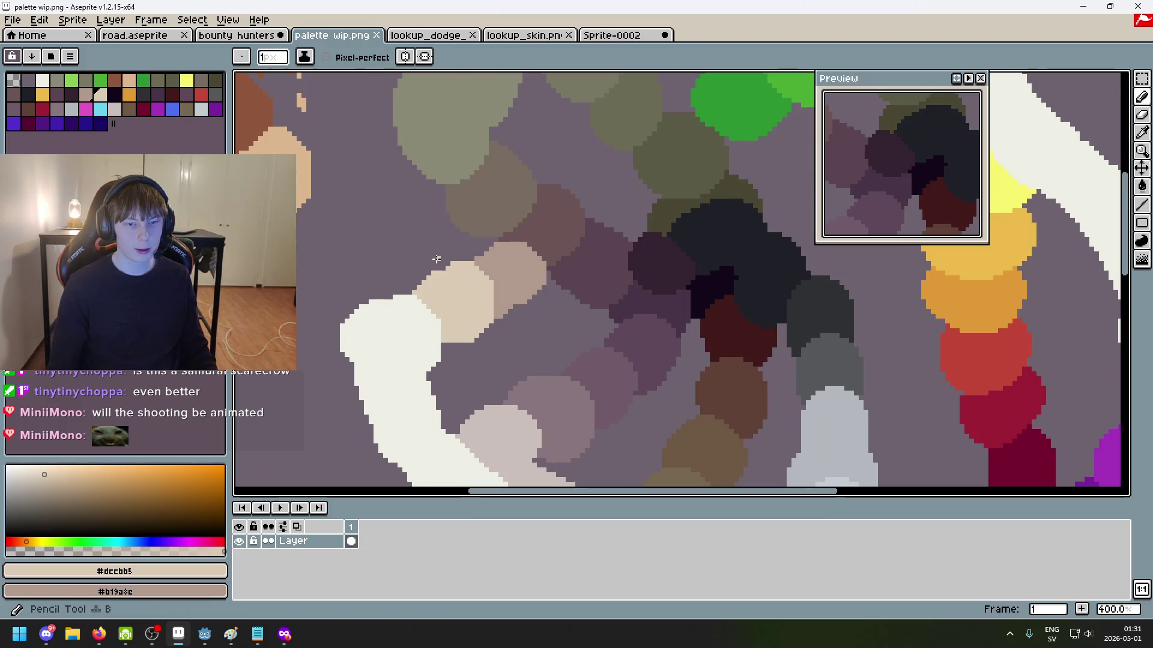
alt+click(527, 256)
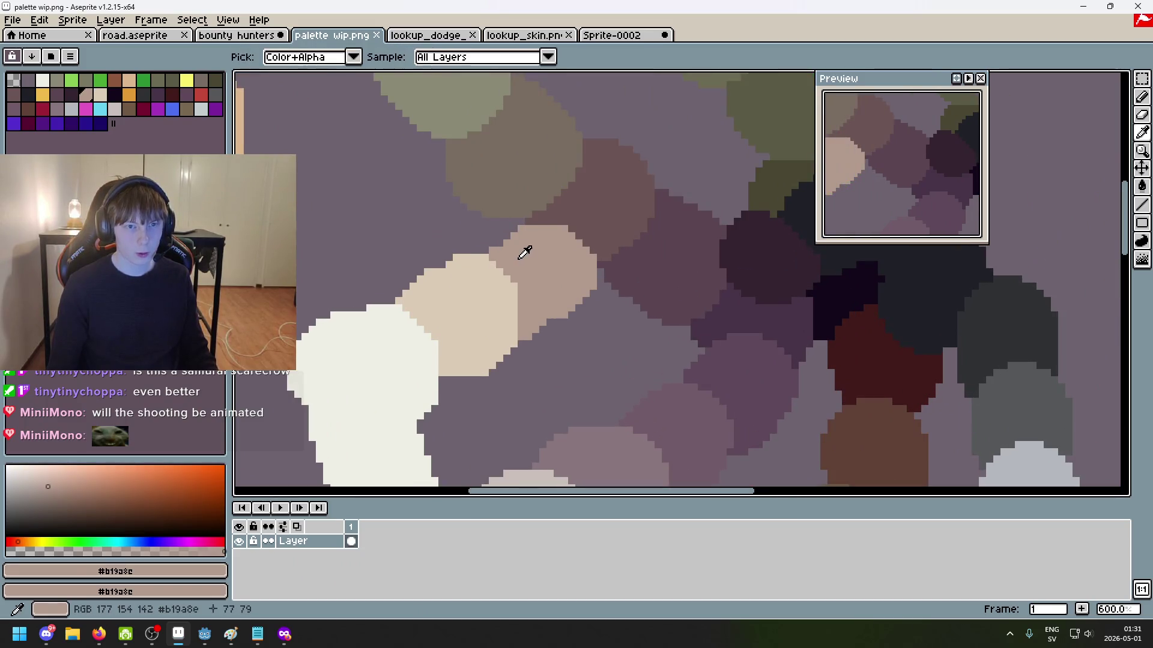
click(259, 35)
scroll(665, 250, up, 4)
key(g)
click(625, 193)
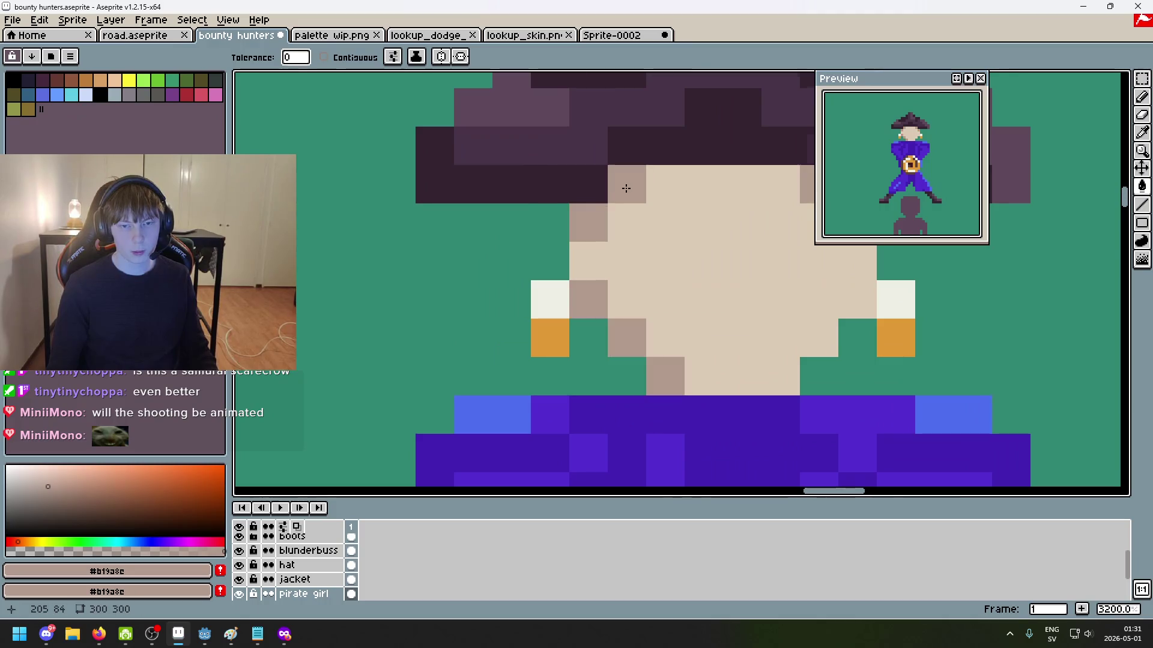
scroll(681, 249, down, 7)
scroll(664, 267, up, 1)
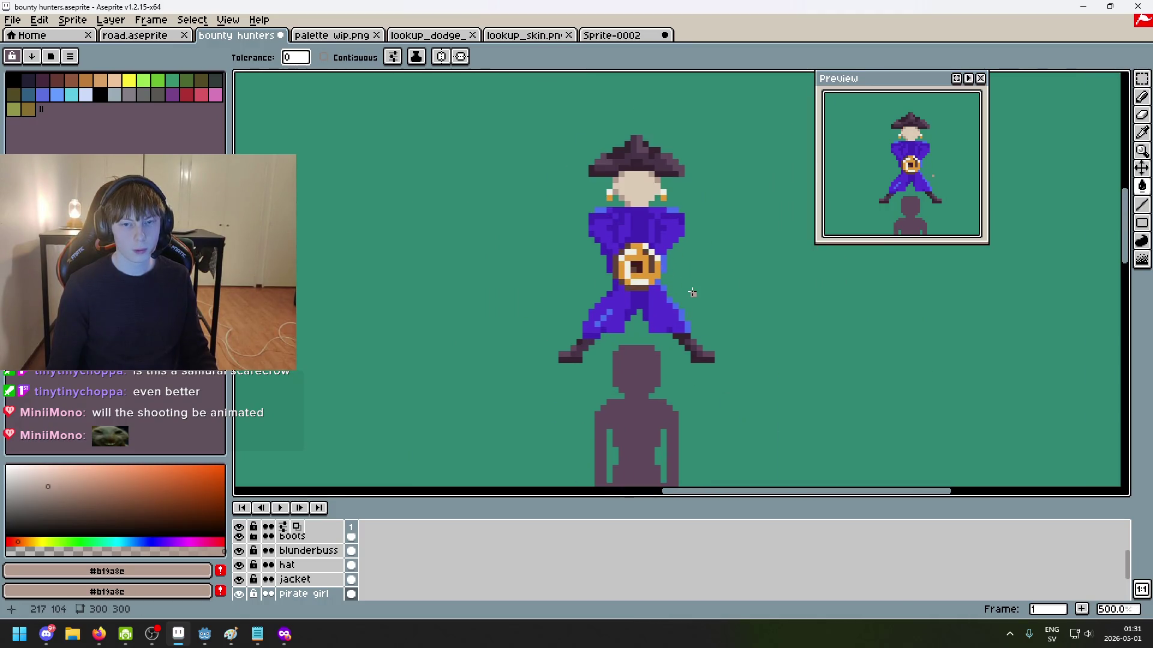
scroll(693, 292, down, 2)
drag(682, 241, 636, 229)
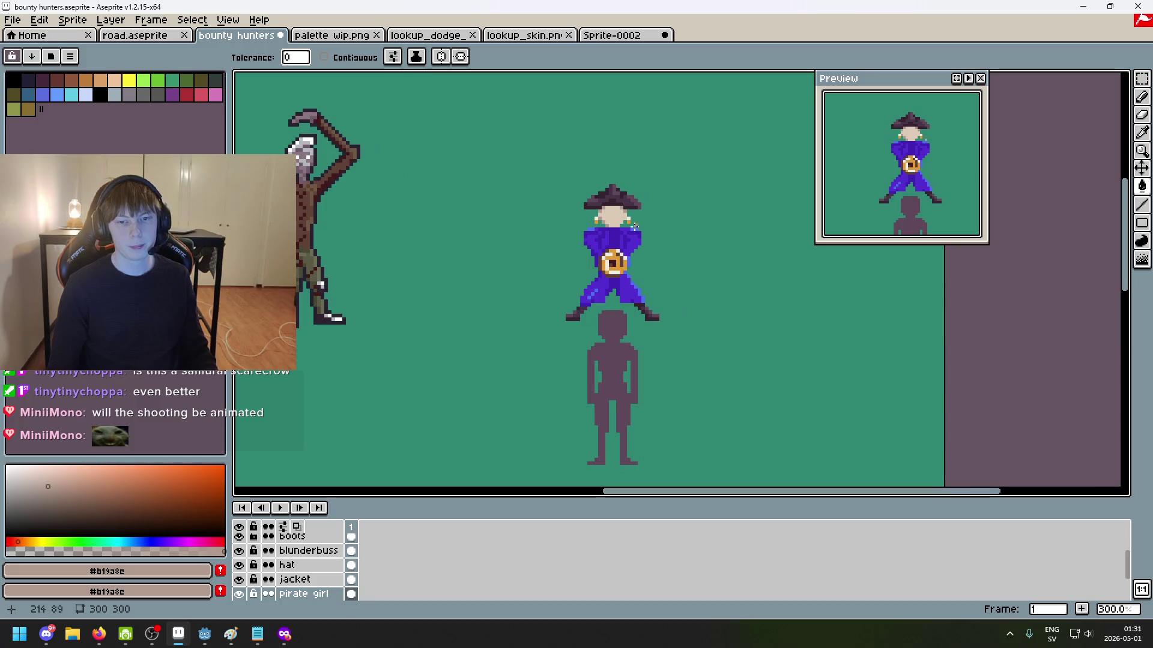
scroll(627, 204, up, 5)
scroll(626, 204, up, 4)
Step: Dab a new tan swatch onto the palette sketch with a 10px pencil
click(308, 37)
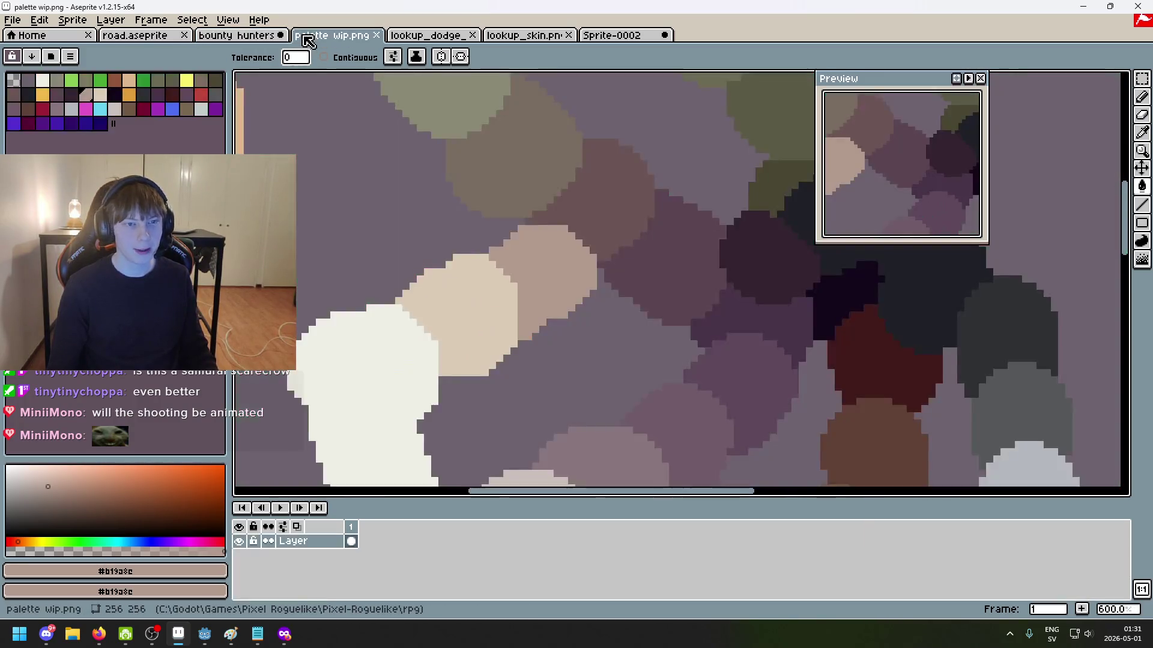
key(b)
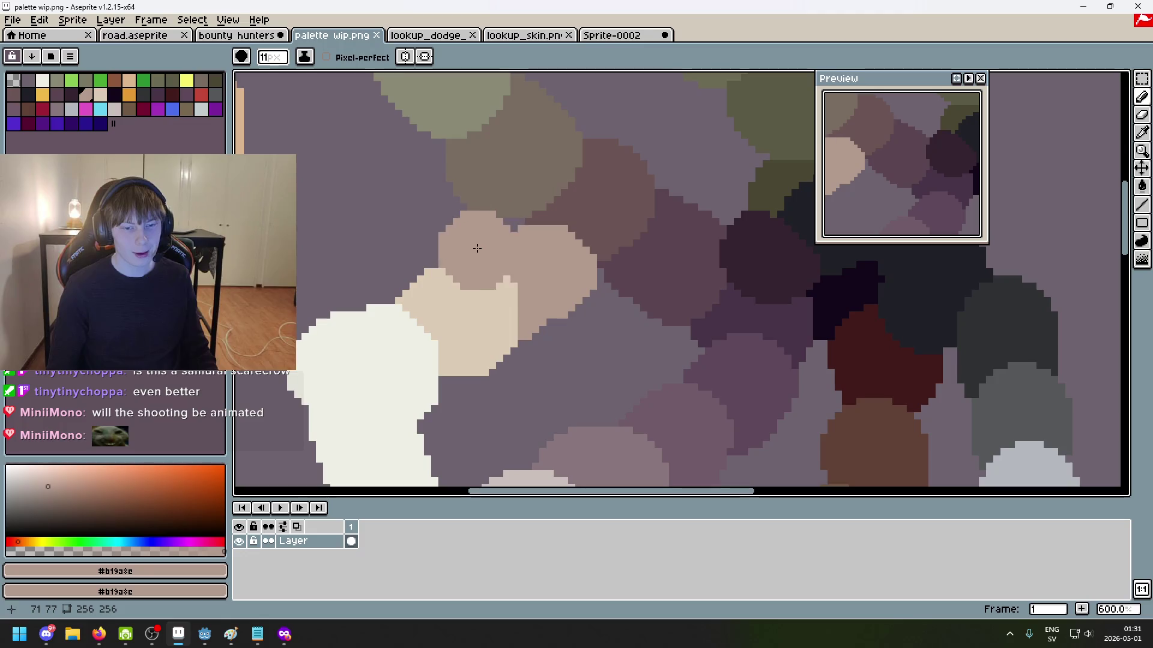
drag(536, 277, 575, 233)
scroll(545, 311, down, 1)
drag(545, 311, 539, 322)
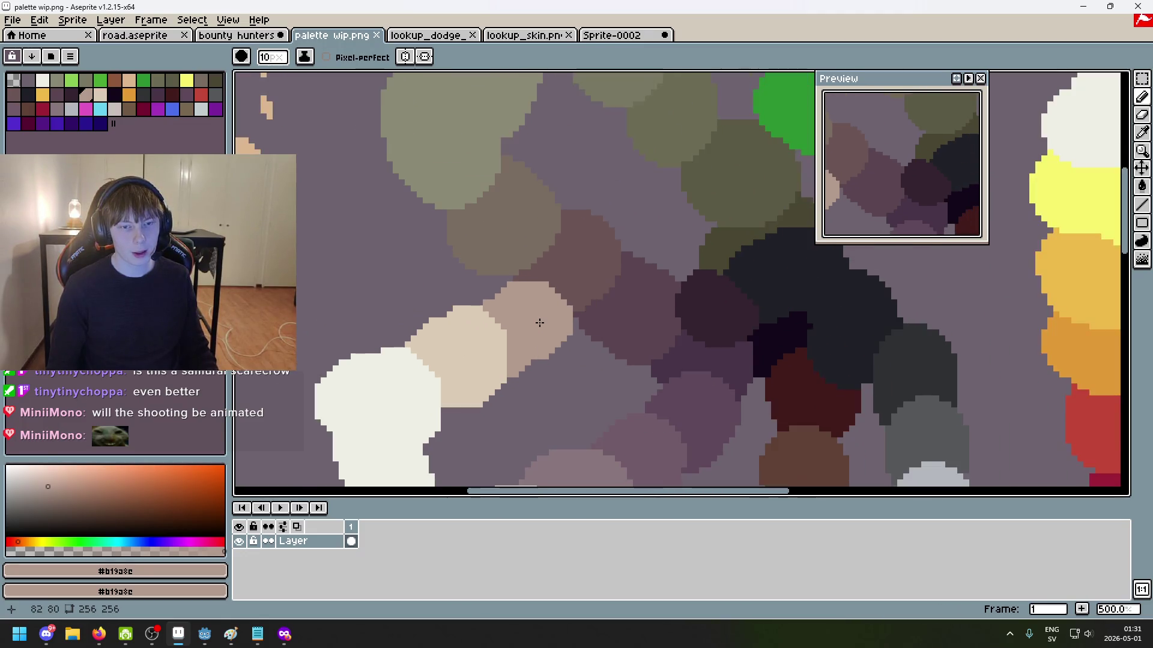
scroll(568, 340, down, 3)
Step: Sample a pale grey from the palette study, trial-fill part of the face, then undo it
key(alt)
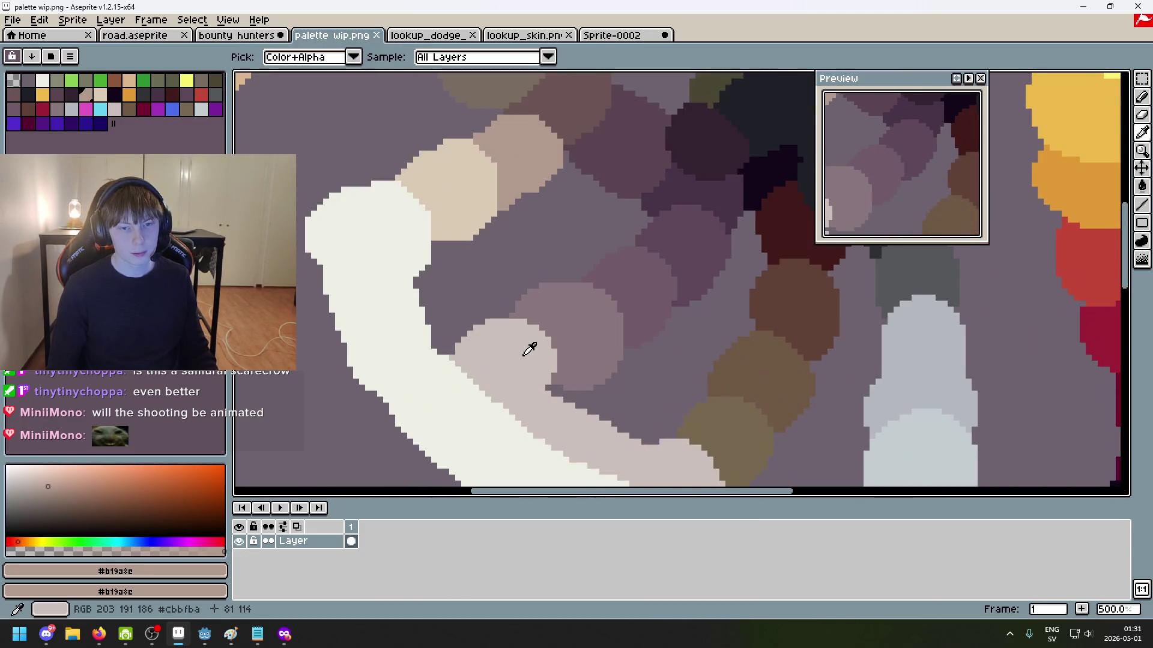
click(529, 349)
key(g)
key(ctrl+shift+Tab)
click(578, 225)
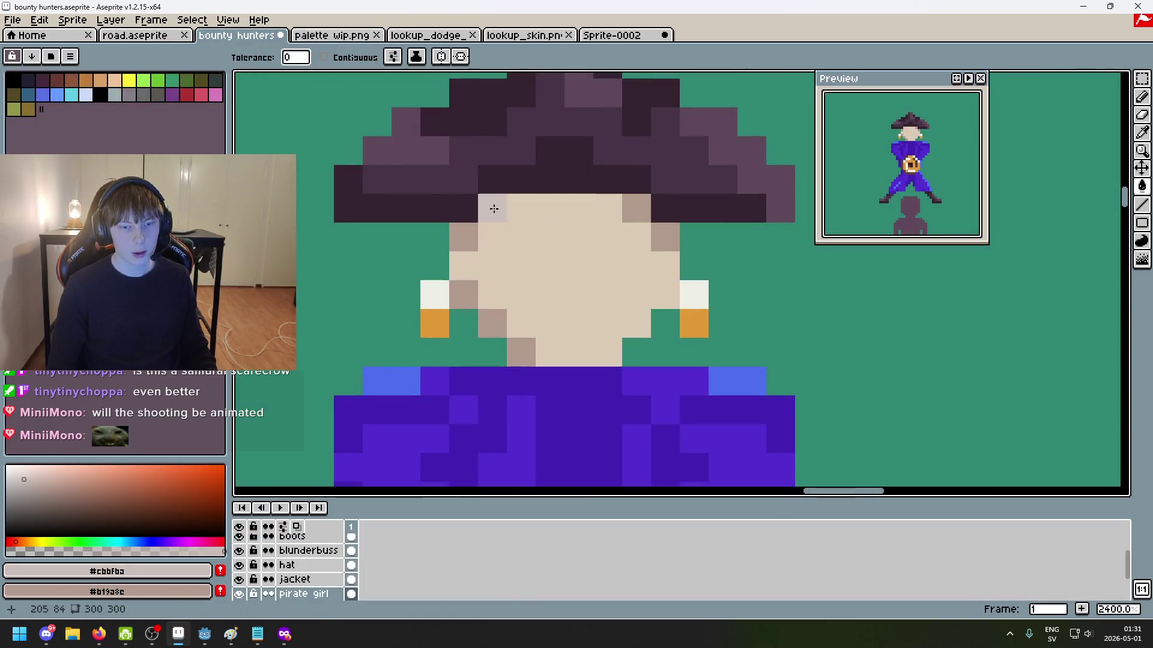
scroll(494, 209, down, 6)
key(ctrl+z)
scroll(585, 258, up, 5)
Step: Sample the dark reddish-brown #6c5555 from the palette study and return to the pirate sprite
click(298, 41)
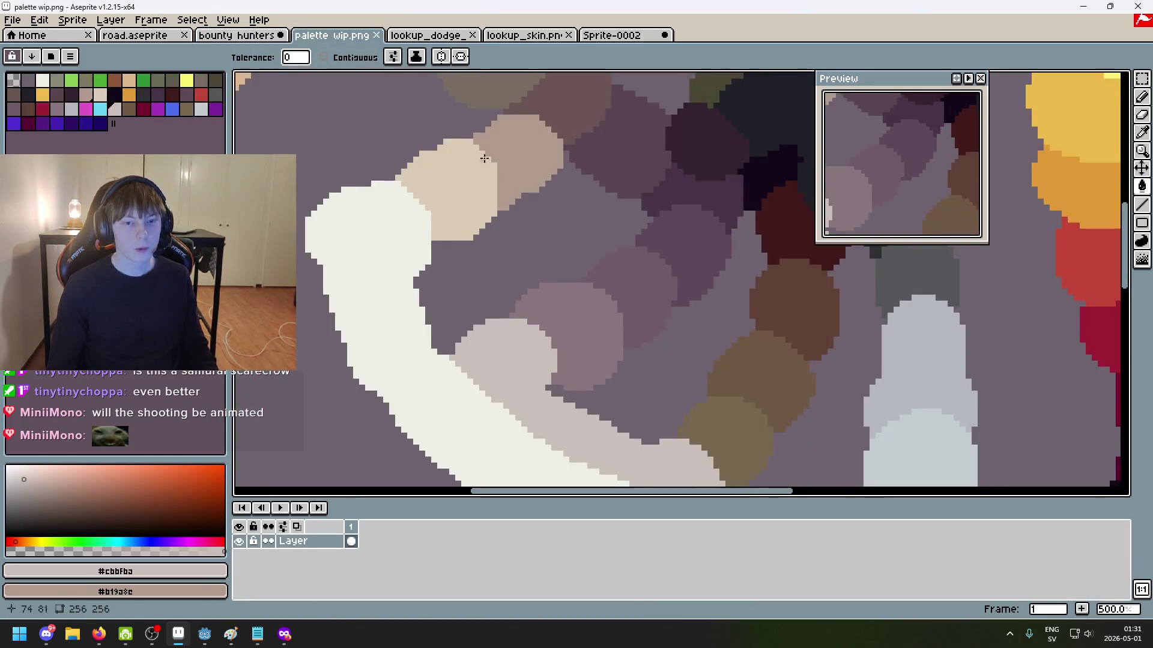
scroll(513, 237, up, 2)
key(alt)
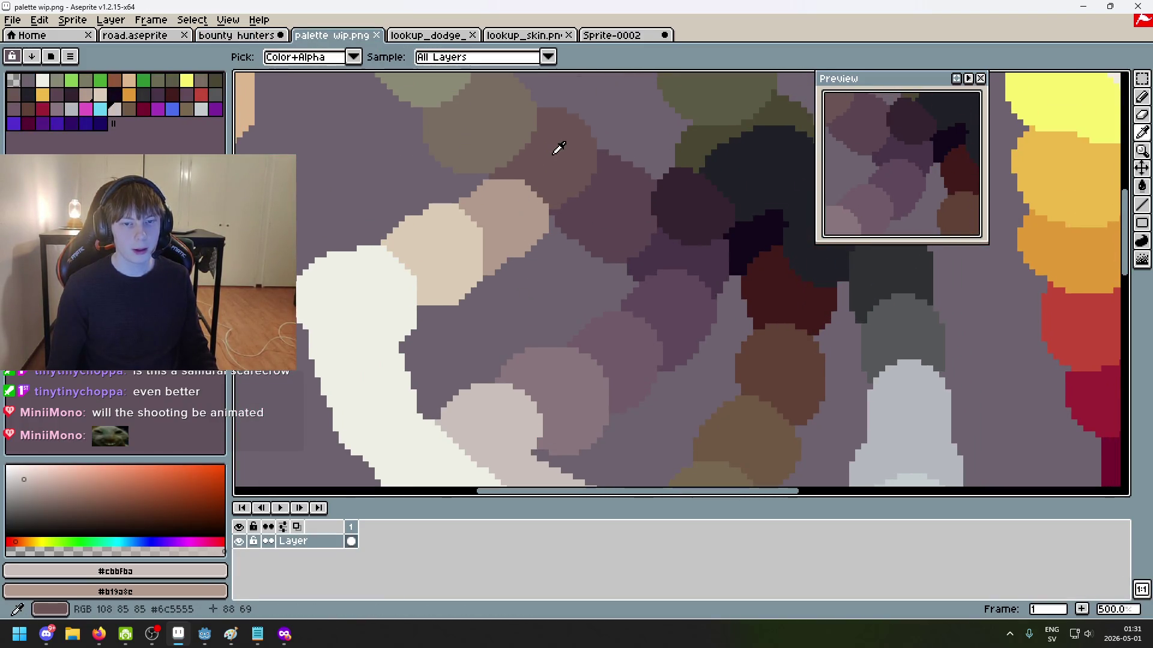
click(558, 147)
click(253, 36)
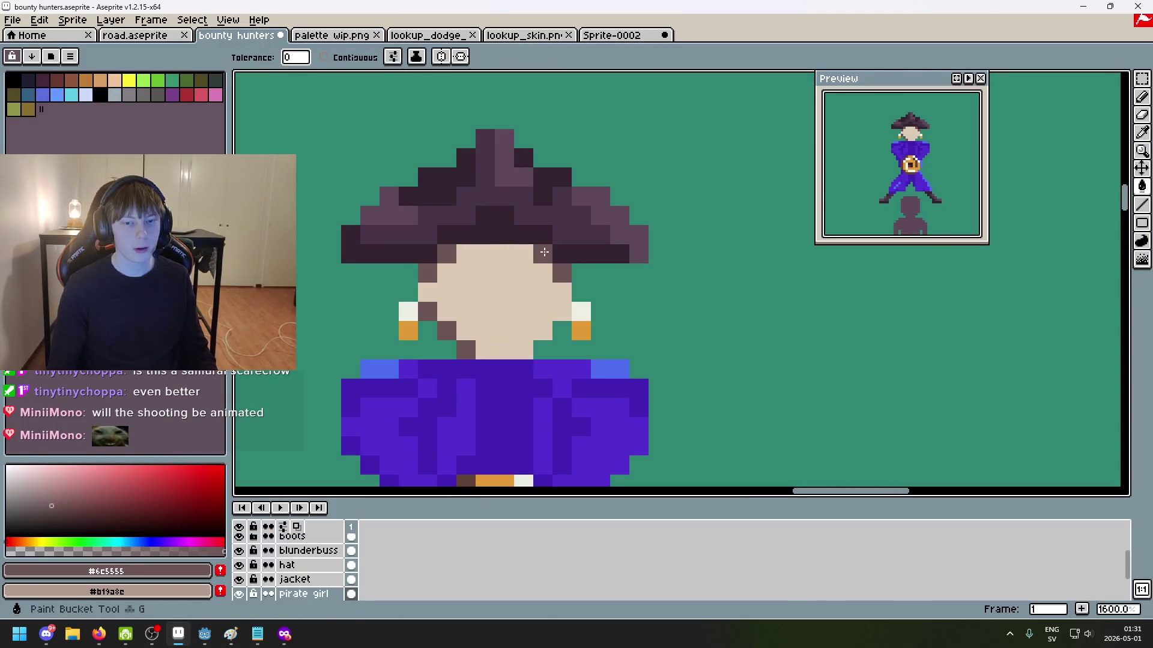
scroll(544, 252, down, 3)
Step: Pan the palette study, eyedrop olive-brown #796850, and return to the bounty hunters sprite
key(ctrl+Tab)
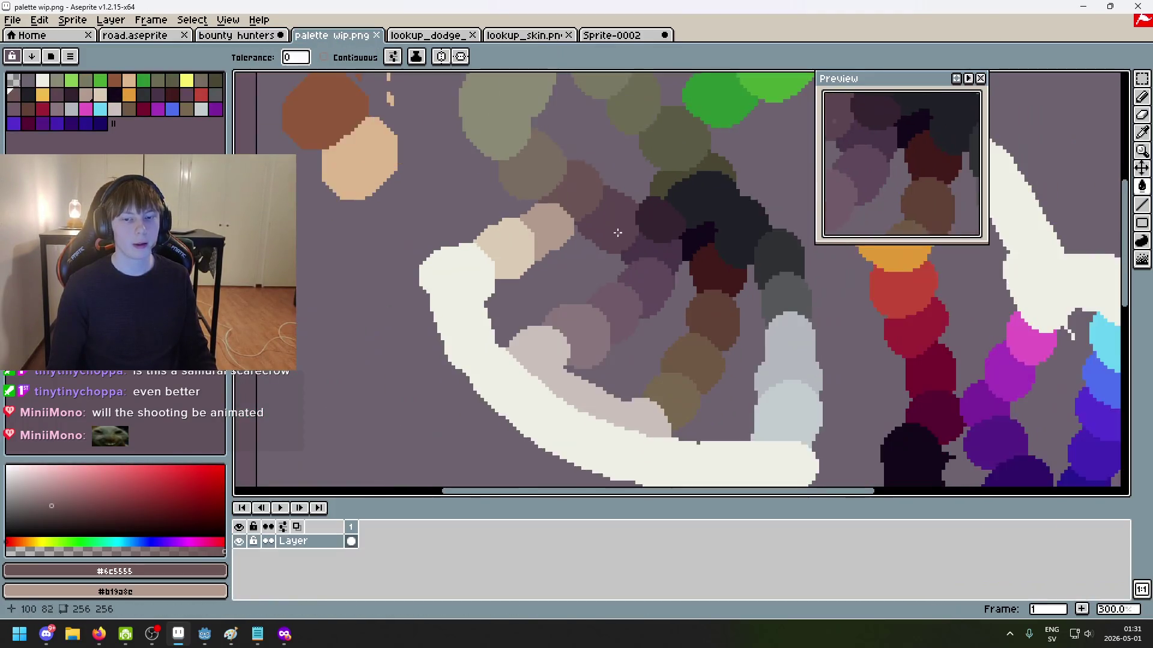
drag(617, 236, 528, 163)
mouse_move(528, 218)
mouse_down()
mouse_move(459, 287)
mouse_move(553, 258)
mouse_up()
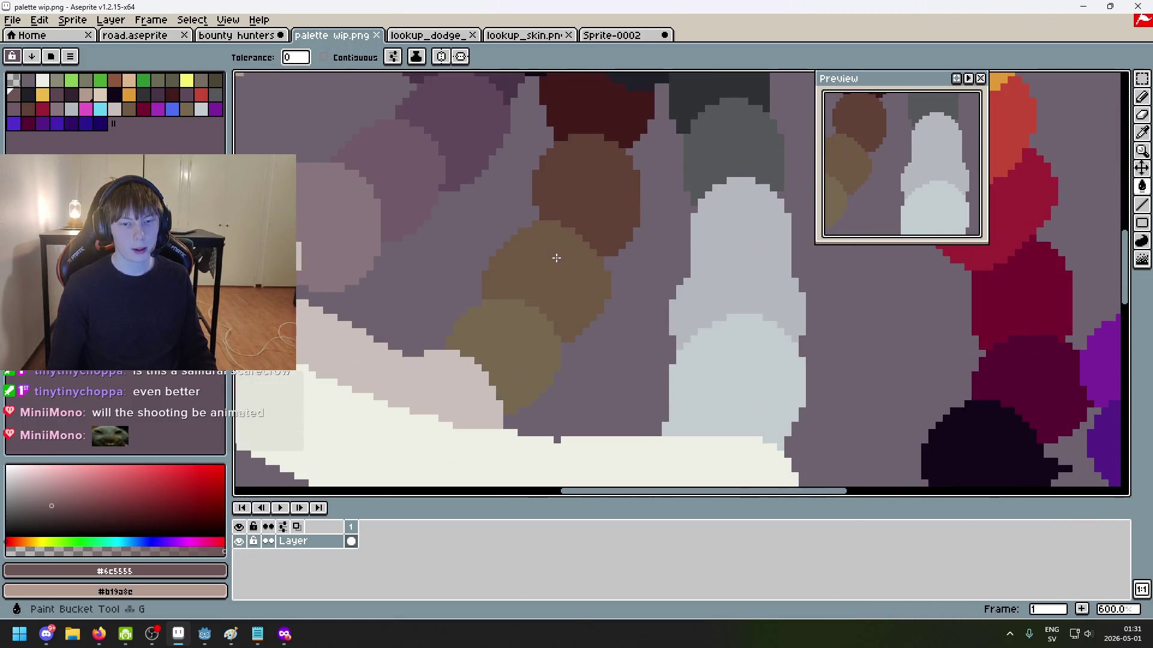
alt+click(535, 321)
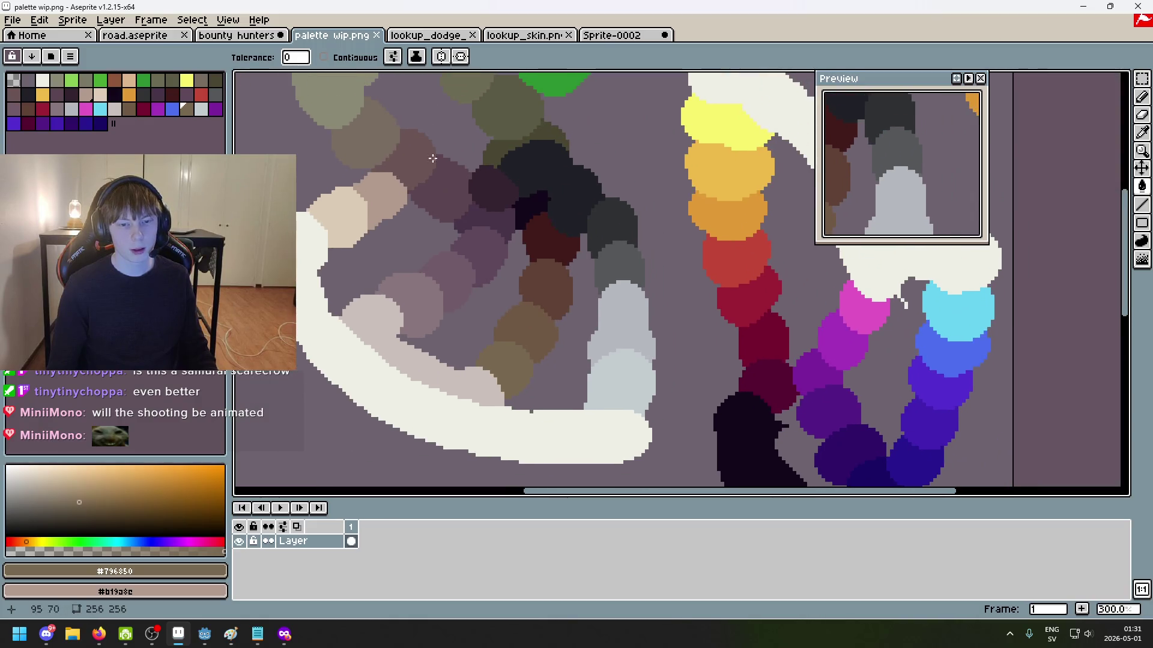
click(236, 34)
scroll(562, 238, up, 5)
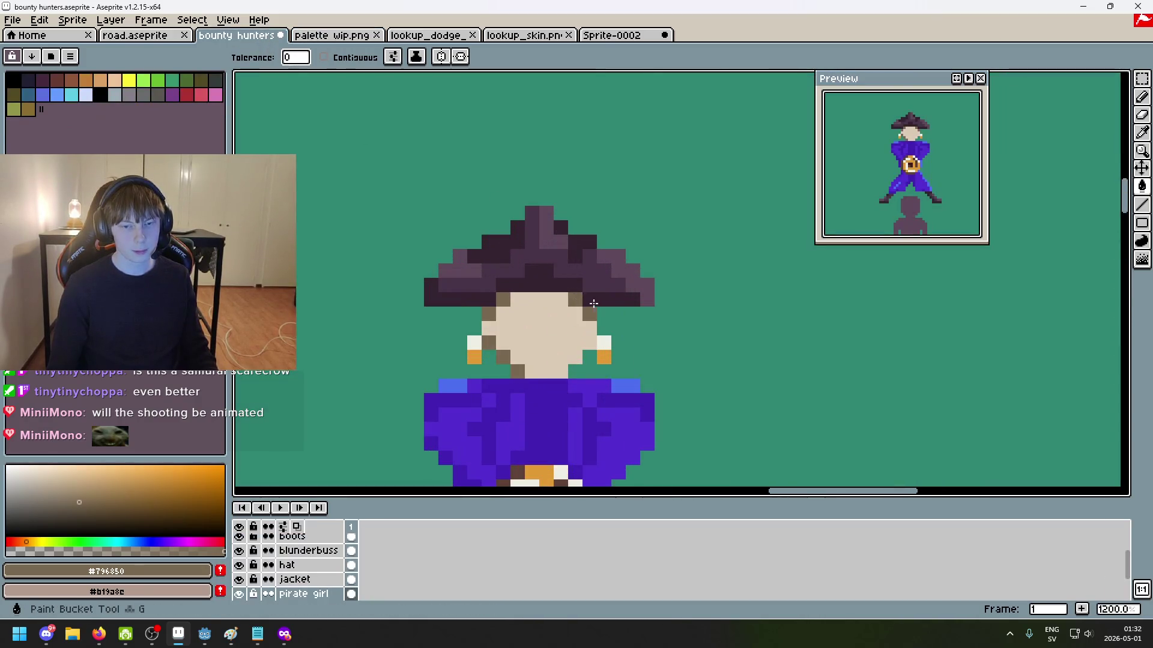
Step: Sample the muted tan #b19a8c from the palette wip.png study
scroll(661, 237, down, 3)
scroll(646, 128, down, 2)
scroll(643, 143, down, 3)
scroll(643, 142, up, 1)
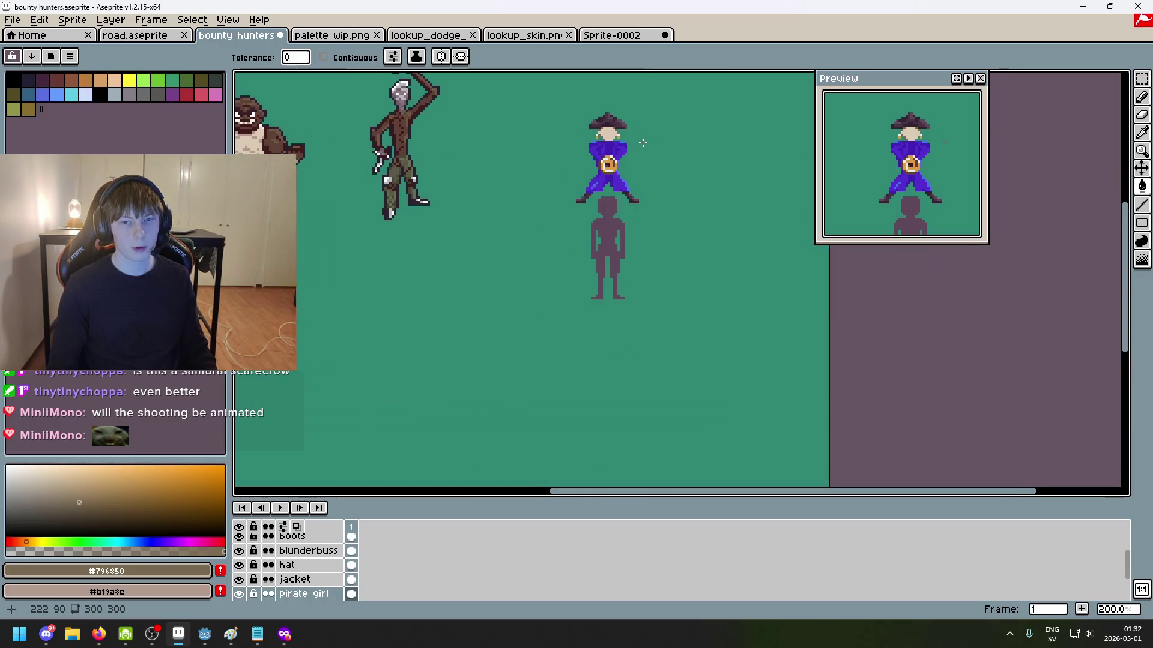
scroll(639, 226, up, 1)
scroll(466, 196, up, 1)
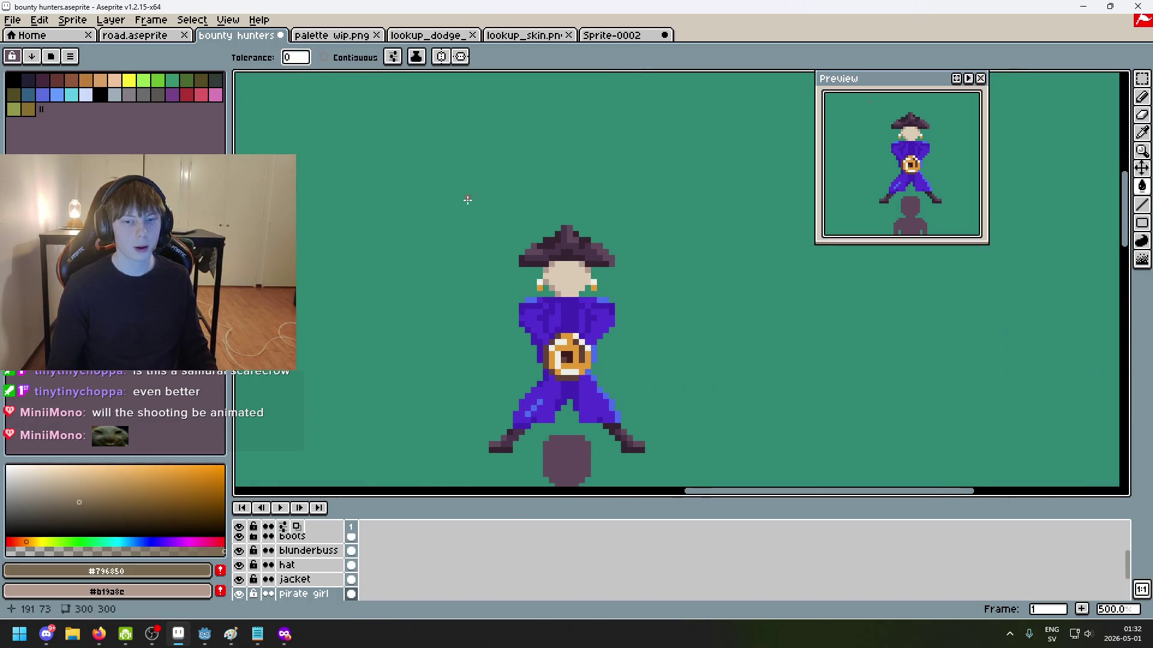
click(322, 37)
scroll(476, 282, up, 2)
alt+click(412, 134)
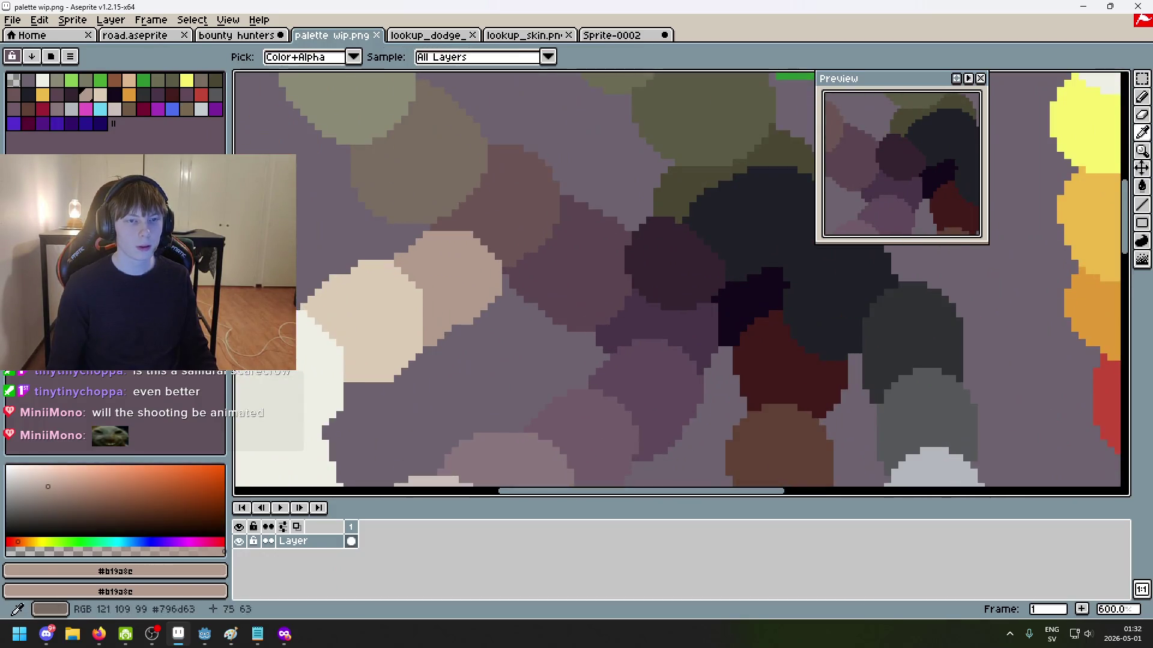
Step: Trial a bucket fill of the pirate's face with the tan, then undo it
key(ctrl+shift+Tab)
scroll(577, 267, up, 4)
click(565, 281)
key(ctrl+z)
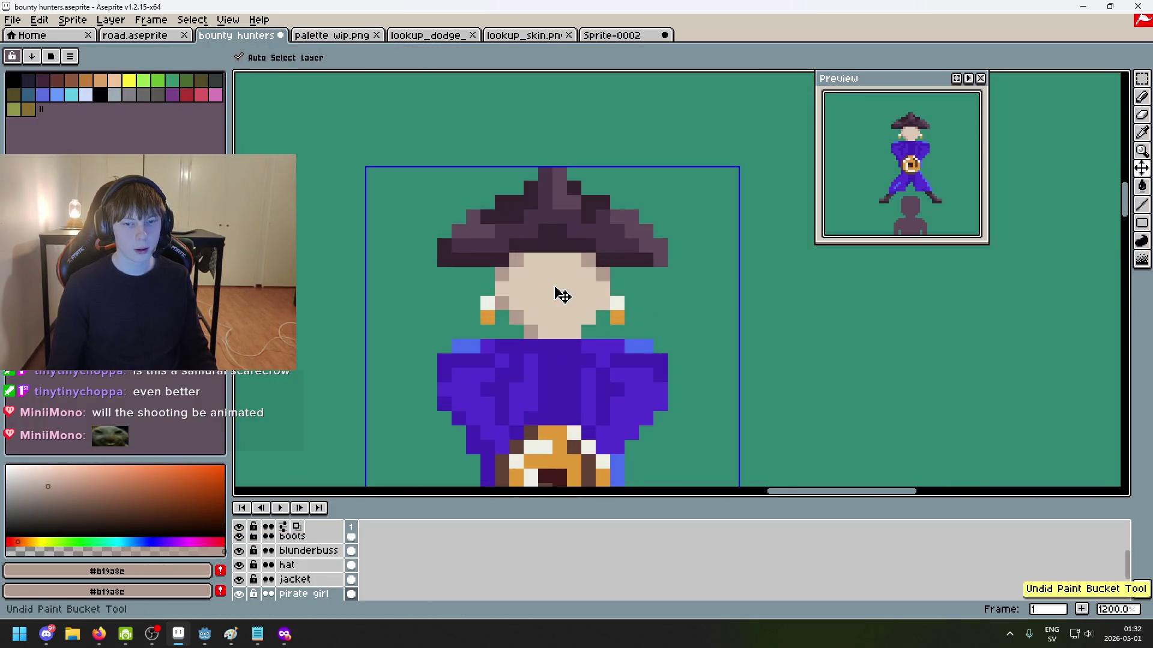
Step: Sample the dark reddish-brown #6c5555 from the palette study, dismissing the view options menu
key(ctrl+Tab)
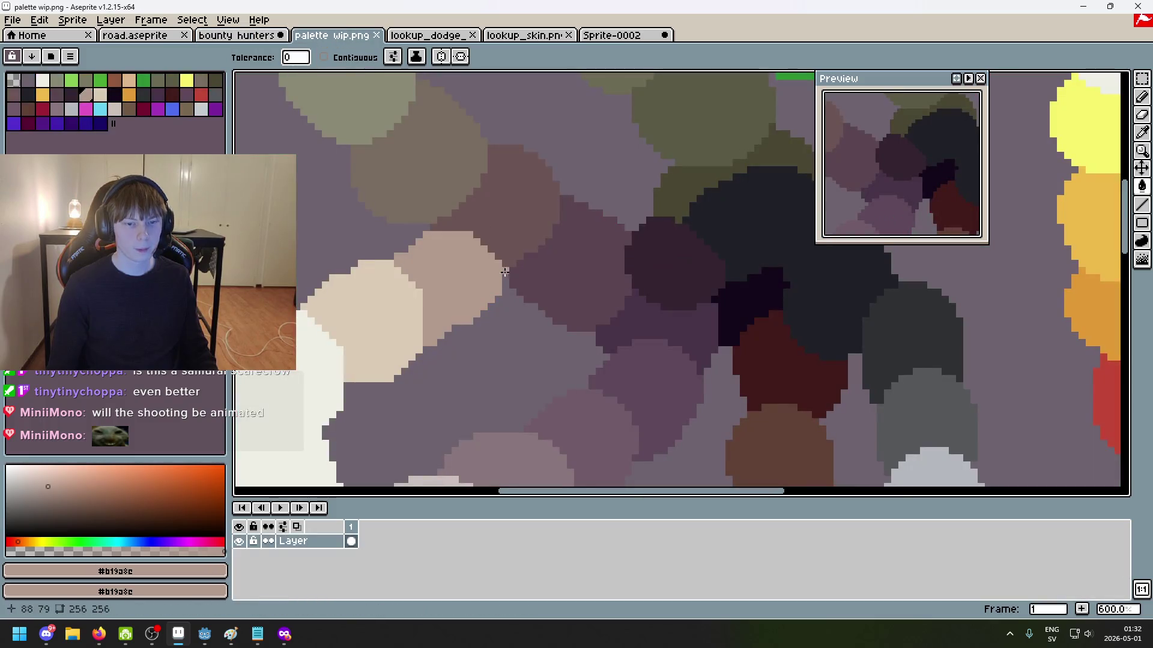
alt+click(517, 198)
click(228, 20)
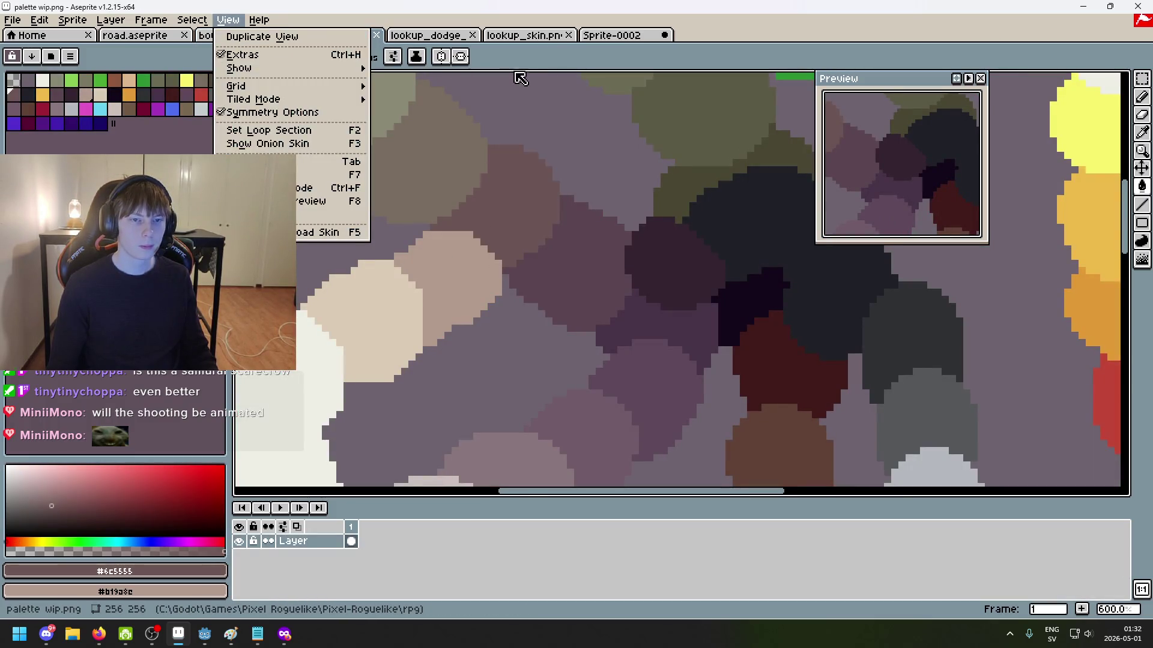
click(252, 36)
click(252, 36)
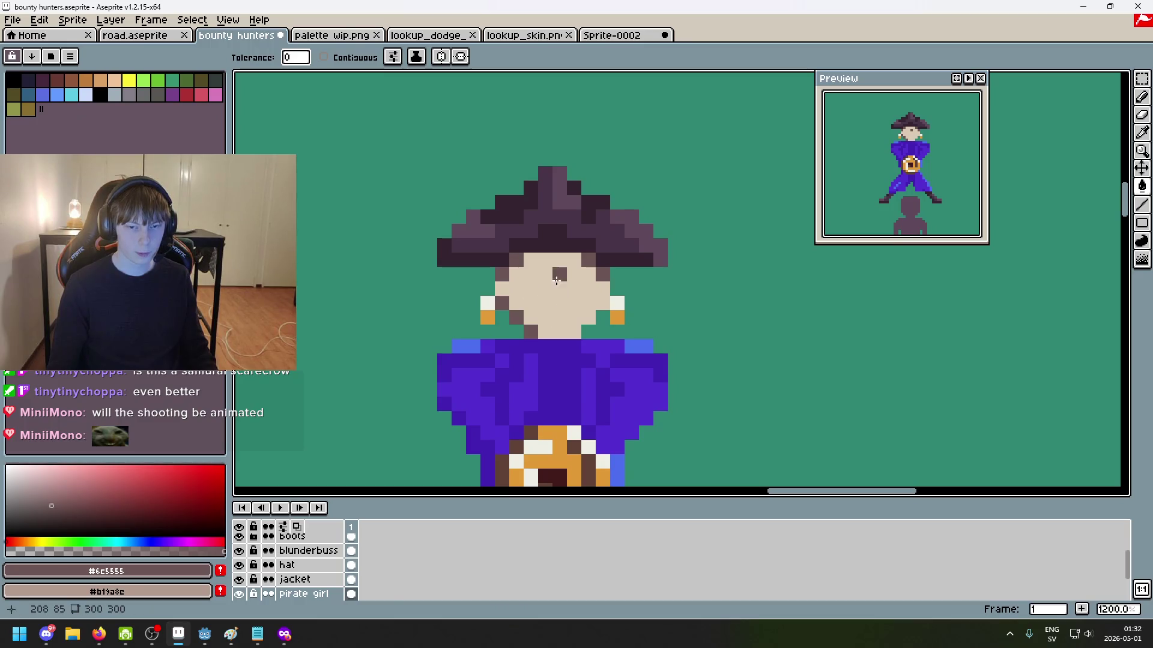
Step: Cycle back to the bounty hunters sprite and pan to show the neighbouring characters
key(ctrl+shift+Tab)
key(ctrl+Tab)
key(ctrl+Tab)
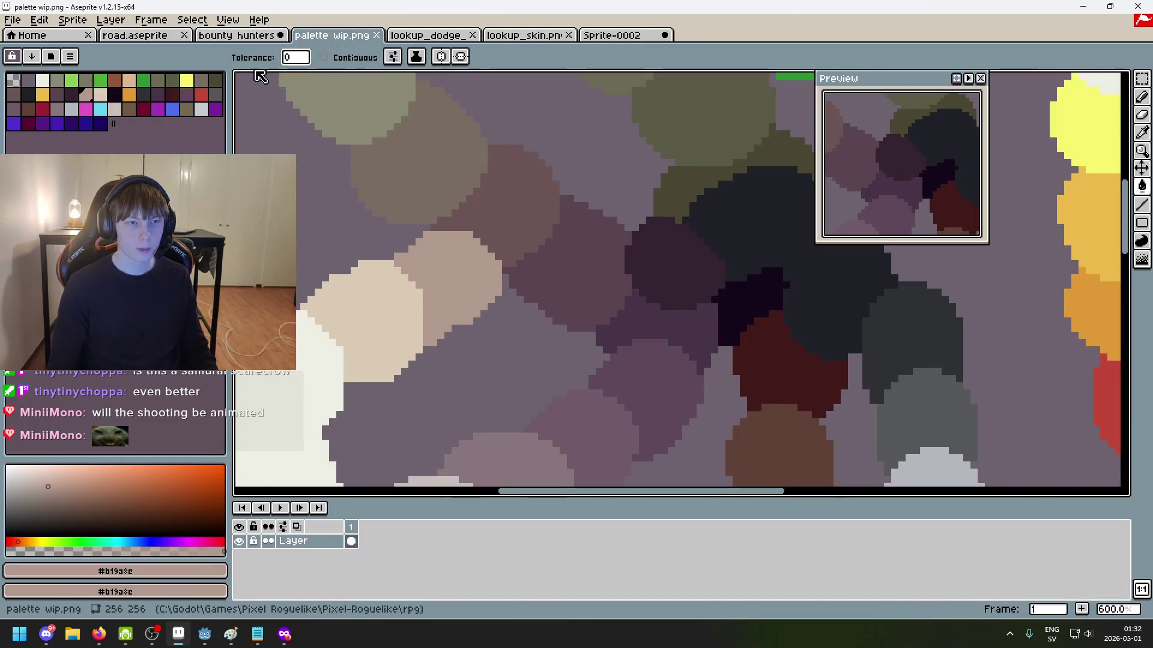
key(ctrl+shift+Tab)
scroll(609, 298, down, 7)
scroll(604, 291, up, 1)
mouse_move(604, 290)
mouse_down()
mouse_move(692, 257)
mouse_move(700, 275)
mouse_up()
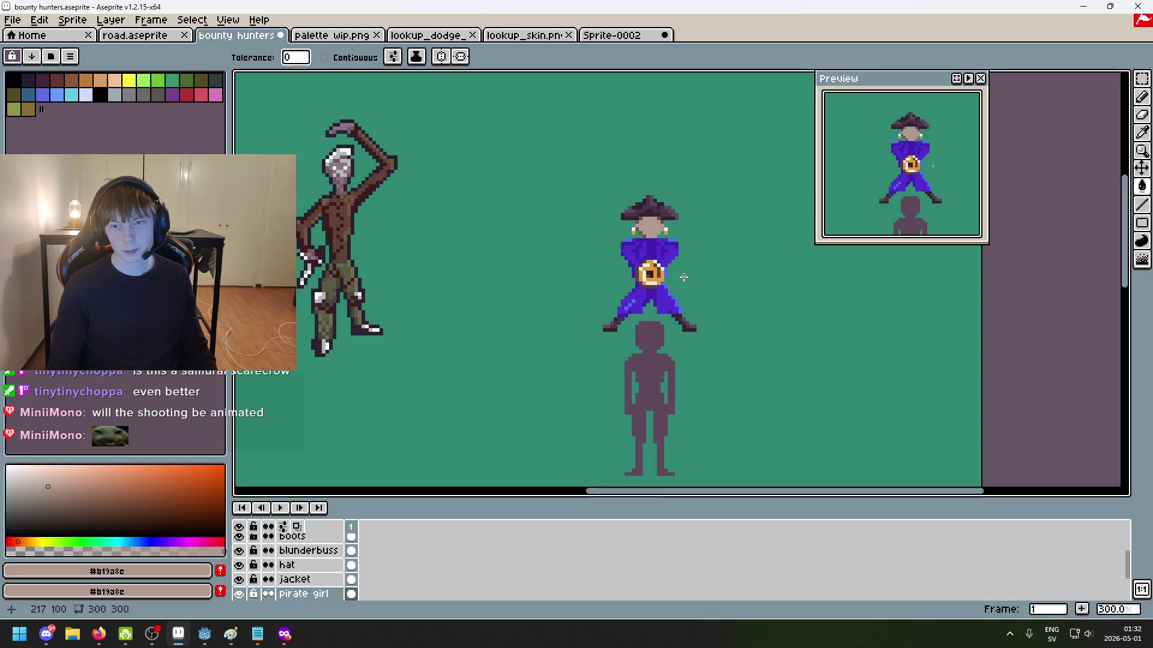
Step: Zoom and pan the bounty hunters canvas to centre the pirate sprite
scroll(688, 271, down, 3)
scroll(698, 257, up, 2)
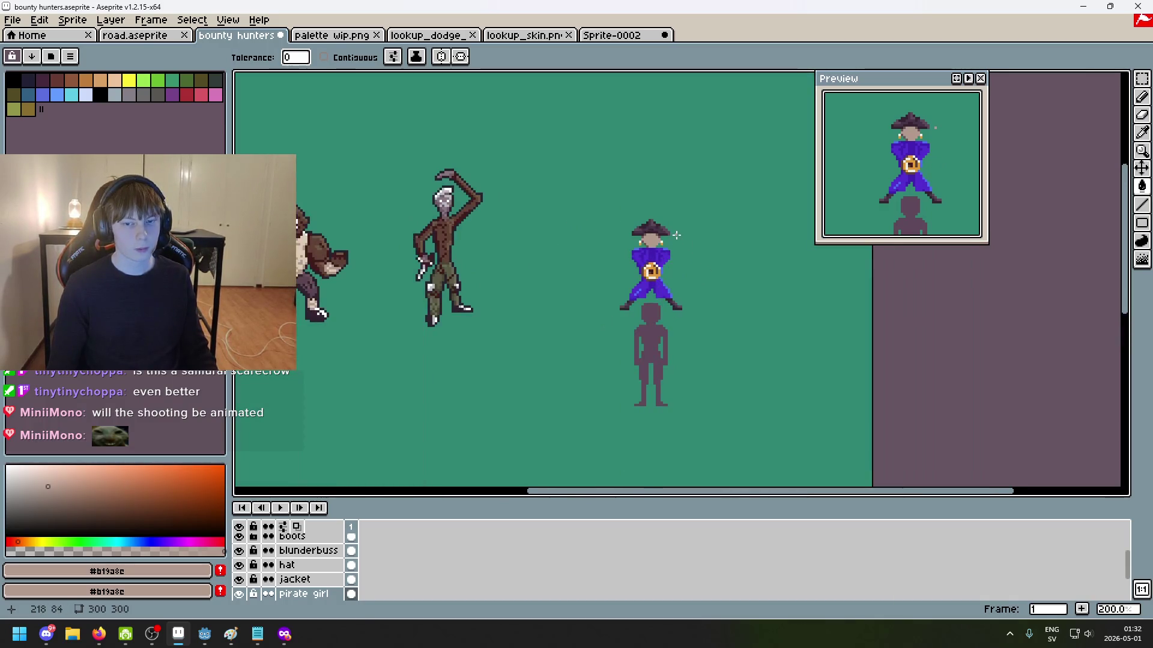
scroll(677, 235, up, 1)
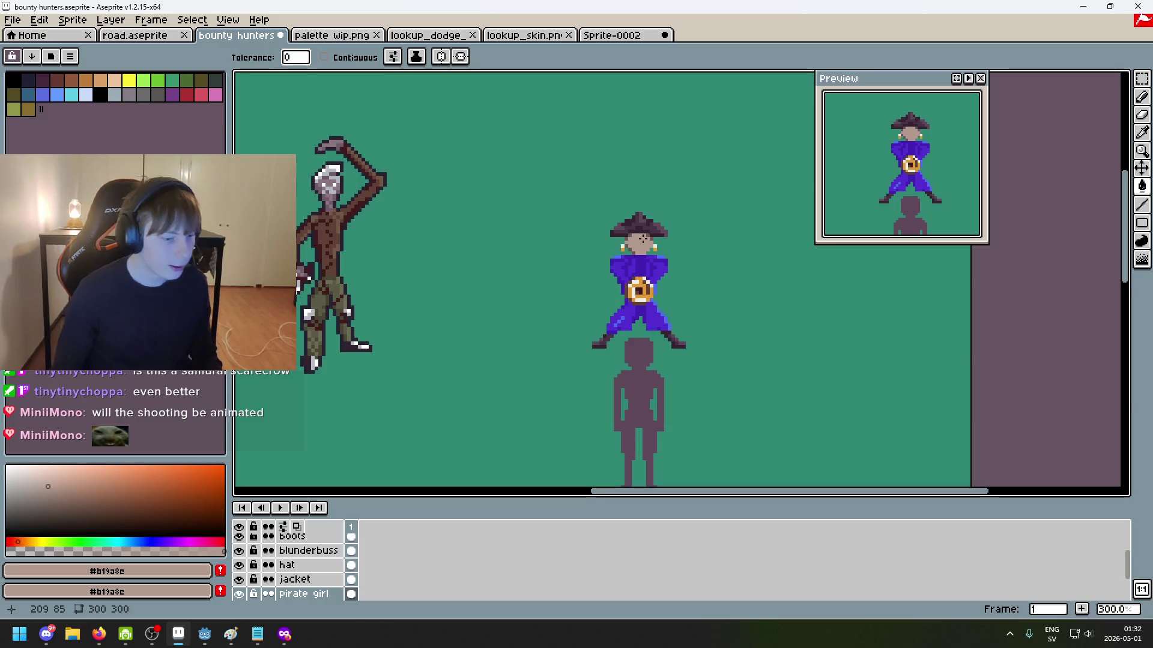
scroll(638, 174, up, 1)
drag(799, 284, 822, 256)
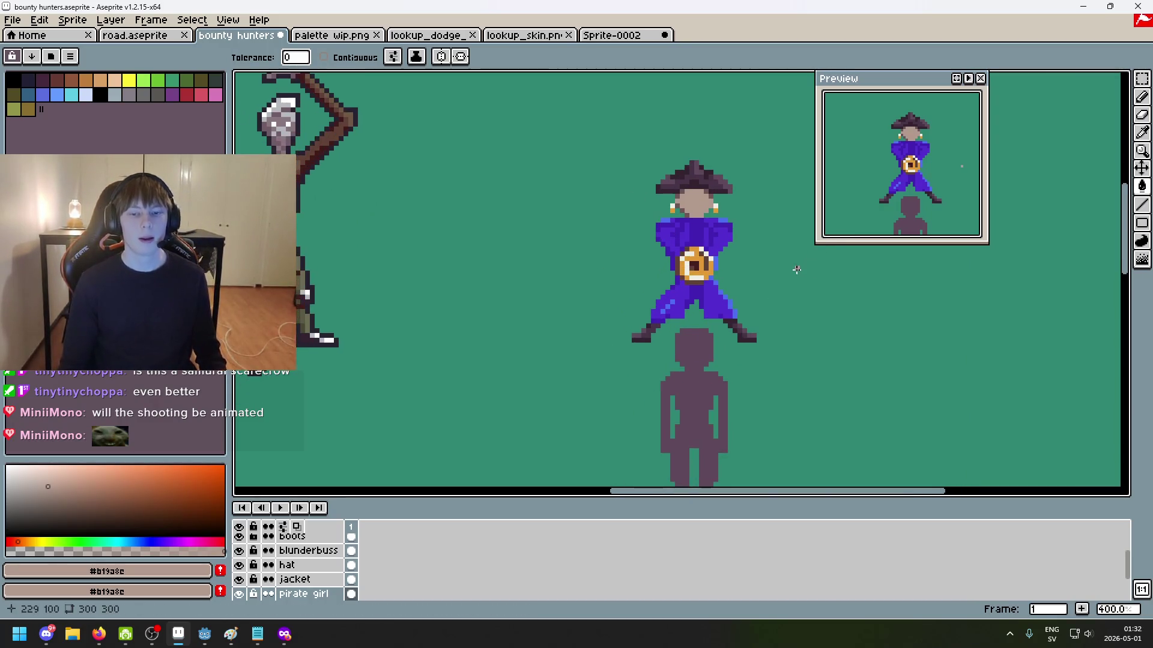
scroll(727, 257, up, 1)
scroll(697, 248, up, 1)
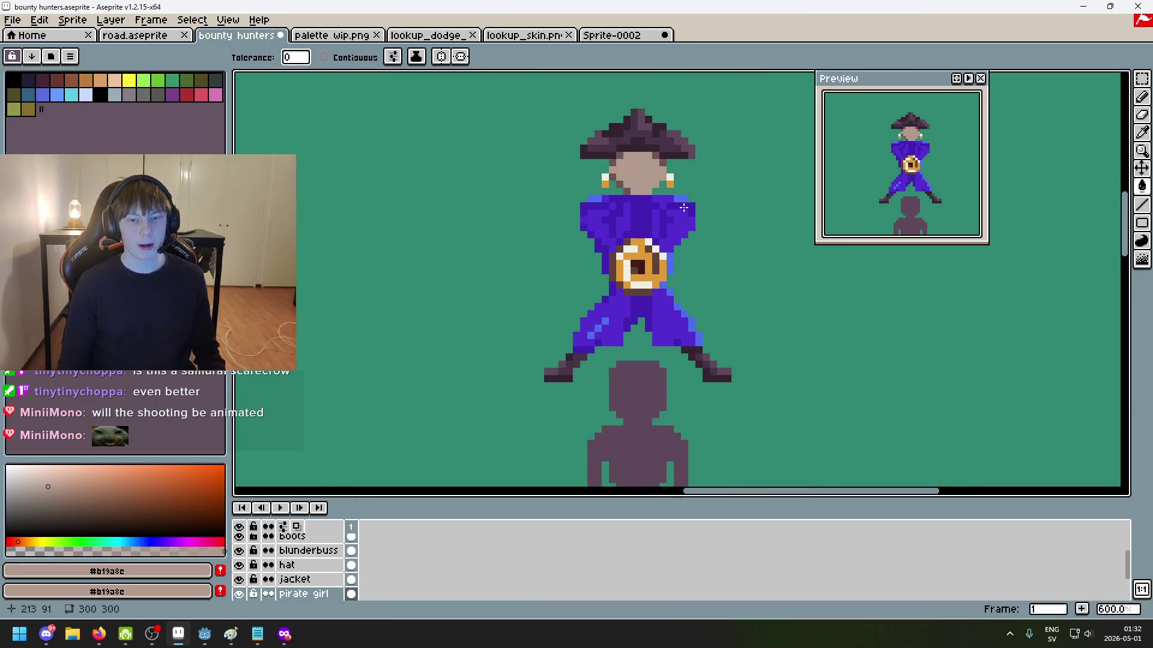
scroll(592, 211, down, 1)
scroll(695, 278, left, 5)
scroll(541, 240, up, 1)
scroll(536, 204, down, 2)
scroll(536, 204, up, 1)
scroll(536, 204, up, 1)
scroll(538, 206, down, 2)
scroll(542, 207, down, 1)
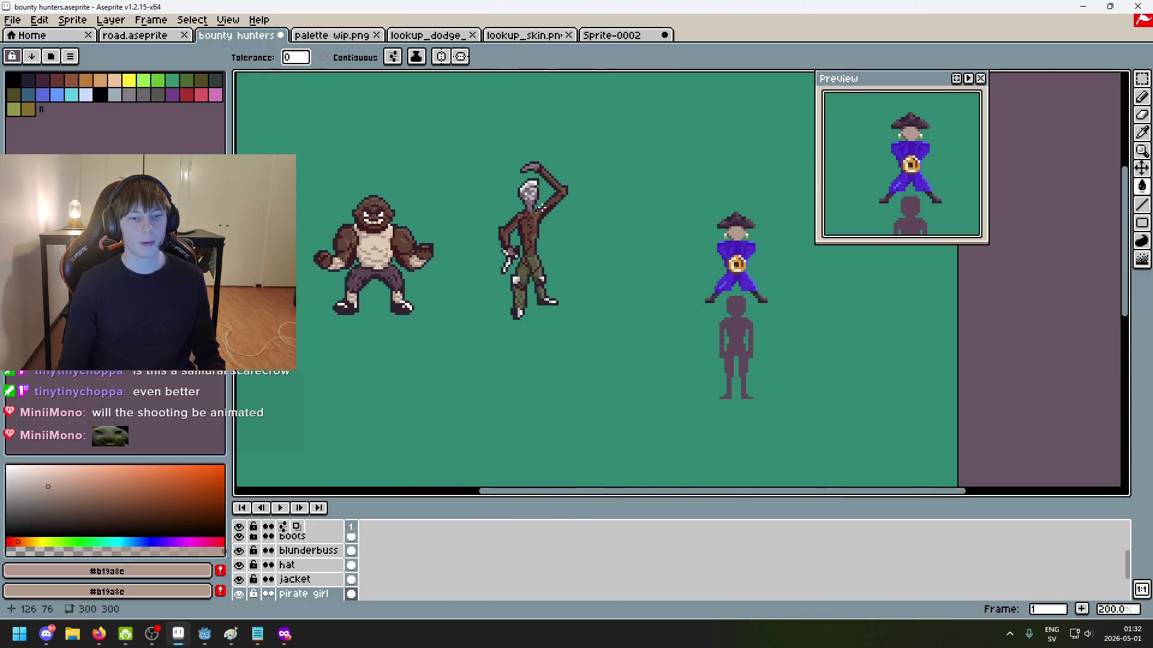
scroll(591, 270, up, 2)
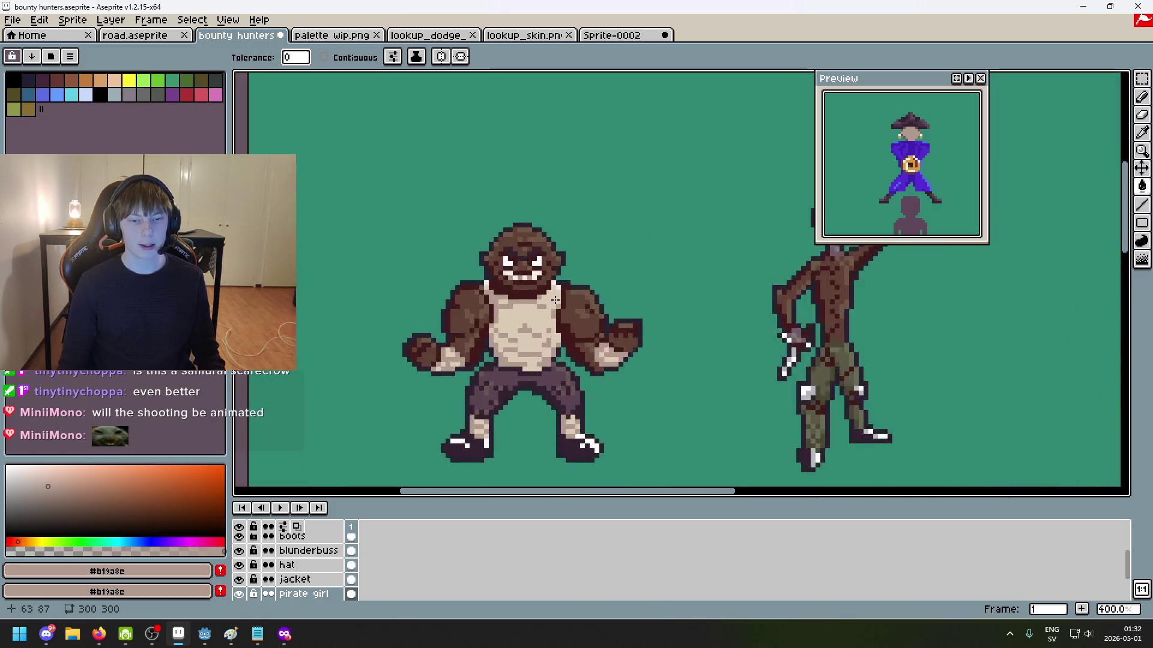
scroll(602, 299, up, 1)
scroll(685, 365, down, 4)
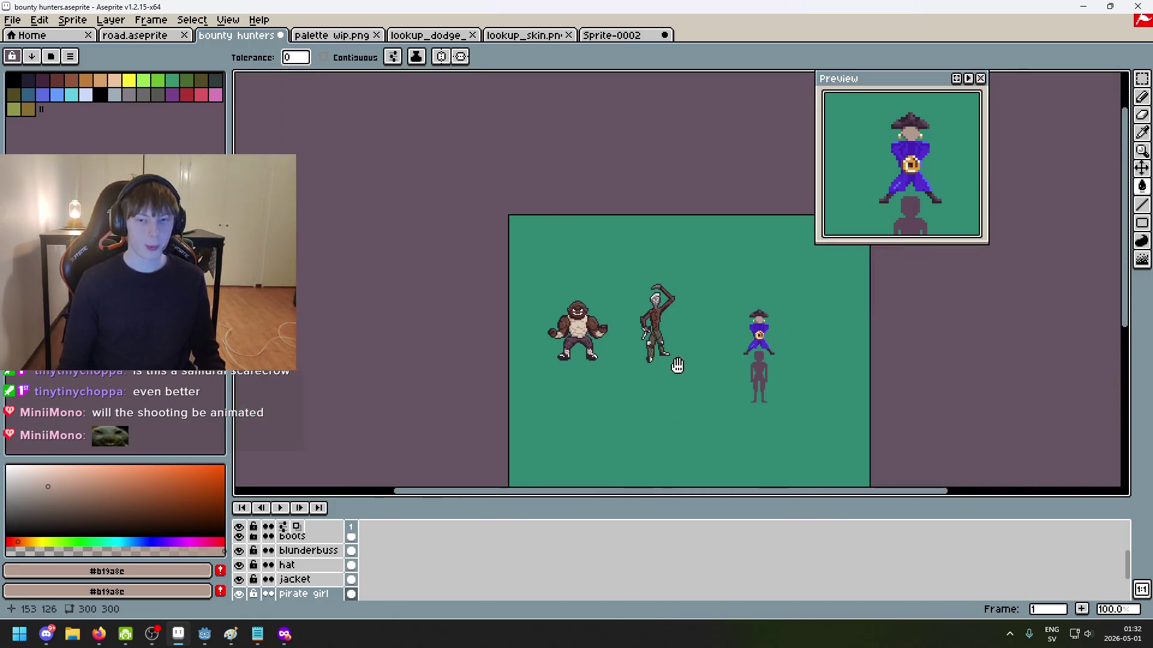
scroll(738, 327, up, 1)
scroll(638, 342, up, 1)
scroll(733, 330, up, 1)
scroll(733, 331, up, 1)
Step: Inspect the pirate girl's upper body, then bring up the palette wip.png sketch
drag(733, 330, 918, 384)
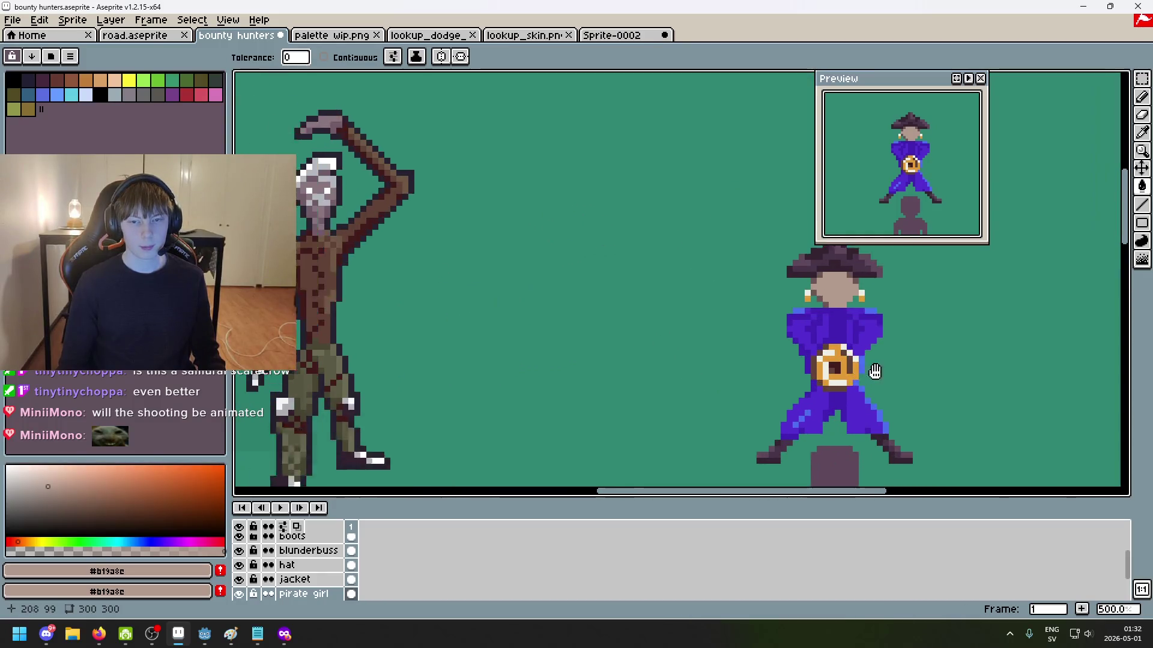
scroll(600, 324, down, 1)
scroll(593, 263, up, 4)
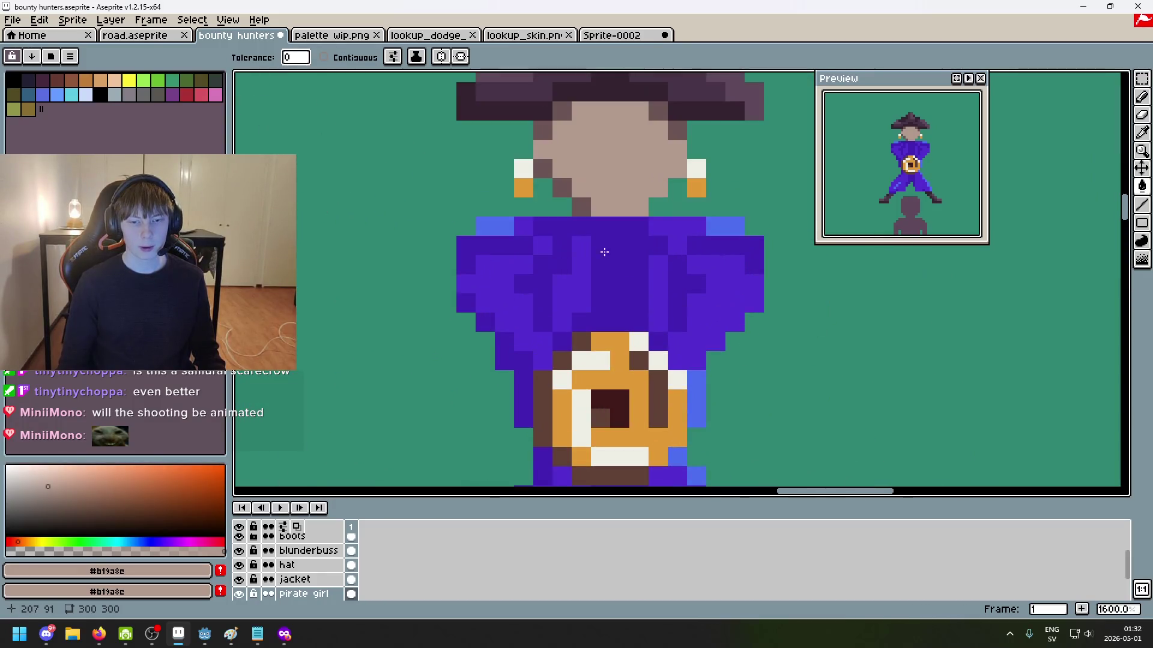
scroll(593, 262, down, 4)
scroll(594, 258, up, 1)
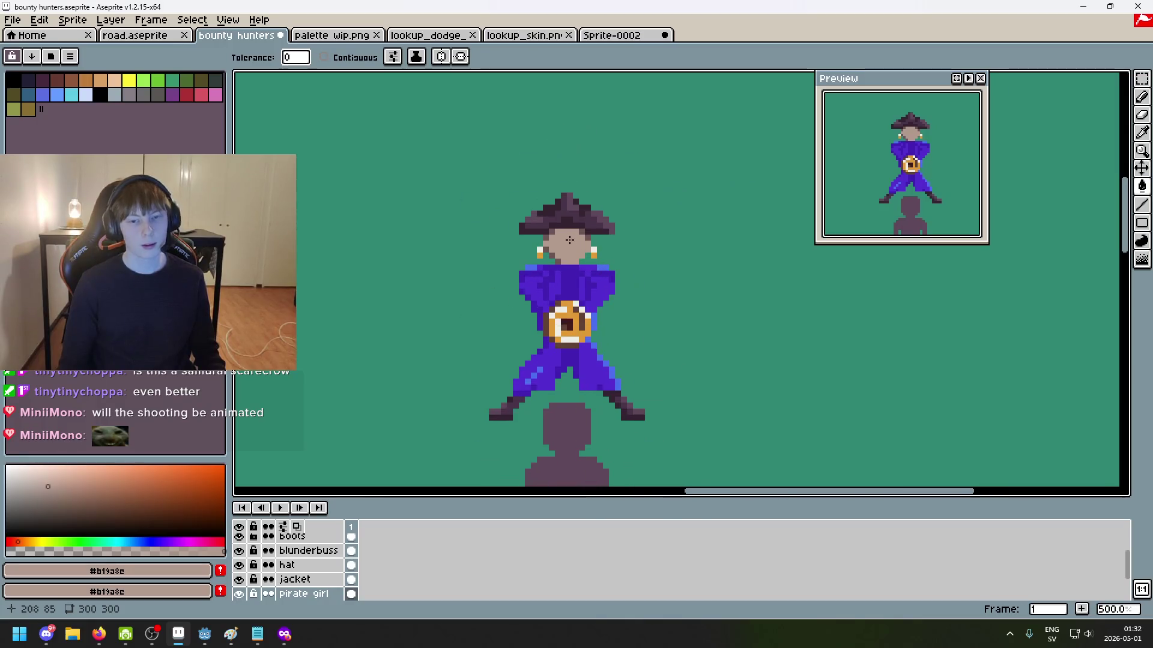
scroll(588, 254, up, 1)
scroll(575, 245, up, 3)
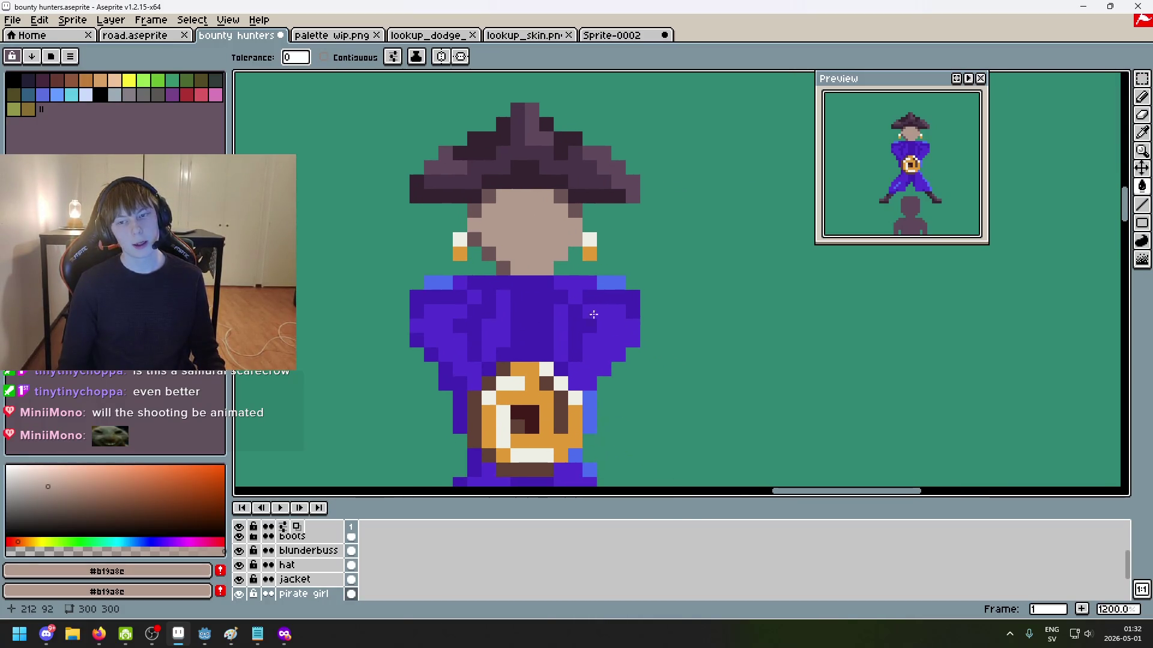
scroll(576, 270, up, 1)
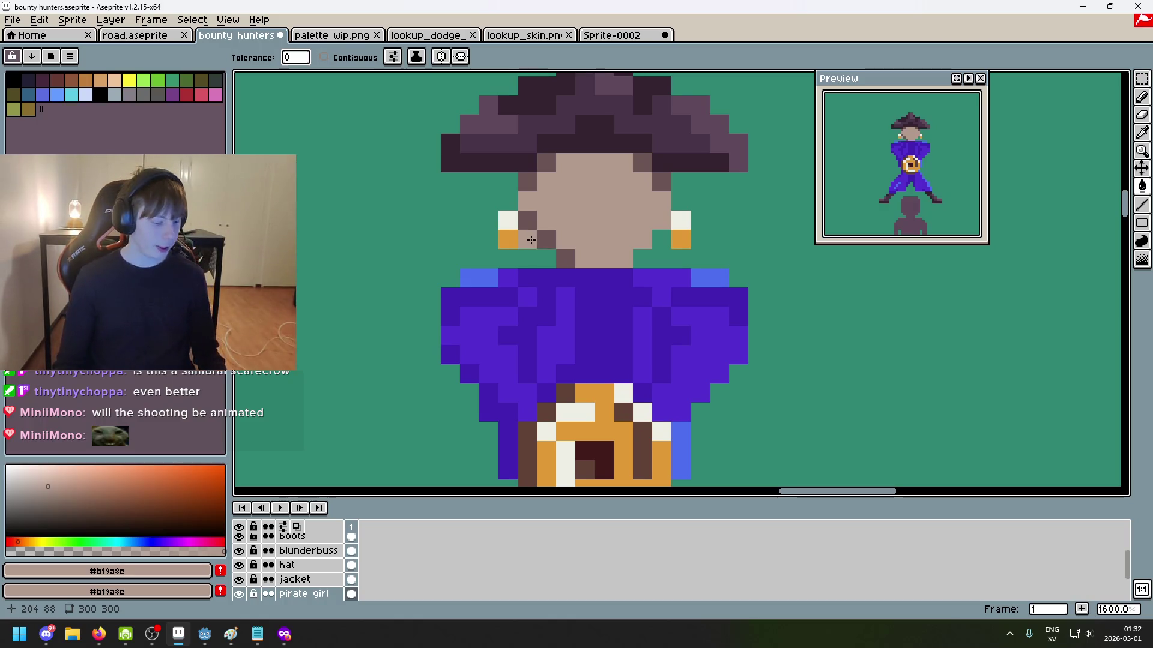
click(336, 35)
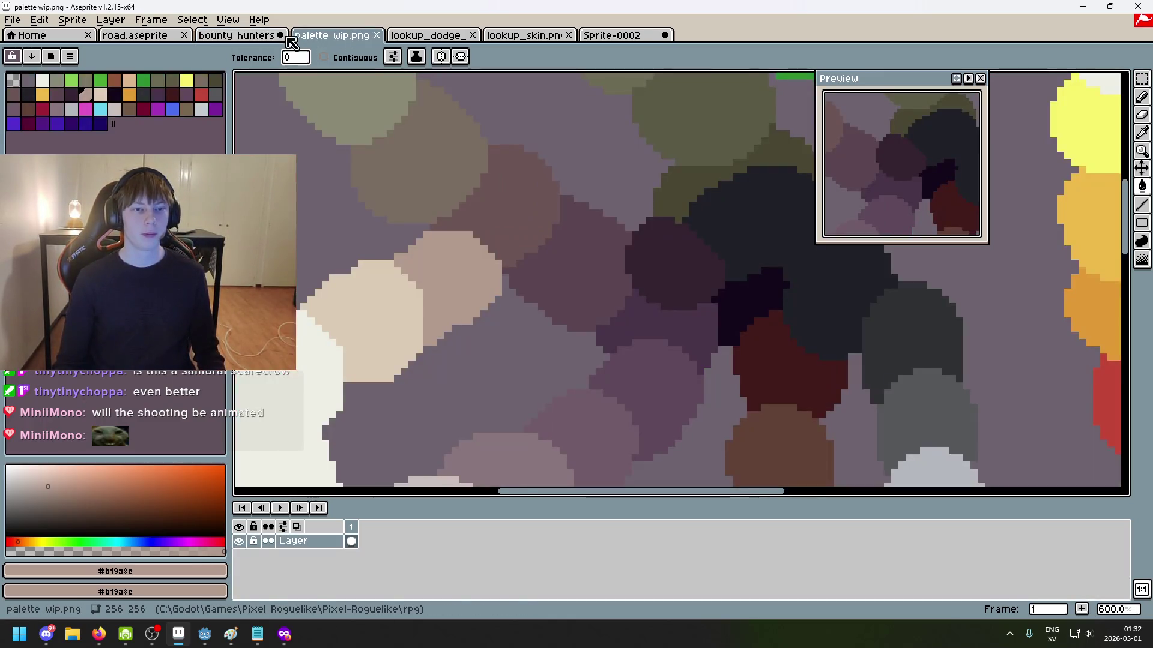
Step: Zoom onto the olive blob and undo an accidental bucket fill on it
scroll(416, 183, down, 5)
scroll(516, 270, up, 1)
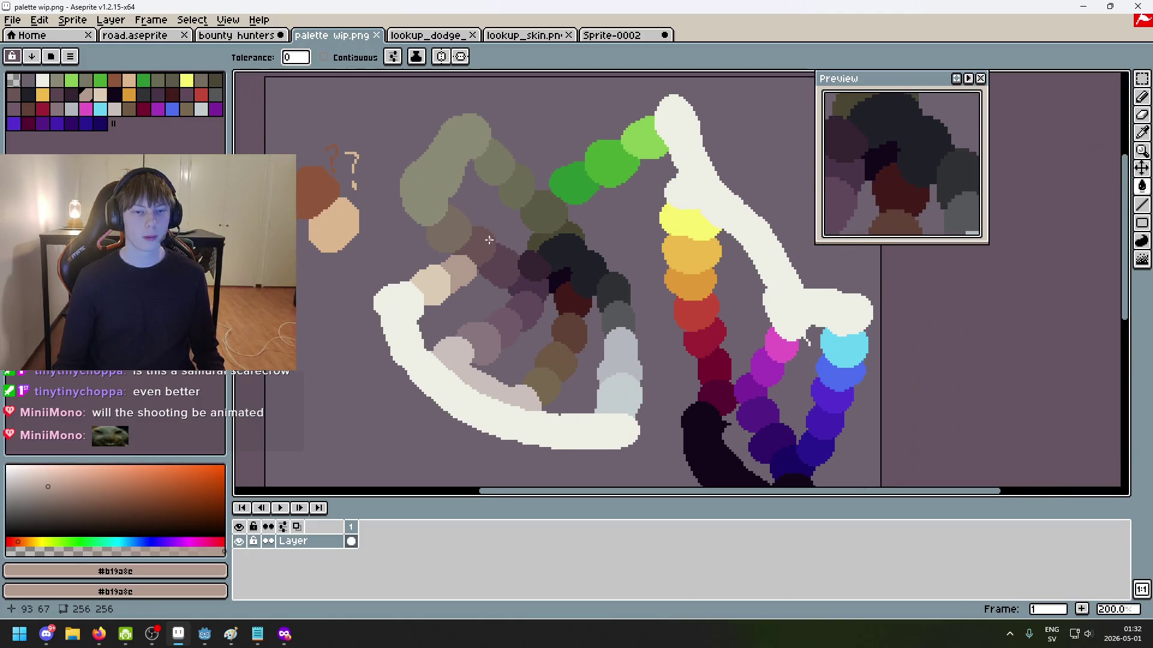
scroll(540, 240, up, 1)
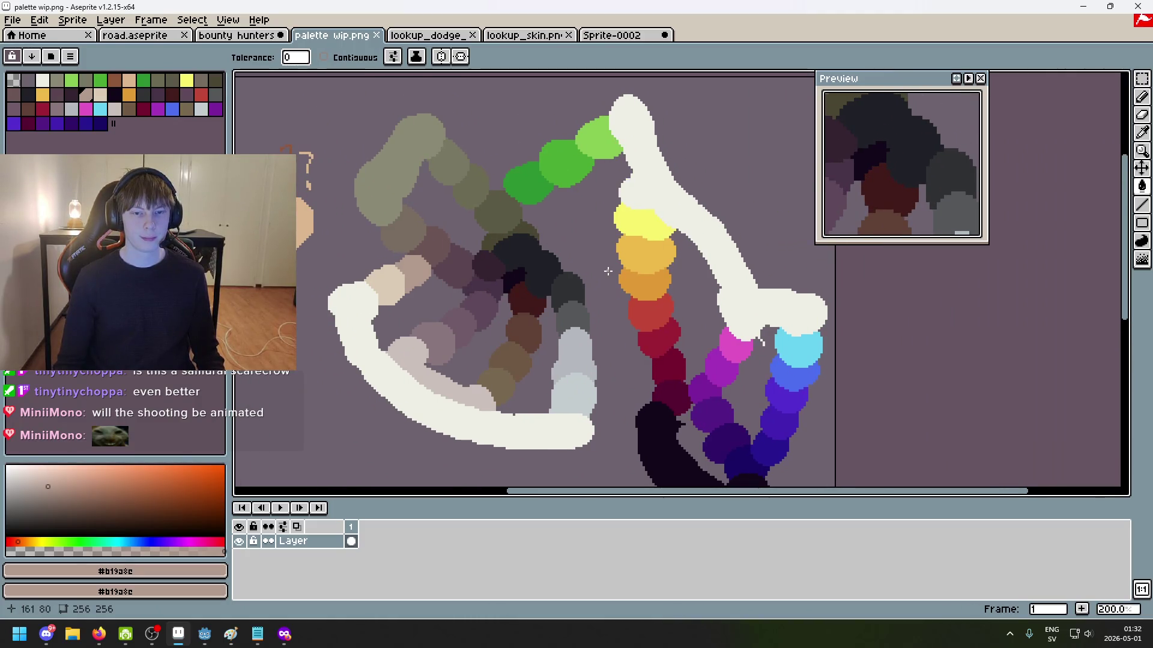
scroll(559, 266, up, 1)
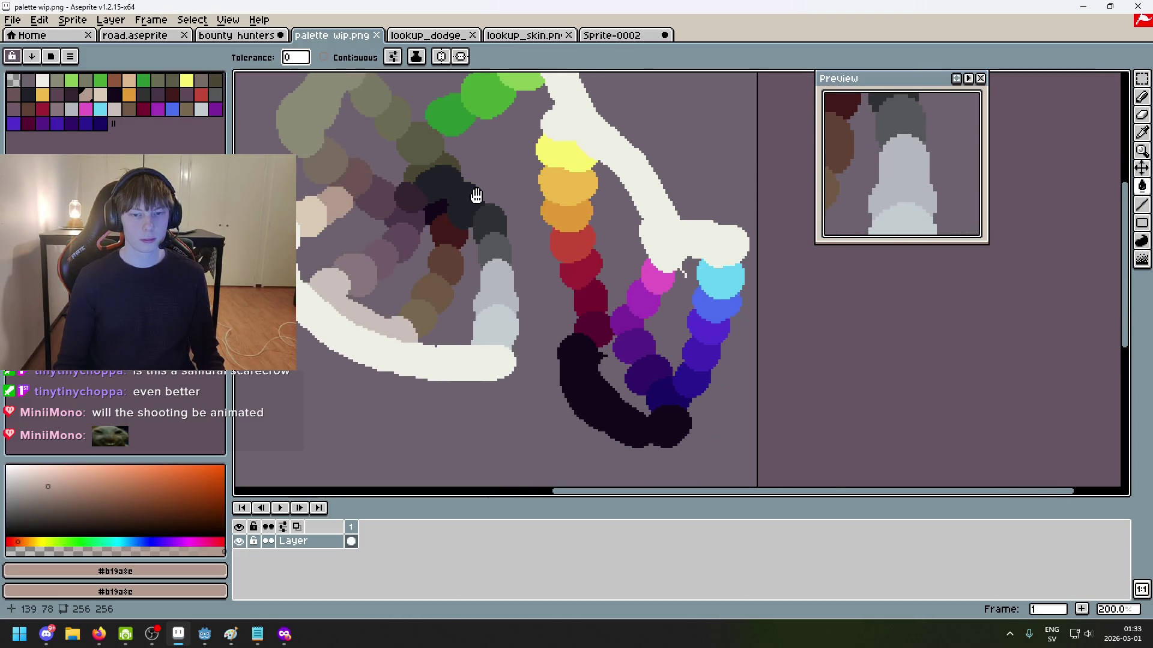
scroll(505, 234, down, 1)
scroll(456, 234, up, 1)
click(357, 123)
key(ctrl+z)
Step: Eyedrop the olive-grey #8a8975 as the drawing colour, bringing the brown and tan swatches into view
key(i)
alt+click(346, 121)
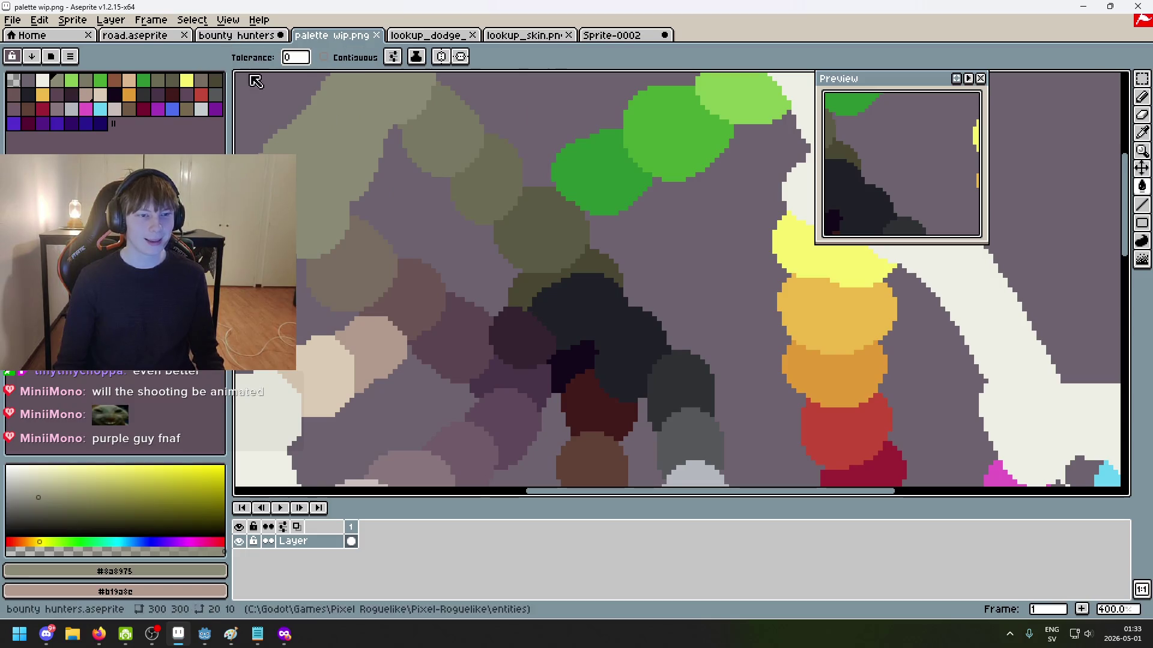
mouse_move(320, 370)
mouse_down()
mouse_move(492, 286)
mouse_move(510, 335)
mouse_up()
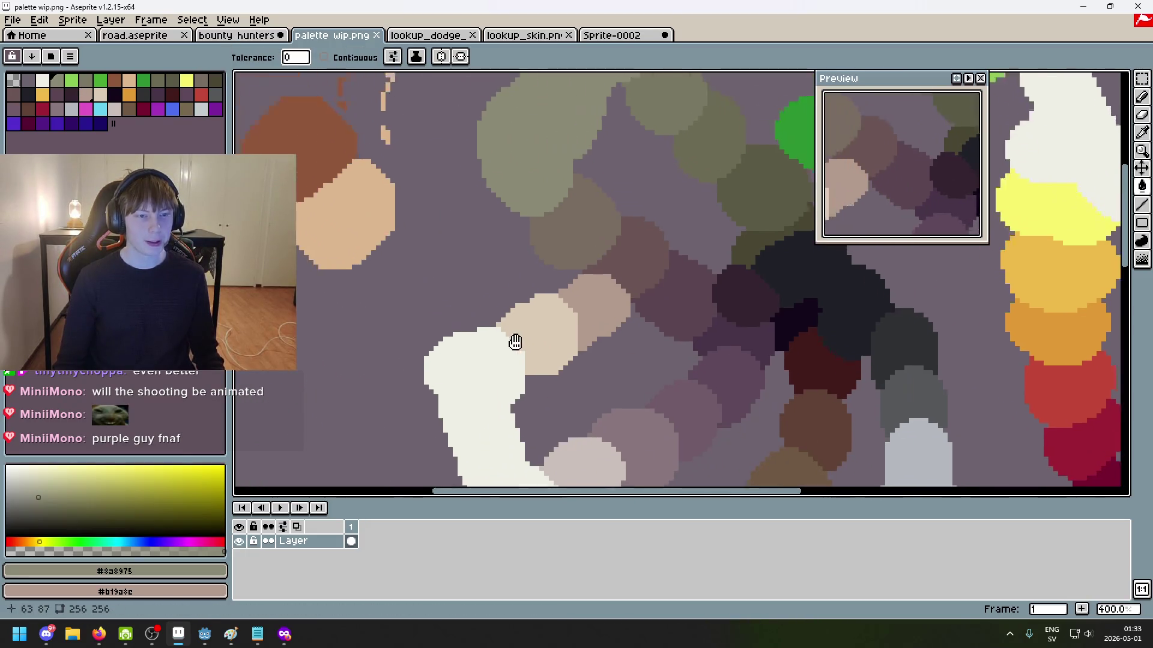
scroll(480, 300, down, 2)
scroll(459, 297, up, 2)
Step: Eyedrop the tan #dcb790 from the palette sketch
key(i)
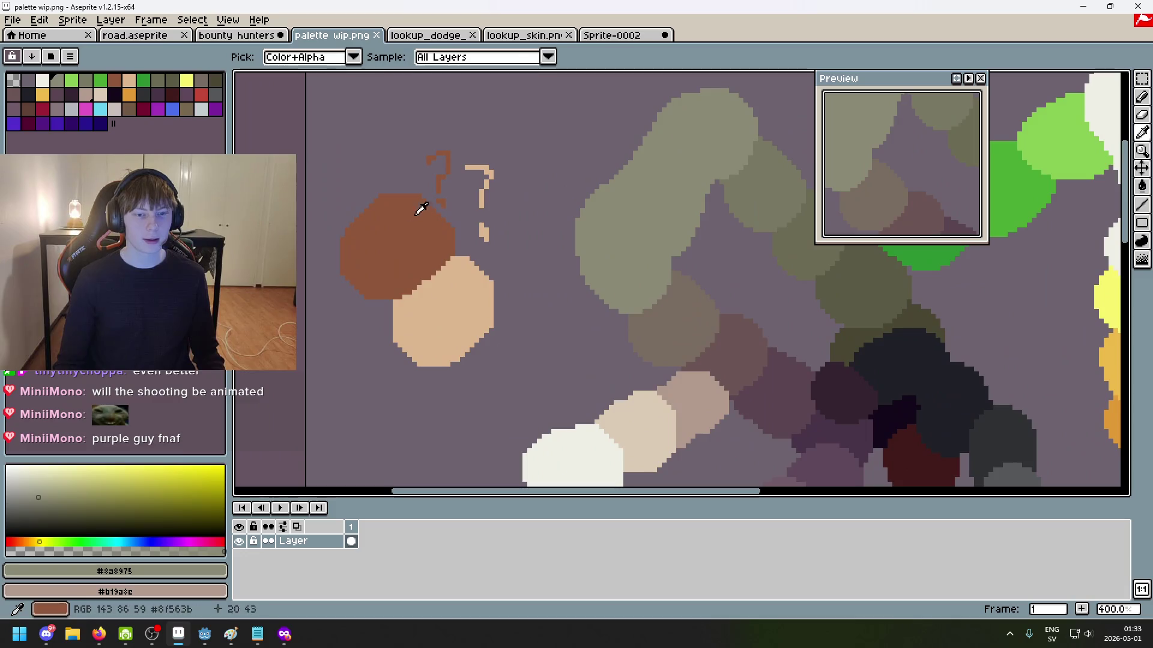
scroll(504, 324, down, 2)
scroll(459, 310, up, 2)
alt+click(577, 317)
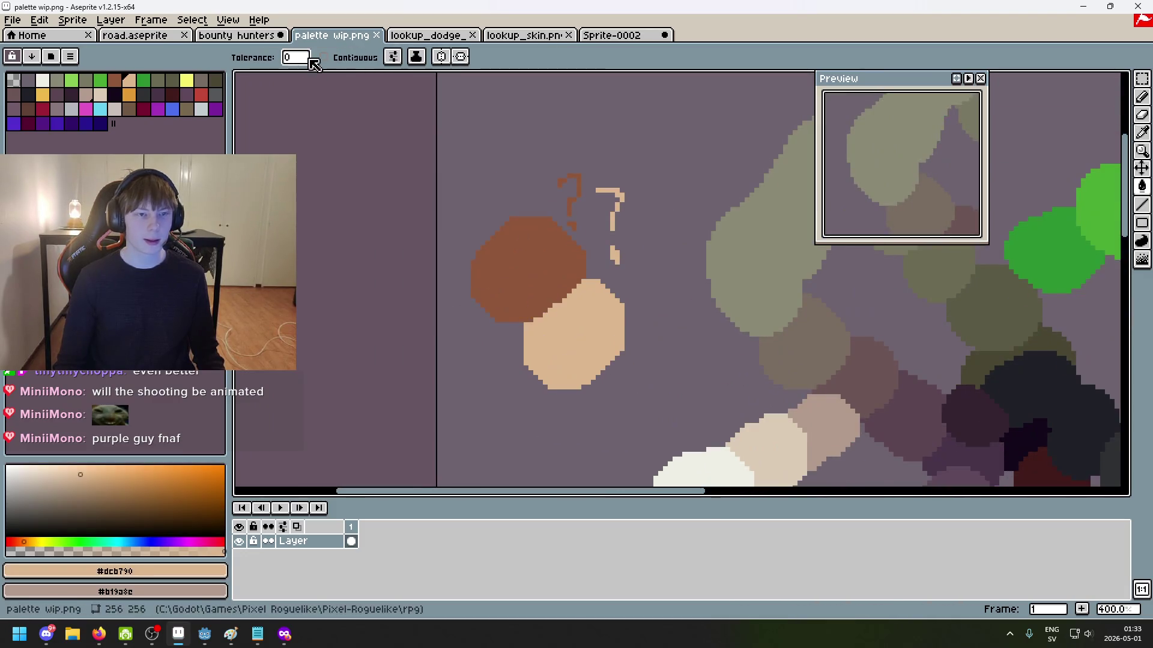
Step: Trial-fill the pirate's face with tan in bounty hunters, then undo it
click(236, 35)
click(553, 200)
key(ctrl+z)
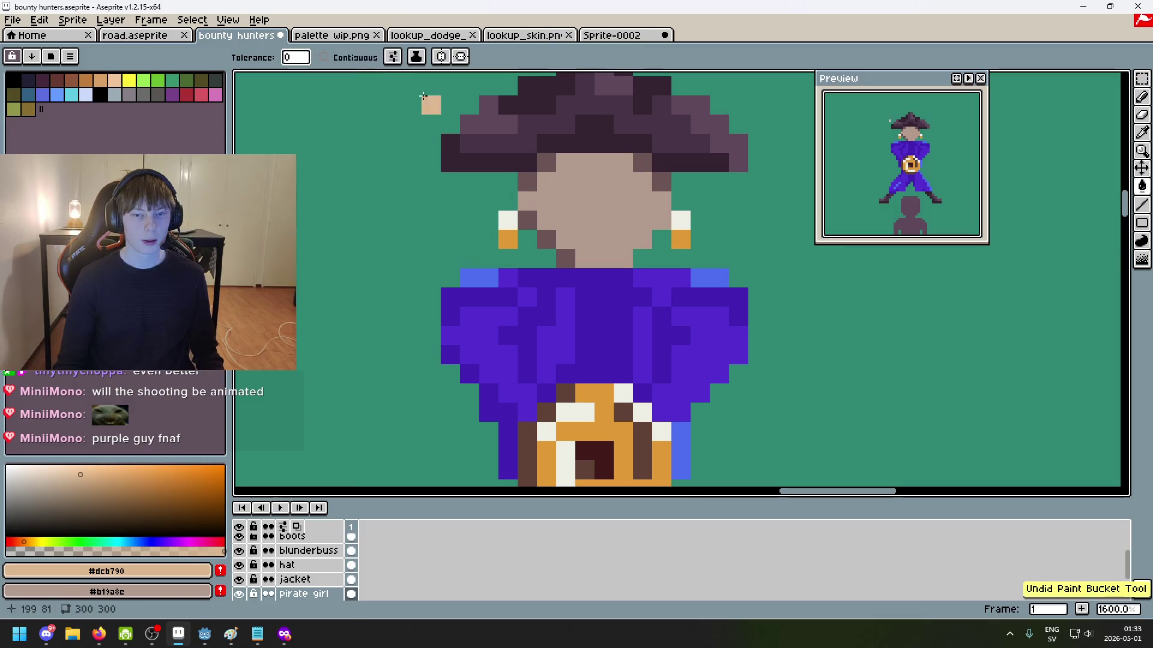
key(ctrl+Tab)
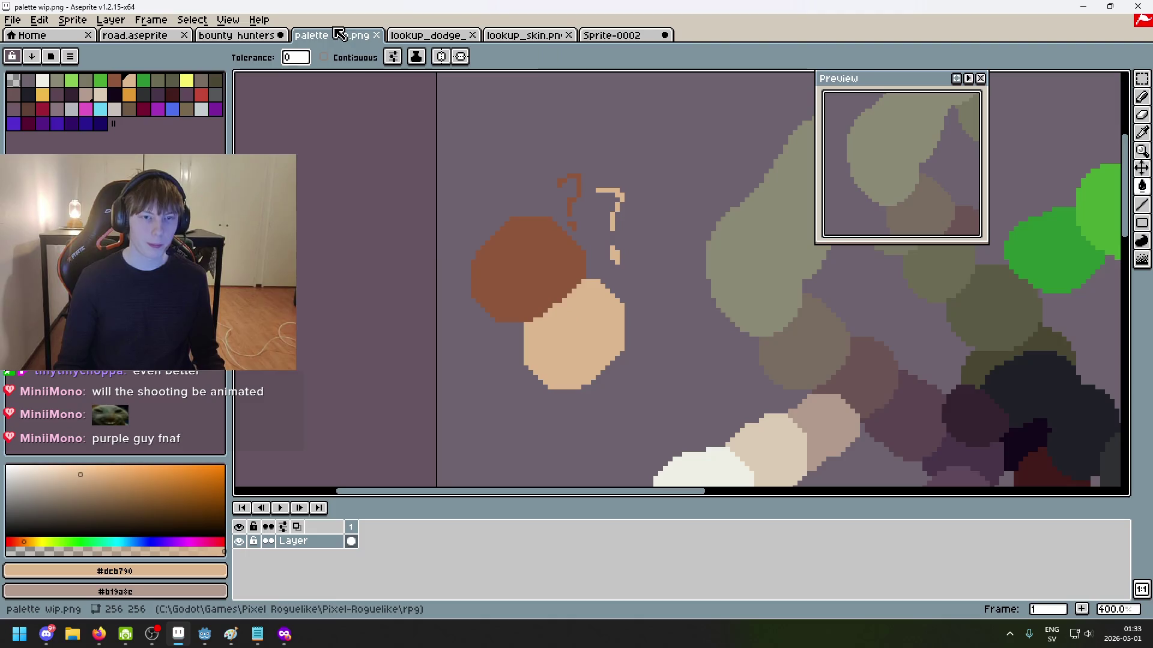
Step: Fill the pirate's face with tan #dcb790 again, comparing against the grey face via undo/redo
click(233, 38)
click(574, 204)
key(ctrl+z)
key(ctrl+y)
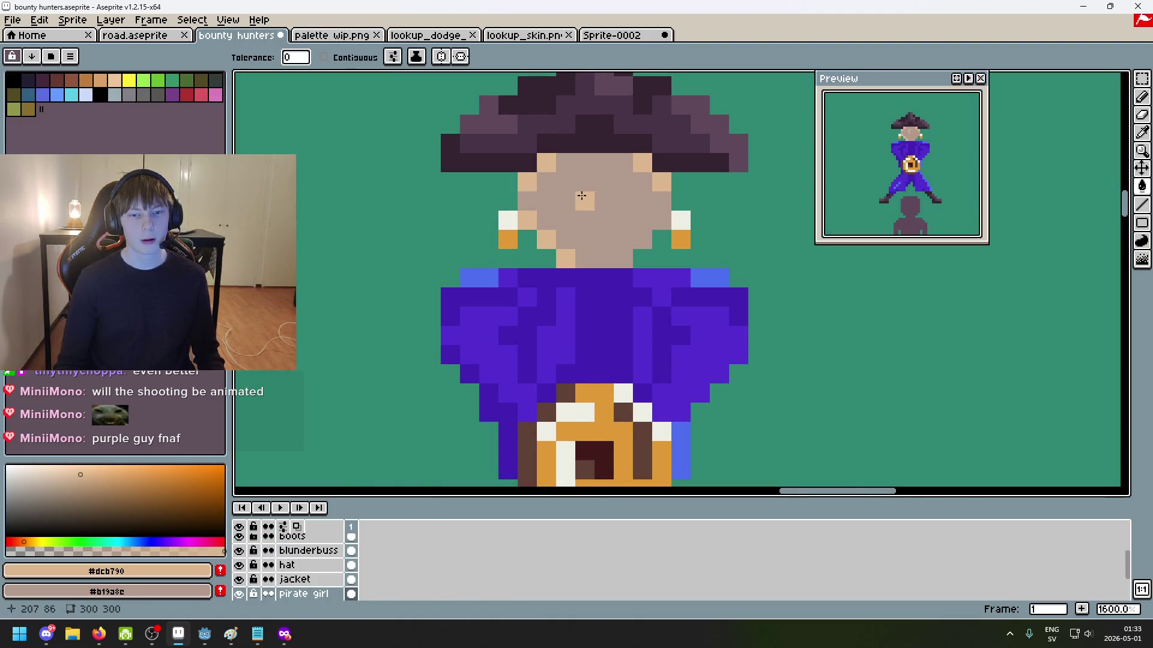
key(ctrl+z)
click(566, 193)
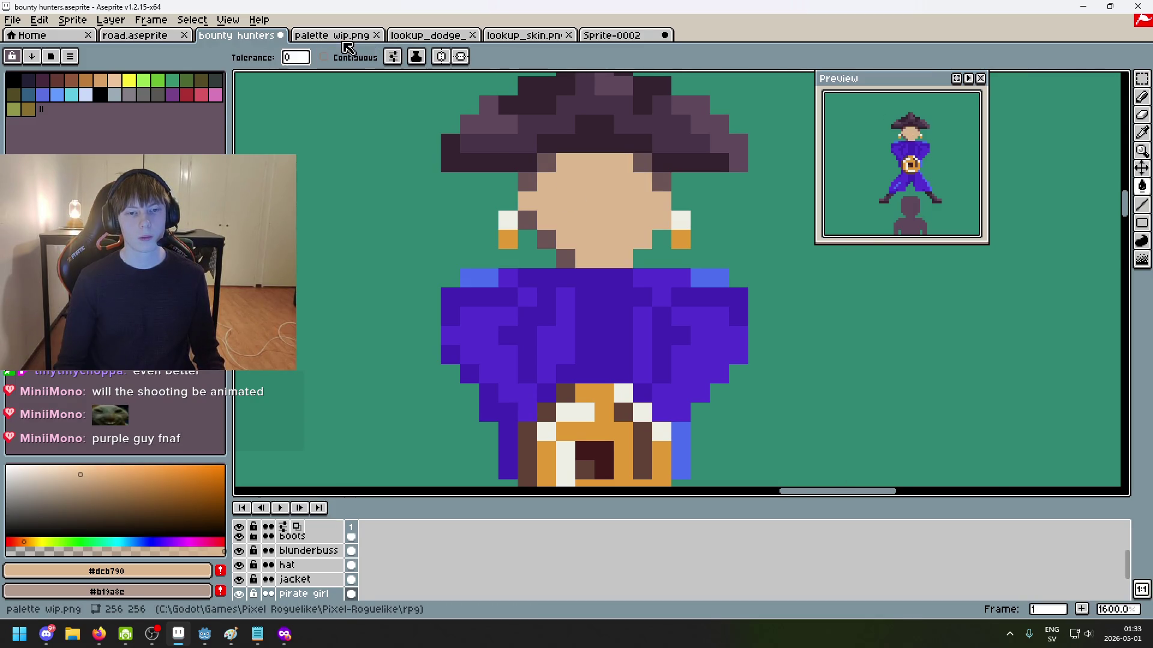
click(334, 36)
key(alt)
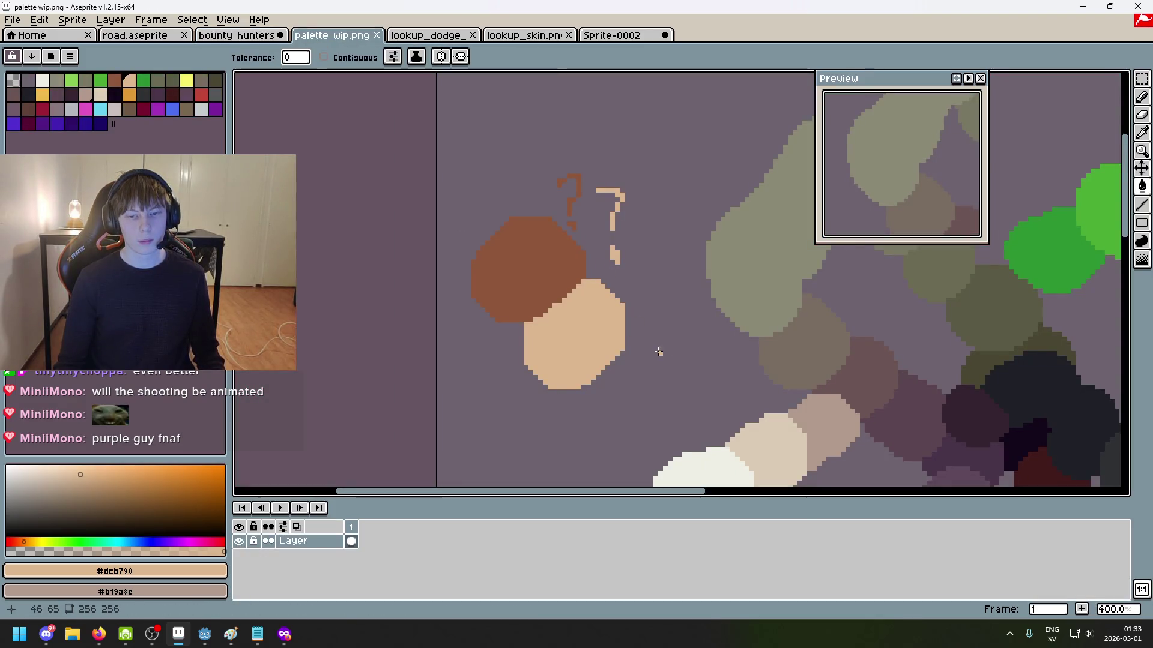
Step: Switch to the brush and pan across the skin-tone circles to the peach circle
key(b)
scroll(697, 256, down, 3)
scroll(697, 256, right, 4)
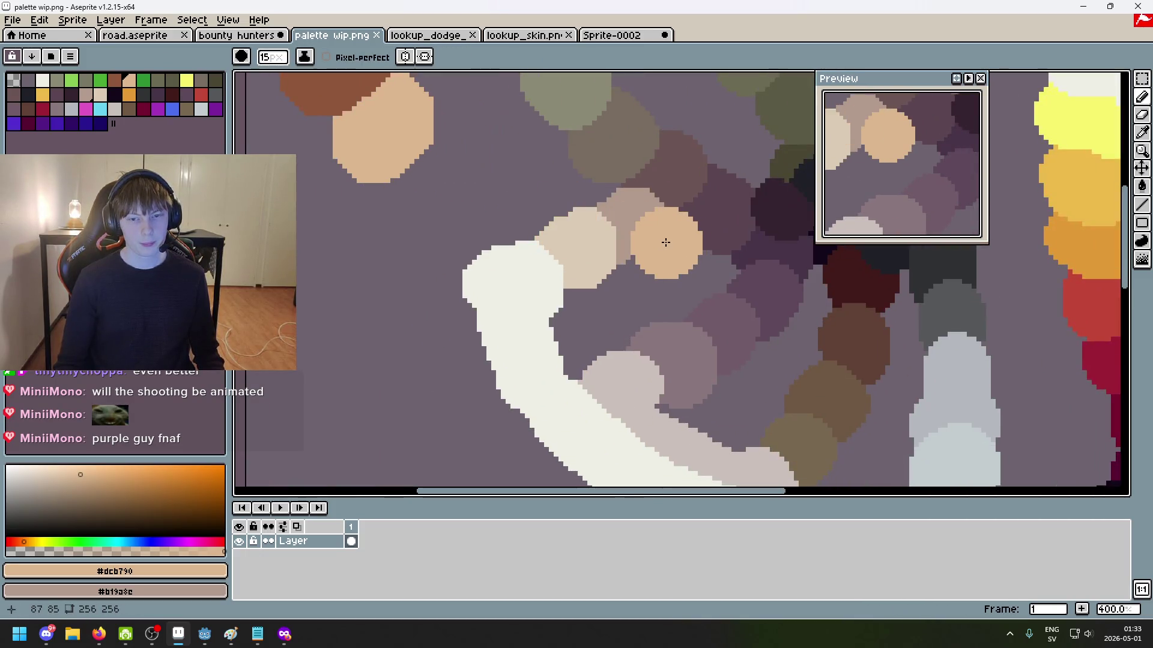
scroll(665, 242, up, 2)
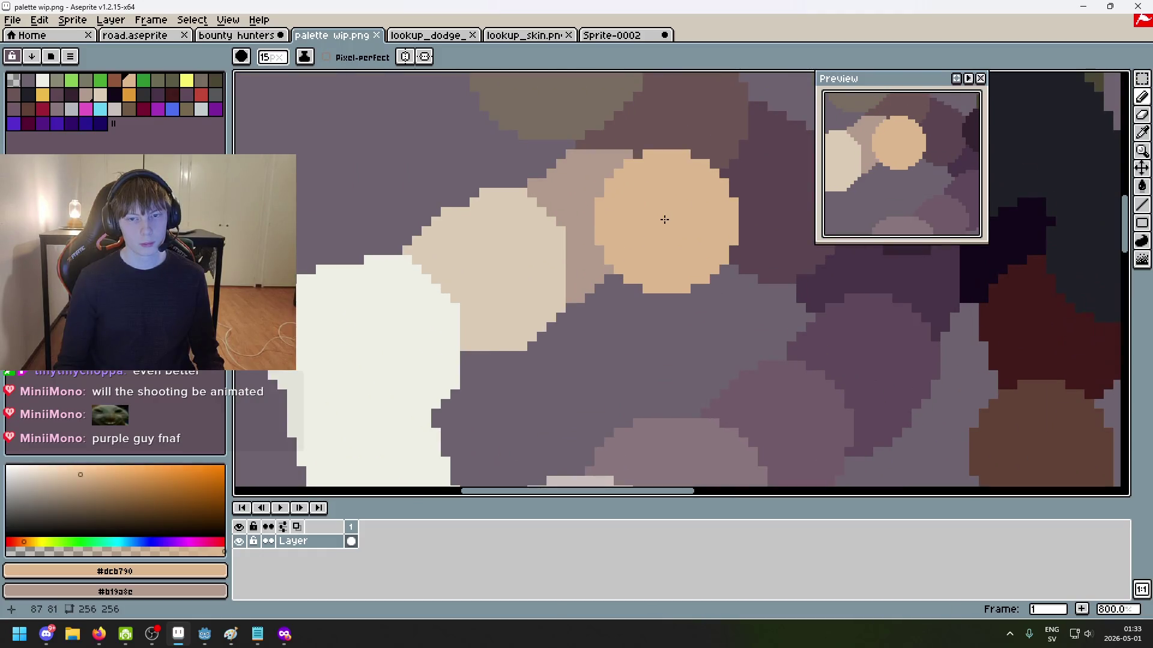
drag(664, 219, 601, 342)
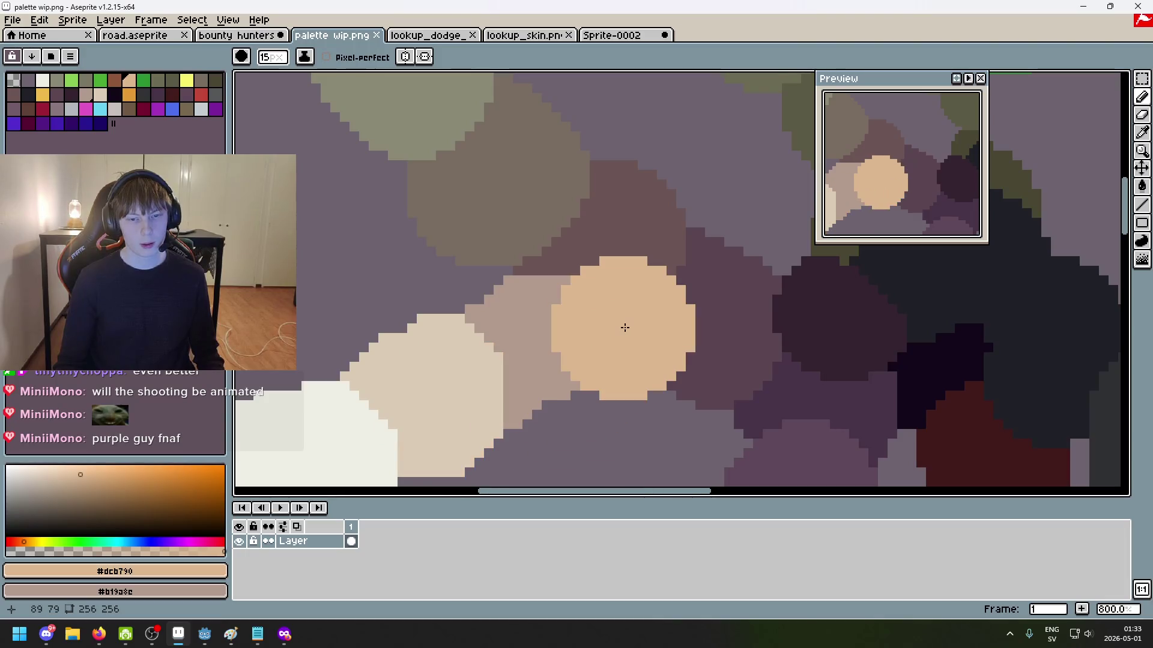
mouse_move(527, 239)
mouse_down()
mouse_move(666, 362)
mouse_move(571, 275)
mouse_move(704, 214)
mouse_move(618, 301)
mouse_move(674, 268)
mouse_move(733, 278)
mouse_move(721, 292)
mouse_up()
scroll(721, 291, up, 4)
scroll(621, 373, down, 4)
scroll(645, 307, up, 1)
Step: Undo the trial peach circle, sample the dark brown #5f4135, and glance at the bounty hunters sprite
key(ctrl+z)
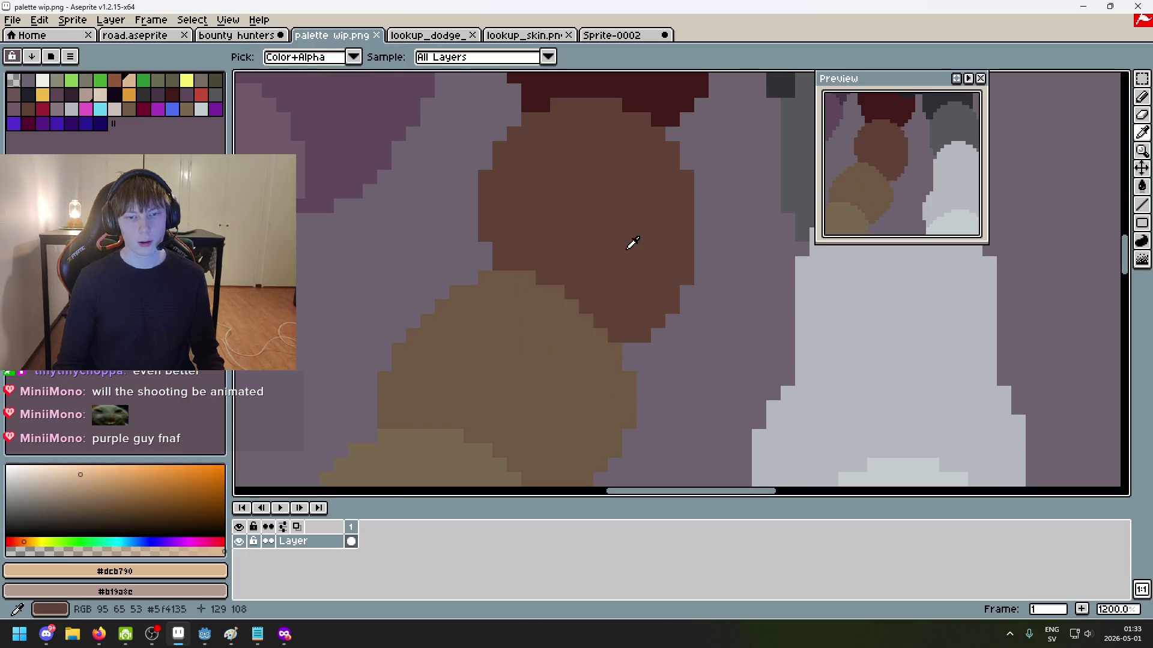
alt+click(630, 245)
key(ctrl+shift+Tab)
scroll(698, 242, down, 6)
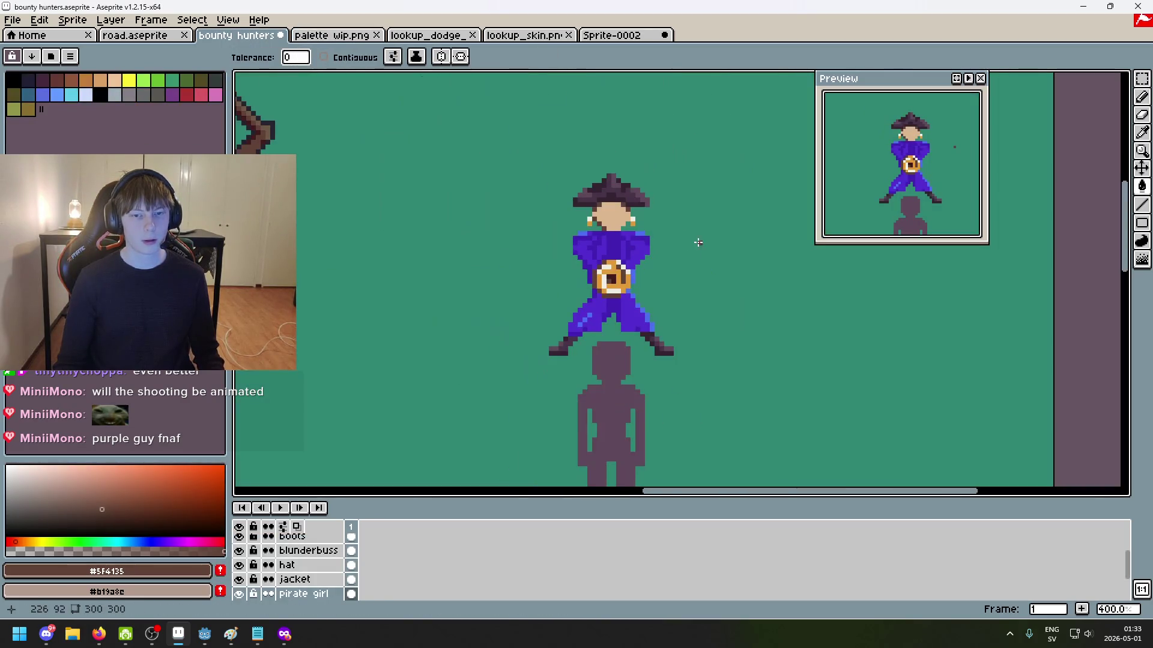
scroll(701, 246, down, 1)
scroll(702, 247, up, 4)
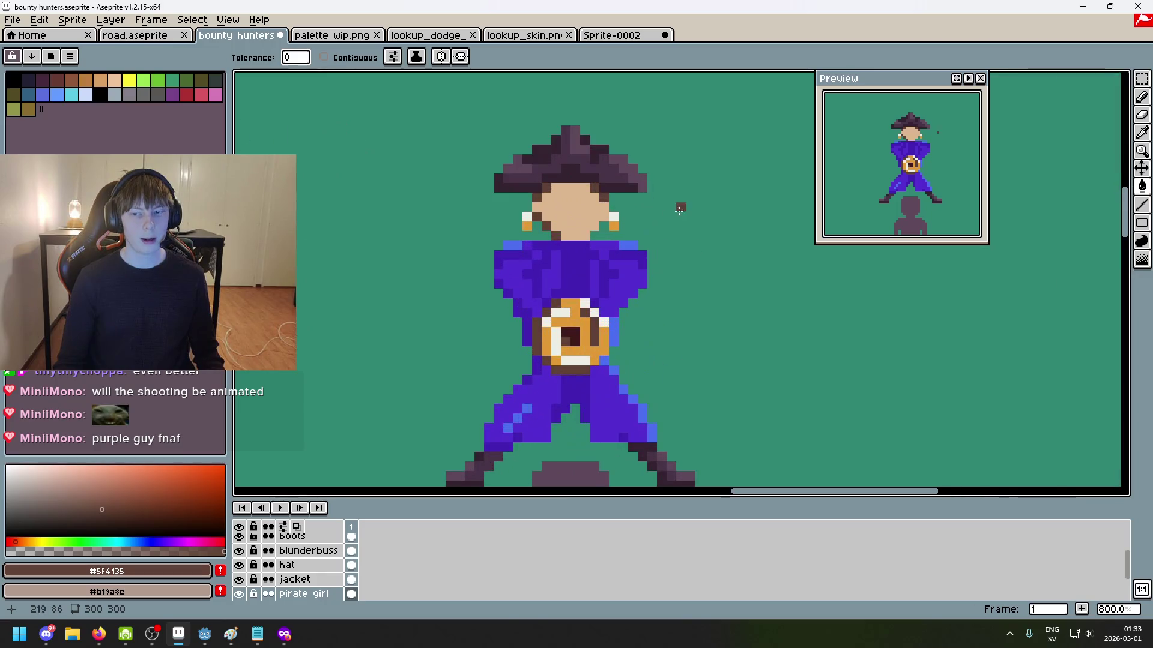
scroll(624, 180, up, 2)
click(331, 35)
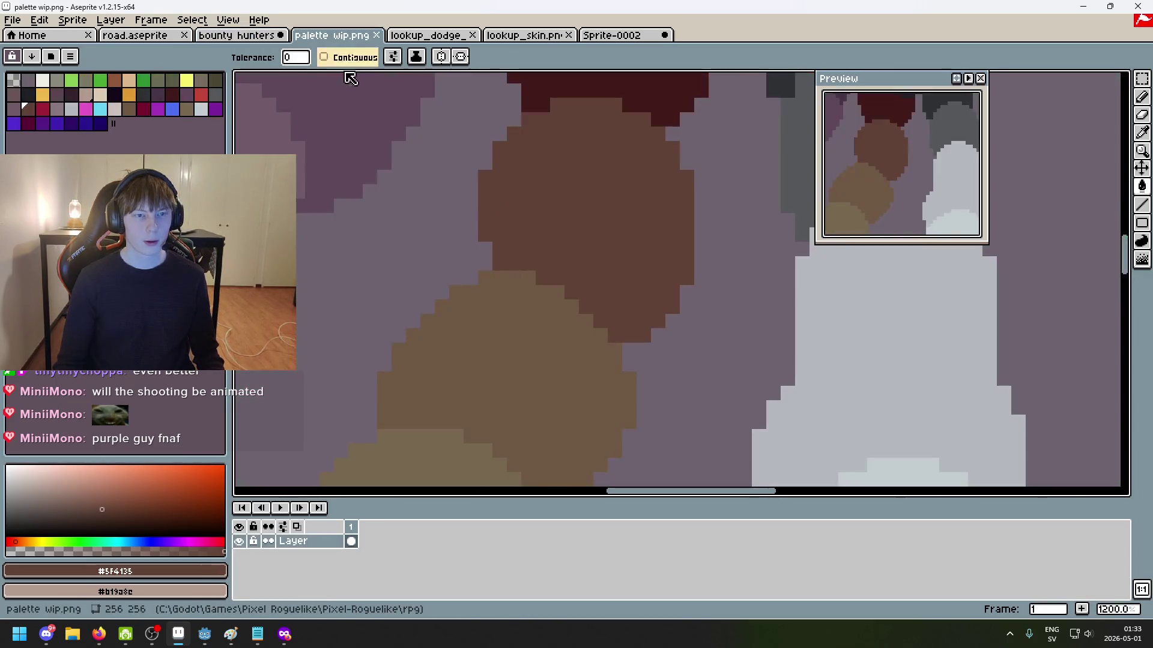
Step: Re-pick the tan #dcb790, then sample the olive #796850 from the colour circles
drag(311, 108, 463, 219)
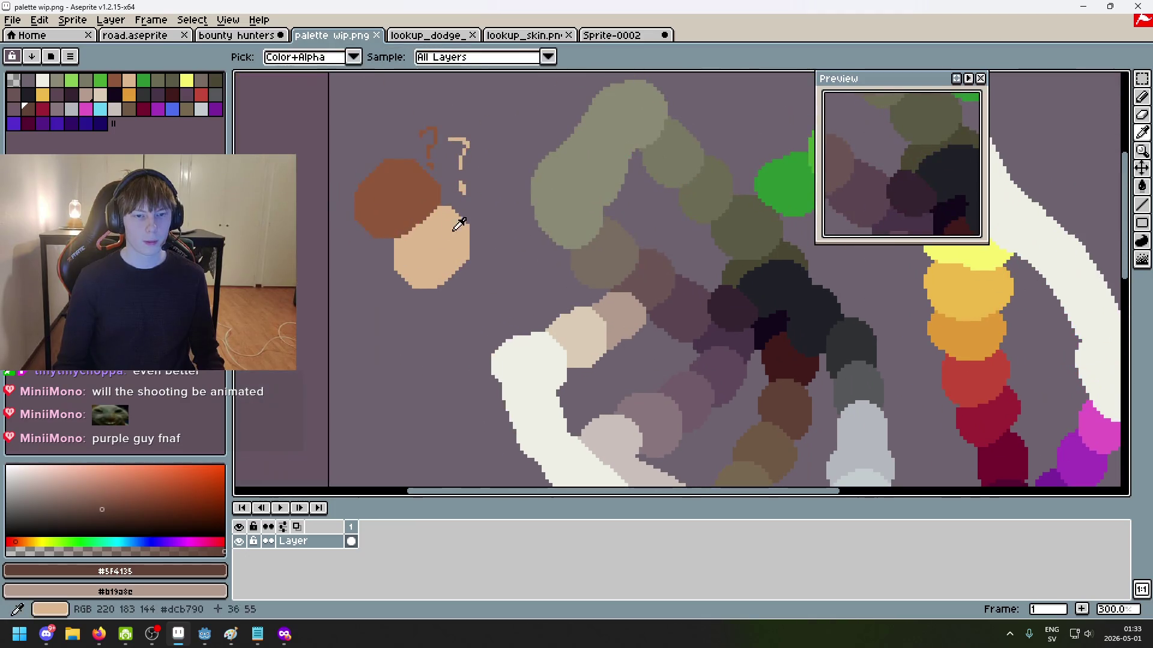
alt+click(414, 240)
drag(658, 319, 598, 270)
key(b)
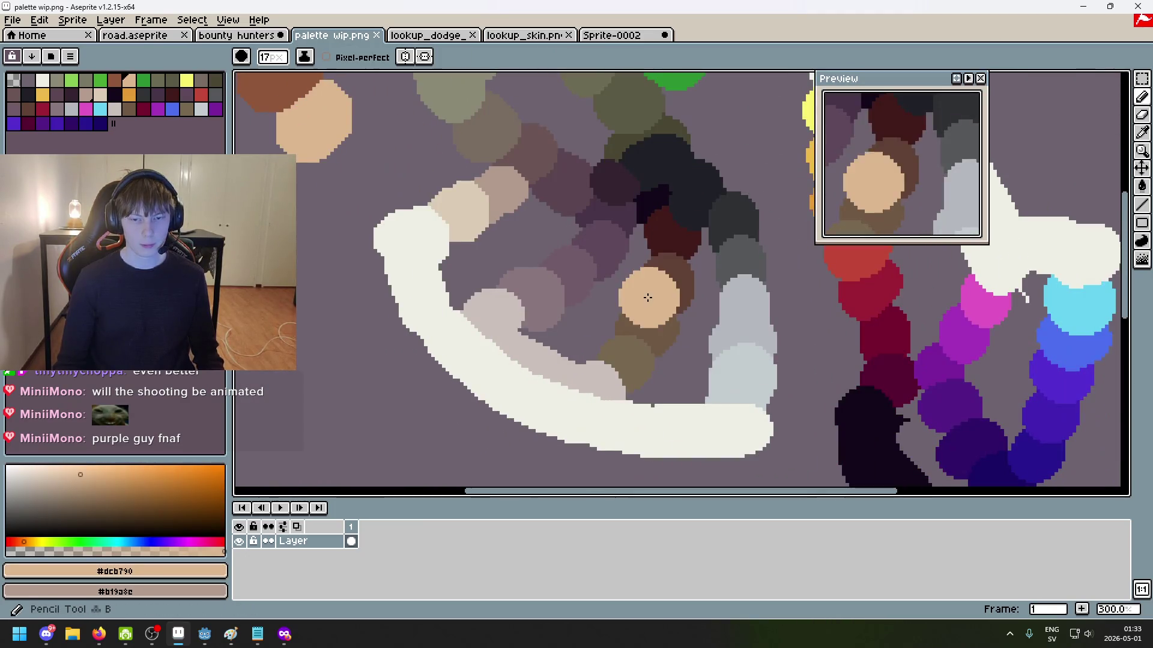
scroll(654, 293, up, 4)
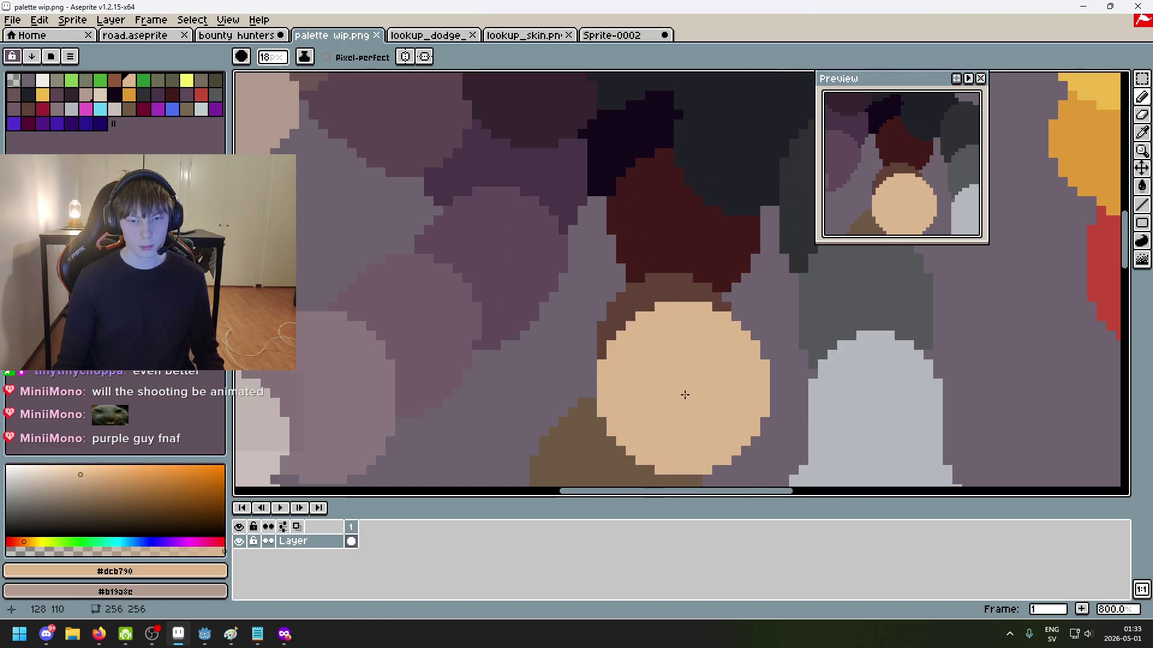
scroll(685, 394, down, 3)
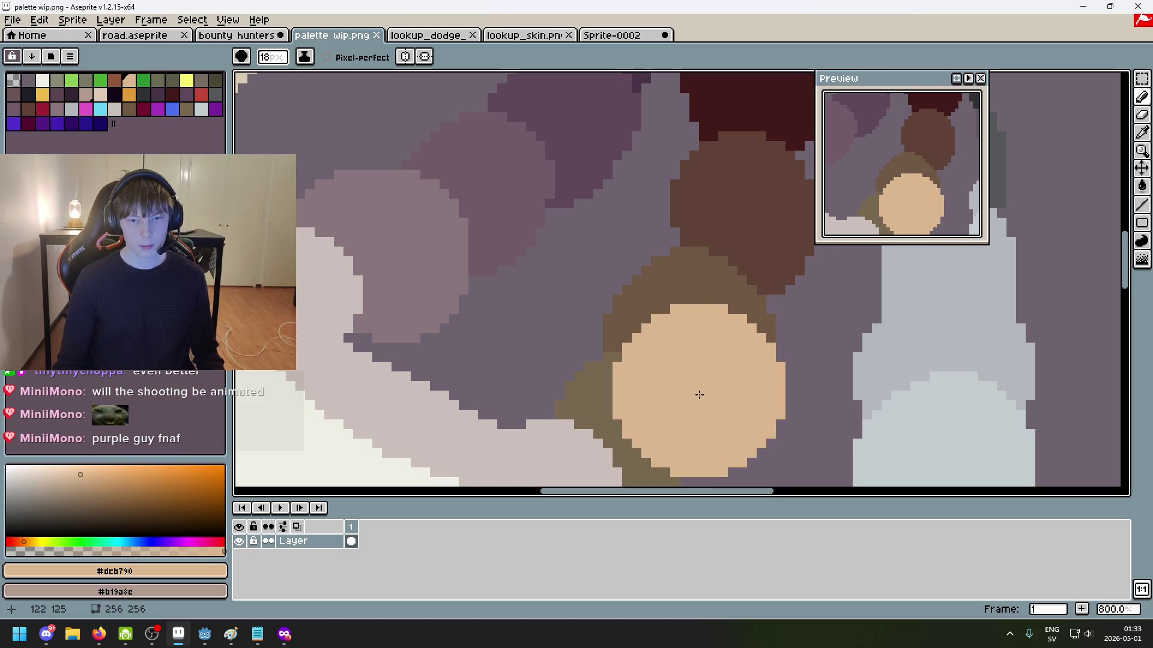
scroll(700, 395, down, 2)
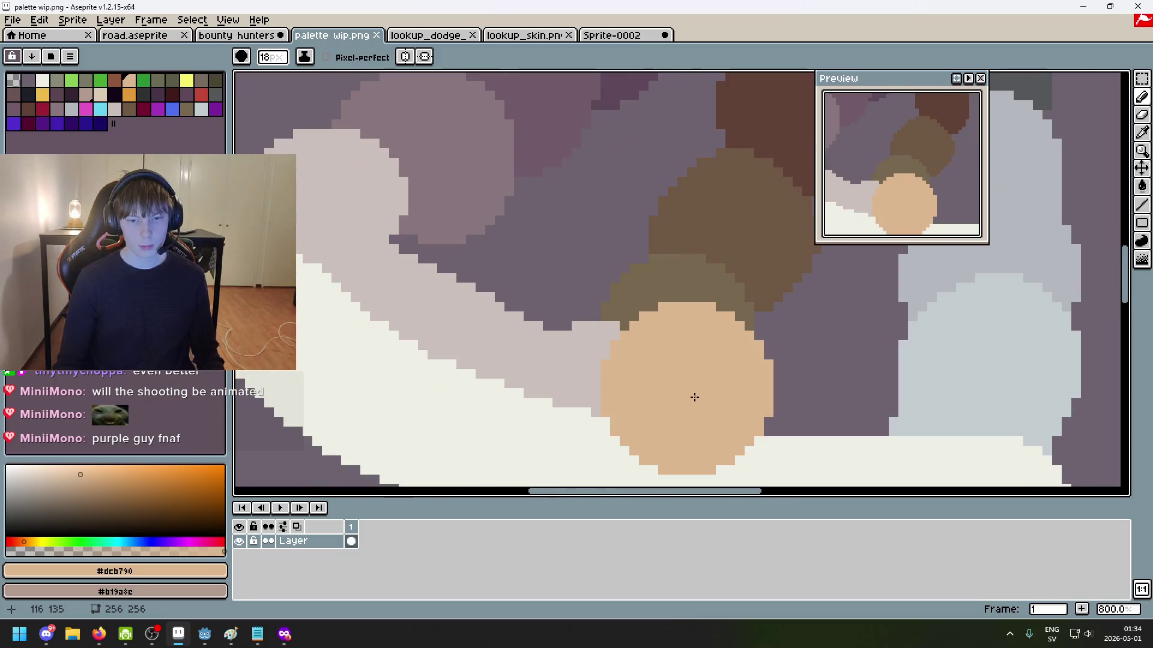
alt+click(699, 288)
Step: Browse the red and purple circles and sample the peach colour again
mouse_move(466, 207)
mouse_down()
mouse_move(558, 294)
mouse_move(548, 352)
mouse_up()
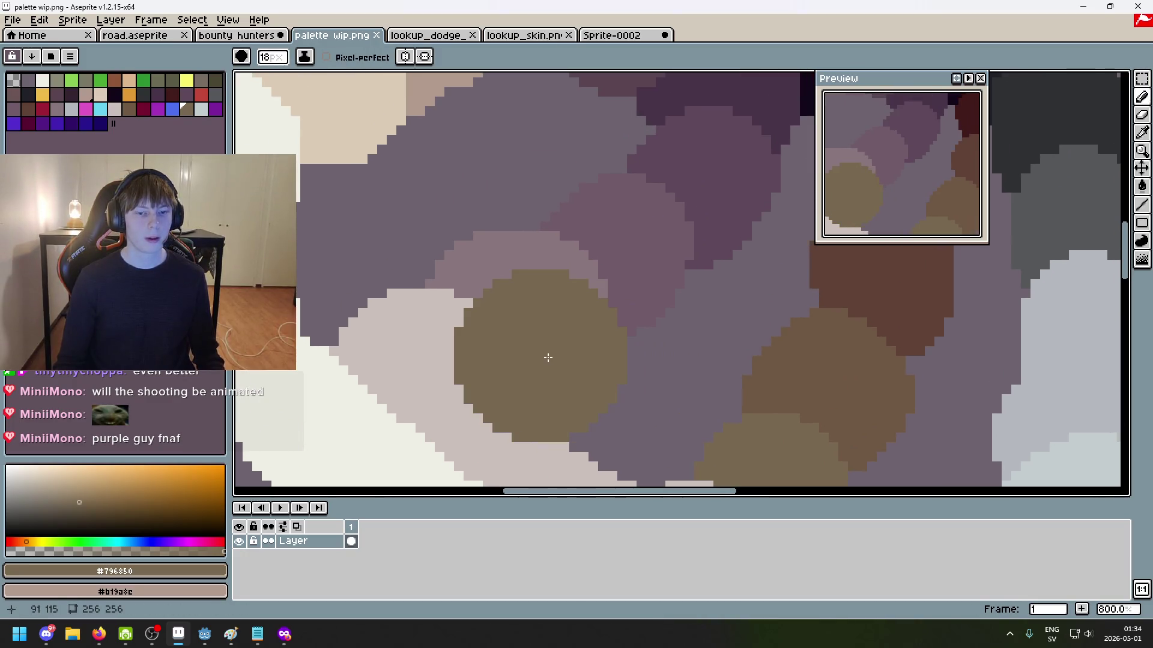
scroll(548, 353, up, 3)
scroll(682, 355, down, 1)
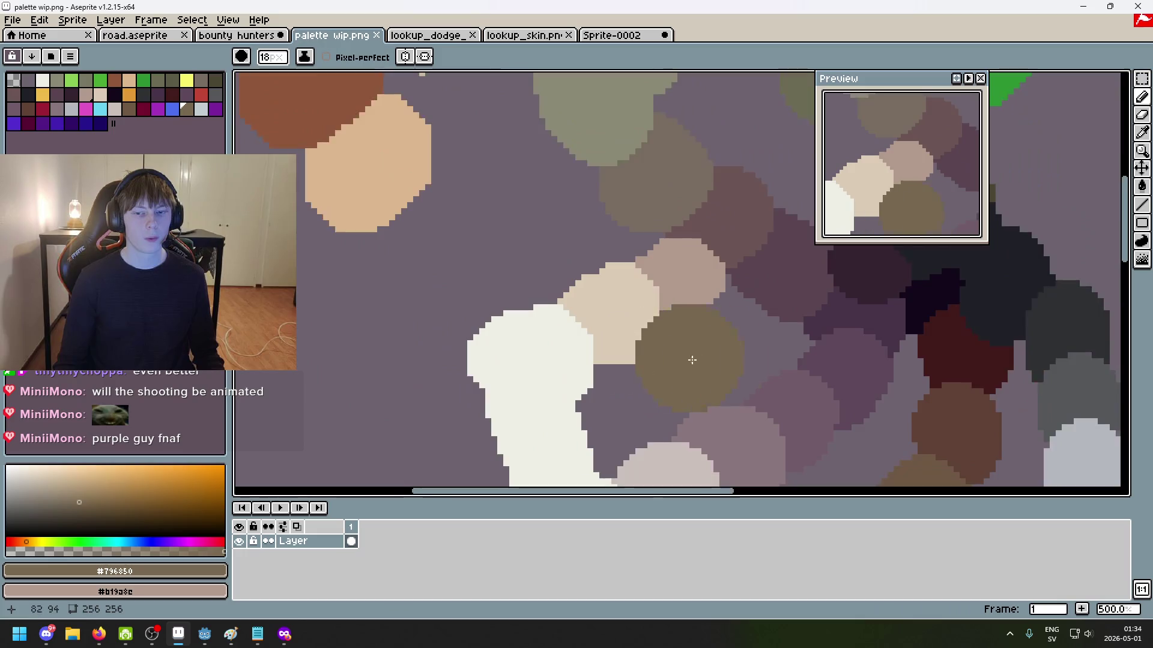
scroll(477, 270, down, 1)
scroll(343, 160, right, 3)
scroll(514, 268, right, 3)
drag(515, 268, 548, 372)
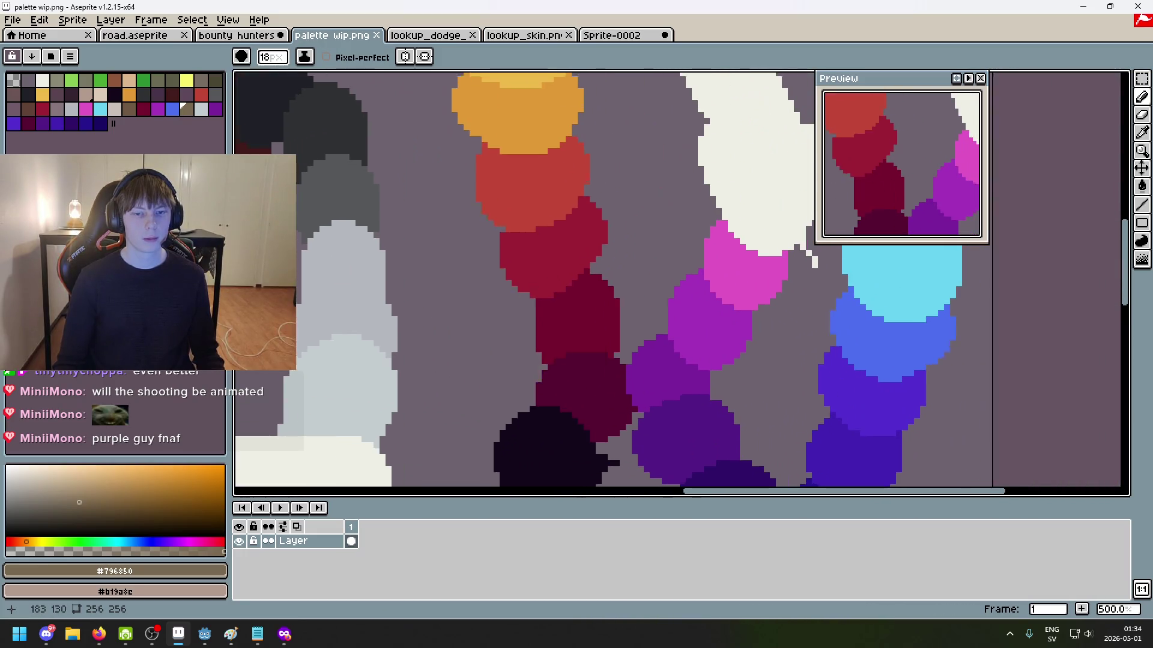
scroll(559, 328, up, 2)
drag(560, 328, 588, 400)
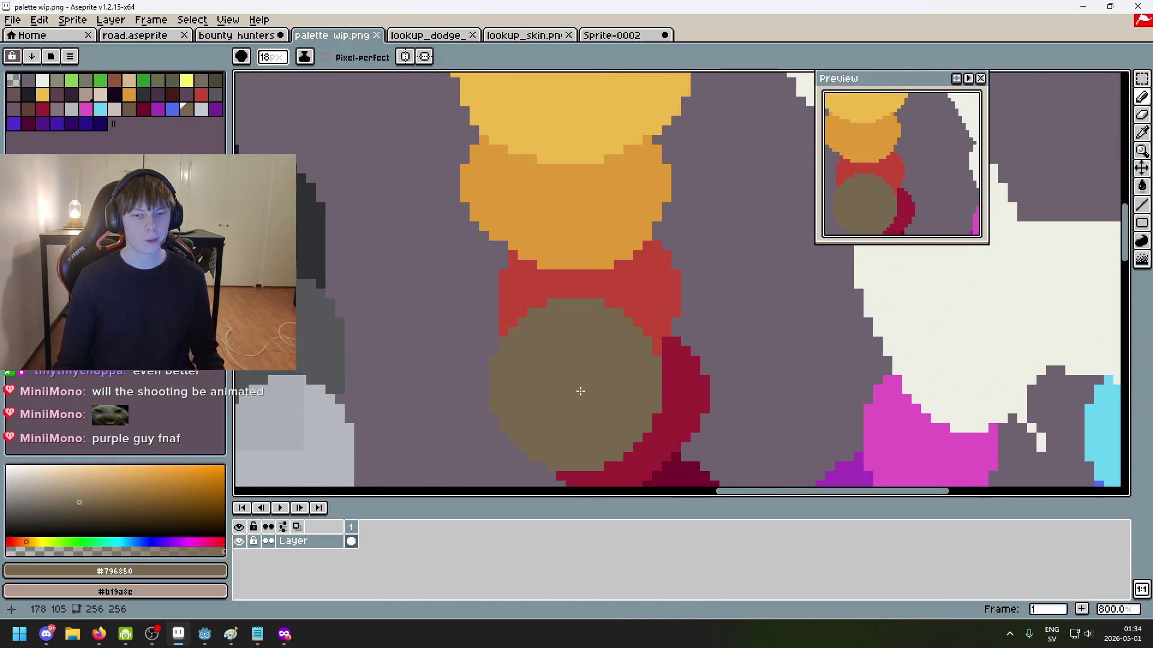
scroll(580, 391, down, 4)
scroll(631, 322, left, 5)
scroll(593, 330, right, 2)
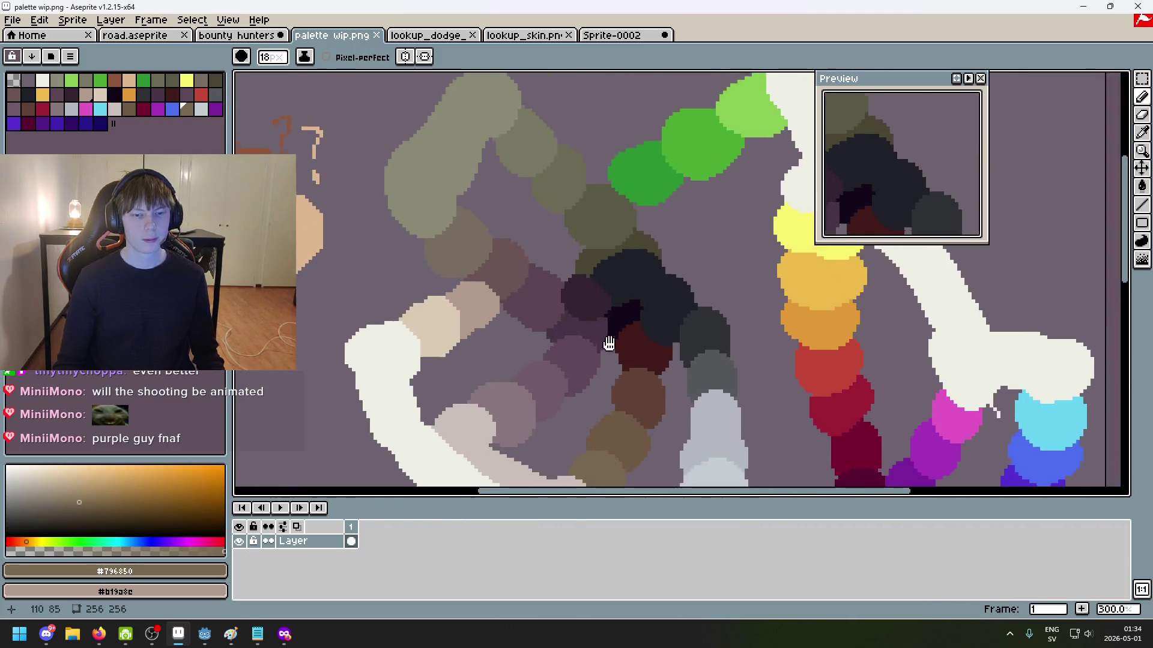
scroll(434, 280, left, 3)
alt+click(428, 318)
Step: Scroll and pan around the palette sheet to review the colour circles
scroll(681, 330, right, 5)
scroll(682, 330, down, 3)
scroll(673, 314, up, 3)
scroll(586, 376, up, 3)
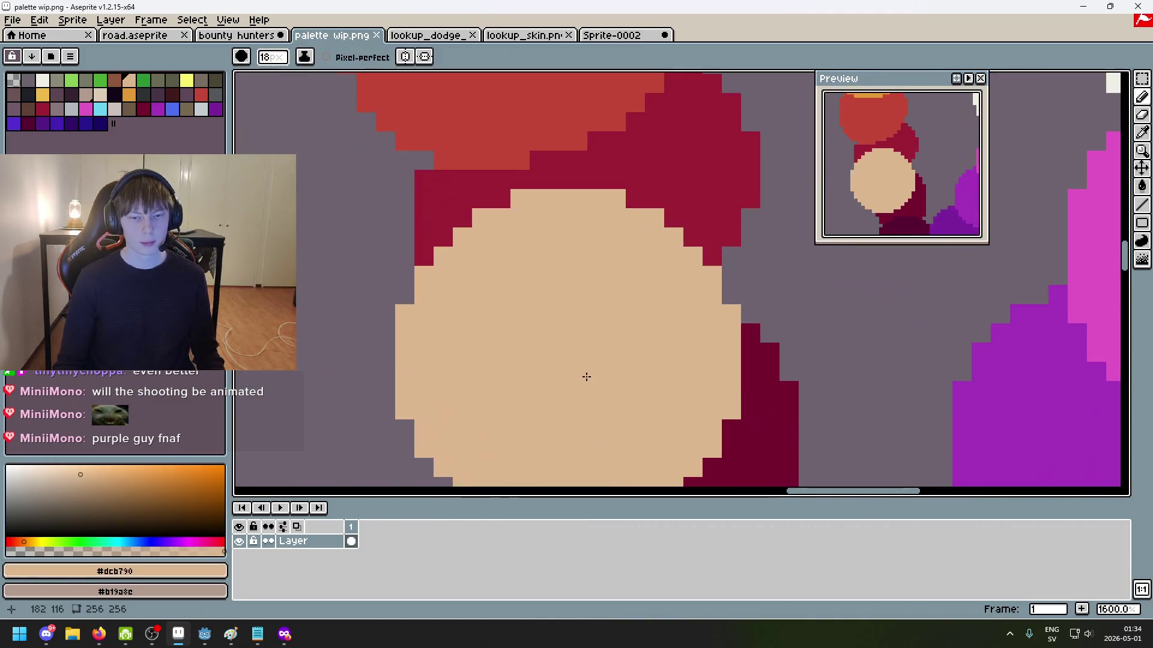
scroll(667, 445, up, 1)
scroll(592, 295, down, 1)
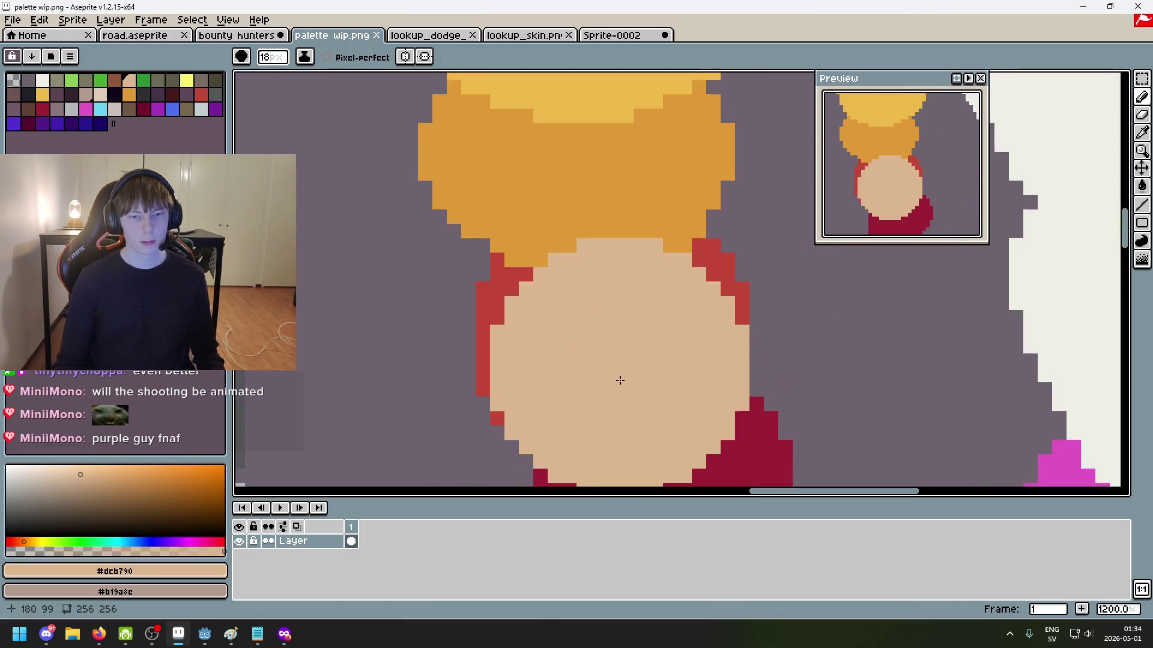
scroll(618, 379, down, 1)
scroll(624, 394, down, 3)
scroll(626, 330, up, 1)
scroll(630, 366, down, 3)
scroll(629, 366, right, 1)
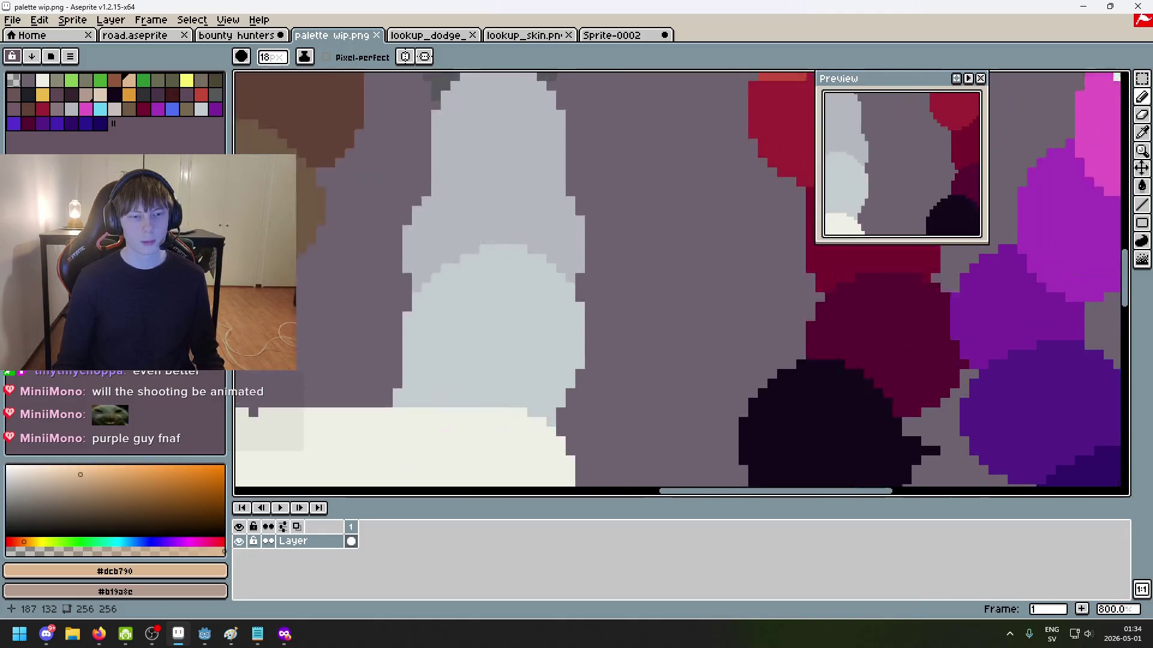
scroll(619, 346, down, 2)
mouse_move(664, 322)
mouse_down()
mouse_move(729, 290)
mouse_move(663, 360)
mouse_up()
scroll(648, 354, up, 2)
scroll(720, 443, up, 1)
scroll(653, 401, down, 1)
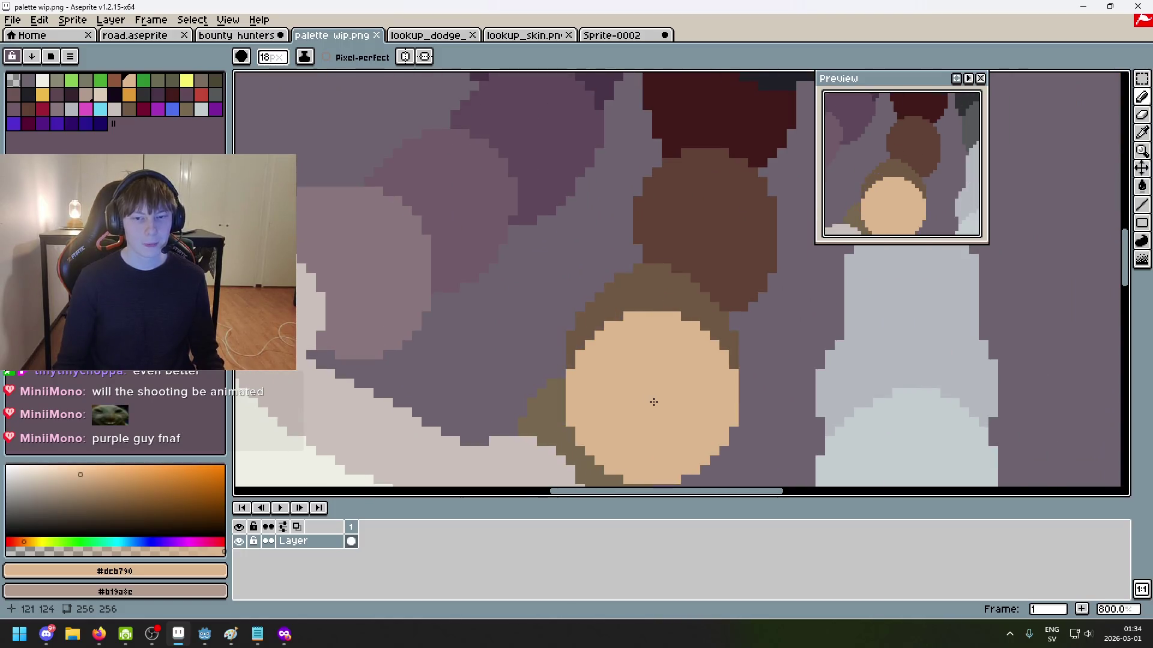
scroll(649, 402, down, 2)
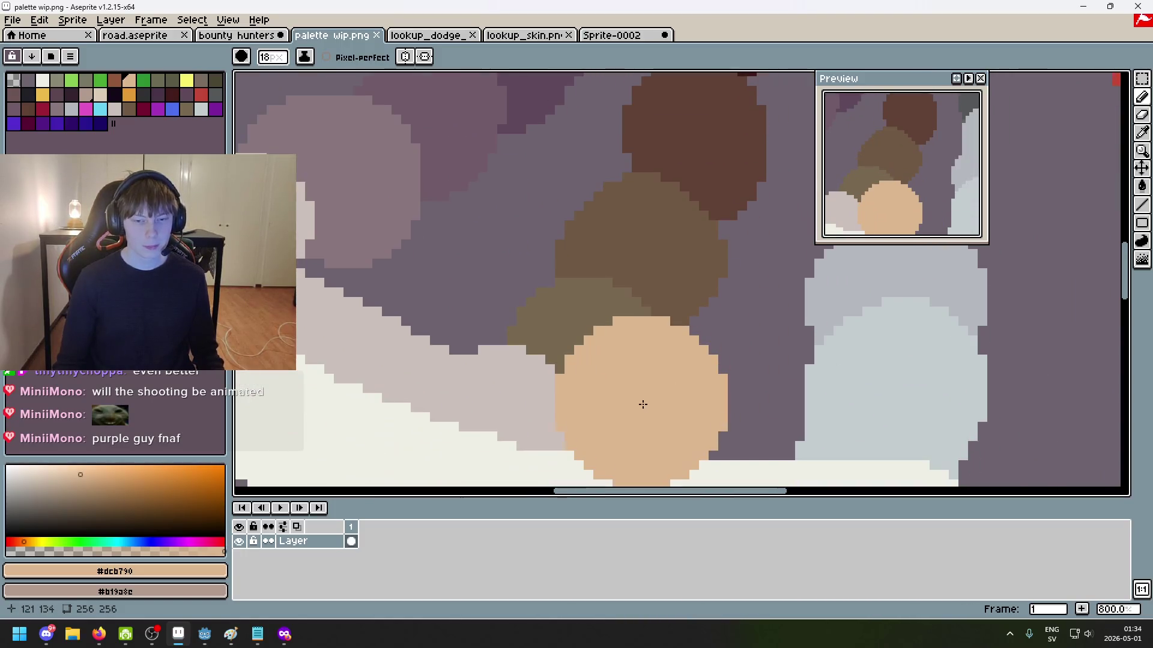
Step: Sample the olive brown from the circles and return to the bounty hunters sprite
alt+click(622, 381)
click(236, 35)
key(g)
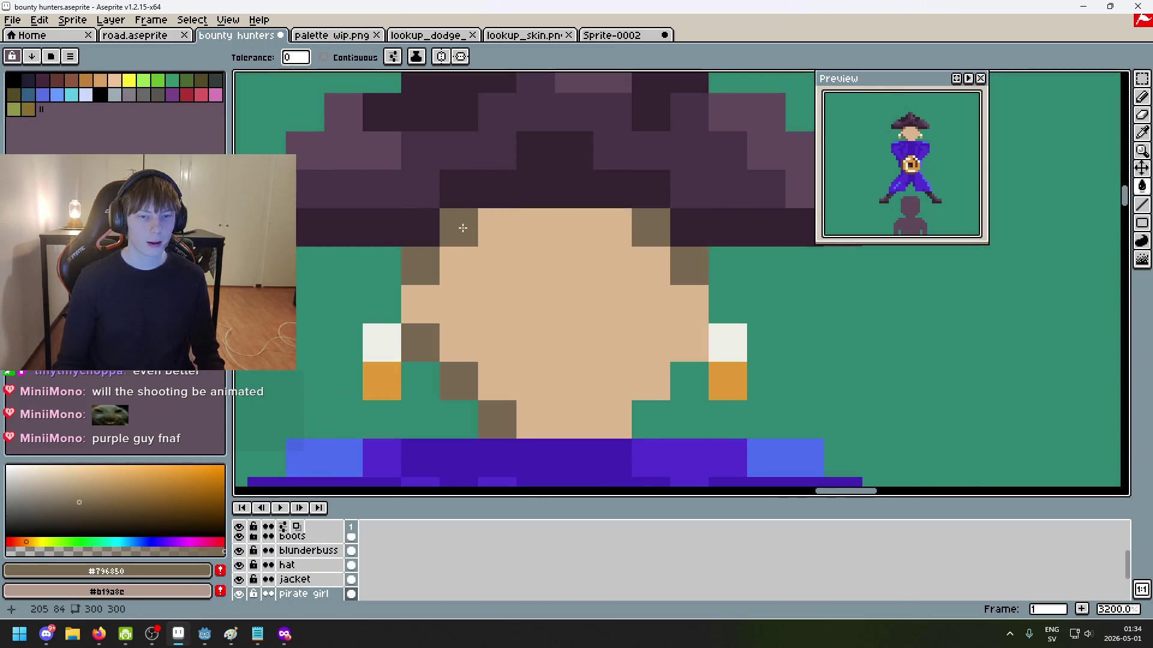
scroll(636, 276, down, 6)
scroll(620, 264, down, 2)
scroll(746, 197, down, 2)
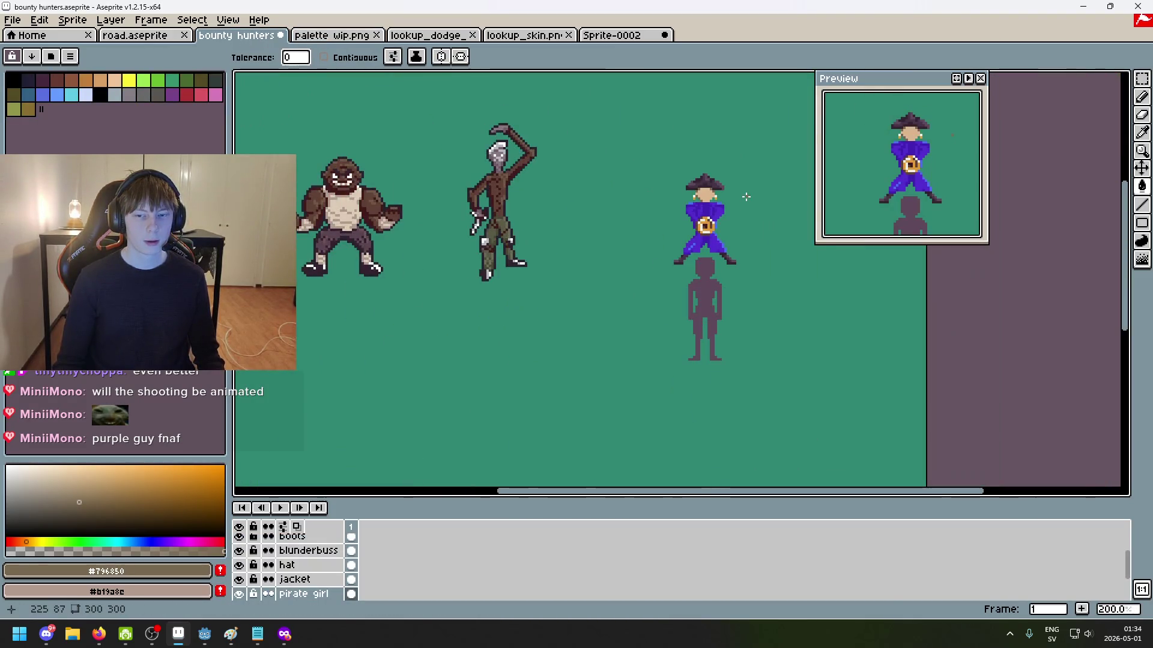
scroll(746, 197, up, 2)
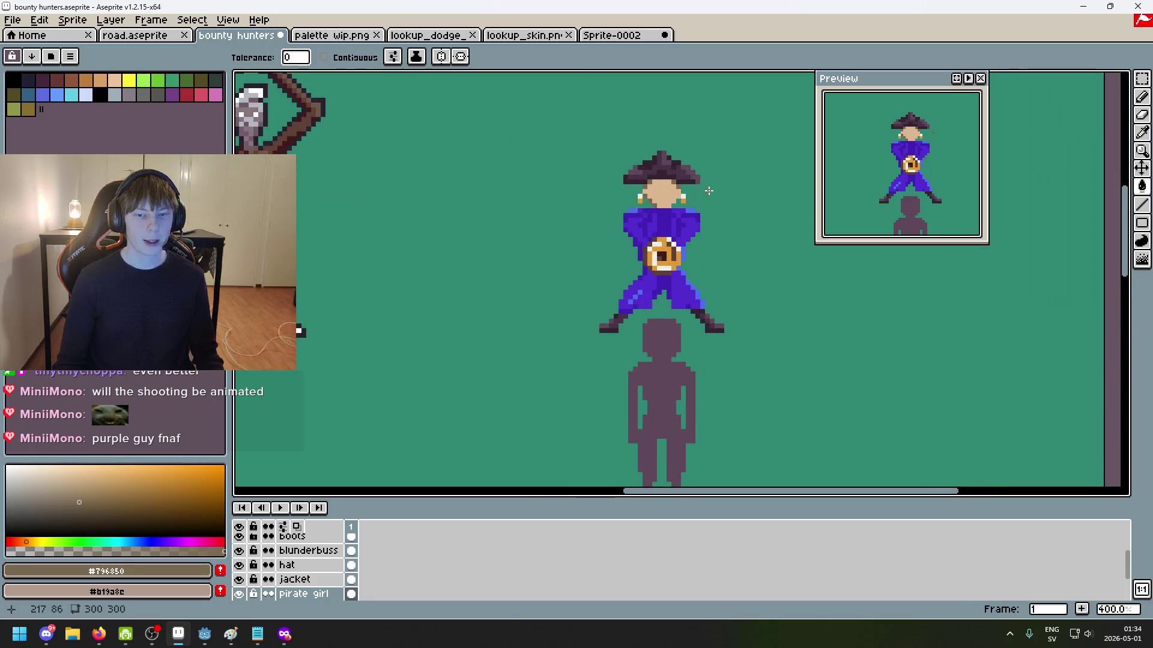
scroll(710, 192, up, 2)
Step: Pick the face's skin tone and paint a few skin-tone pixels with the pencil
key(b)
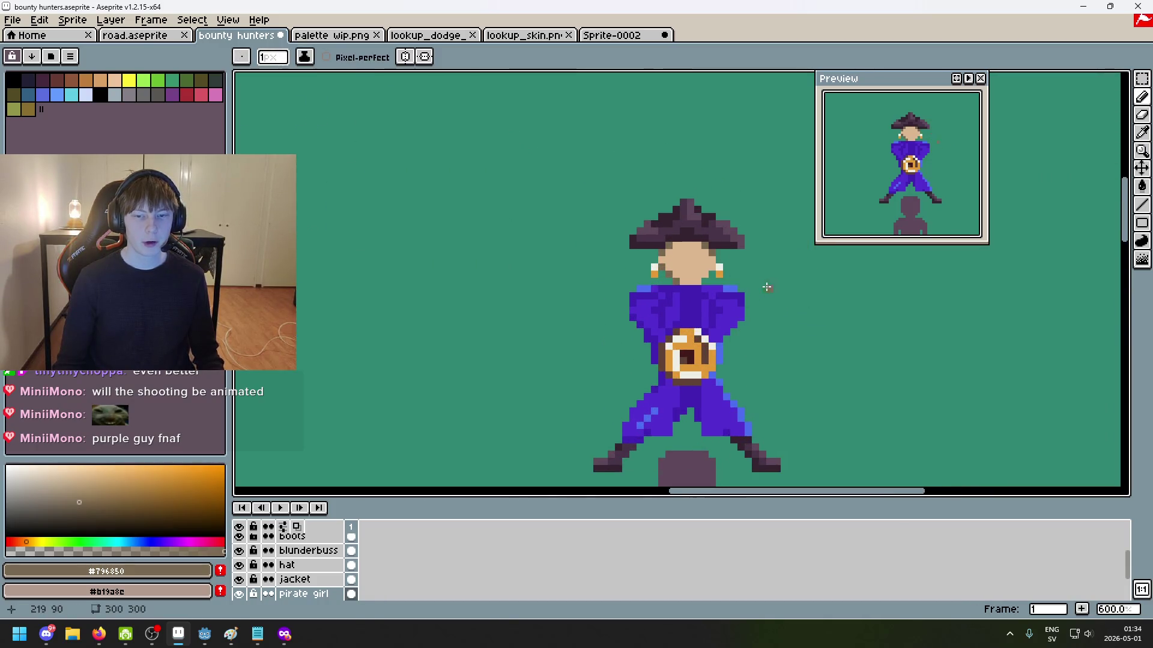
scroll(770, 286, up, 3)
alt+click(674, 258)
scroll(763, 297, down, 1)
drag(762, 297, 758, 296)
click(741, 282)
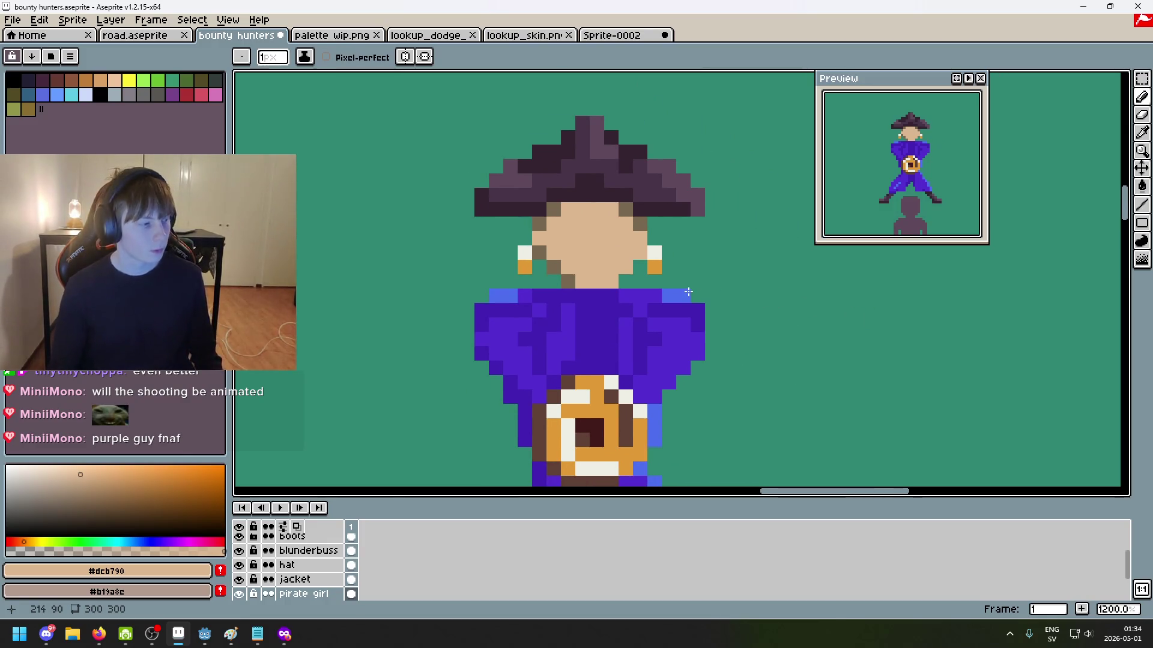
Step: Centre the pirate figure and add a new empty Layer 2 above the boots layer
scroll(669, 284, down, 2)
scroll(604, 311, down, 1)
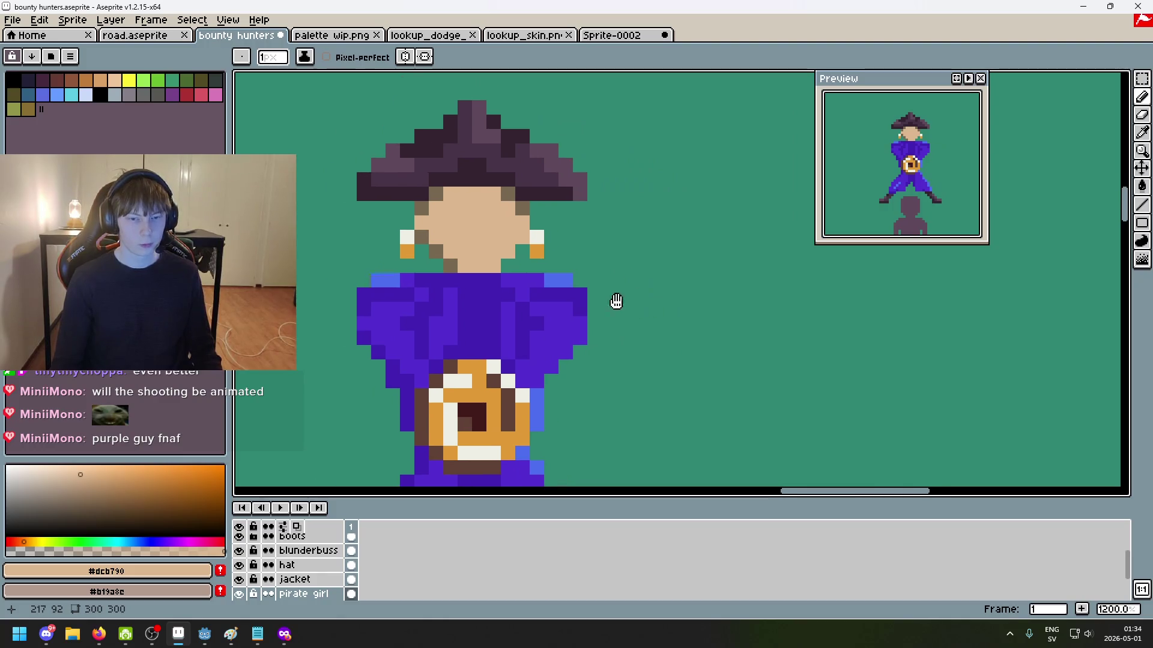
scroll(677, 274, down, 1)
scroll(672, 264, down, 1)
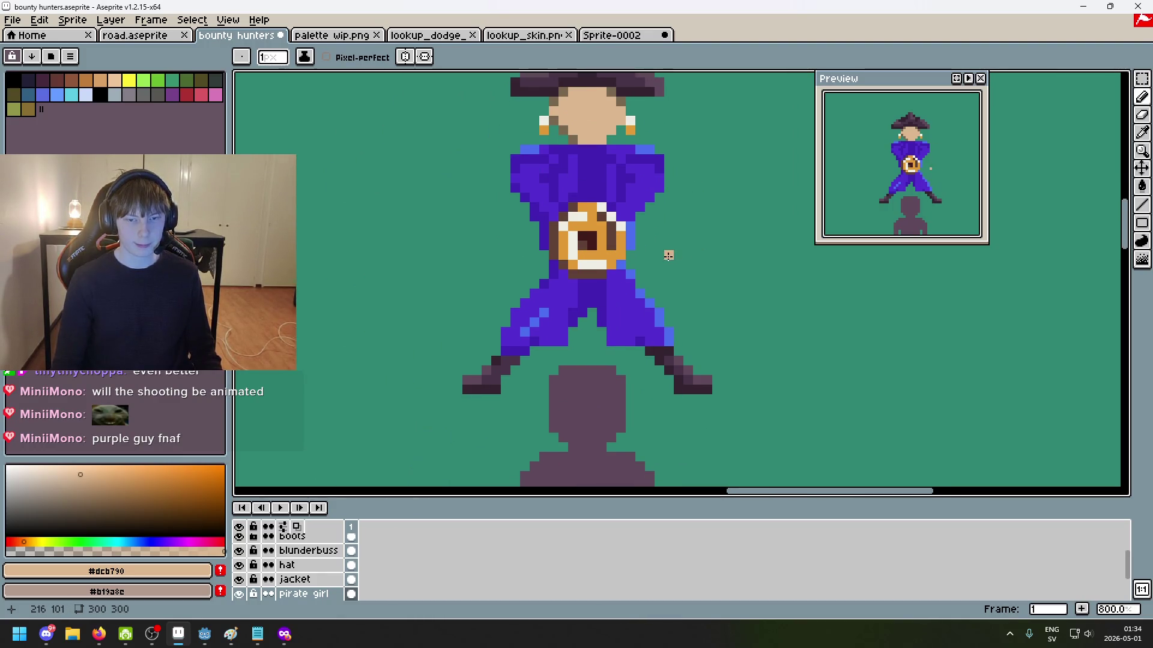
scroll(660, 255, up, 2)
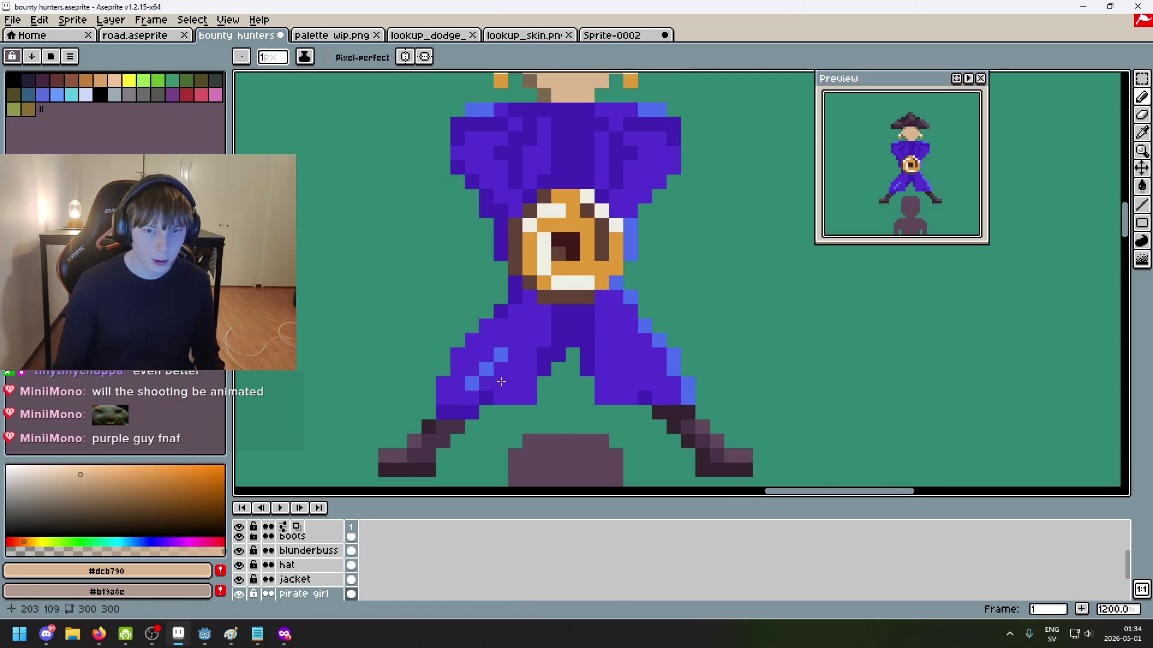
scroll(706, 267, down, 6)
scroll(696, 279, down, 1)
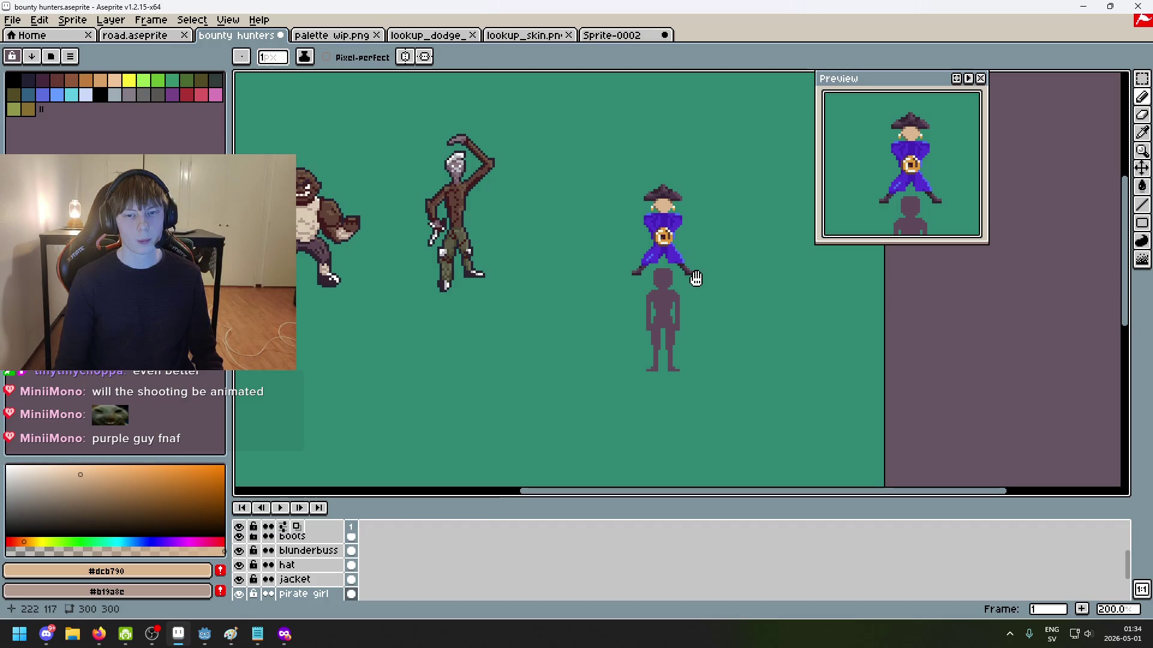
drag(697, 279, 691, 308)
scroll(662, 251, up, 3)
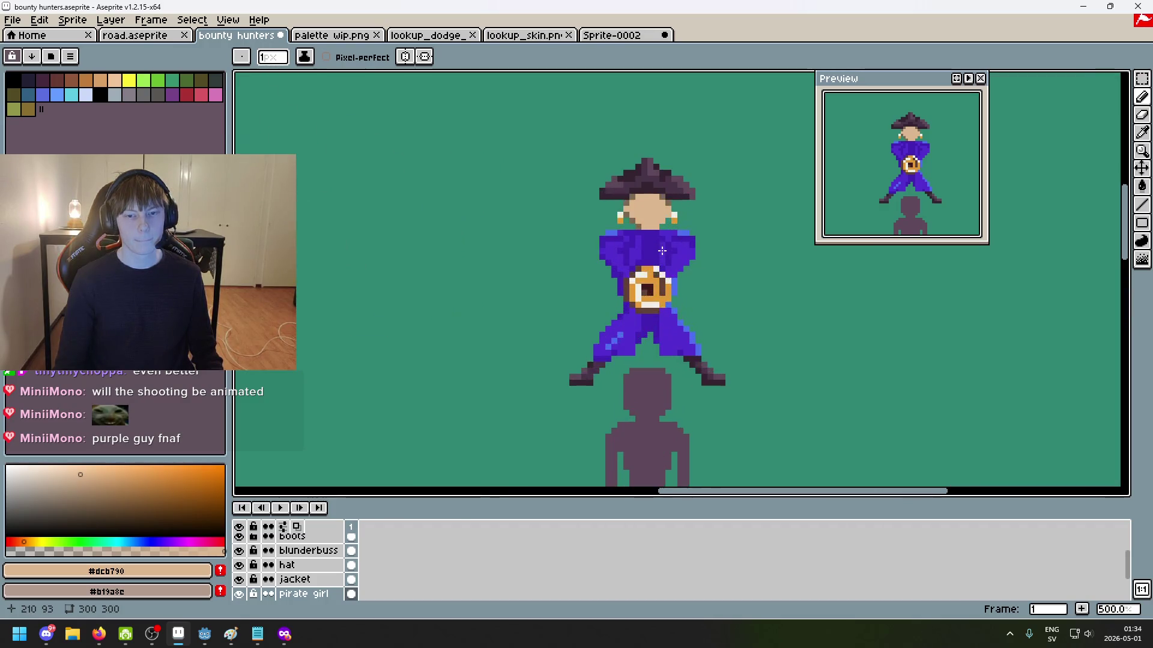
scroll(683, 264, up, 2)
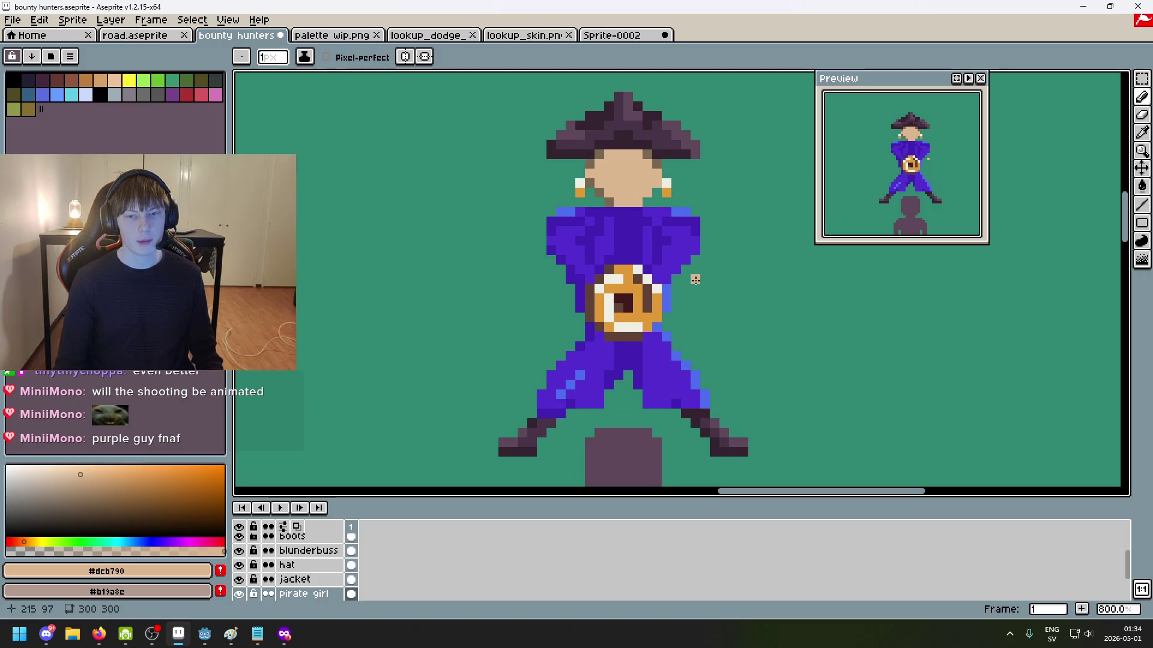
scroll(295, 565, up, 2)
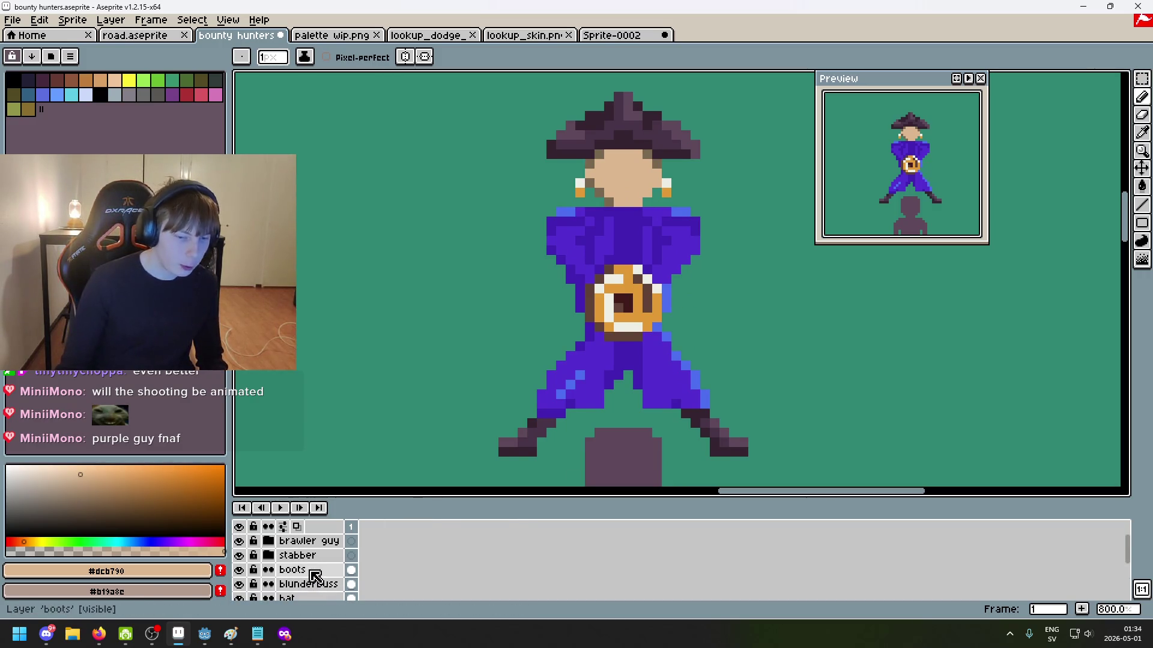
right_click(312, 569)
click(378, 498)
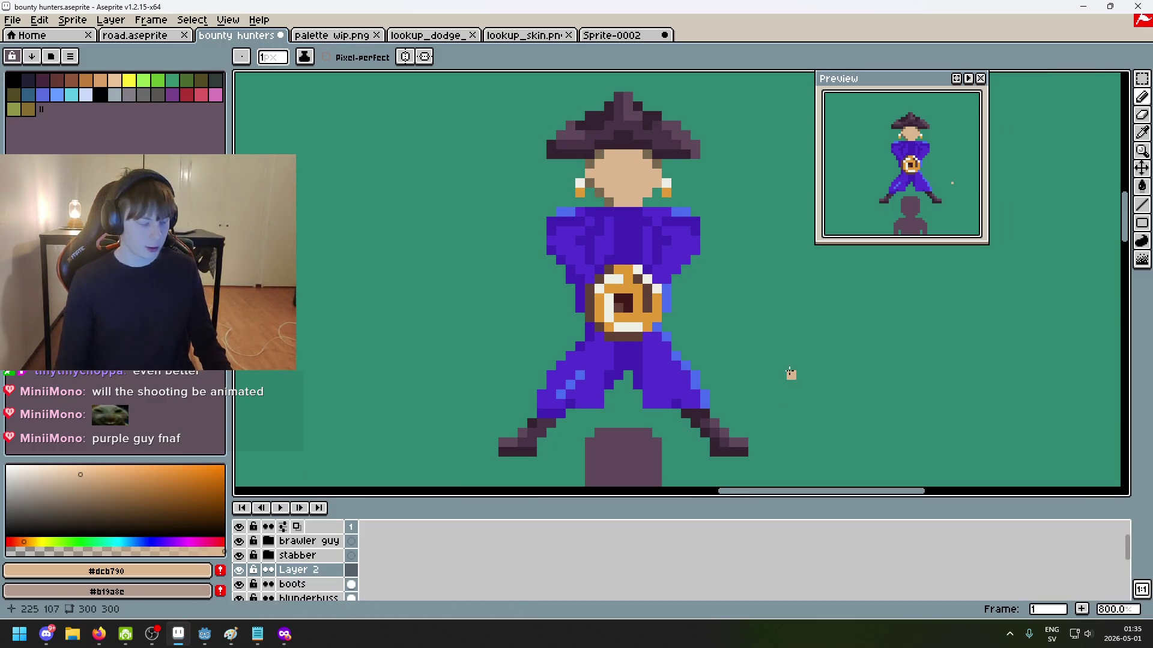
scroll(503, 295, down, 2)
scroll(601, 299, left, 4)
scroll(512, 298, up, 1)
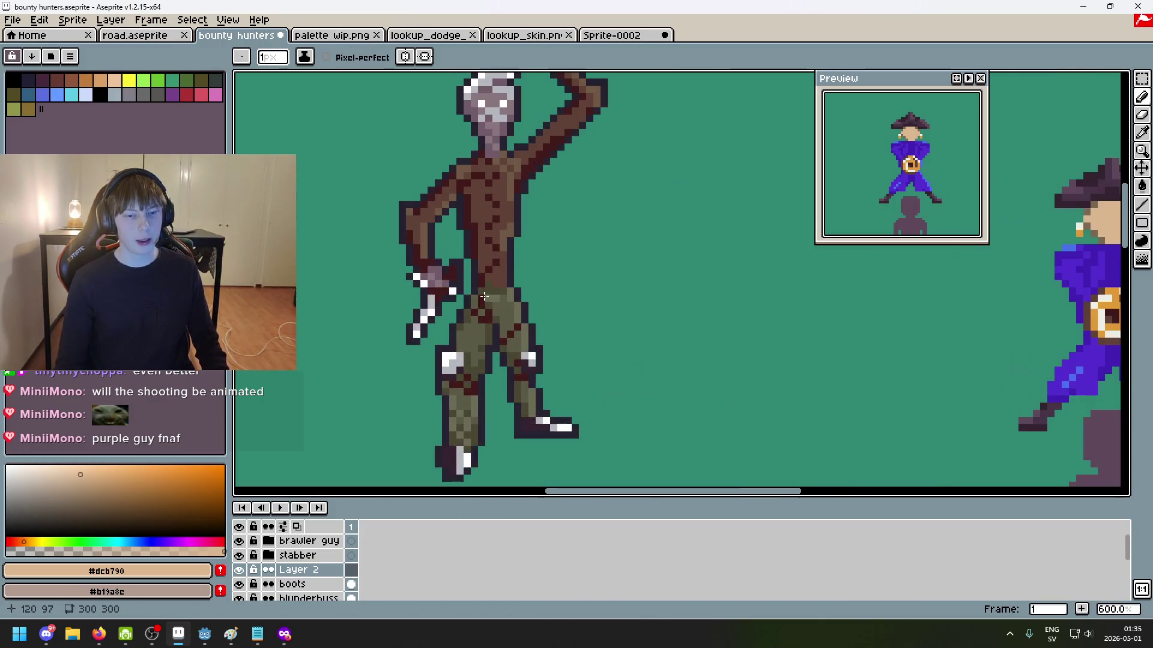
Step: Eyedrop the dark outline colour #252230 from the stabber sprite
scroll(599, 296, up, 1)
scroll(440, 313, up, 1)
scroll(440, 312, up, 2)
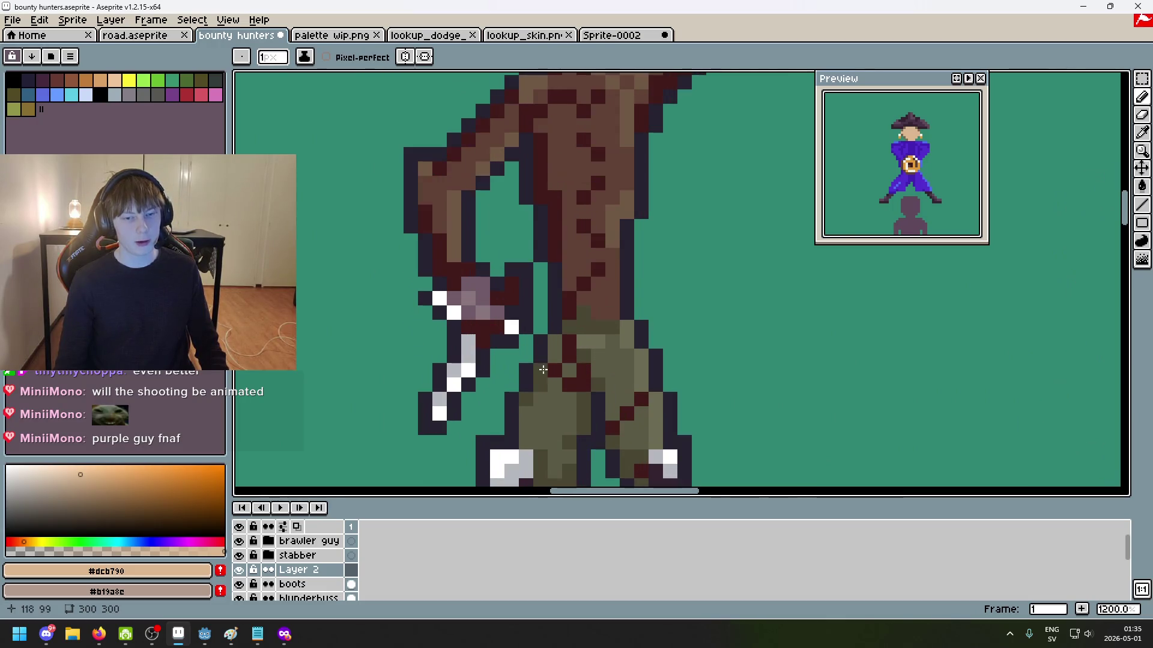
scroll(490, 348, up, 3)
alt+click(498, 329)
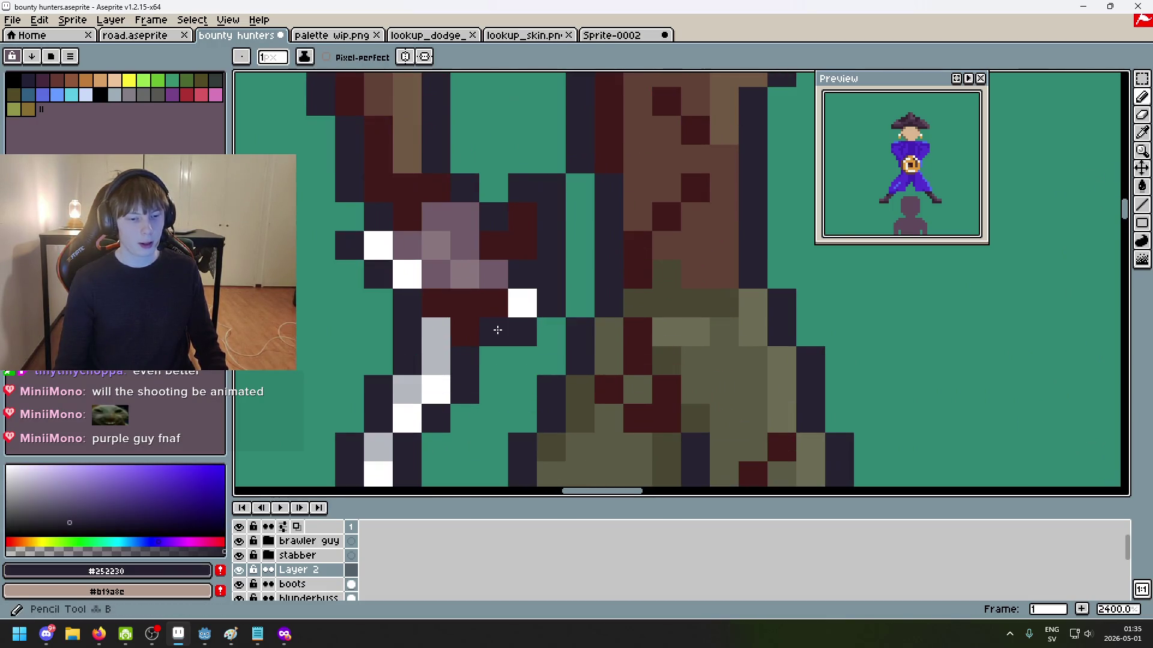
Step: Move Layer 2 above the stabber group, just beneath the brawler guy group
drag(309, 571, 322, 557)
scroll(509, 342, down, 6)
scroll(486, 344, up, 3)
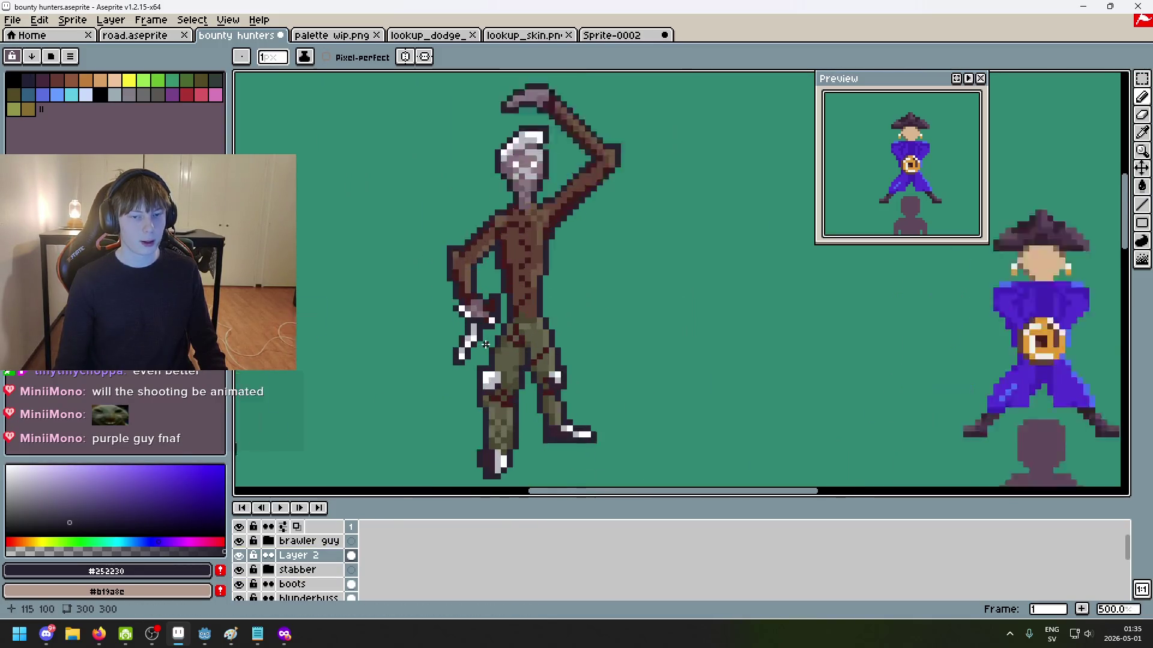
scroll(489, 337, down, 3)
scroll(492, 327, down, 1)
scroll(498, 314, up, 2)
scroll(498, 314, up, 3)
scroll(501, 318, down, 3)
Step: Undo the stray pencil stroke and return to the pencil tool
key(v)
key(ctrl+z)
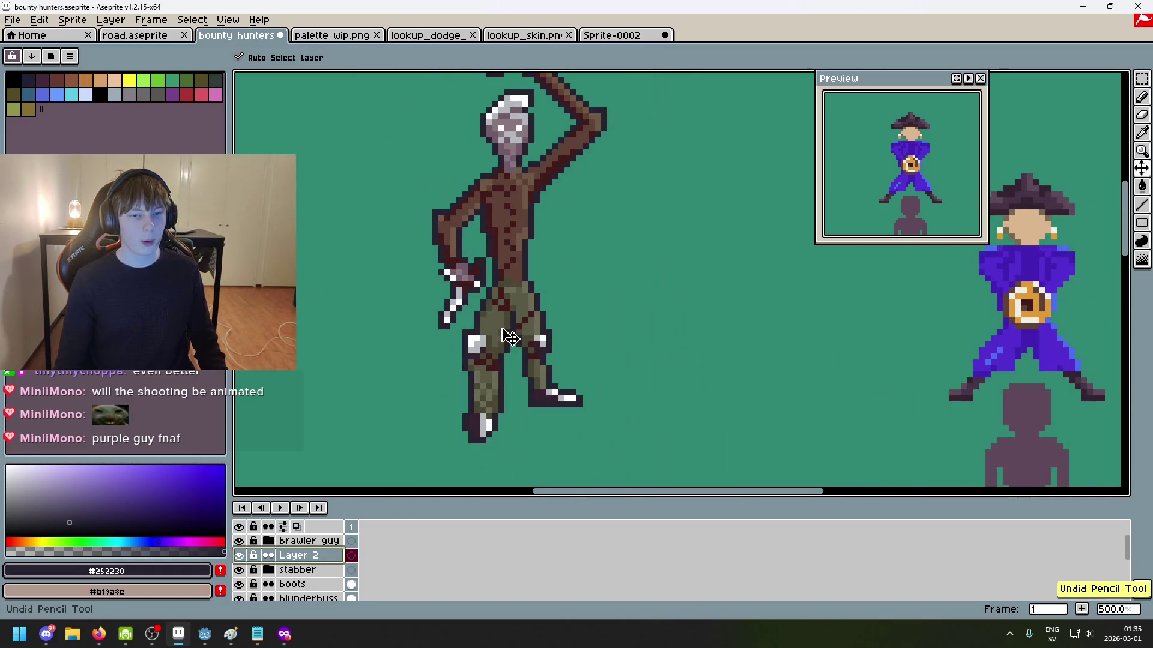
key(b)
scroll(351, 302, down, 2)
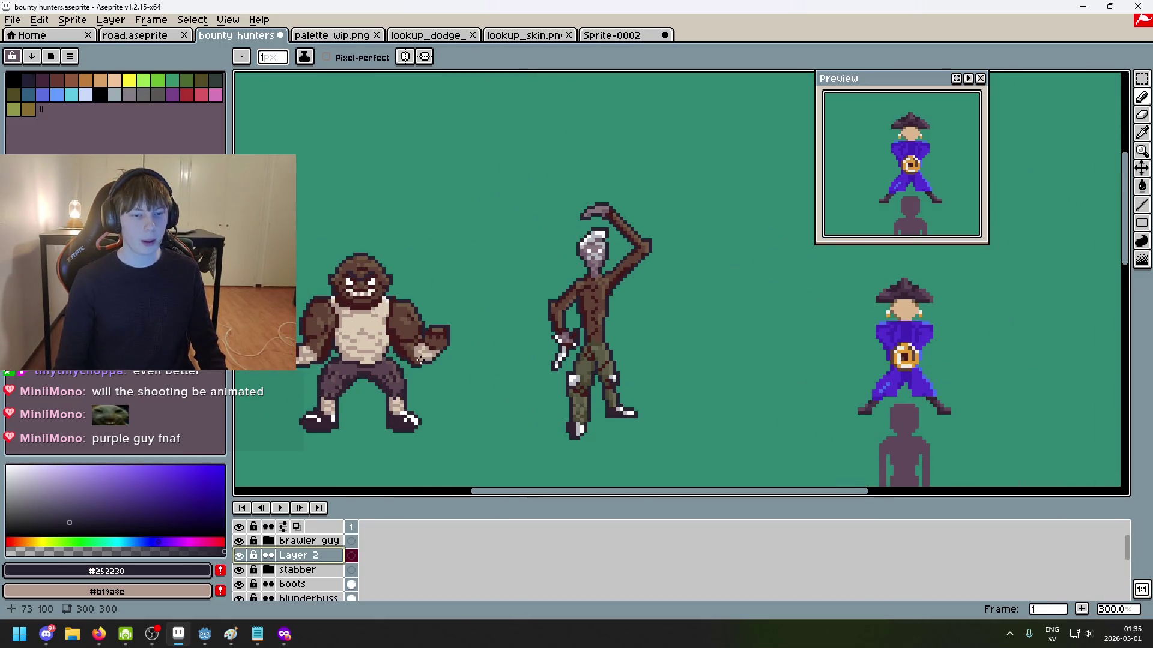
scroll(416, 357, up, 2)
scroll(405, 318, up, 5)
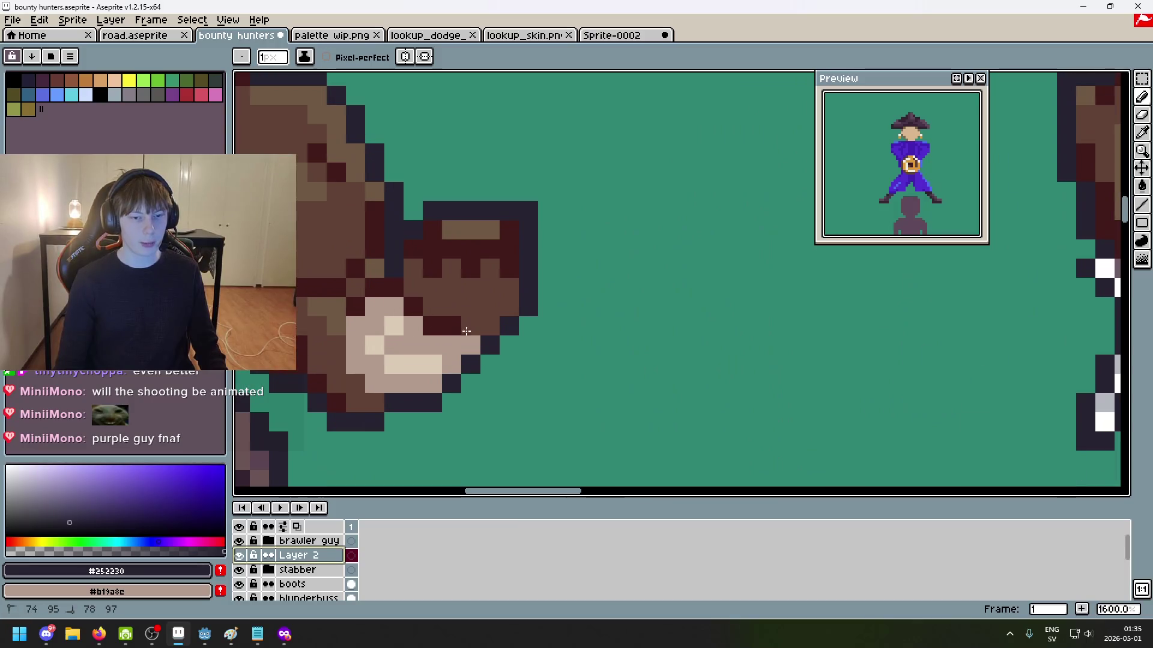
scroll(579, 373, down, 3)
scroll(747, 312, down, 1)
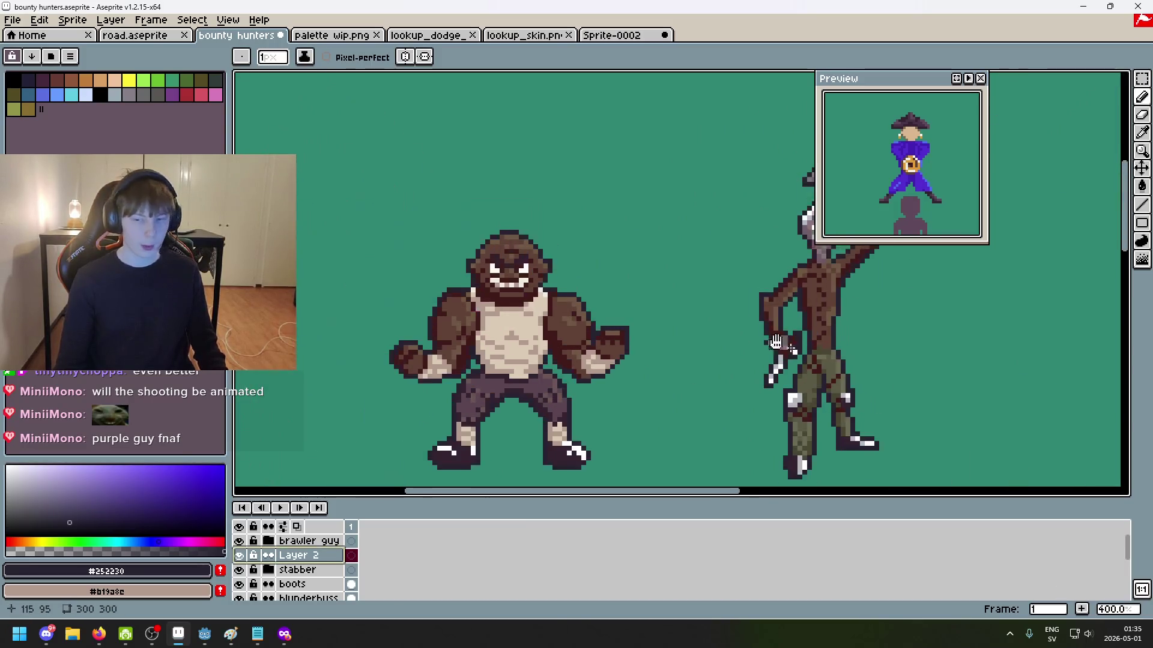
Step: Paint dark #252230 outline pixels along the belt and down the figure's left side
scroll(858, 302, right, 3)
scroll(858, 302, right, 3)
scroll(589, 289, up, 6)
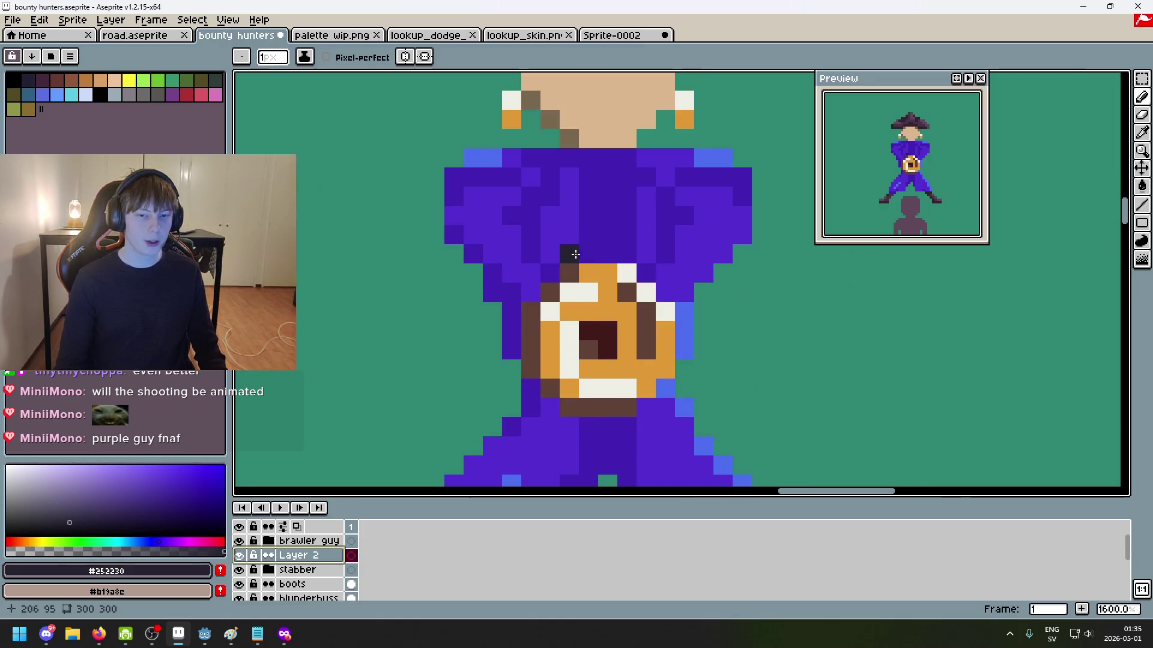
mouse_move(607, 257)
mouse_down()
mouse_move(654, 256)
mouse_move(500, 277)
mouse_up()
key(ctrl+z)
scroll(648, 250, up, 1)
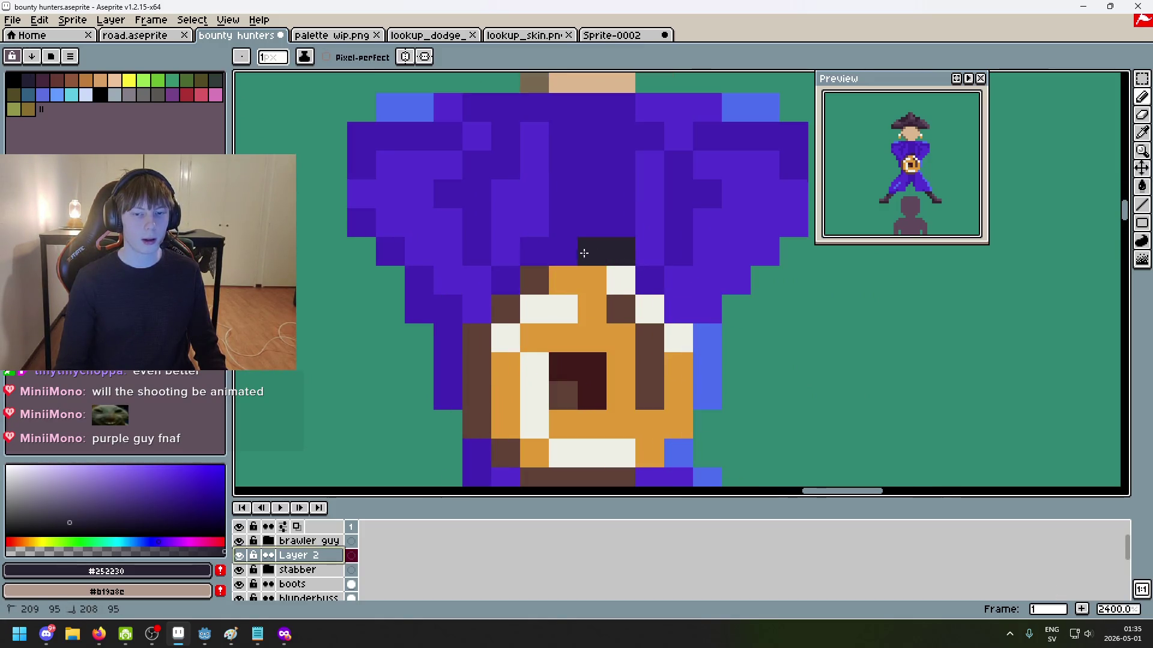
drag(450, 337, 451, 421)
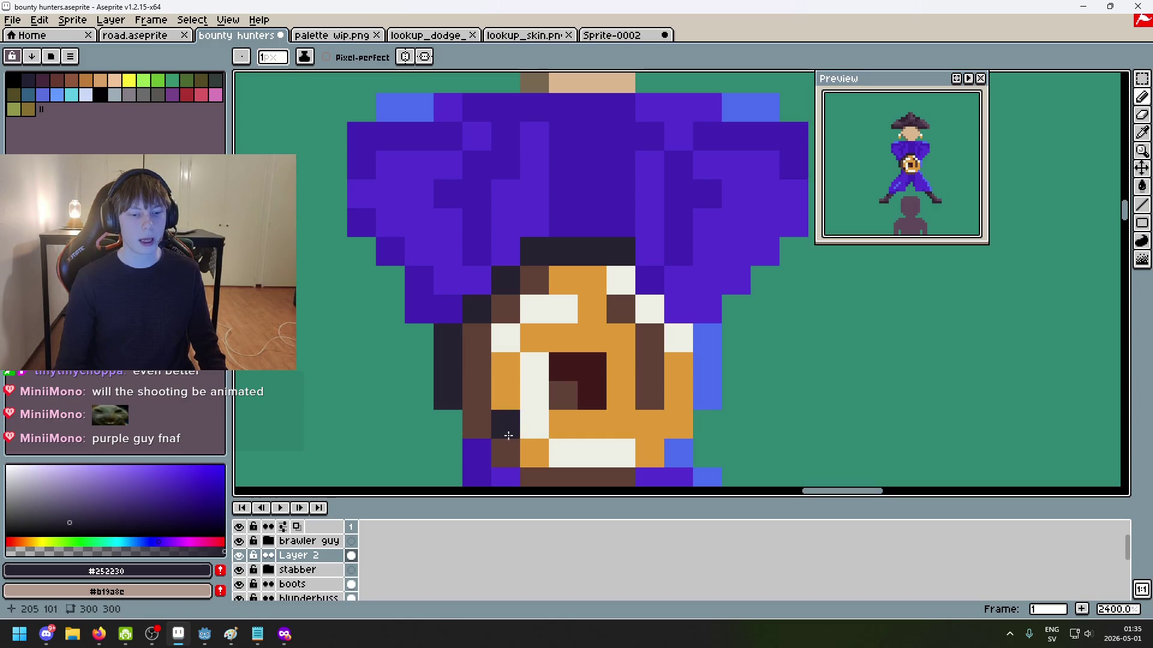
scroll(462, 426, down, 1)
click(483, 445)
scroll(515, 398, down, 2)
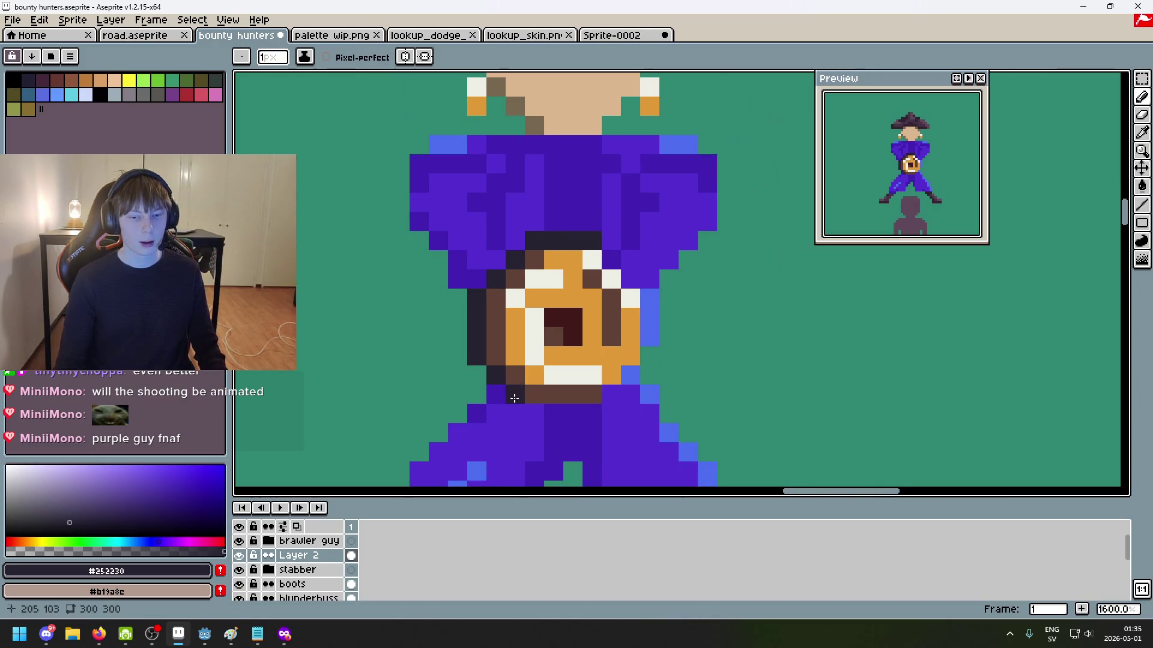
drag(604, 405, 647, 341)
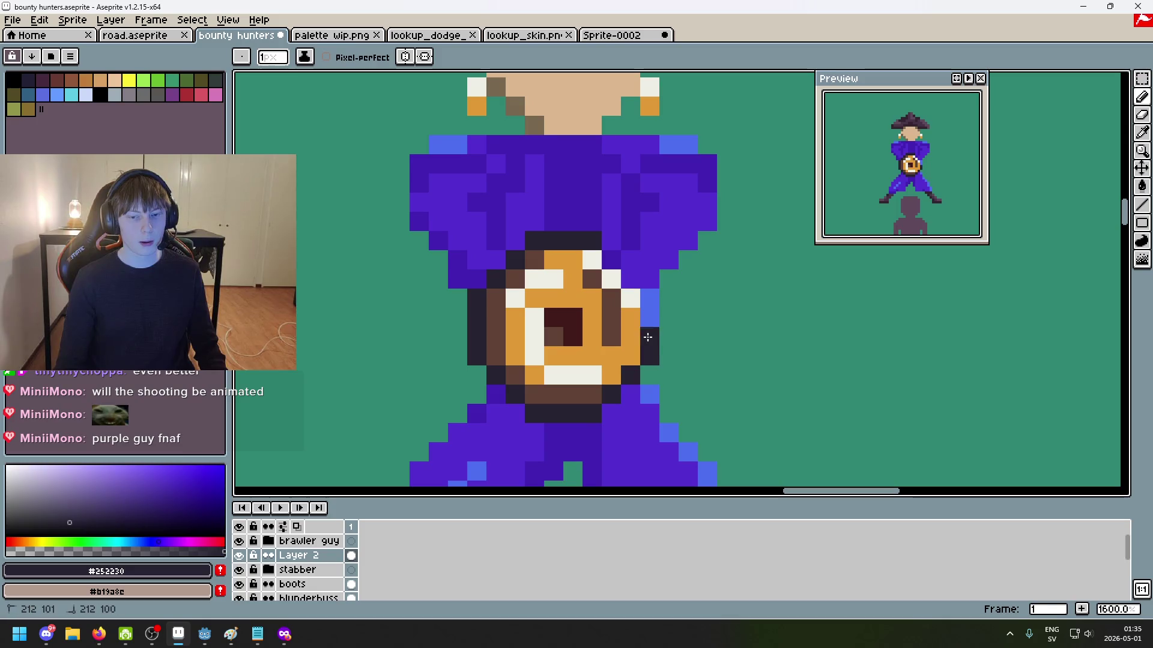
Step: Add dark outline pixels around the blunderbuss and the robe's right edge, undoing the boot-tip stroke
scroll(609, 254, down, 3)
scroll(660, 253, down, 3)
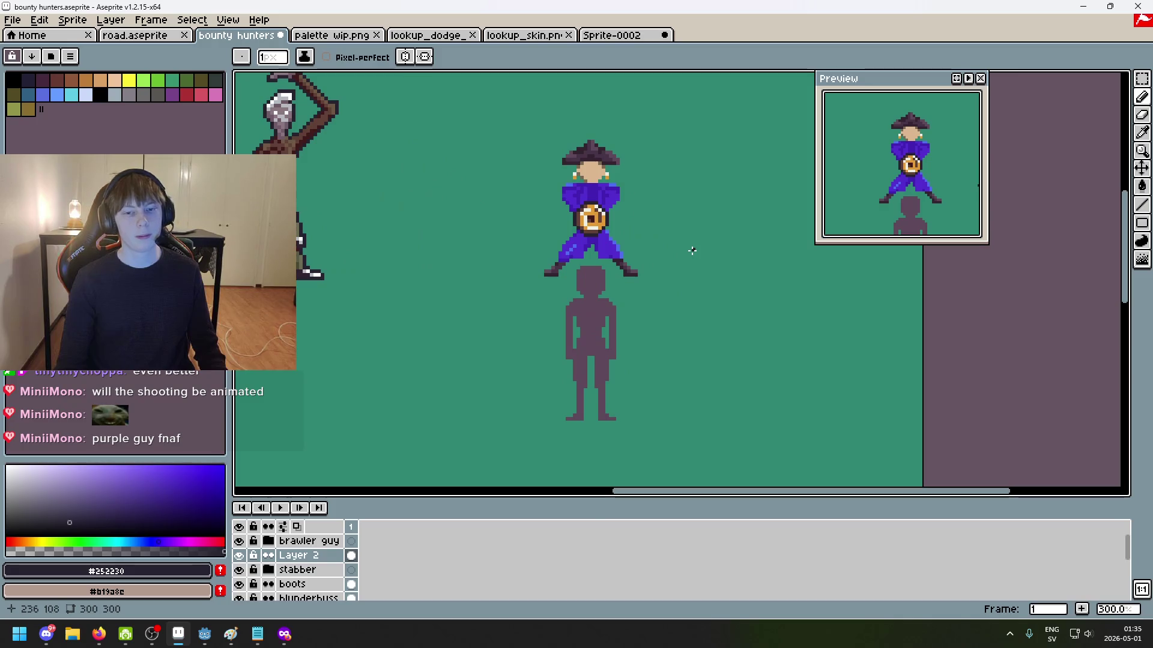
scroll(606, 221, up, 6)
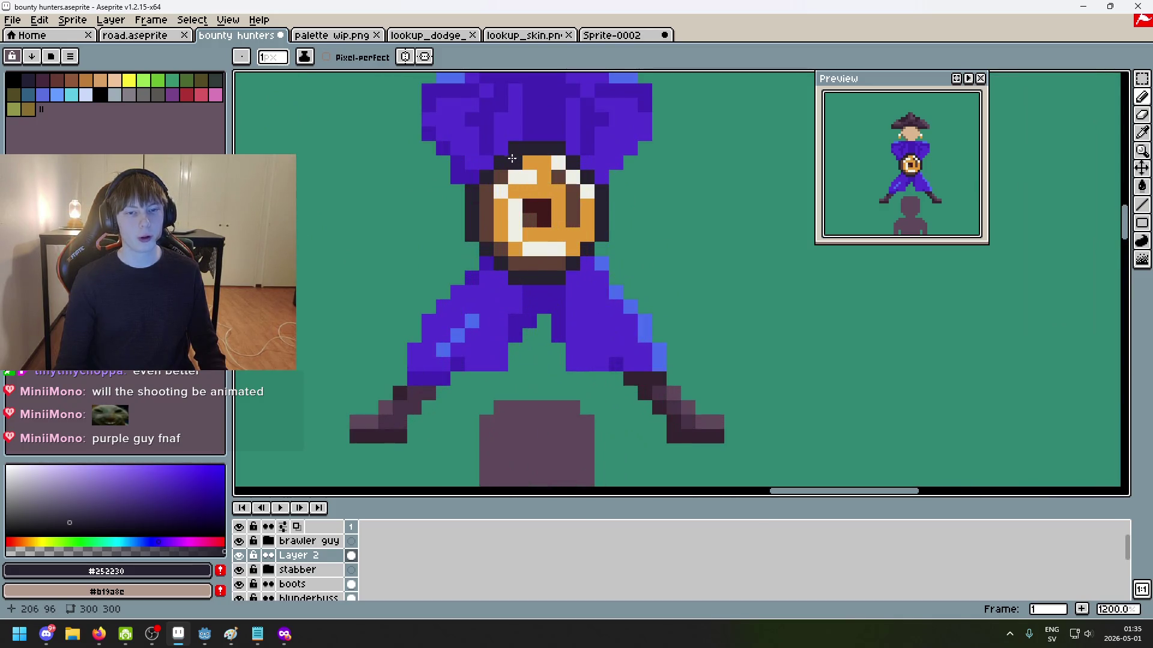
drag(639, 283, 673, 346)
click(644, 344)
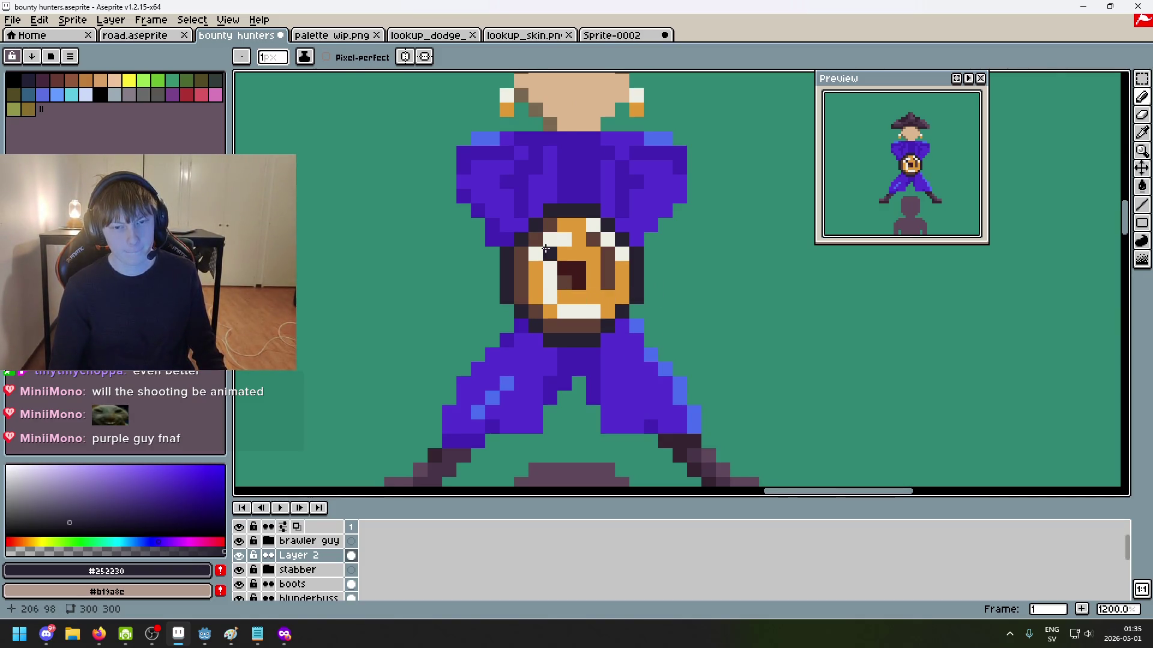
key(alt)
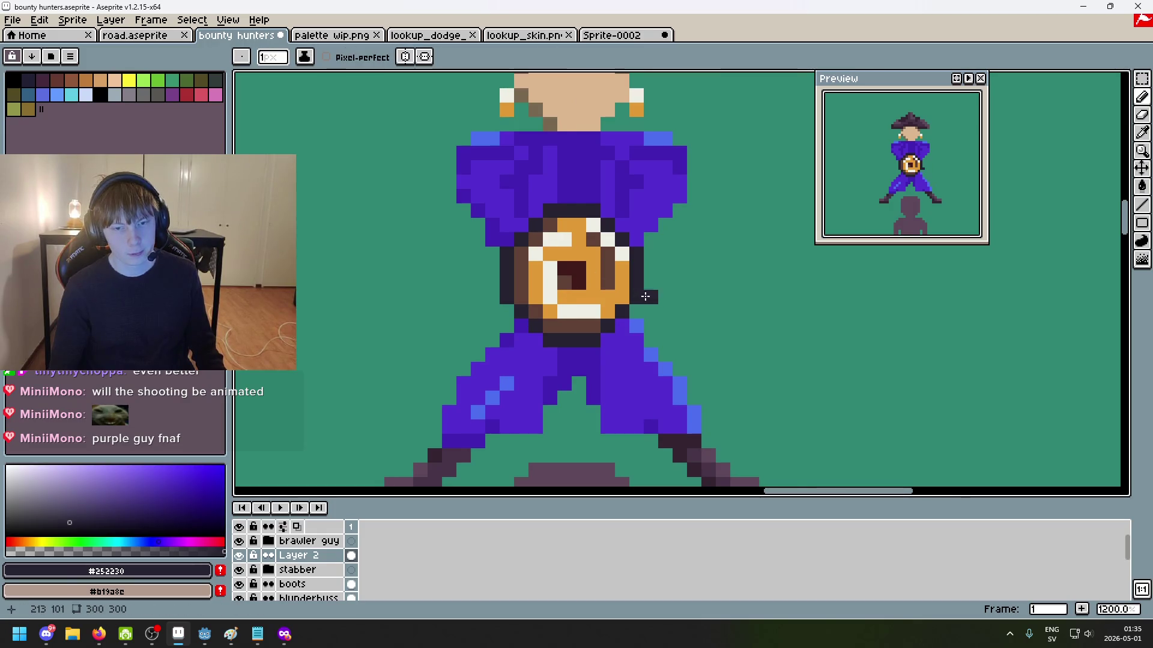
scroll(648, 297, up, 3)
scroll(623, 373, down, 6)
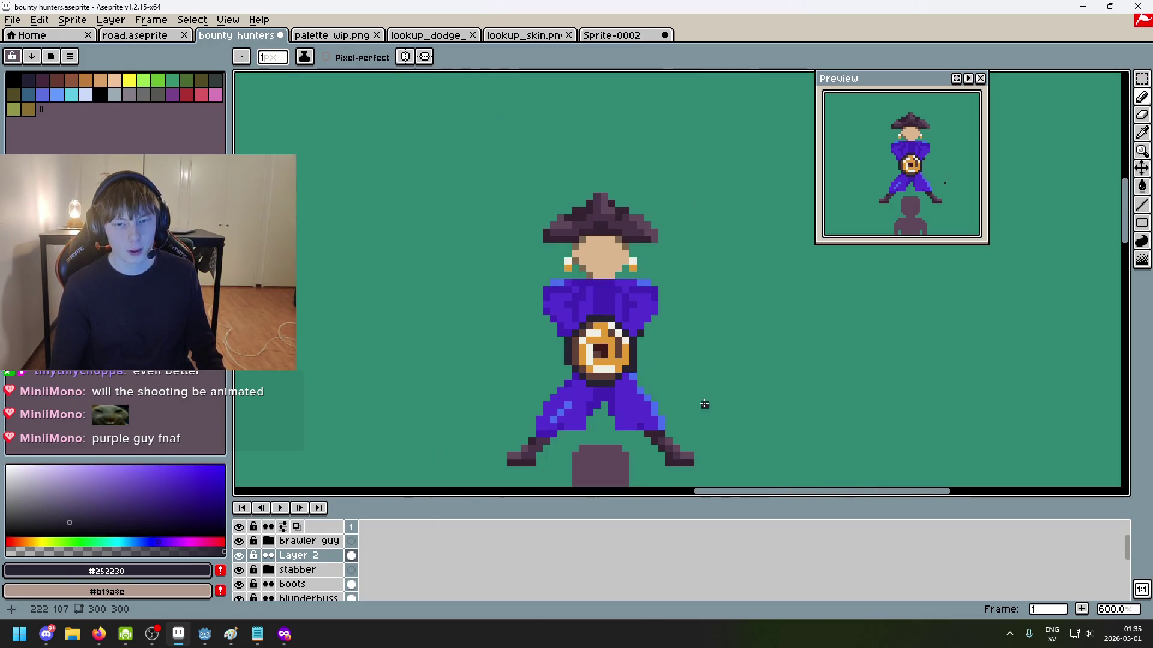
scroll(635, 317, up, 3)
click(611, 349)
click(613, 328)
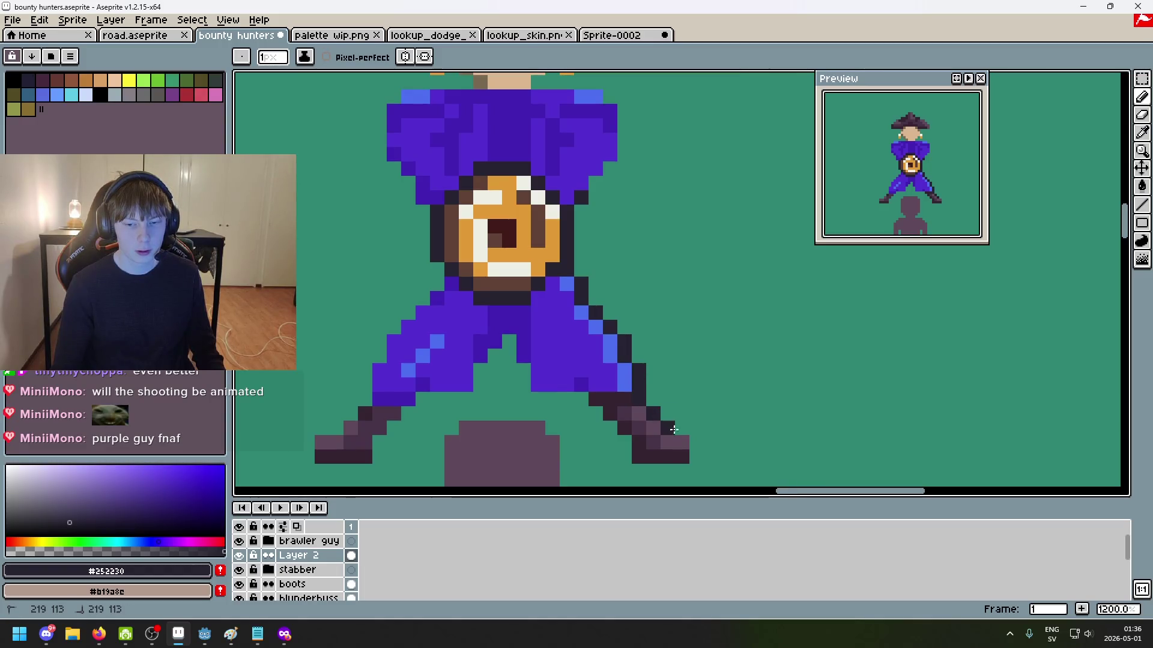
key(ctrl+z)
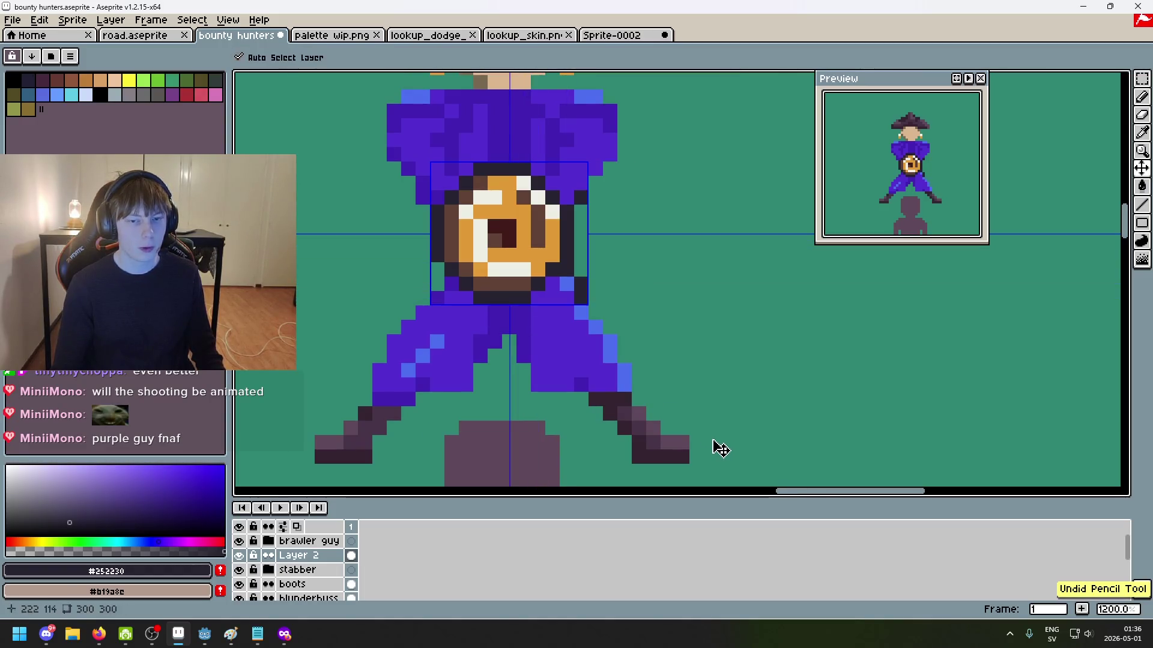
Step: Rename Layer 2 to 'outline' and drag it below the stabber group, above boots
double_click(302, 556)
text(outl)
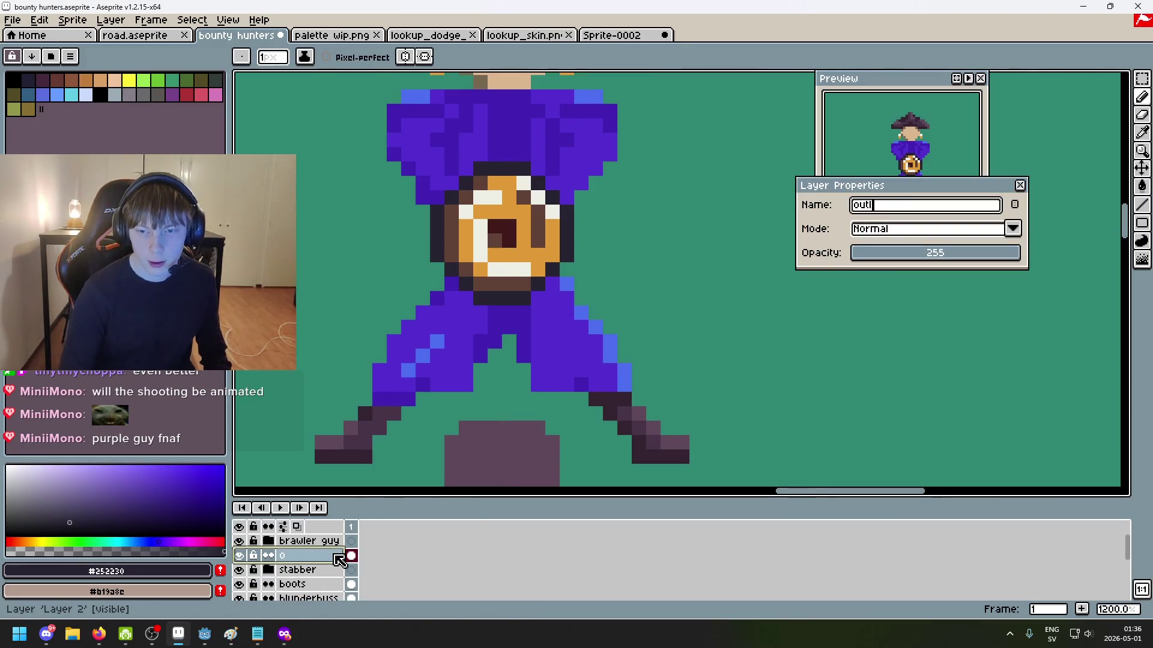
text(ine)
key(Return)
drag(306, 557, 310, 581)
scroll(545, 277, down, 3)
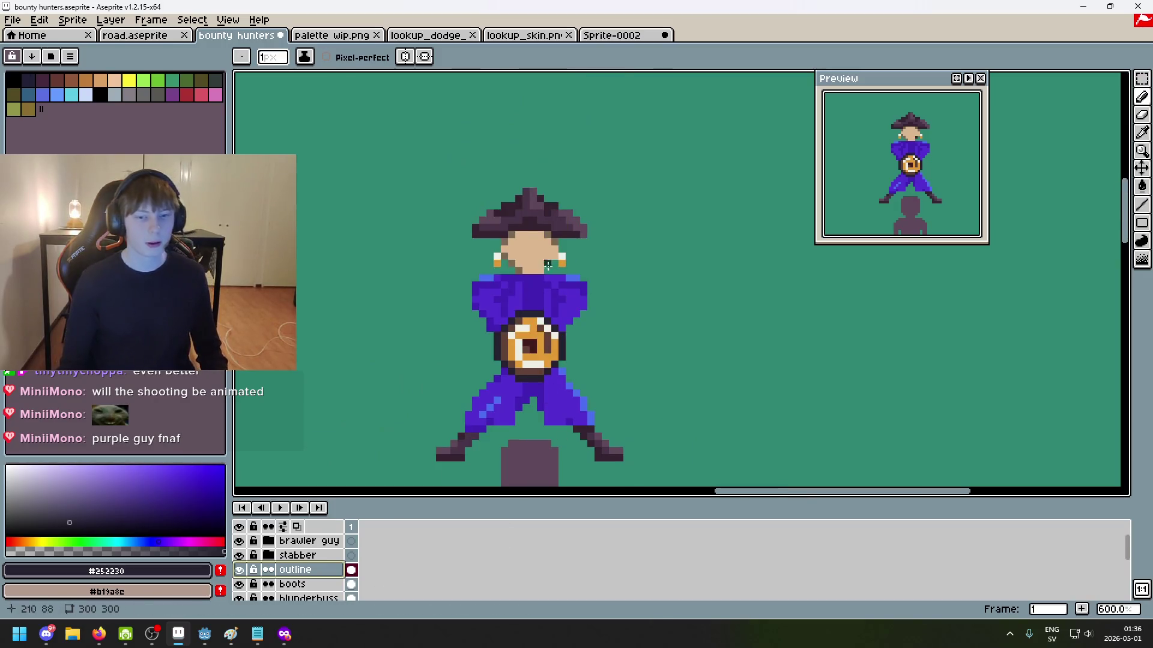
Step: Try a dark eye pixel and a neck edit on the face, undoing both
scroll(545, 277, up, 4)
scroll(559, 215, down, 3)
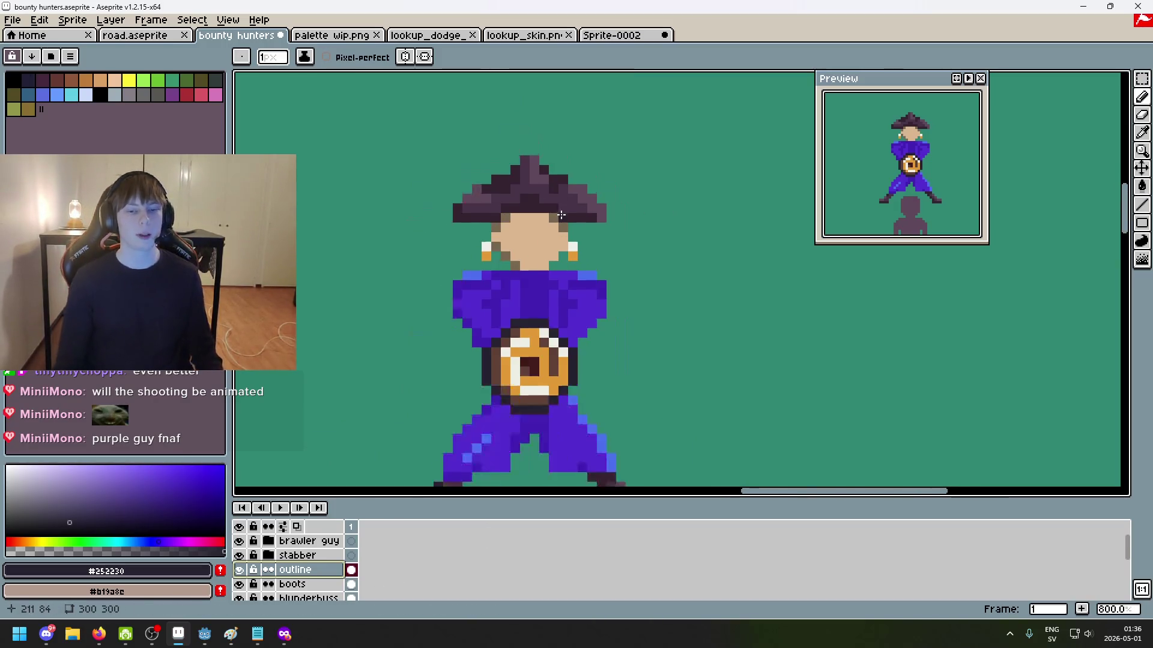
scroll(522, 179, up, 2)
click(600, 225)
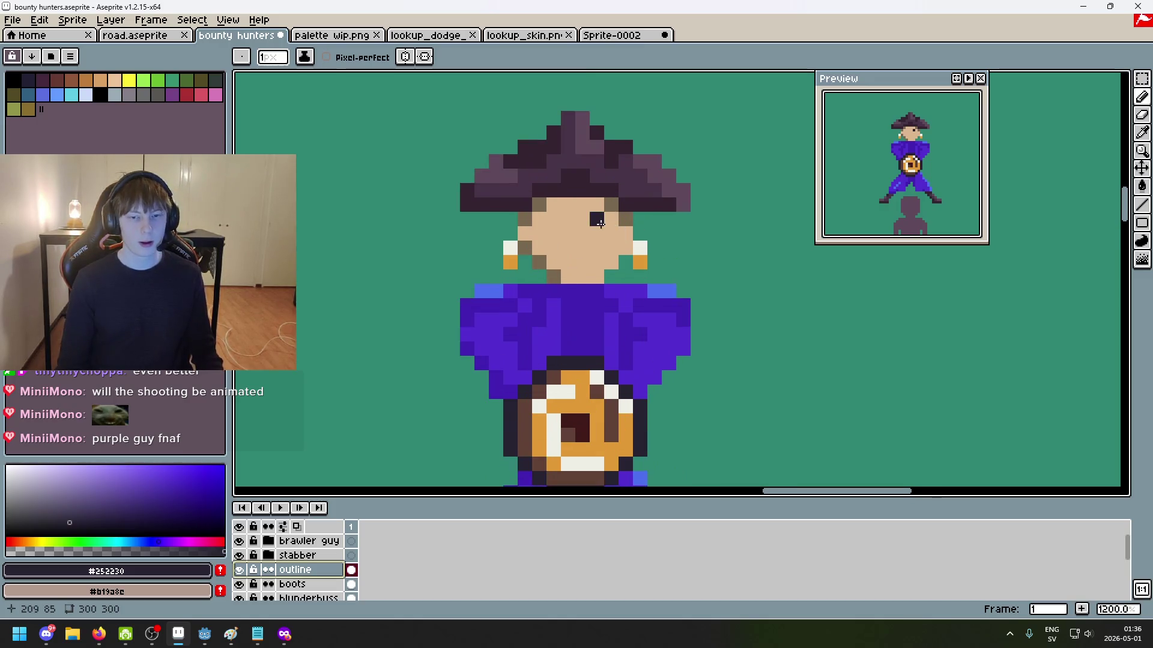
scroll(601, 225, up, 2)
key(ctrl+z)
scroll(640, 318, down, 4)
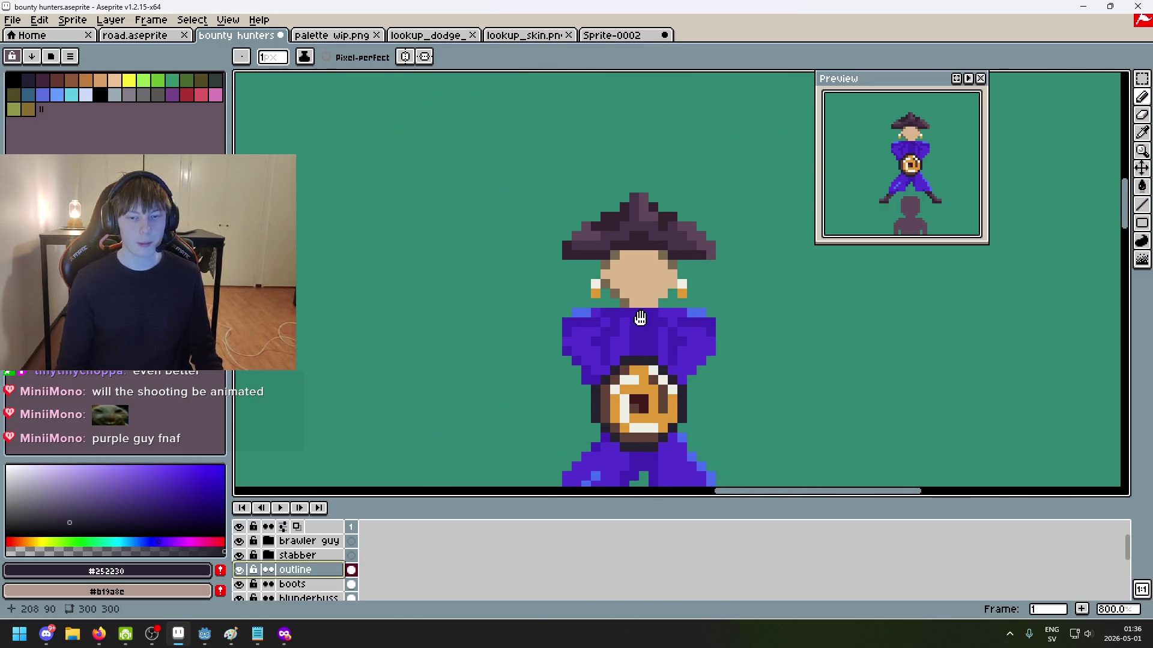
scroll(640, 318, up, 3)
alt+click(597, 303)
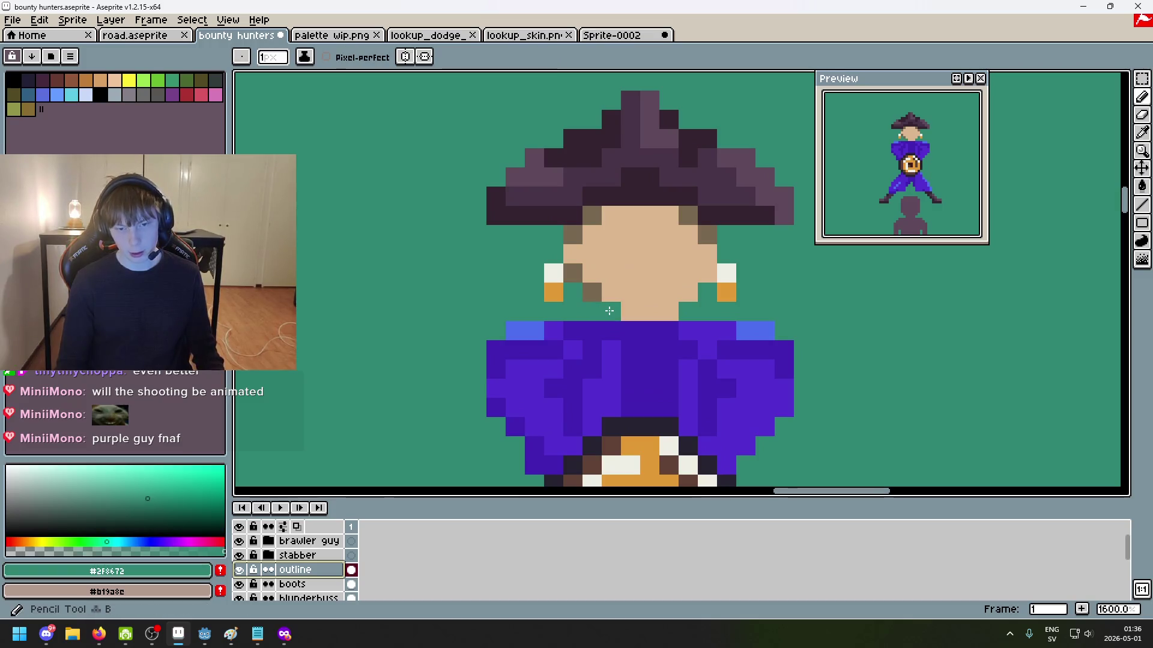
scroll(669, 312, down, 3)
key(ctrl+z)
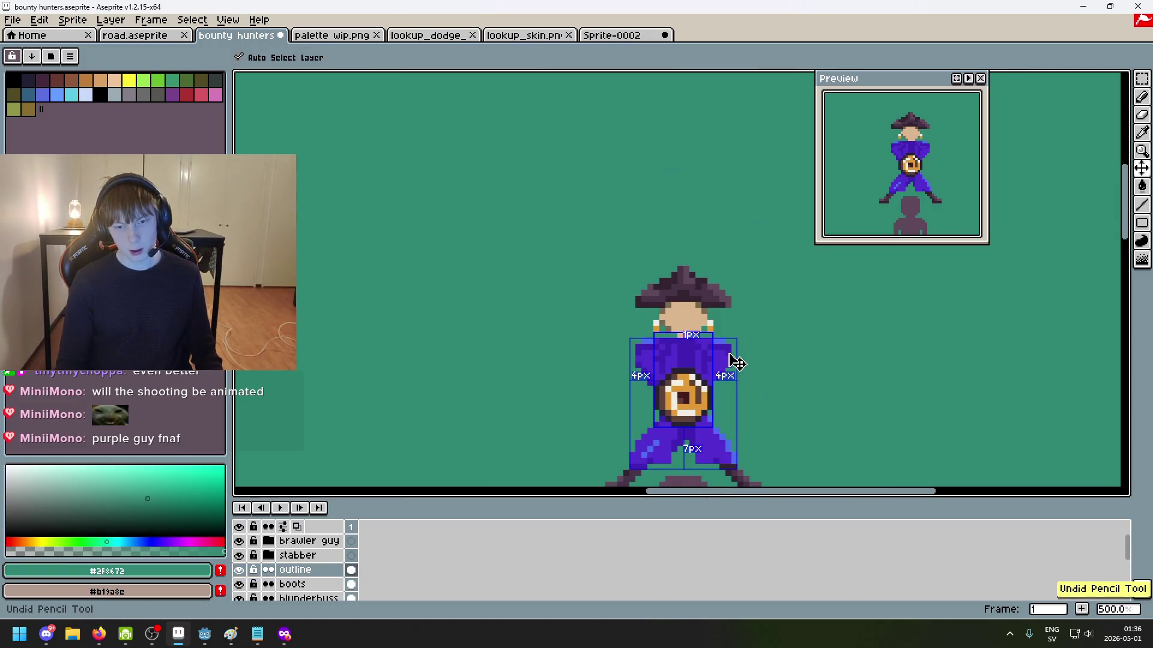
scroll(713, 346, up, 2)
scroll(624, 331, up, 3)
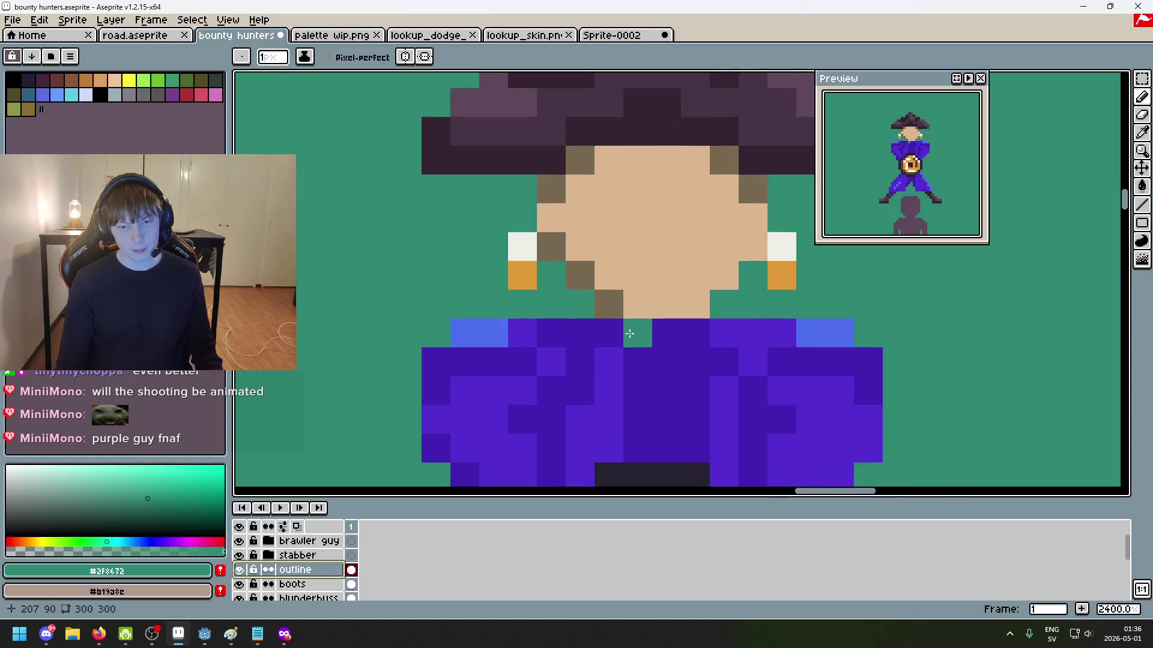
scroll(606, 329, down, 2)
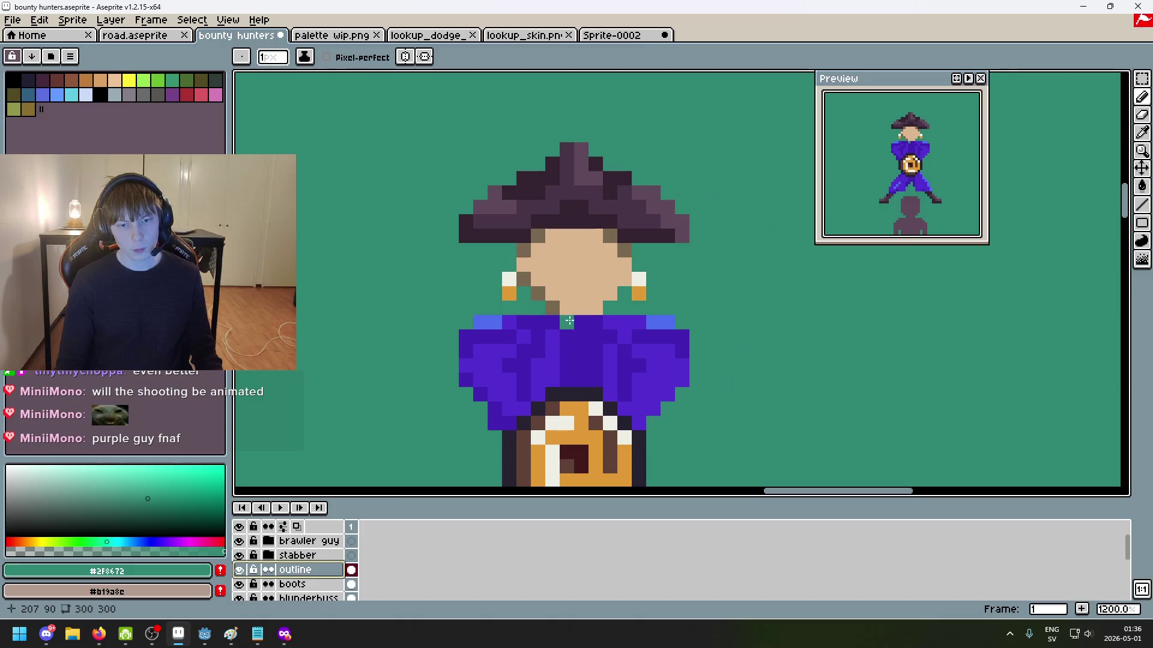
Step: Make rectangular selections over a thin chest strip and the right chest block
key(m)
scroll(584, 293, up, 3)
mouse_move(325, 344)
mouse_down()
mouse_move(481, 344)
mouse_move(473, 326)
mouse_up()
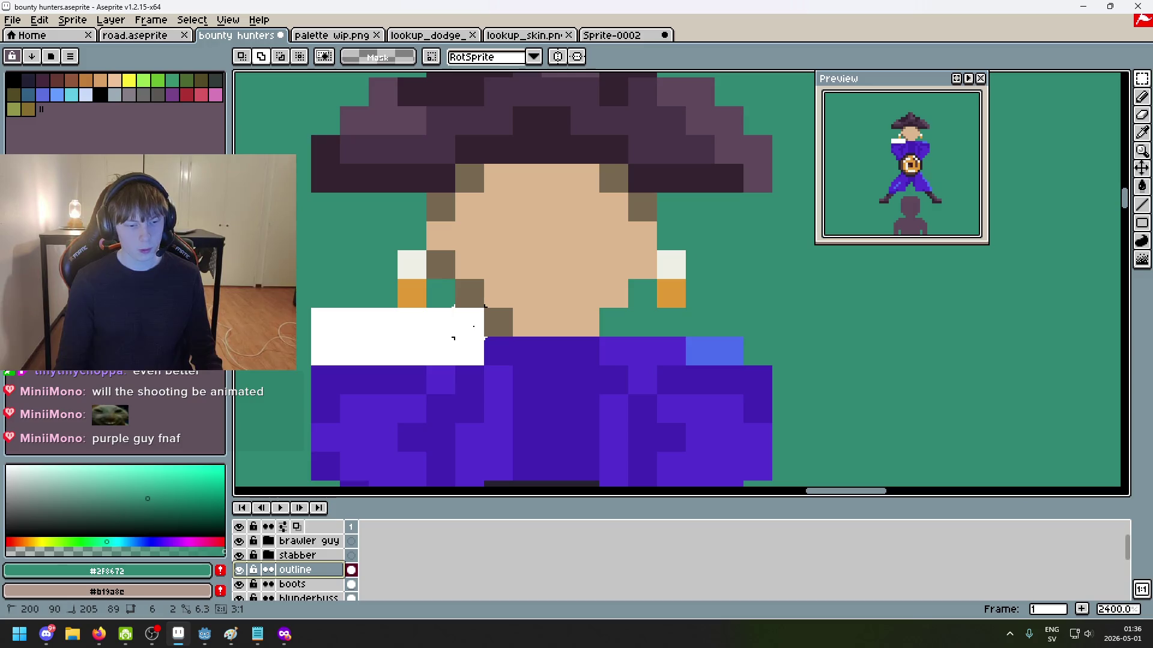
mouse_move(606, 352)
mouse_down()
mouse_move(663, 333)
mouse_move(742, 336)
mouse_up()
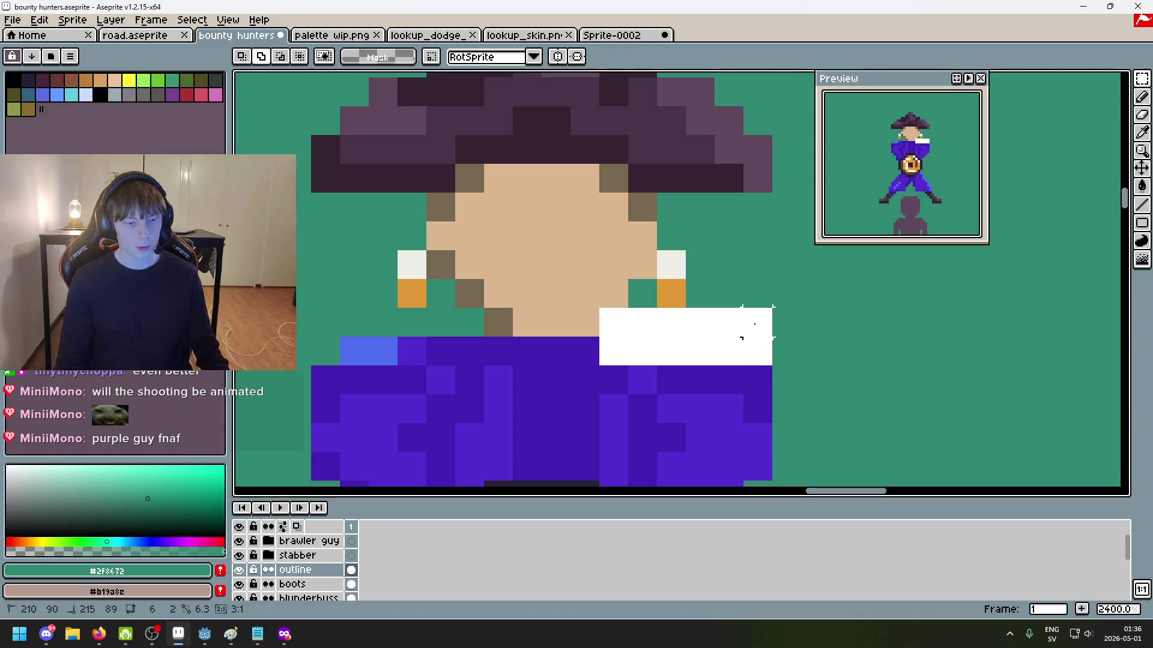
scroll(745, 334, down, 2)
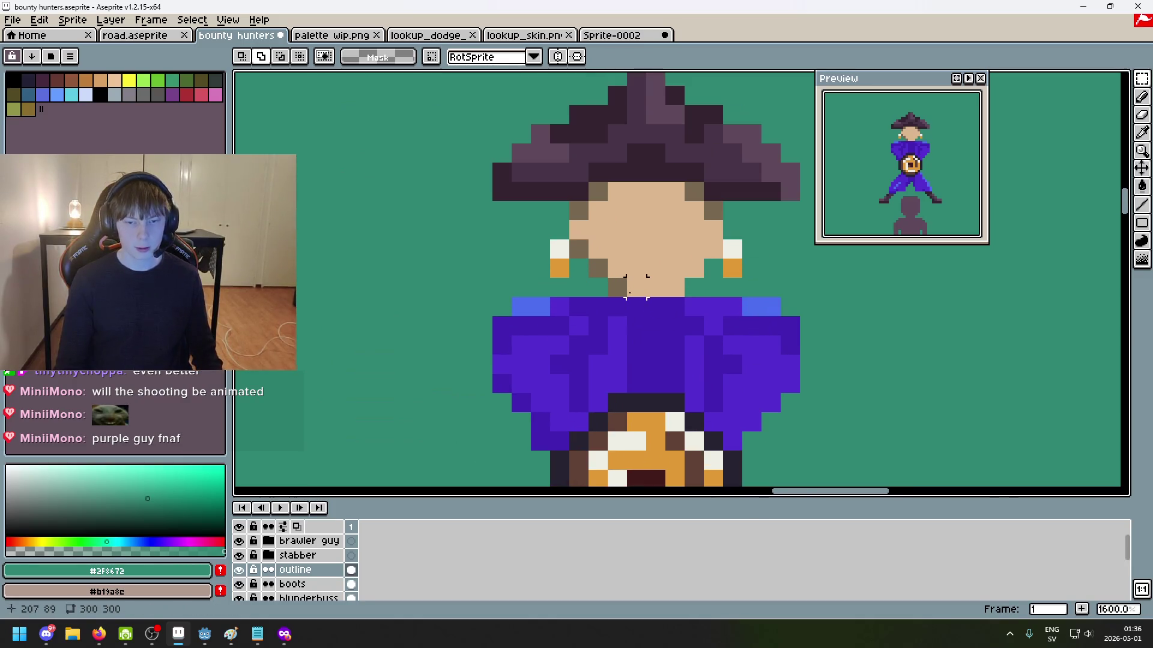
scroll(636, 286, down, 1)
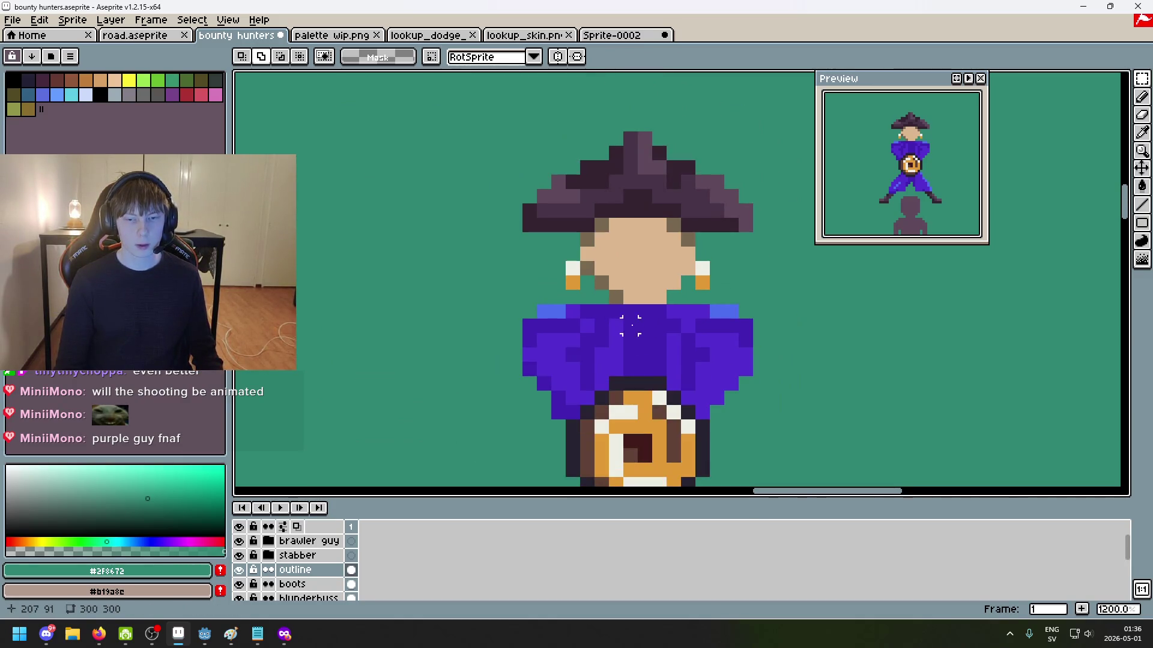
scroll(687, 354, up, 1)
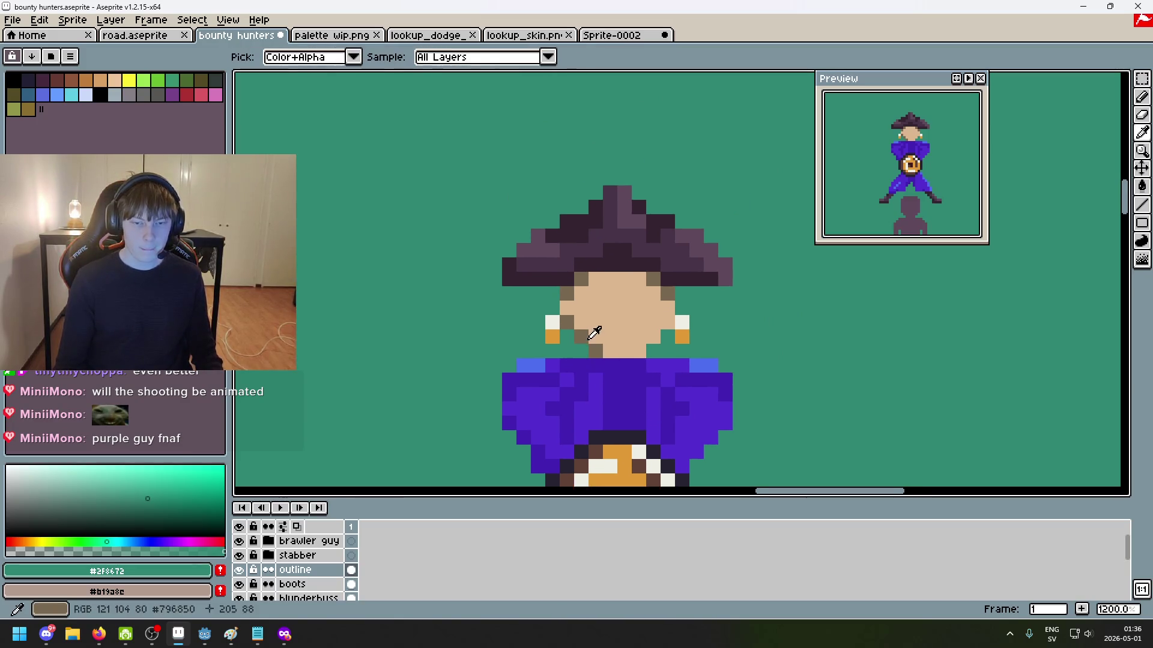
Step: Pick the face's brown #796850, return to the pencil, and activate the pirate girl layer
alt+click(595, 336)
scroll(597, 340, up, 4)
key(b)
scroll(300, 577, down, 2)
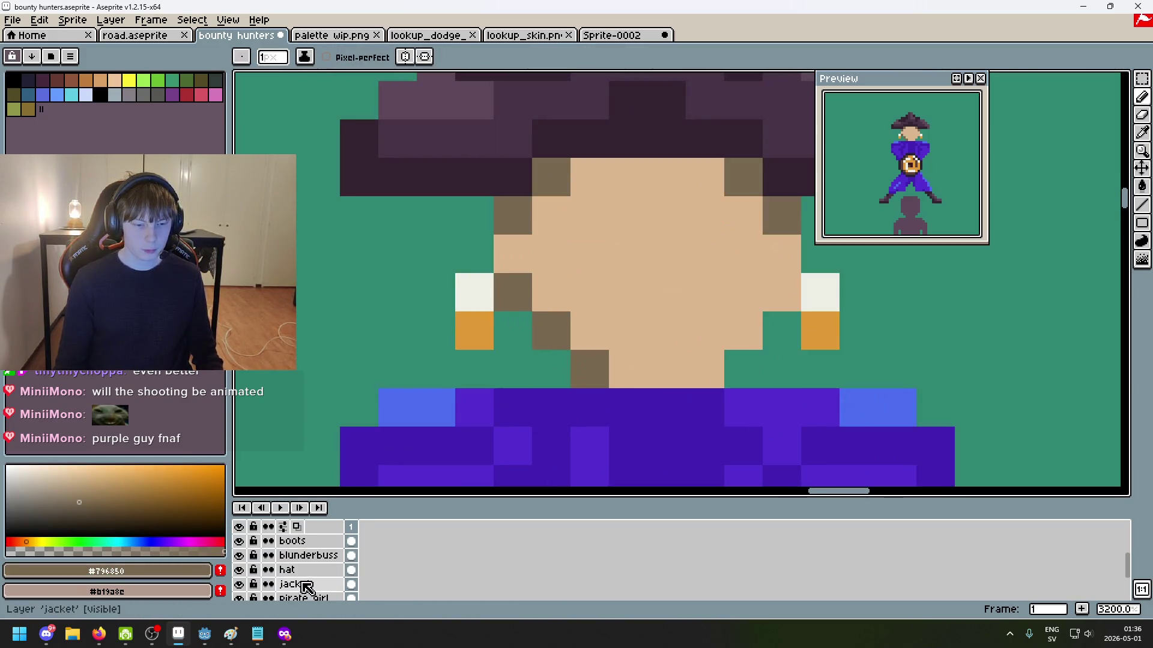
click(318, 595)
scroll(593, 241, down, 3)
scroll(592, 240, down, 2)
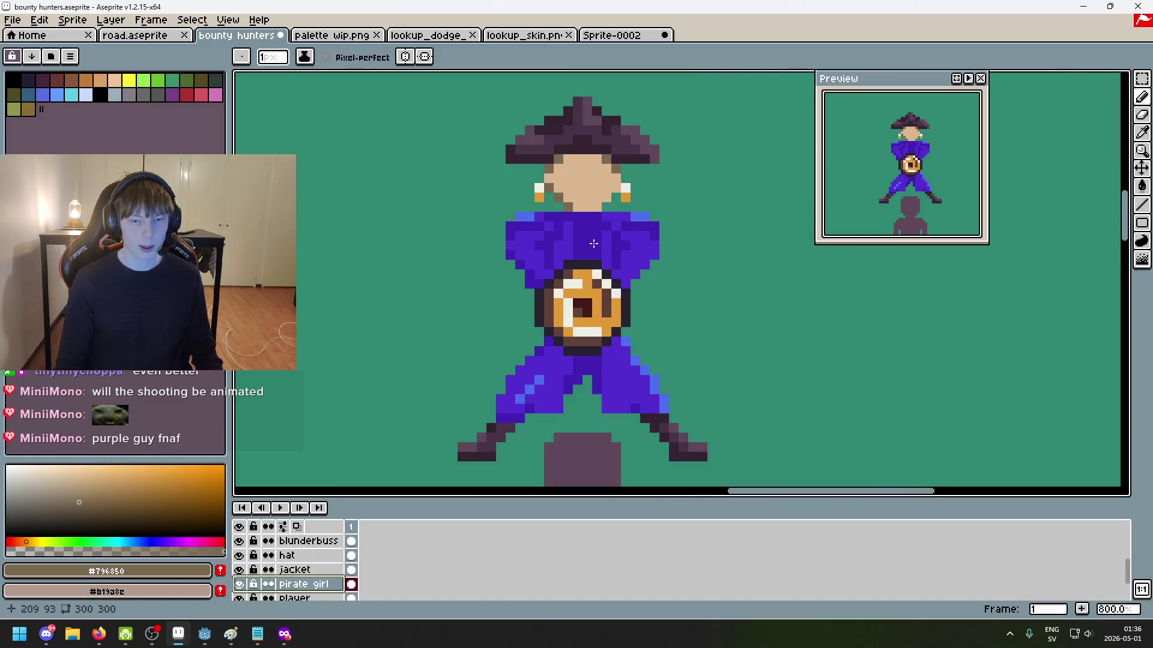
scroll(648, 288, down, 3)
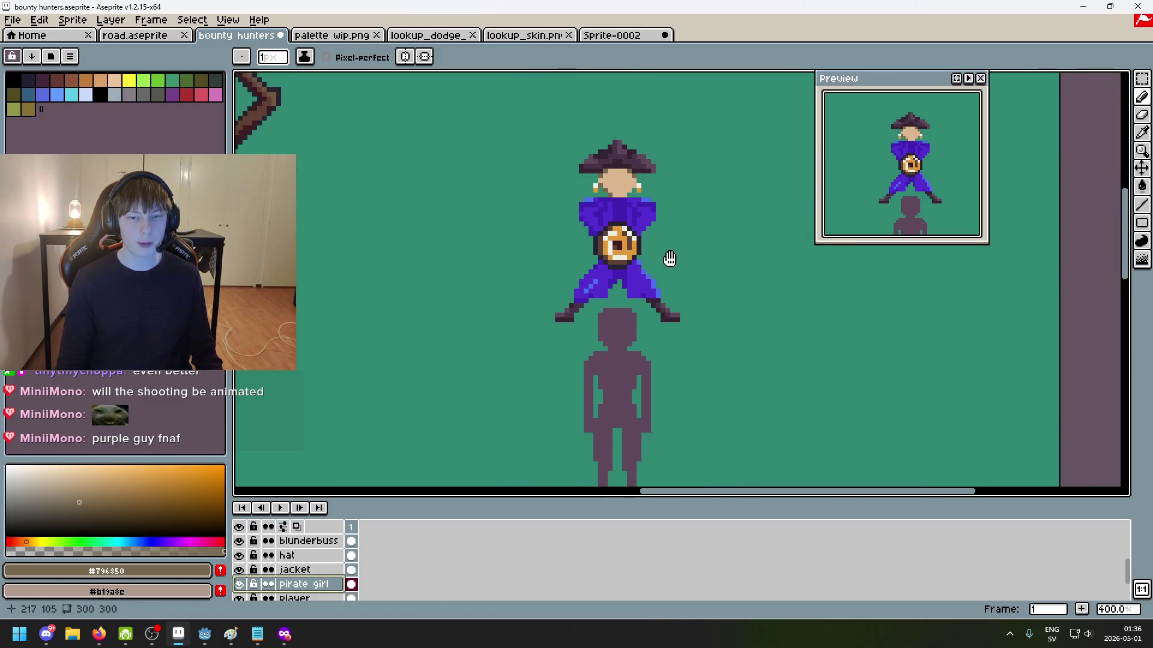
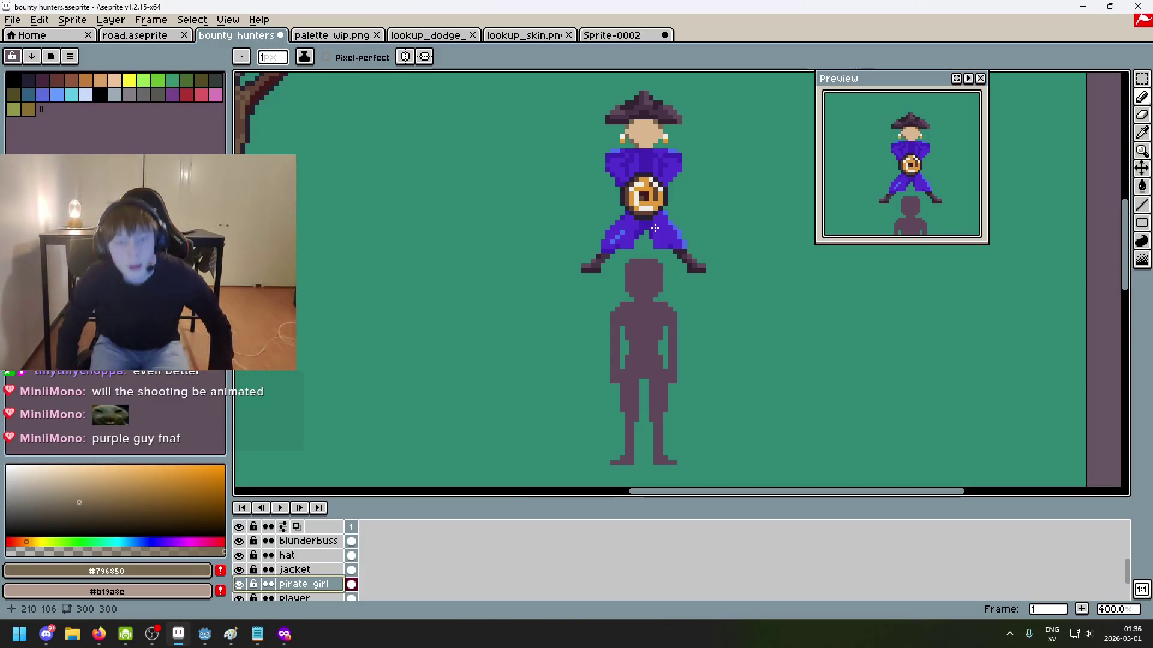
Step: Bring the torso into view and make the blunderbuss layer active
scroll(691, 270, up, 2)
scroll(622, 342, up, 2)
scroll(612, 361, up, 1)
drag(550, 235, 604, 366)
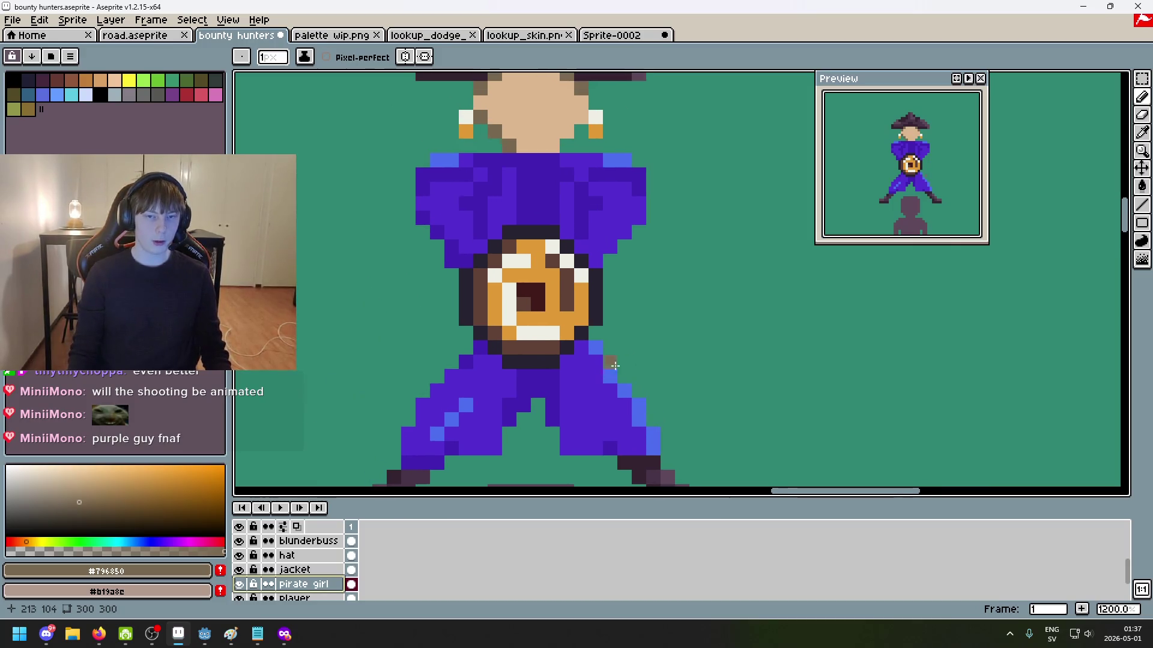
scroll(578, 277, down, 2)
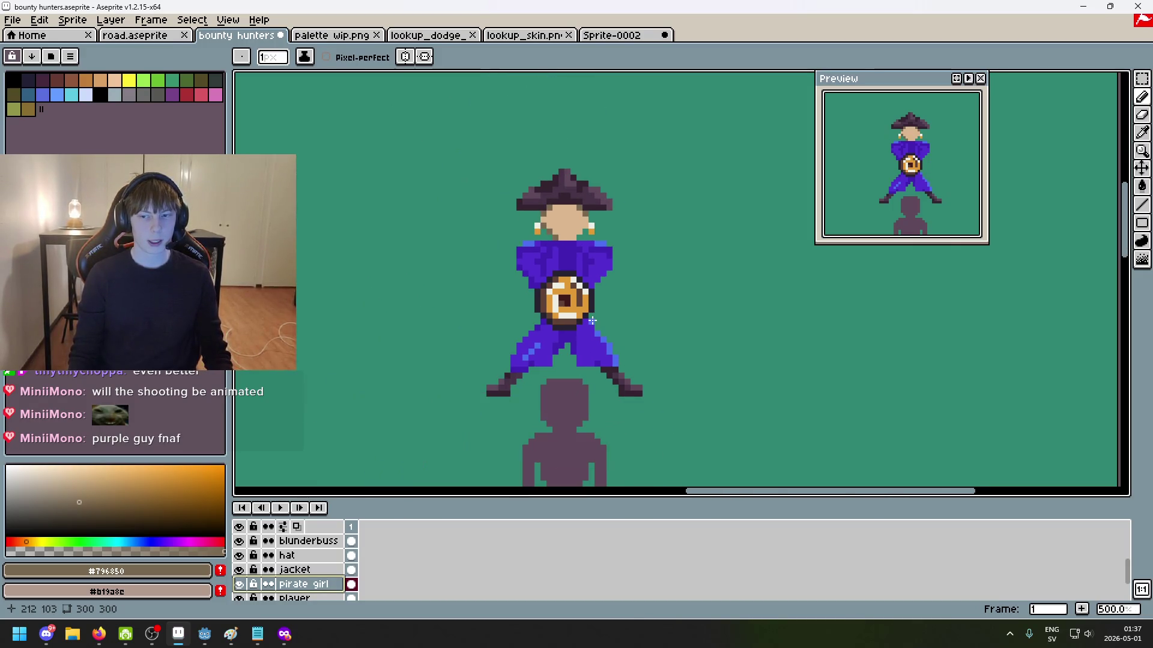
scroll(565, 258, up, 3)
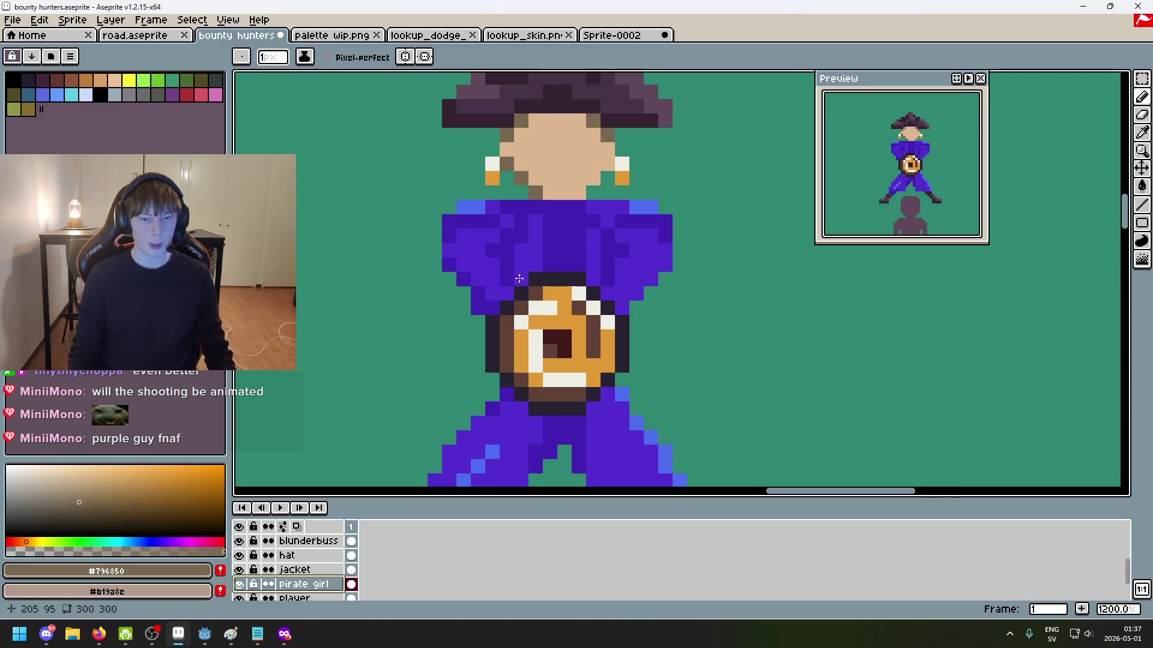
click(328, 570)
scroll(319, 573, down, 1)
scroll(321, 568, up, 2)
click(325, 559)
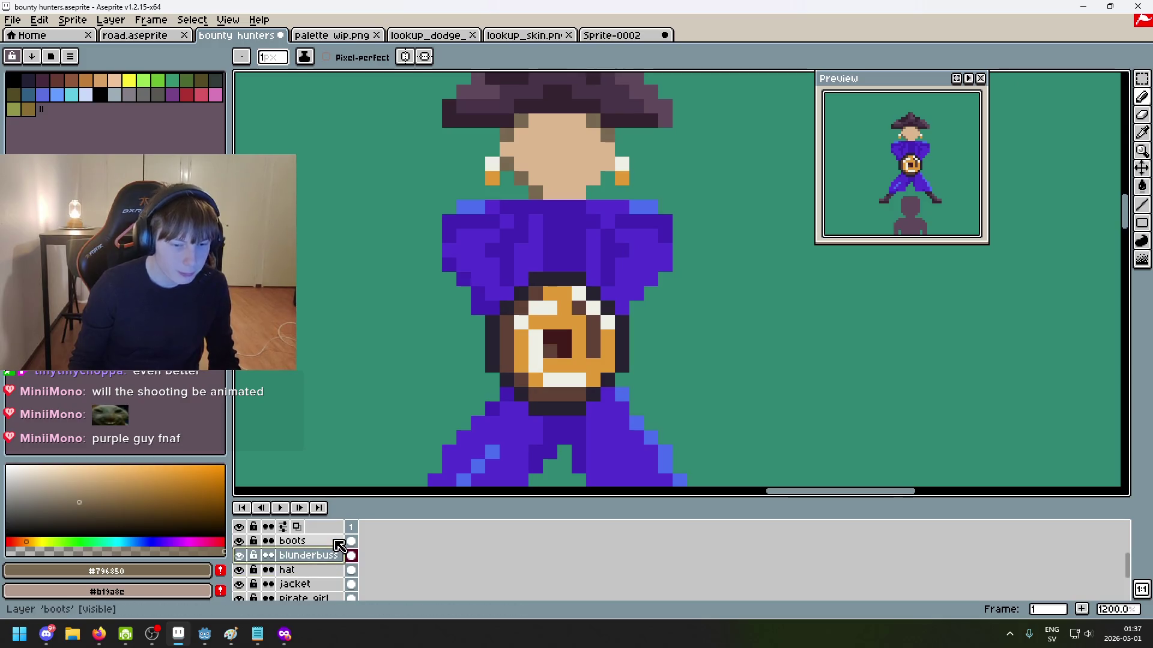
scroll(616, 302, down, 2)
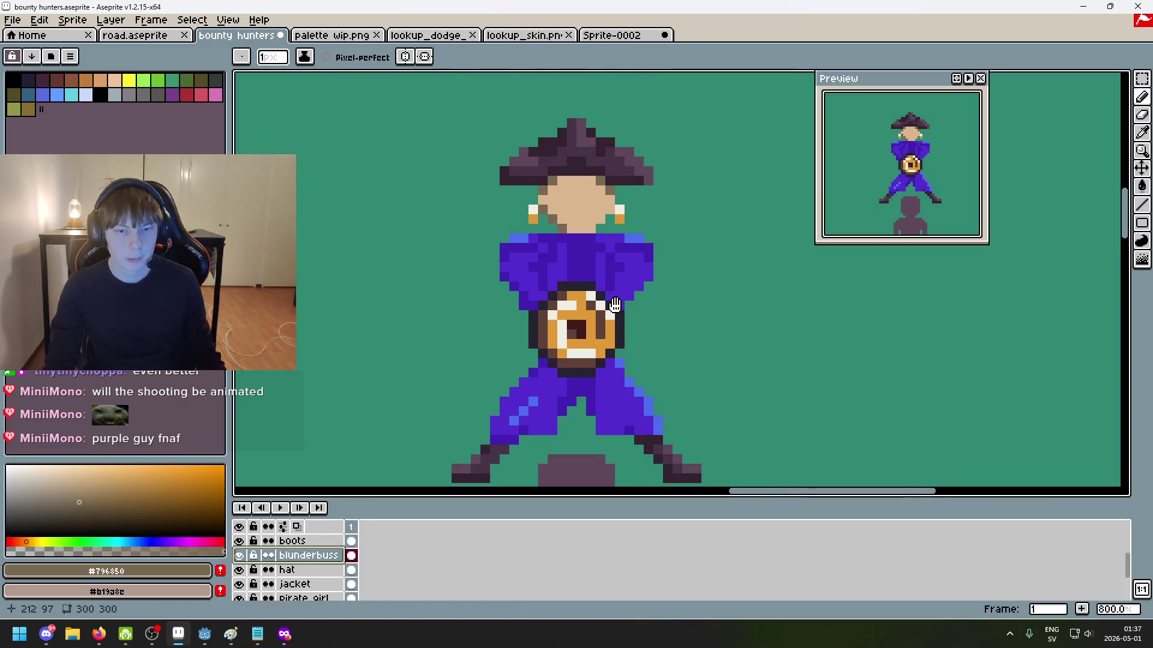
drag(637, 283, 676, 246)
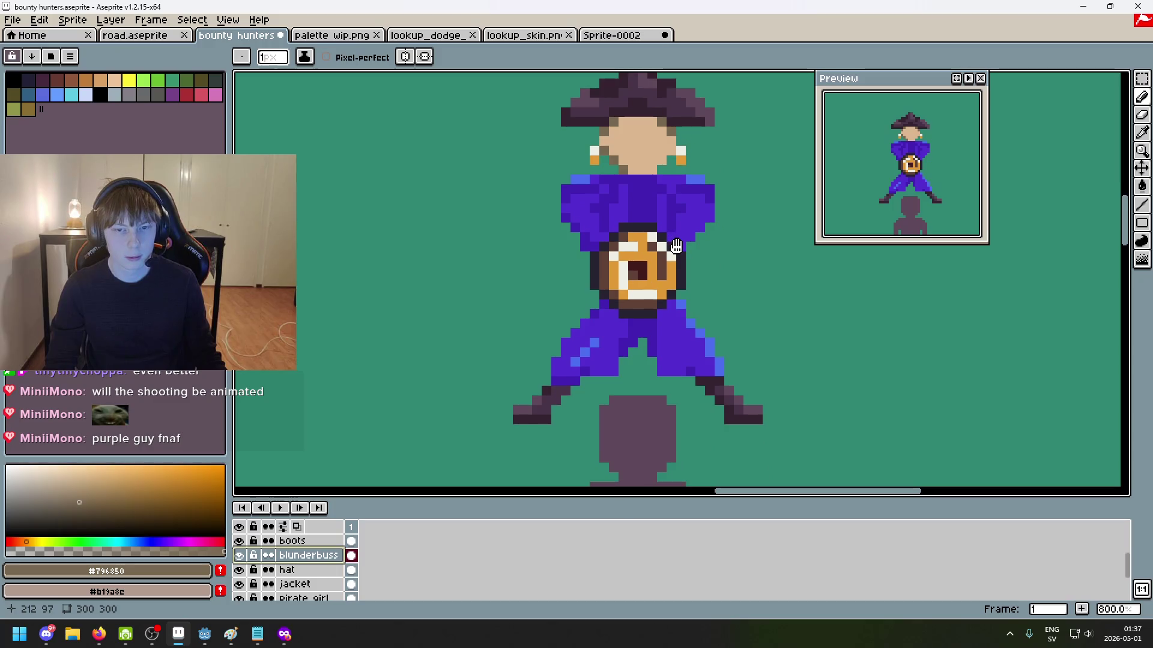
Step: Eyedrop the dark #34232f and pencil two pixels above the blunderbuss disc
alt+click(662, 238)
scroll(663, 234, up, 2)
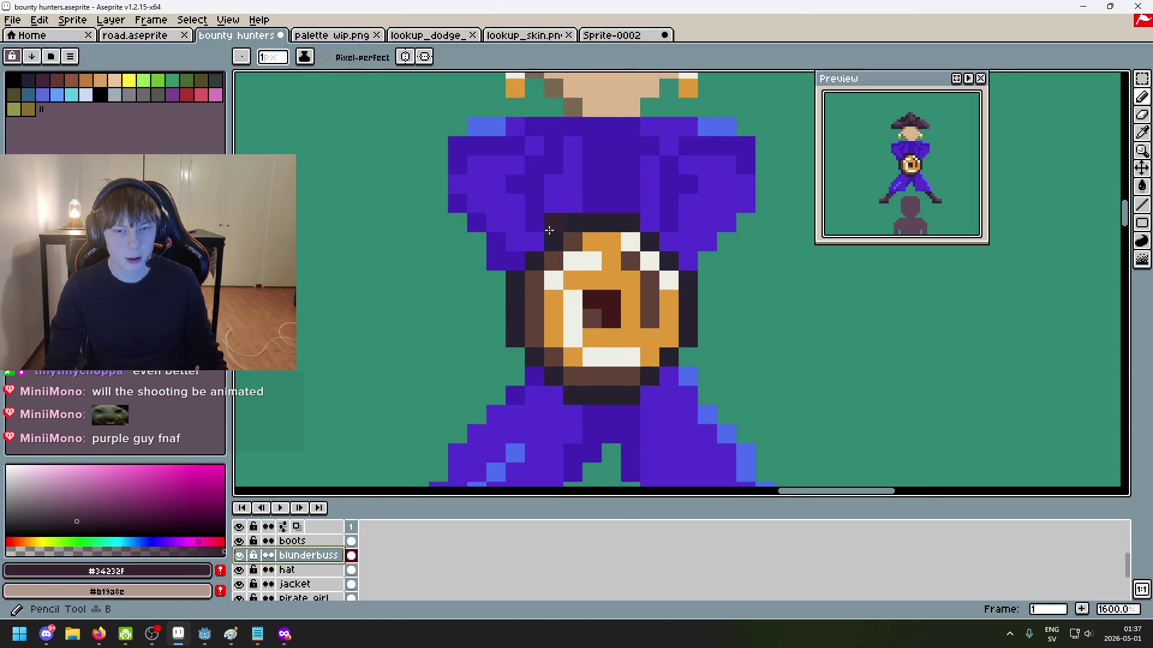
click(580, 207)
click(535, 242)
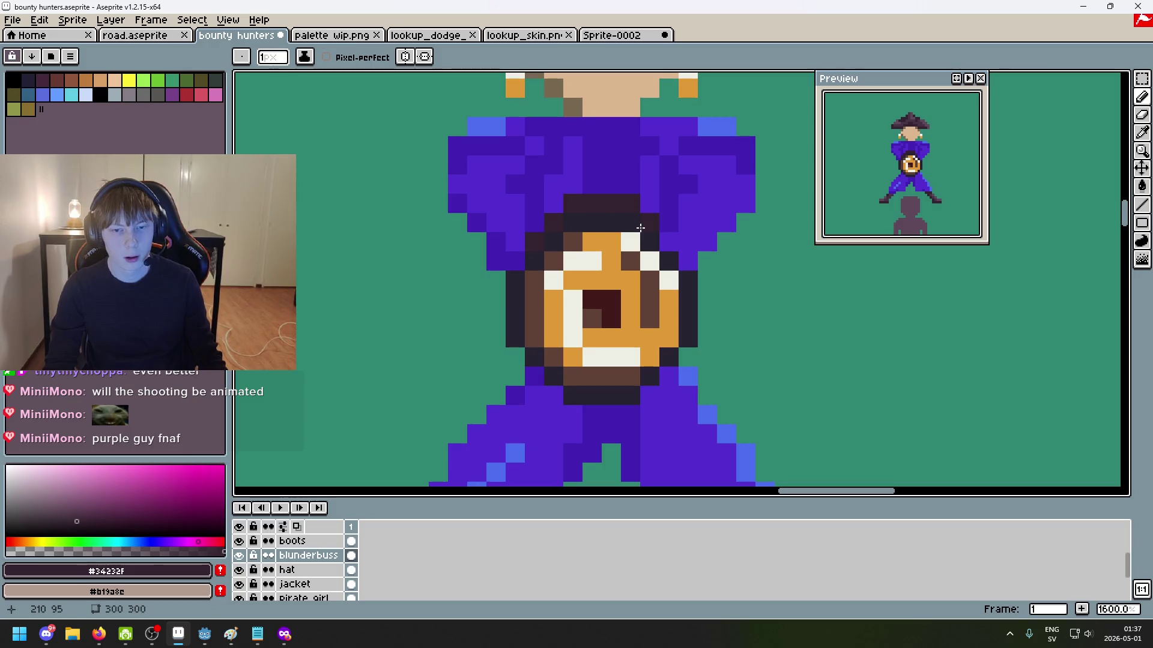
scroll(668, 236, down, 5)
scroll(725, 261, down, 2)
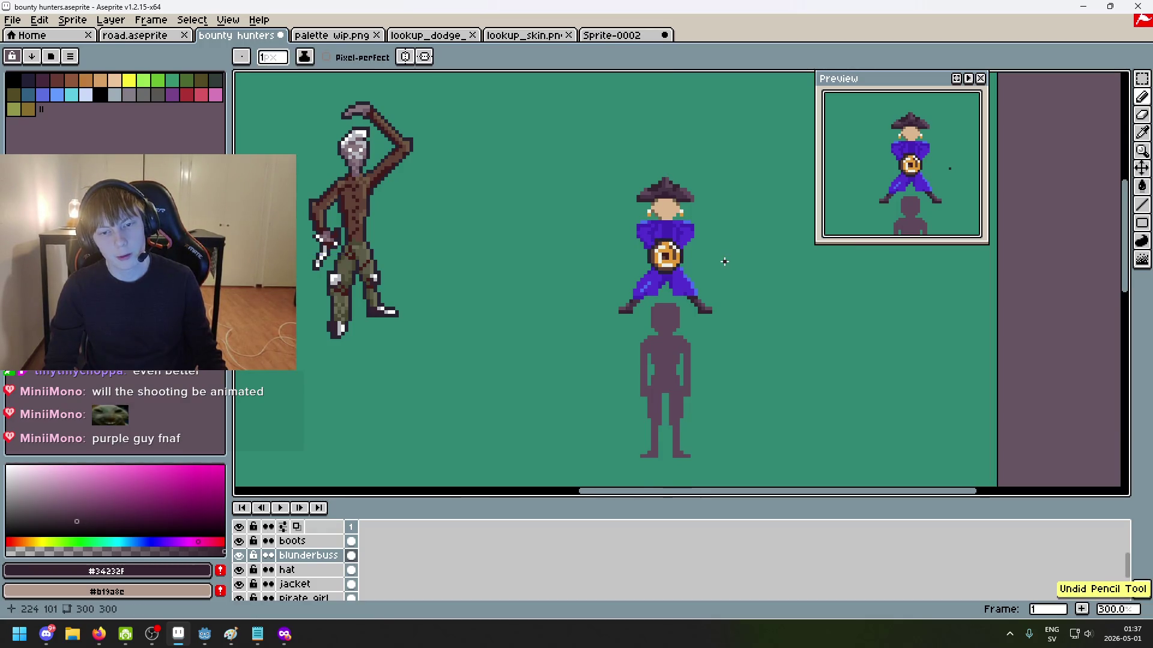
scroll(718, 260, up, 2)
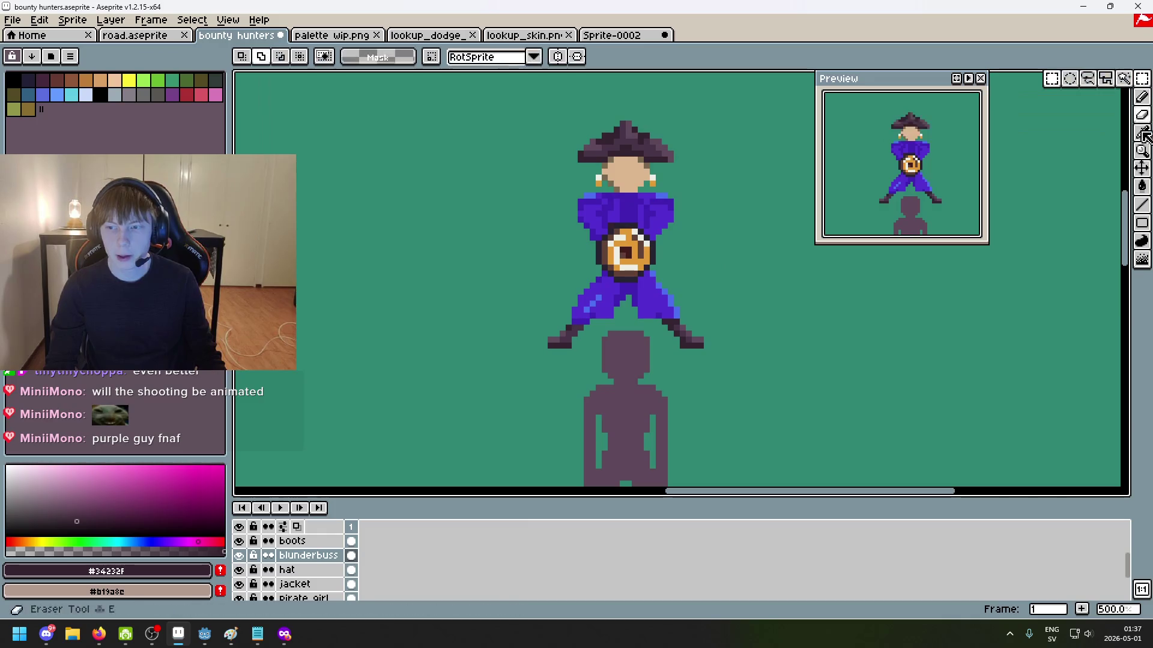
Step: Undo an accidental Move-tool shift of the blunderbuss artwork
click(1142, 168)
drag(708, 267, 687, 312)
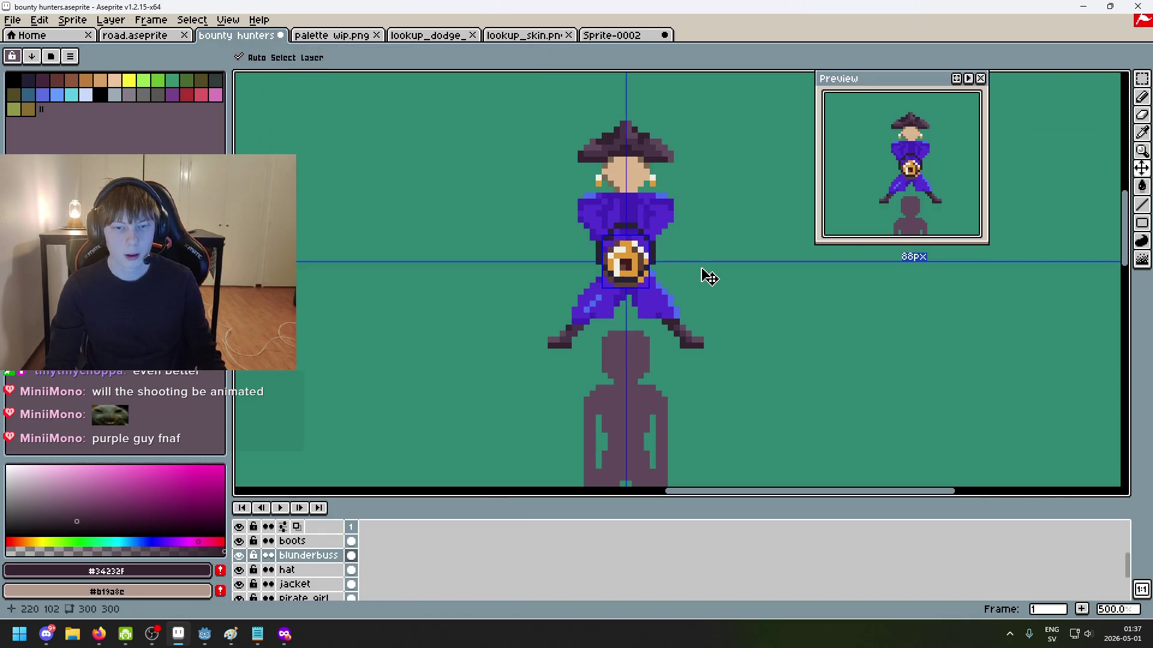
key(ctrl+z)
scroll(307, 587, up, 2)
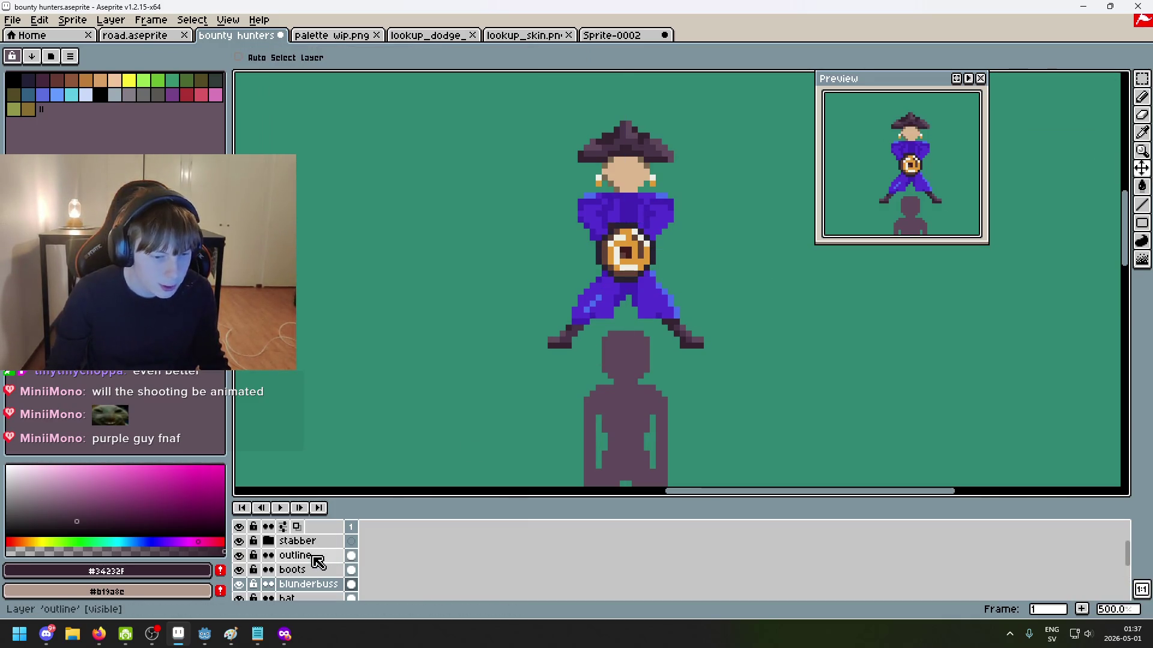
drag(657, 386, 661, 391)
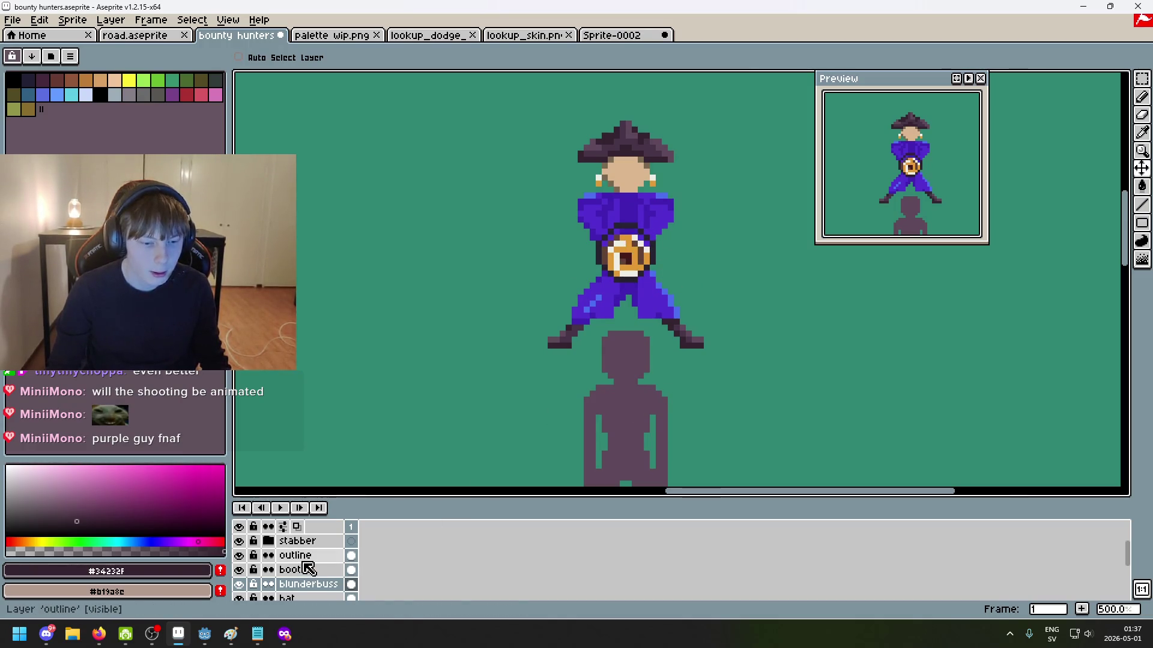
click(337, 555)
drag(762, 330, 763, 336)
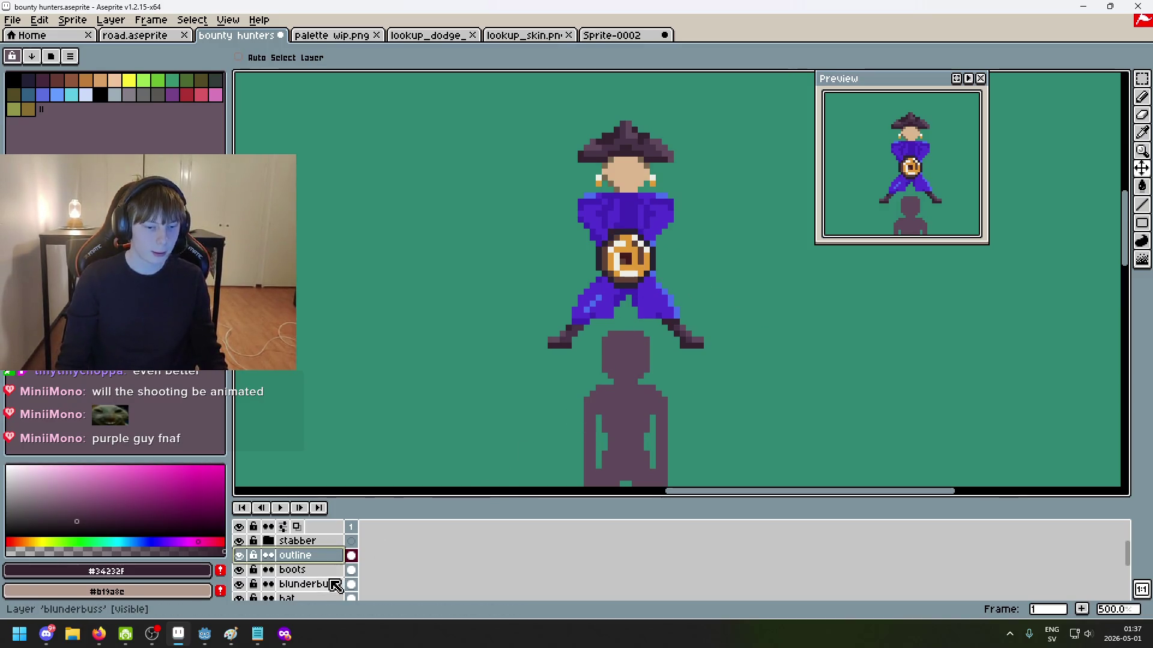
click(313, 584)
scroll(605, 307, up, 3)
scroll(606, 307, up, 1)
key(b)
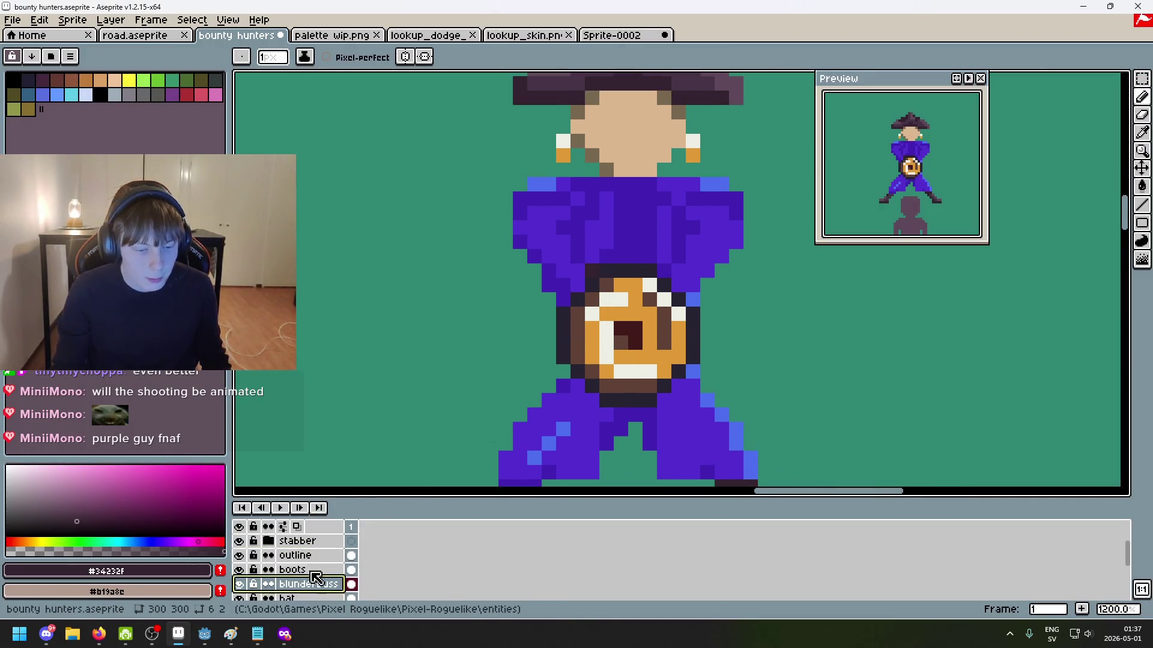
click(239, 555)
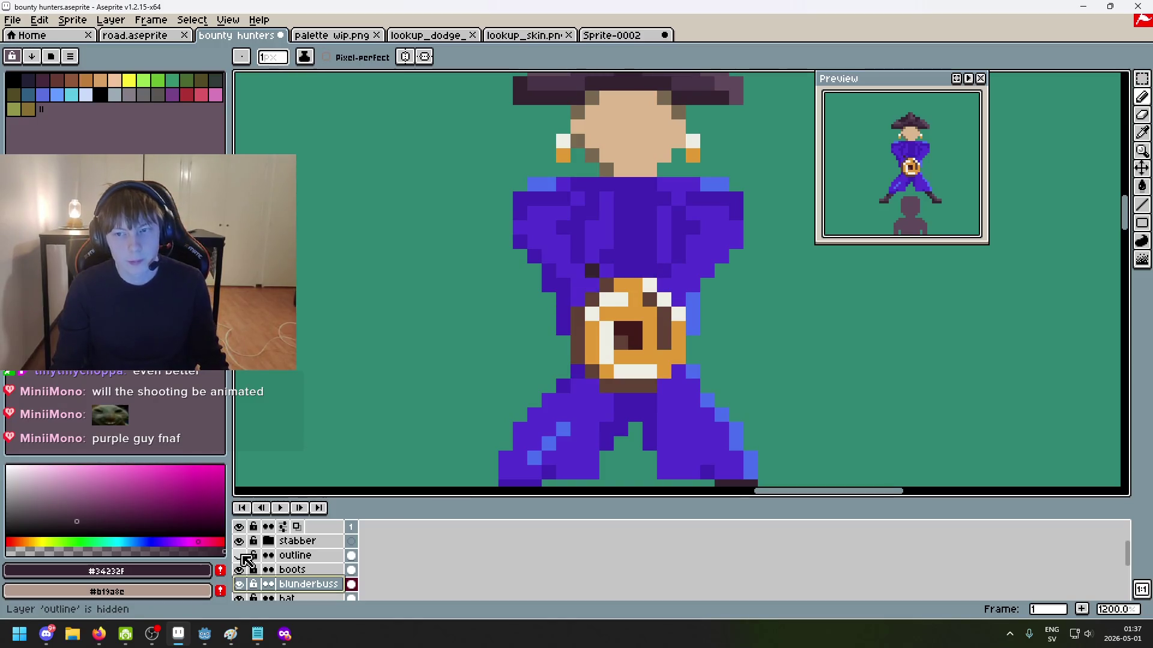
click(239, 555)
scroll(616, 272, up, 3)
click(612, 283)
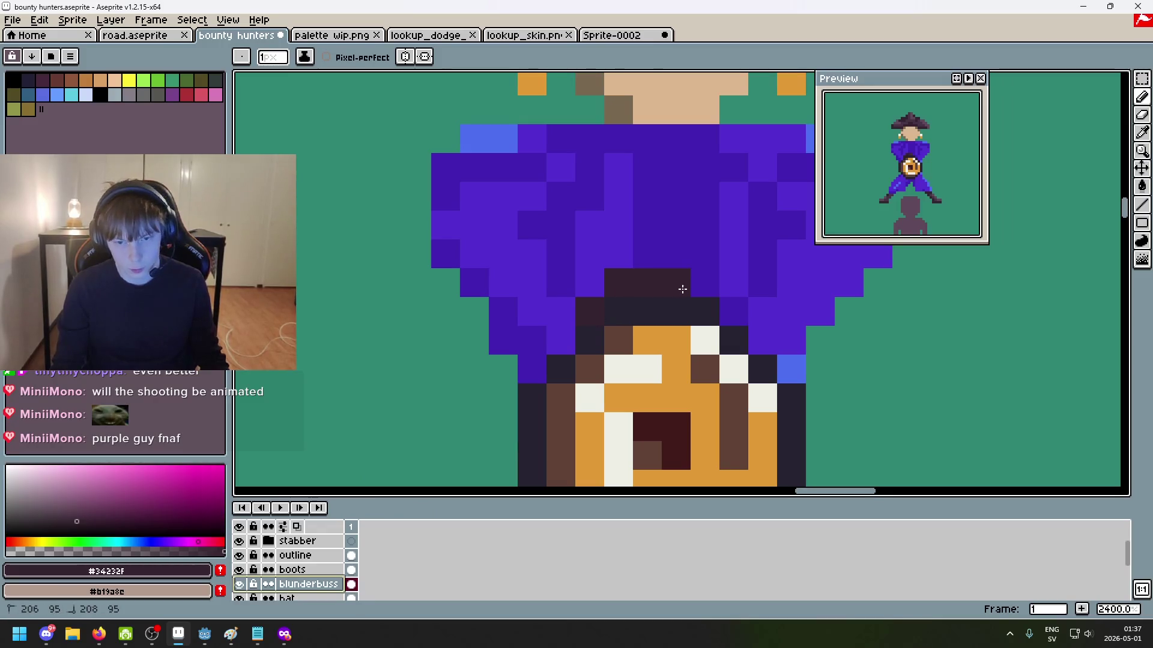
key(ctrl+z)
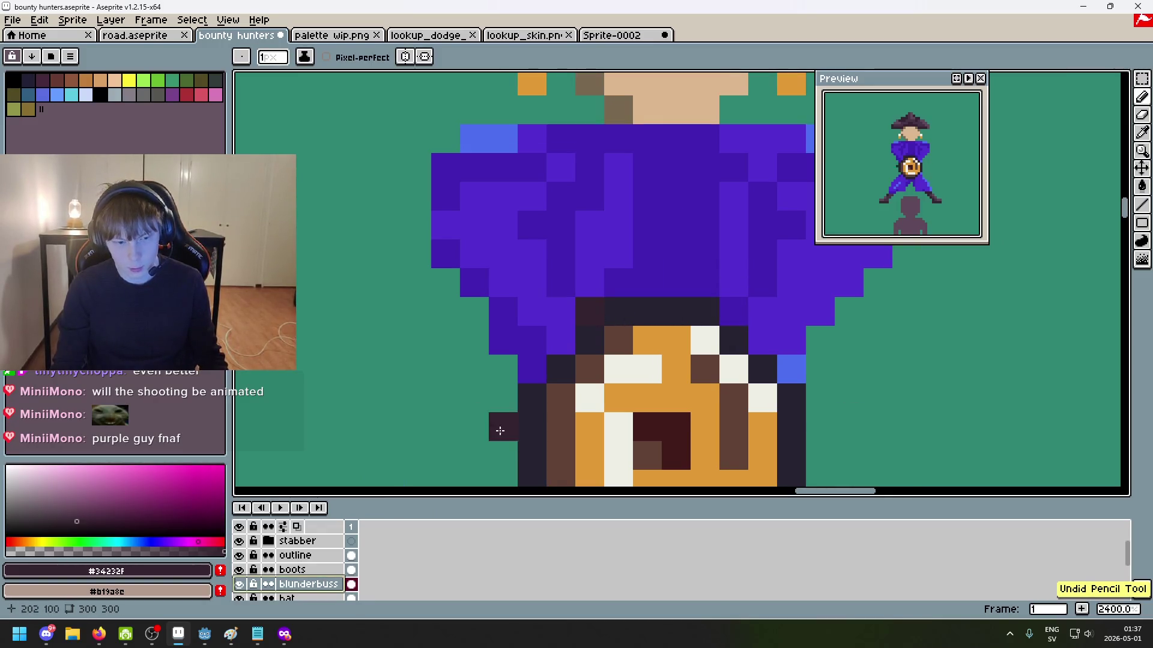
click(300, 556)
key(e)
drag(616, 311, 709, 312)
click(589, 340)
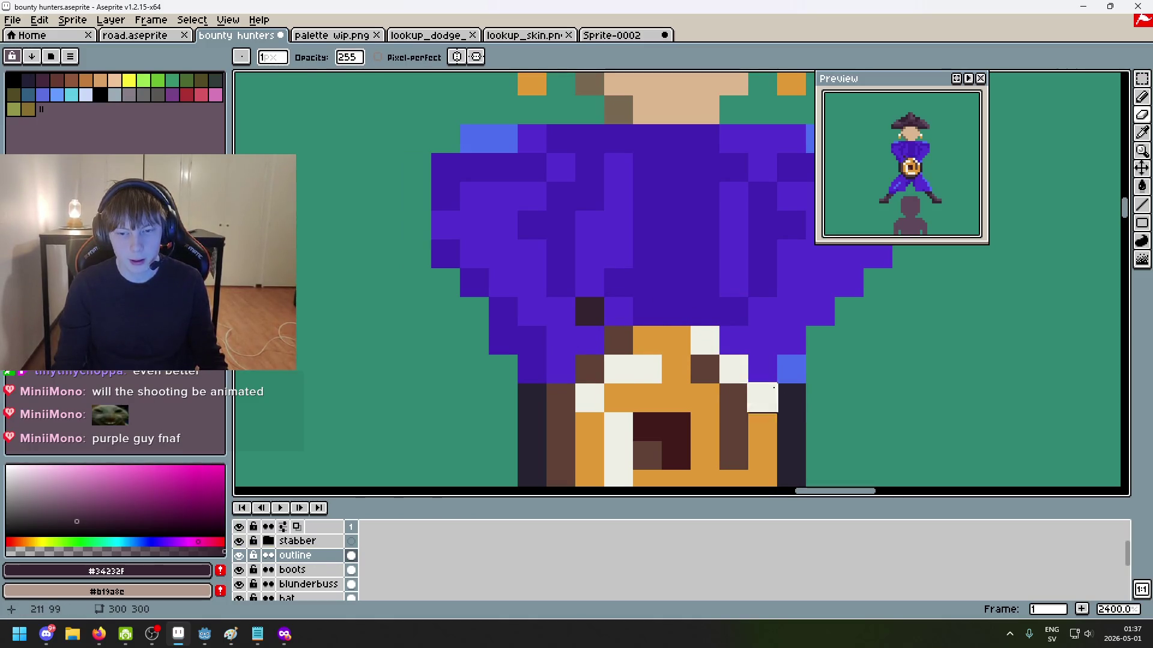
click(322, 560)
click(306, 584)
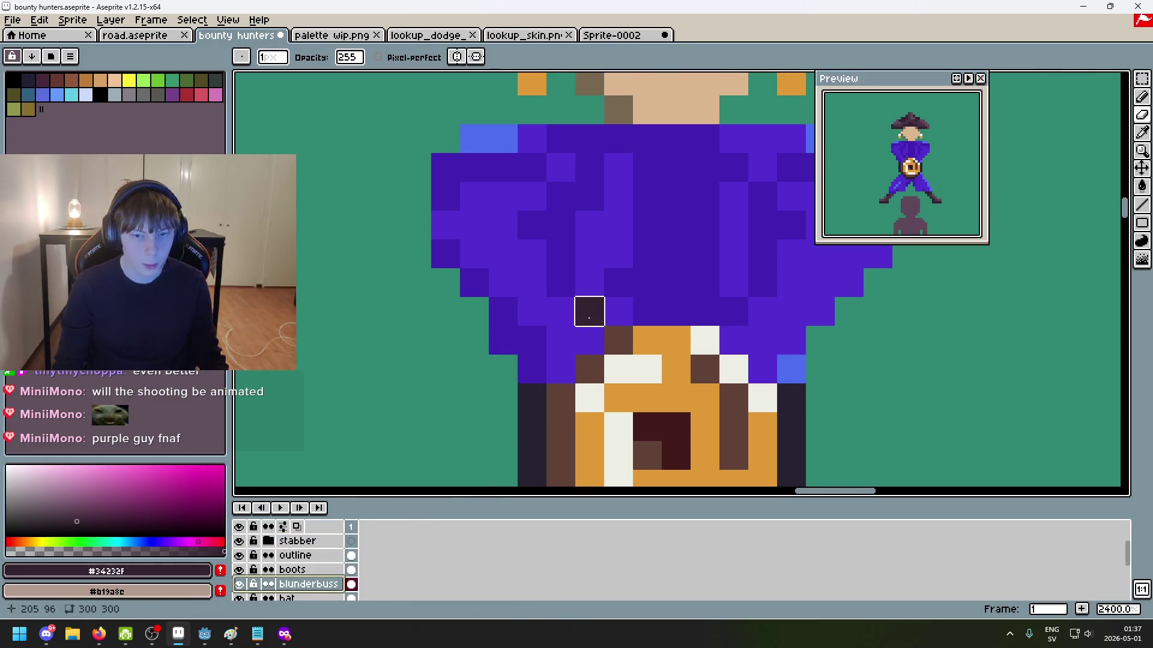
scroll(589, 311, down, 1)
key(i)
key(b)
scroll(543, 373, up, 1)
scroll(520, 390, up, 3)
drag(602, 317, 714, 316)
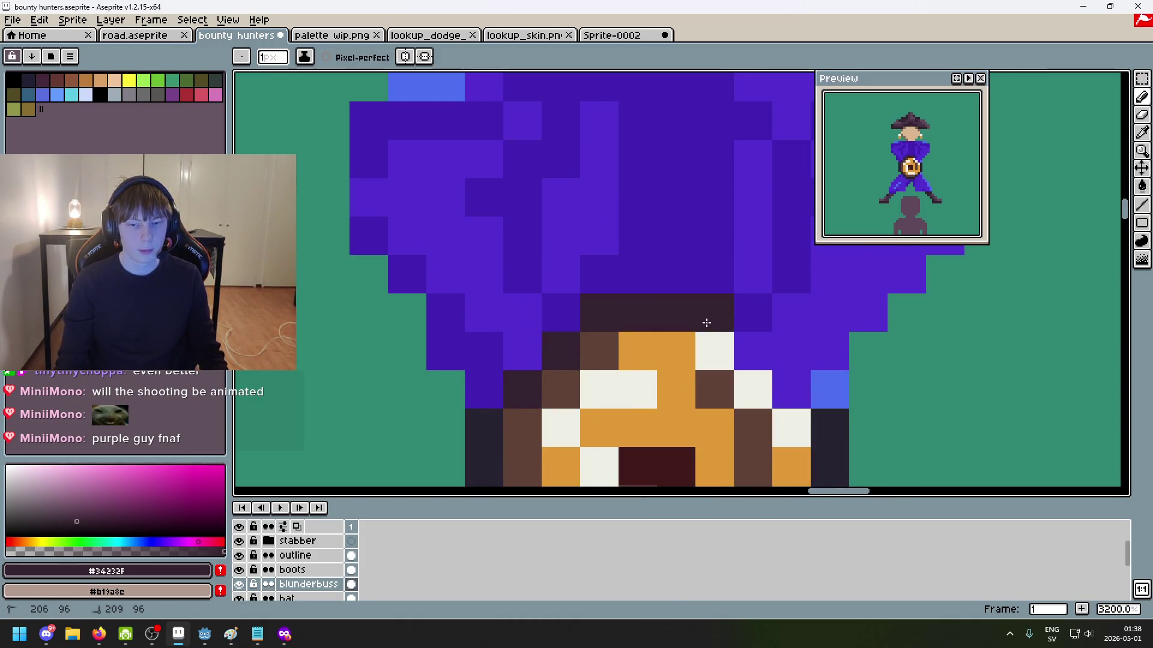
scroll(678, 308, down, 3)
key(ctrl+z)
click(645, 288)
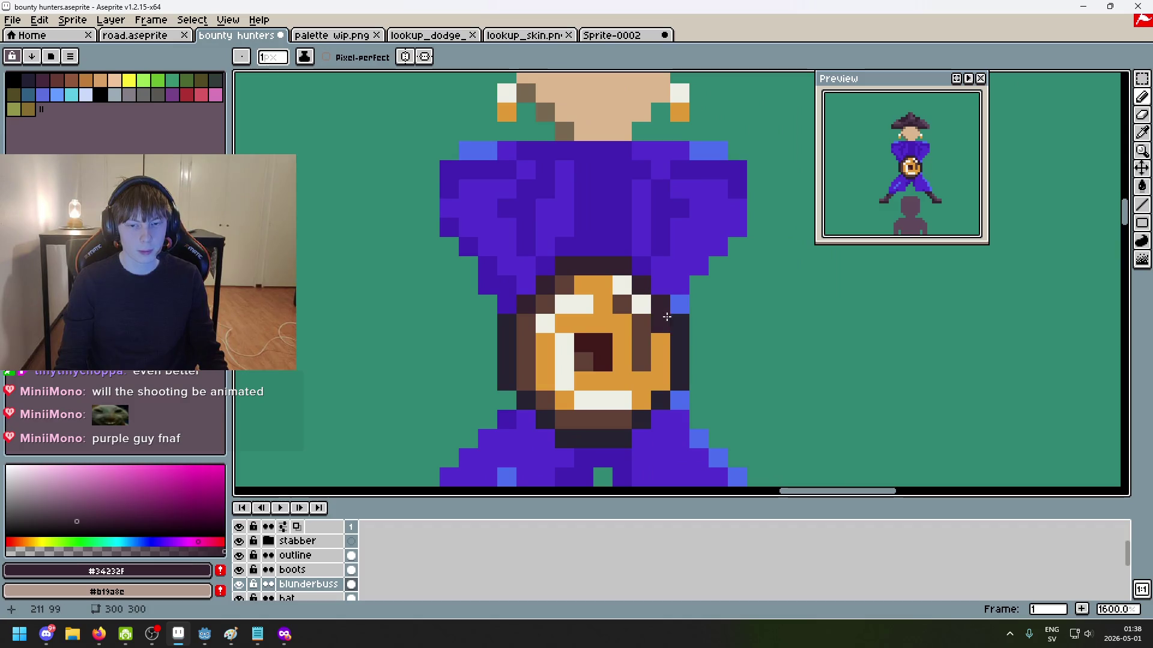
scroll(650, 308, down, 5)
scroll(647, 299, up, 4)
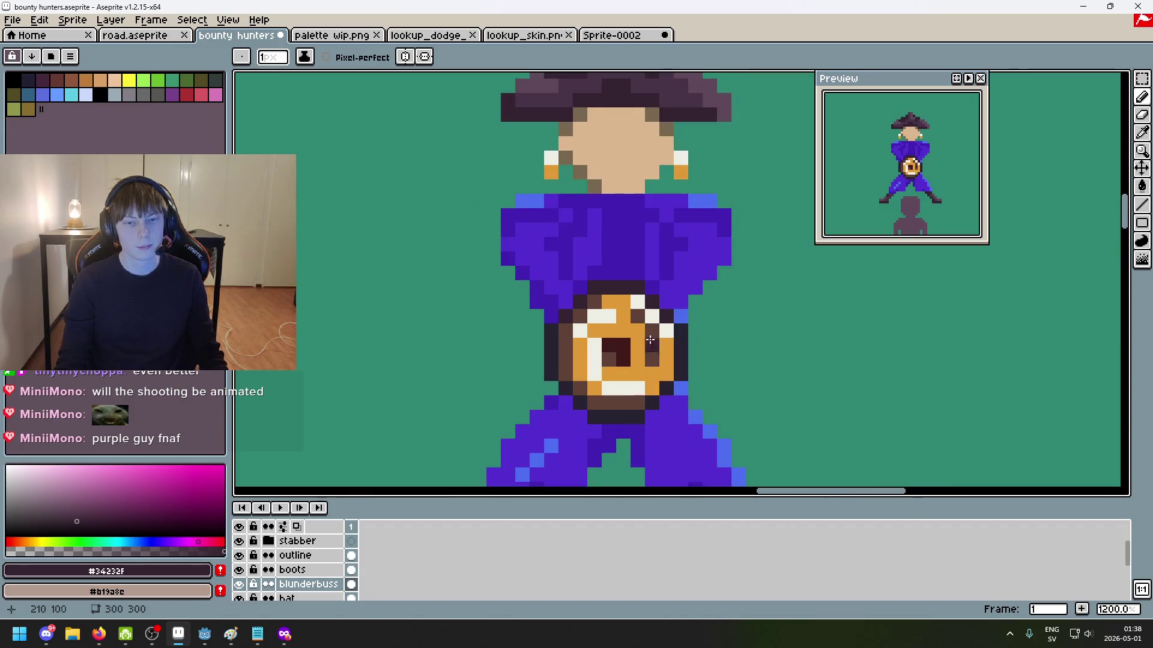
scroll(654, 353, up, 2)
alt+click(561, 186)
scroll(581, 382, up, 3)
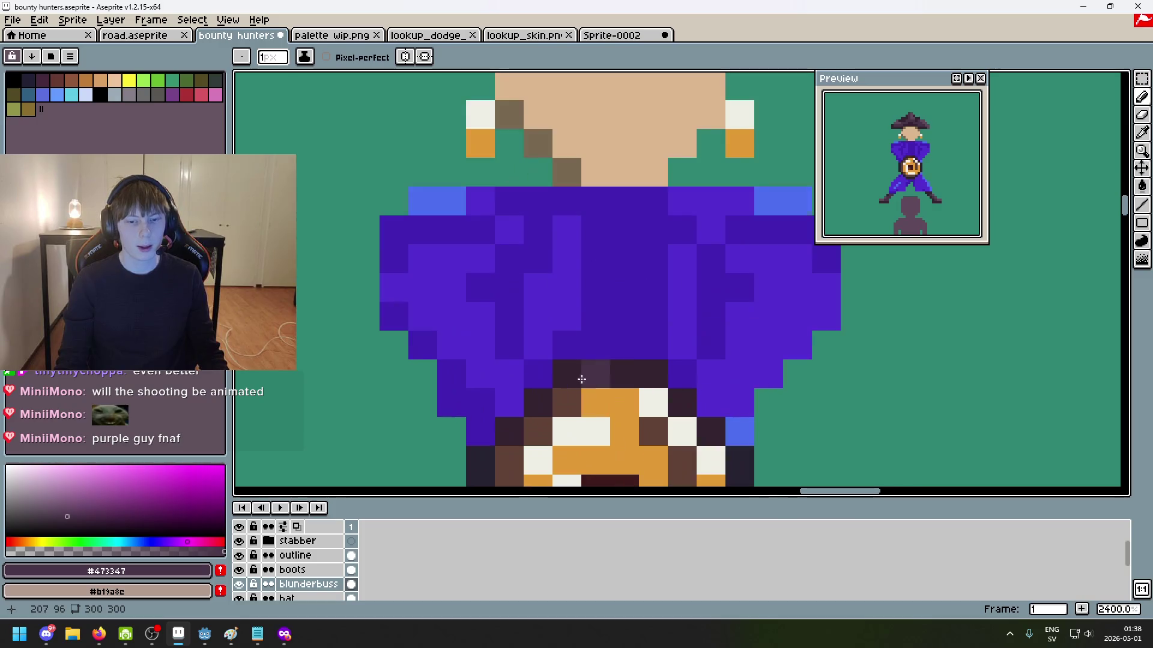
scroll(581, 381, down, 3)
scroll(594, 357, down, 4)
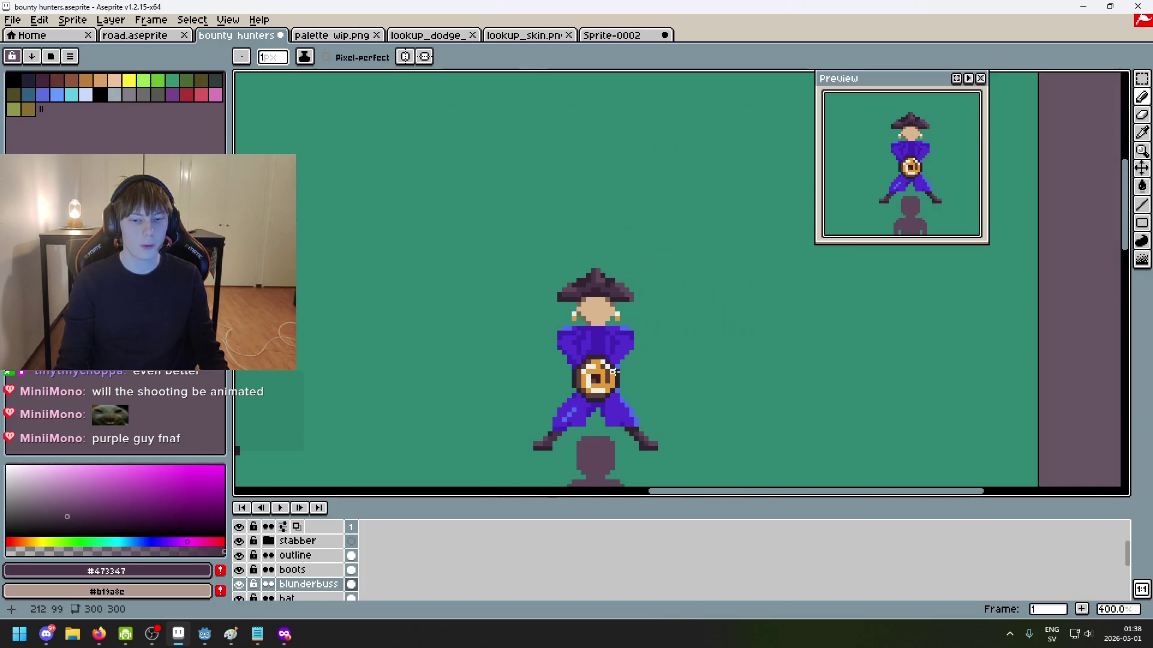
scroll(618, 376, up, 2)
drag(618, 376, 553, 314)
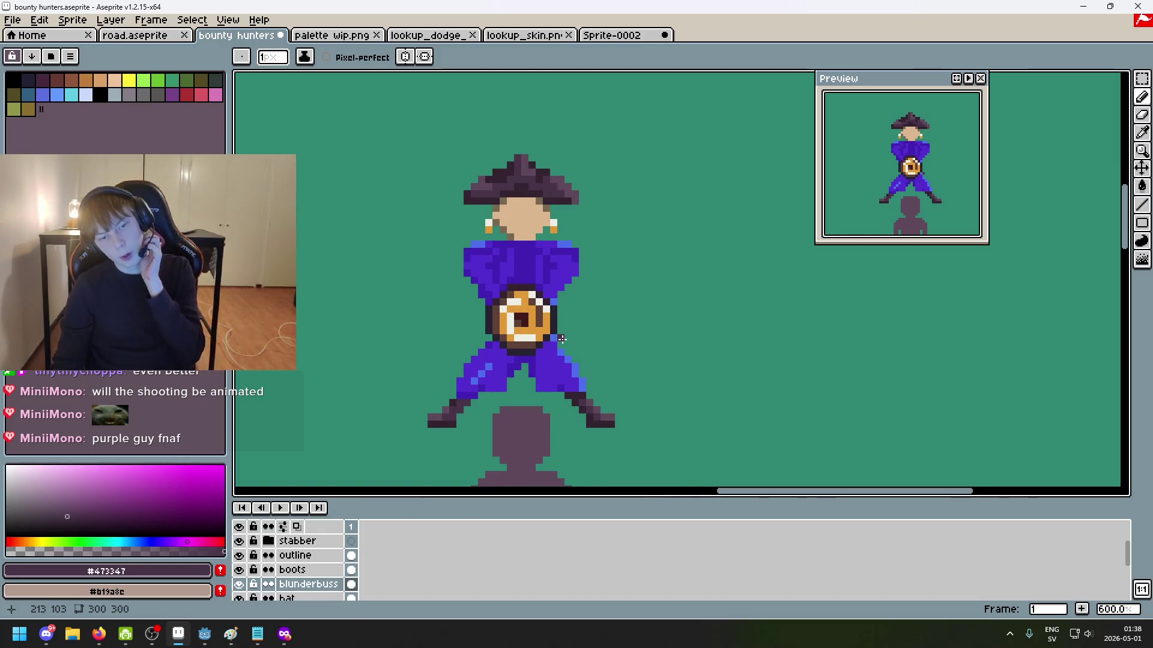
scroll(562, 339, up, 3)
scroll(489, 252, up, 1)
mouse_move(489, 252)
mouse_down()
mouse_move(485, 384)
mouse_move(489, 355)
mouse_move(561, 268)
mouse_up()
scroll(488, 355, down, 3)
scroll(507, 360, up, 3)
scroll(561, 268, up, 1)
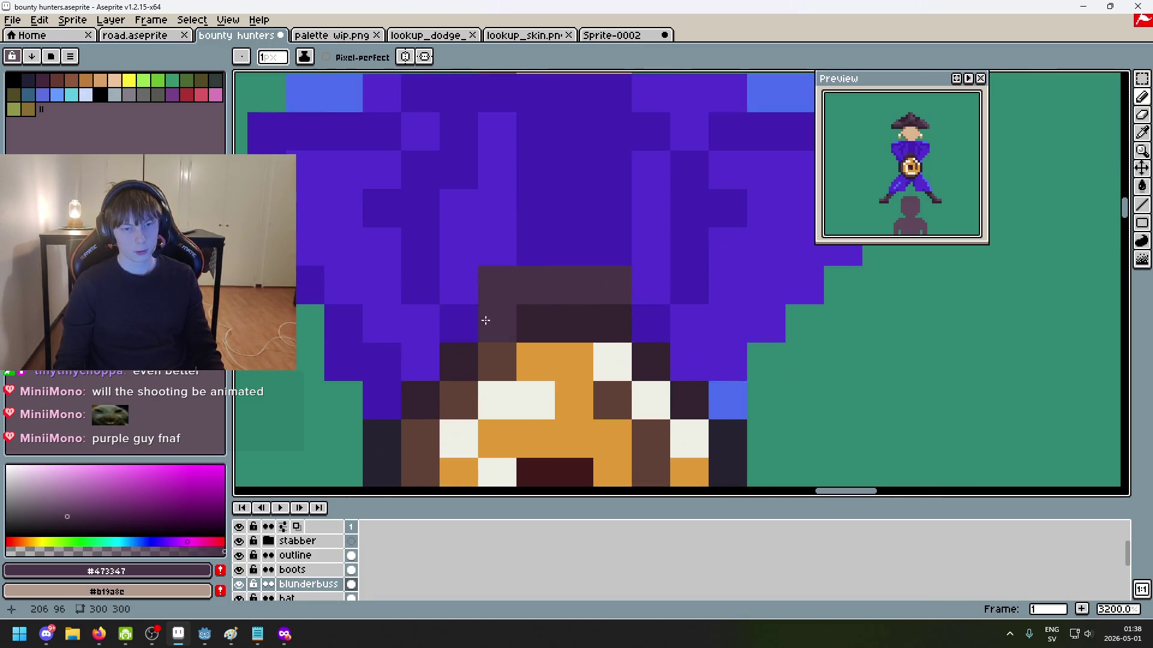
scroll(645, 316, down, 3)
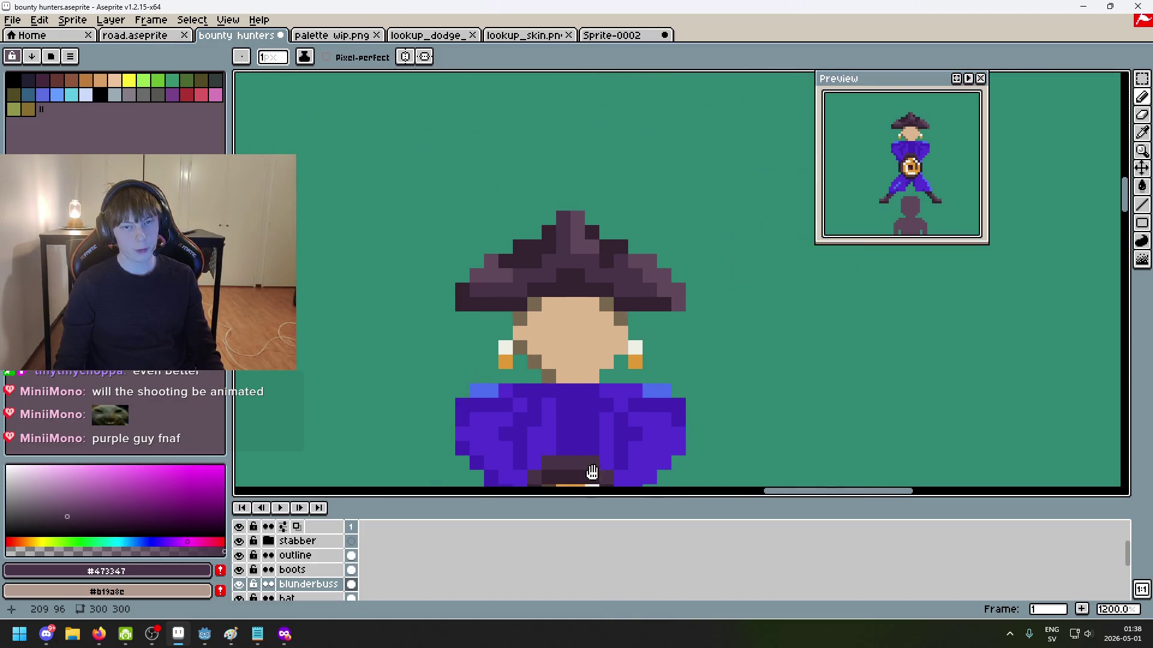
scroll(633, 322, up, 2)
scroll(632, 322, down, 3)
scroll(660, 384, up, 1)
scroll(601, 300, down, 2)
scroll(580, 227, up, 2)
scroll(579, 228, up, 1)
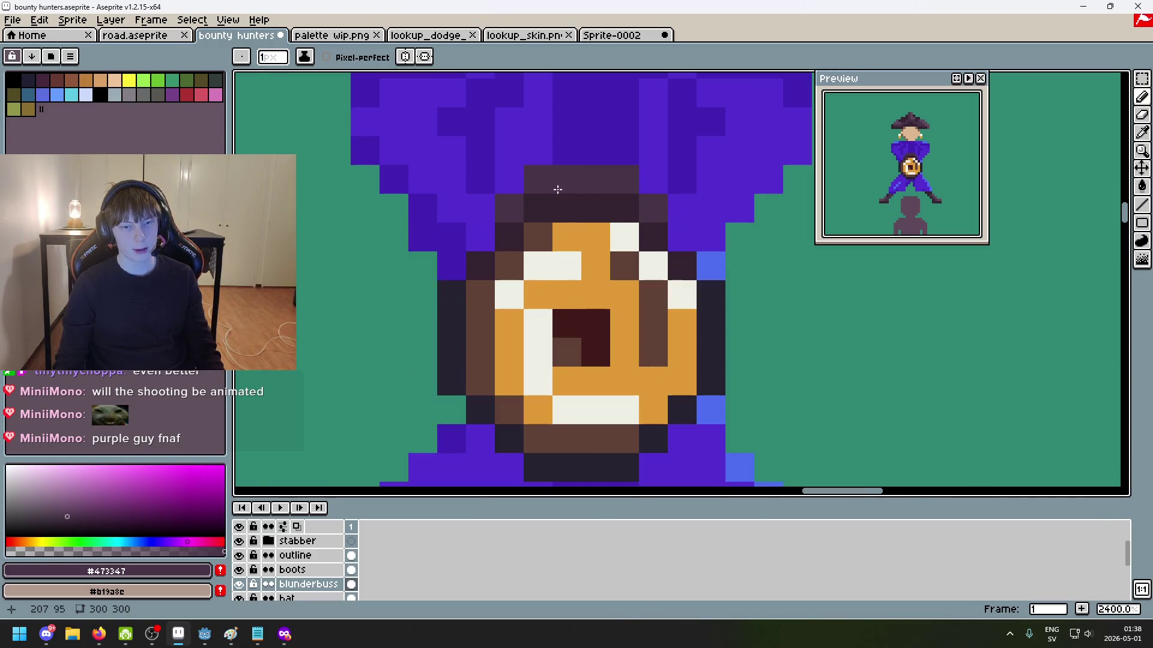
scroll(682, 347, down, 2)
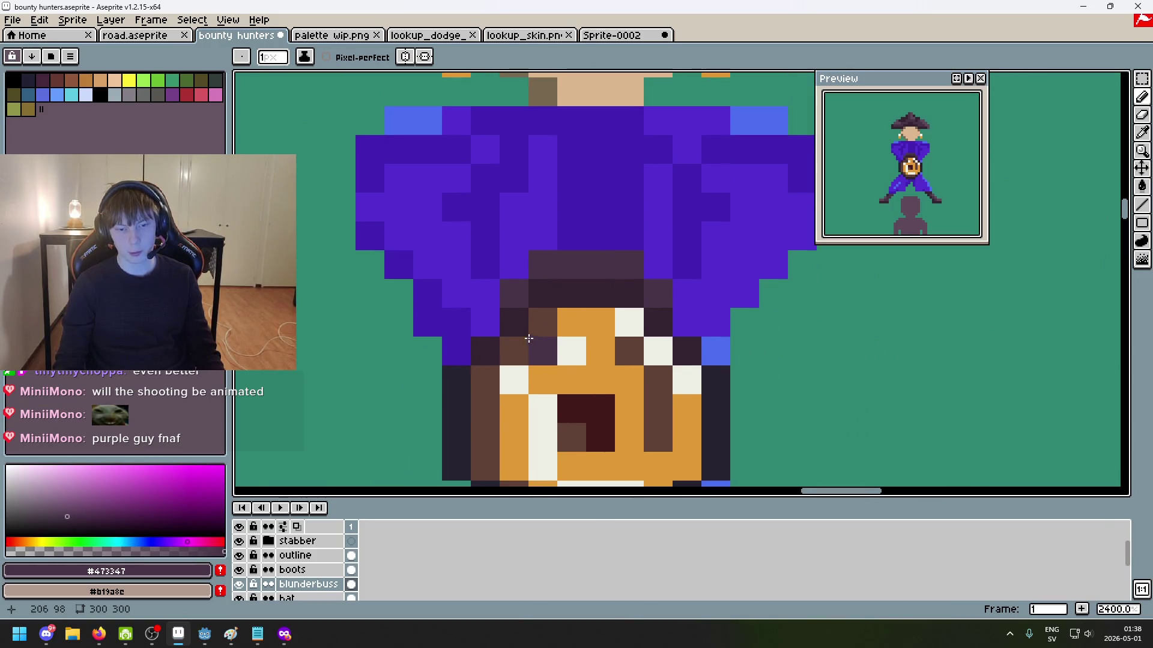
scroll(582, 333, down, 3)
click(239, 557)
click(239, 557)
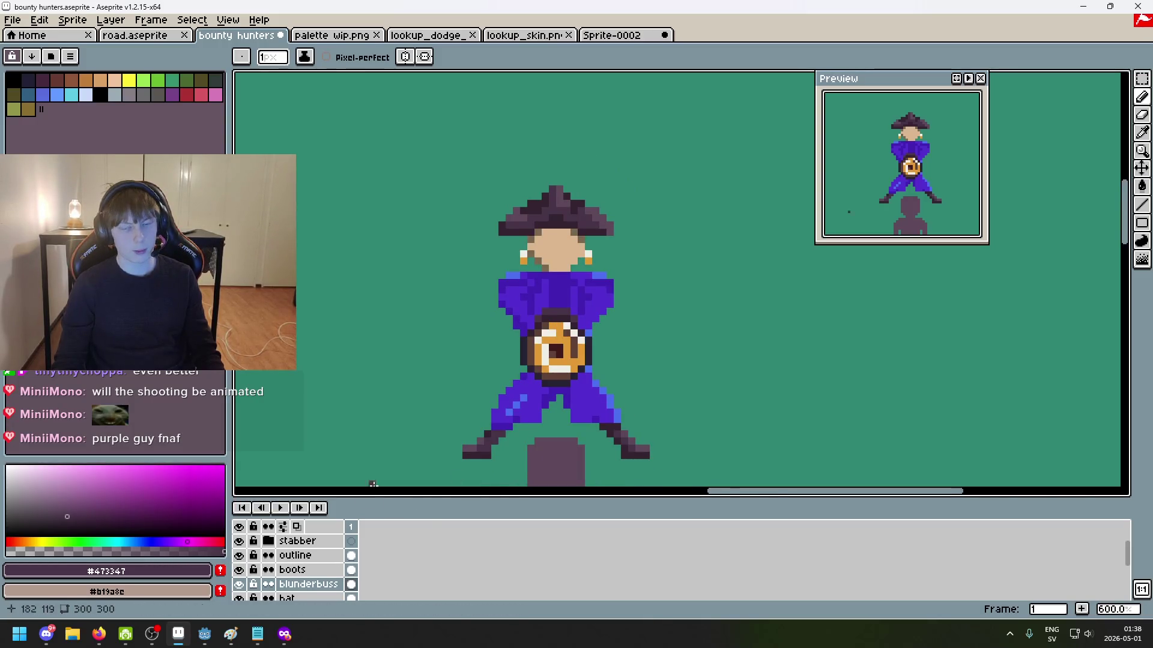
scroll(555, 426, up, 2)
scroll(555, 426, up, 1)
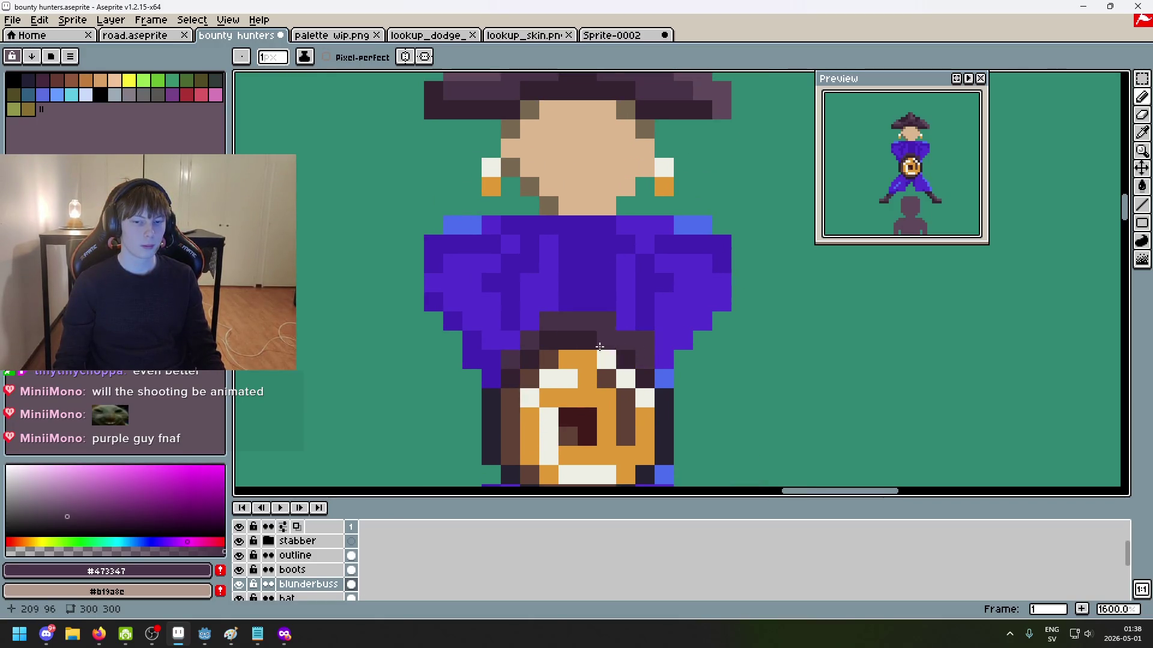
scroll(528, 340, down, 4)
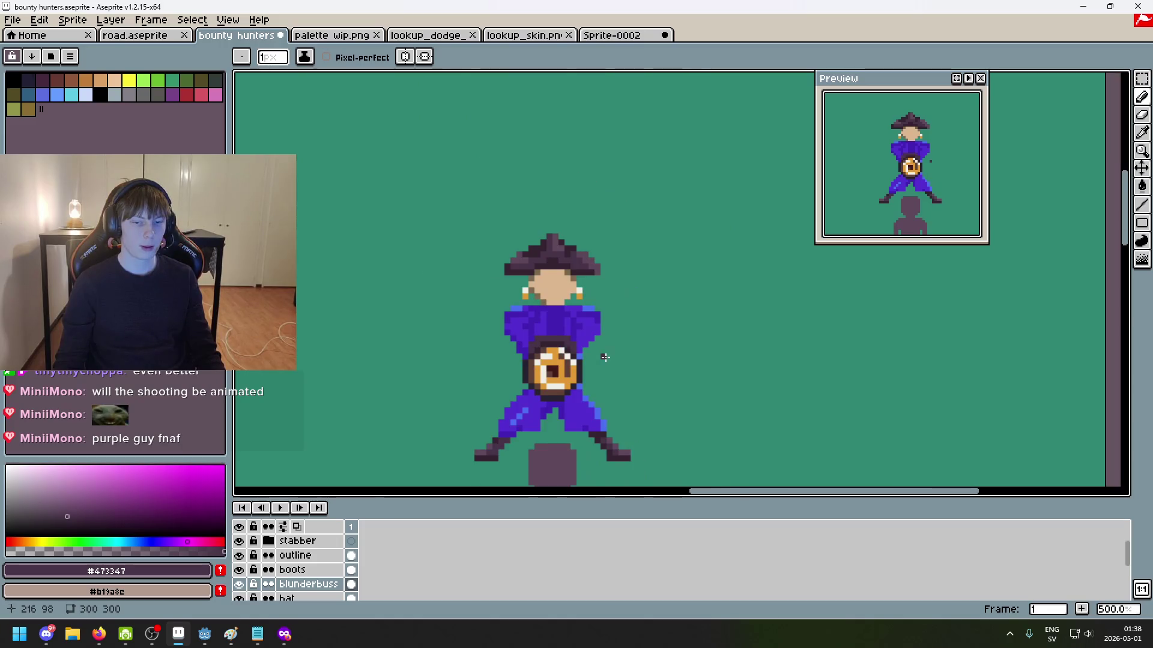
scroll(600, 385, up, 2)
mouse_move(604, 414)
mouse_down()
mouse_move(540, 354)
mouse_move(557, 347)
mouse_move(550, 310)
mouse_up()
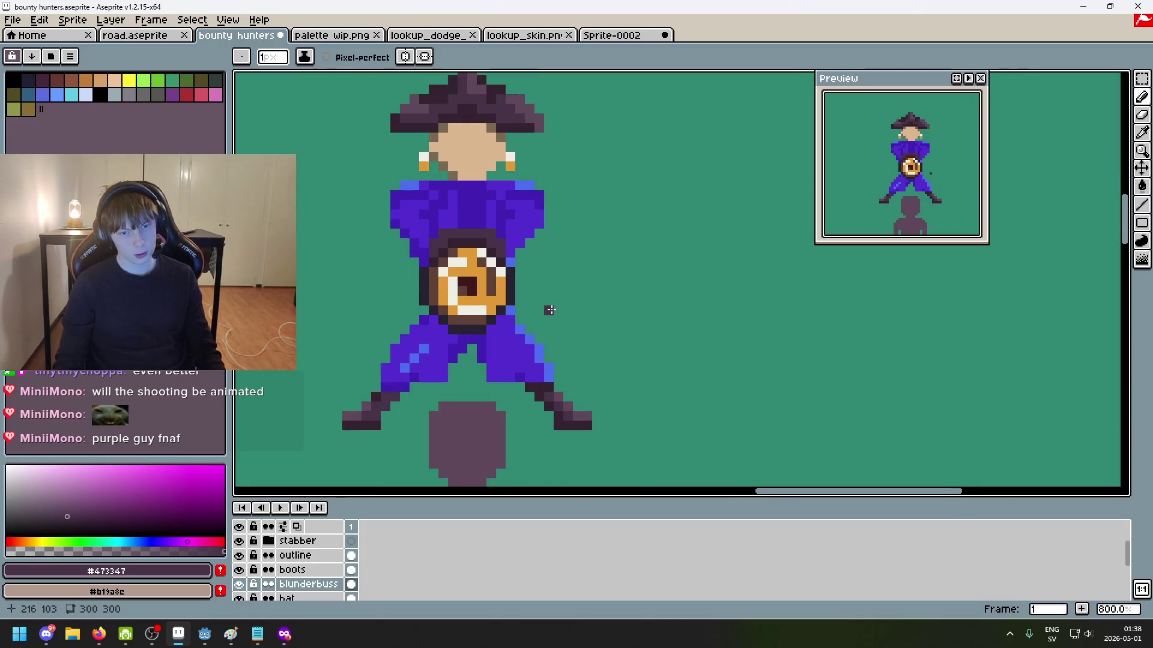
click(309, 555)
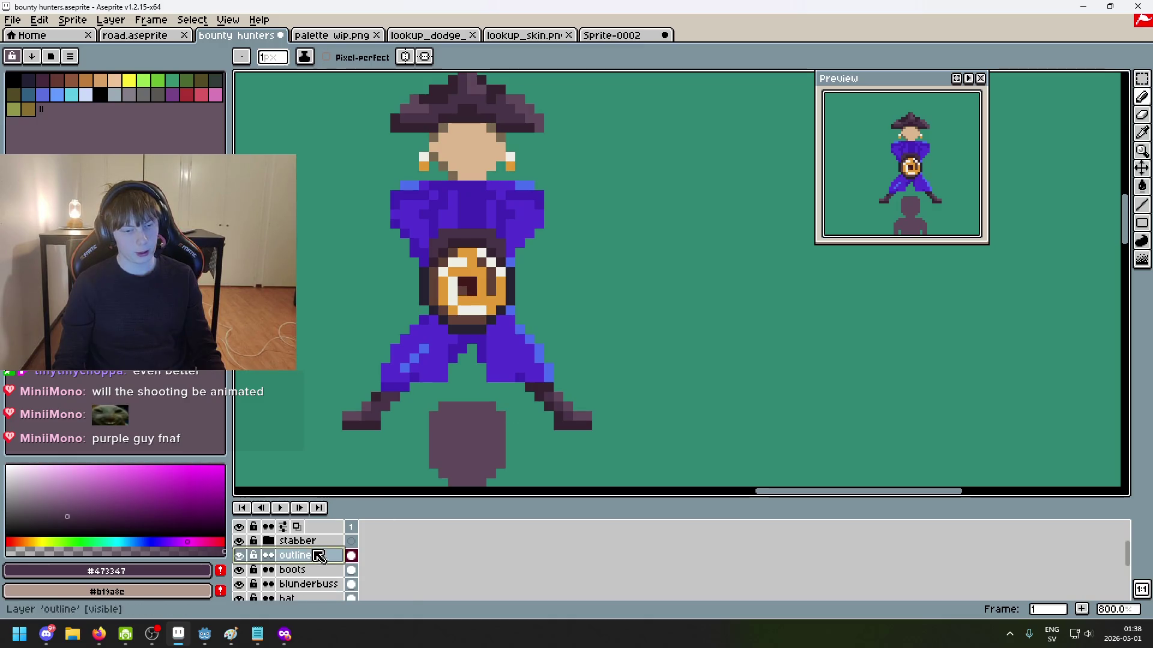
Step: Try erasing an outline pixel beside the shield, then undo the erasures
key(e)
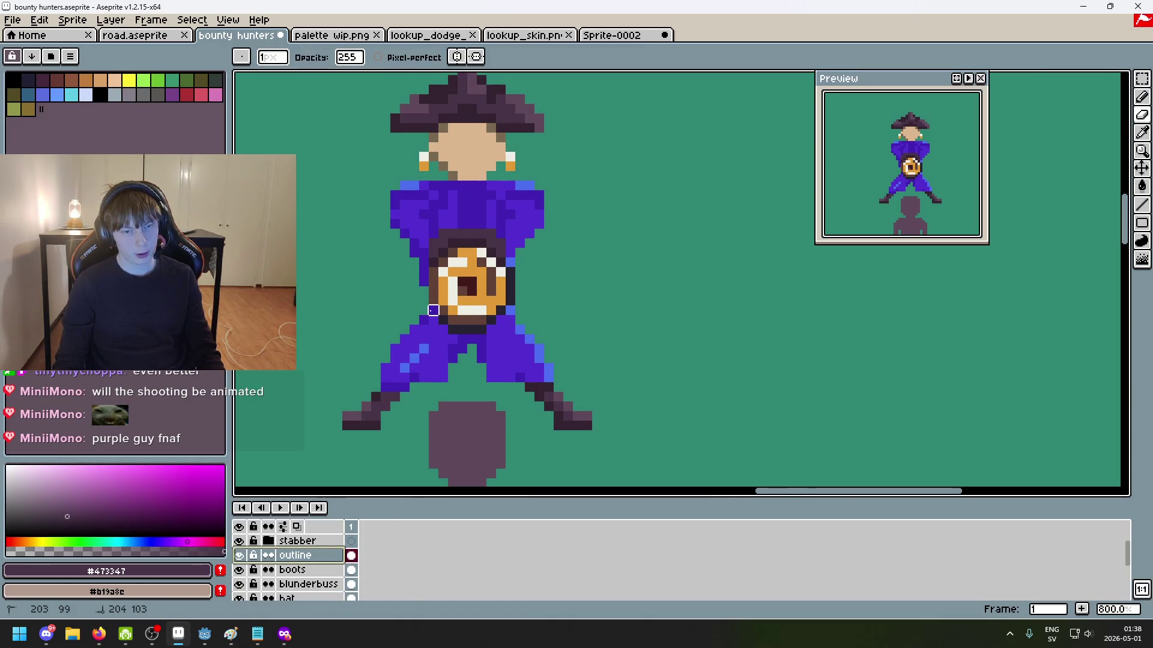
click(474, 330)
key(ctrl+z)
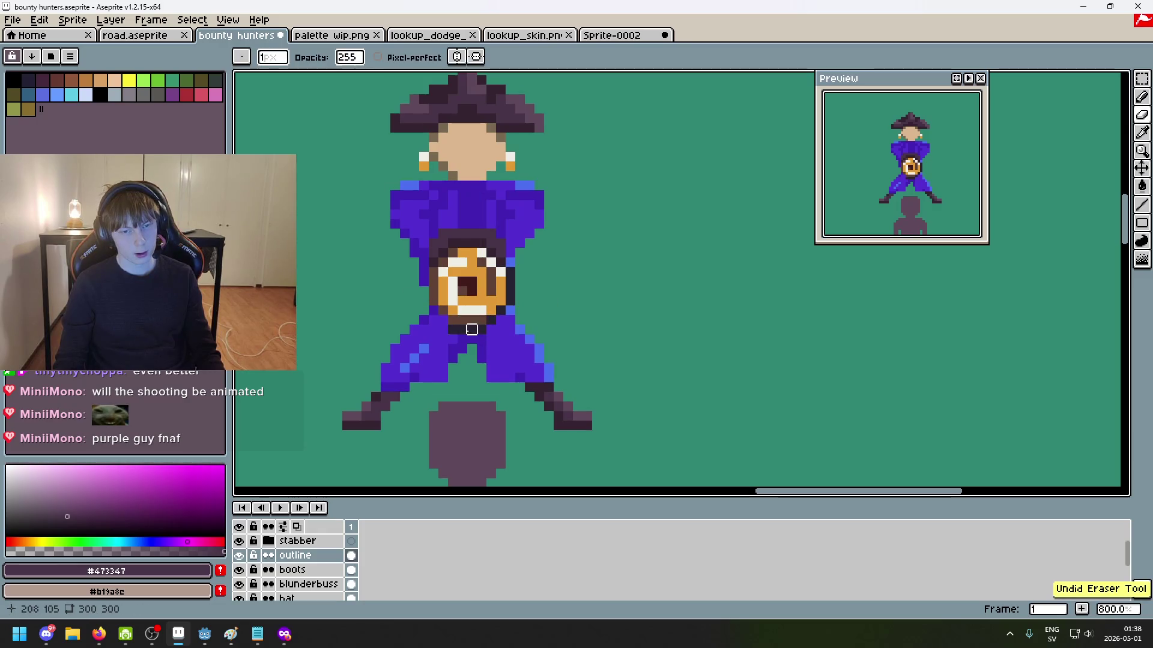
scroll(516, 326, up, 7)
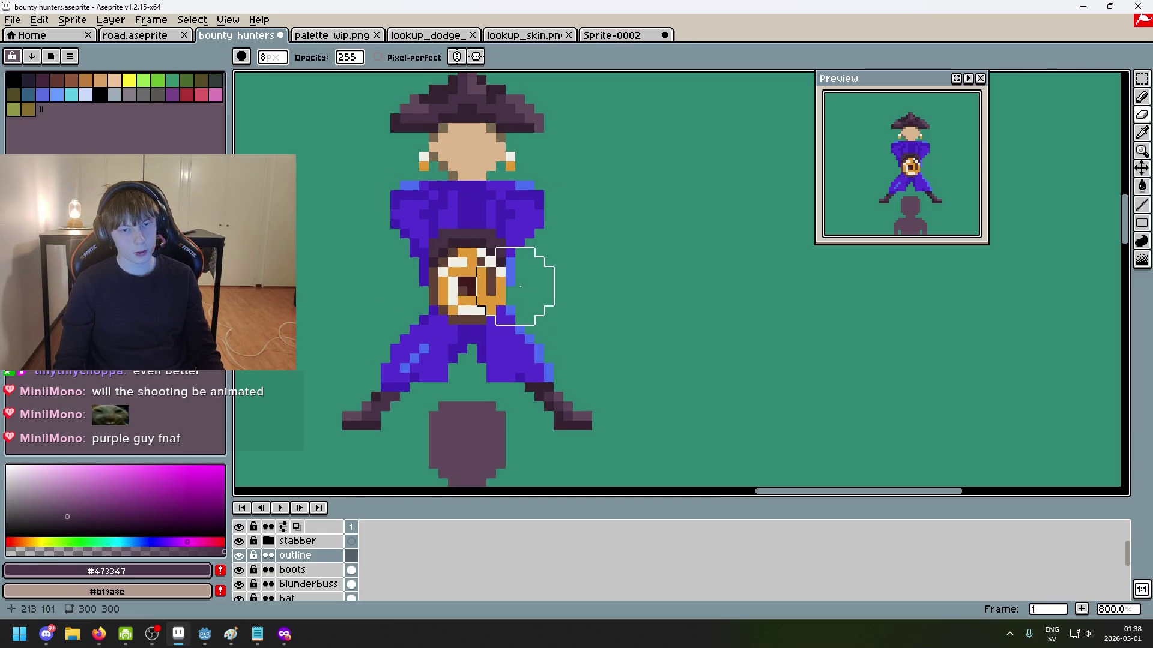
scroll(549, 302, down, 5)
scroll(562, 339, up, 4)
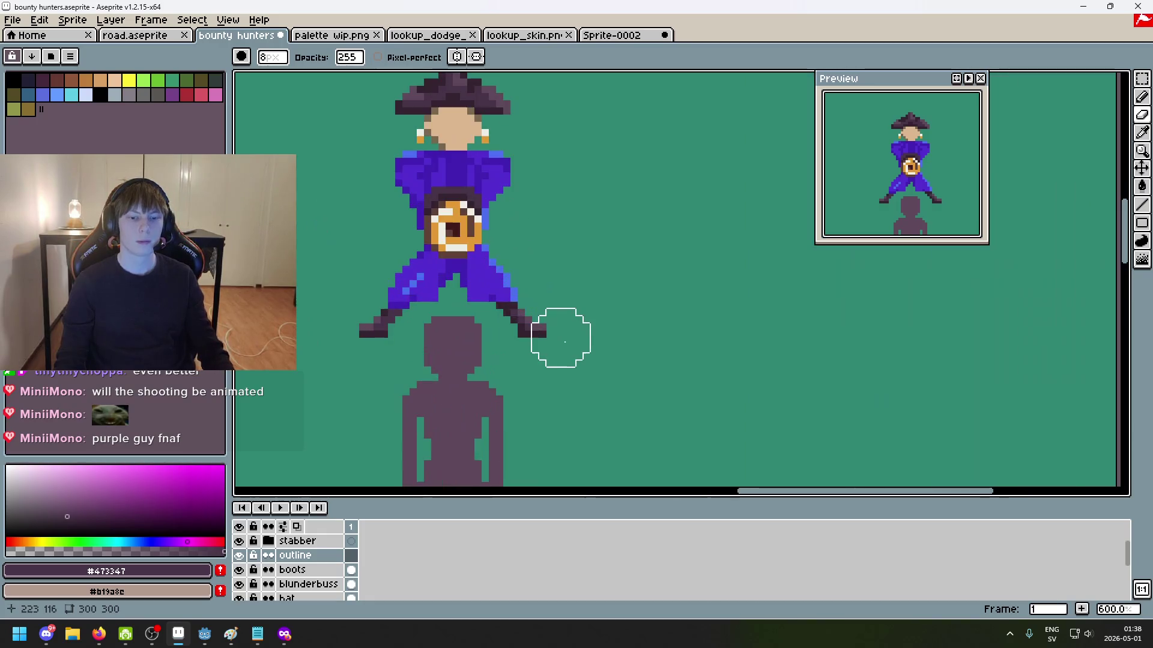
key(ctrl+z)
key(b)
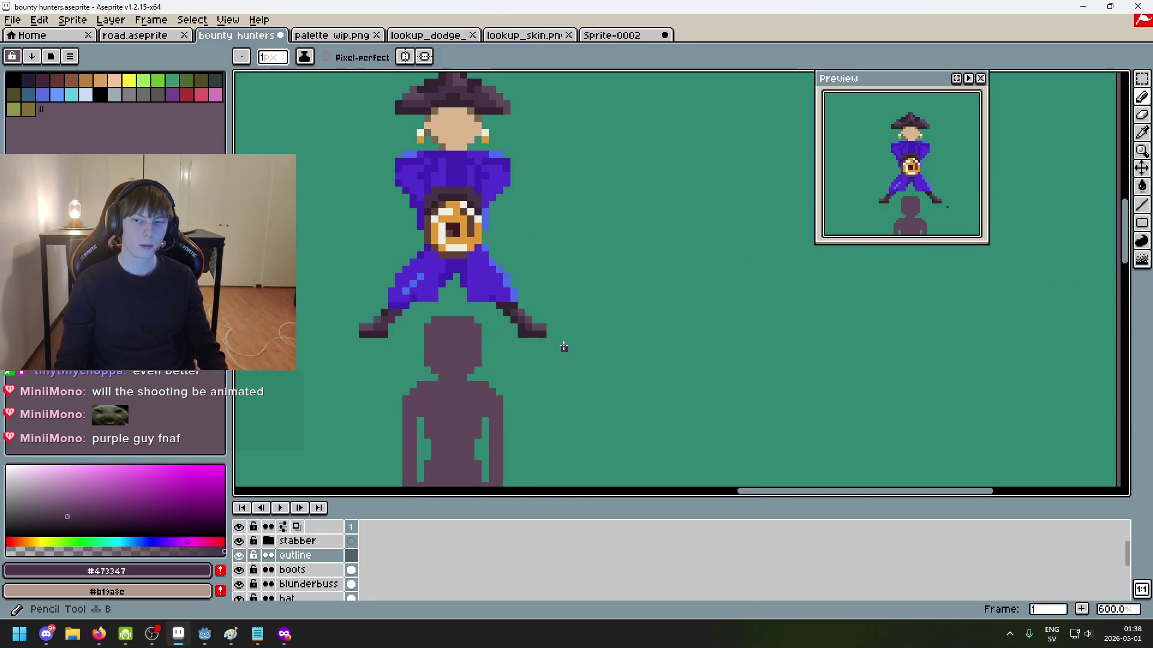
scroll(556, 323, down, 2)
scroll(571, 317, down, 1)
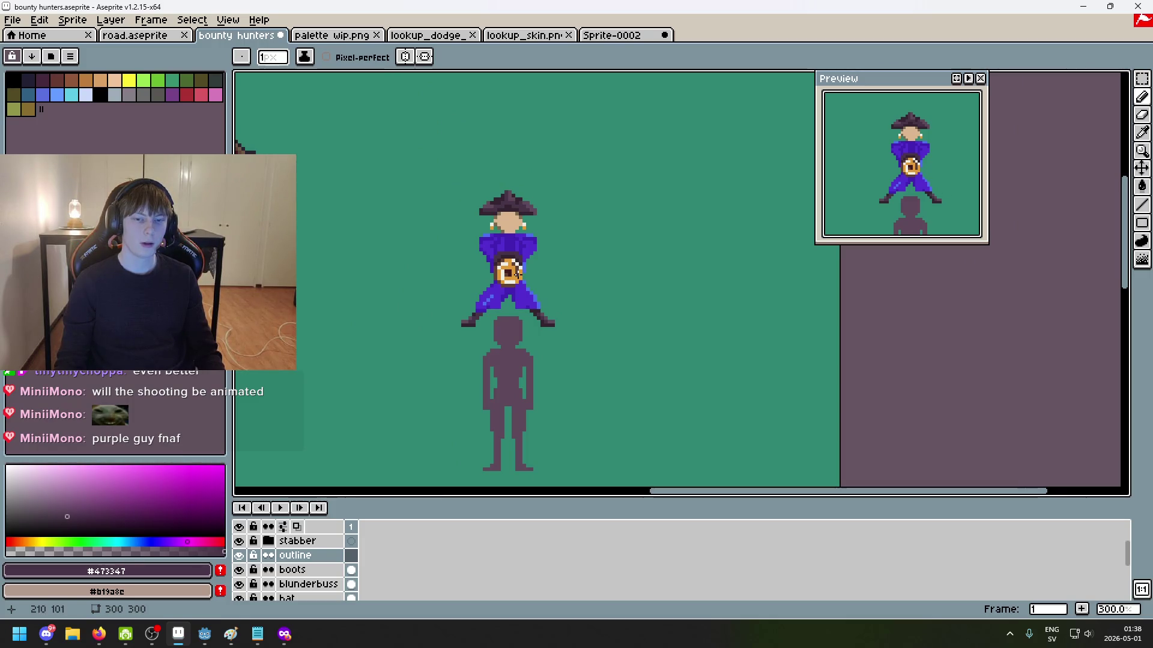
scroll(577, 309, up, 1)
Step: Place a dark pixel beside the figure and undo a stray change
click(619, 324)
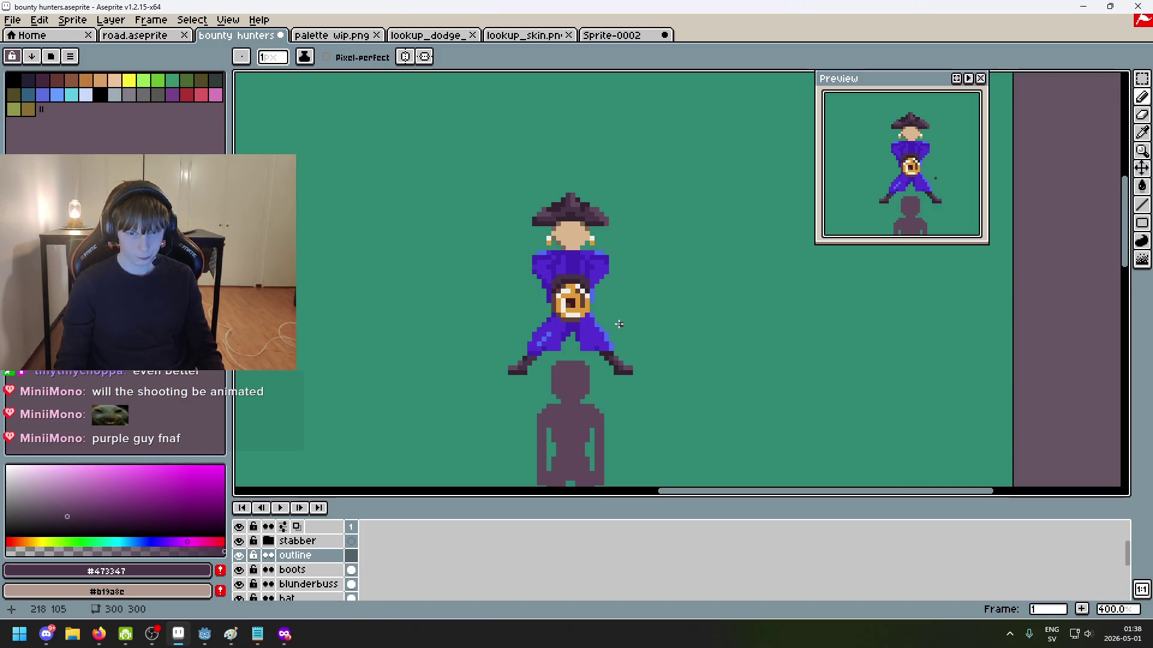
scroll(600, 318, up, 2)
scroll(582, 313, up, 3)
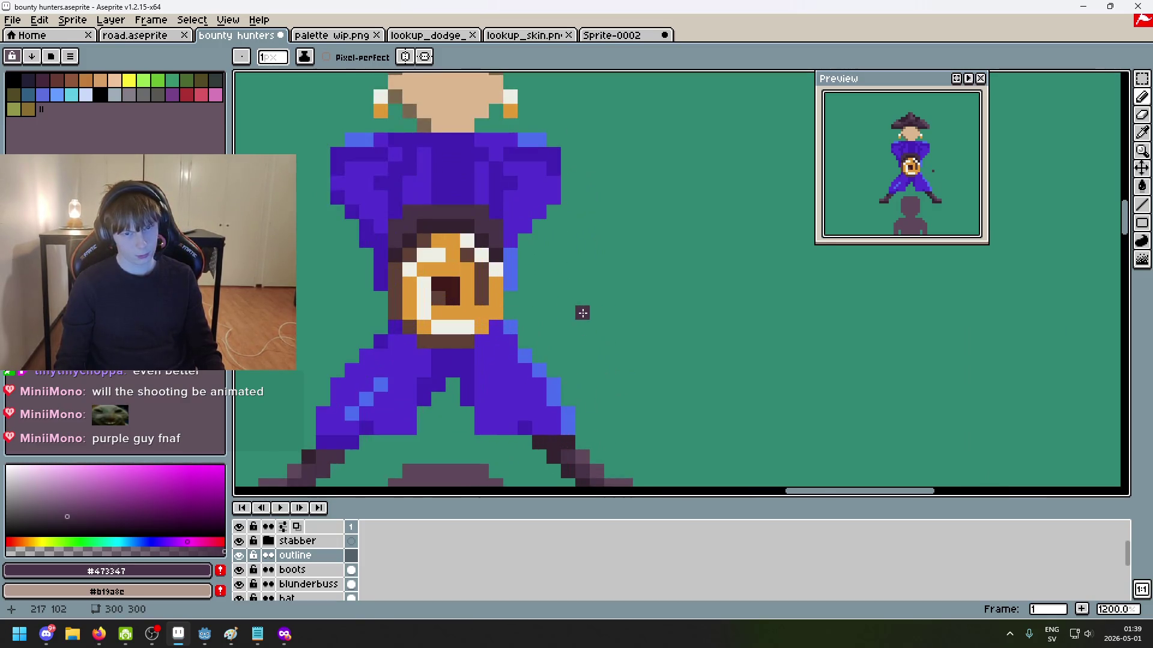
key(v)
key(ctrl+z)
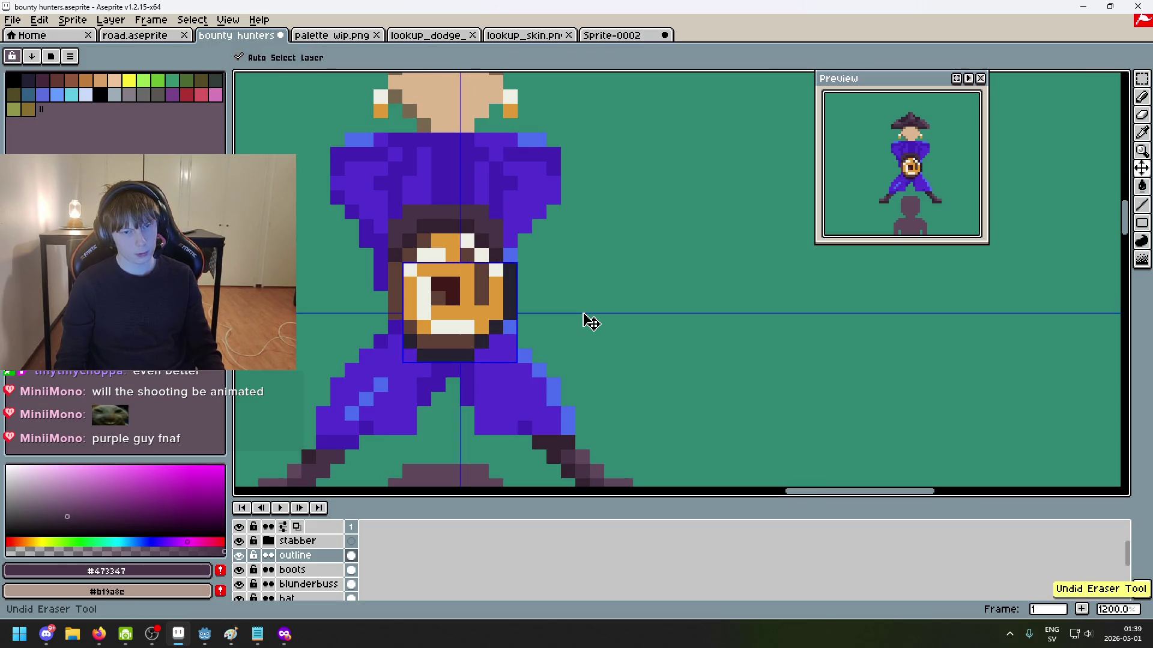
key(b)
scroll(581, 311, down, 4)
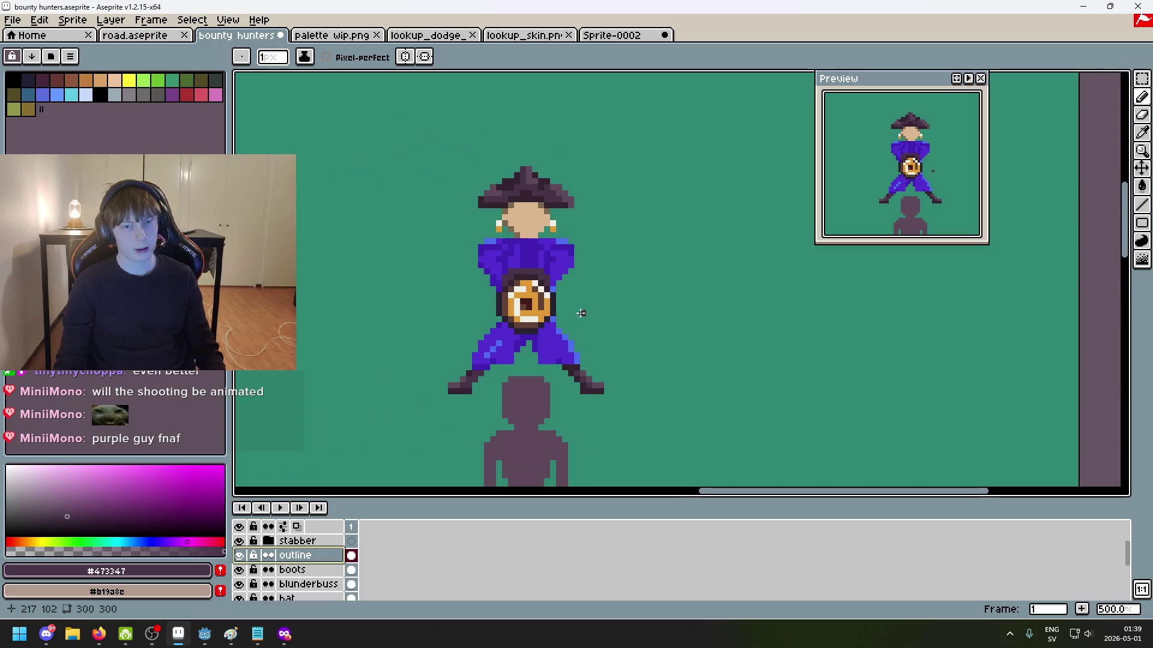
scroll(582, 313, up, 1)
scroll(564, 348, up, 2)
scroll(552, 378, up, 1)
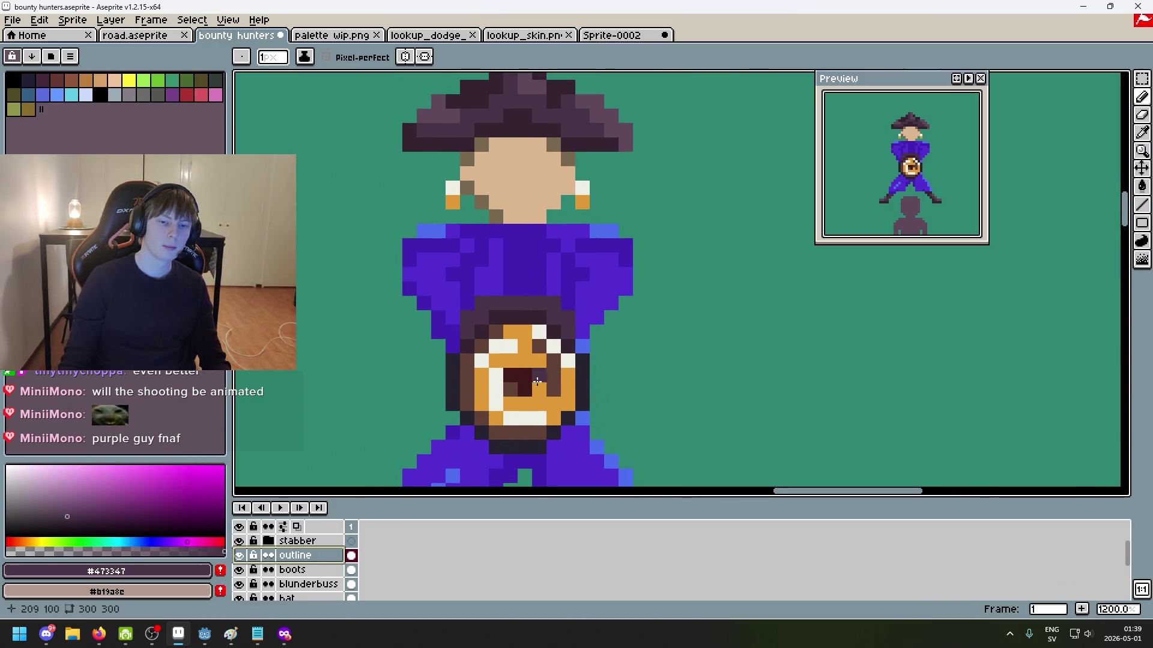
Step: Eyedrop the dark outline #252230 and draw a short outline stroke along the arm
alt+click(453, 360)
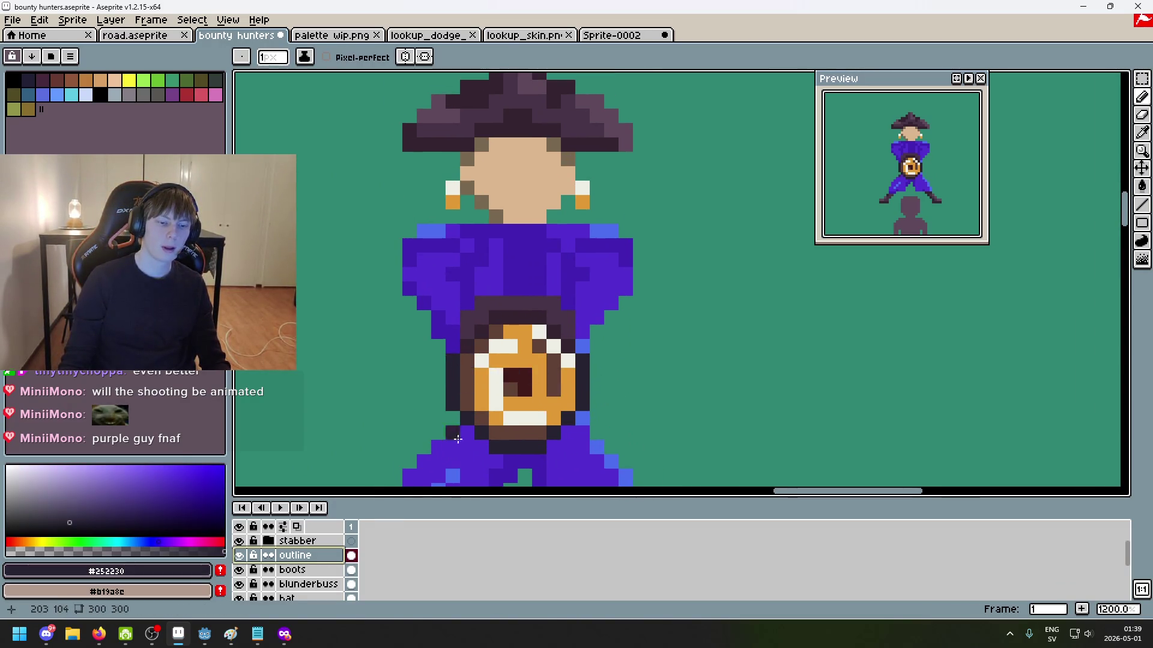
drag(452, 326, 468, 303)
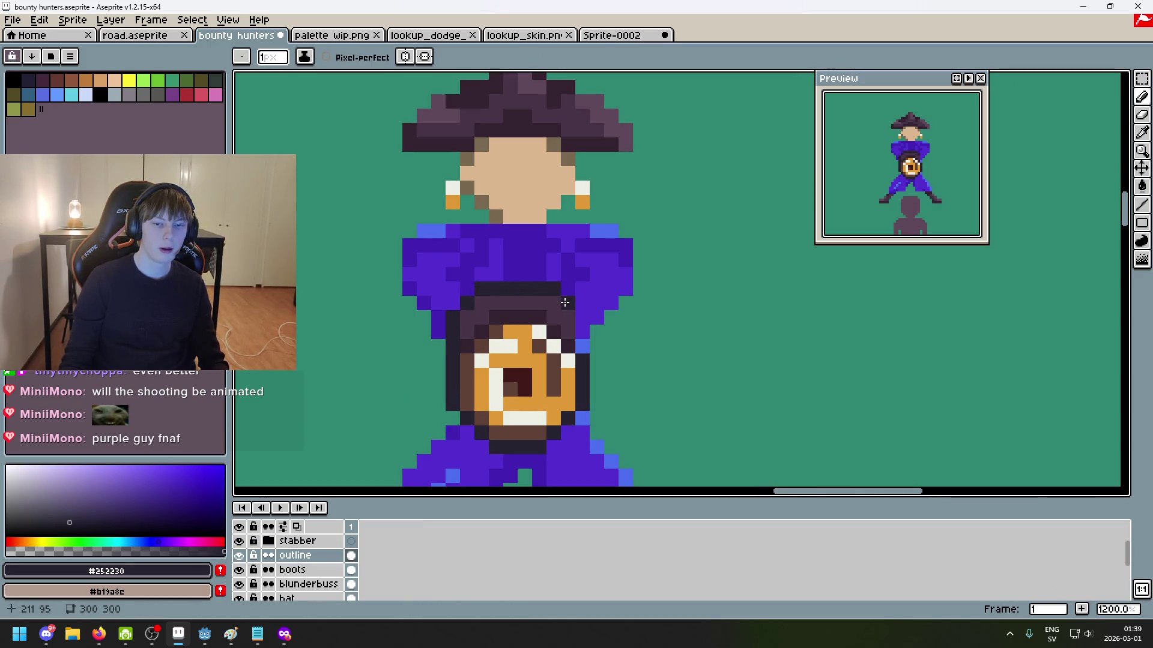
scroll(605, 335, down, 7)
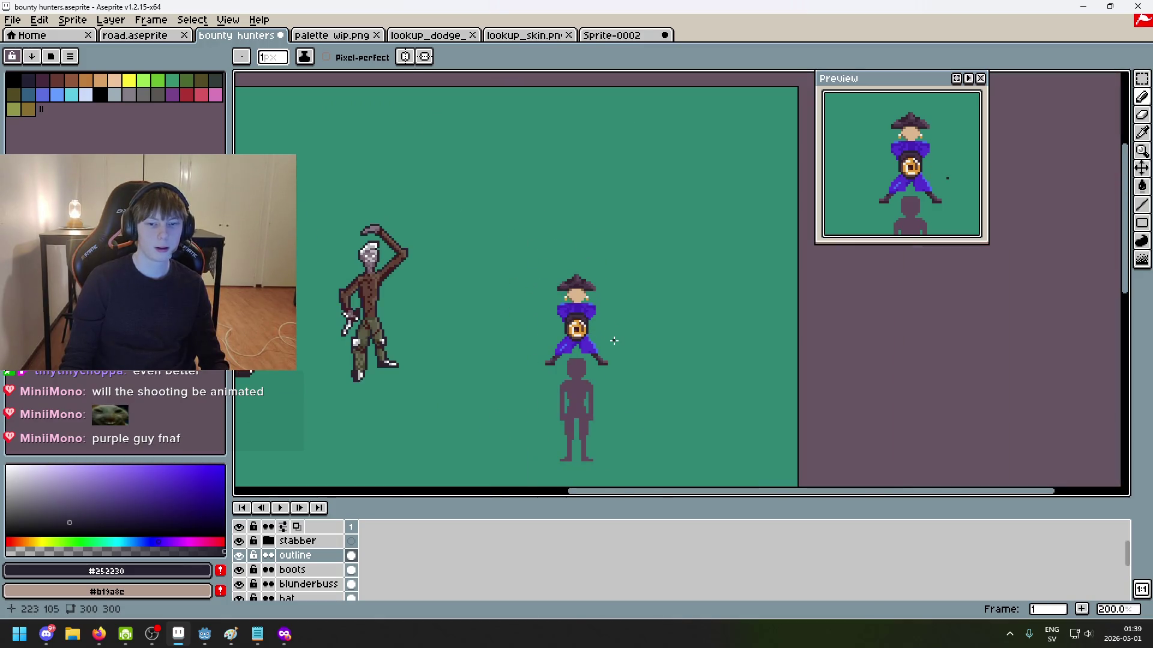
scroll(614, 341, up, 7)
scroll(574, 324, up, 2)
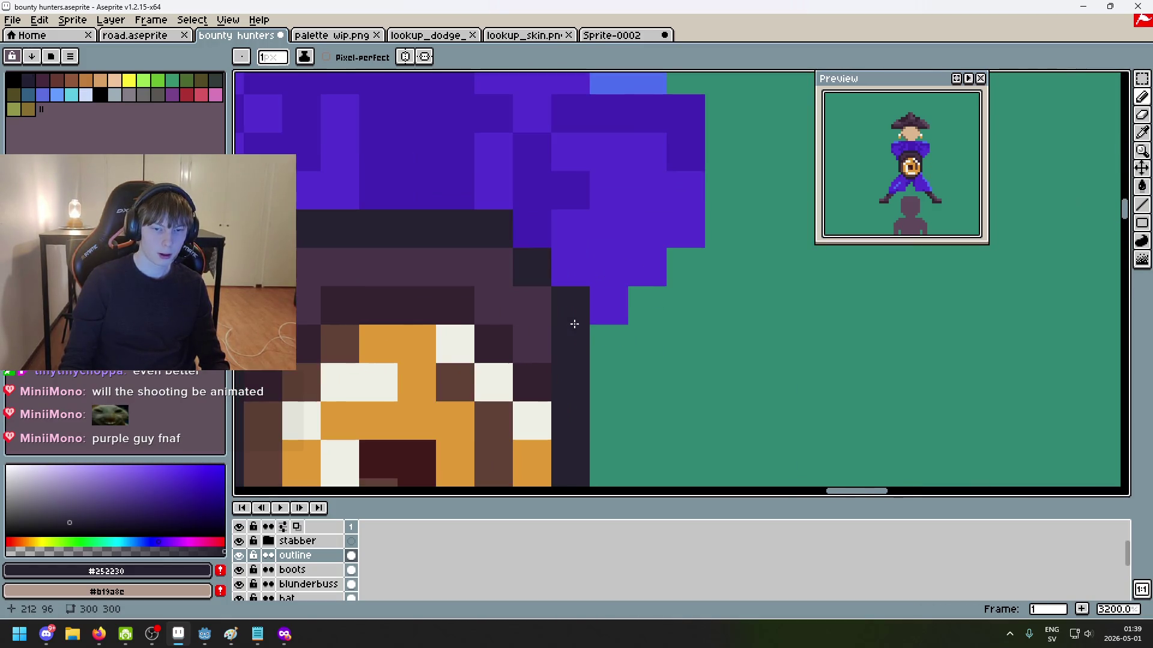
Step: Round off the shield top with dark outline pixels and purple fills, then select the blunderbuss layer
right_click(569, 305)
right_click(532, 268)
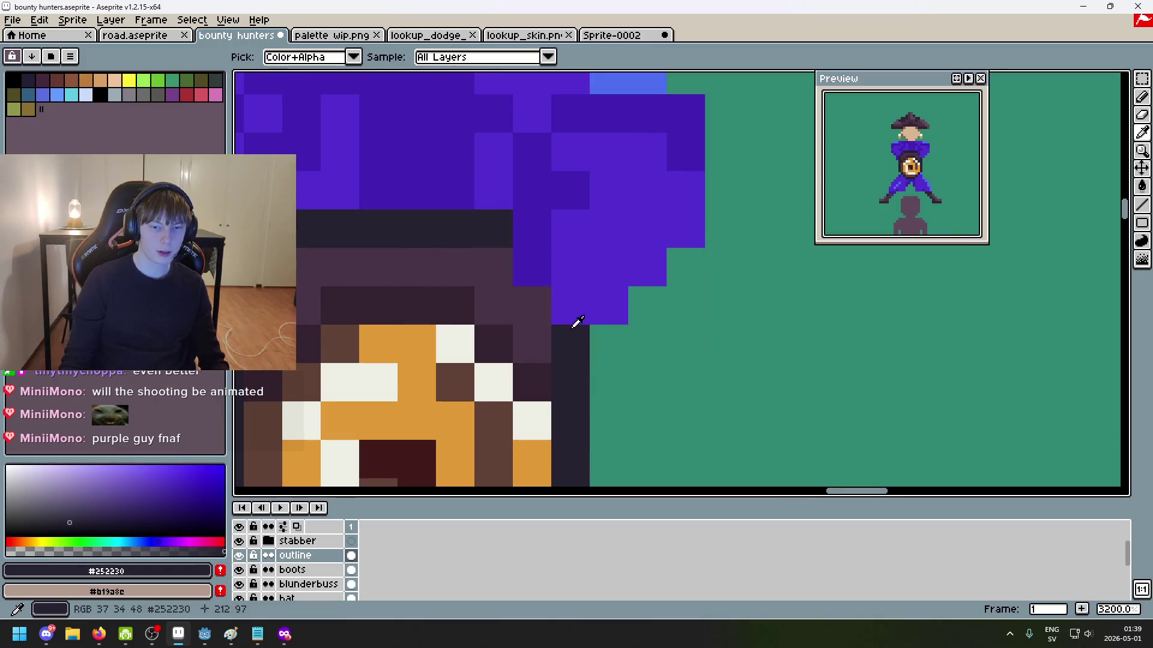
click(532, 305)
click(493, 267)
right_click(493, 228)
scroll(420, 270, left, 3)
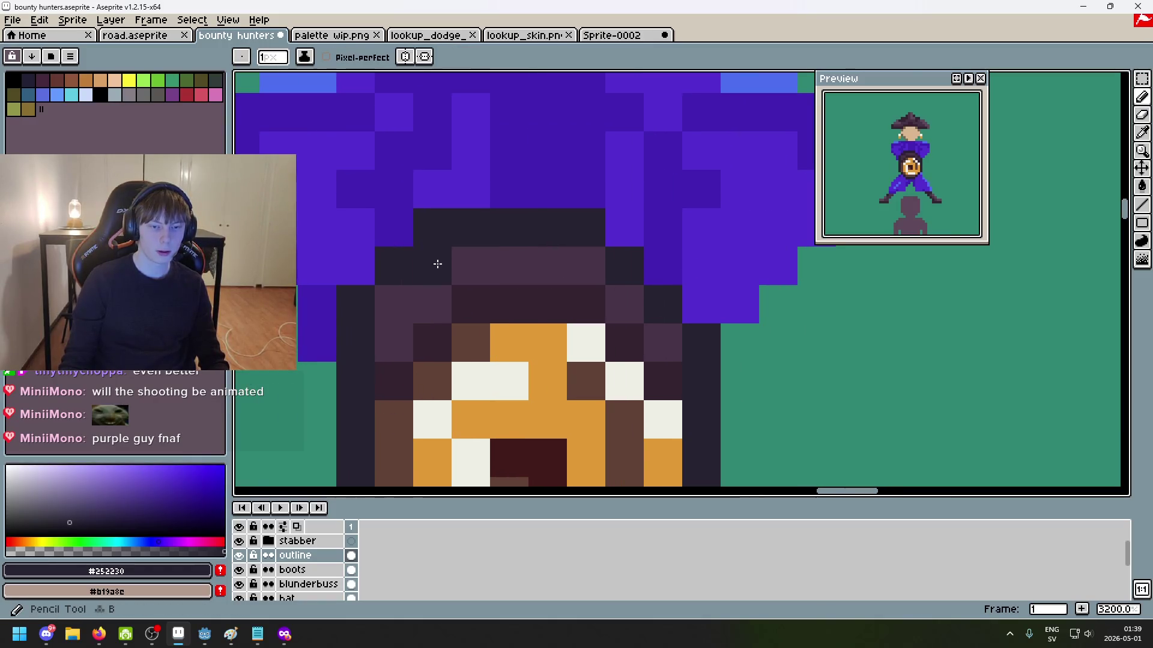
scroll(493, 206, down, 9)
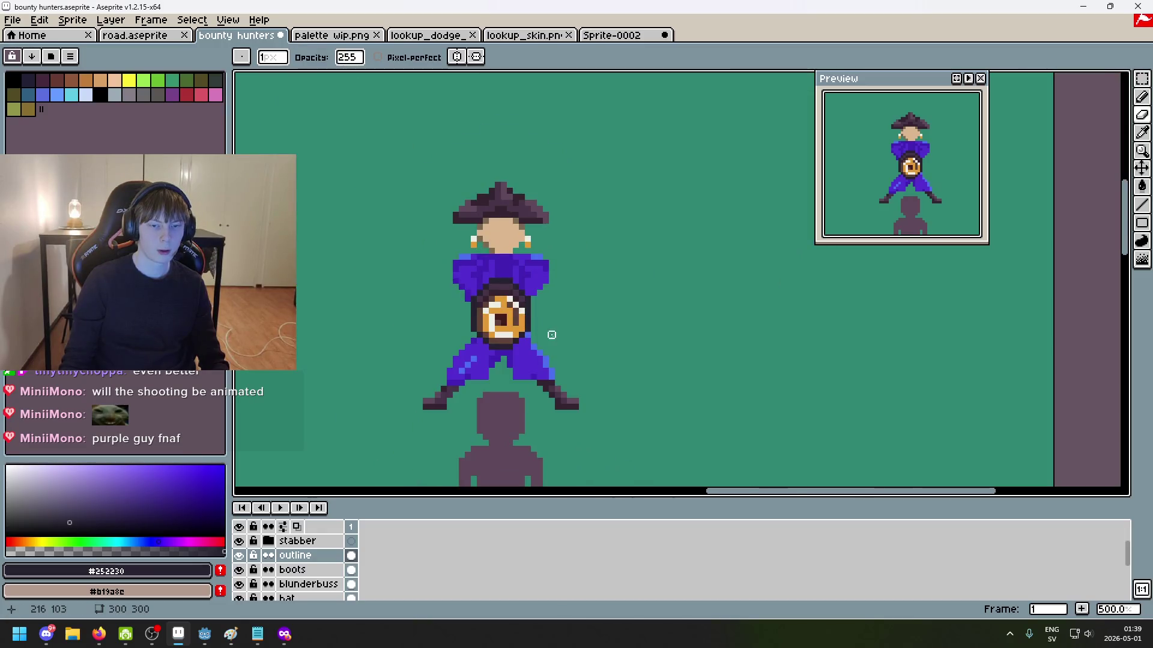
scroll(503, 317, up, 5)
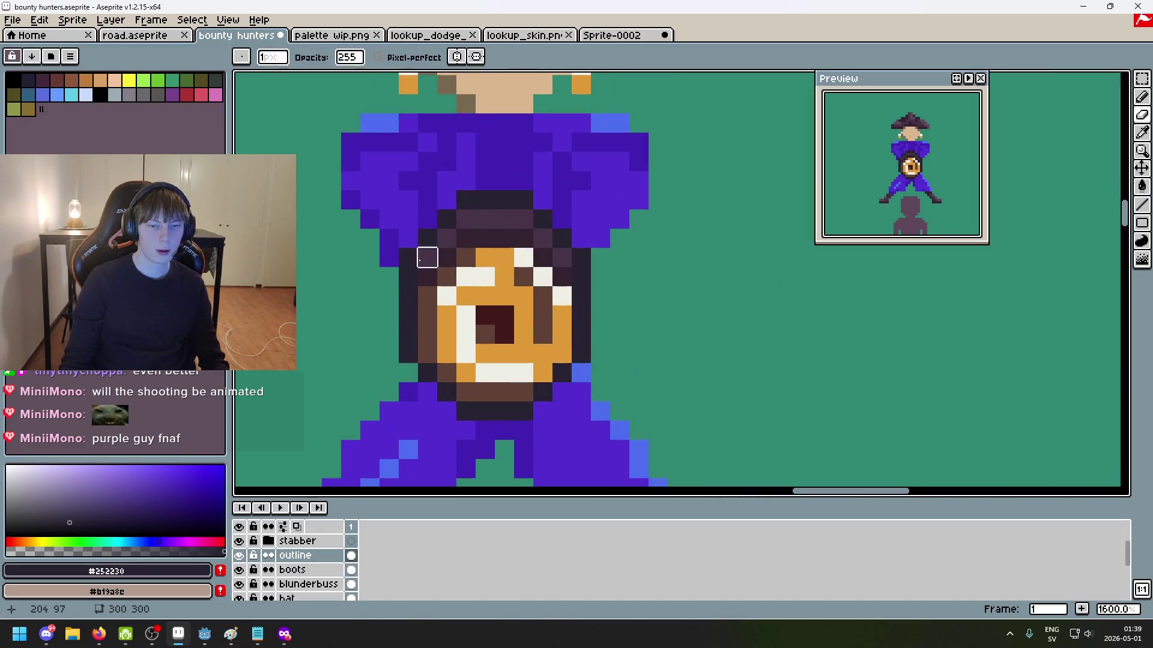
click(427, 238)
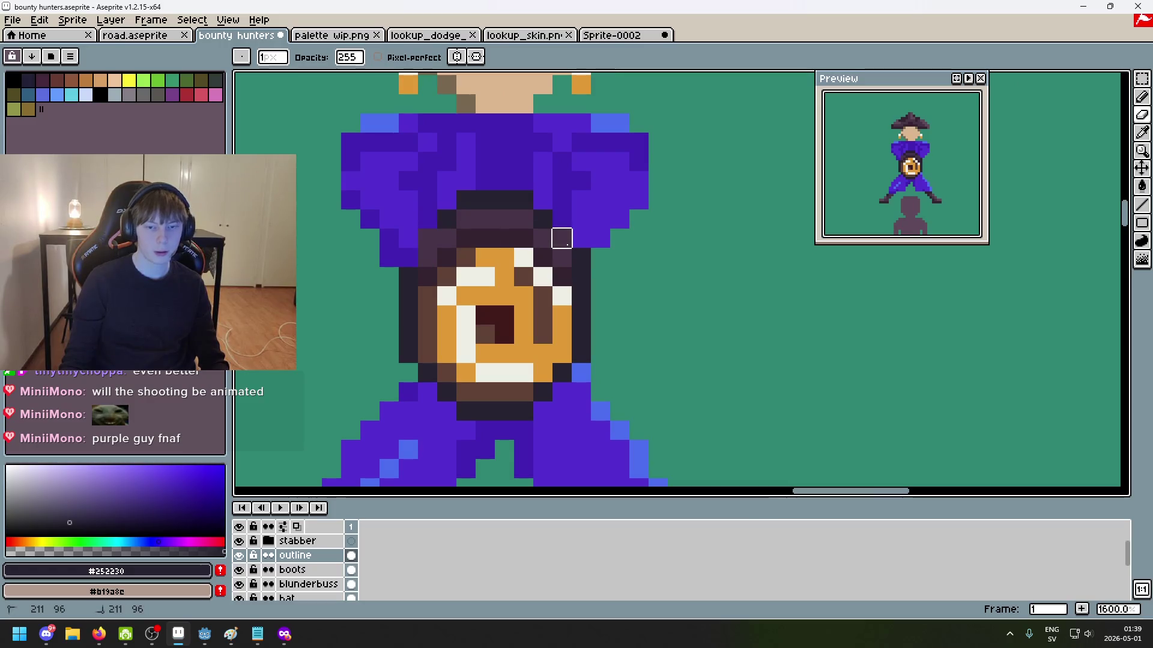
click(315, 584)
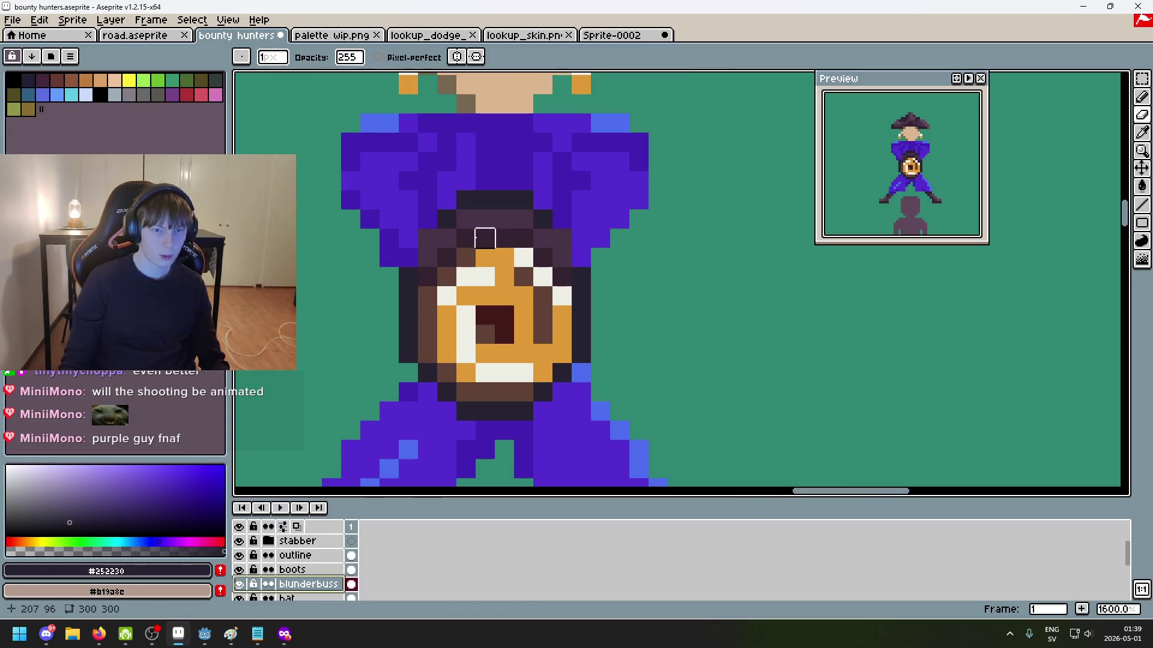
Step: Touch up one pixel on the blunderbuss
click(427, 257)
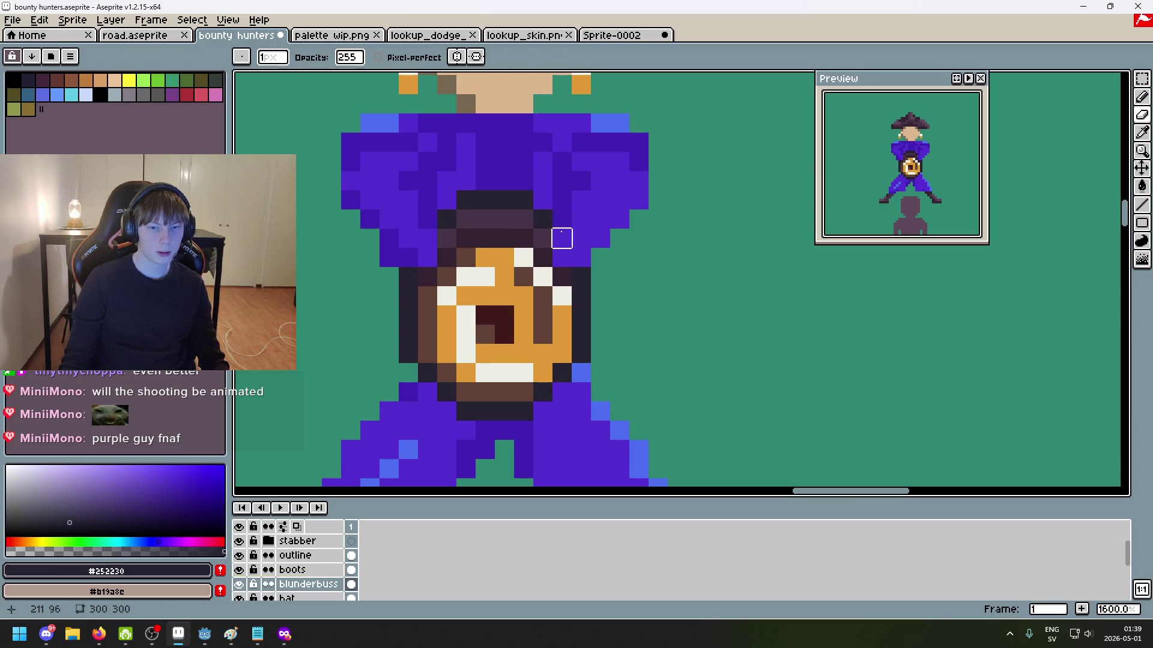
drag(562, 238, 568, 267)
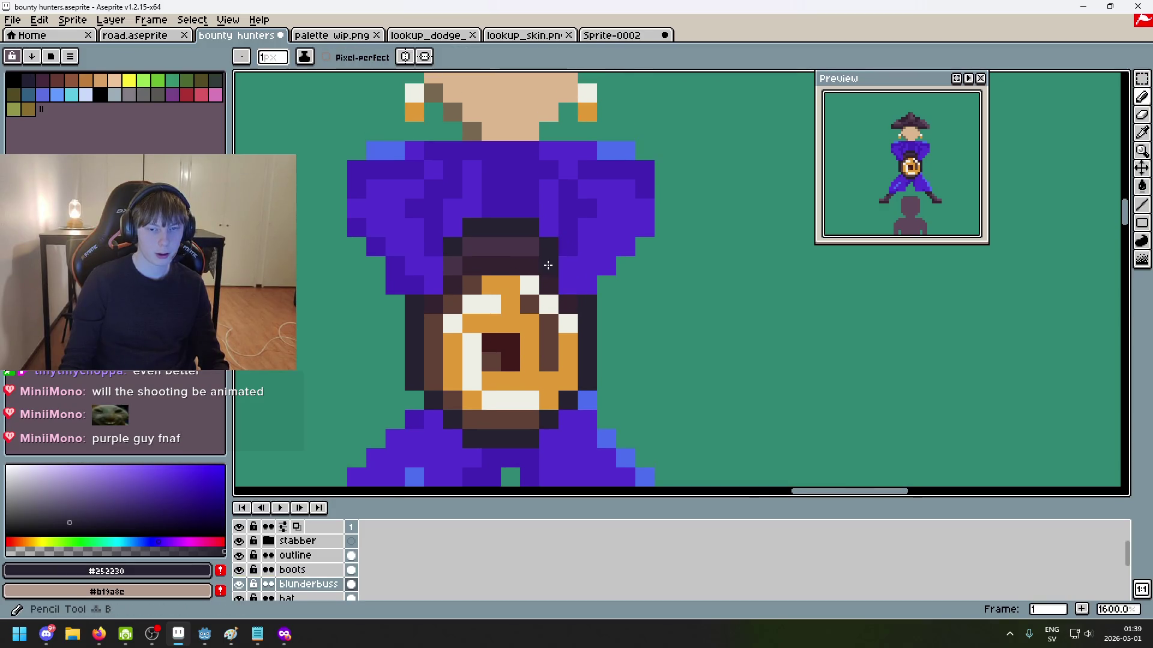
scroll(449, 270, down, 6)
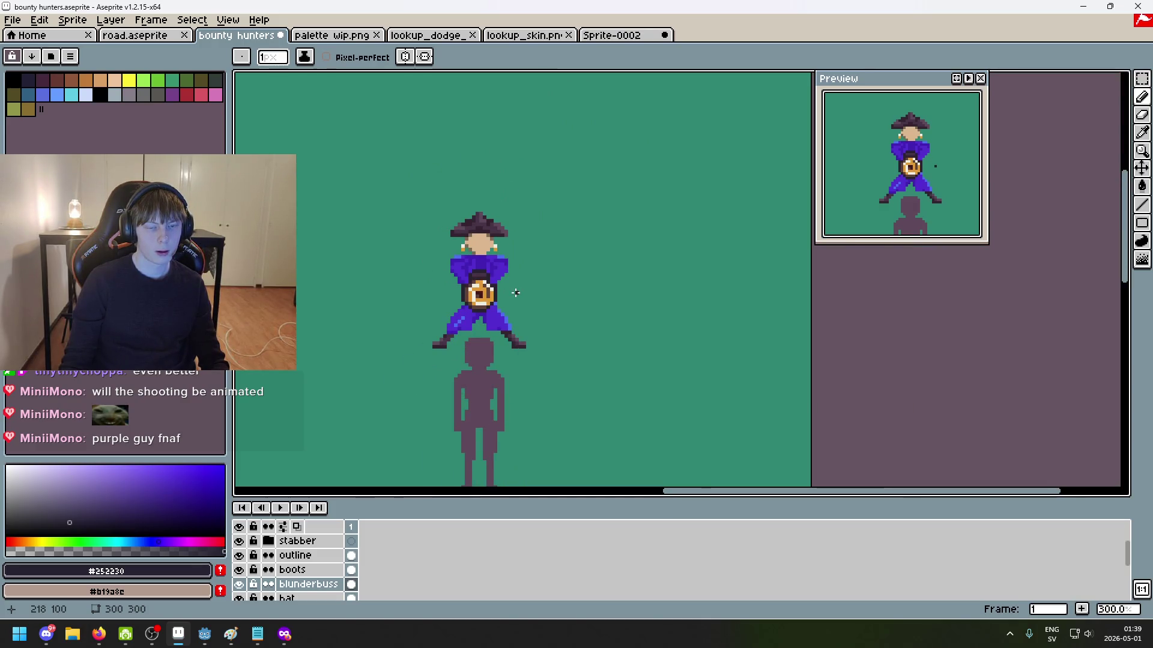
scroll(515, 292, up, 3)
Step: Place the blunderbuss layer above boots and merge the outline layer down into it
drag(309, 584, 309, 567)
right_click(317, 560)
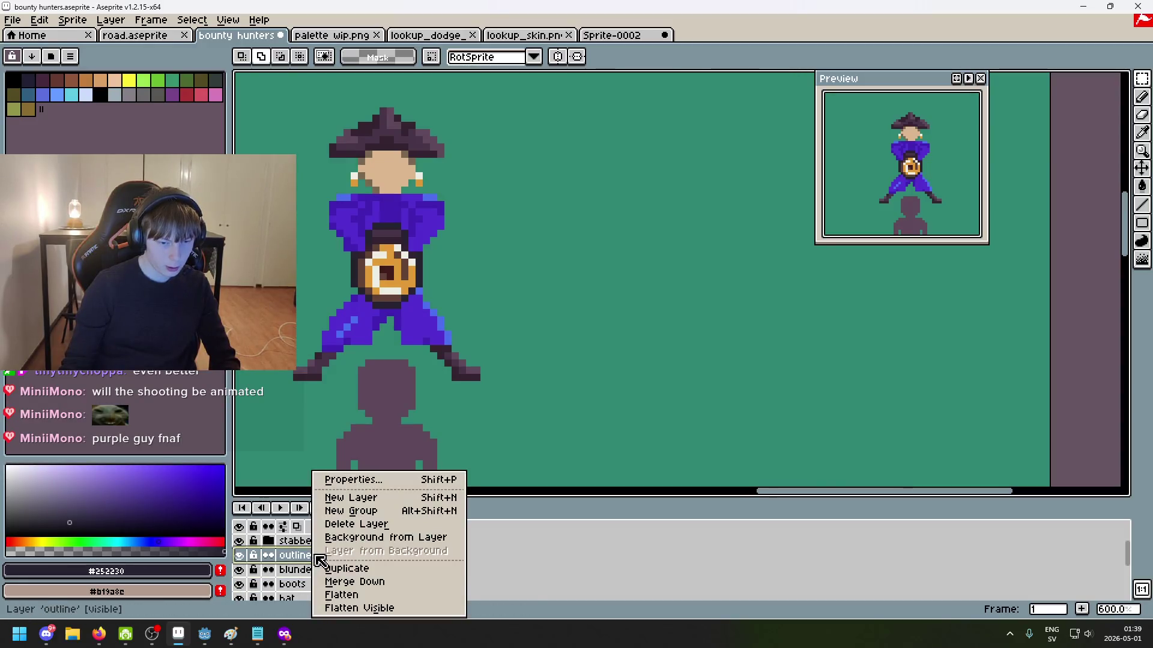
click(364, 582)
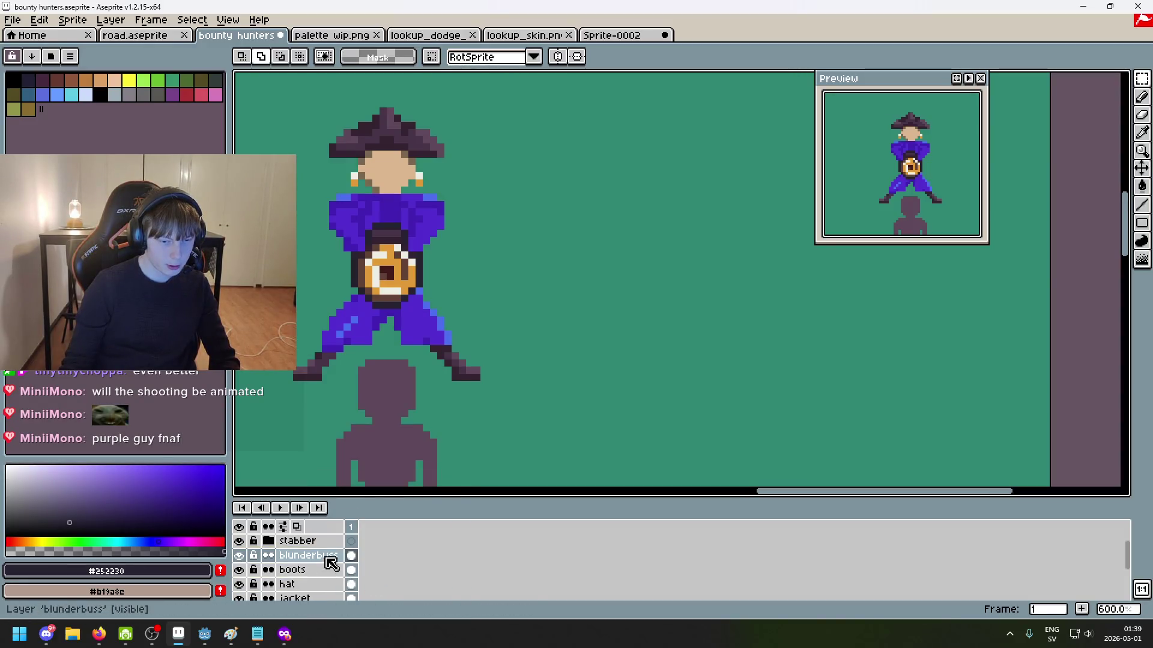
scroll(336, 241, up, 3)
key(ctrl+a)
click(412, 257)
Step: Lower the blunderbuss two pixels and add a dark pixel beside it
drag(412, 257, 414, 270)
key(ctrl+d)
key(b)
scroll(506, 288, up, 1)
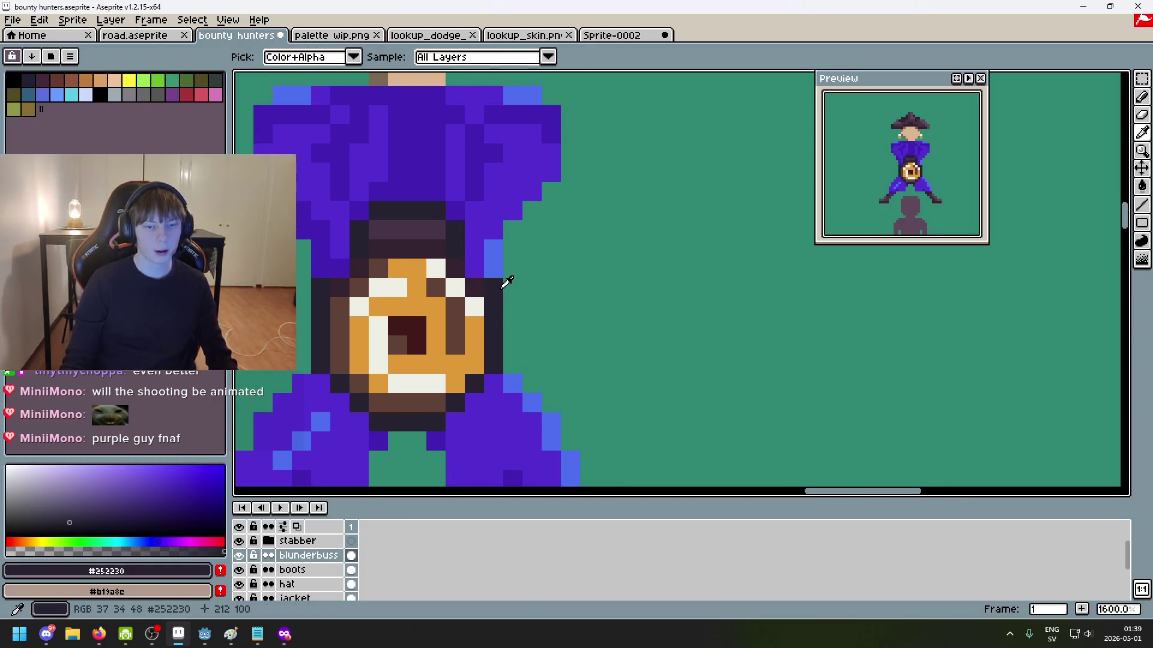
alt+click(337, 268)
click(475, 260)
Step: Sample the dark outline #252230 and the strap's dark purple #34232F
scroll(475, 259, down, 2)
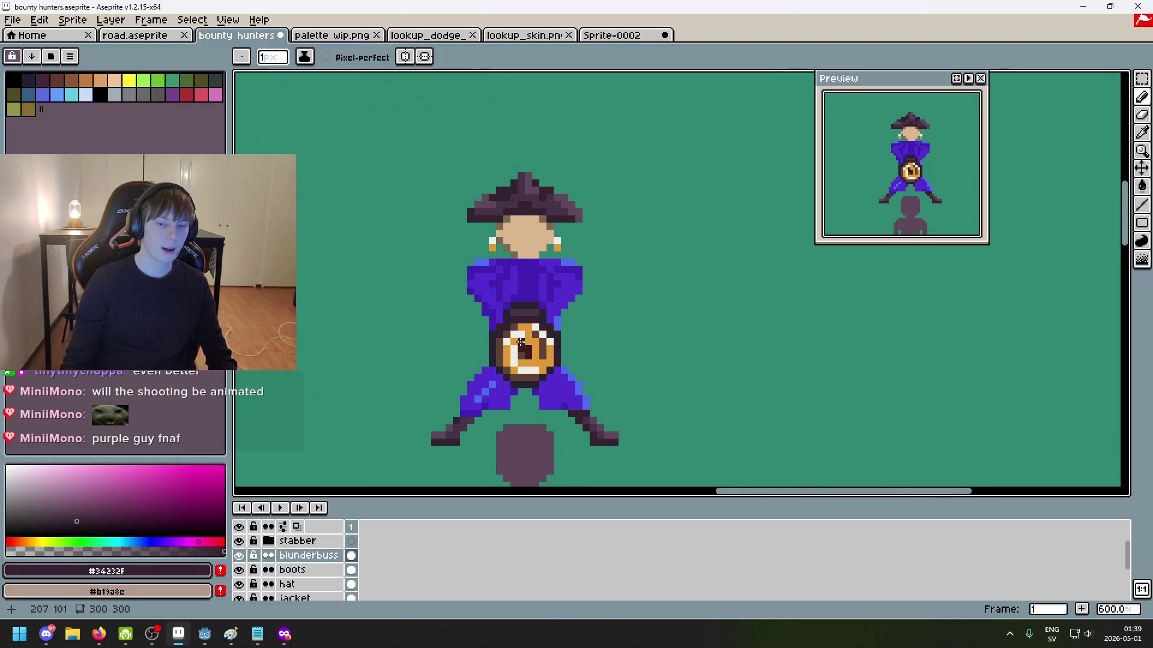
scroll(502, 283, up, 2)
alt+click(502, 283)
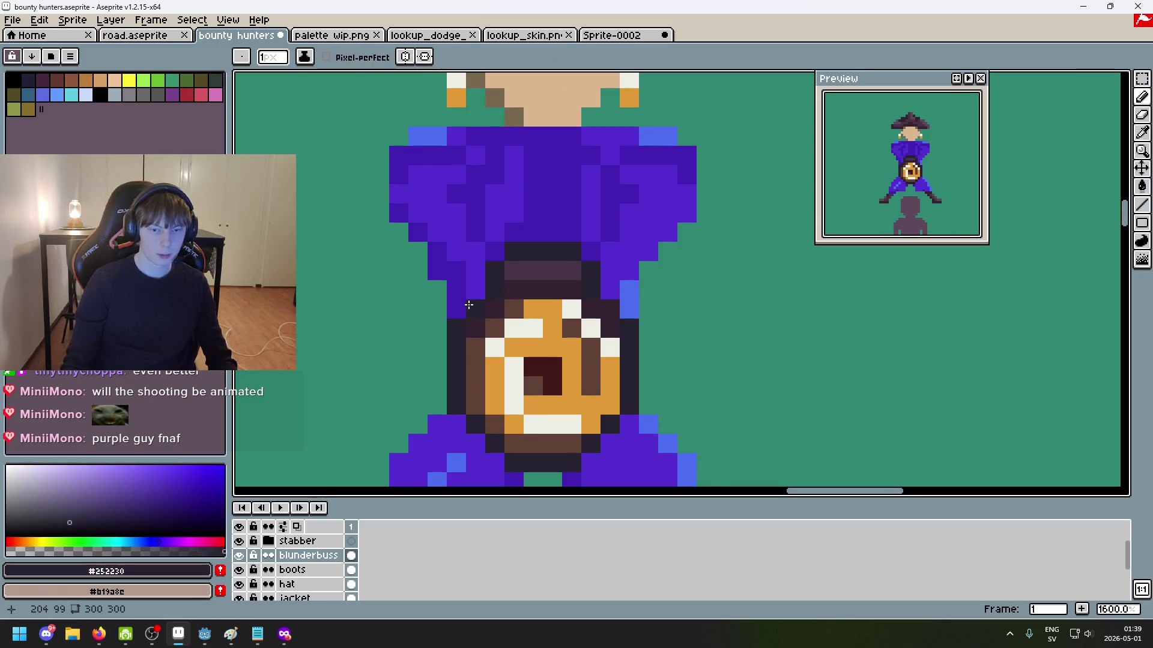
scroll(469, 305, up, 2)
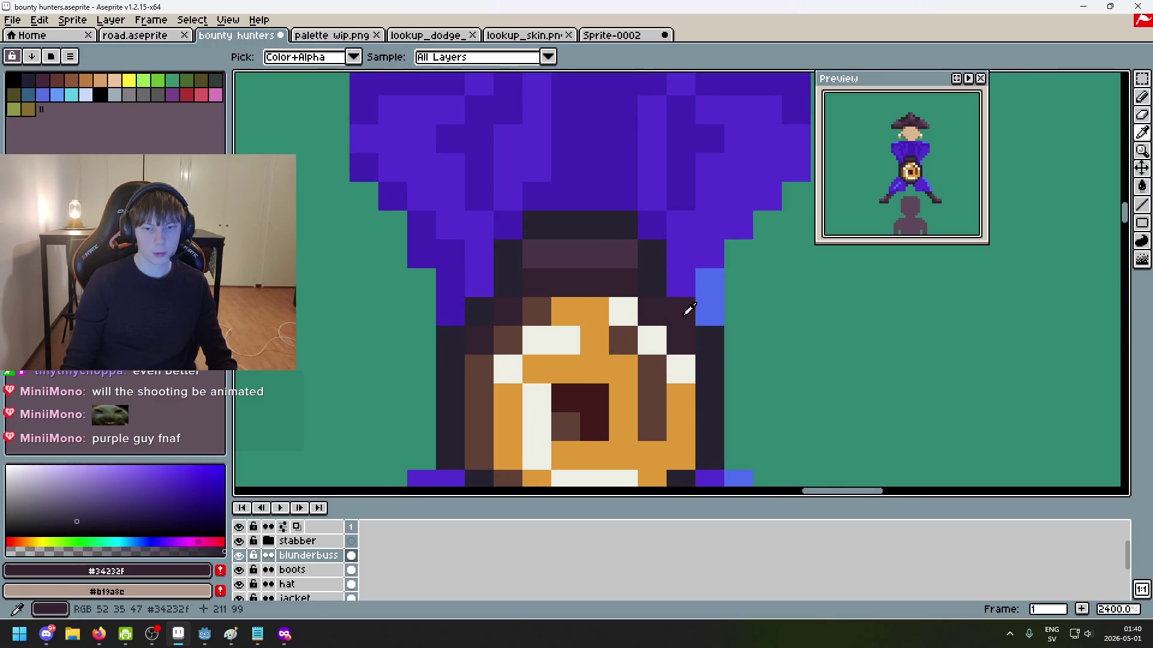
alt+click(652, 287)
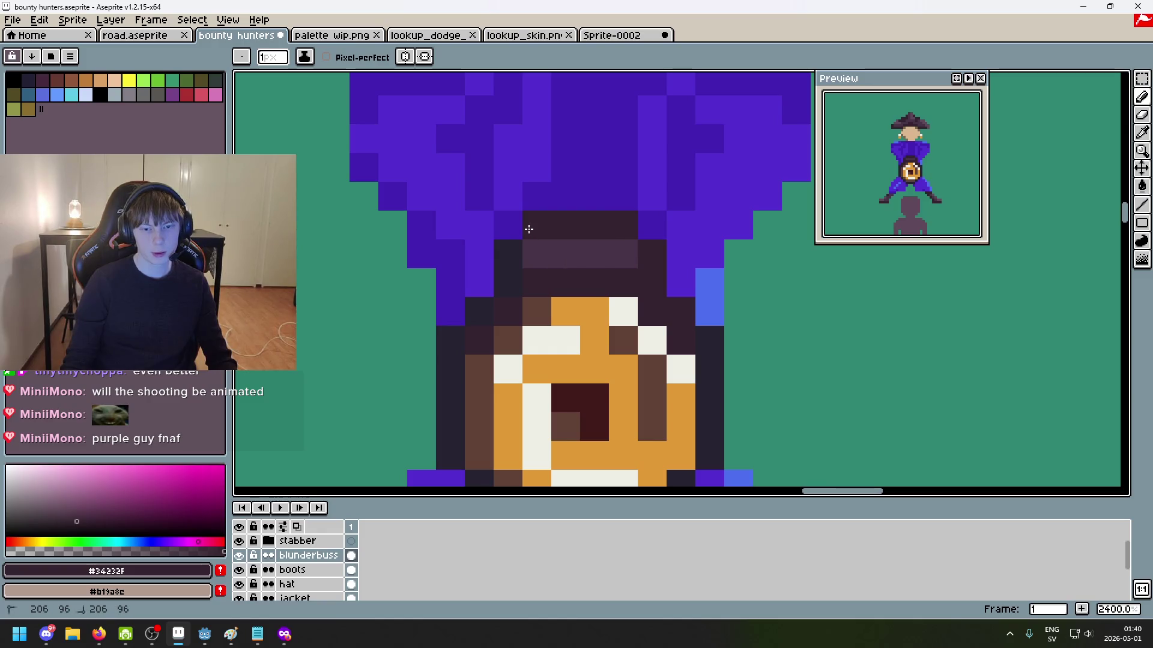
scroll(540, 288, down, 6)
scroll(605, 319, down, 3)
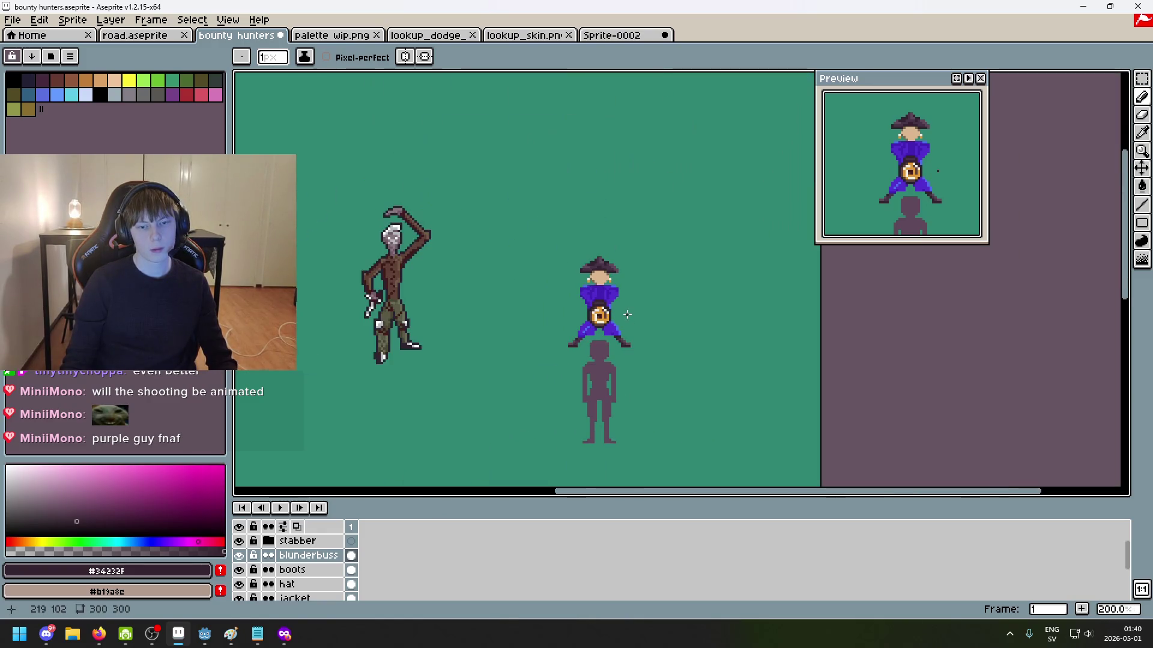
scroll(621, 312, up, 2)
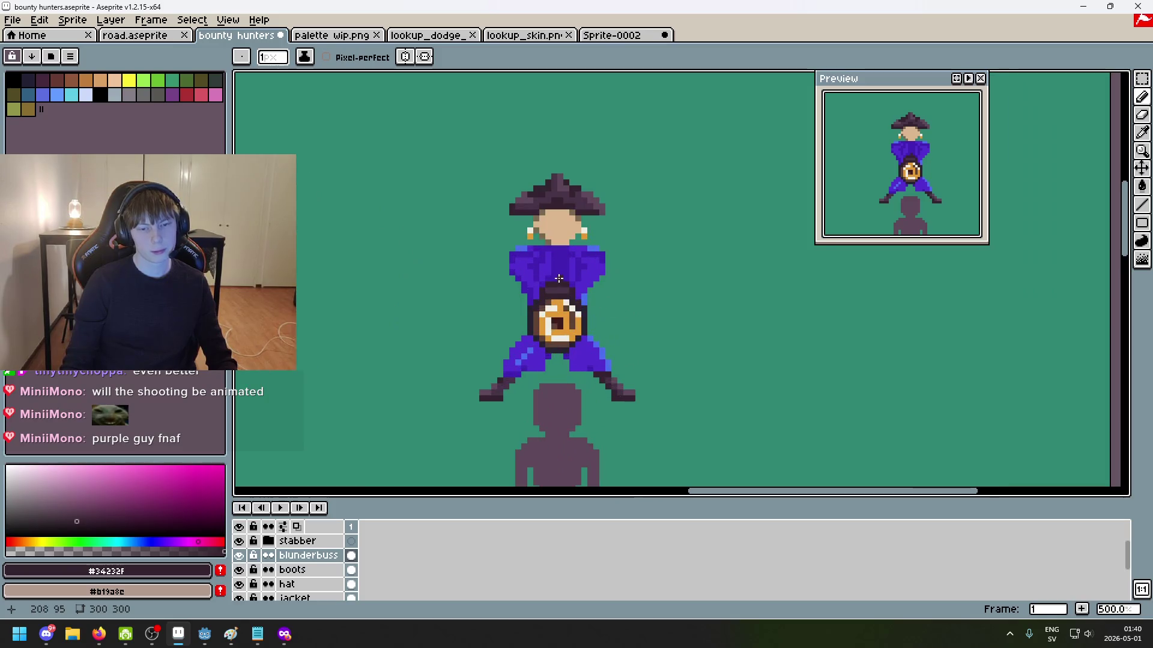
scroll(595, 290, up, 5)
Step: Paint a dark pixel on the neck
key(e)
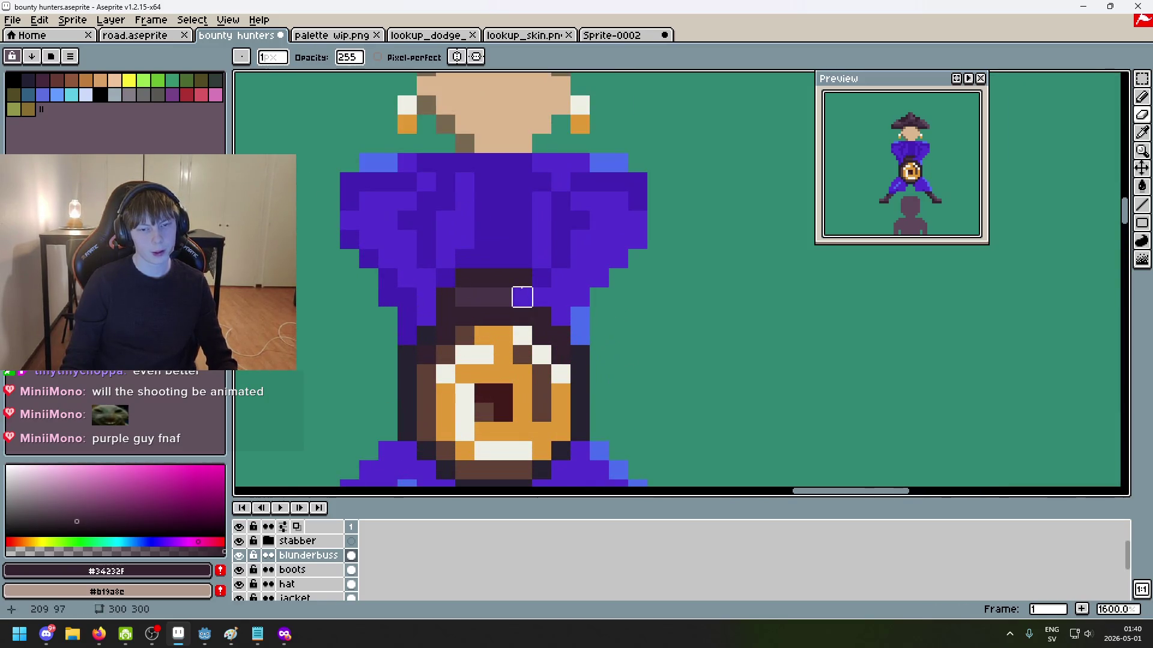
key(b)
key(ctrl+z)
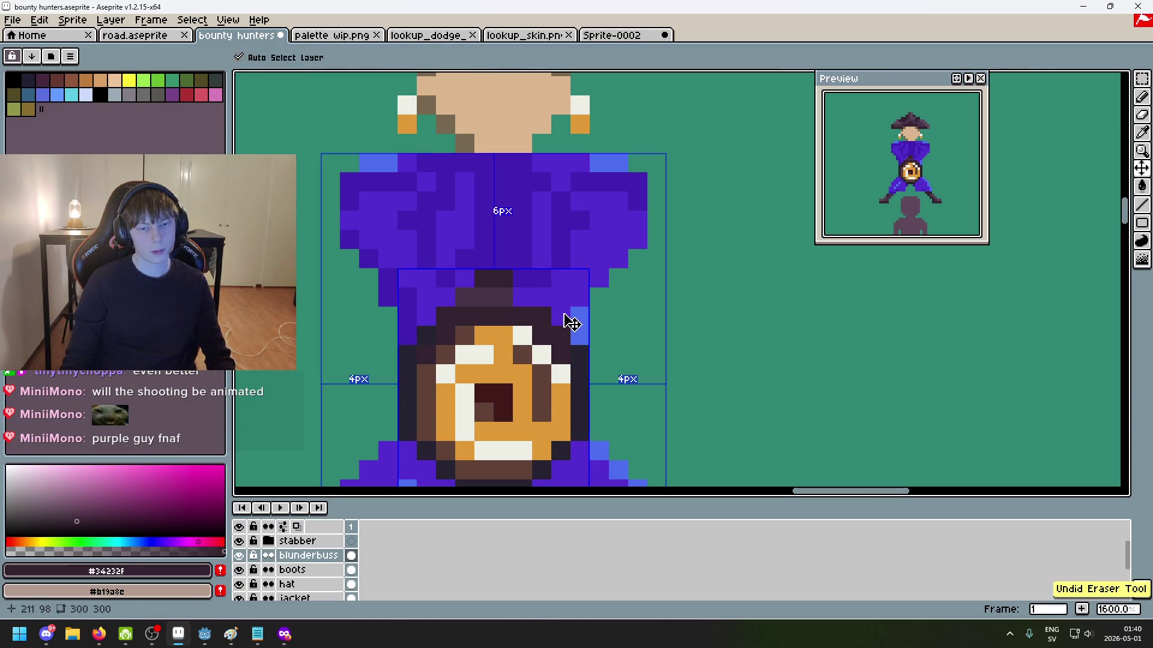
key(e)
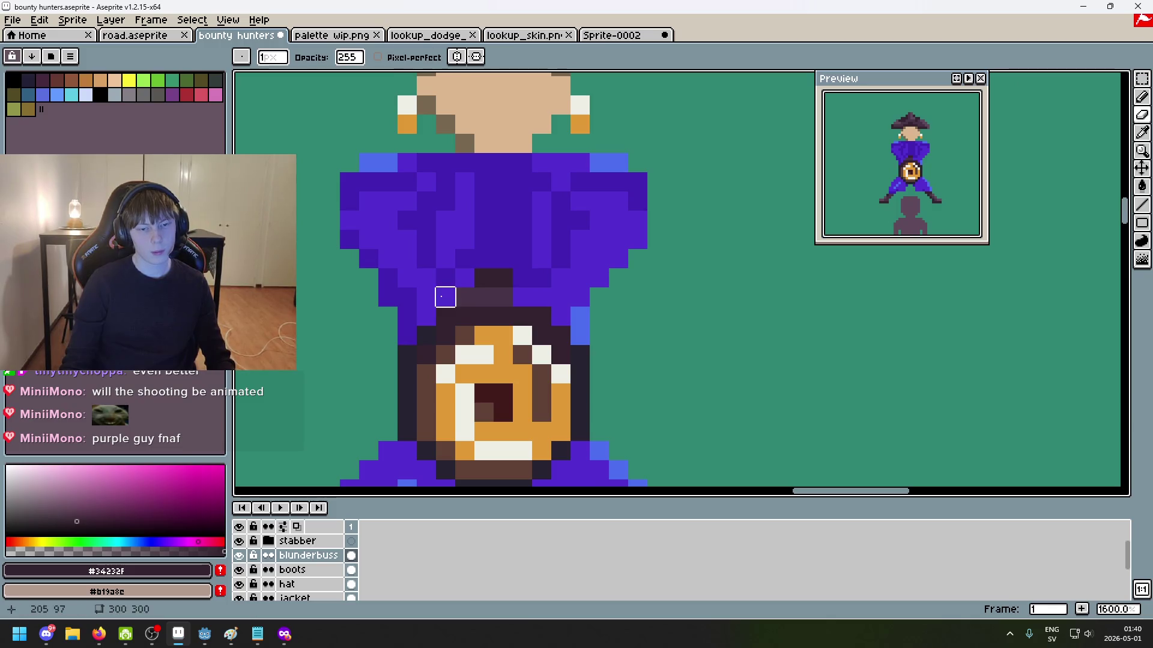
key(b)
click(505, 138)
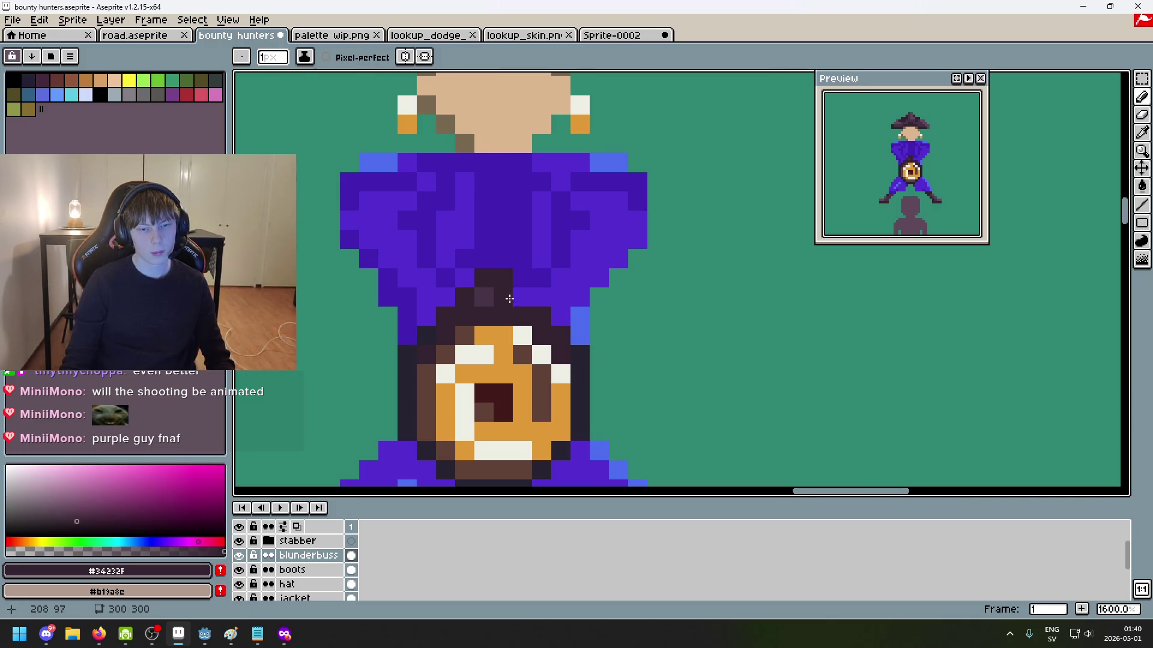
Step: Pick the lighter strap colour #473347 and paint a strap pixel with it
alt+click(484, 296)
click(522, 297)
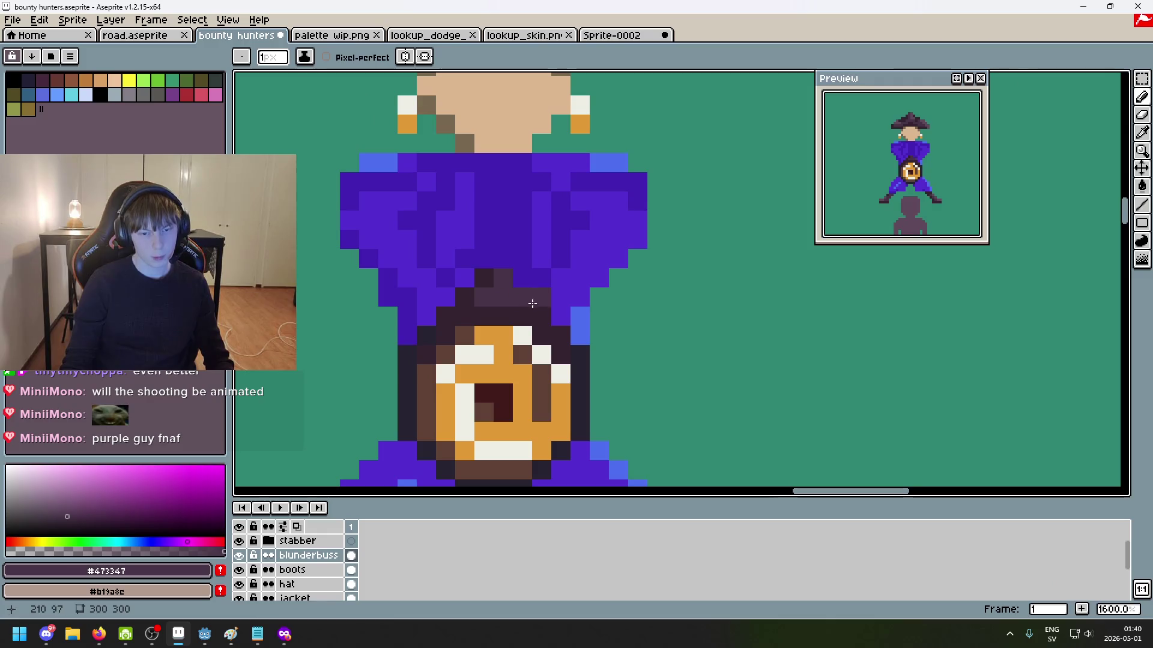
scroll(583, 340, down, 5)
scroll(580, 333, up, 1)
scroll(577, 330, up, 2)
scroll(555, 329, up, 2)
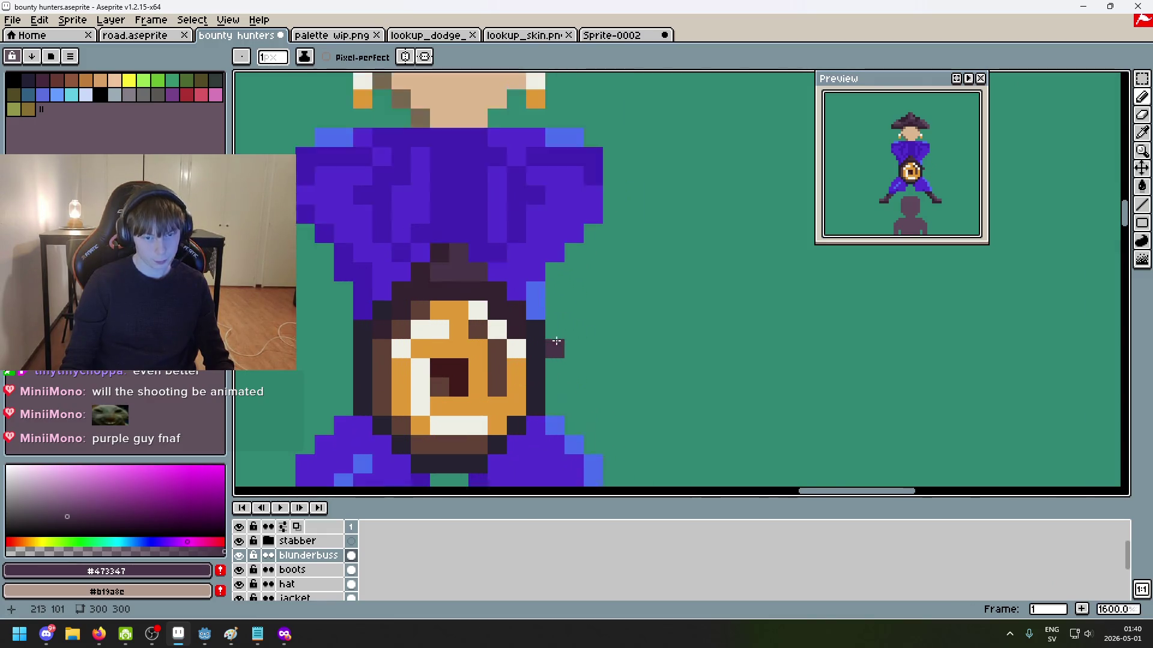
scroll(466, 314, up, 2)
scroll(474, 317, down, 6)
scroll(495, 318, up, 5)
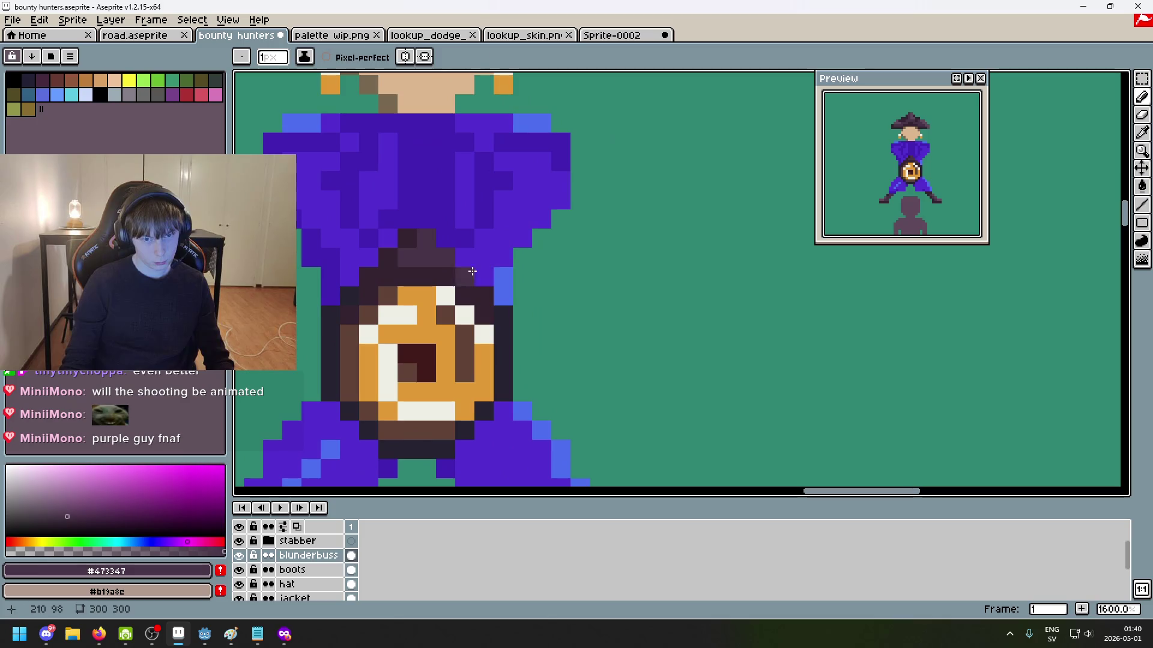
Step: Try erasing the dark outline column beside the blunderbuss, then undo it
key(e)
click(484, 296)
mouse_move(504, 315)
mouse_down()
mouse_move(503, 430)
mouse_move(607, 358)
mouse_up()
click(484, 412)
key(ctrl+z)
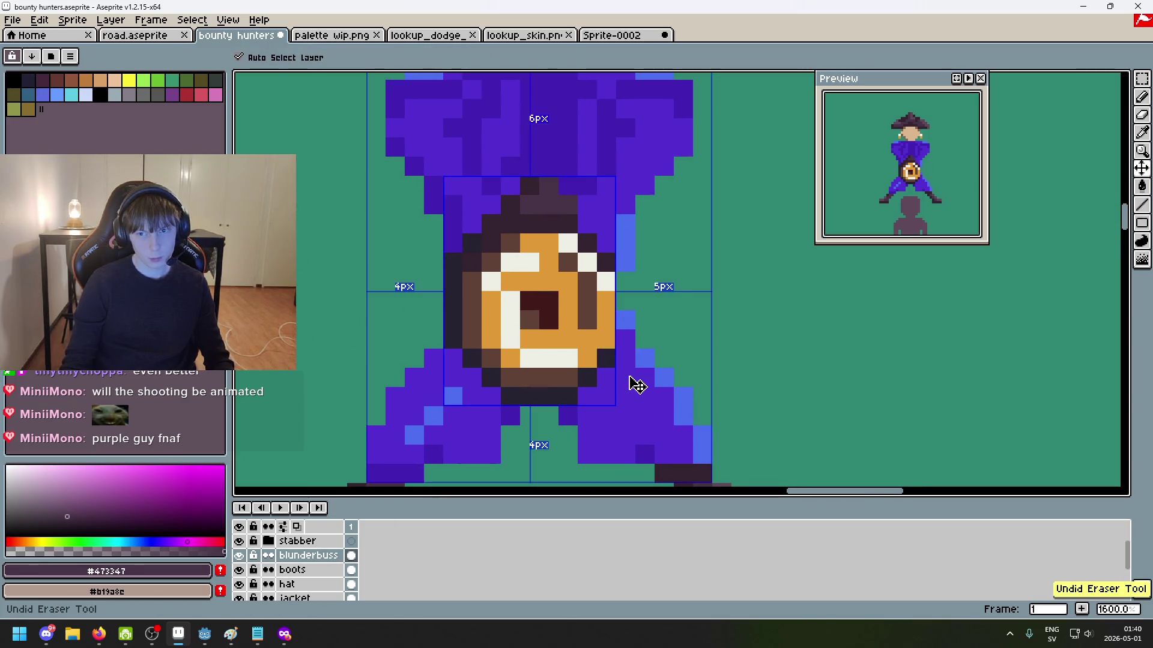
key(ctrl+z)
Step: Widen the dark block at the strap's top with #252230
alt+click(625, 281)
key(b)
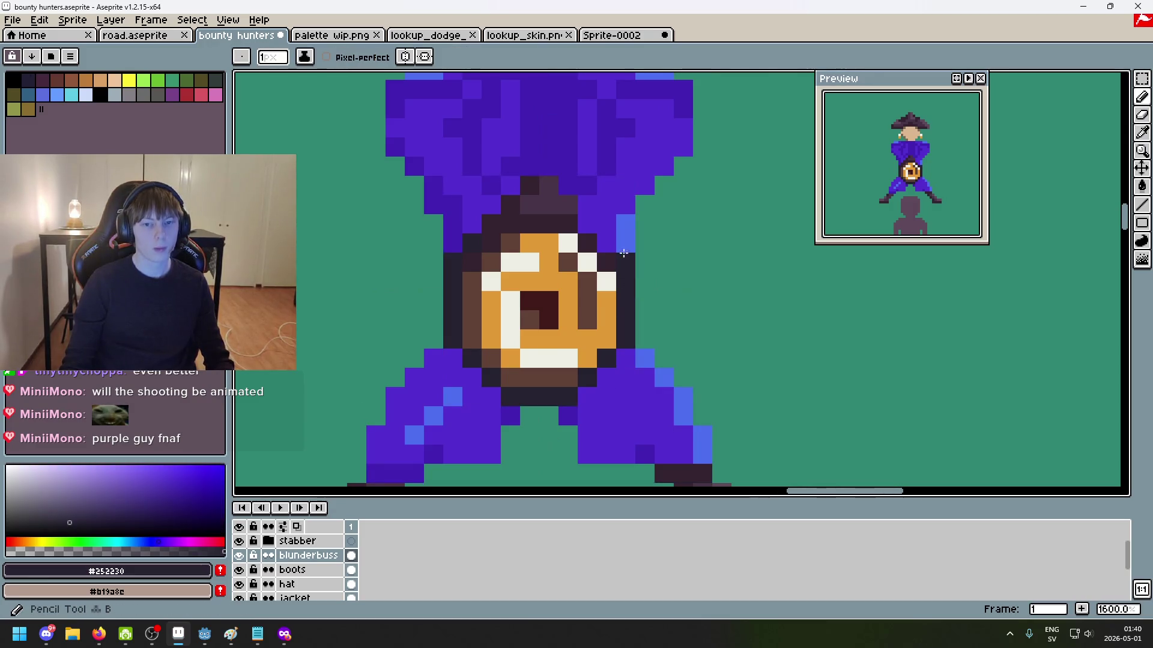
click(530, 167)
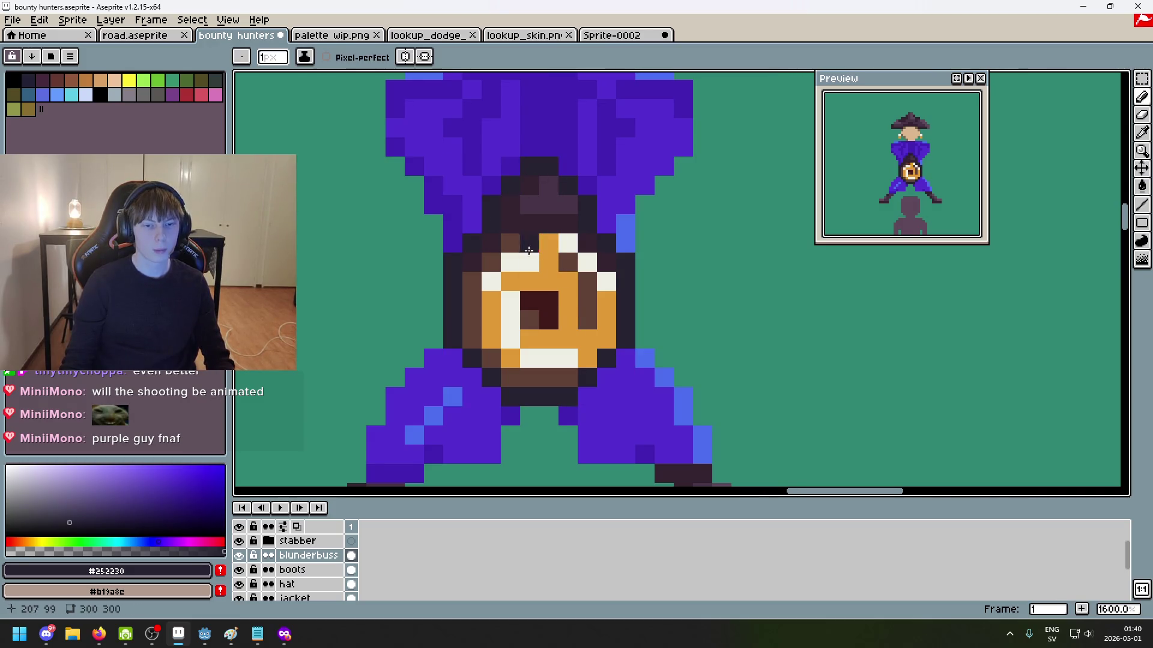
scroll(574, 277, down, 6)
scroll(576, 277, up, 3)
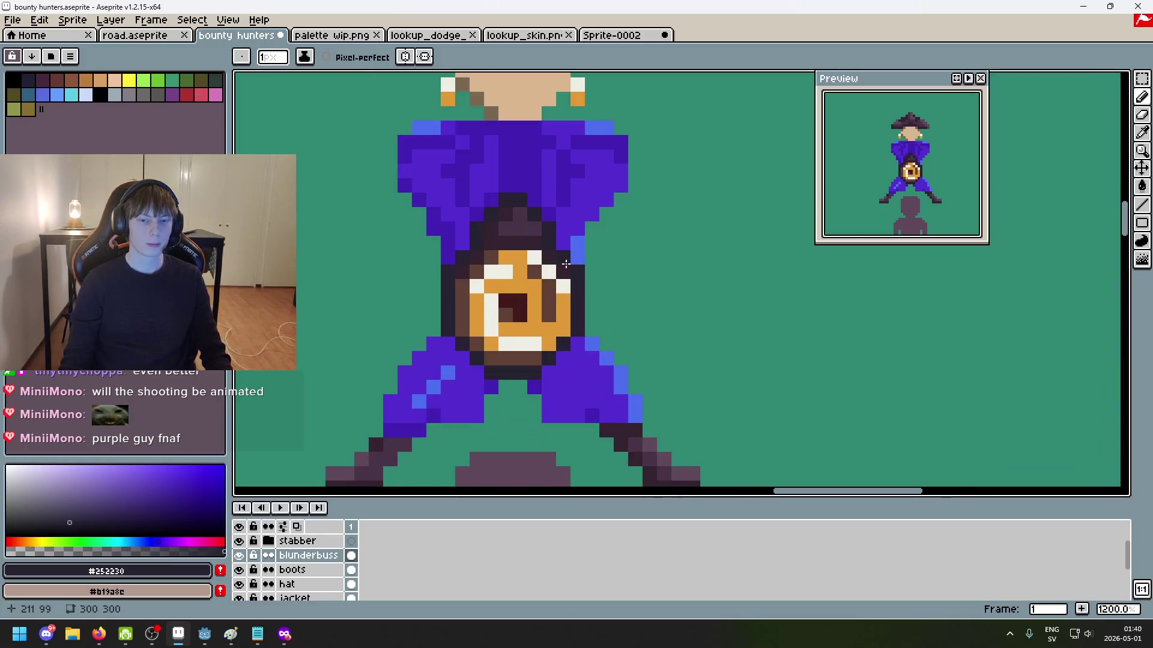
scroll(545, 253, up, 3)
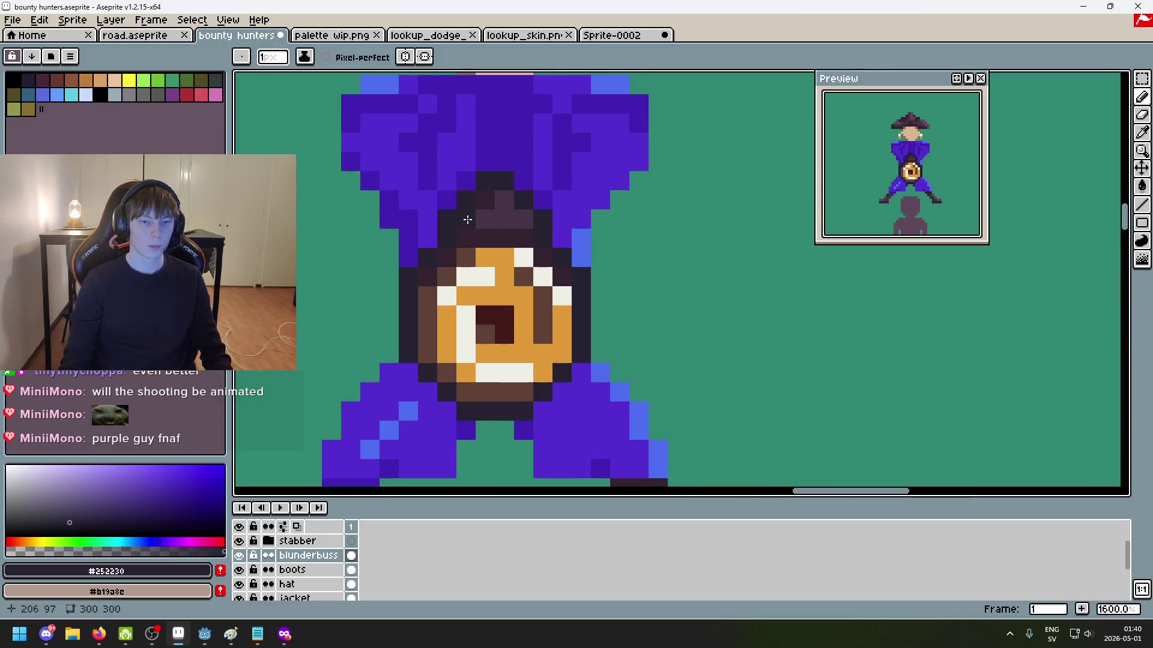
scroll(520, 239, down, 7)
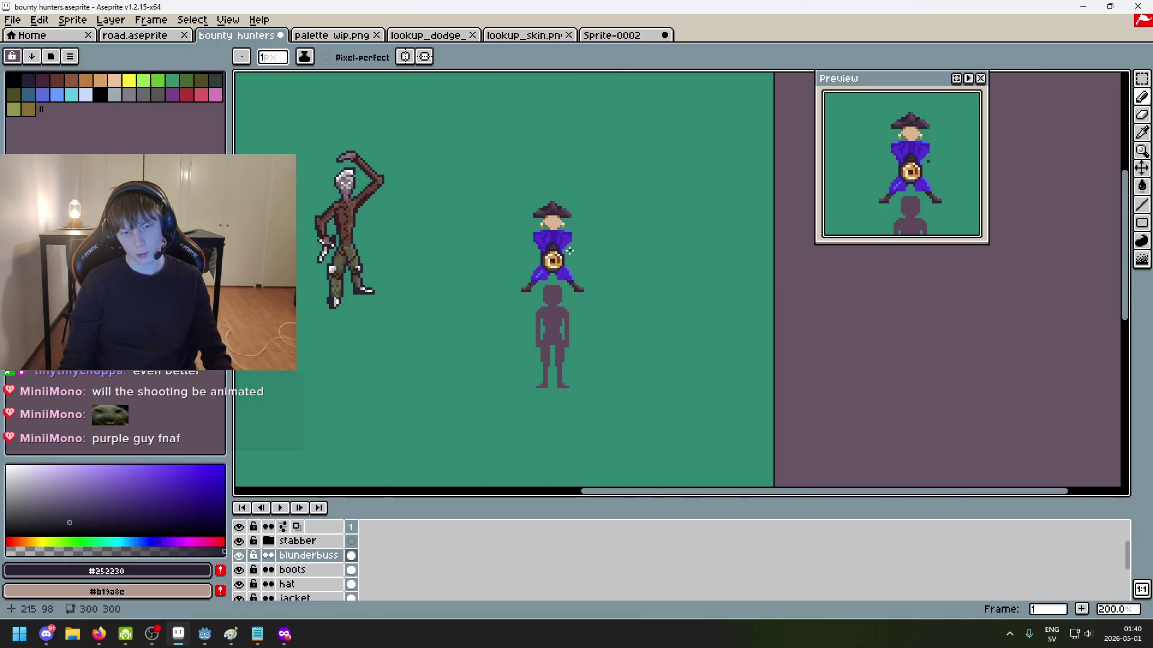
scroll(569, 250, up, 2)
Step: Magic-wand select the blunderbuss and move it a few pixels lower on the coat
key(w)
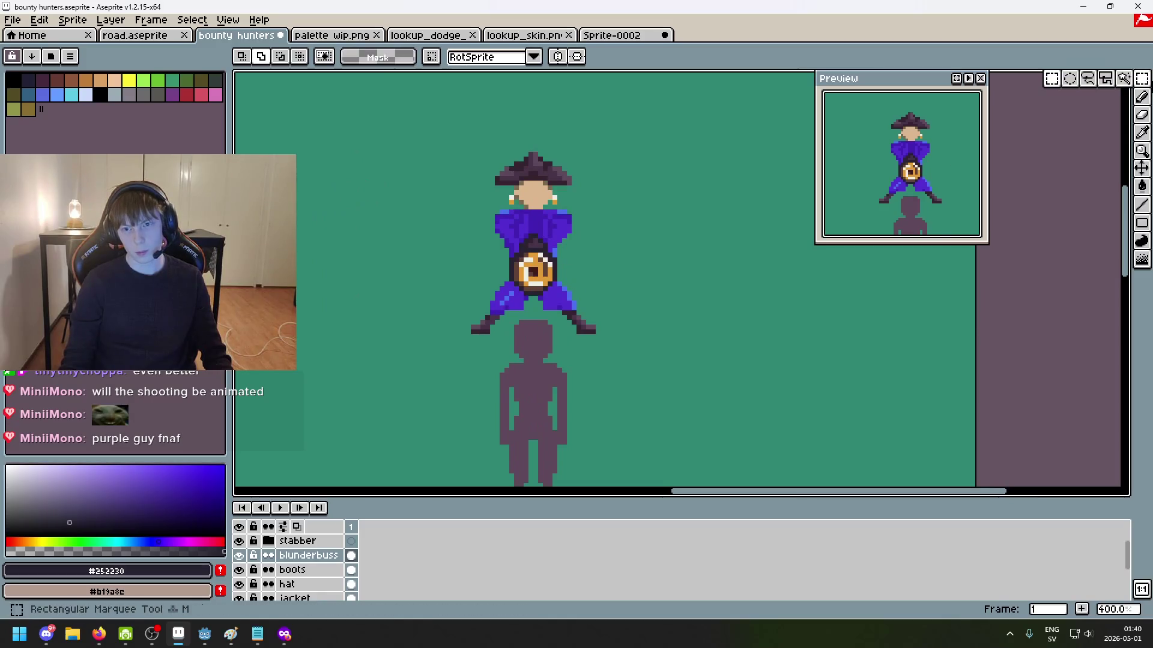
click(535, 270)
mouse_move(555, 269)
mouse_down()
mouse_move(555, 283)
mouse_move(555, 273)
mouse_up()
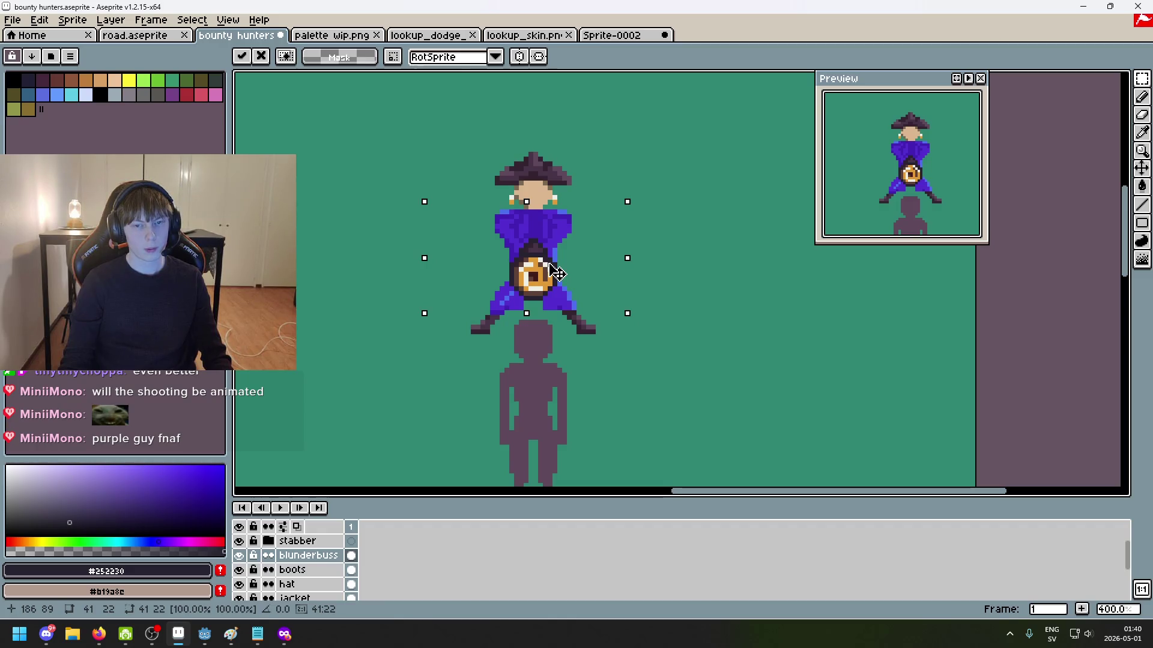
key(ctrl+d)
scroll(540, 275, down, 2)
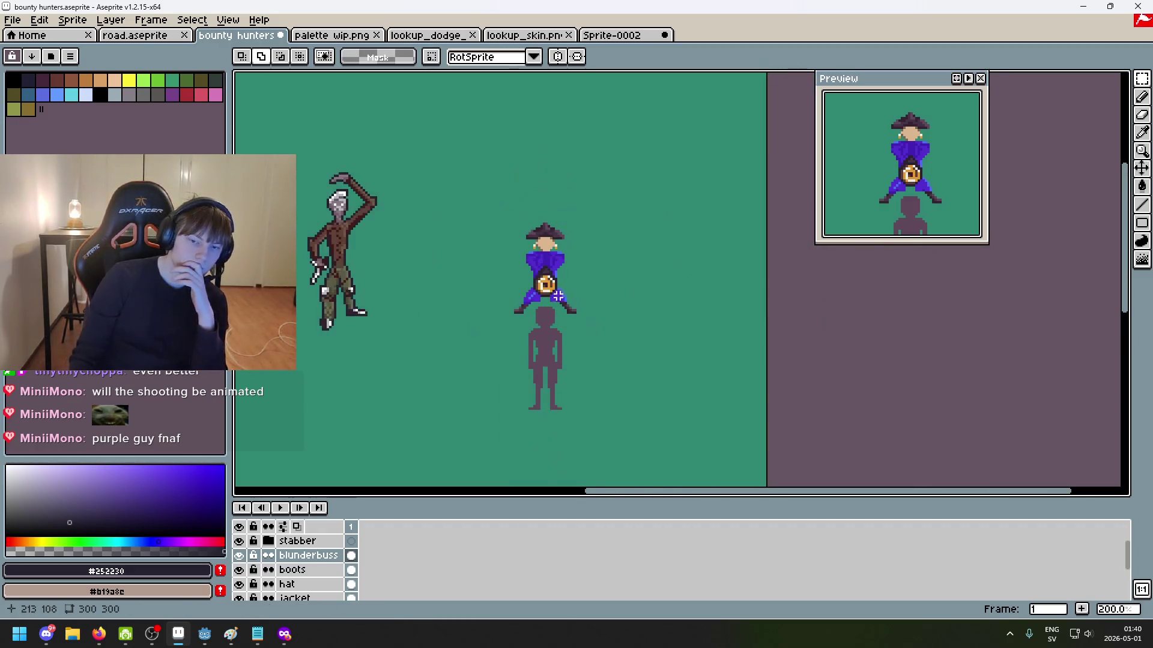
scroll(558, 295, up, 6)
scroll(558, 296, up, 4)
Step: Select a strip across the upper chest, then undo the stray white rectangle outline and deselect
mouse_move(324, 216)
mouse_down()
mouse_move(670, 273)
mouse_move(380, 186)
mouse_up()
shift+click(829, 309)
key(ctrl+d)
key(u)
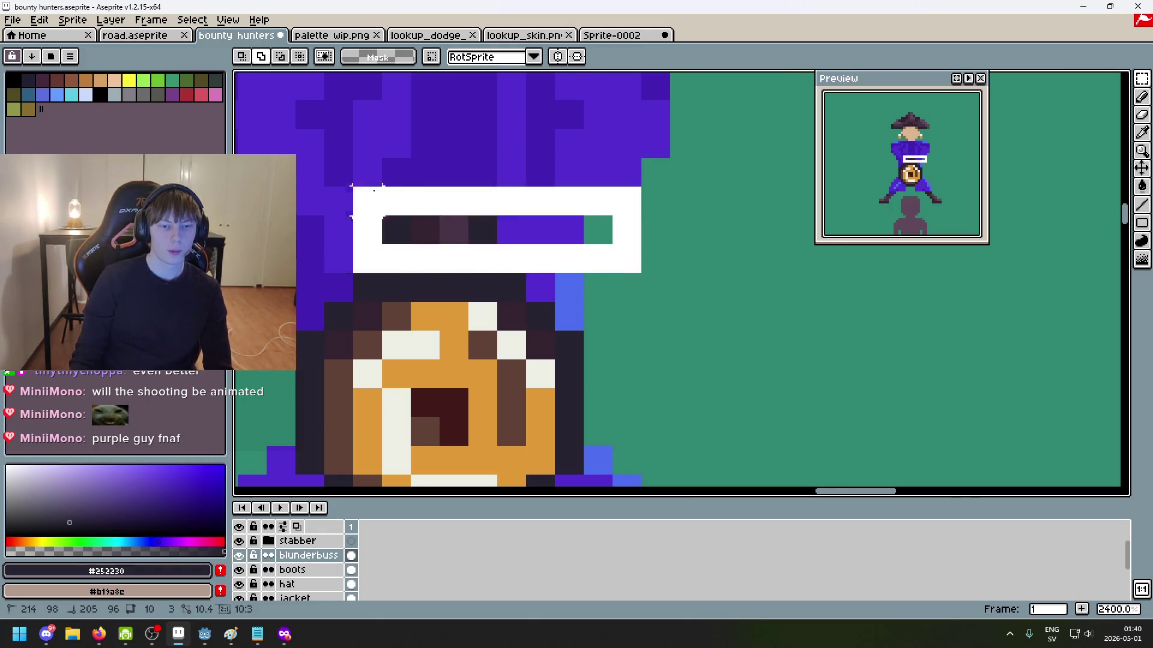
key(ctrl+z)
key(ctrl+z)
key(ctrl+d)
scroll(654, 376, down, 5)
Step: Select the torso and blunderbuss area and raise it a few pixels
drag(688, 327, 433, 204)
drag(561, 275, 566, 265)
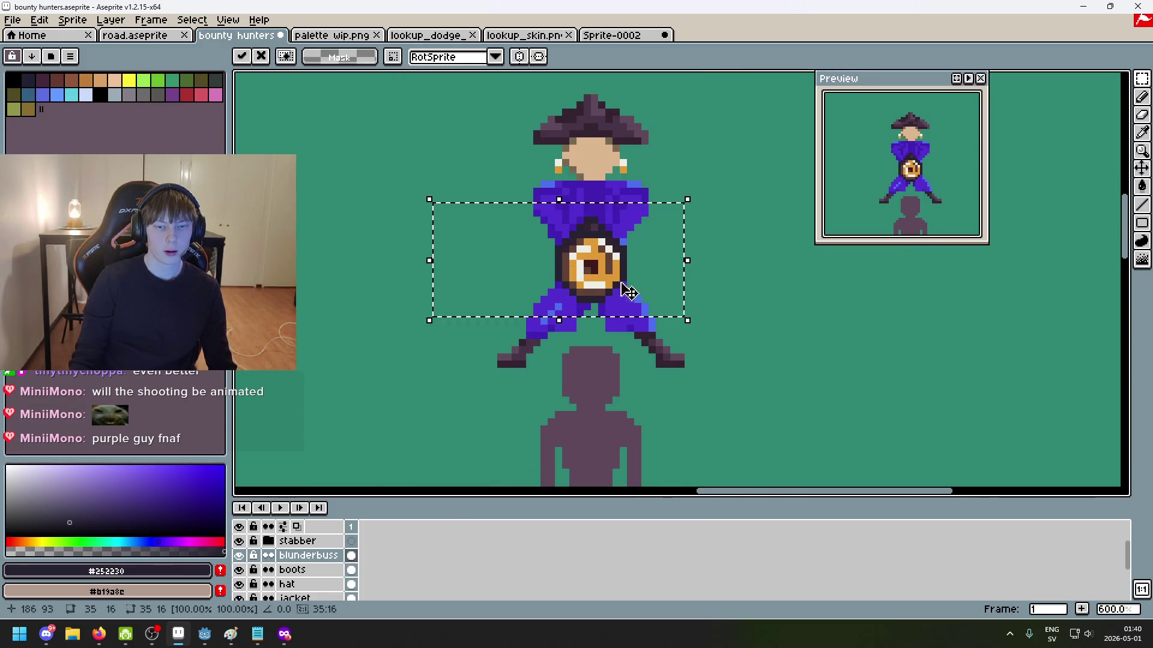
key(ctrl+d)
scroll(581, 191, up, 4)
Step: Select the upper body and drop the blunderbuss a few pixels, committing its placement
drag(528, 150, 674, 177)
scroll(673, 180, down, 5)
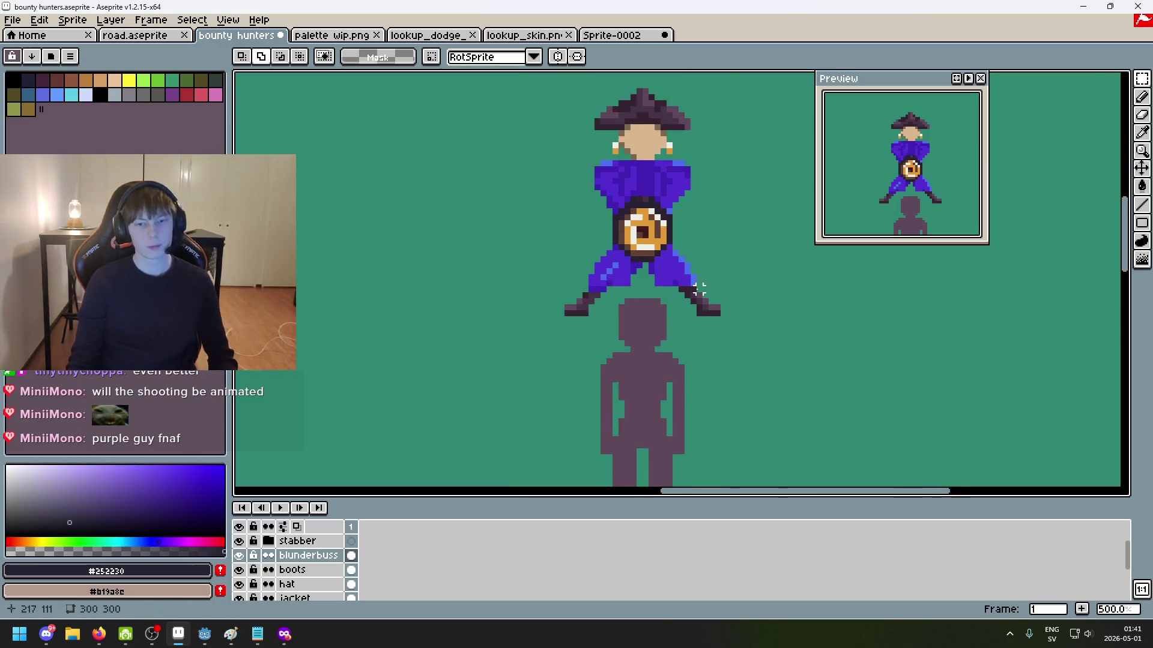
scroll(699, 291, down, 1)
drag(699, 291, 623, 233)
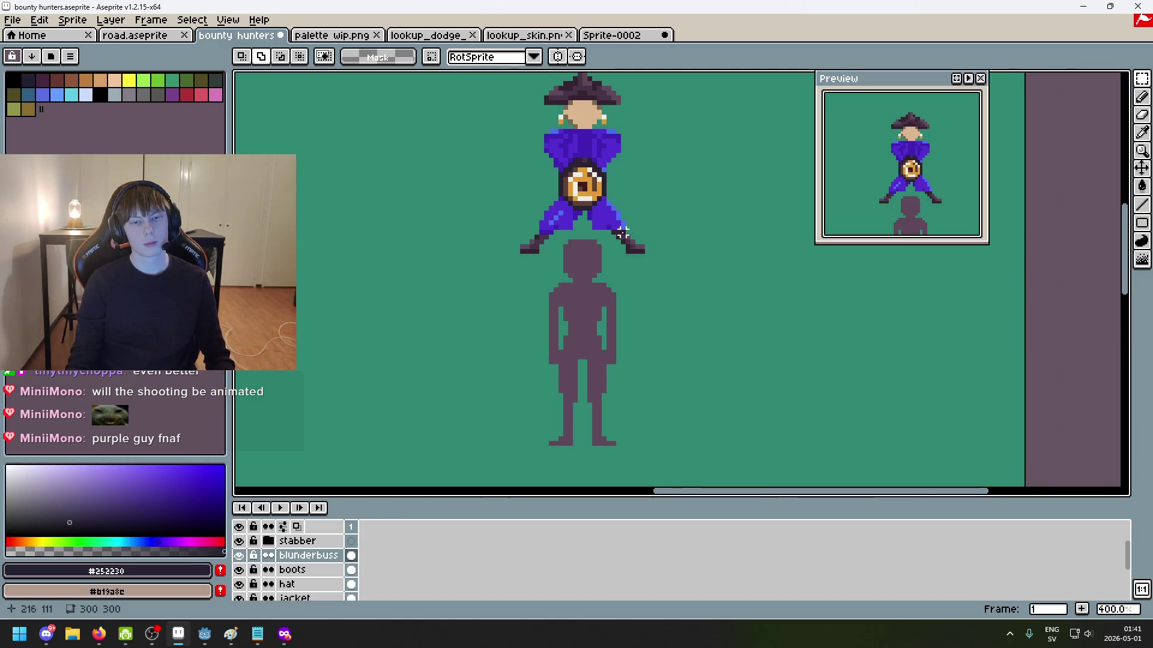
drag(623, 233, 507, 120)
drag(580, 190, 581, 197)
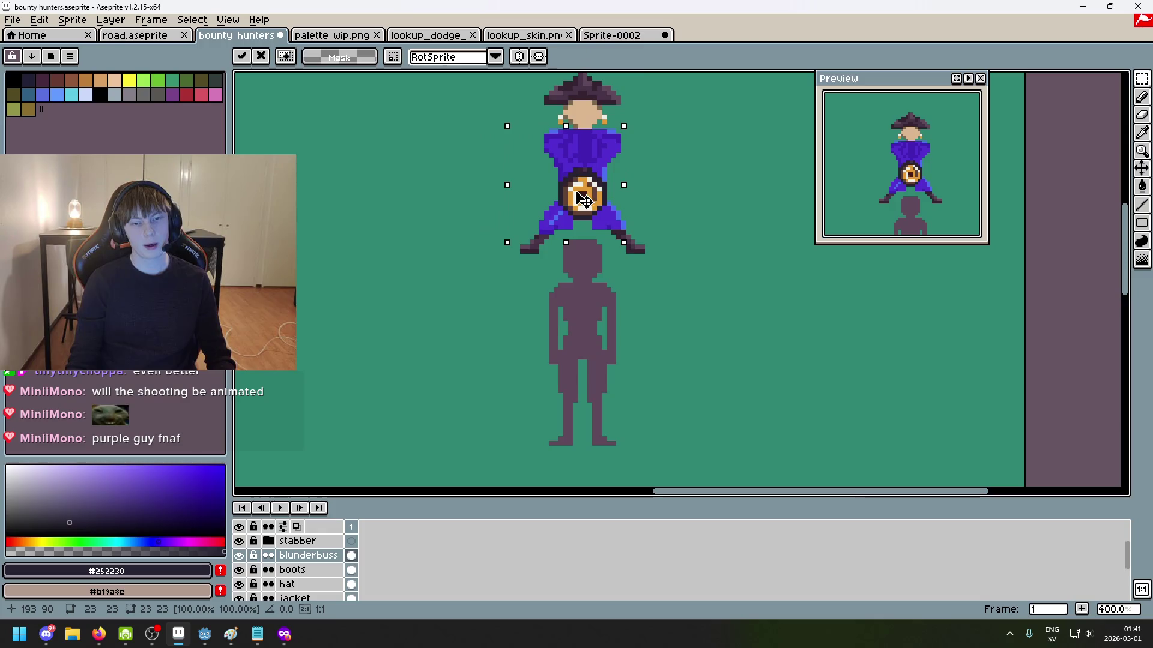
click(631, 222)
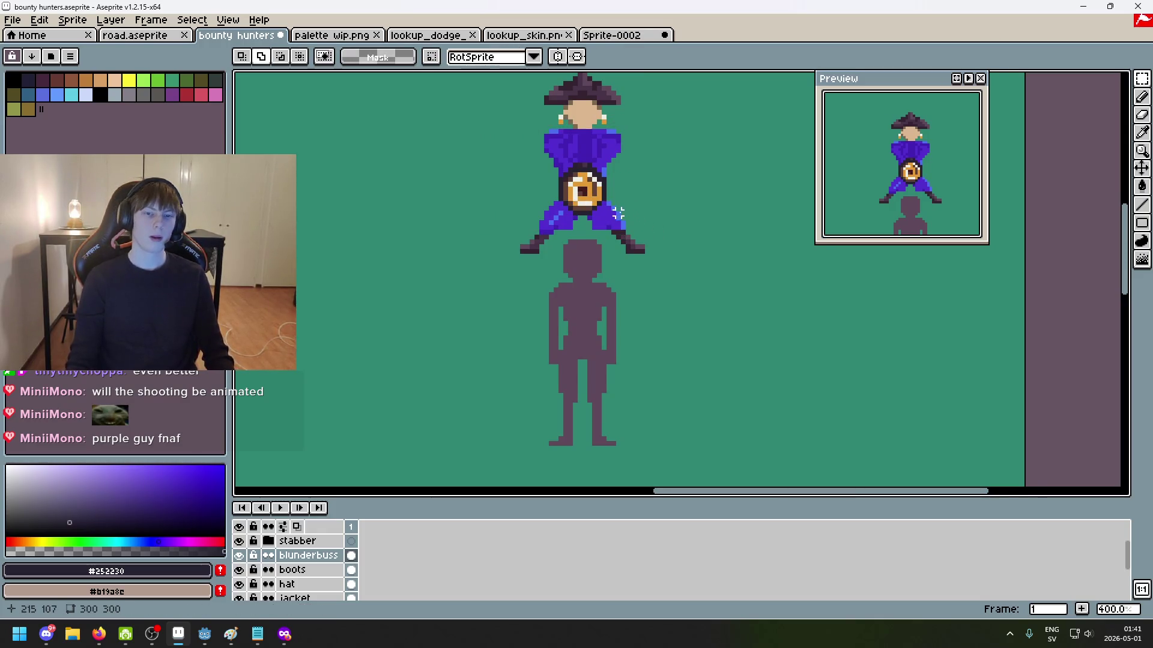
scroll(613, 212, down, 2)
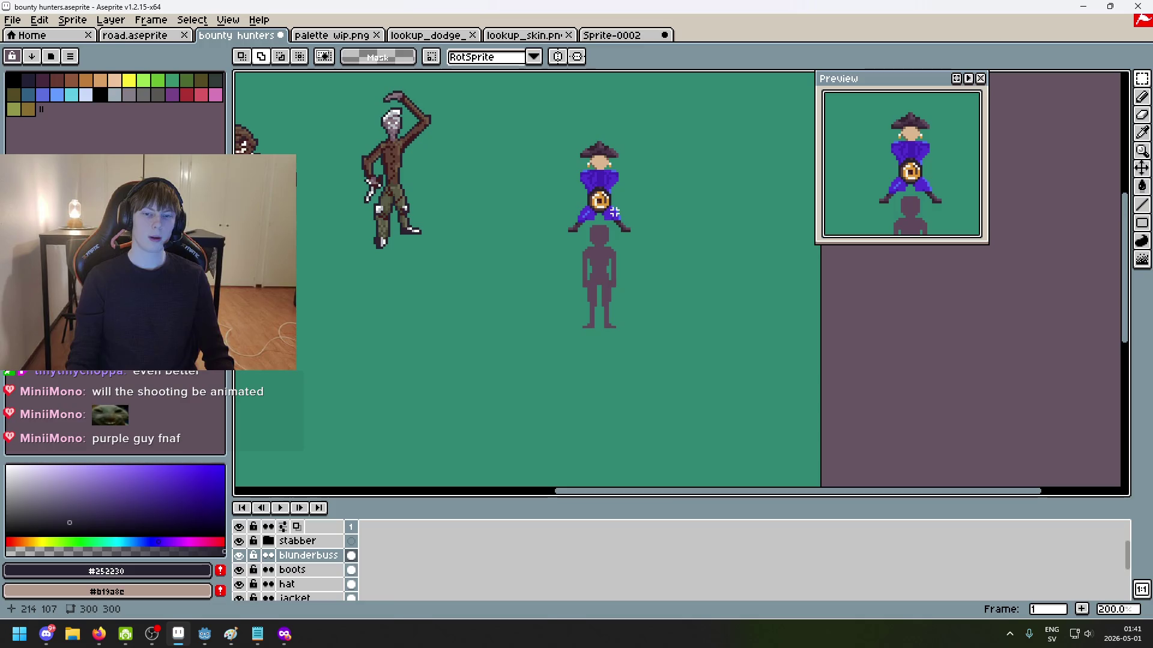
scroll(604, 199, up, 3)
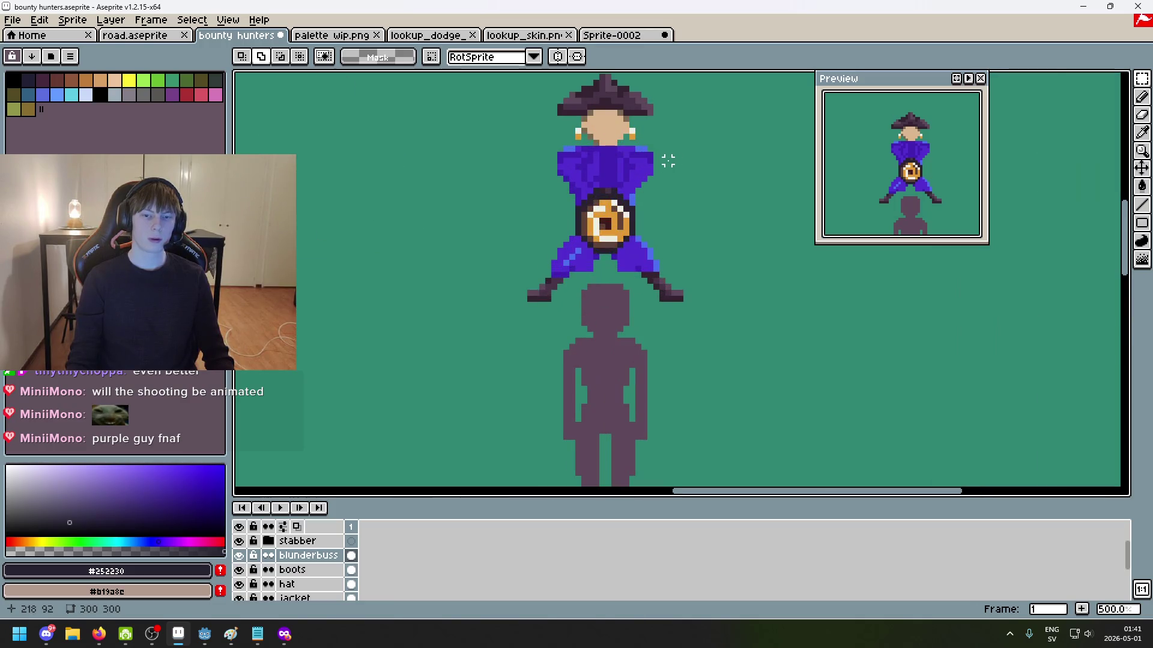
scroll(628, 201, up, 1)
scroll(628, 201, up, 1)
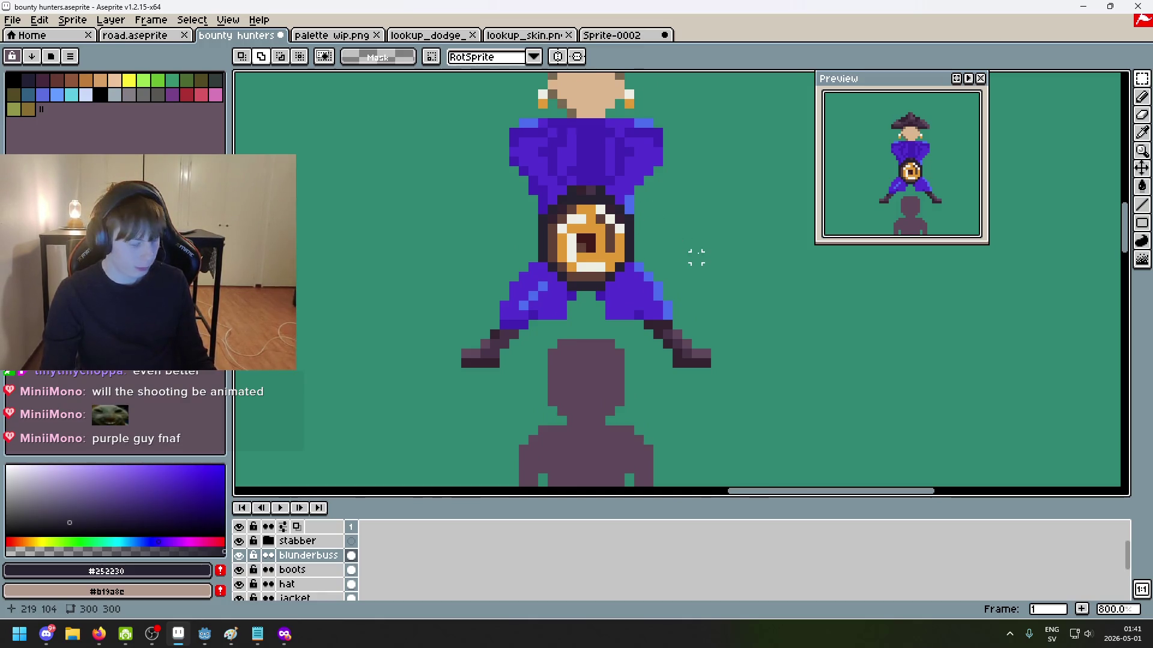
Step: Switch to the Pencil tool, zoom around the blunderbuss and select the jacket layer
scroll(564, 241, up, 1)
scroll(596, 272, up, 1)
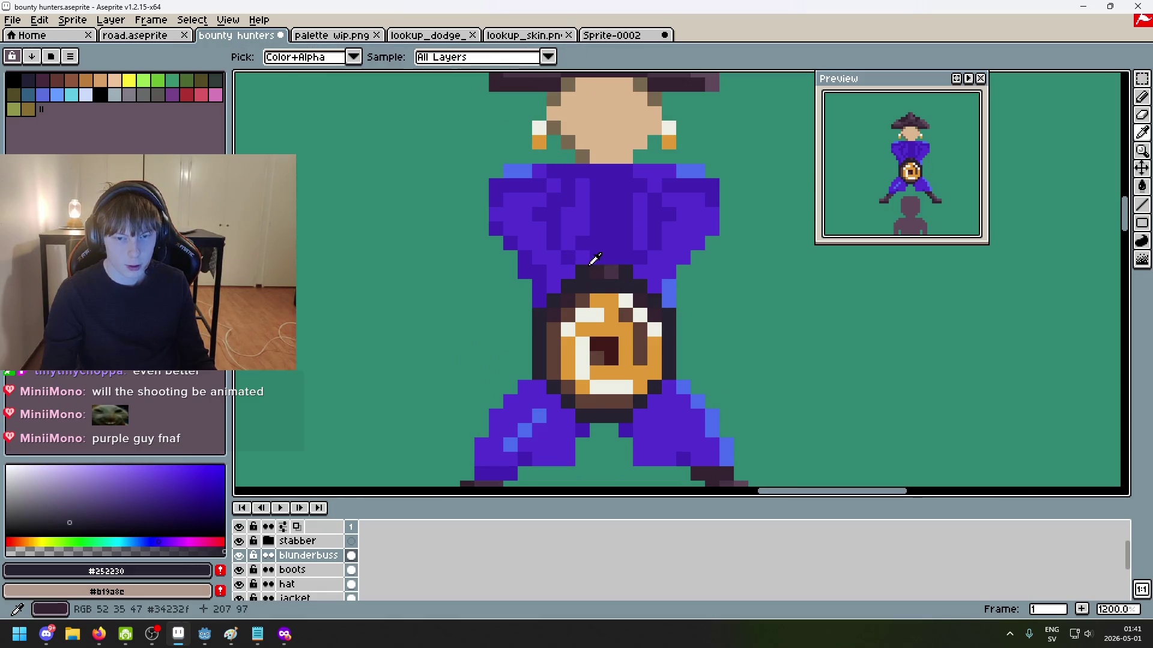
key(b)
scroll(599, 259, up, 3)
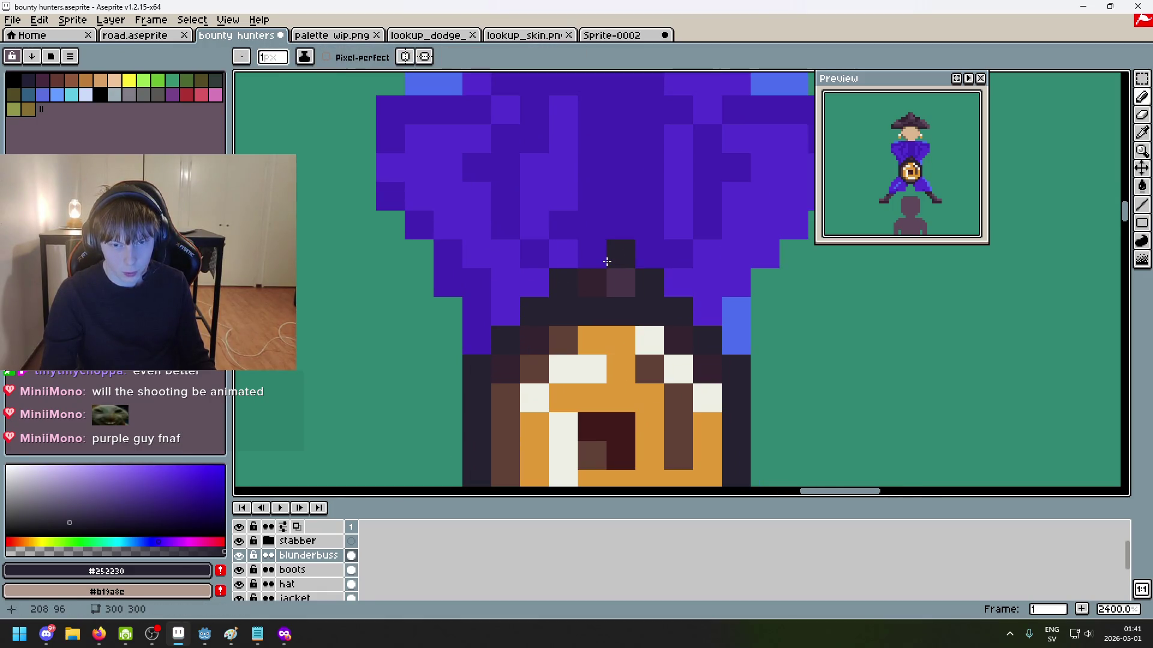
scroll(635, 278, down, 5)
scroll(548, 154, down, 2)
scroll(540, 153, down, 2)
scroll(523, 147, up, 2)
scroll(510, 141, up, 5)
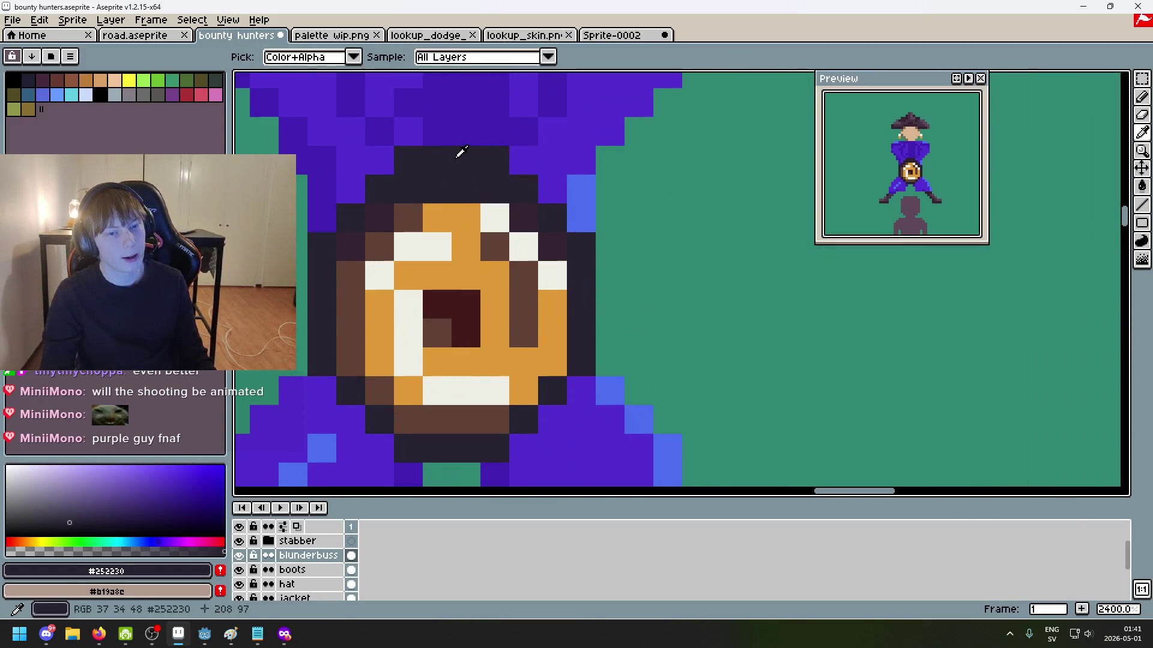
scroll(389, 308, down, 5)
scroll(723, 298, down, 1)
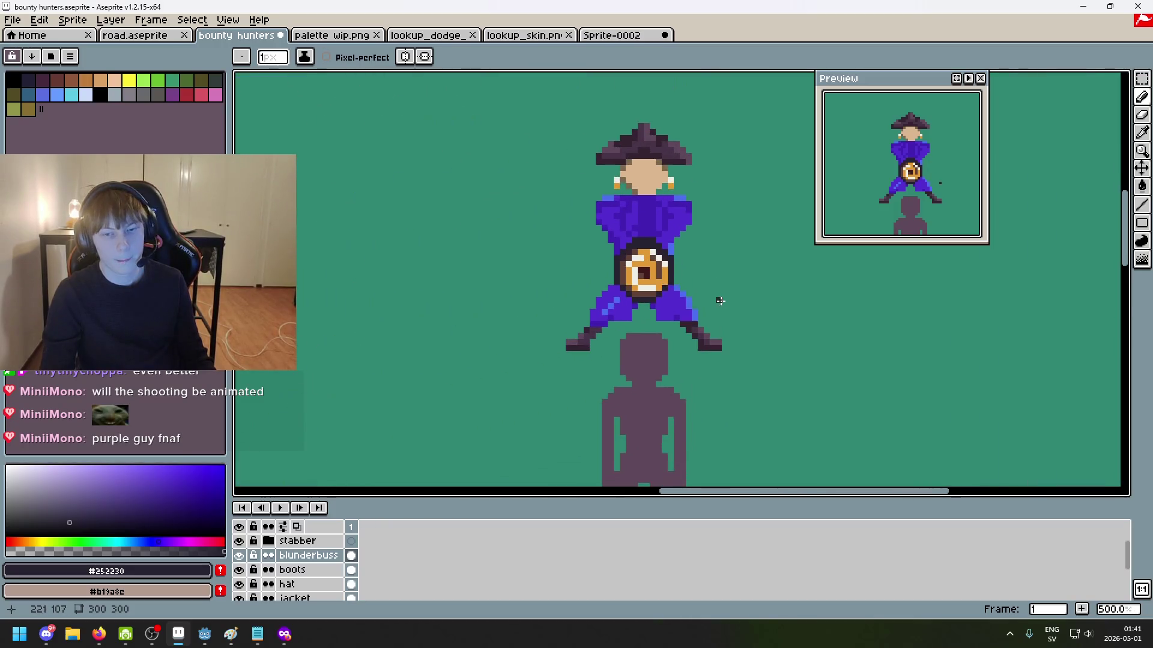
scroll(718, 304, down, 2)
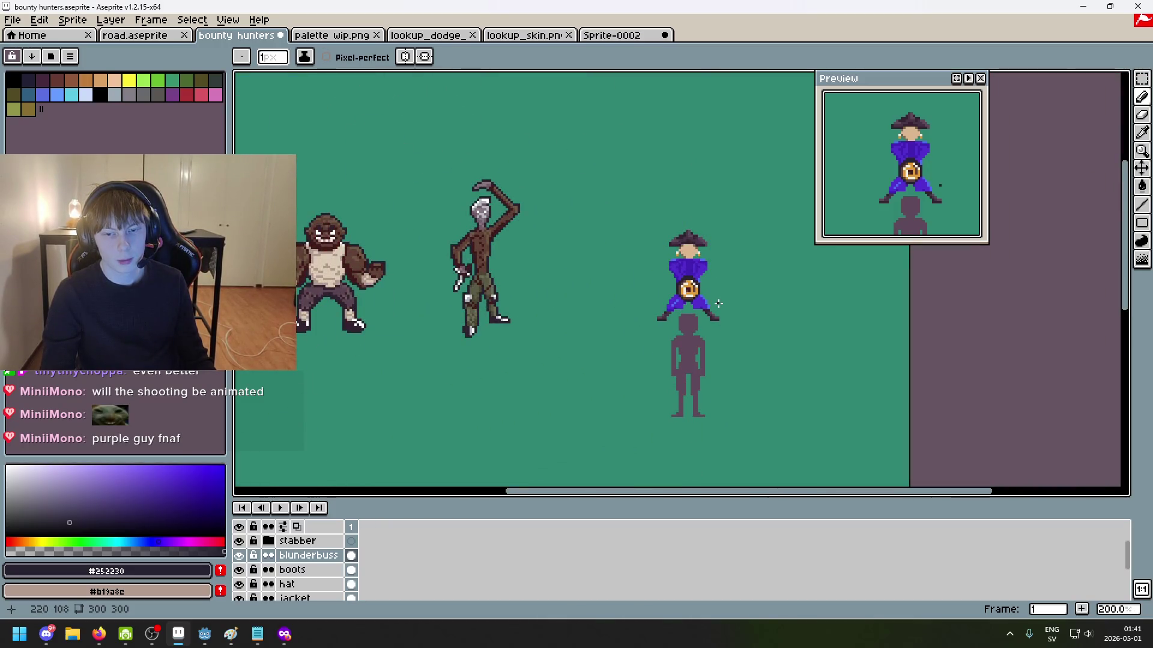
scroll(719, 302, up, 4)
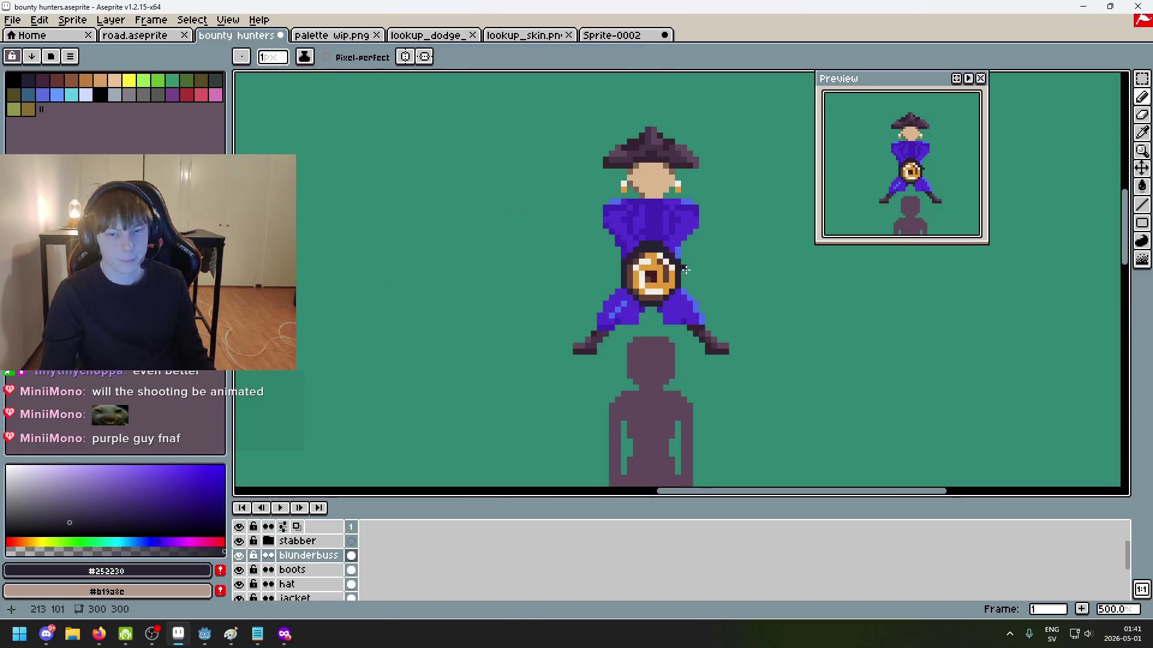
scroll(671, 229, up, 1)
scroll(671, 230, up, 1)
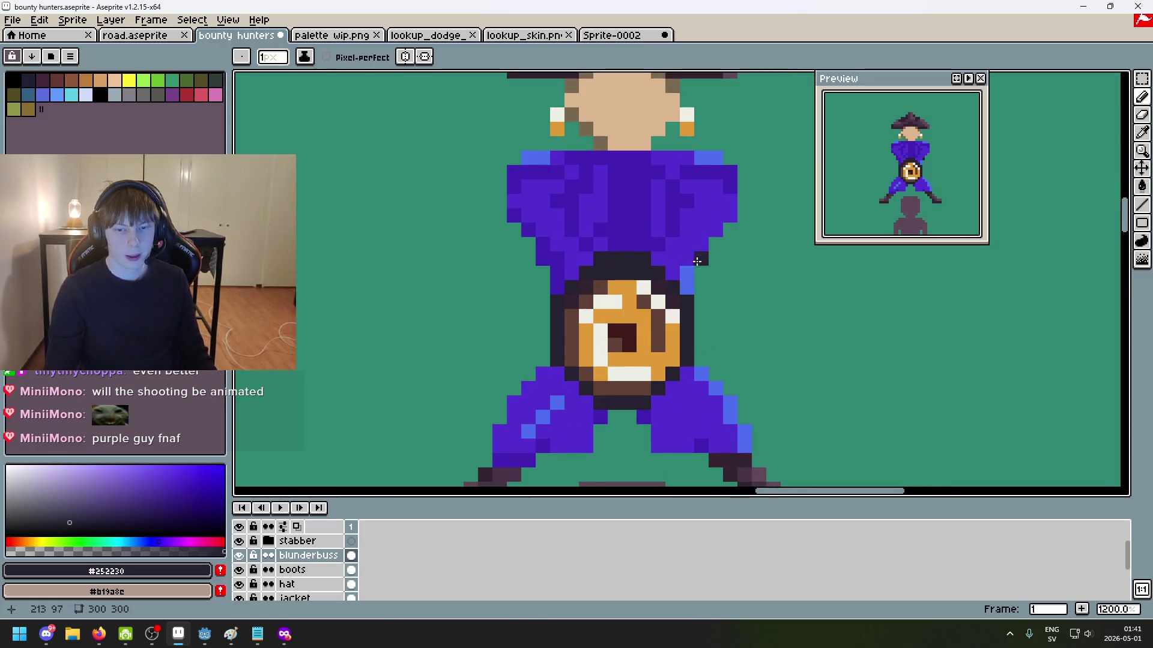
scroll(670, 230, up, 1)
scroll(322, 570, down, 3)
click(318, 562)
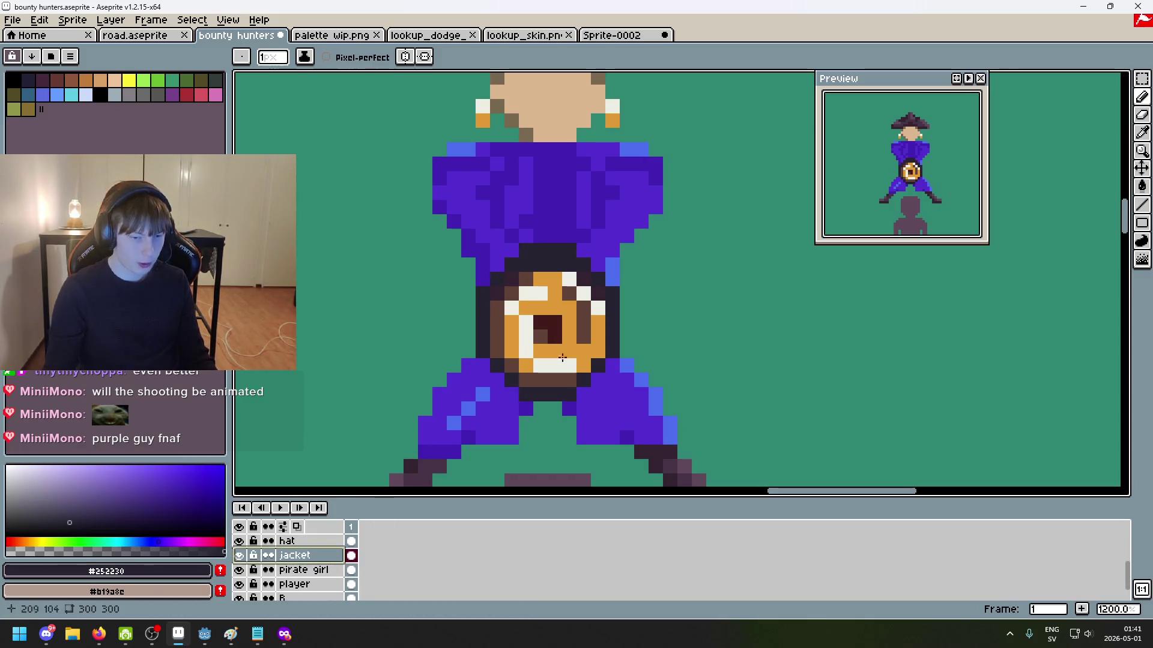
Step: Eyedrop the jacket's light blue, paint two pixels on its right edge, then undo them
scroll(525, 222, up, 1)
alt+click(525, 223)
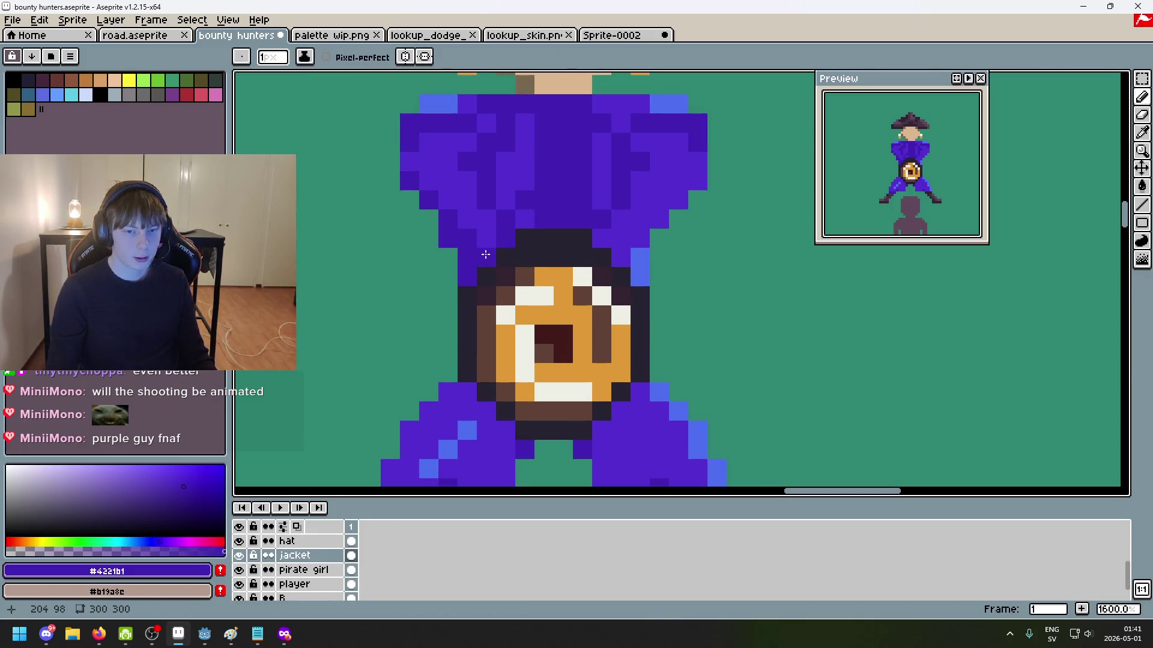
scroll(662, 291, down, 5)
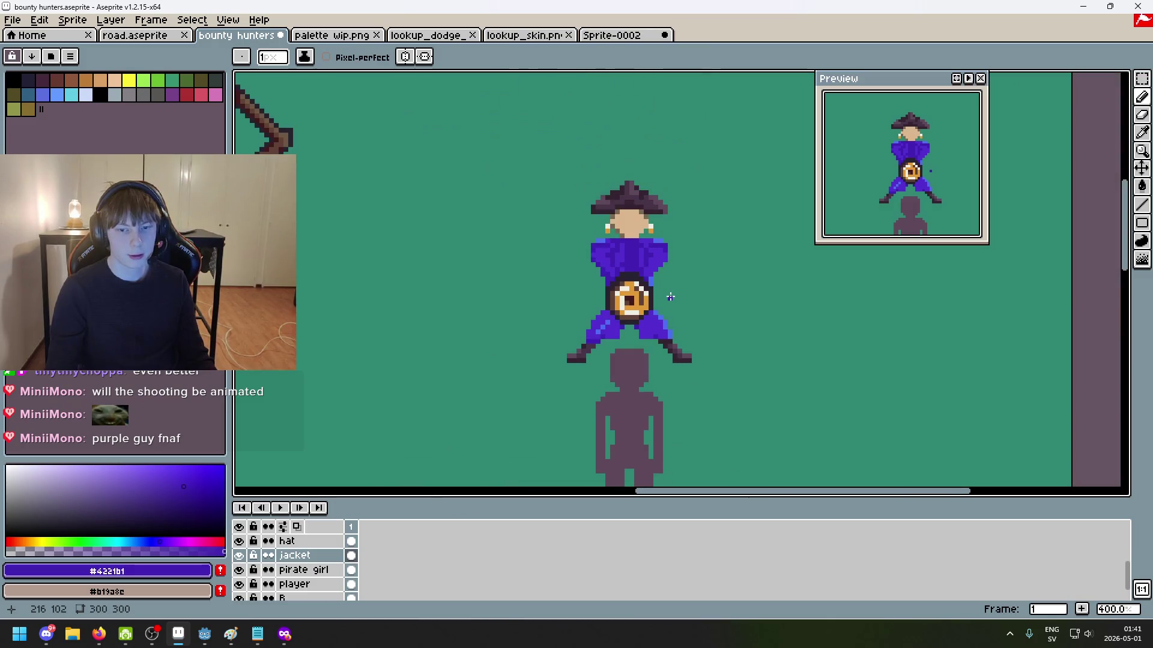
scroll(664, 284, up, 1)
scroll(655, 259, up, 4)
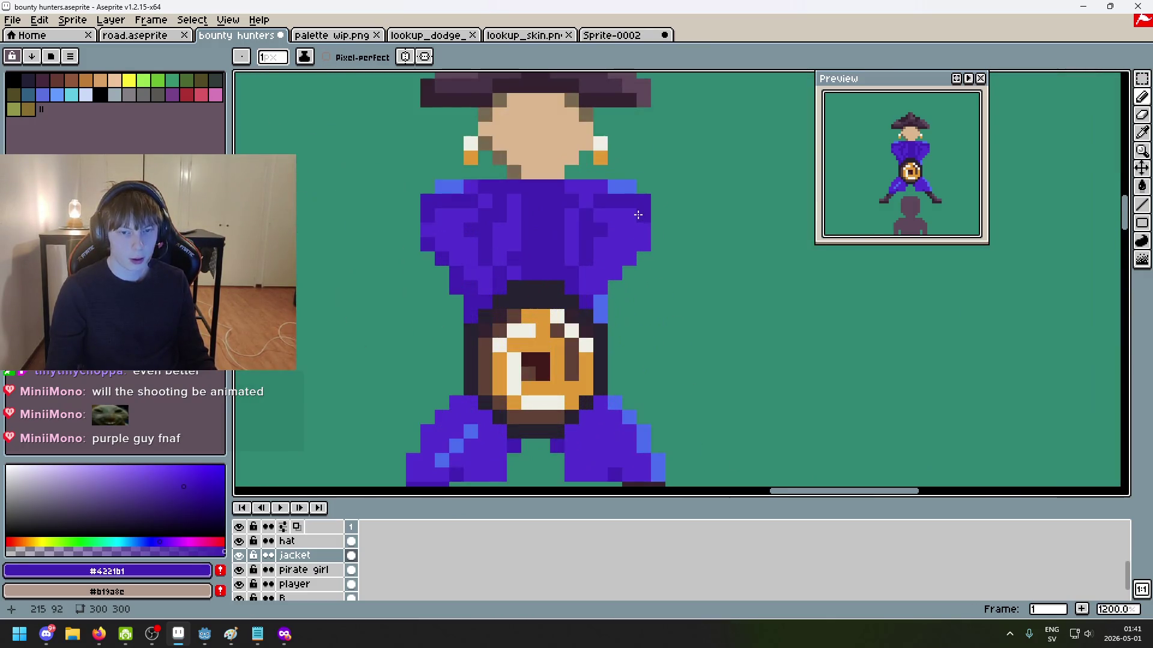
alt+click(627, 185)
click(644, 245)
click(628, 258)
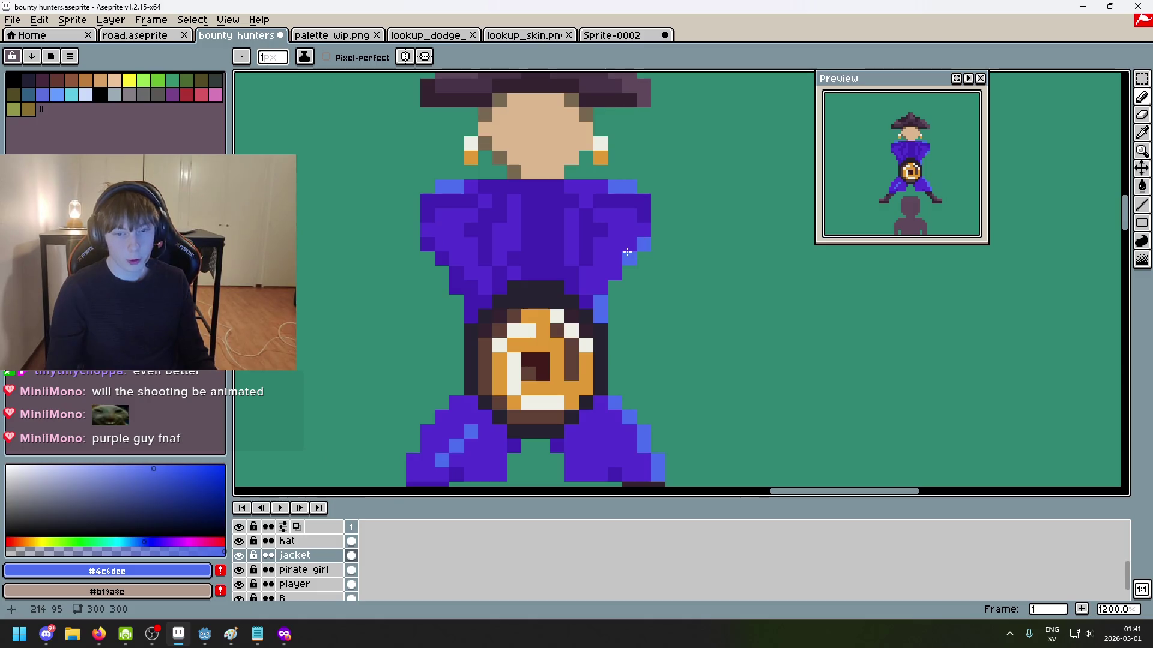
scroll(649, 300, down, 6)
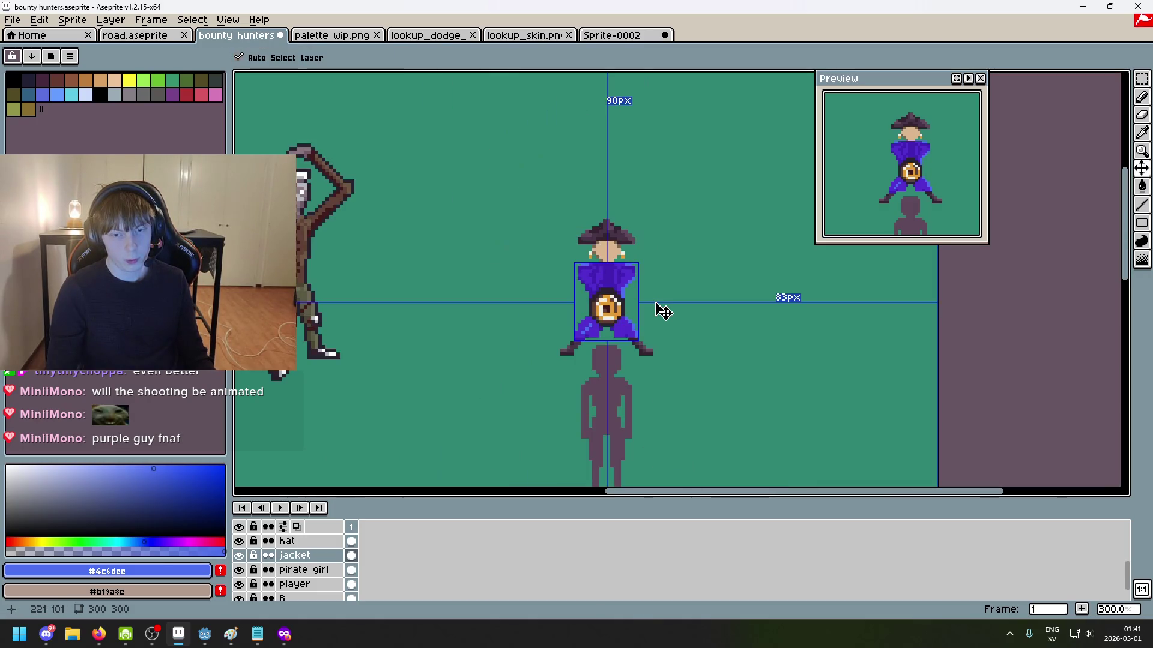
key(ctrl+z)
Step: Paint two light-blue highlight pixels on the lower left of the jacket
scroll(624, 291, up, 3)
scroll(672, 360, up, 3)
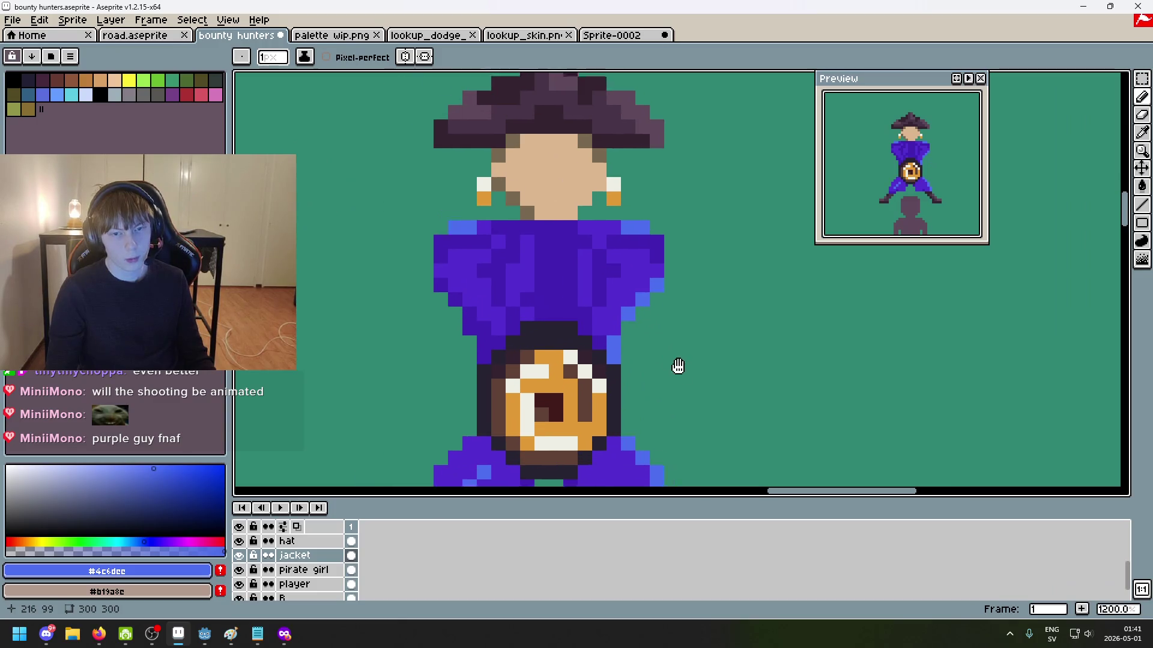
click(501, 310)
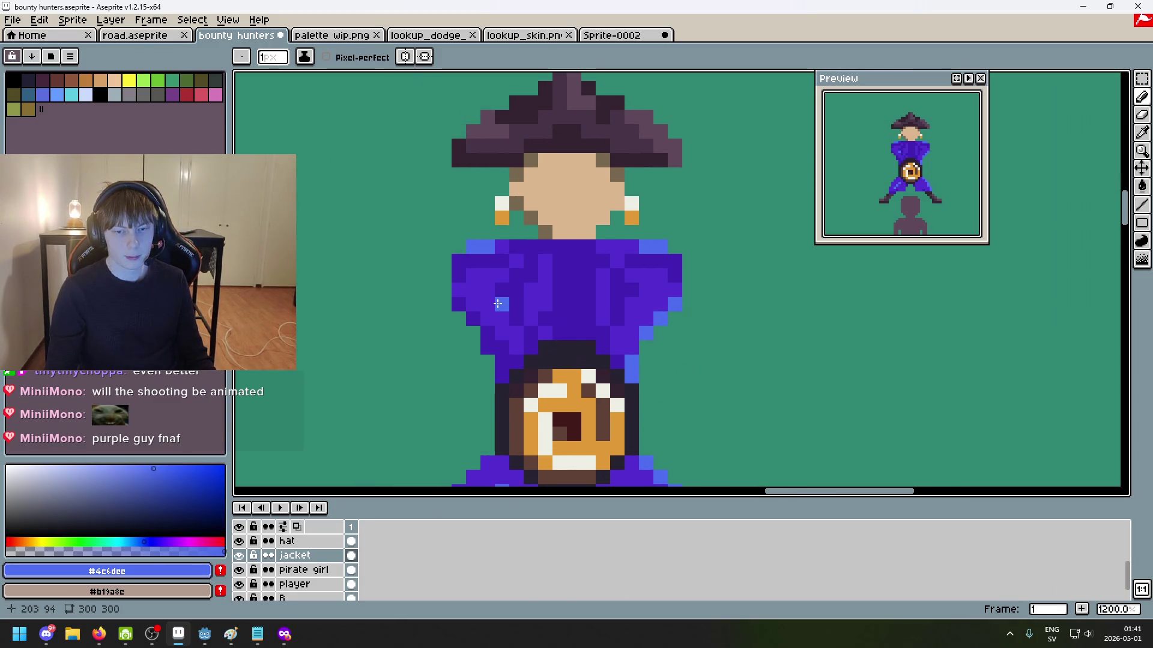
click(492, 298)
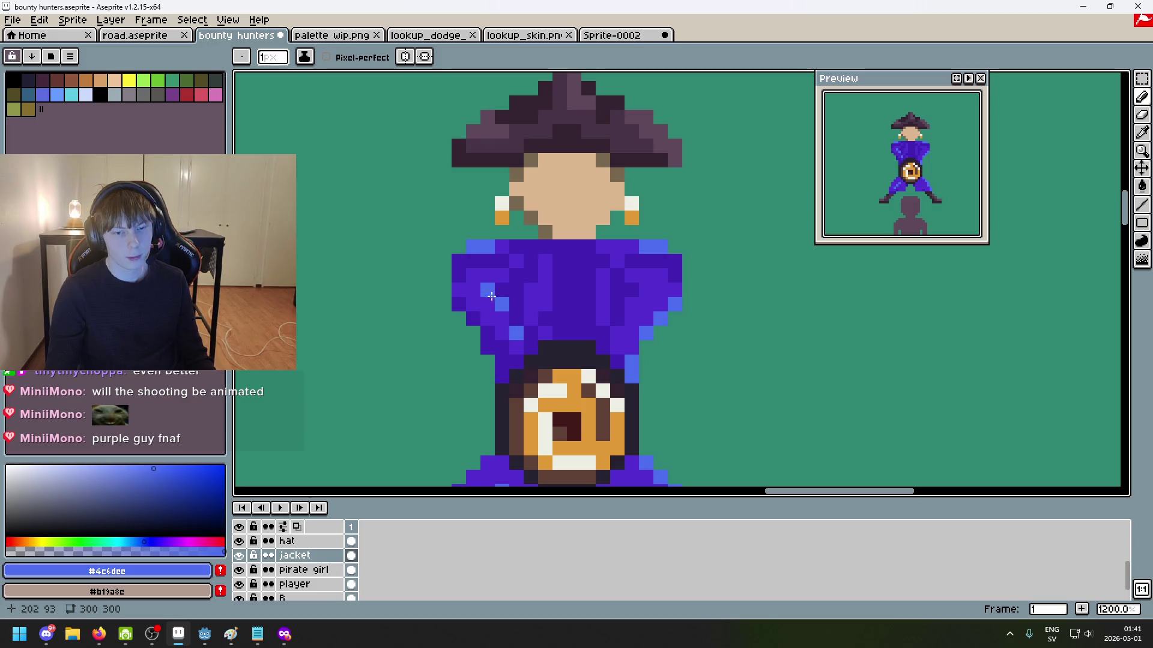
scroll(540, 322, down, 5)
scroll(582, 338, up, 1)
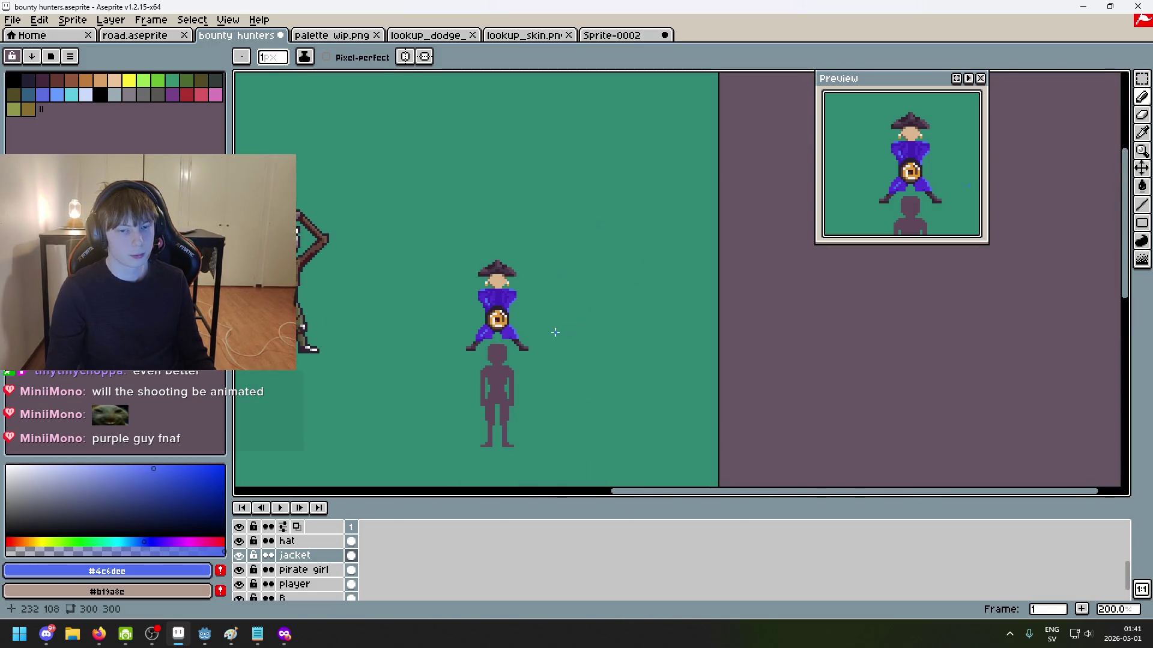
Step: Reframe the bounty hunter and dab a light-blue chest highlight, then undo the last pixel
drag(541, 330, 648, 350)
scroll(603, 311, up, 1)
scroll(603, 311, up, 1)
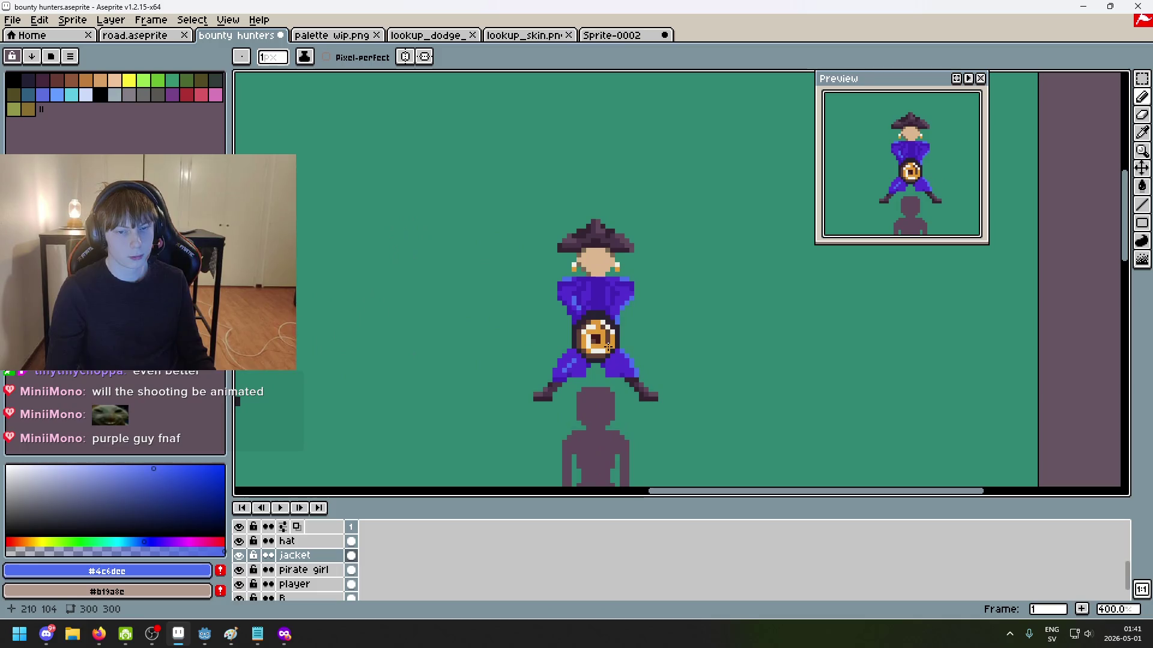
scroll(600, 312, up, 1)
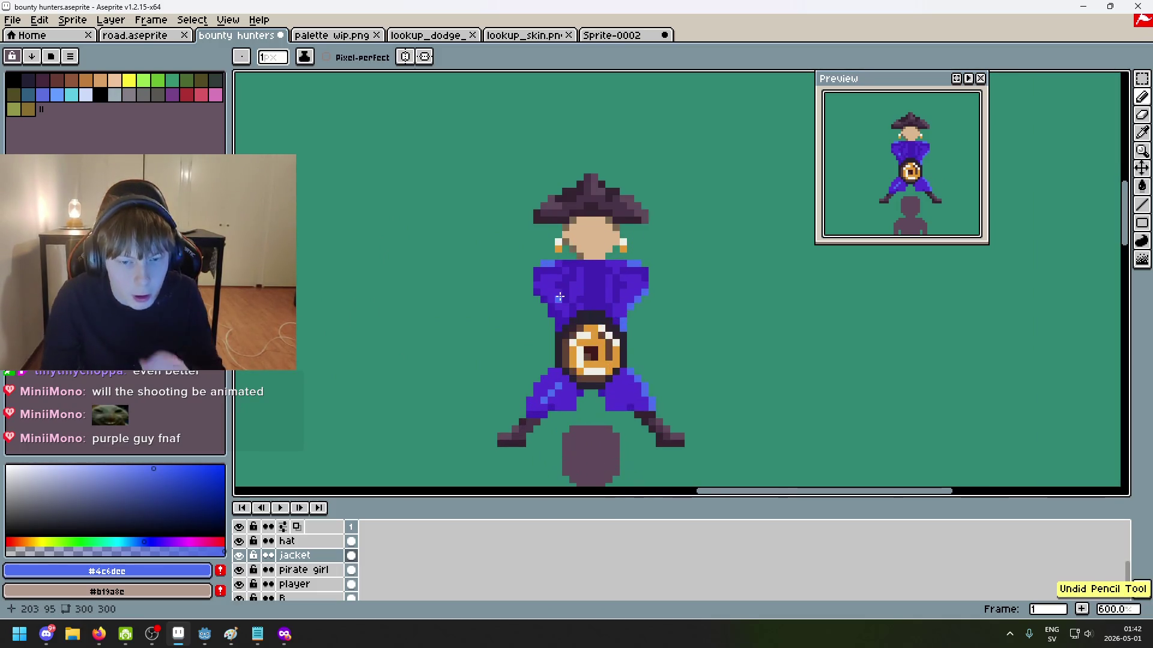
scroll(566, 312, up, 1)
scroll(522, 321, up, 1)
scroll(488, 329, down, 2)
scroll(511, 342, up, 1)
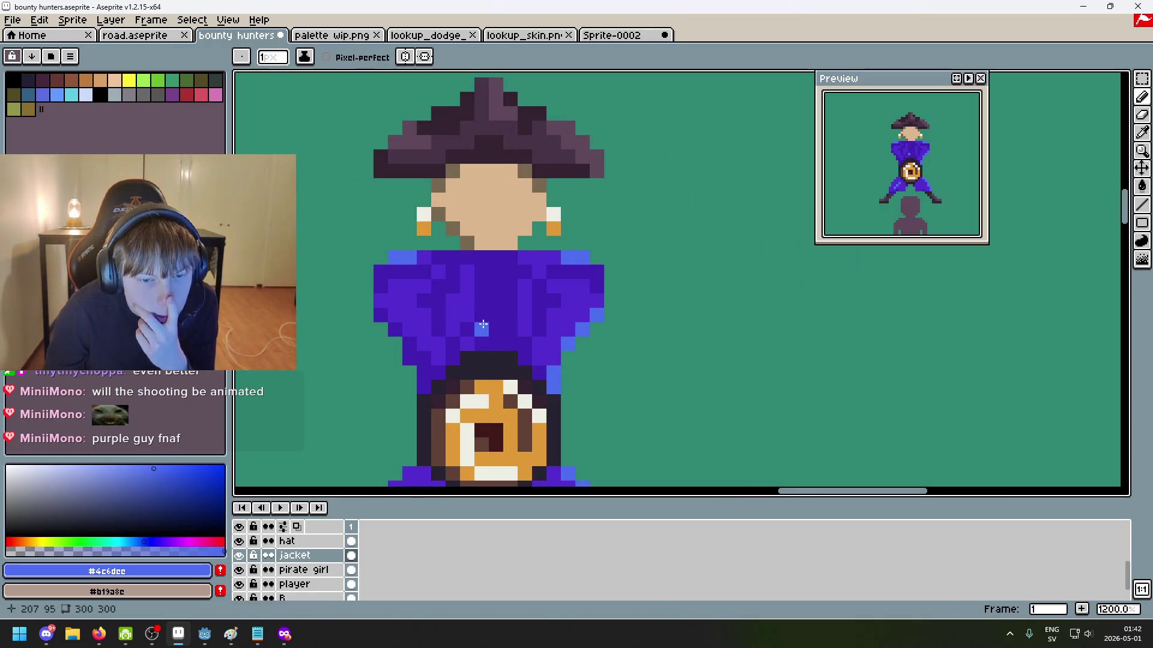
scroll(520, 326, down, 2)
scroll(519, 326, up, 1)
scroll(504, 321, up, 3)
scroll(480, 312, up, 1)
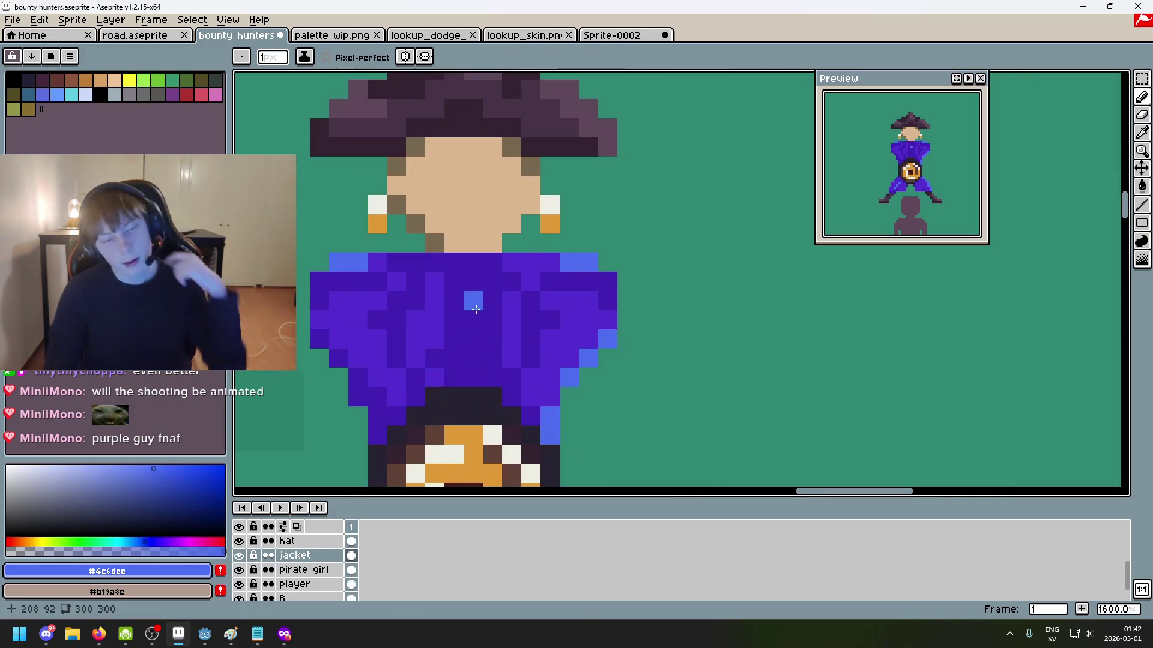
drag(467, 295, 468, 343)
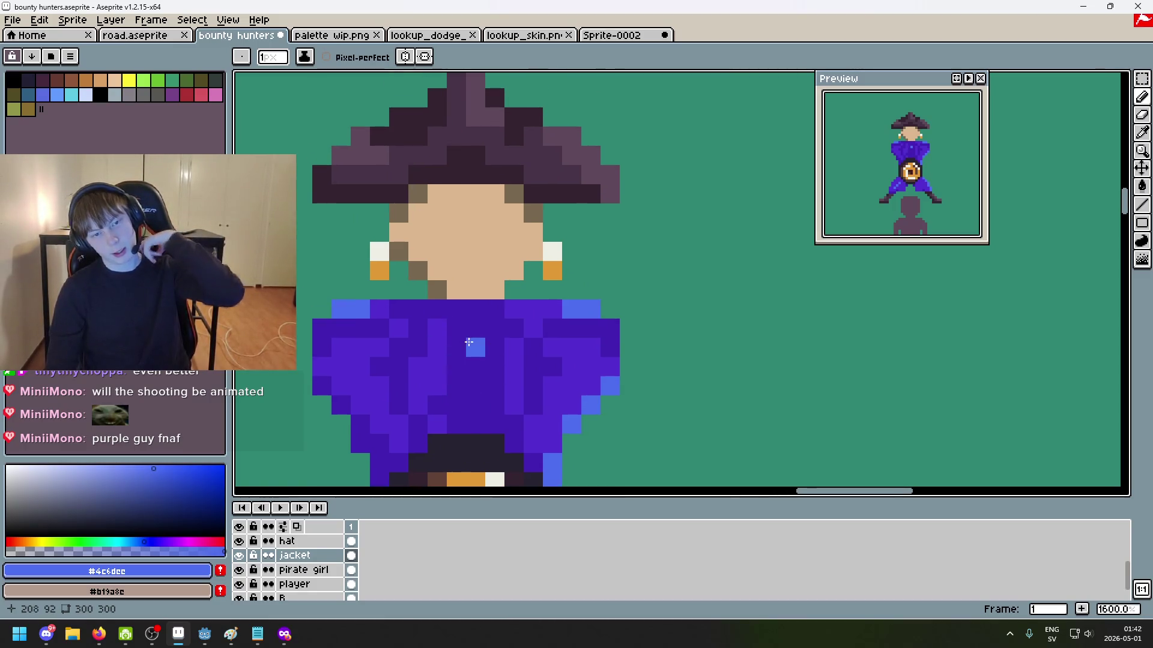
drag(479, 350, 482, 365)
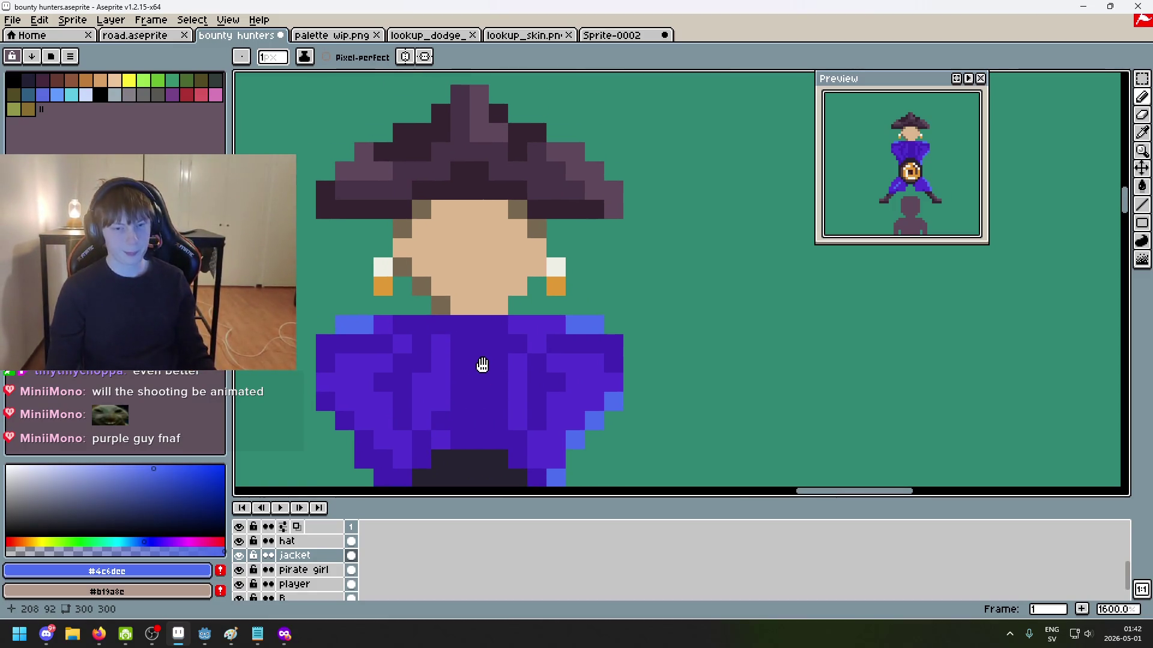
scroll(483, 365, down, 1)
drag(564, 322, 609, 324)
click(622, 325)
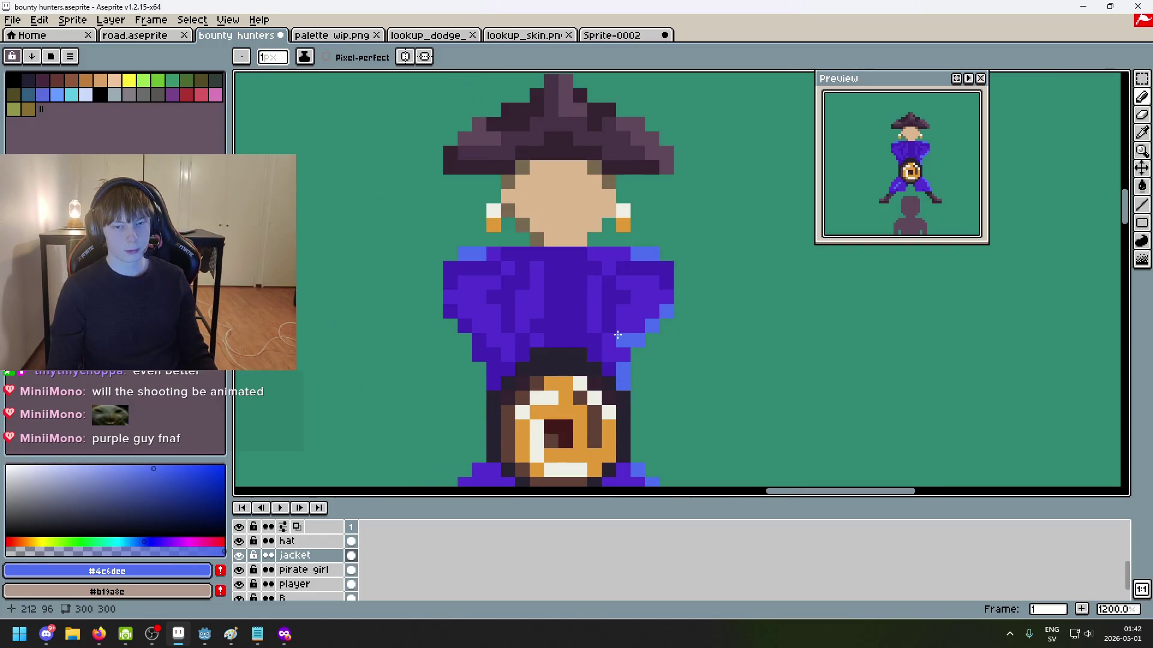
key(ctrl+z)
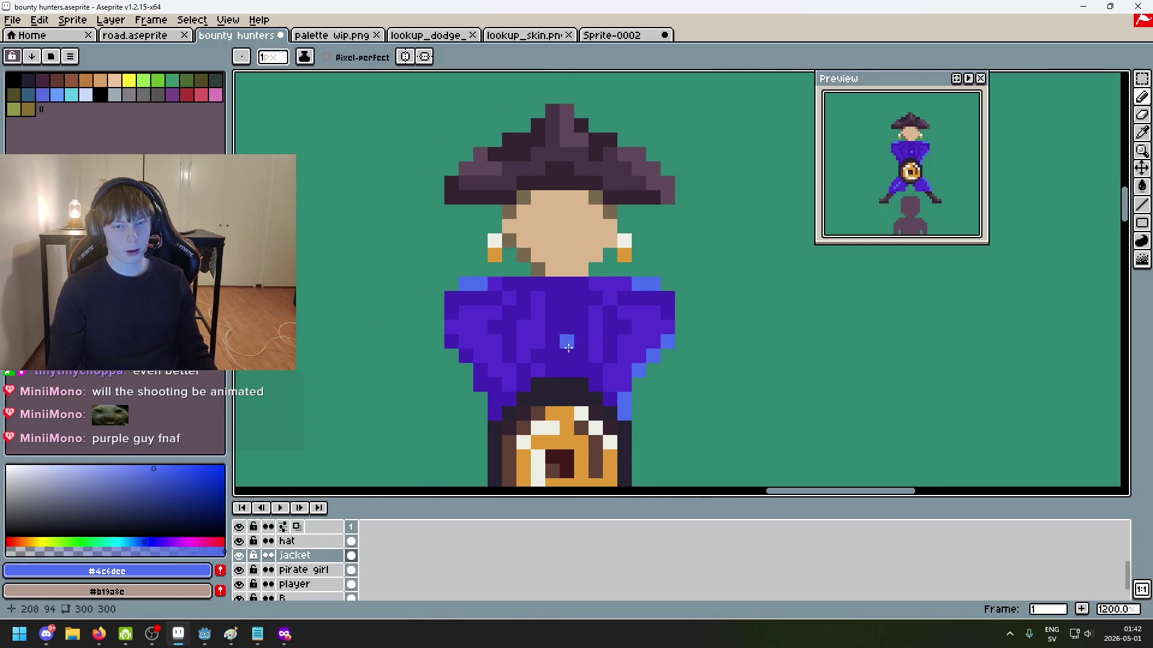
Step: Eyedrop the hat's dark purple and redraw the dark jacket stroke one pixel right
alt+click(622, 164)
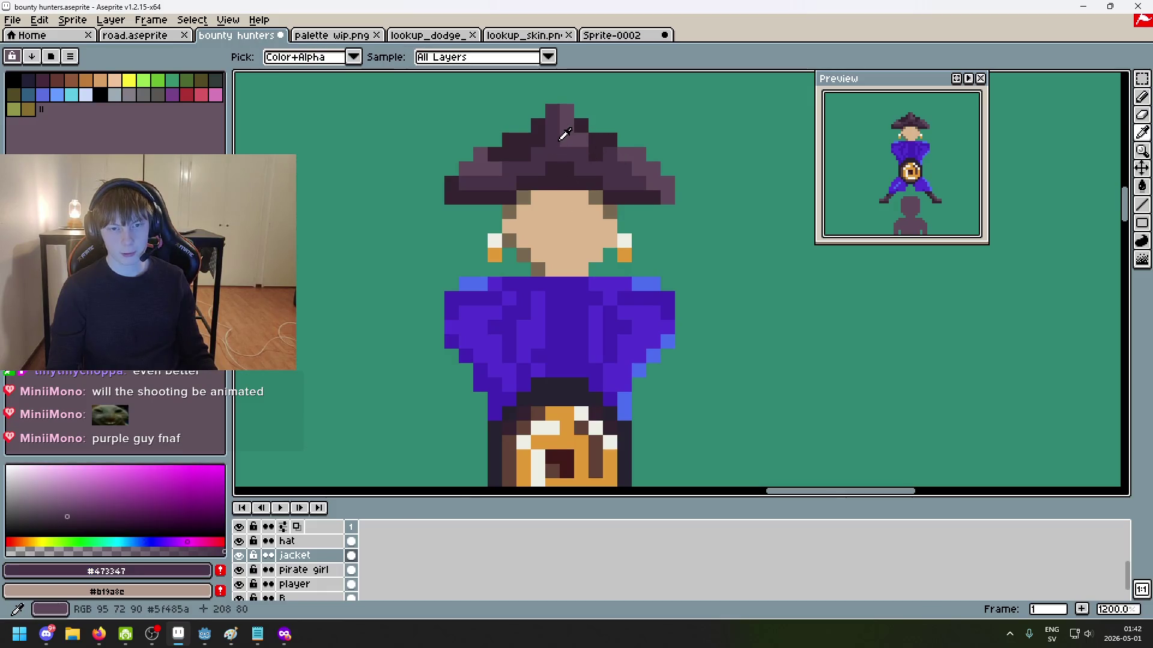
drag(556, 344, 562, 347)
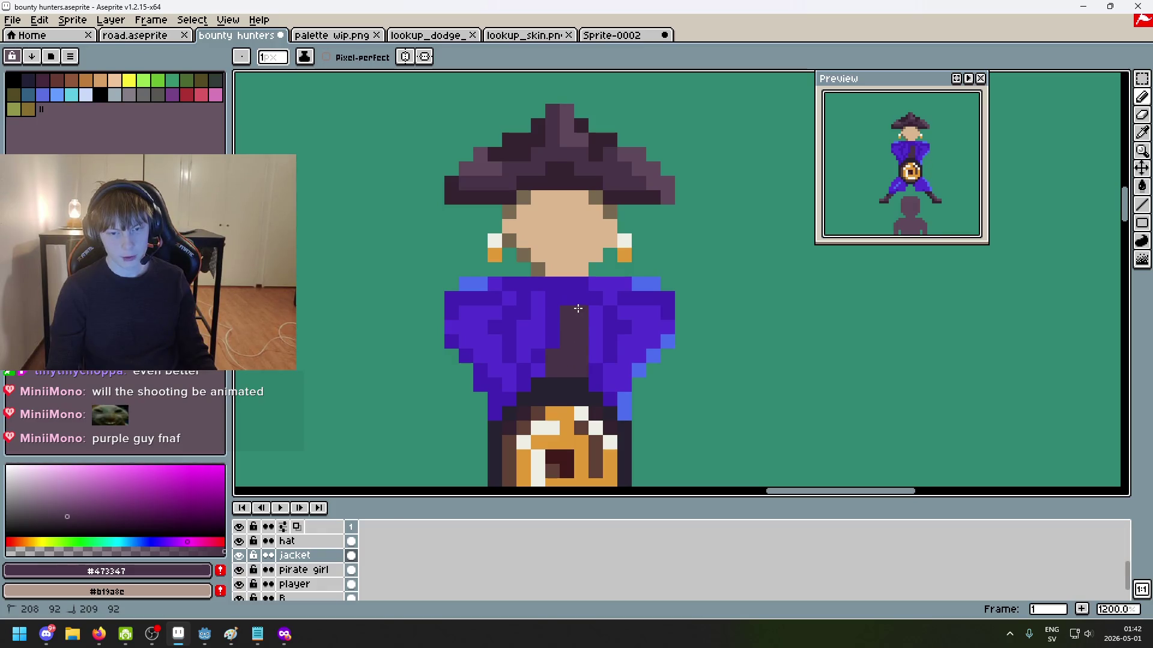
scroll(579, 290, down, 2)
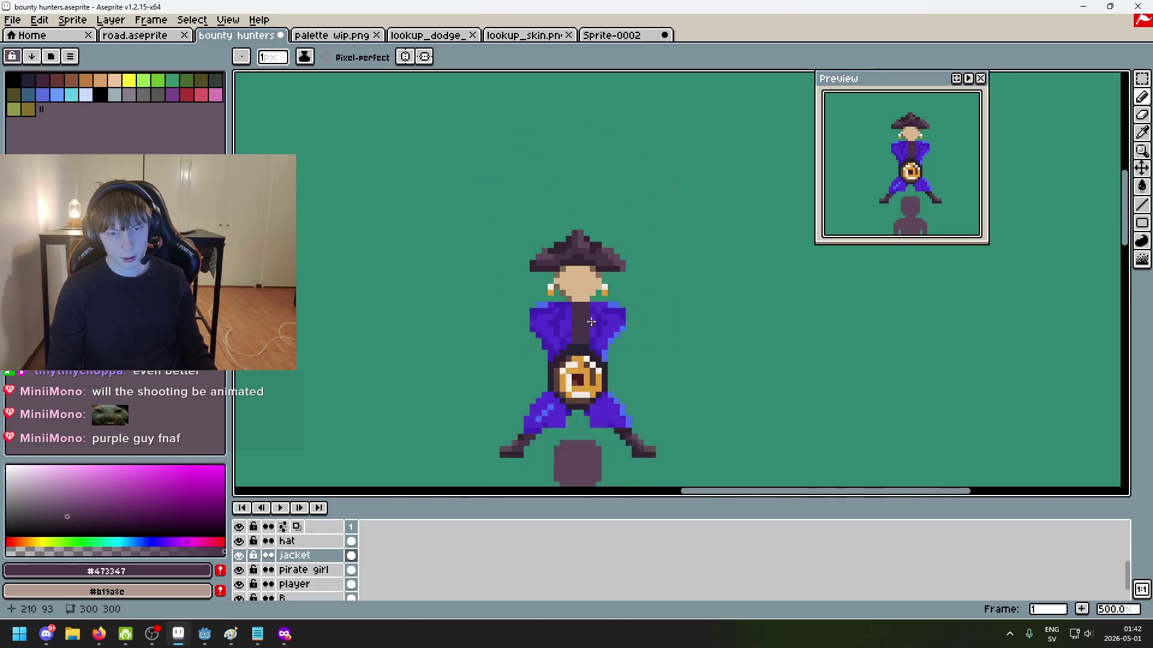
scroll(575, 372, down, 3)
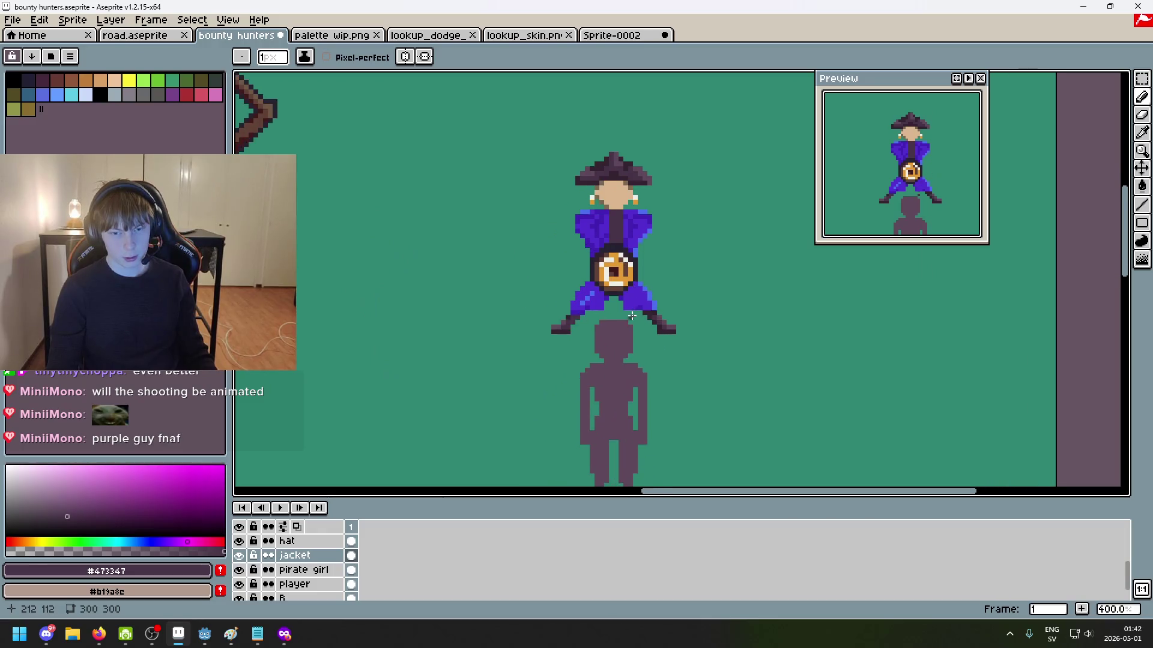
scroll(607, 287, up, 3)
scroll(619, 328, up, 6)
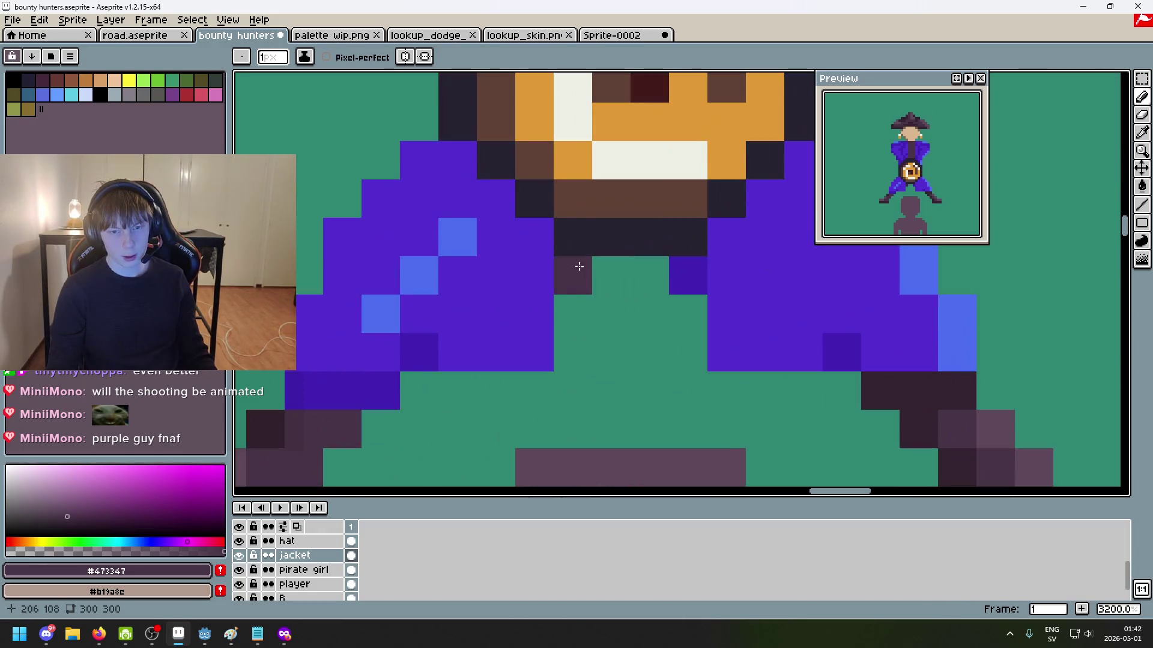
scroll(631, 290, down, 4)
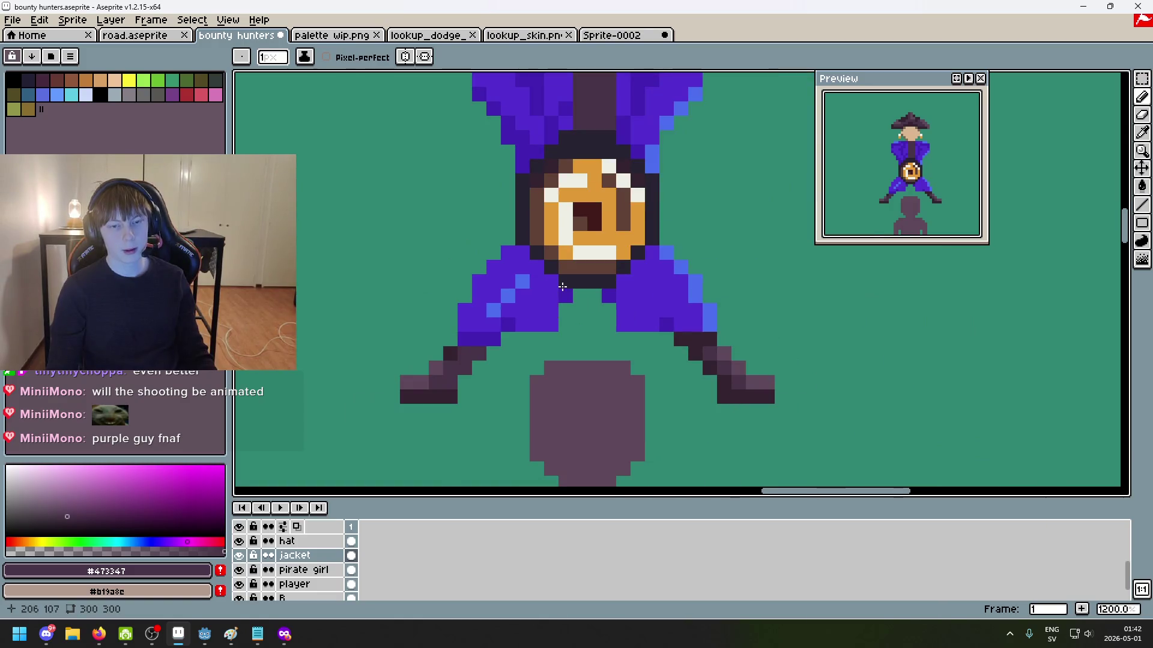
scroll(579, 289, up, 4)
scroll(736, 326, down, 6)
scroll(735, 326, up, 1)
scroll(689, 391, down, 1)
scroll(674, 383, up, 5)
Step: Pick the coat purple and fill the gap between the legs with it
alt+click(549, 437)
scroll(605, 309, down, 1)
drag(508, 312, 534, 312)
scroll(640, 318, down, 8)
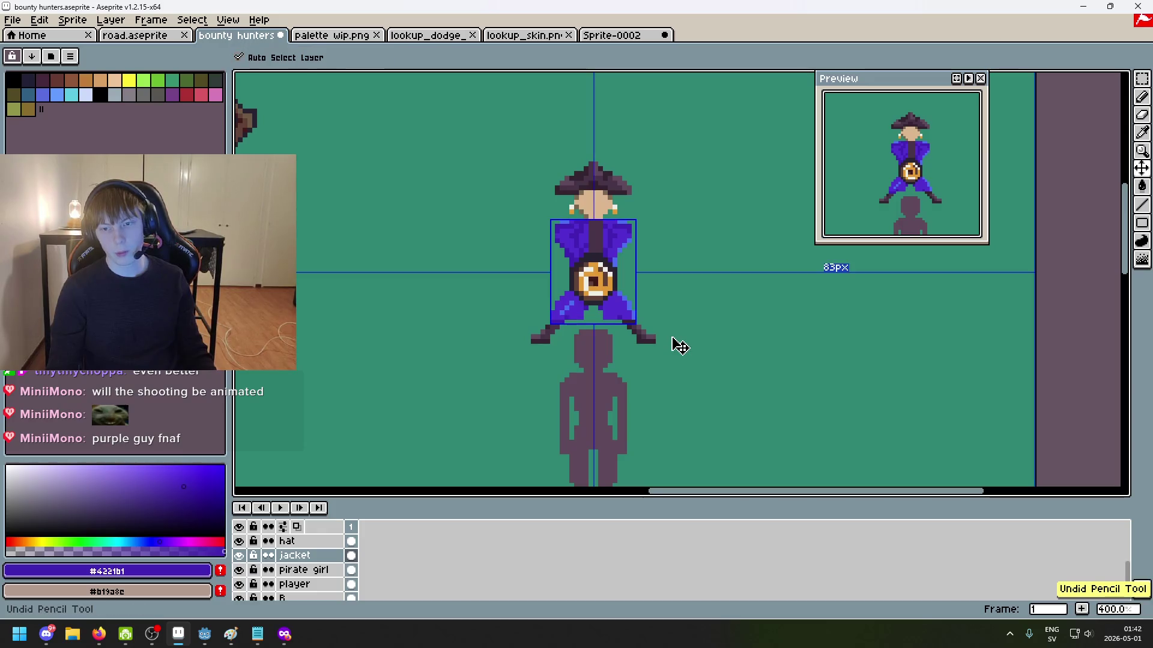
Step: Eyedrop the neck's skin tone and recolour the dark pixel left of the neck
scroll(648, 216, up, 1)
scroll(633, 253, up, 2)
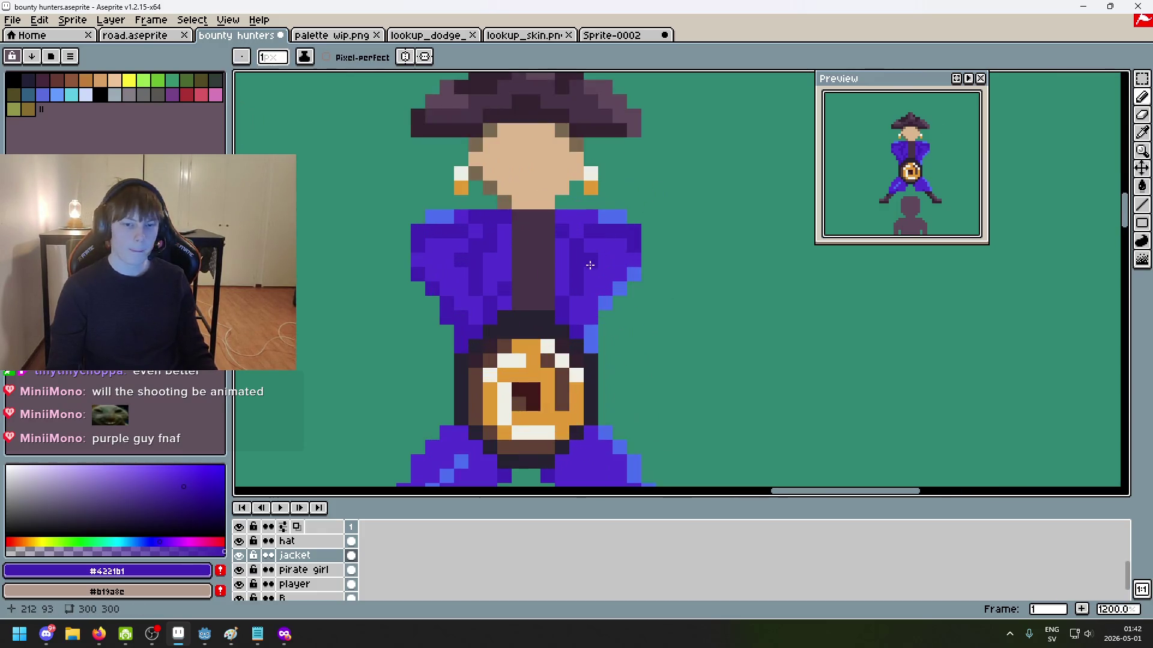
scroll(622, 288, up, 1)
scroll(610, 320, up, 1)
scroll(594, 282, up, 3)
alt+click(558, 268)
click(544, 268)
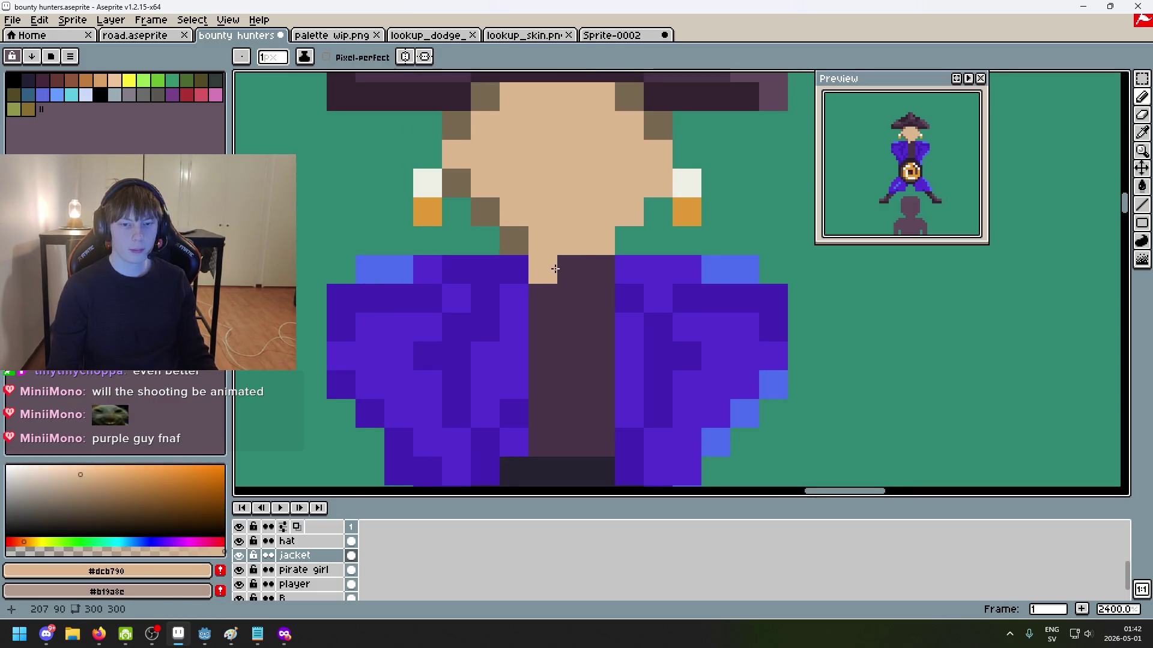
scroll(601, 274, down, 2)
scroll(616, 276, up, 1)
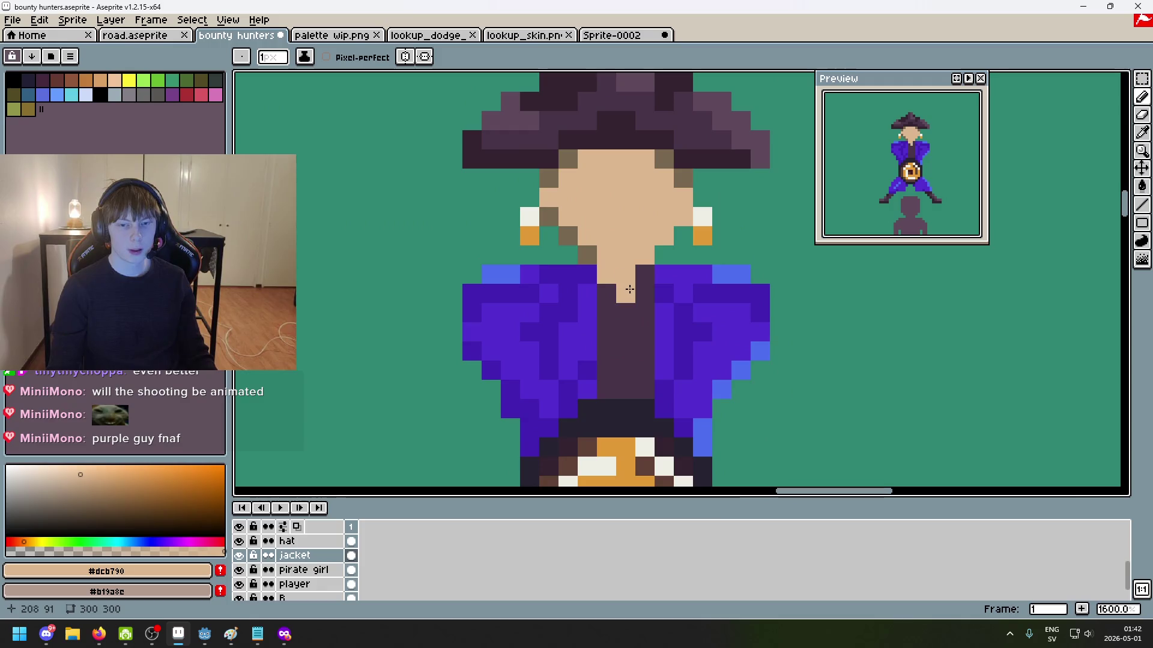
scroll(639, 342, down, 3)
scroll(638, 342, up, 3)
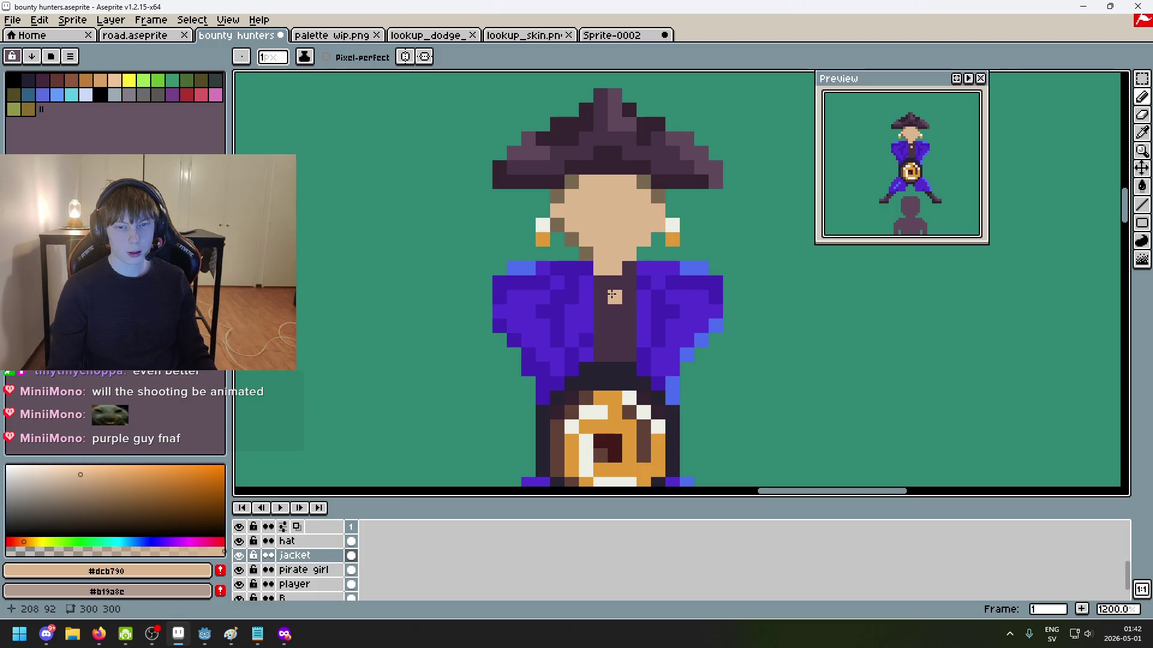
Step: Marquee-select the coat's centre column and shift it one pixel left
key(m)
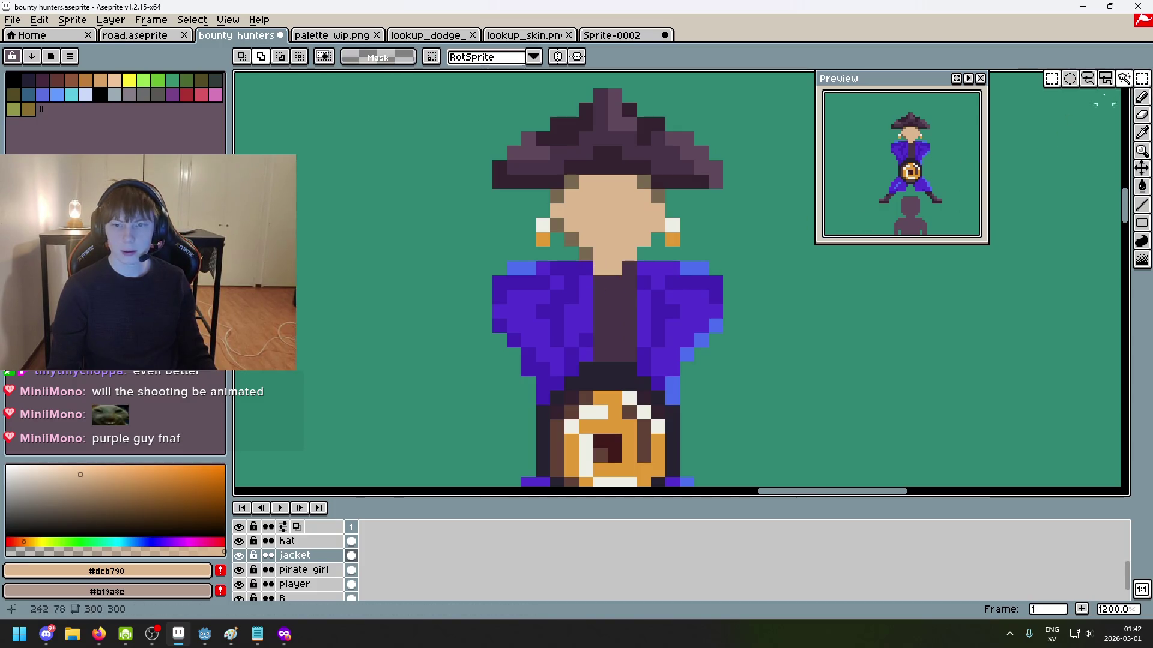
mouse_move(580, 362)
mouse_down()
mouse_move(593, 260)
mouse_move(568, 287)
mouse_up()
key(ctrl+z)
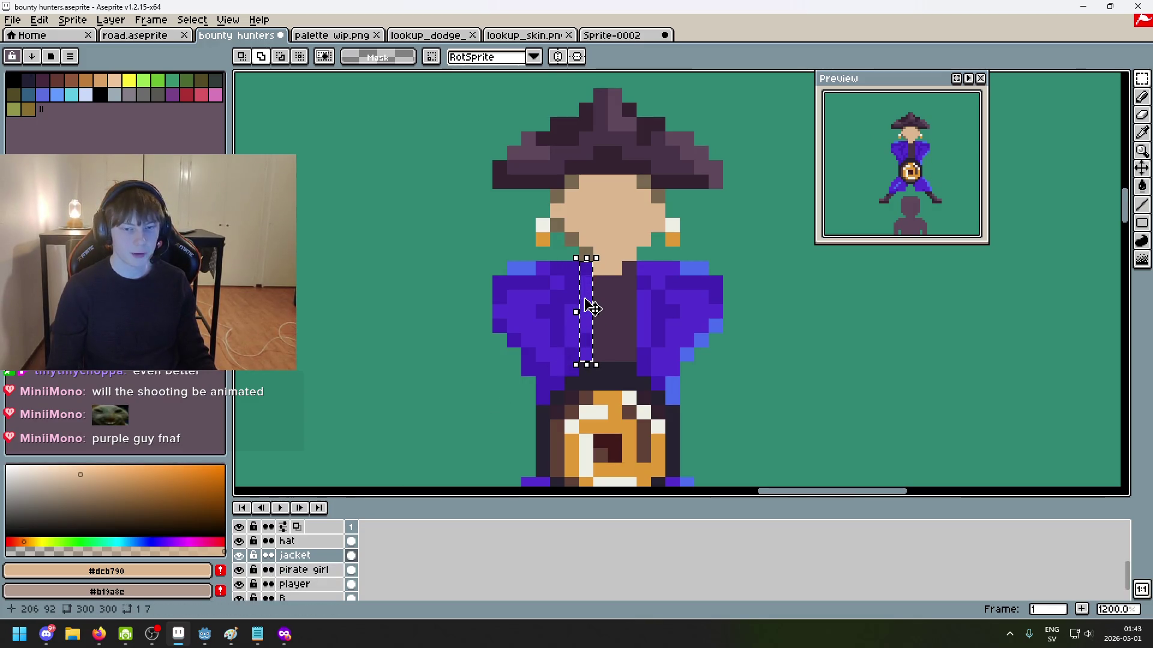
drag(590, 308, 583, 308)
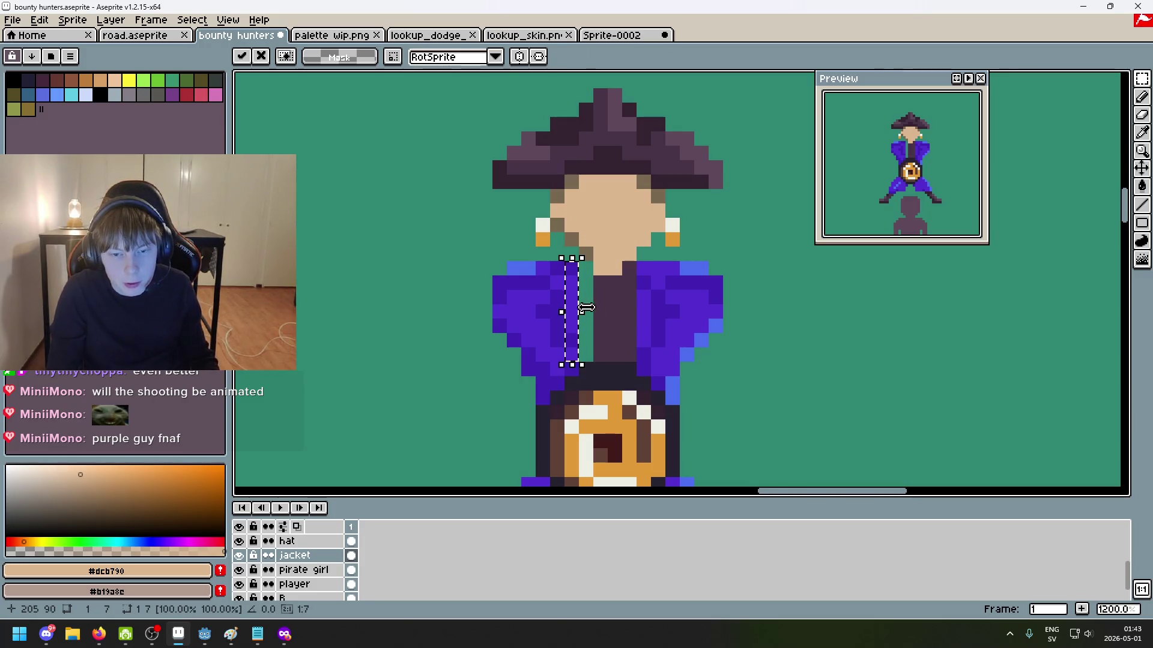
click(601, 311)
Step: Pencil the opened gap with the dark shirt colour #473347
key(b)
alt+click(599, 318)
click(585, 268)
shift+click(584, 343)
scroll(584, 350, down, 6)
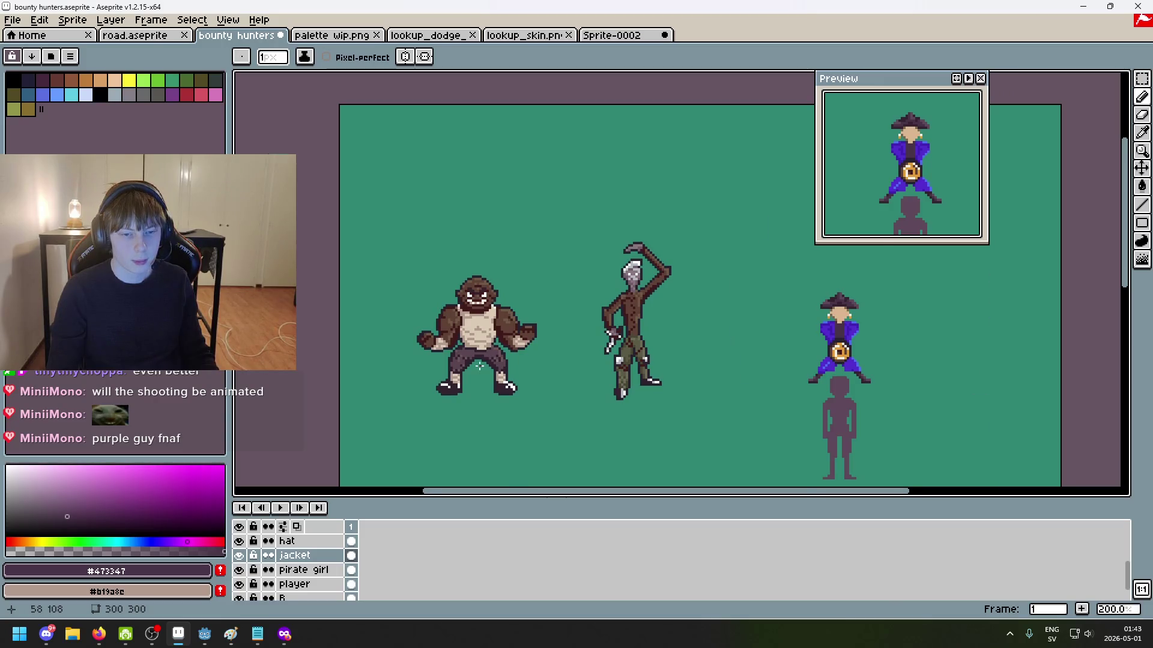
Step: Darken pixels along the hunter's neckline with the #34232f shade
scroll(479, 366, up, 3)
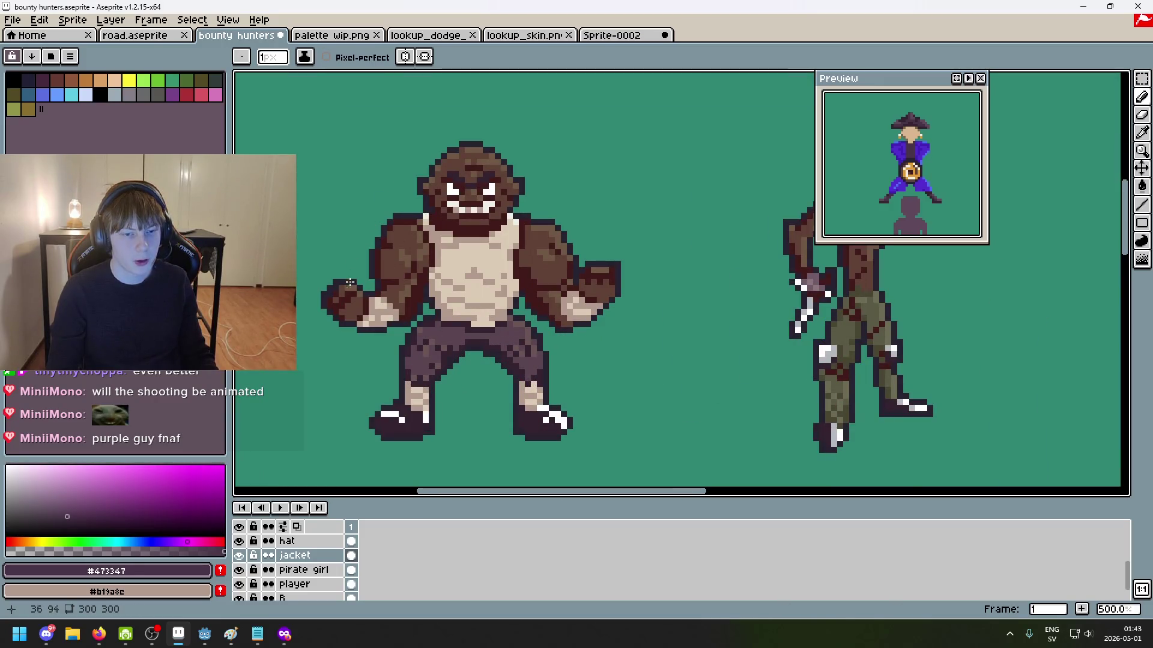
scroll(604, 260, up, 2)
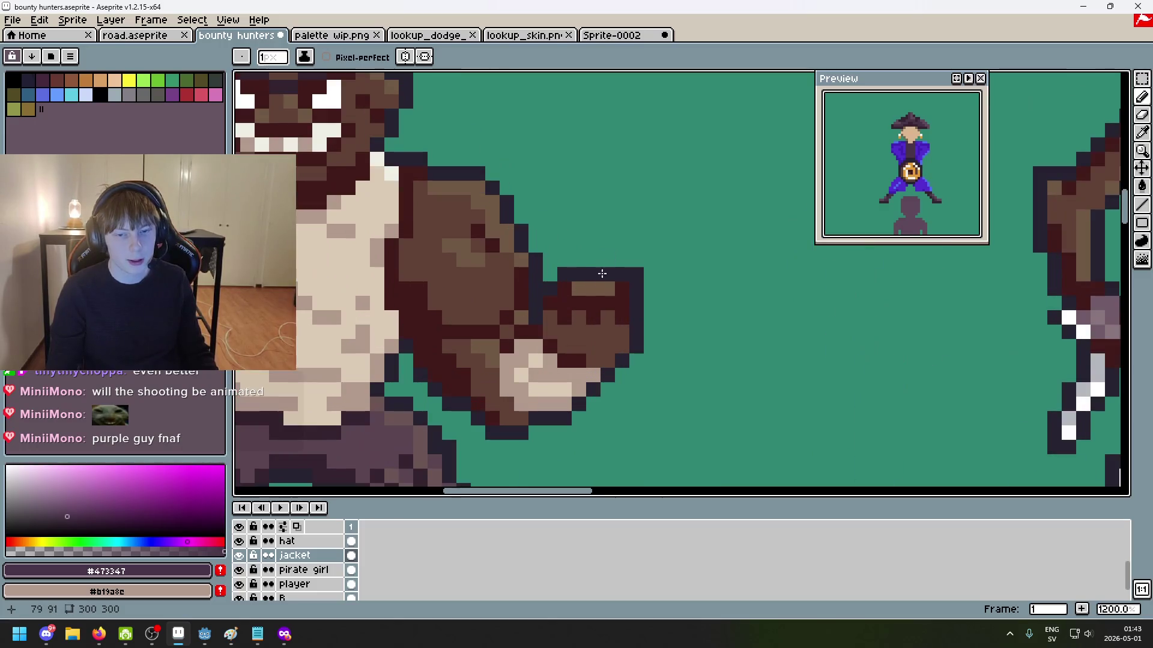
scroll(603, 260, up, 1)
scroll(359, 298, down, 3)
scroll(396, 337, right, 5)
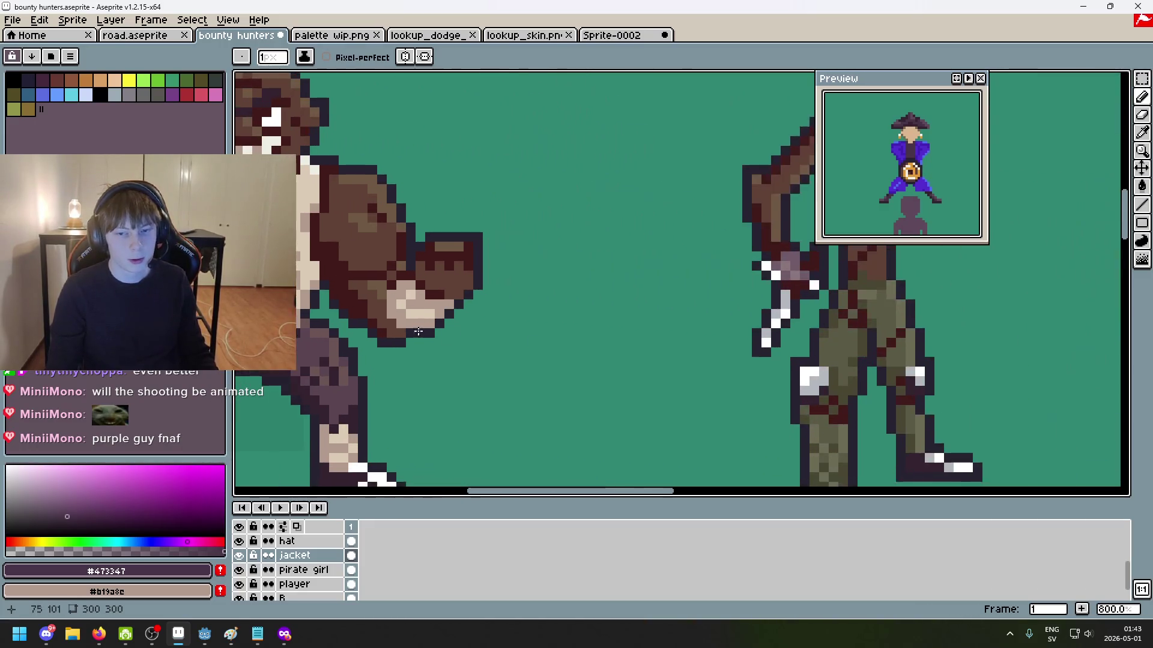
scroll(432, 368, right, 4)
scroll(599, 342, right, 3)
scroll(681, 328, down, 1)
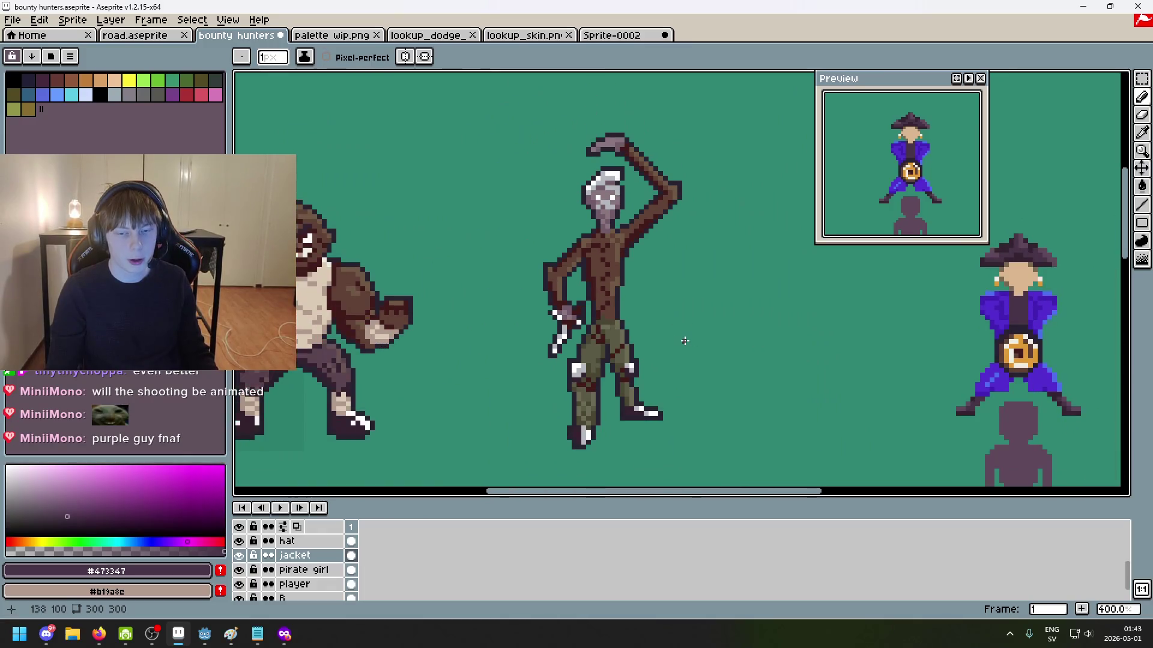
scroll(636, 335, right, 2)
scroll(667, 330, right, 1)
scroll(763, 339, right, 5)
scroll(729, 302, up, 3)
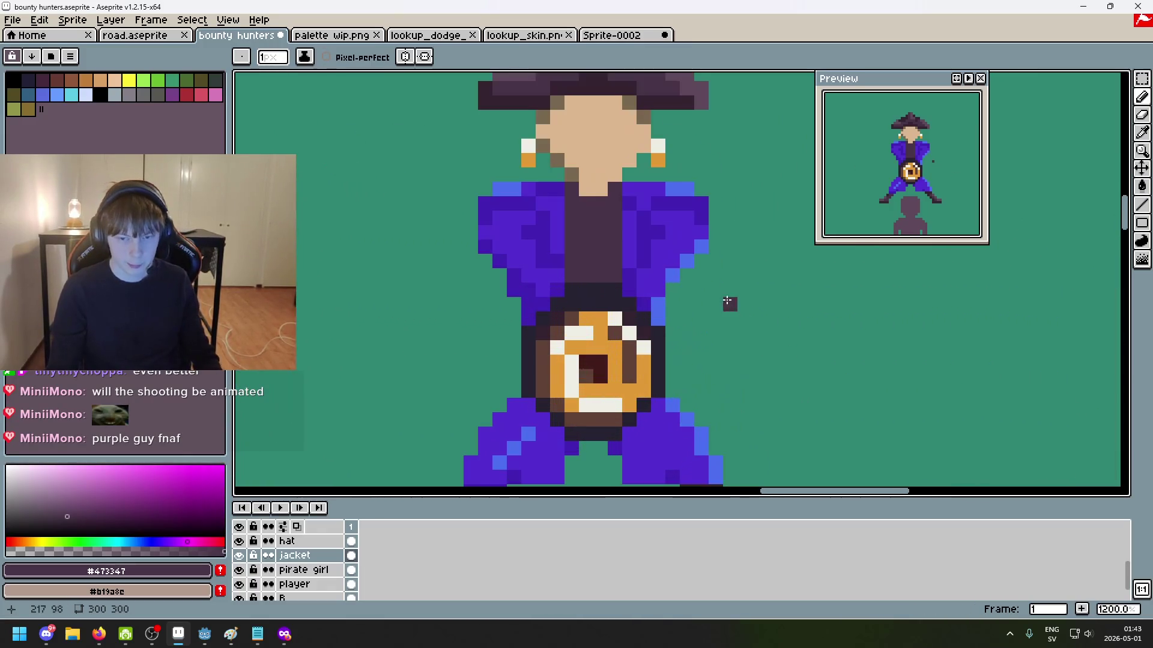
scroll(759, 330, up, 1)
mouse_move(708, 342)
mouse_down()
mouse_move(684, 378)
mouse_move(651, 330)
mouse_up()
scroll(659, 346, down, 1)
alt+click(654, 221)
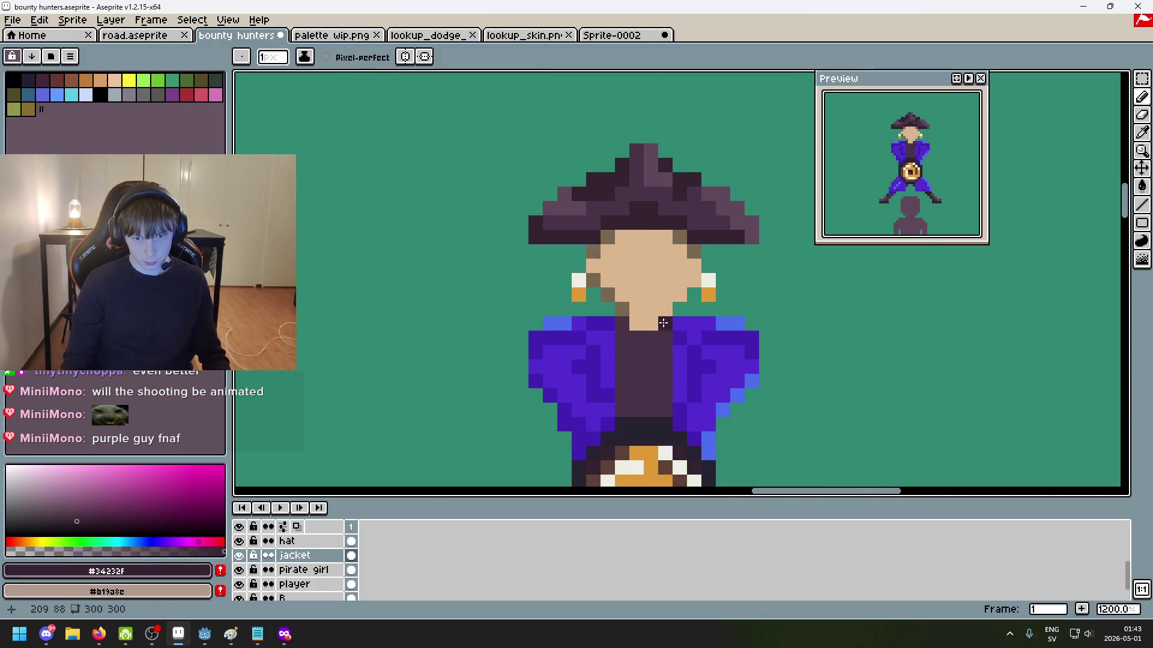
scroll(676, 356, up, 3)
click(607, 346)
key(ctrl+z)
drag(578, 289, 603, 316)
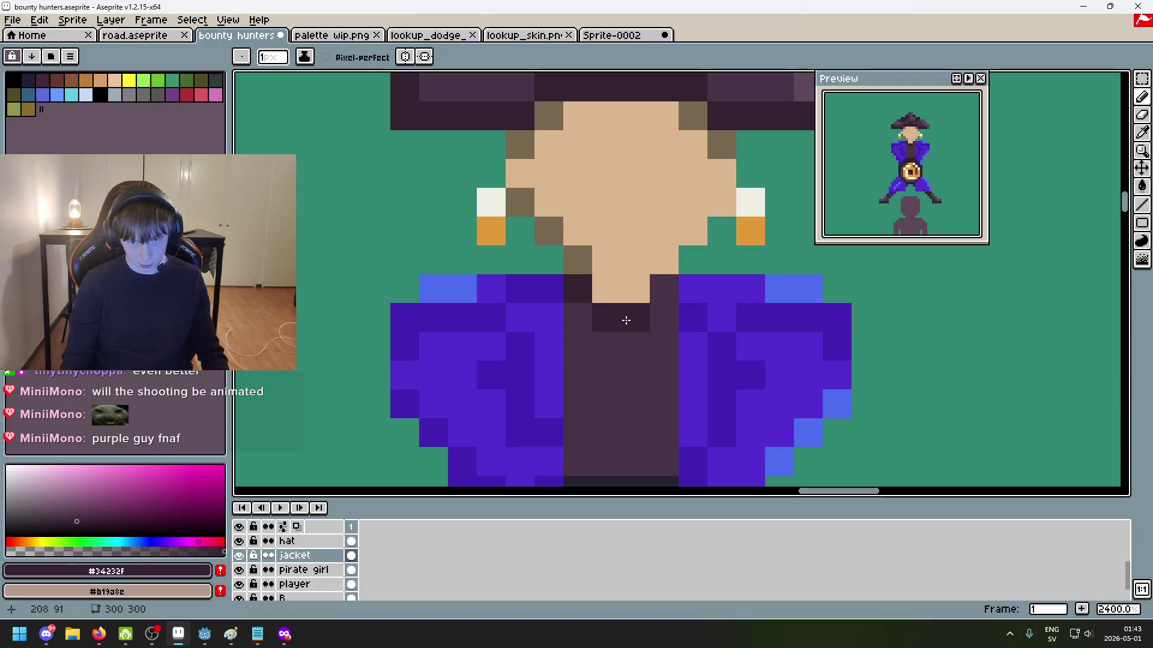
click(666, 317)
Step: Sample the brown from the neckline and undo the last pencil stroke on the shirt
scroll(679, 324, down, 7)
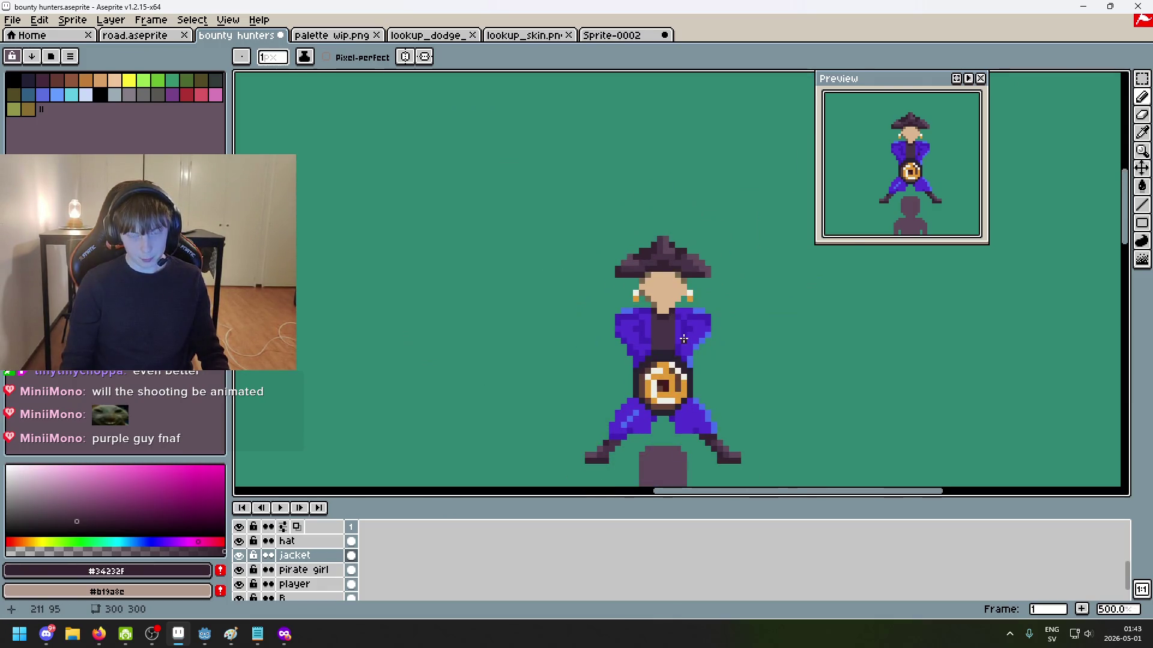
scroll(684, 339, up, 2)
scroll(675, 322, up, 5)
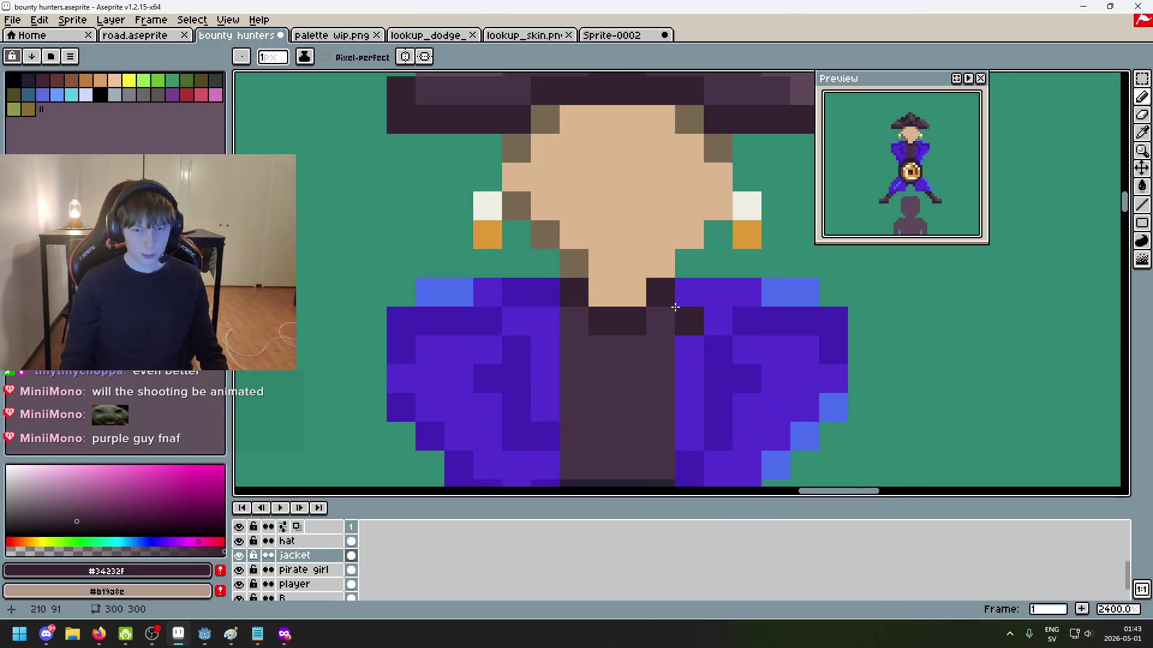
scroll(599, 294, down, 5)
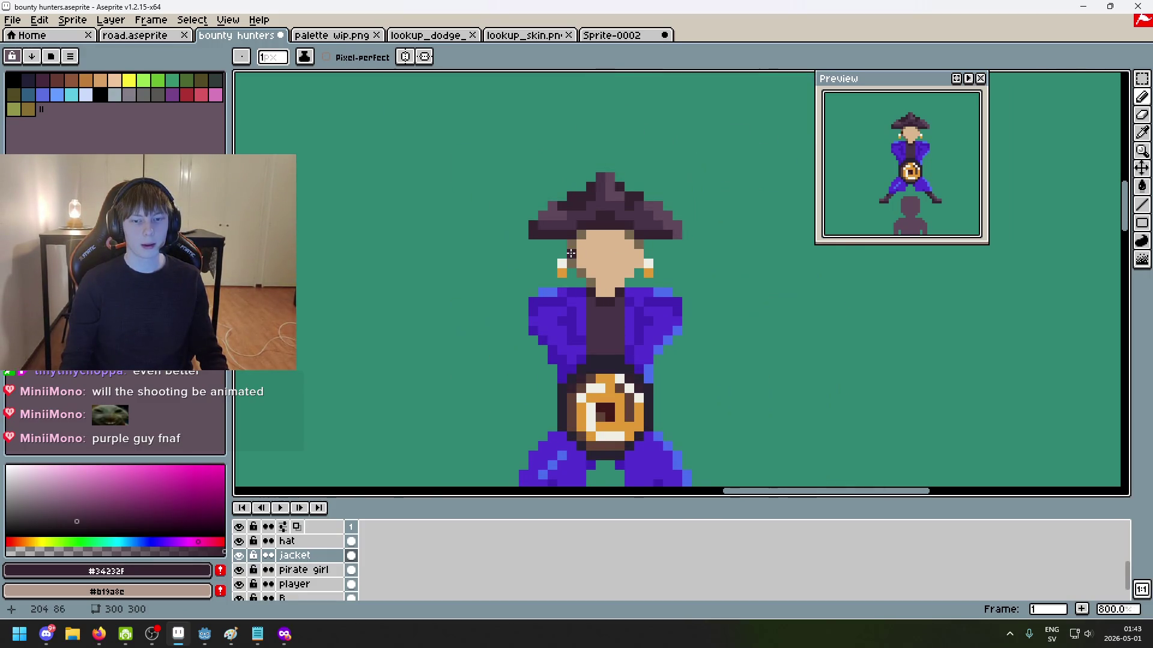
scroll(571, 254, up, 1)
alt+click(593, 302)
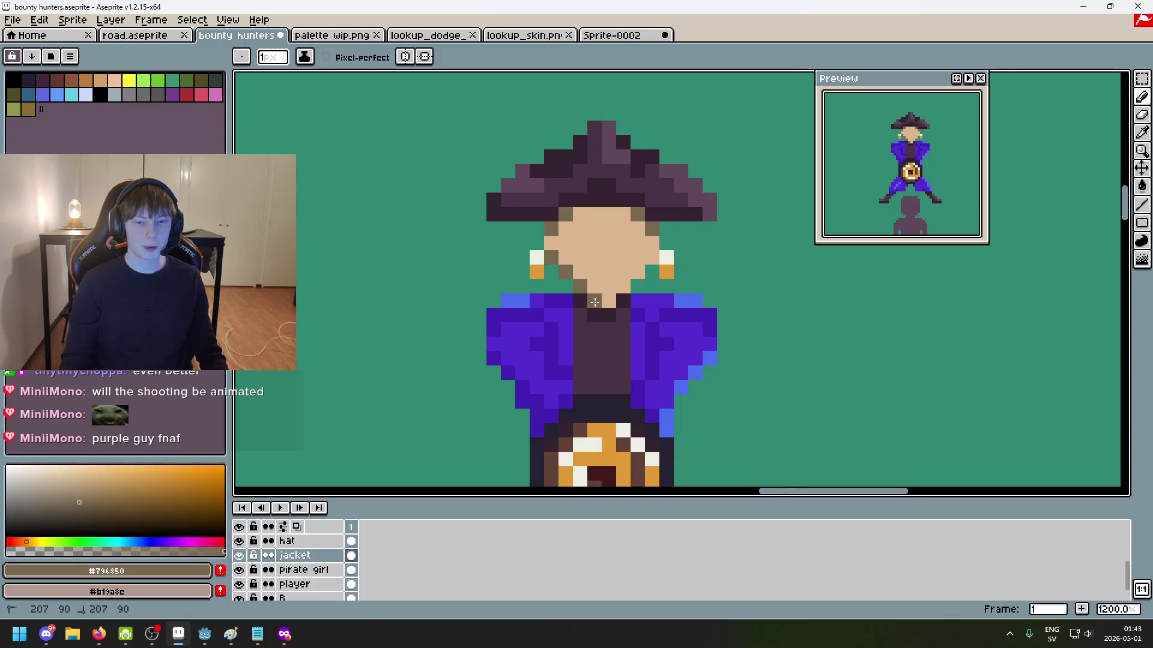
scroll(595, 304, up, 1)
scroll(597, 306, down, 1)
scroll(606, 312, down, 2)
scroll(628, 323, down, 4)
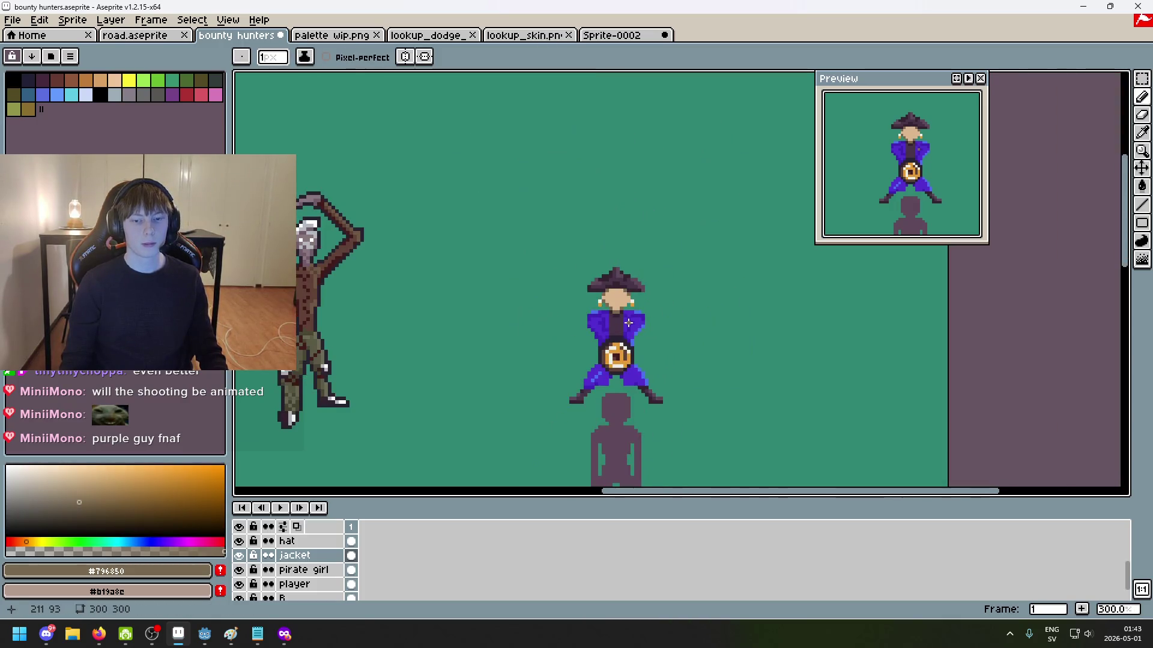
scroll(628, 323, up, 5)
scroll(588, 277, up, 1)
scroll(596, 276, down, 6)
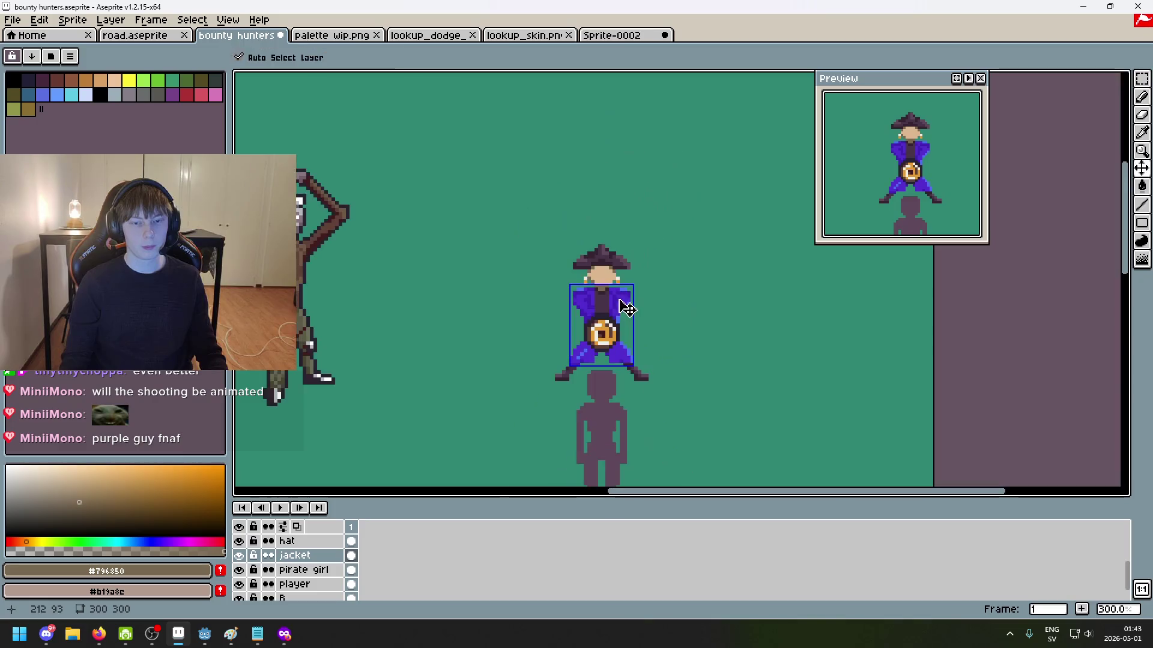
key(ctrl+z)
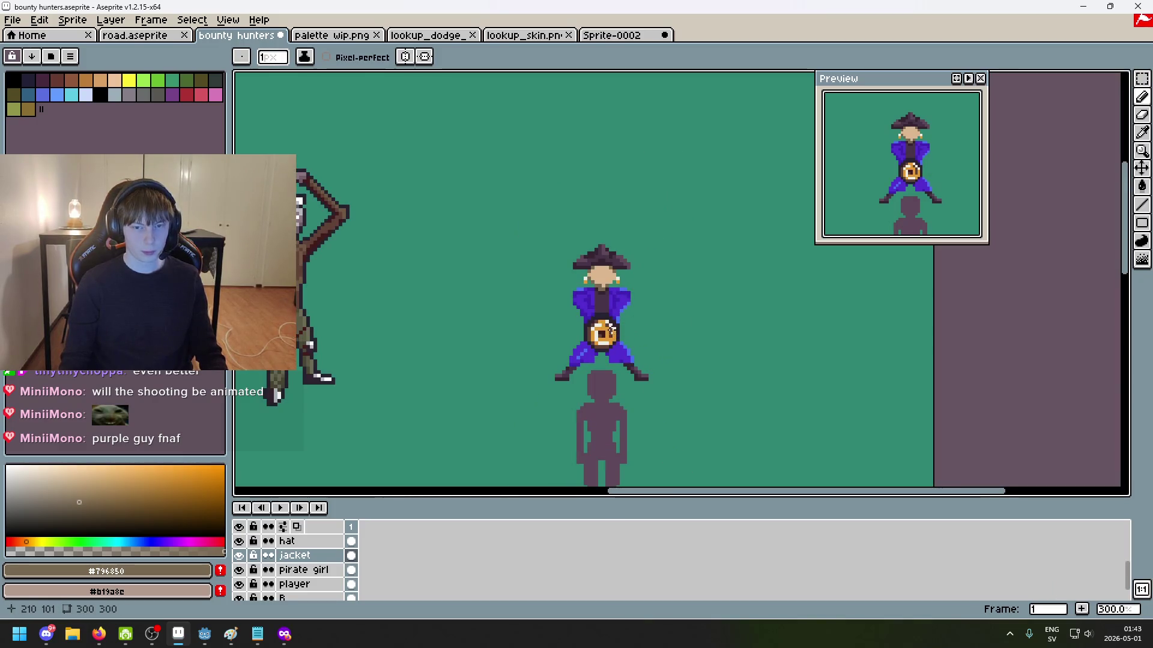
Step: Sample the face's skin tone and the #34232f shirt colour, then undo the stray dark pixel
scroll(610, 329, up, 6)
alt+click(585, 232)
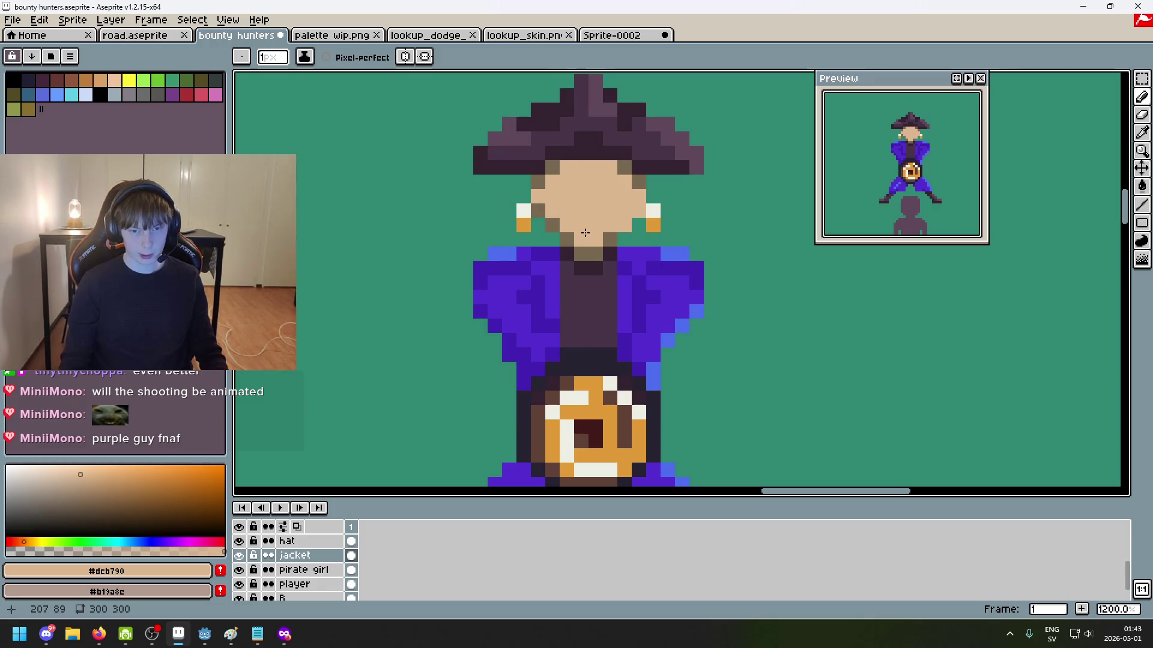
scroll(635, 325, down, 5)
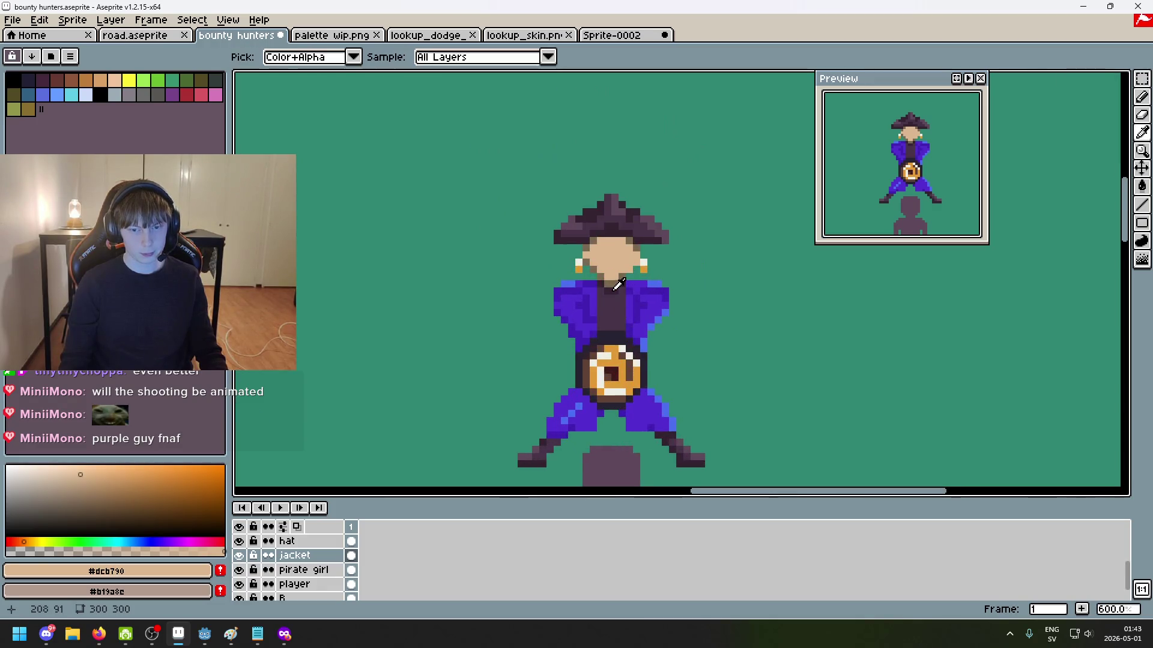
alt+click(626, 320)
scroll(607, 306, up, 6)
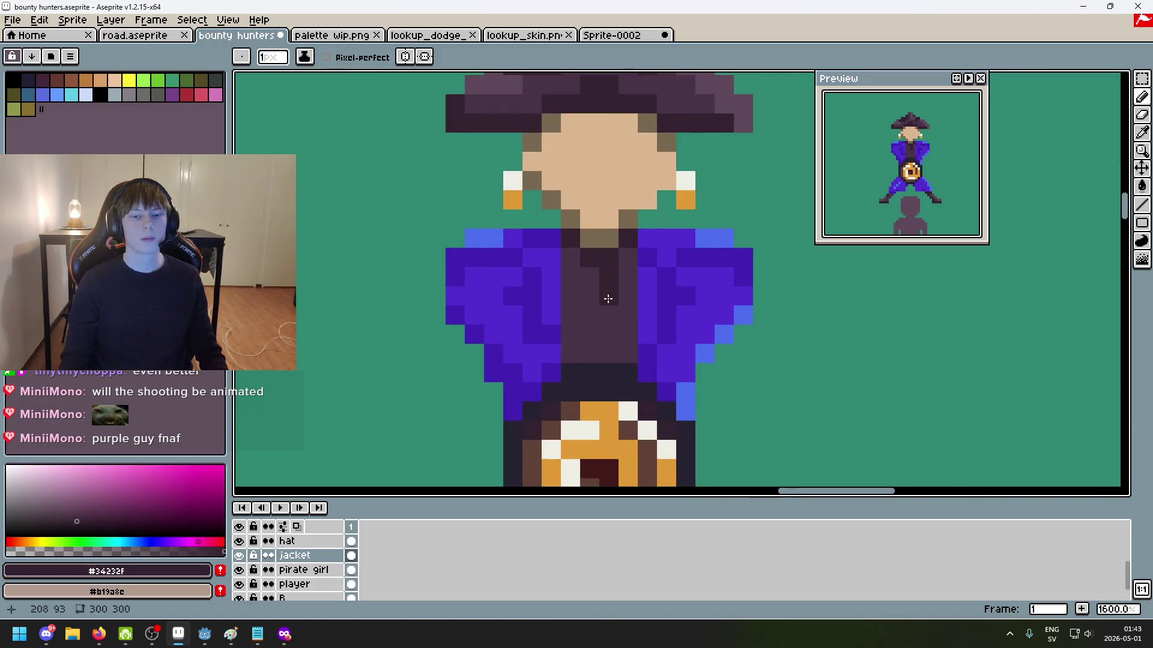
key(ctrl+z)
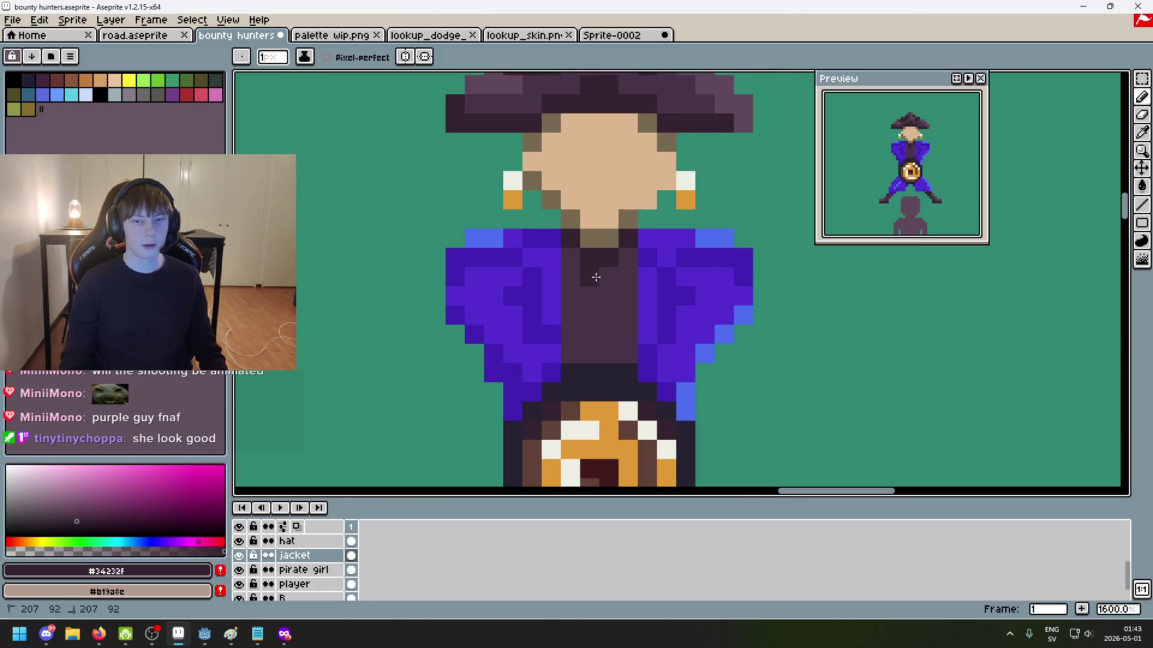
Step: Paint #473347 into the shirt, undo that stroke, and settle on #34232f as the darkest shade
scroll(610, 317, down, 6)
scroll(612, 318, up, 2)
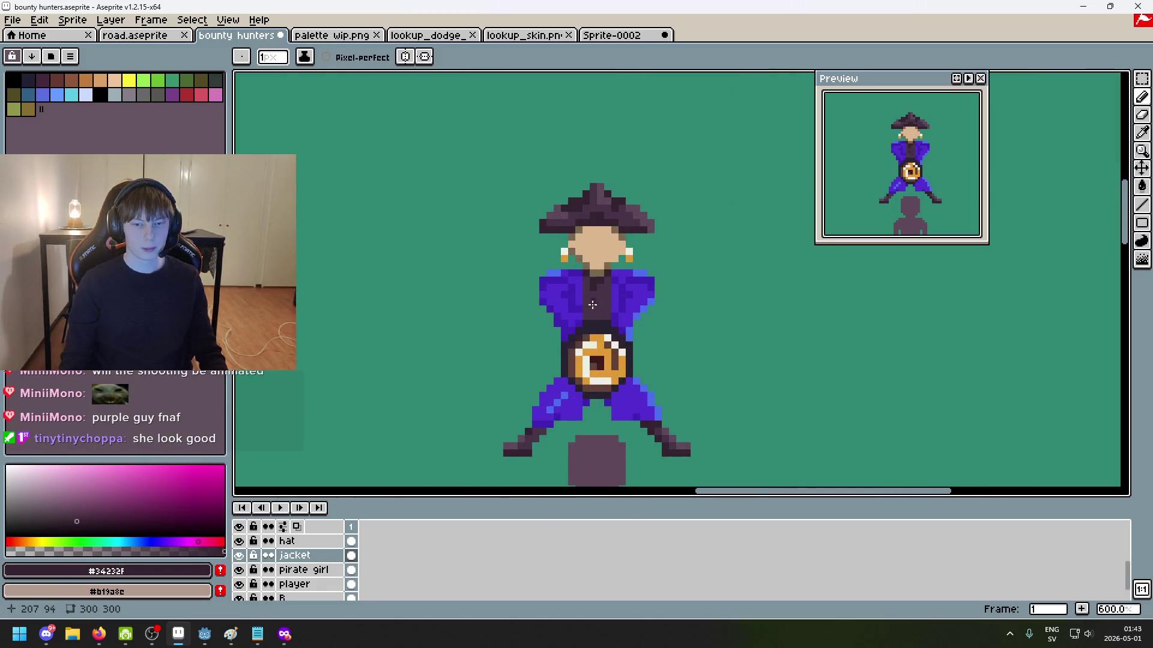
scroll(592, 289, up, 3)
scroll(598, 318, down, 1)
scroll(639, 329, down, 5)
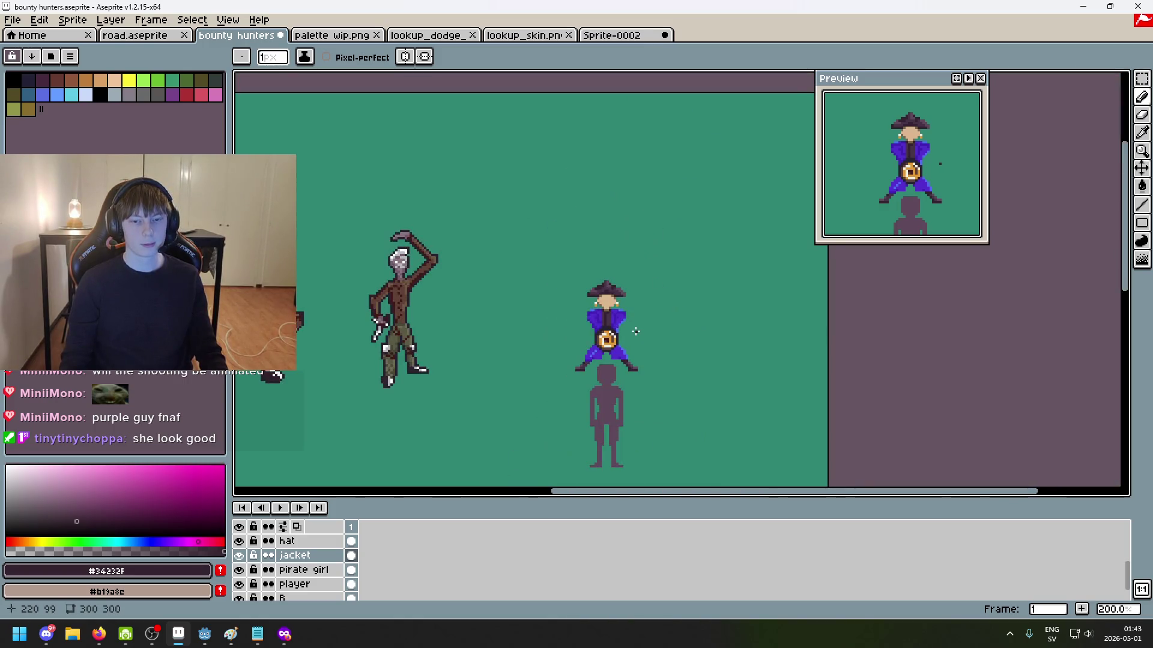
scroll(630, 331, up, 2)
scroll(624, 327, up, 2)
scroll(577, 283, up, 2)
key(i)
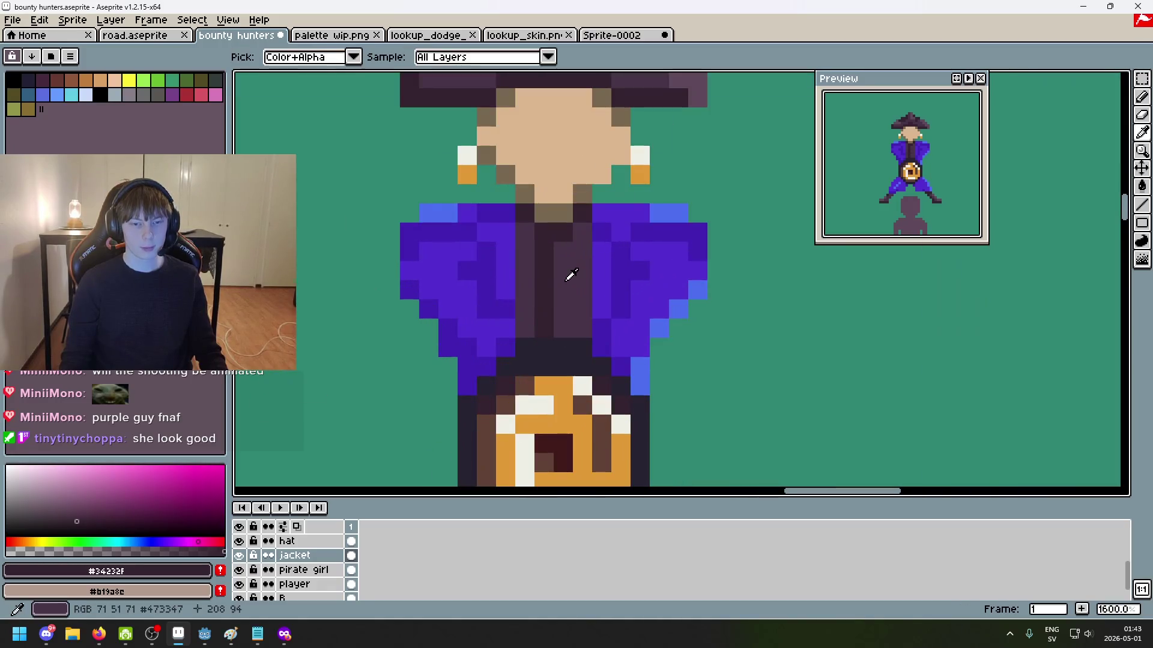
click(571, 274)
click(543, 270)
click(543, 250)
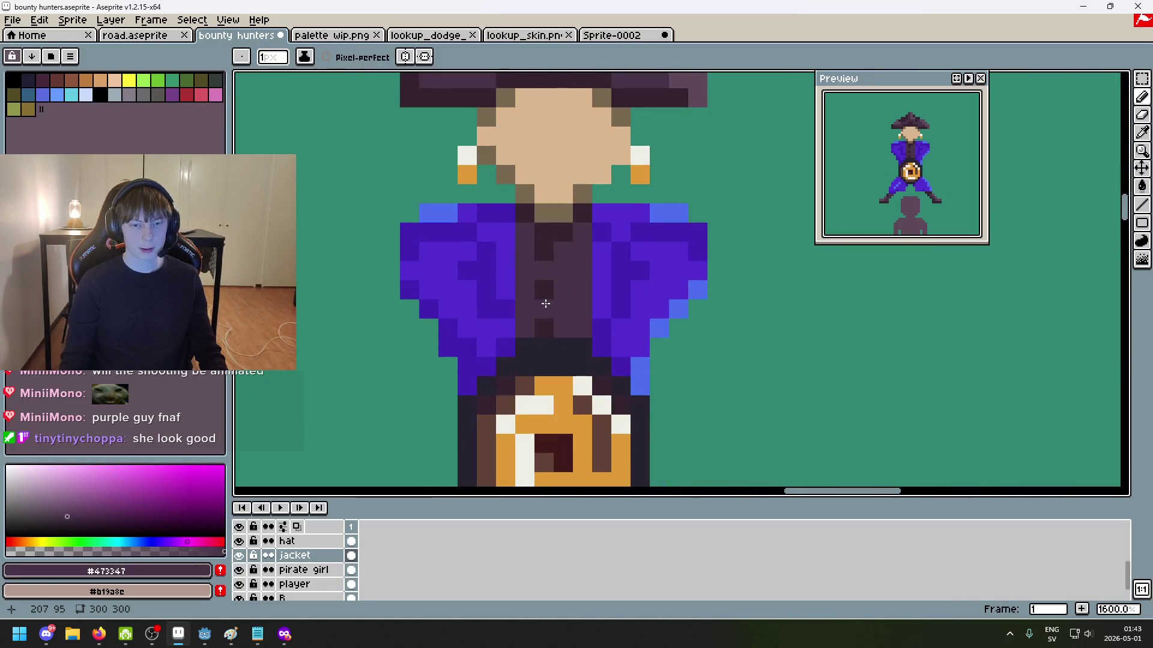
scroll(545, 304, down, 7)
key(ctrl+z)
scroll(577, 324, up, 2)
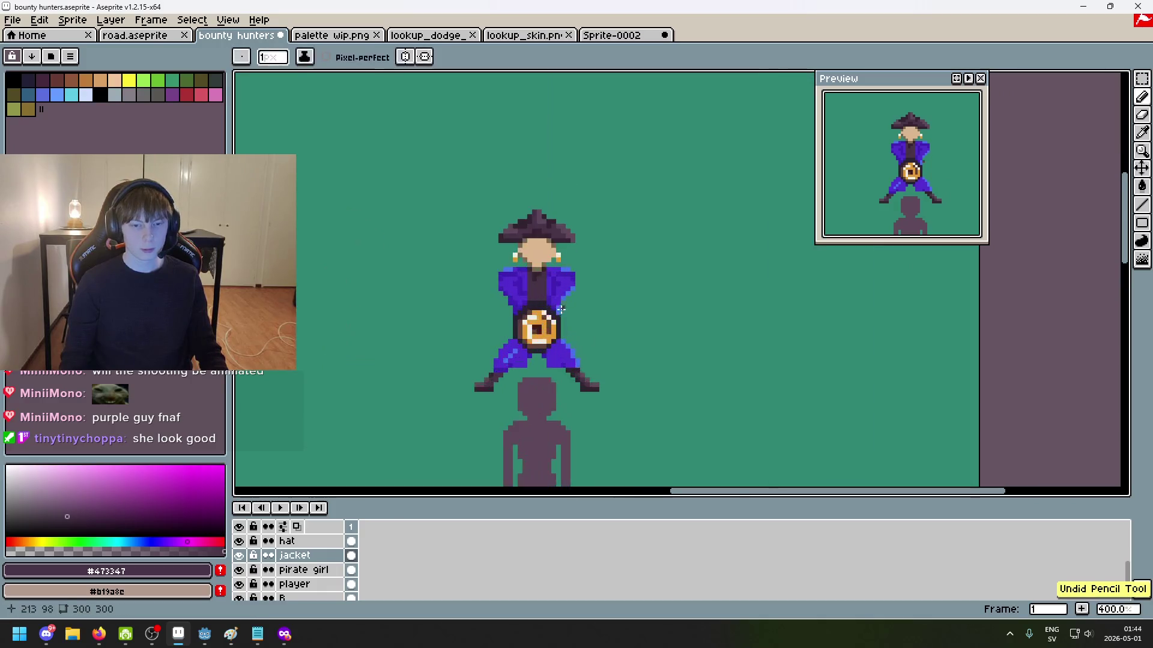
scroll(562, 309, up, 1)
alt+click(535, 277)
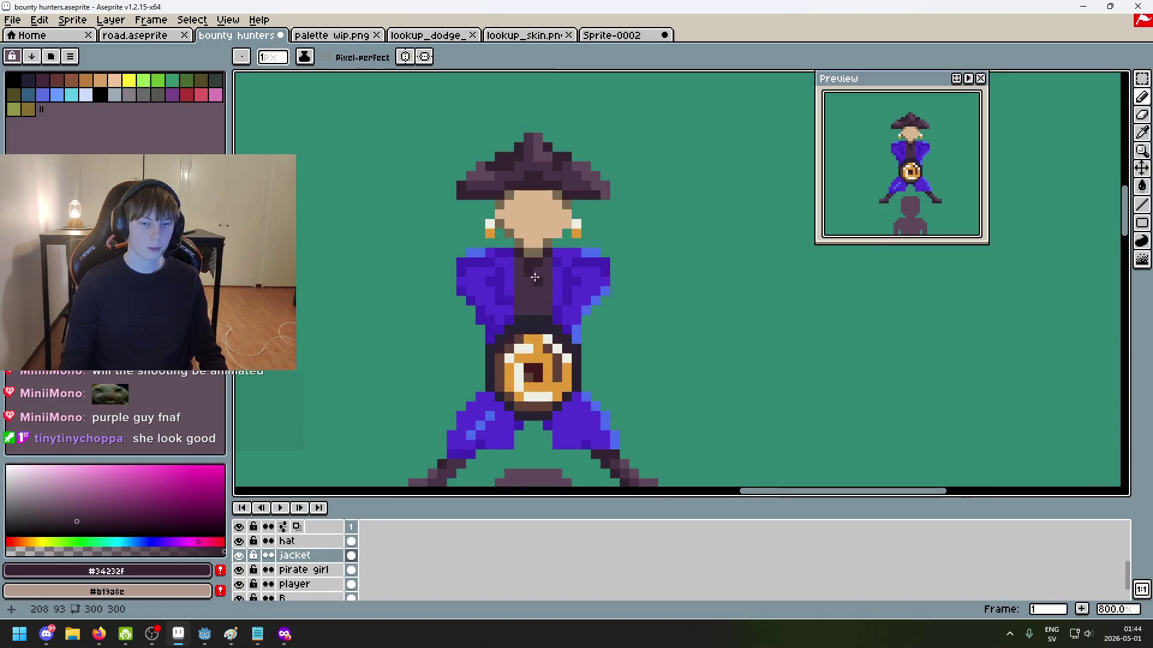
scroll(534, 312, down, 5)
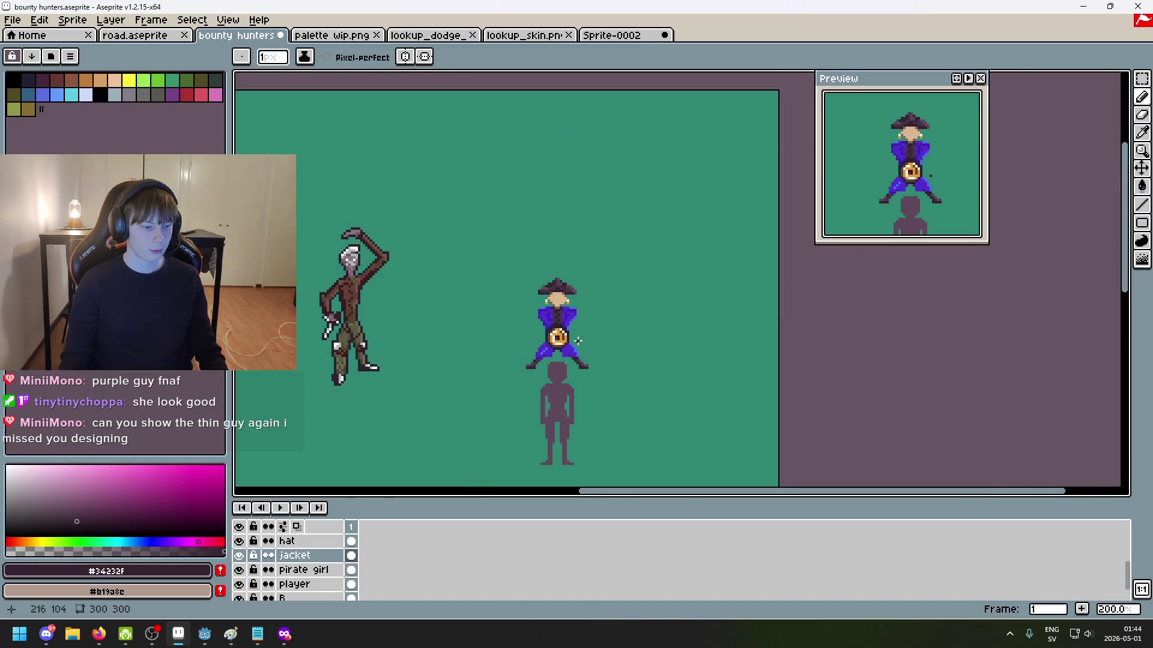
Step: Pan to frame the brute and thin hunters together, then move the Preview window to the screen top
drag(413, 353, 506, 351)
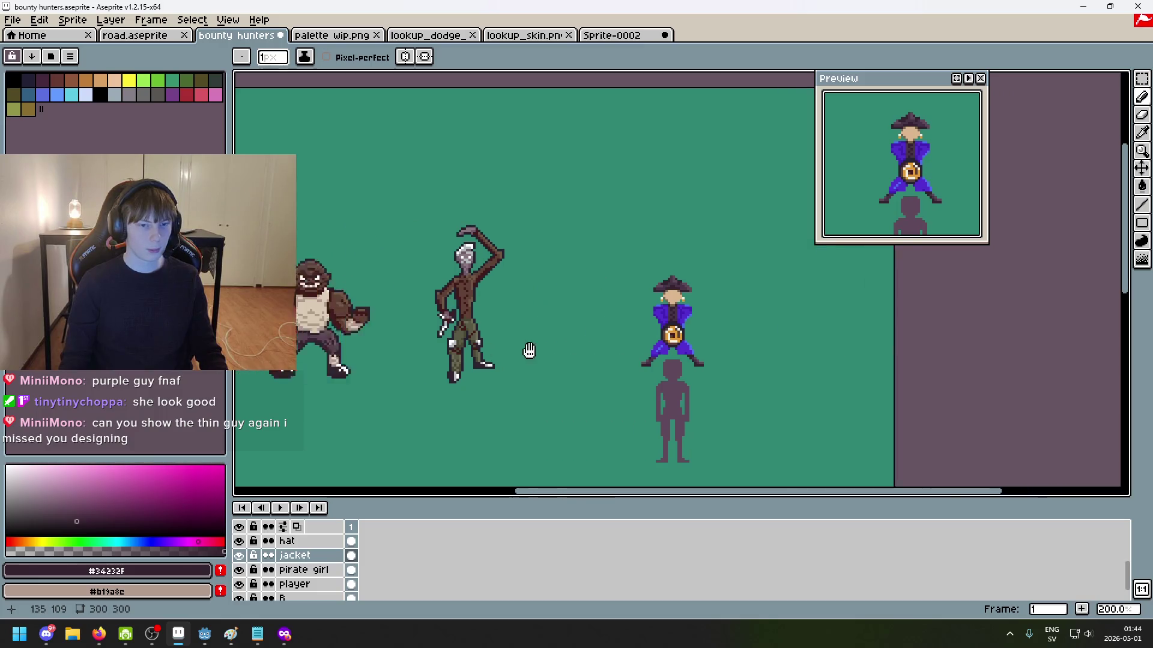
scroll(506, 352, up, 1)
scroll(506, 351, up, 1)
drag(589, 353, 652, 381)
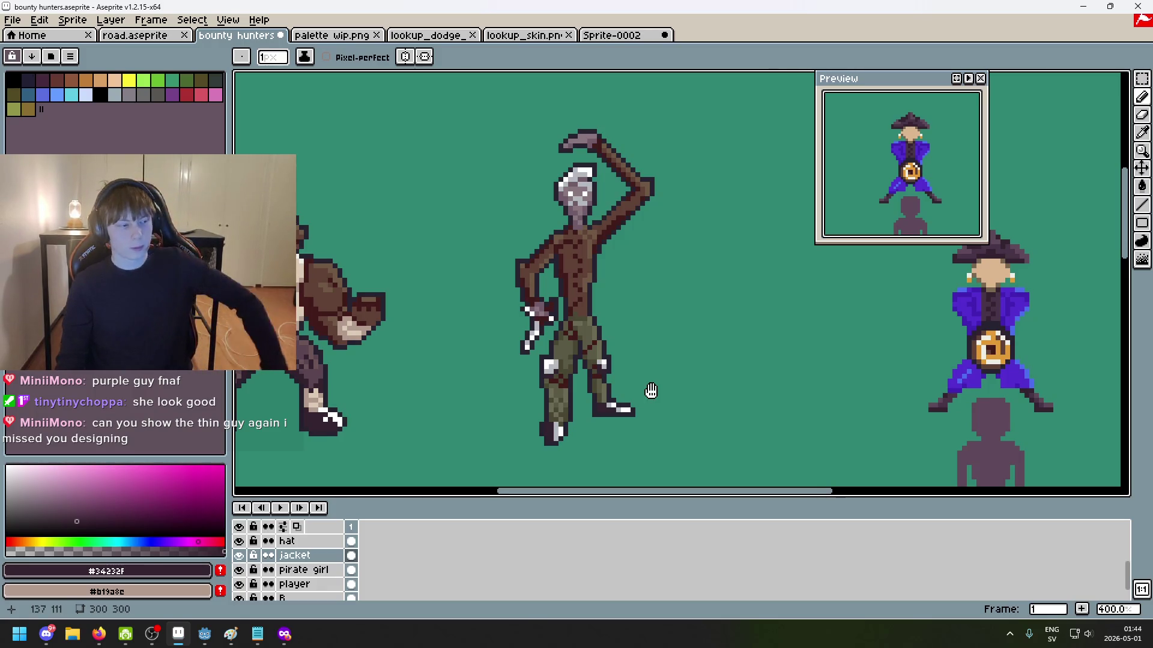
drag(651, 391, 718, 388)
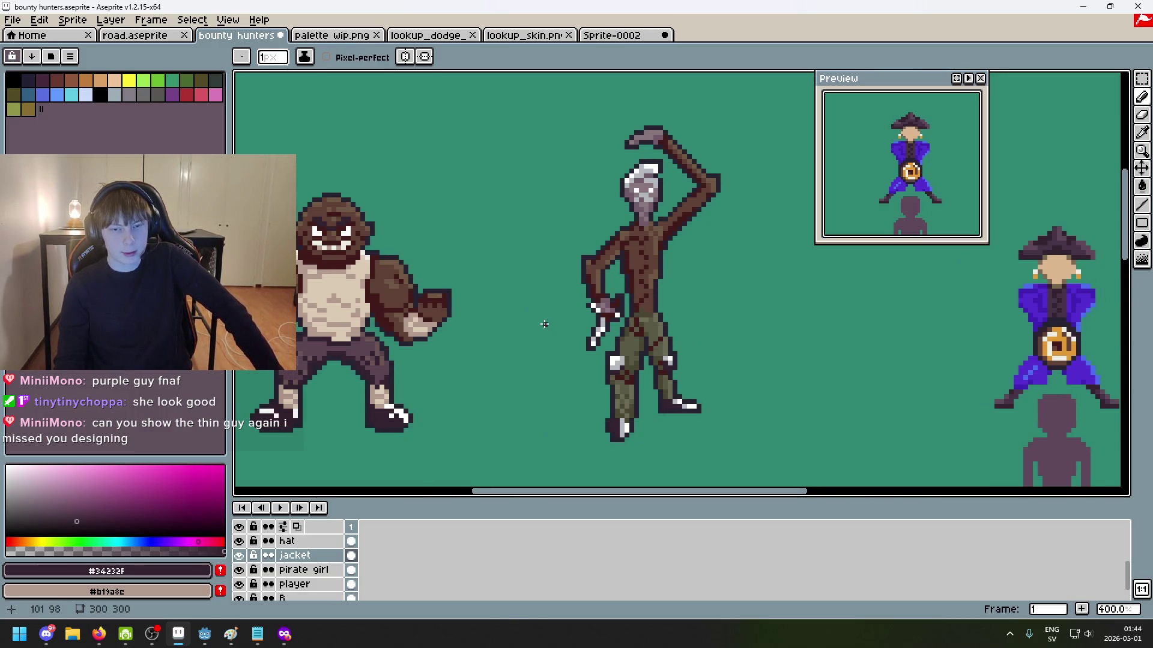
drag(544, 329, 624, 329)
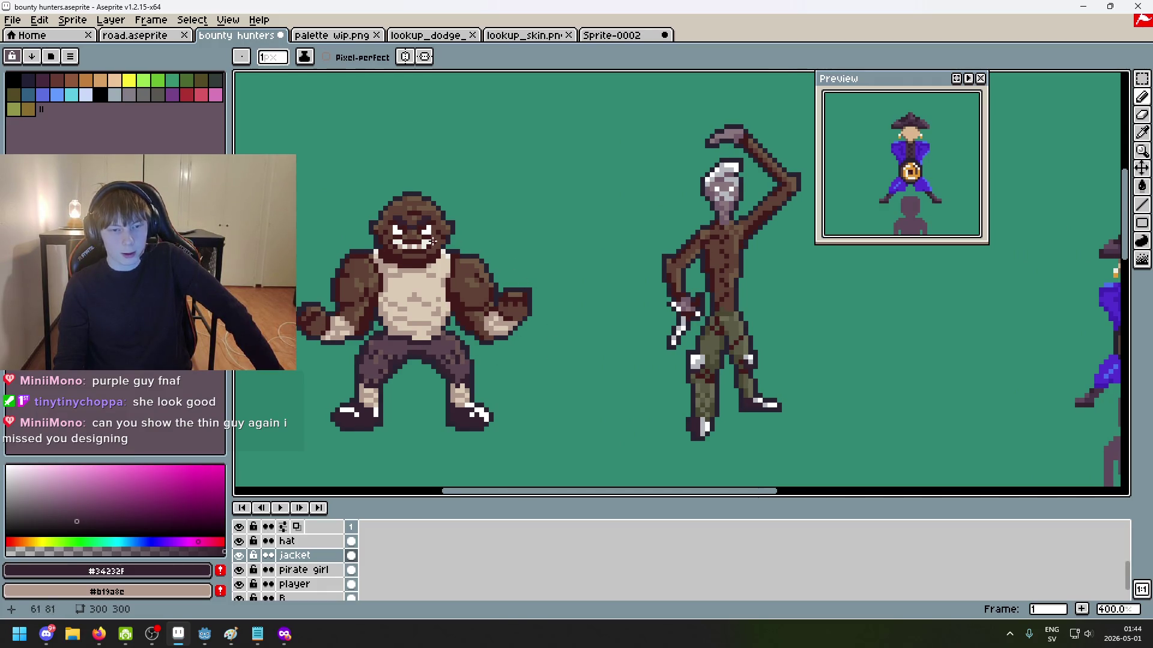
drag(431, 343, 655, 342)
drag(878, 80, 876, 16)
drag(754, 268, 759, 283)
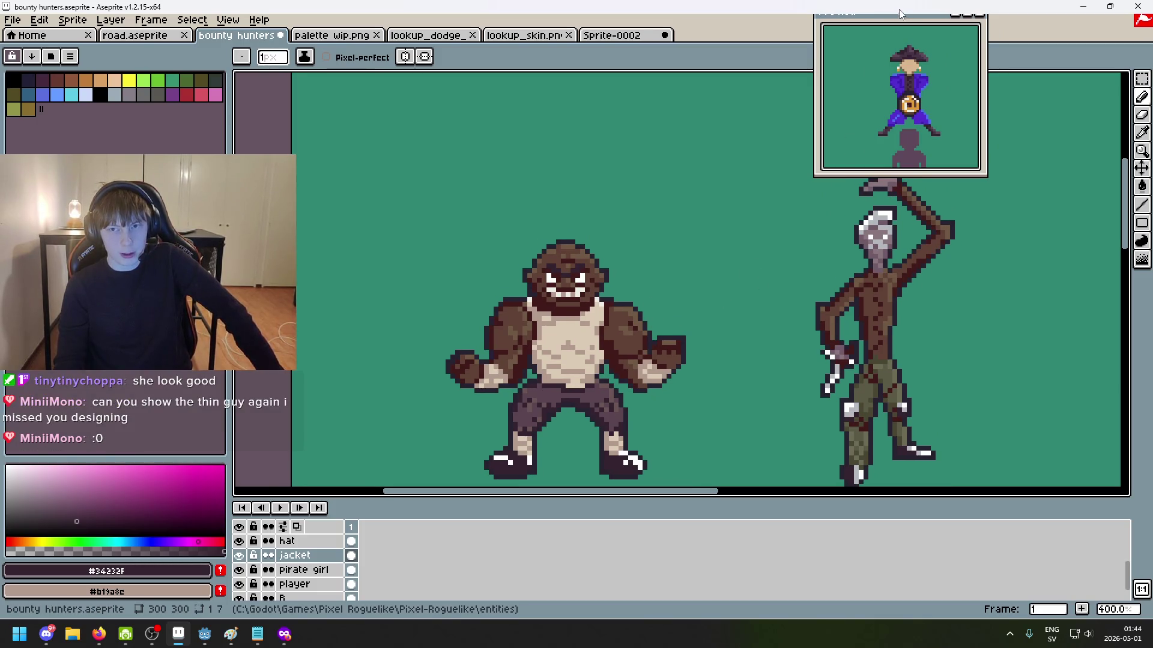
Step: Slide the Preview window further left and pan the canvas toward its left edge
drag(897, 24, 860, 18)
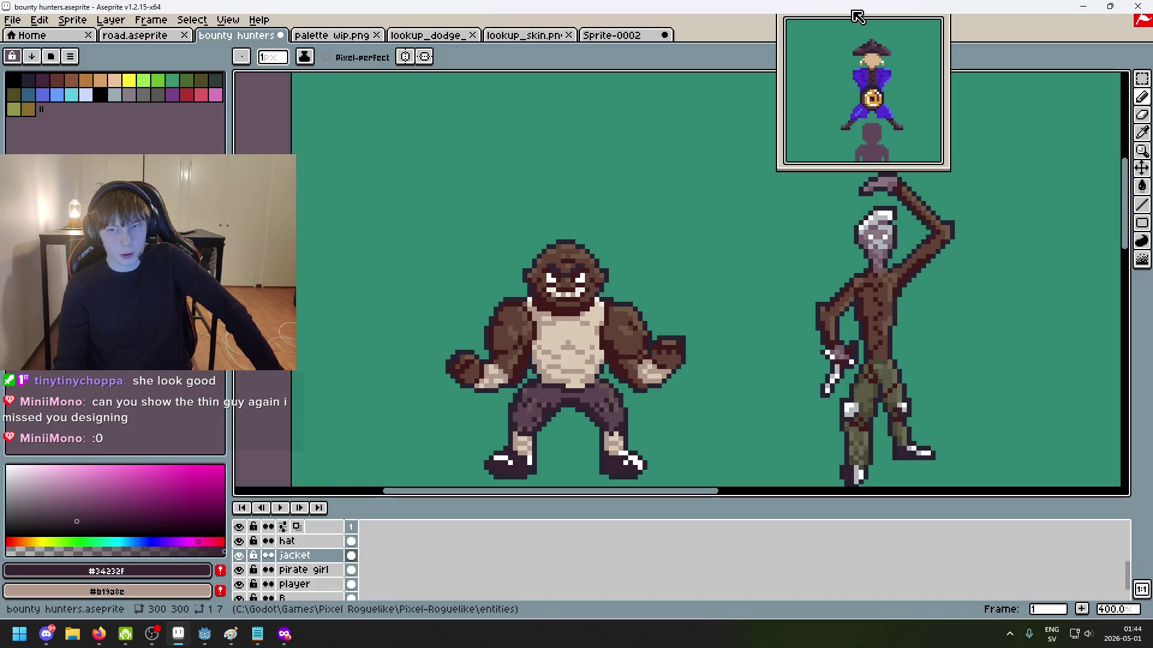
scroll(900, 342, down, 1)
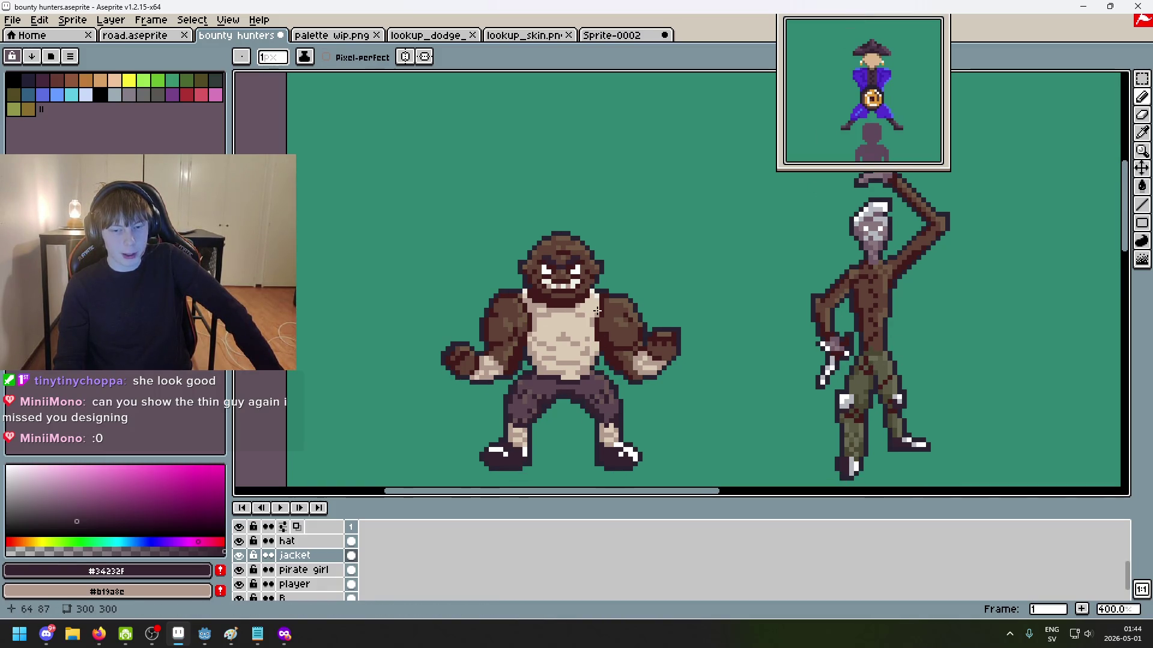
scroll(685, 354, up, 2)
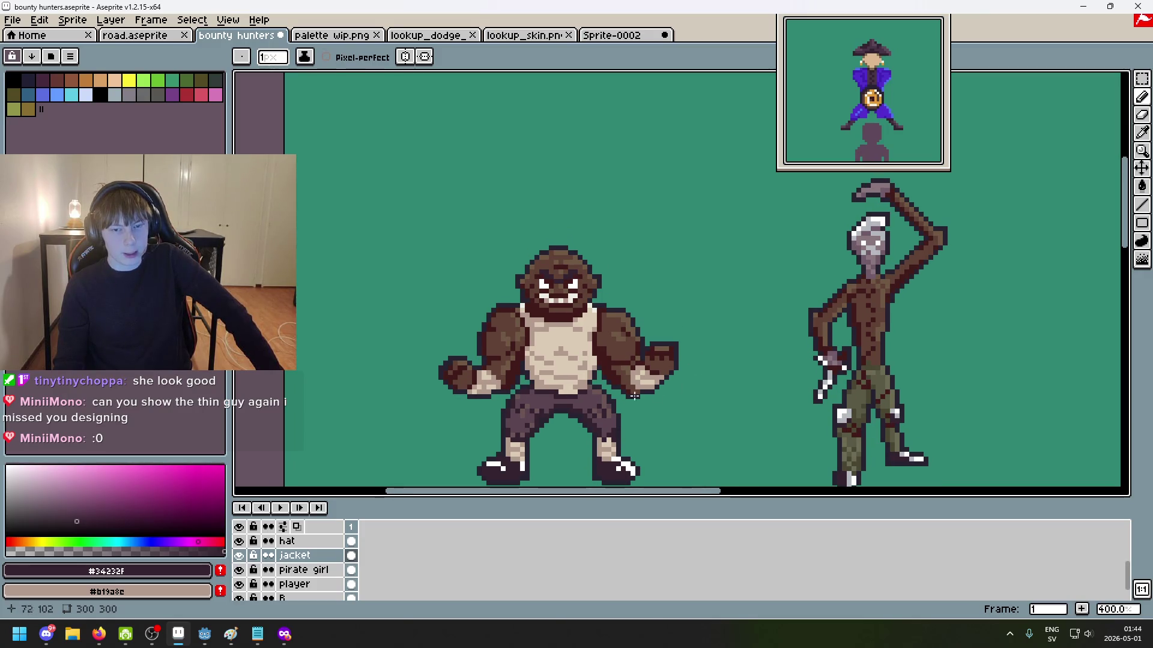
scroll(678, 347, right, 2)
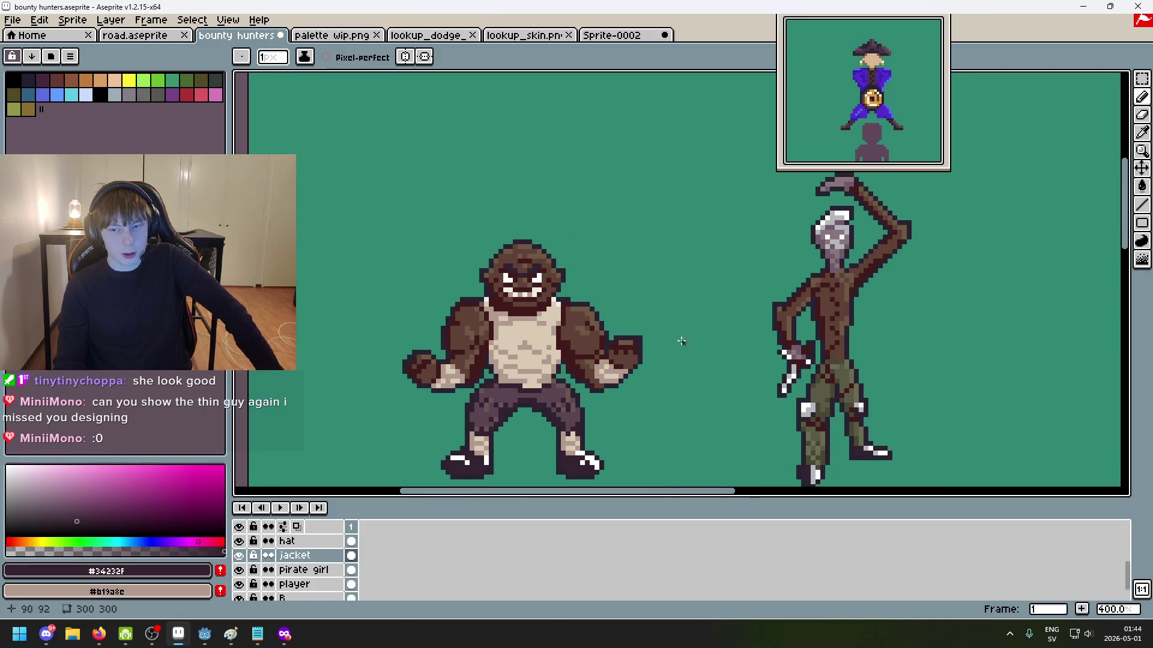
scroll(831, 361, right, 1)
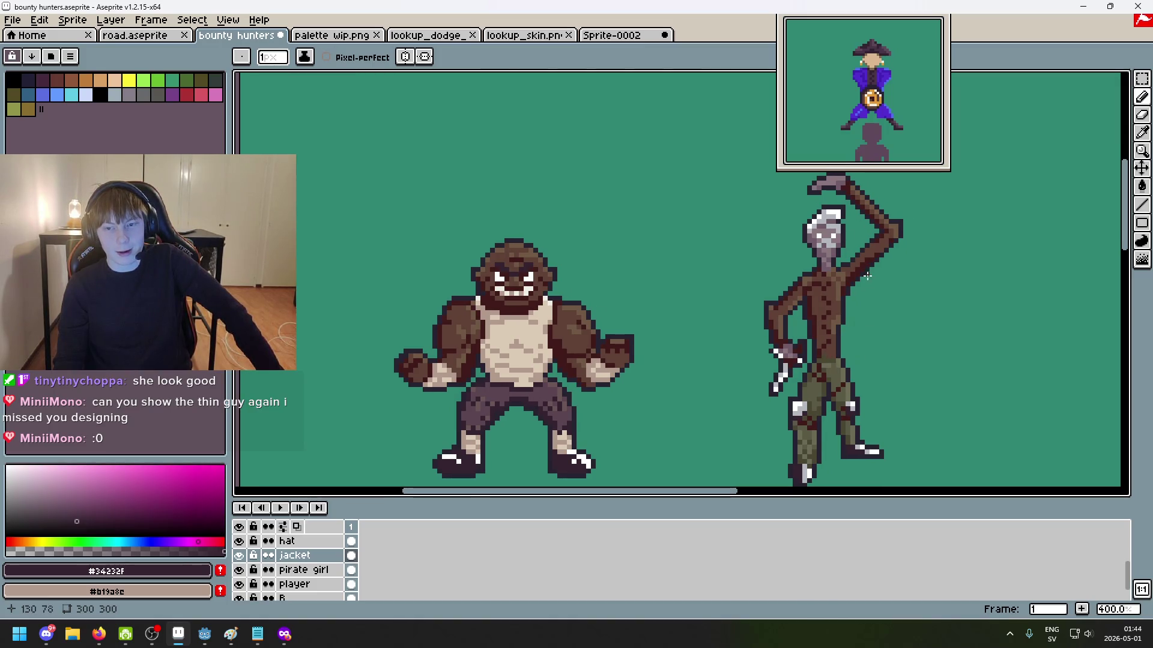
drag(872, 278, 865, 293)
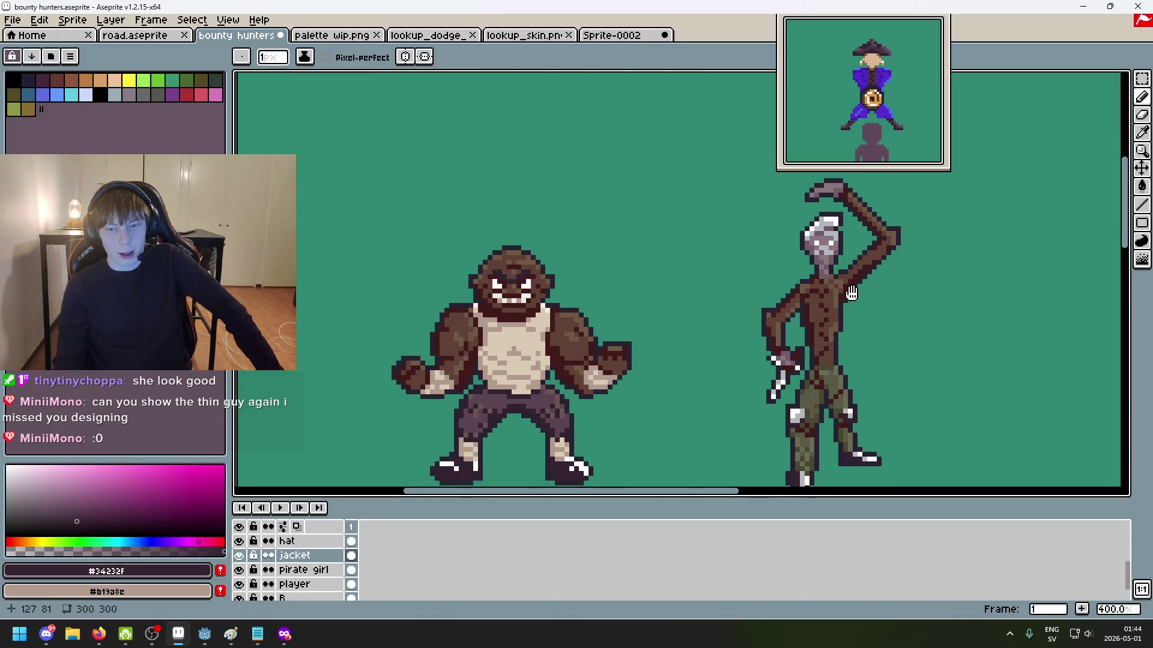
scroll(859, 322, right, 1)
scroll(853, 340, right, 1)
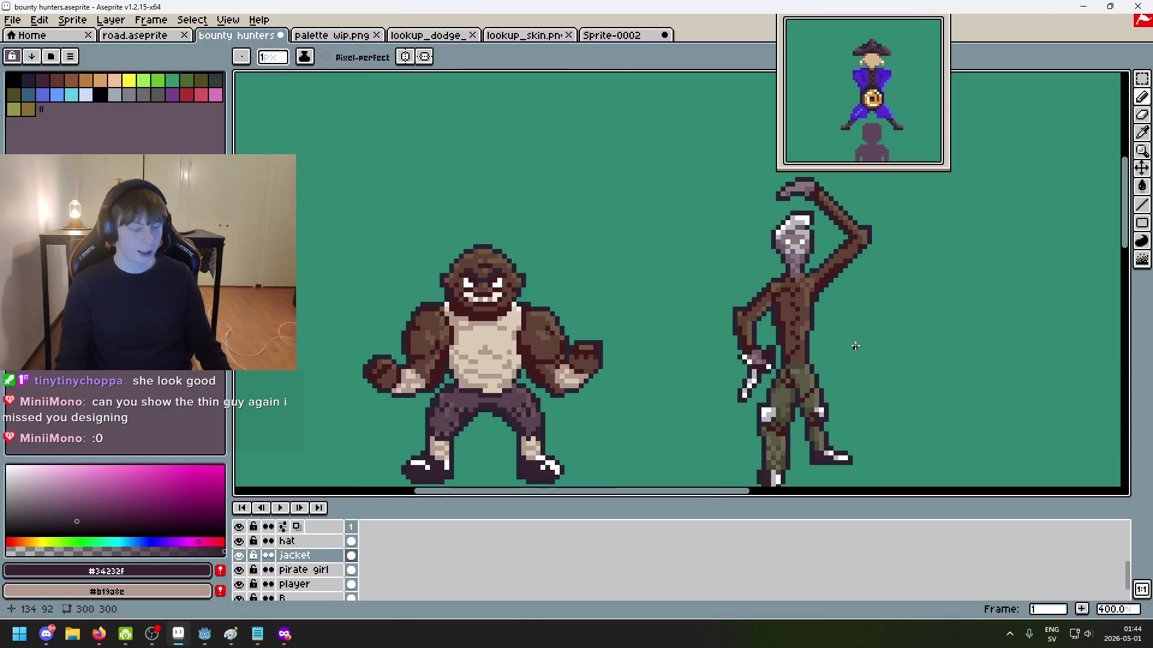
drag(448, 292, 624, 247)
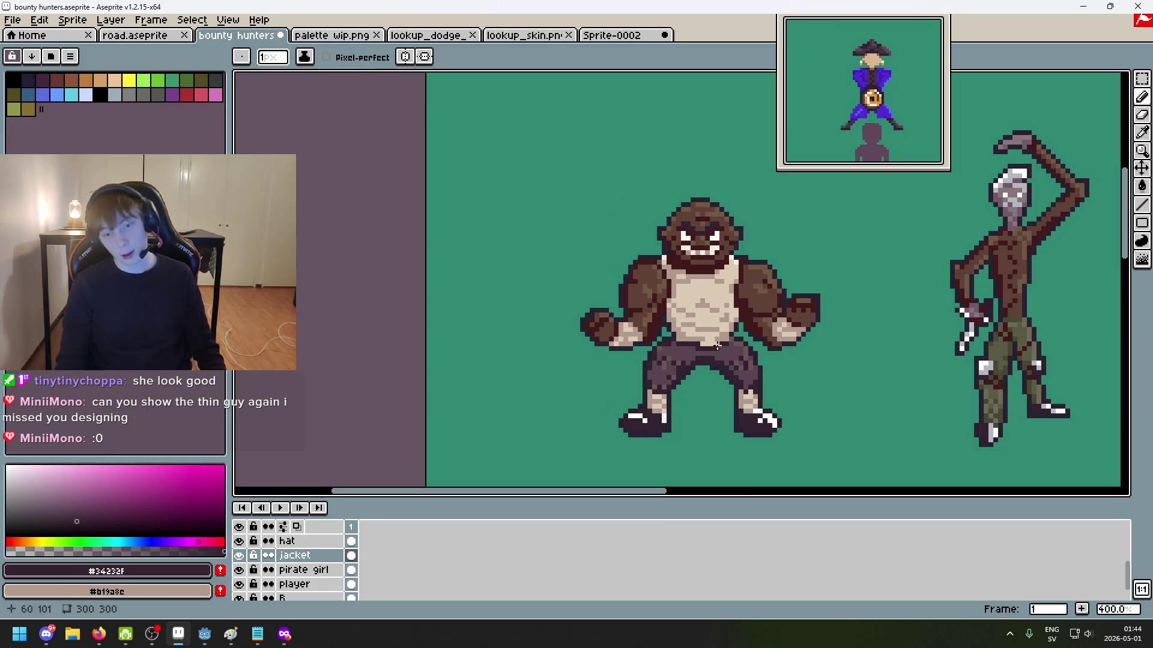
mouse_move(795, 306)
mouse_down()
mouse_move(771, 320)
mouse_move(451, 329)
mouse_up()
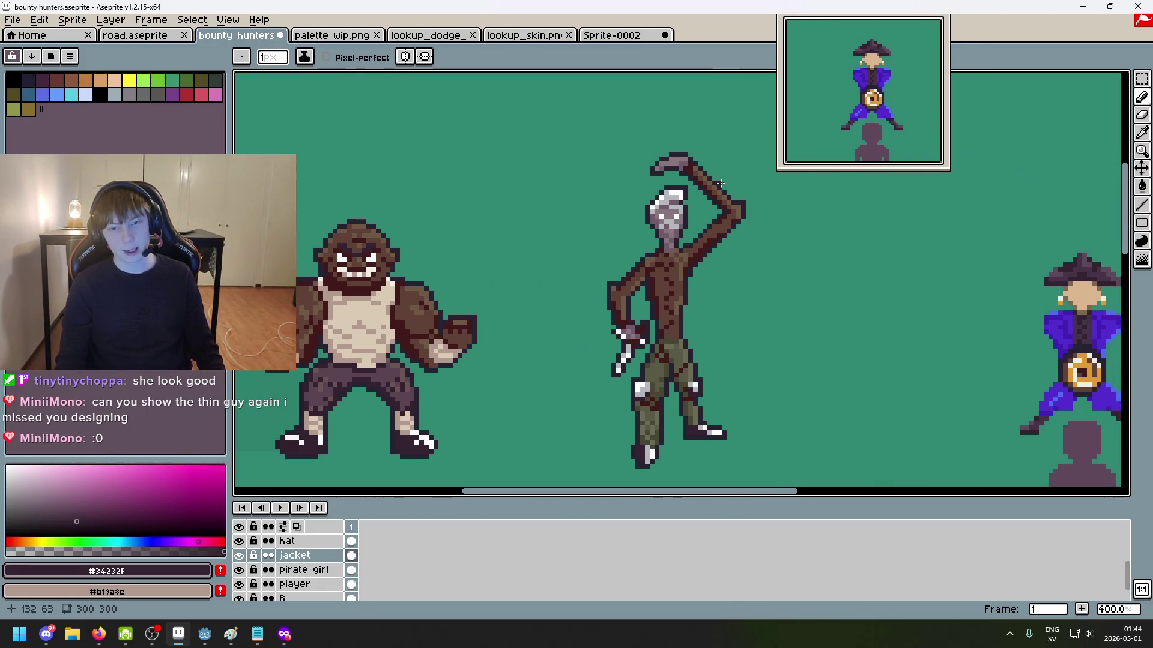
Step: Undo the stray stroke beside the thin hunter and zoom out to 200% to see all three hunters
key(ctrl+z)
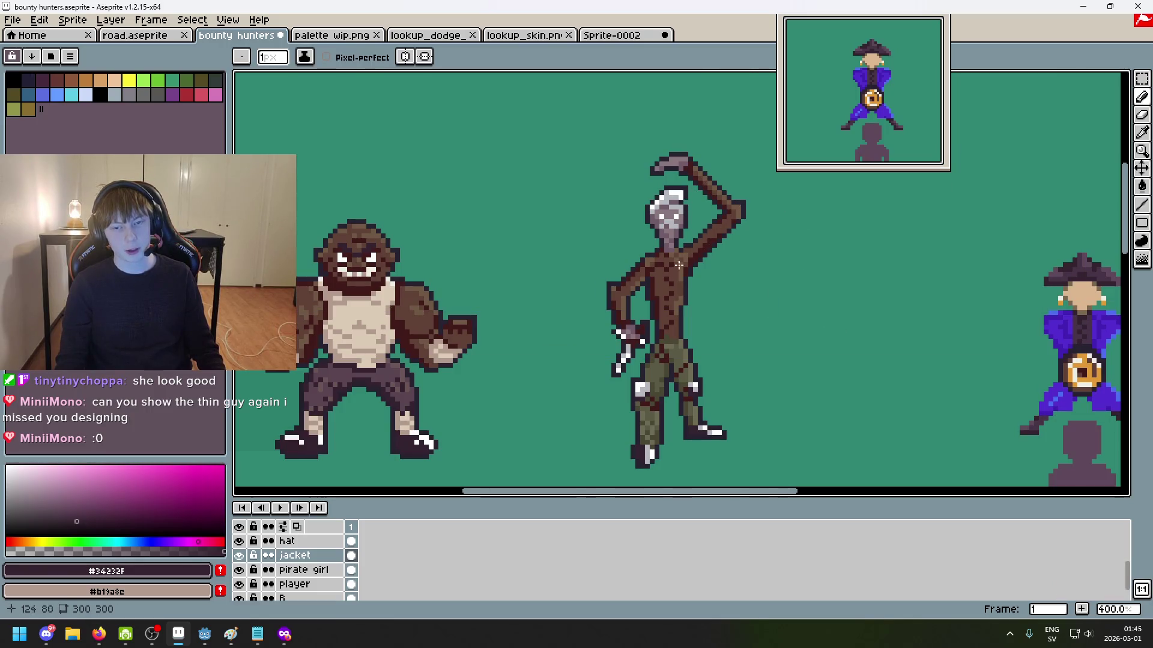
scroll(677, 390, down, 1)
mouse_move(549, 372)
mouse_down()
mouse_move(684, 355)
mouse_move(561, 373)
mouse_up()
scroll(713, 361, up, 1)
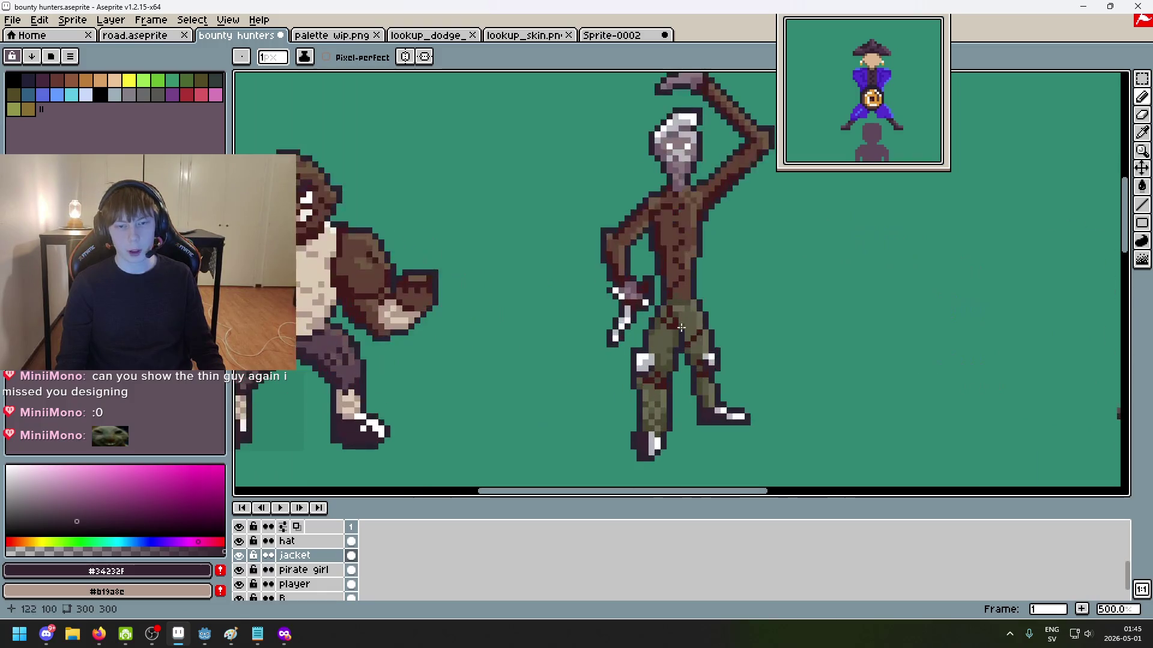
scroll(712, 361, down, 1)
scroll(712, 360, up, 1)
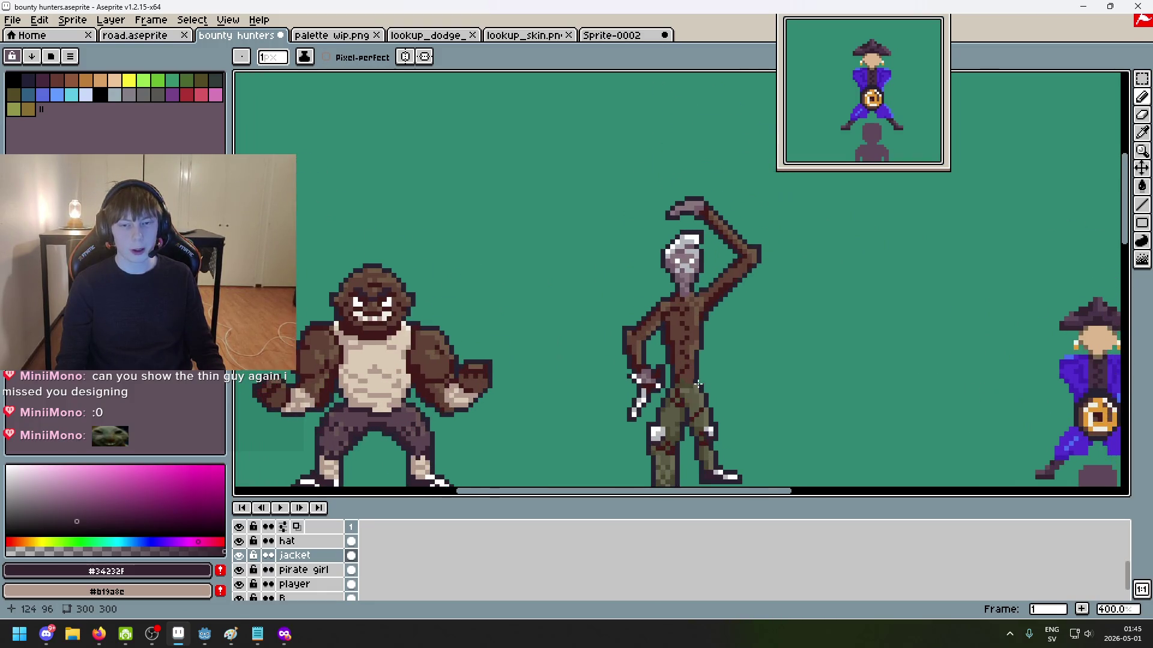
scroll(641, 357, down, 3)
scroll(642, 356, up, 1)
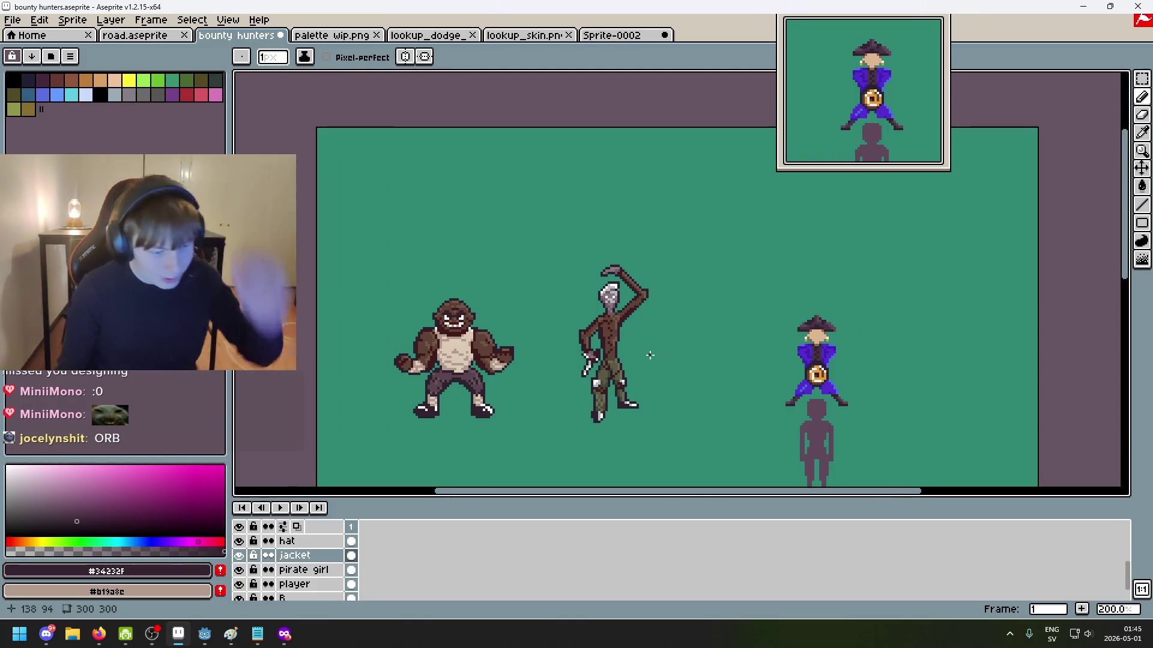
scroll(662, 357, up, 1)
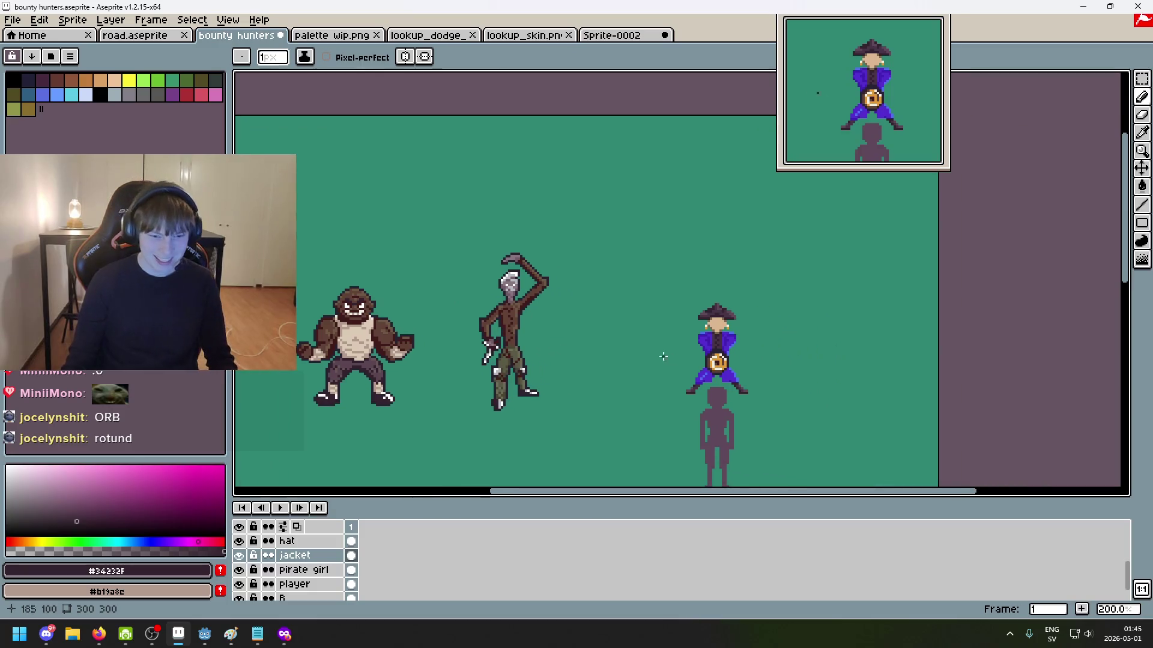
mouse_move(661, 349)
mouse_down()
mouse_move(765, 330)
mouse_move(744, 331)
mouse_move(985, 327)
mouse_up()
scroll(740, 329, up, 1)
drag(448, 295, 796, 293)
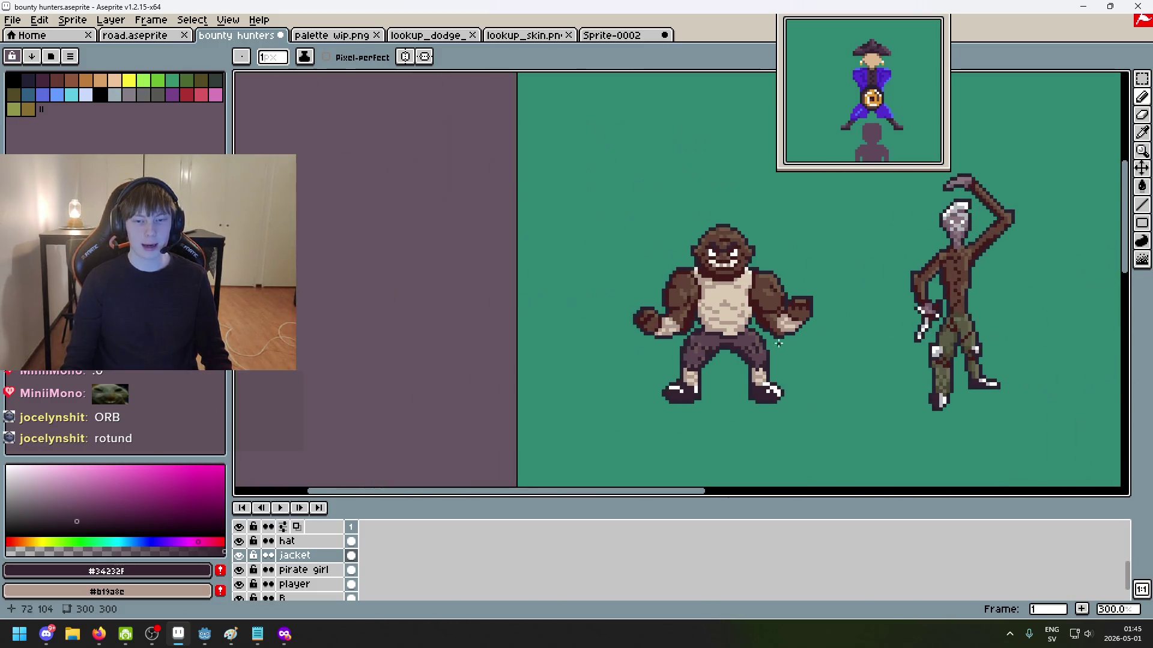
scroll(795, 293, up, 1)
scroll(795, 293, down, 3)
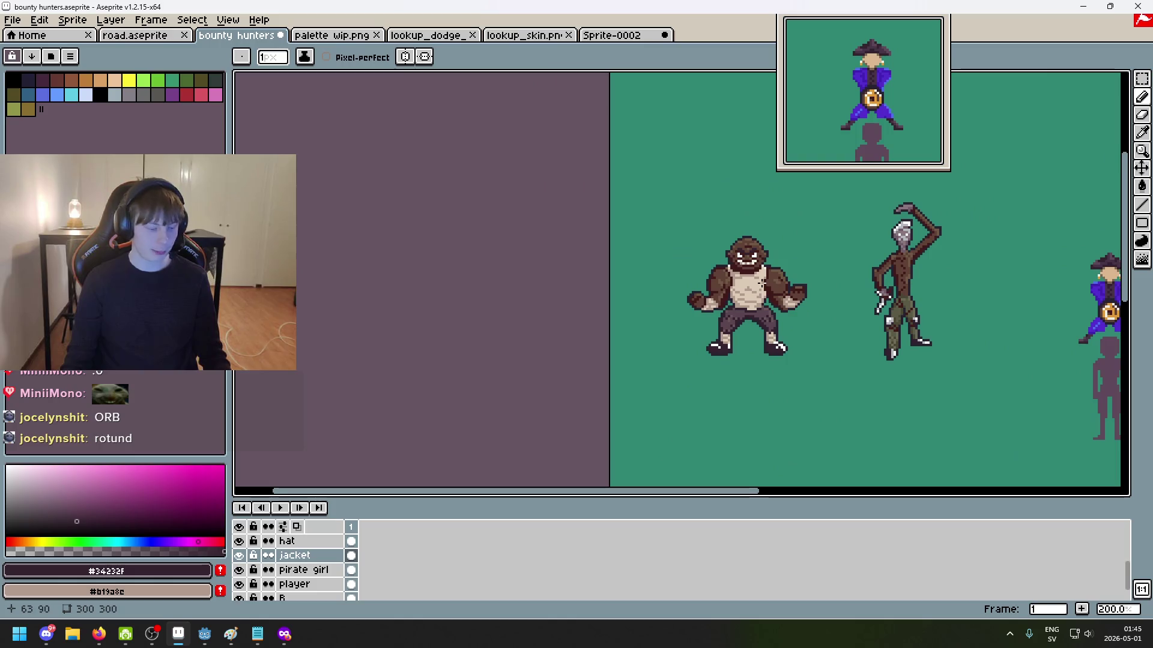
scroll(796, 300, up, 2)
scroll(797, 310, down, 1)
drag(797, 311, 783, 328)
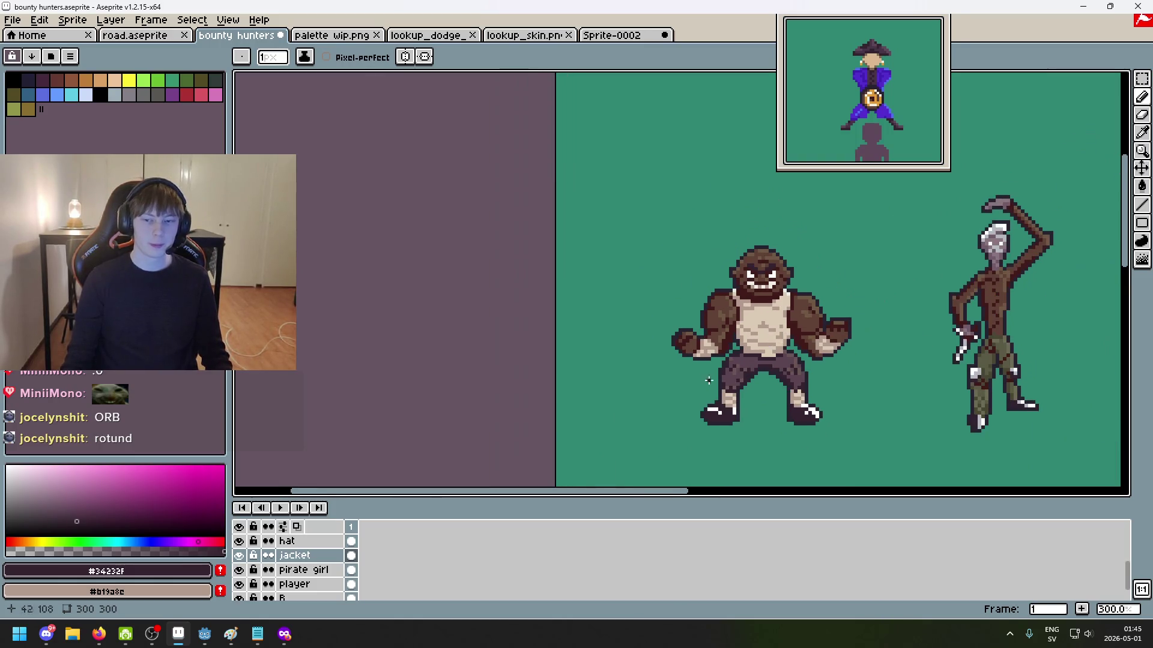
scroll(756, 336, down, 1)
scroll(792, 298, up, 2)
scroll(792, 298, down, 1)
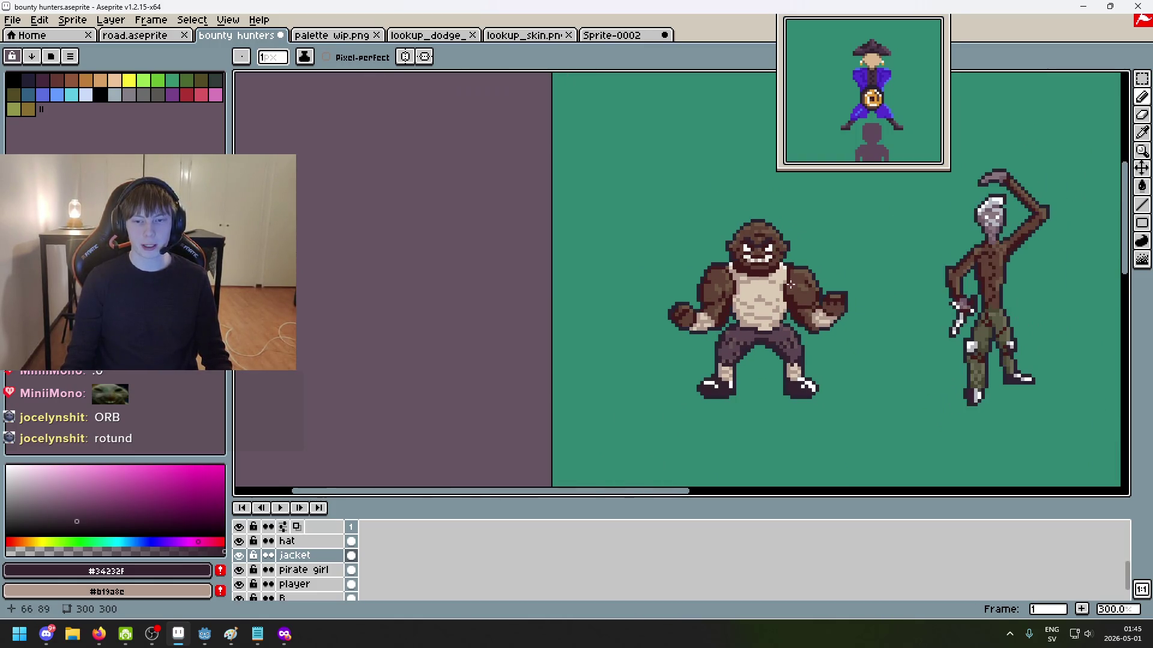
drag(972, 294, 688, 293)
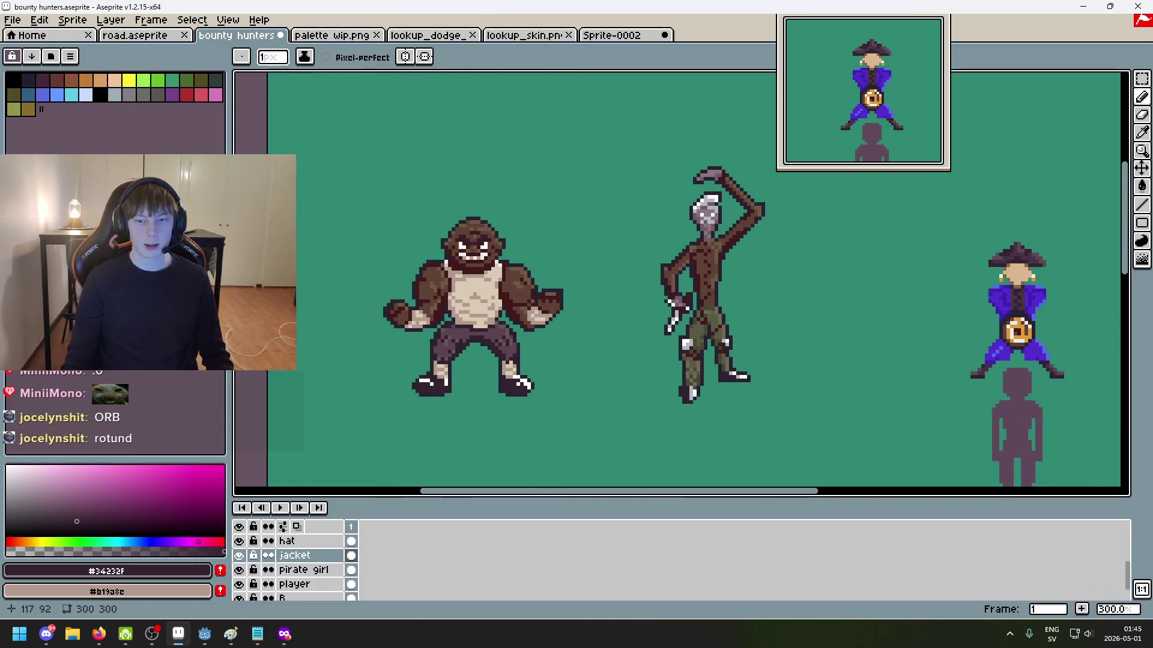
scroll(689, 293, up, 1)
scroll(714, 324, down, 1)
scroll(741, 359, up, 1)
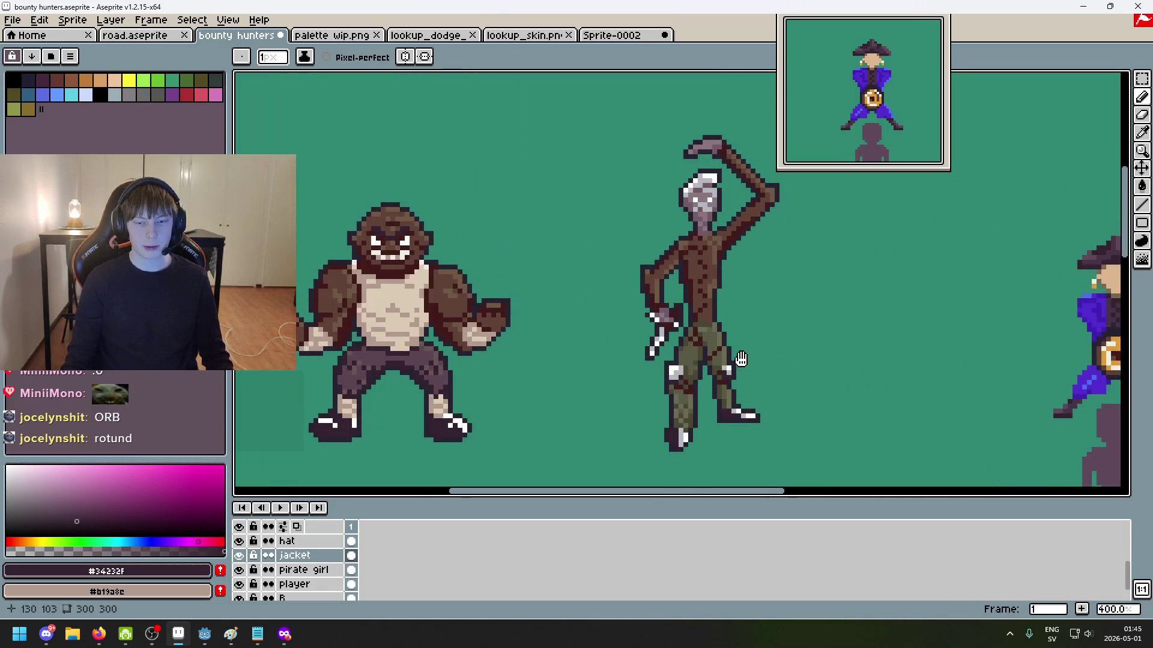
drag(780, 354, 736, 339)
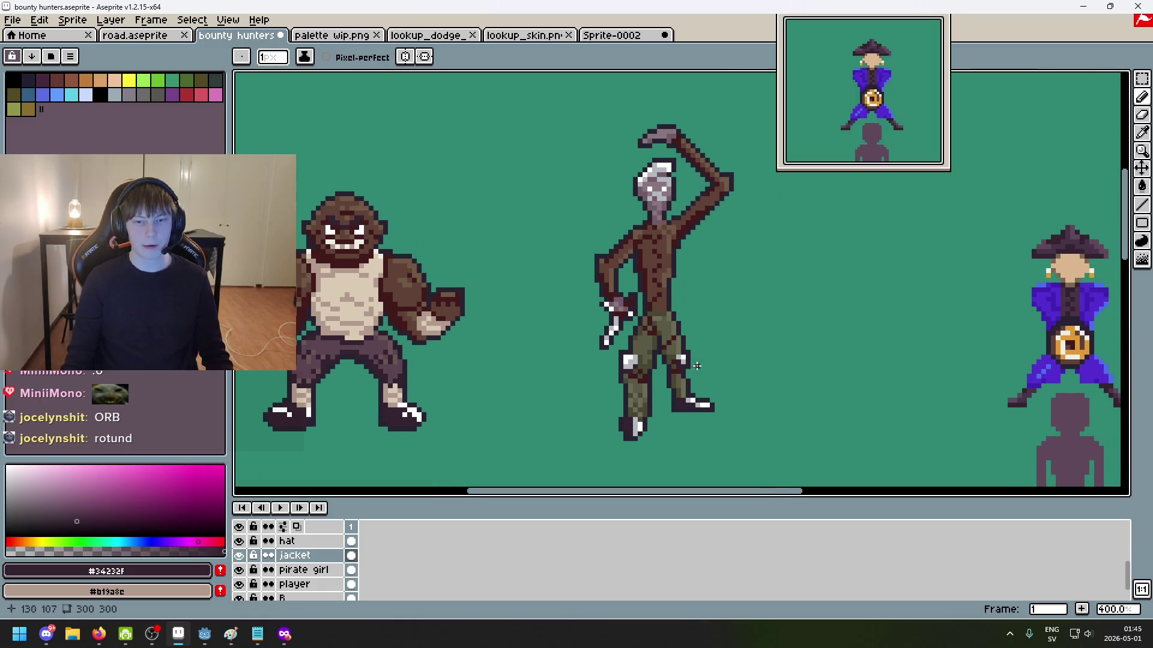
scroll(721, 393, up, 2)
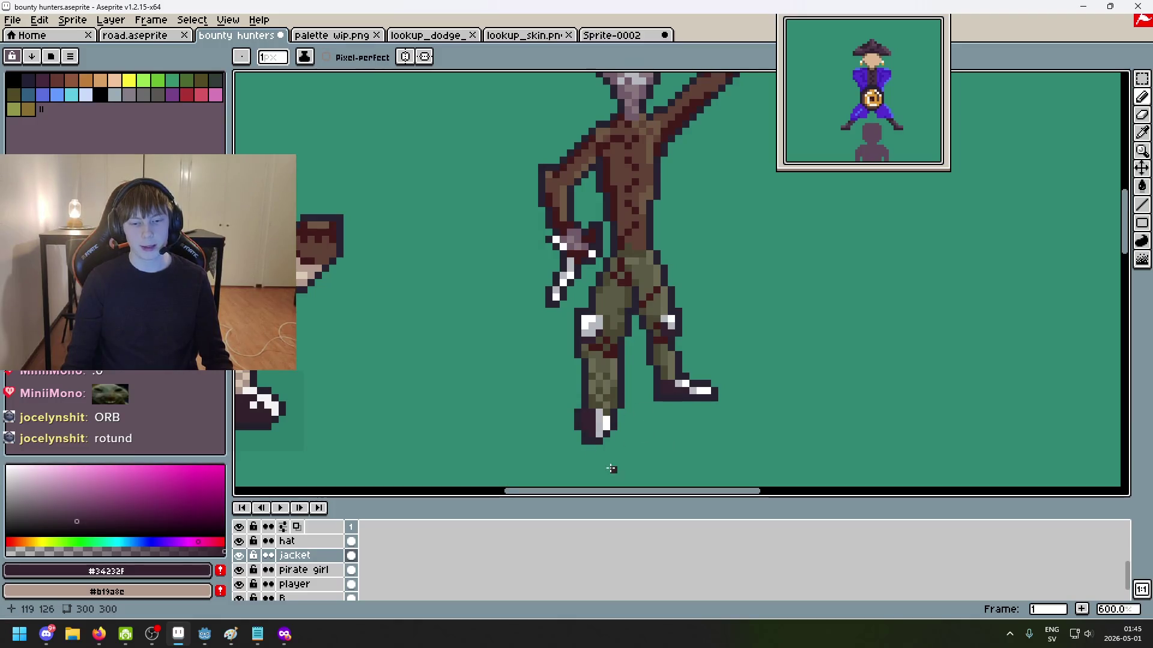
scroll(629, 449, up, 2)
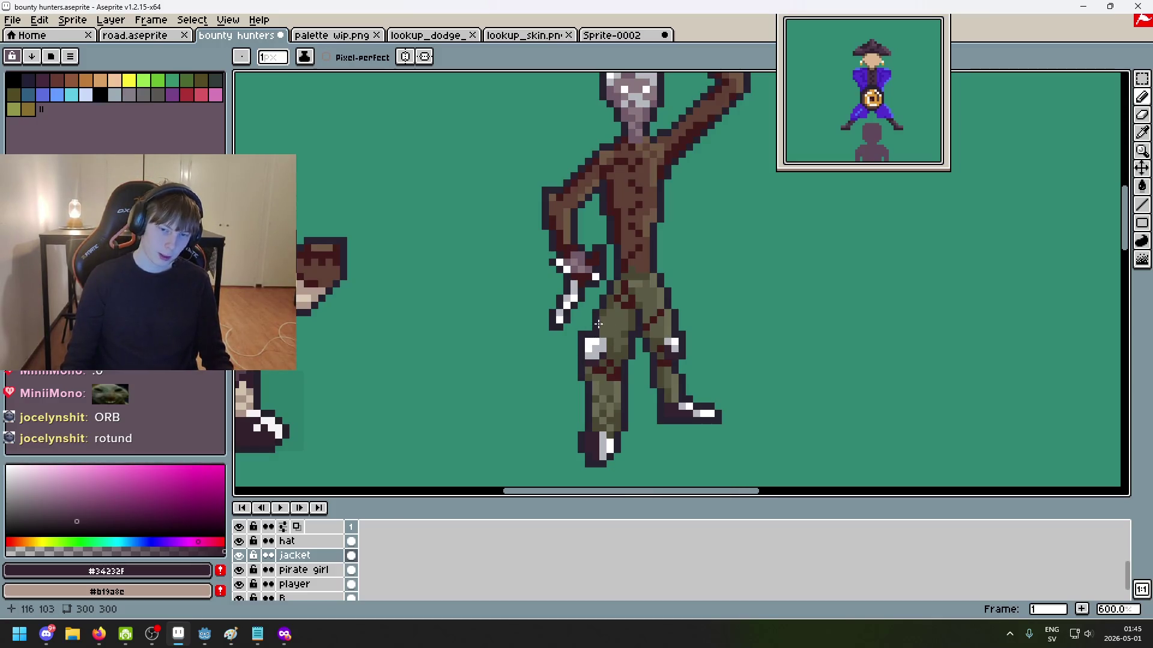
scroll(619, 347, down, 2)
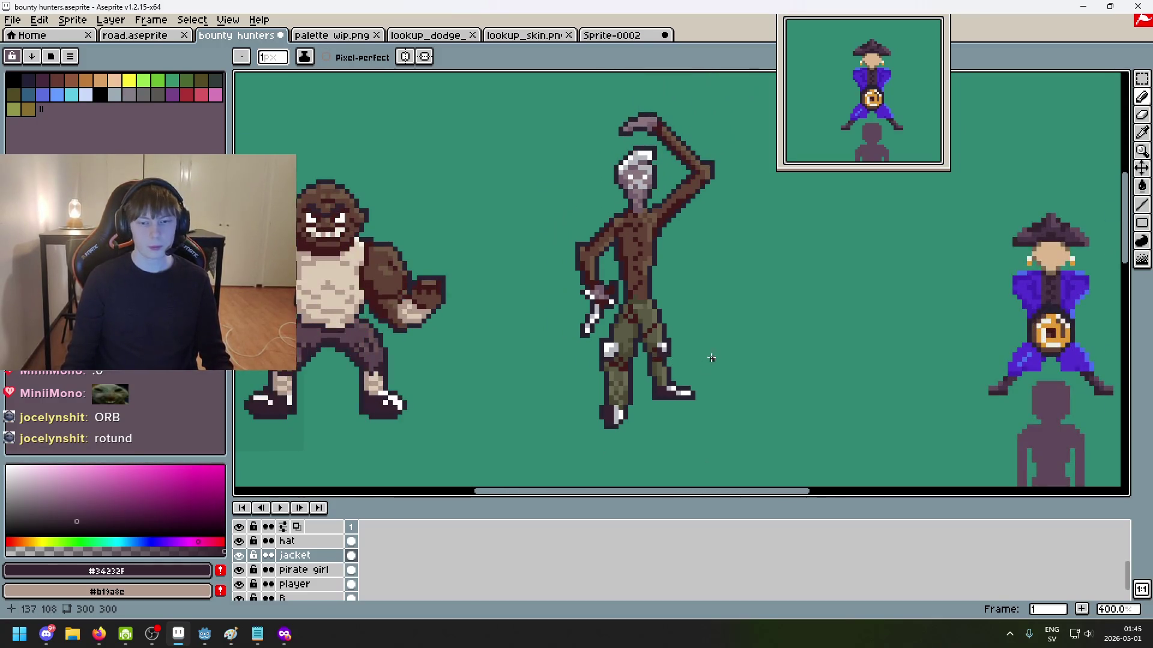
scroll(712, 359, up, 1)
scroll(696, 336, up, 1)
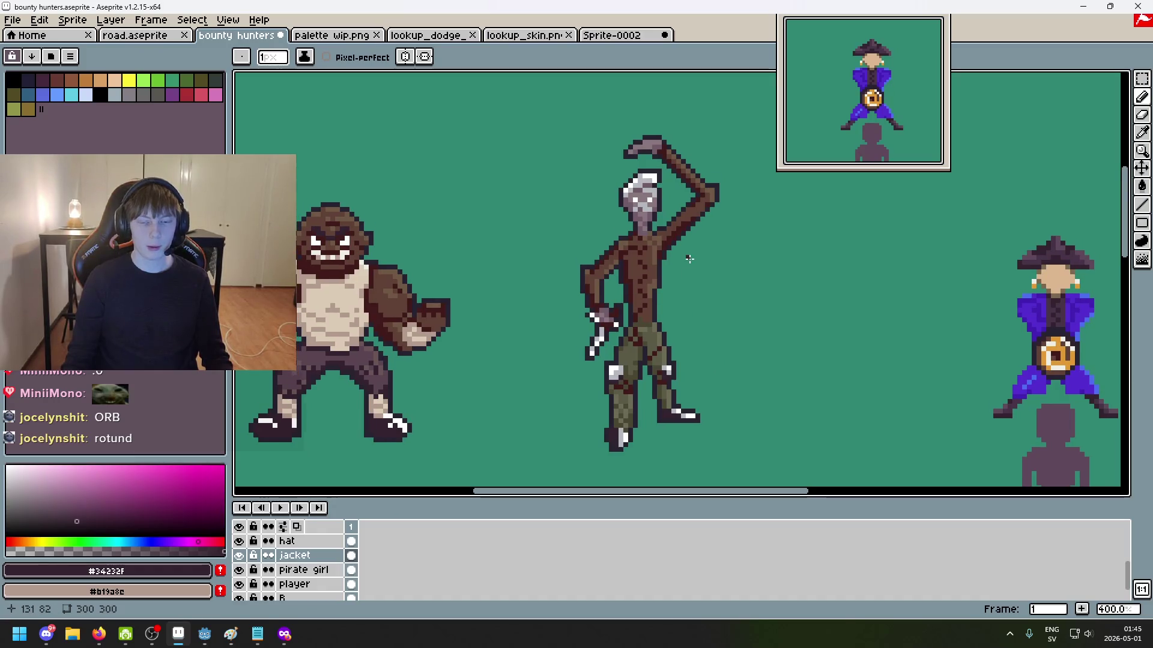
drag(707, 262, 569, 243)
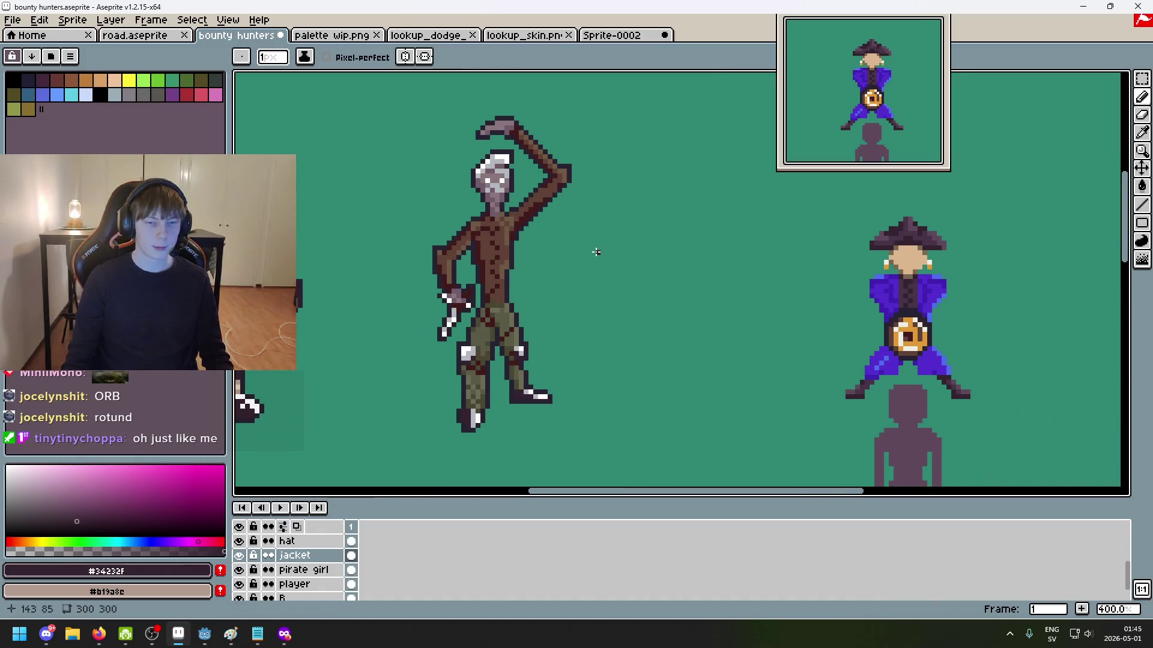
scroll(594, 250, down, 1)
drag(649, 272, 694, 292)
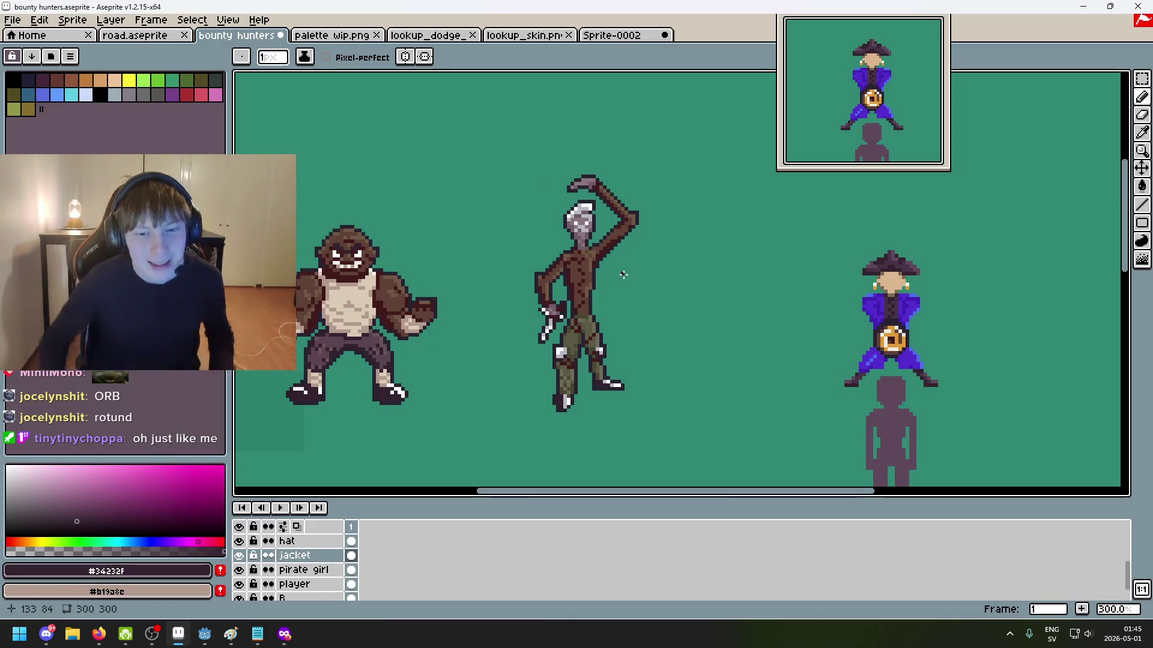
scroll(601, 241, up, 1)
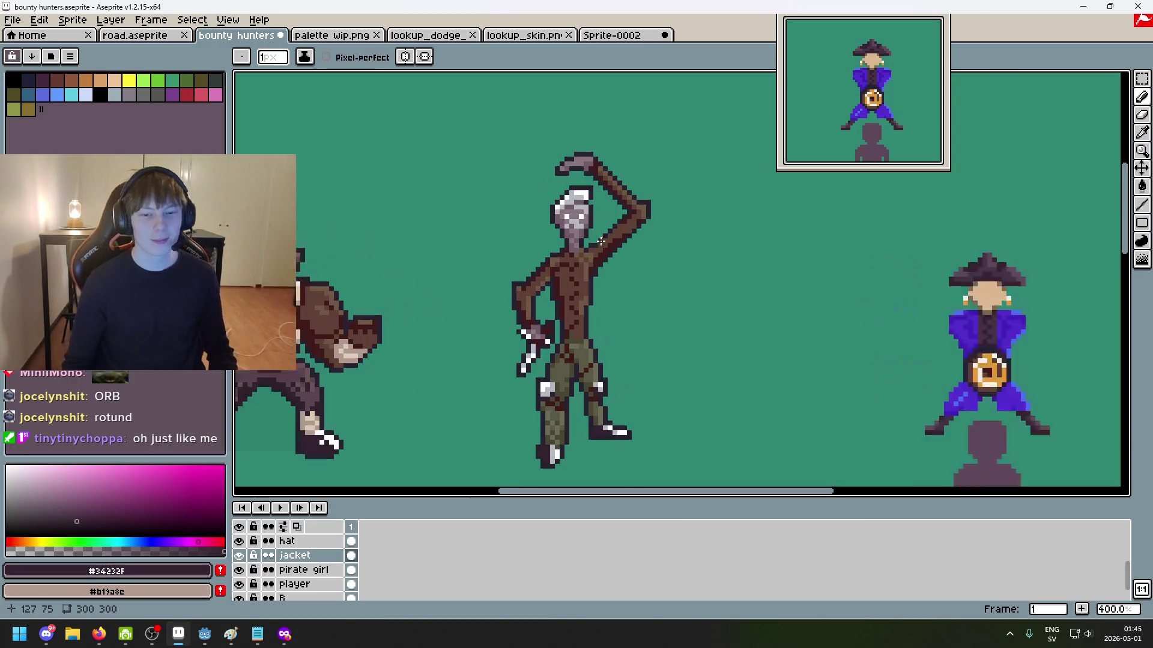
drag(640, 297, 697, 275)
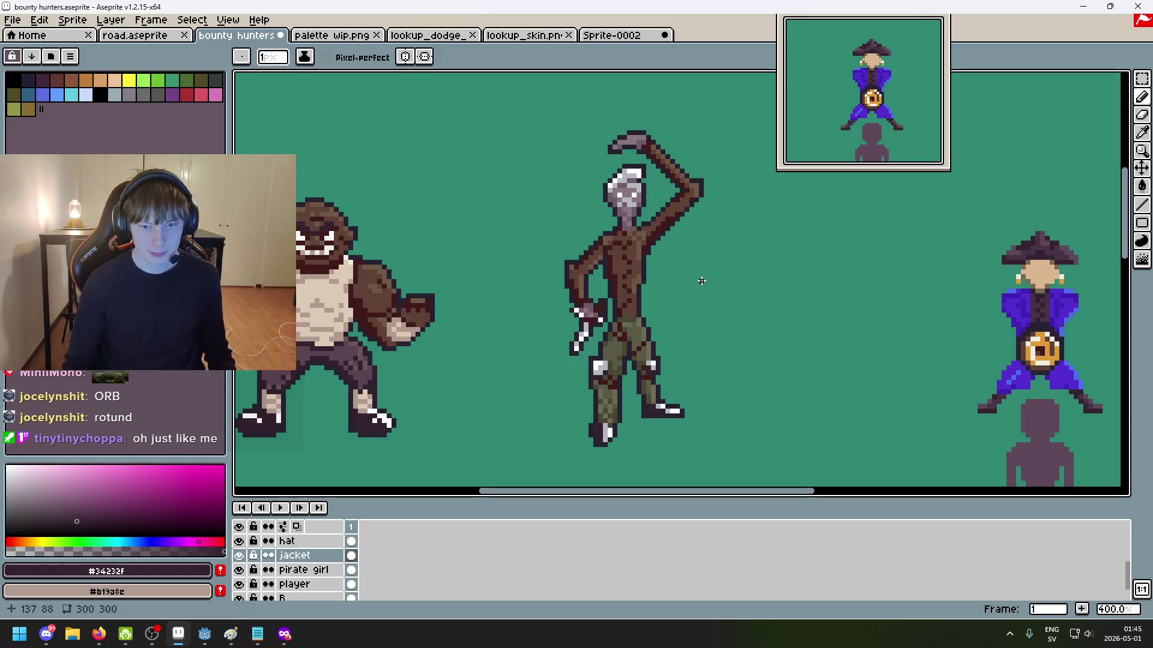
scroll(701, 281, down, 1)
scroll(702, 286, right, 3)
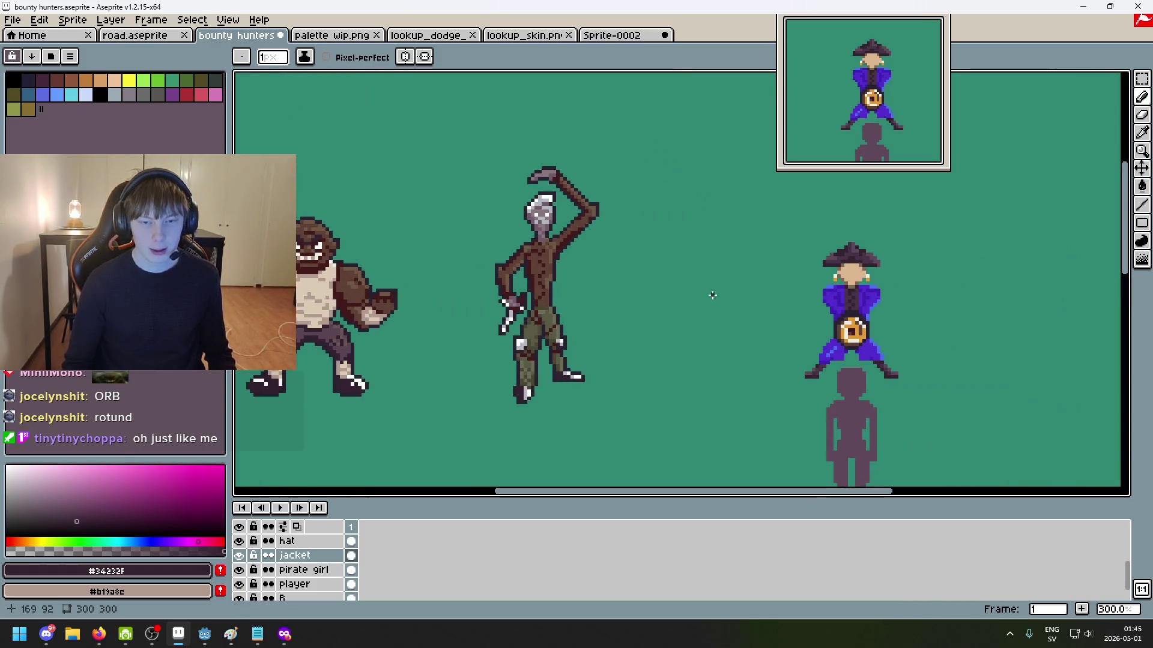
scroll(669, 291, left, 2)
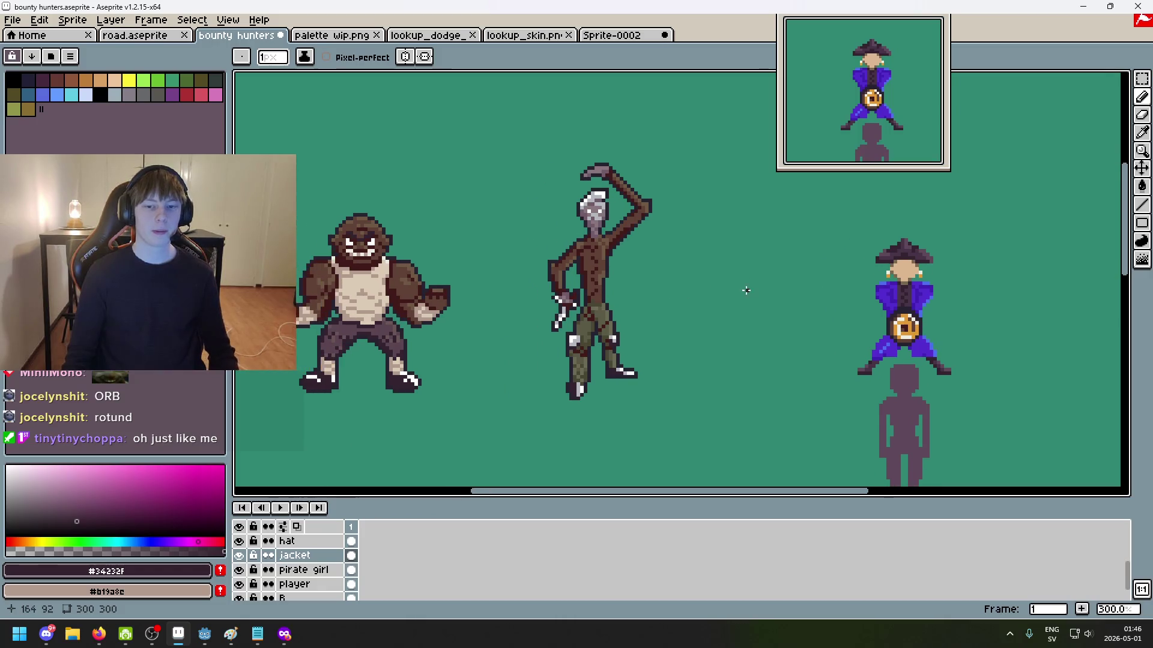
scroll(636, 279, right, 1)
scroll(636, 280, up, 1)
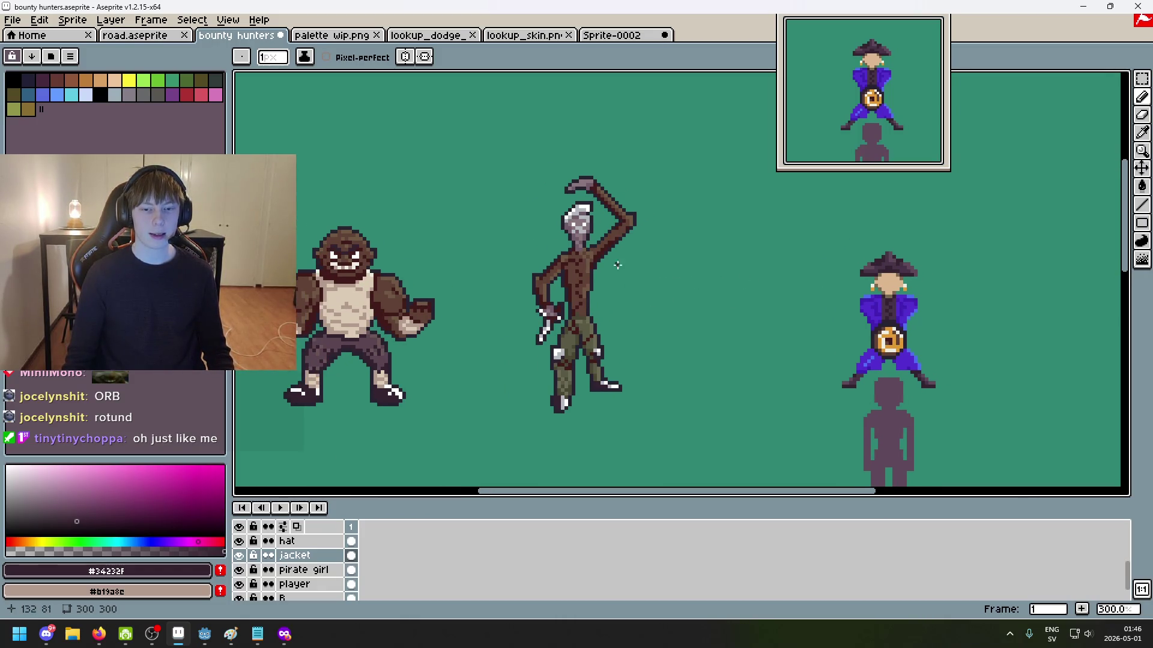
scroll(633, 278, up, 1)
scroll(649, 274, up, 3)
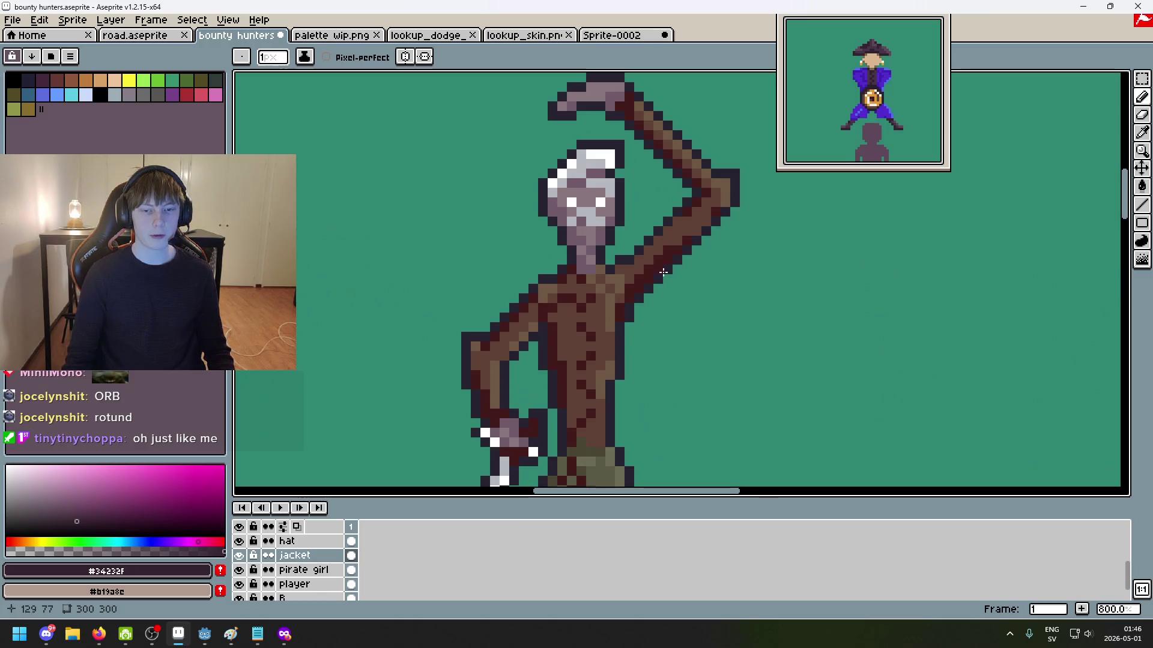
scroll(635, 265, down, 4)
scroll(624, 258, down, 1)
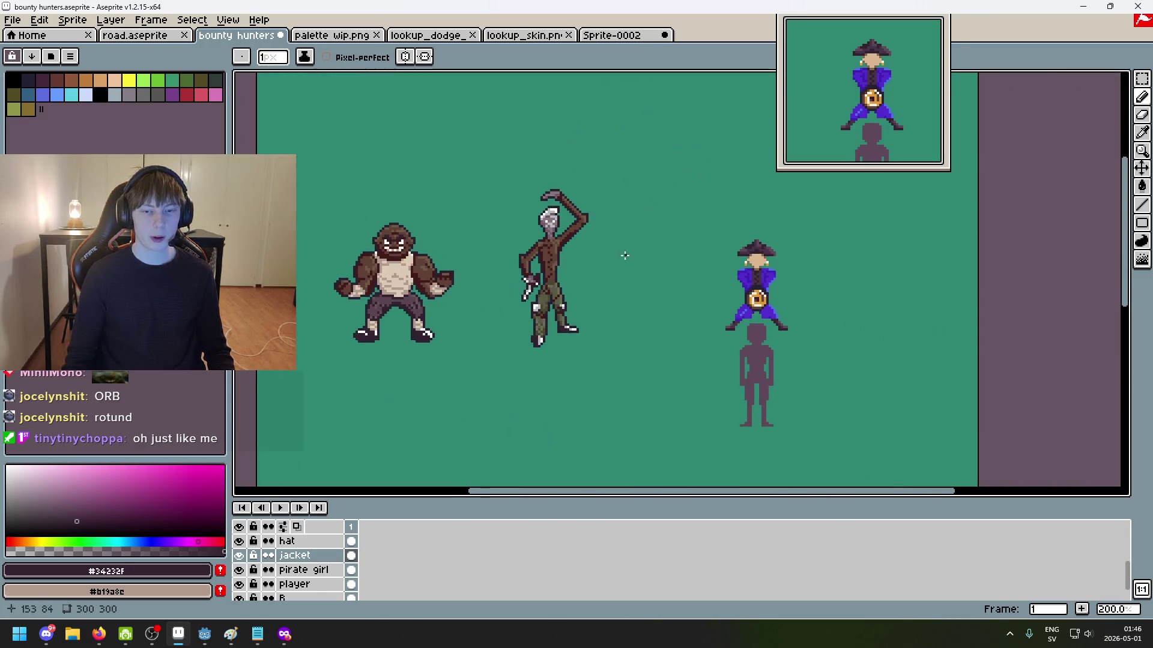
scroll(604, 267, right, 1)
scroll(690, 275, up, 2)
scroll(661, 261, left, 2)
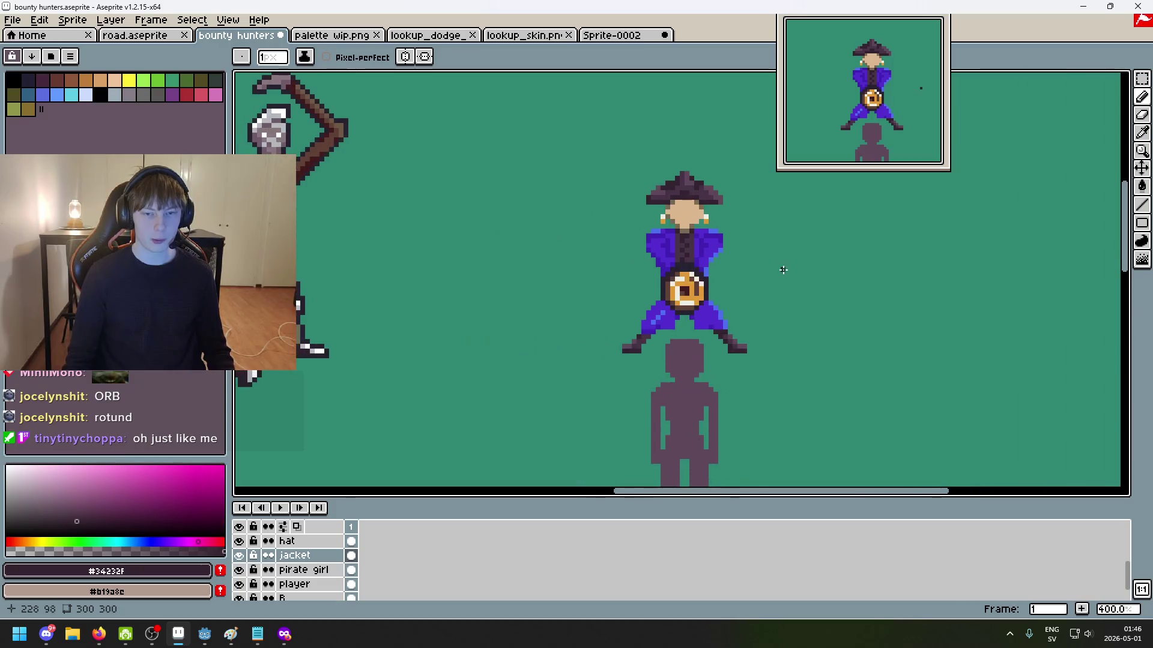
scroll(765, 325, up, 1)
scroll(739, 294, right, 2)
scroll(708, 258, up, 1)
scroll(684, 234, down, 1)
scroll(682, 304, left, 2)
scroll(704, 333, down, 1)
scroll(691, 306, up, 2)
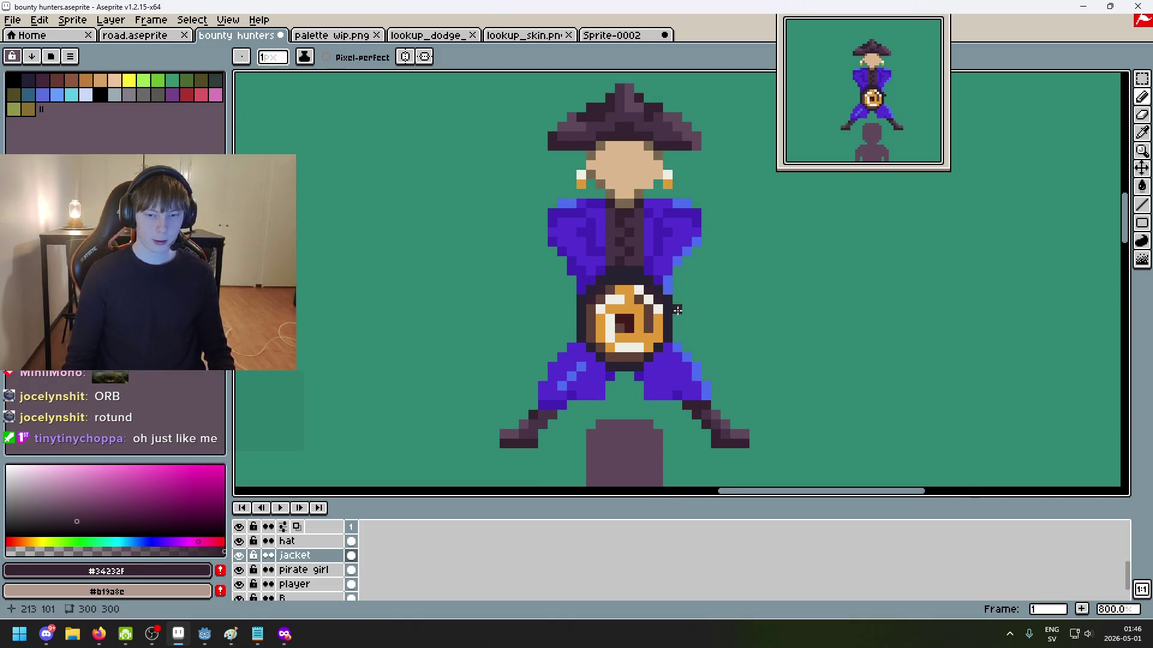
scroll(739, 336, down, 1)
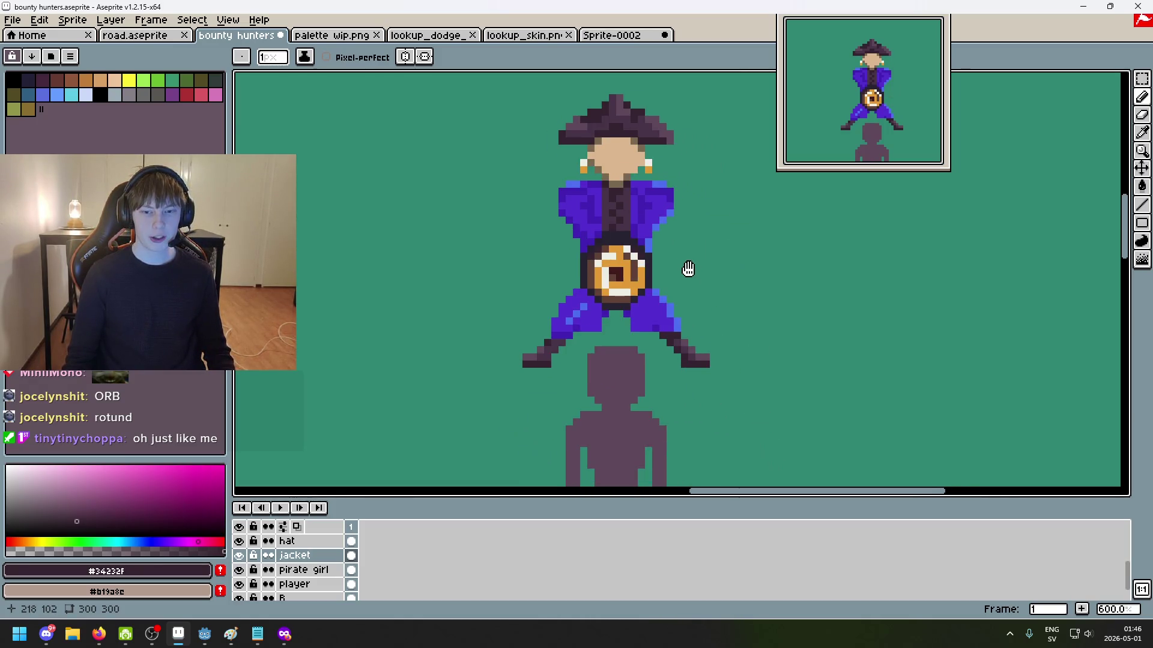
scroll(691, 276, down, 5)
scroll(693, 278, up, 1)
Step: Frame the lineup of hunters and zoom in on the purple-coated hunter
mouse_move(662, 273)
mouse_down()
mouse_move(712, 252)
mouse_move(699, 252)
mouse_up()
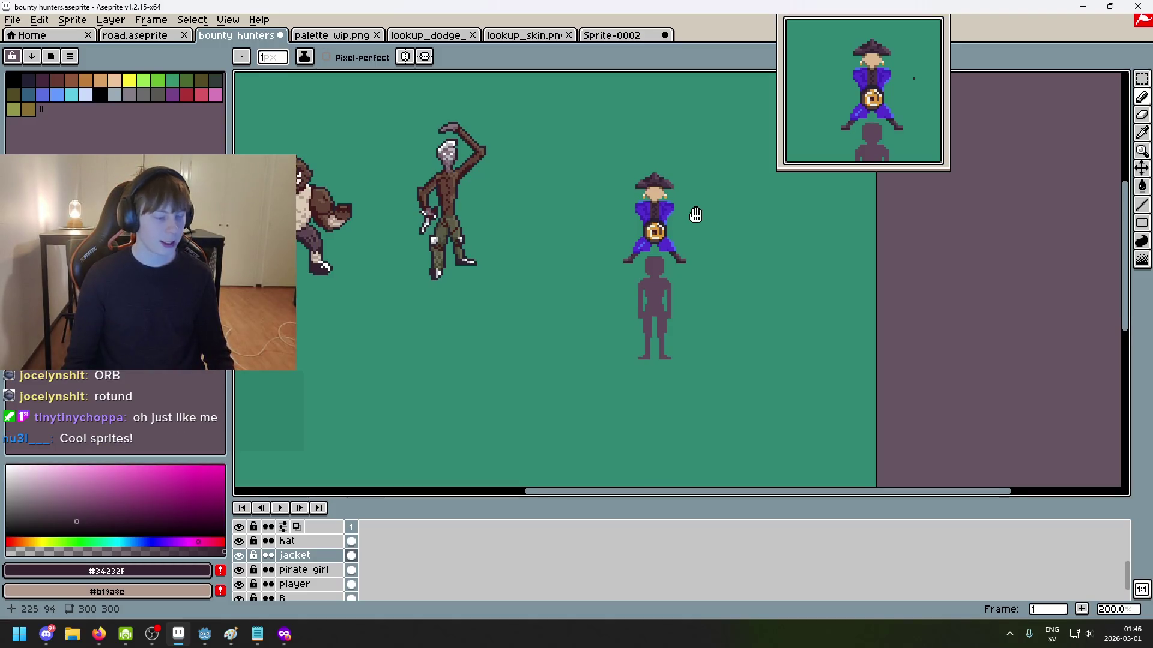
drag(695, 208, 714, 249)
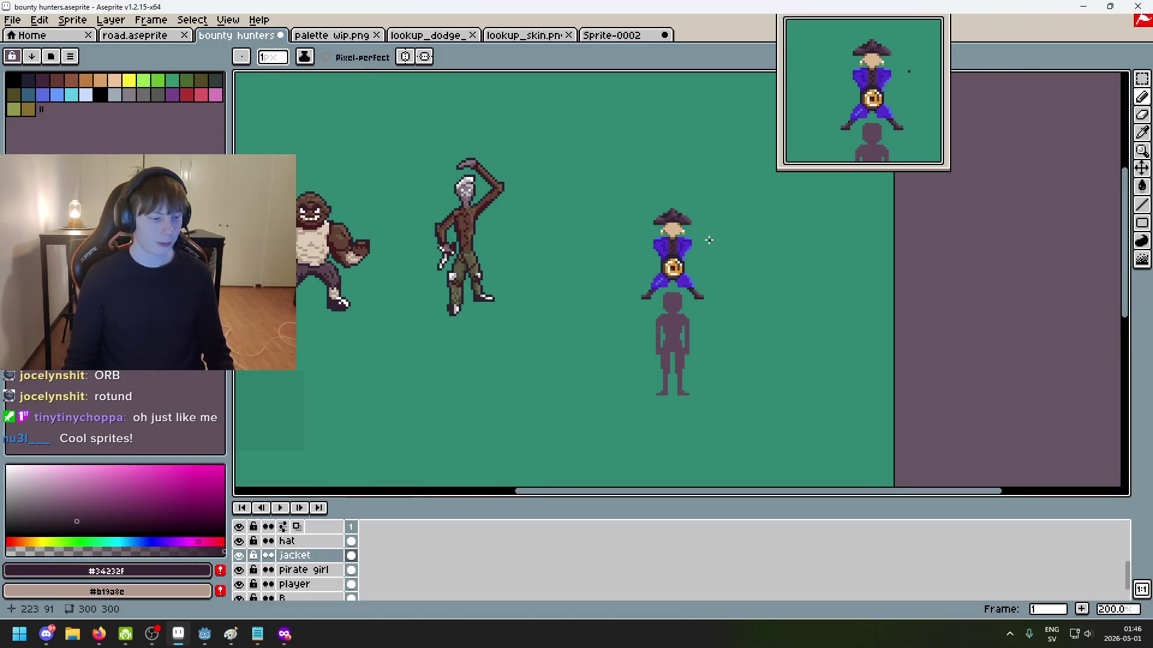
scroll(700, 252, up, 1)
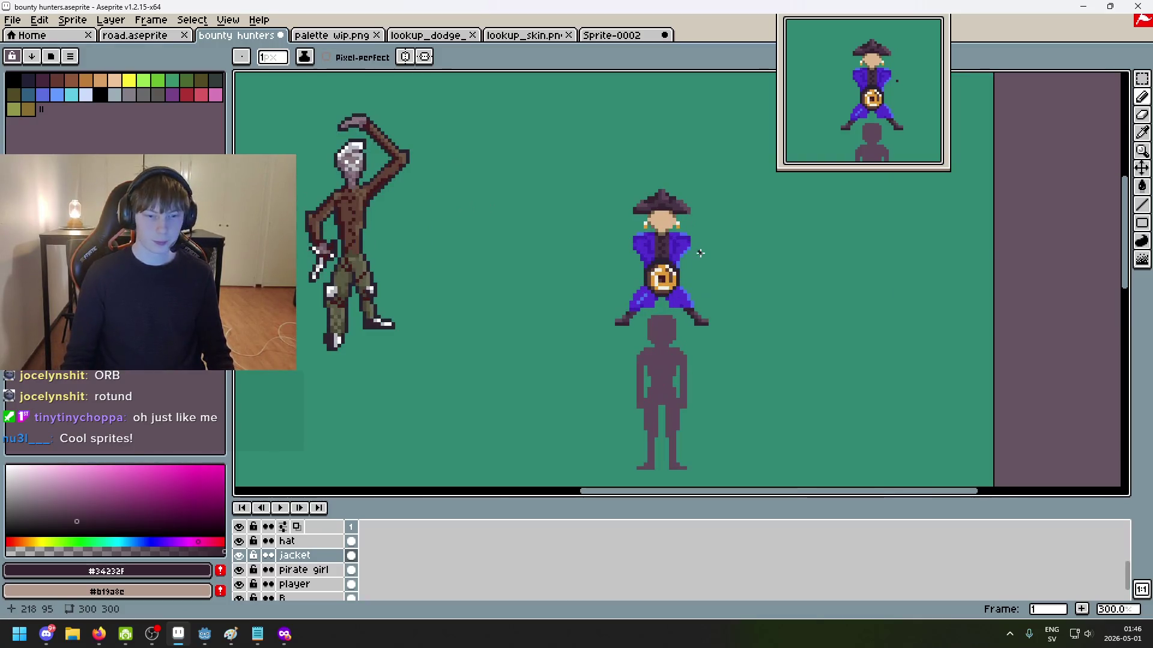
scroll(659, 277, up, 1)
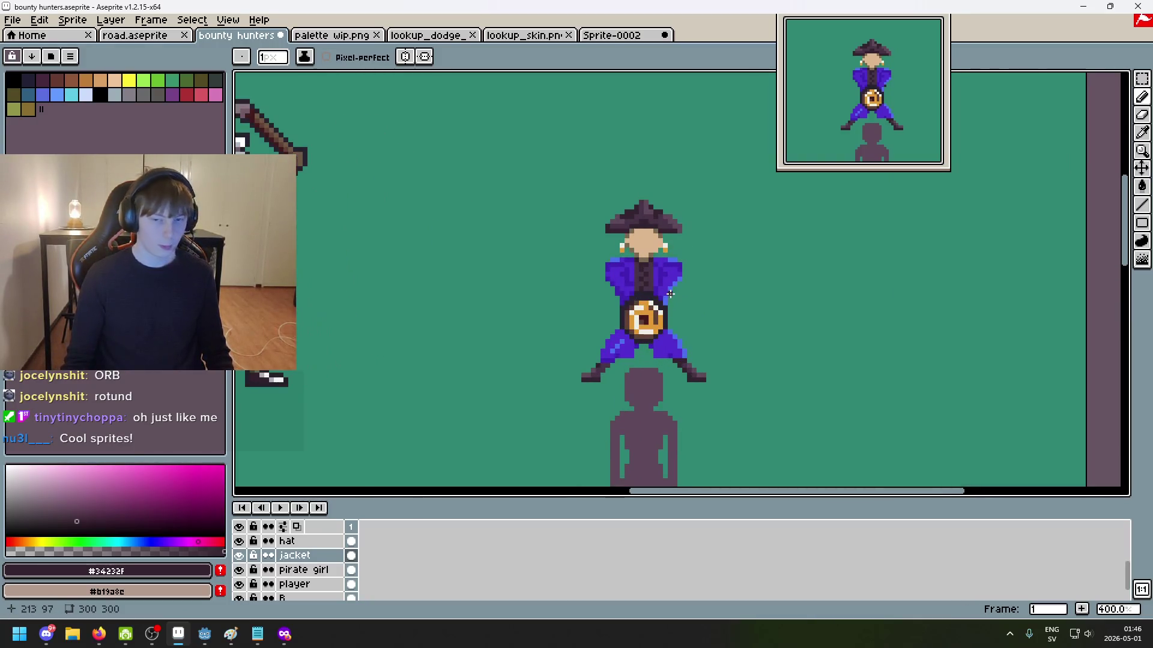
scroll(670, 294, up, 1)
scroll(649, 297, up, 1)
scroll(640, 298, up, 1)
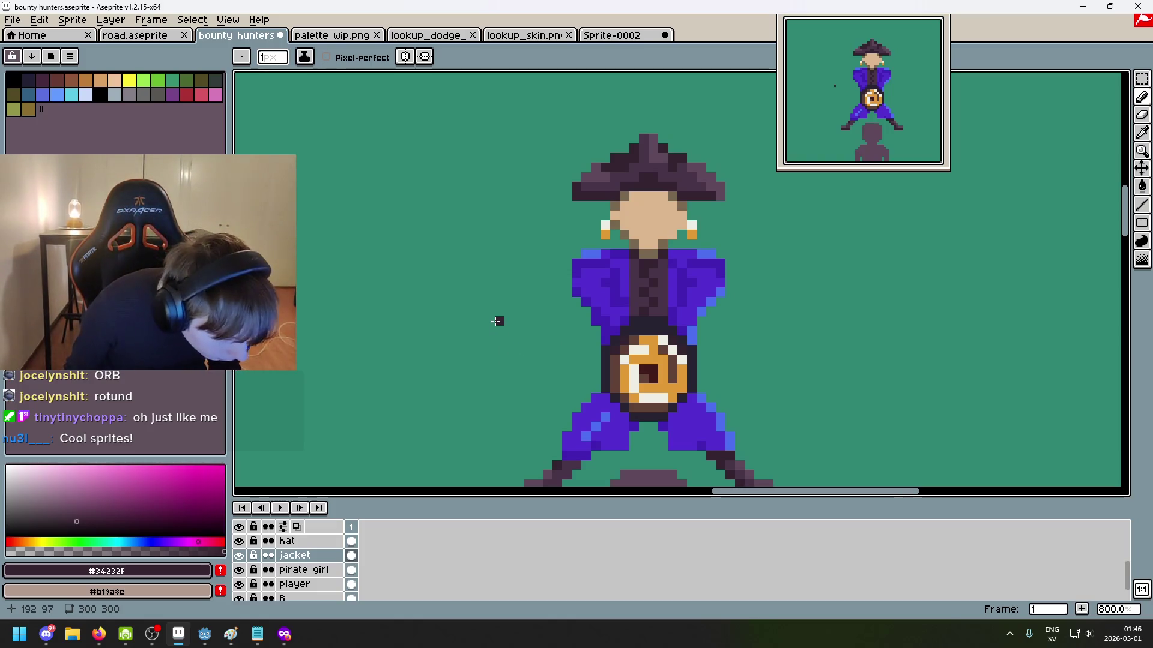
scroll(522, 311, down, 2)
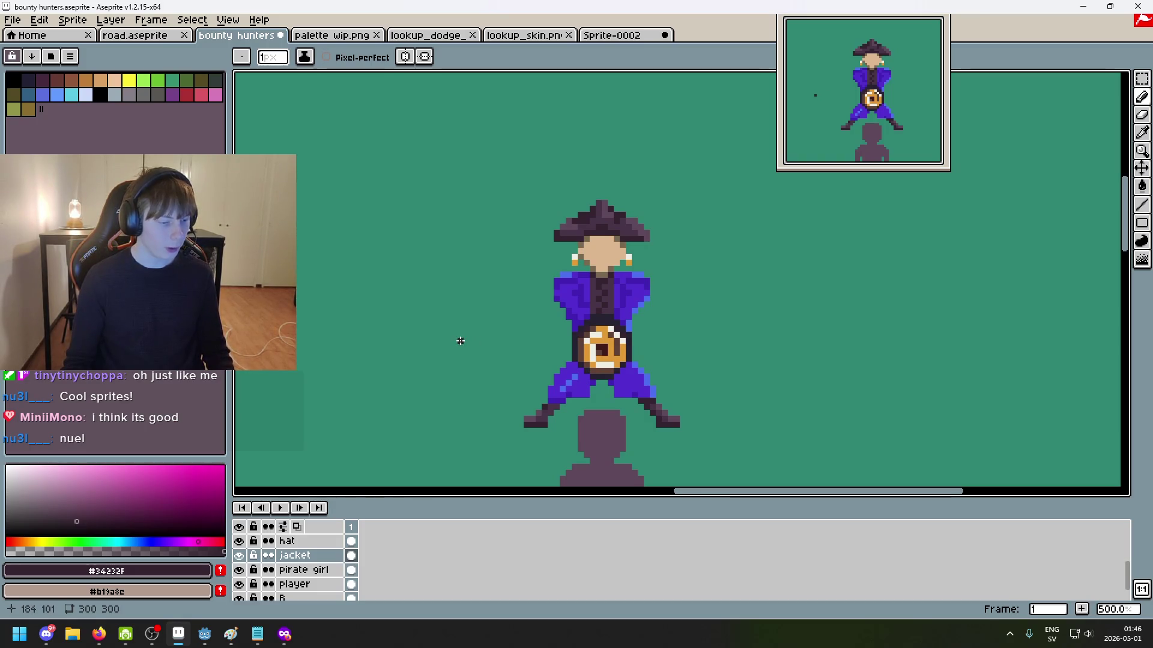
scroll(466, 342, up, 1)
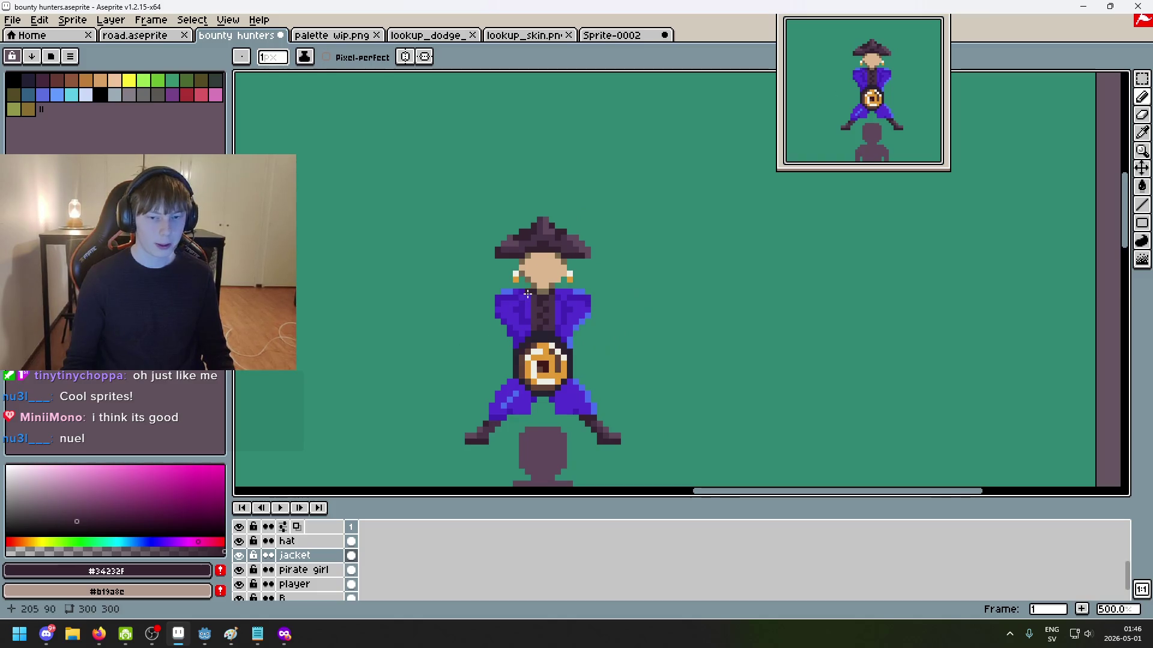
scroll(523, 306, up, 1)
Step: Bring the whole tricorn hat into view and paint a dark pixel right of the face
drag(523, 307, 585, 249)
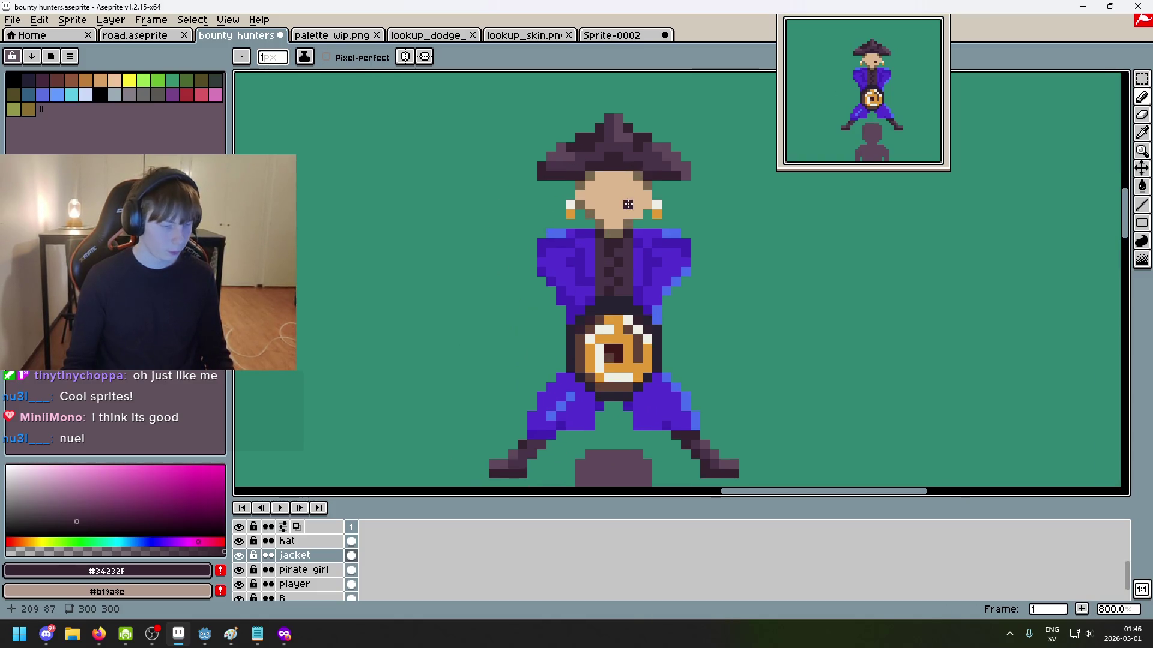
scroll(583, 262, up, 1)
scroll(583, 262, up, 1)
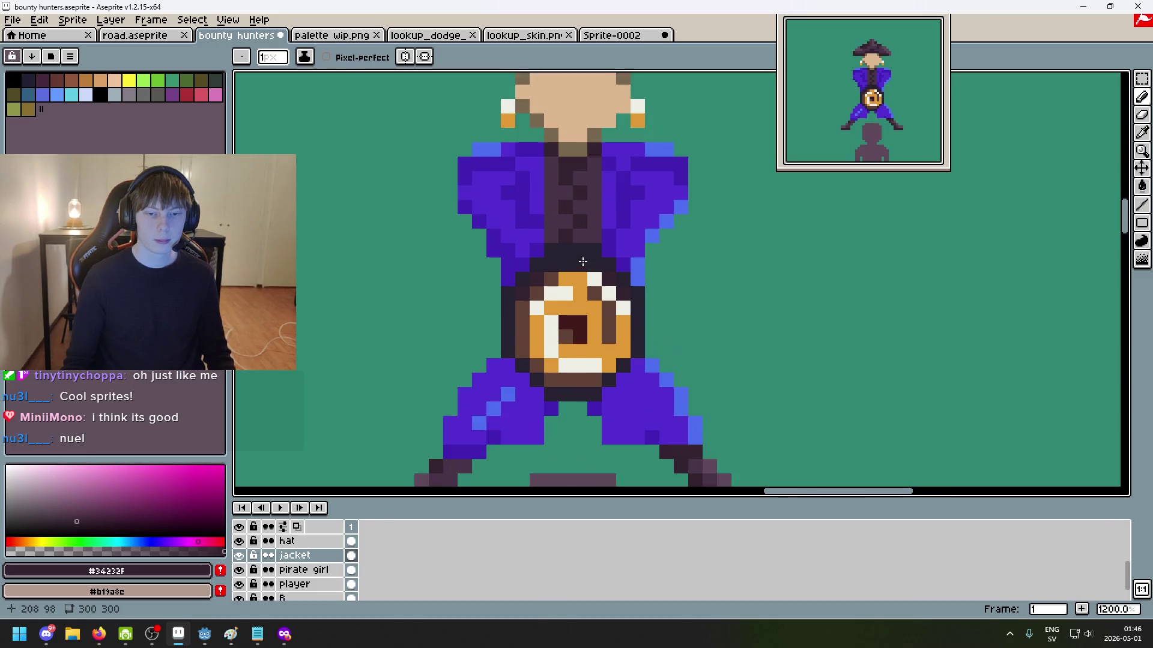
drag(583, 262, 587, 292)
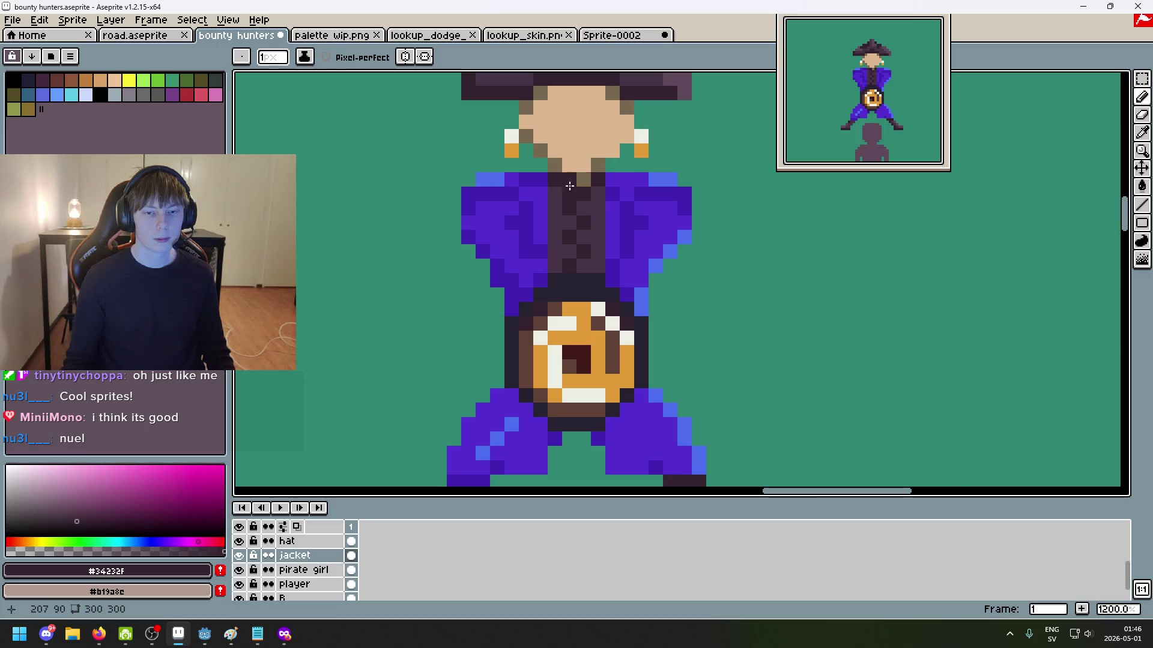
drag(629, 250, 585, 314)
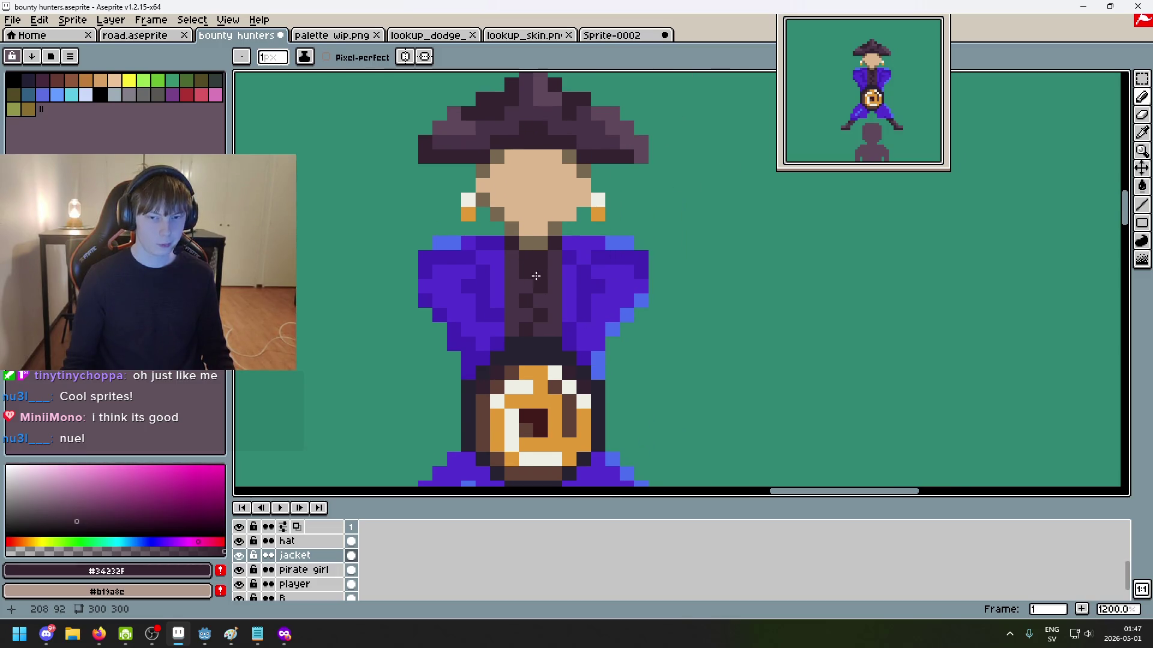
click(647, 196)
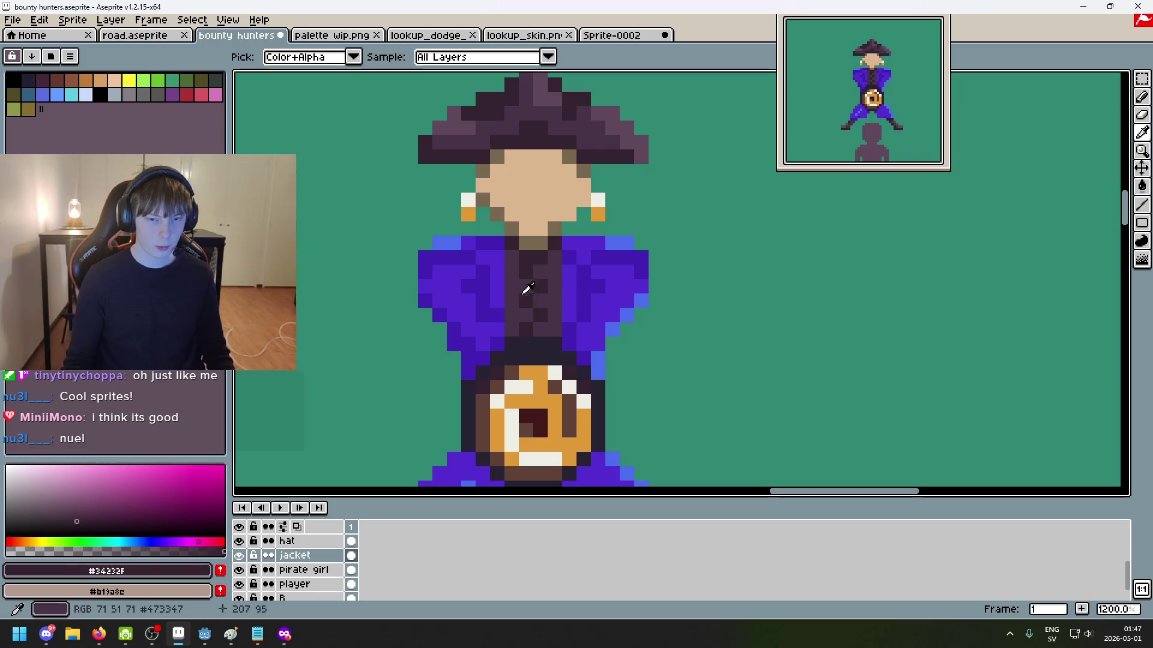
Step: Sample the jacket's light and darker purples and undo the last pencil stroke
alt+click(492, 299)
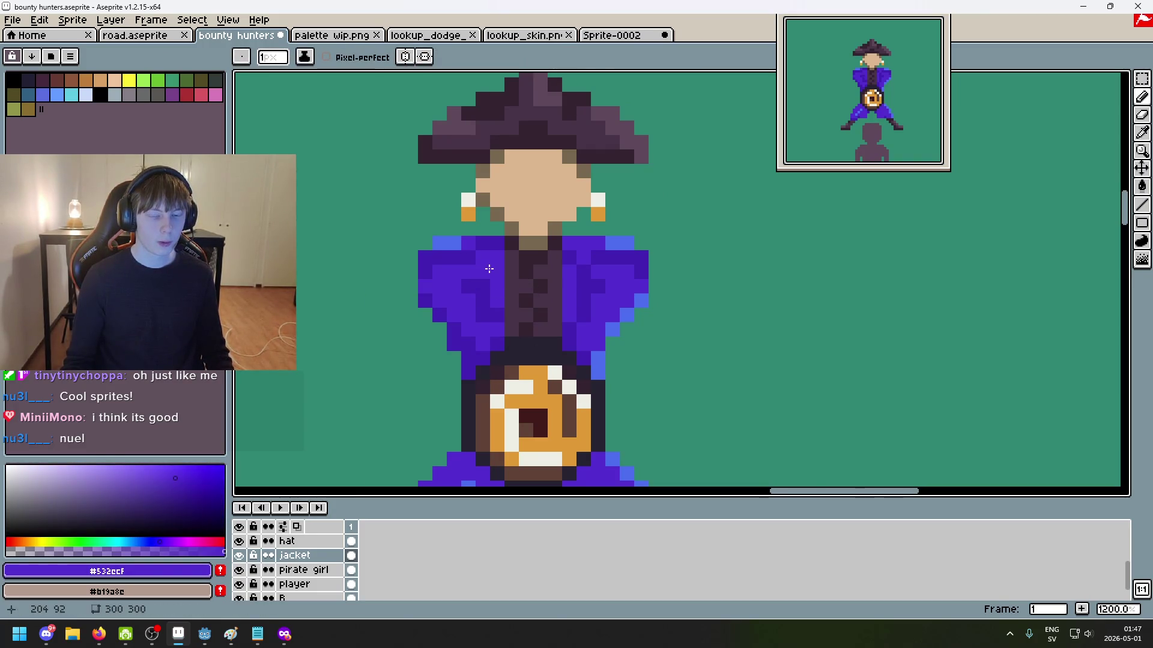
scroll(535, 279, down, 5)
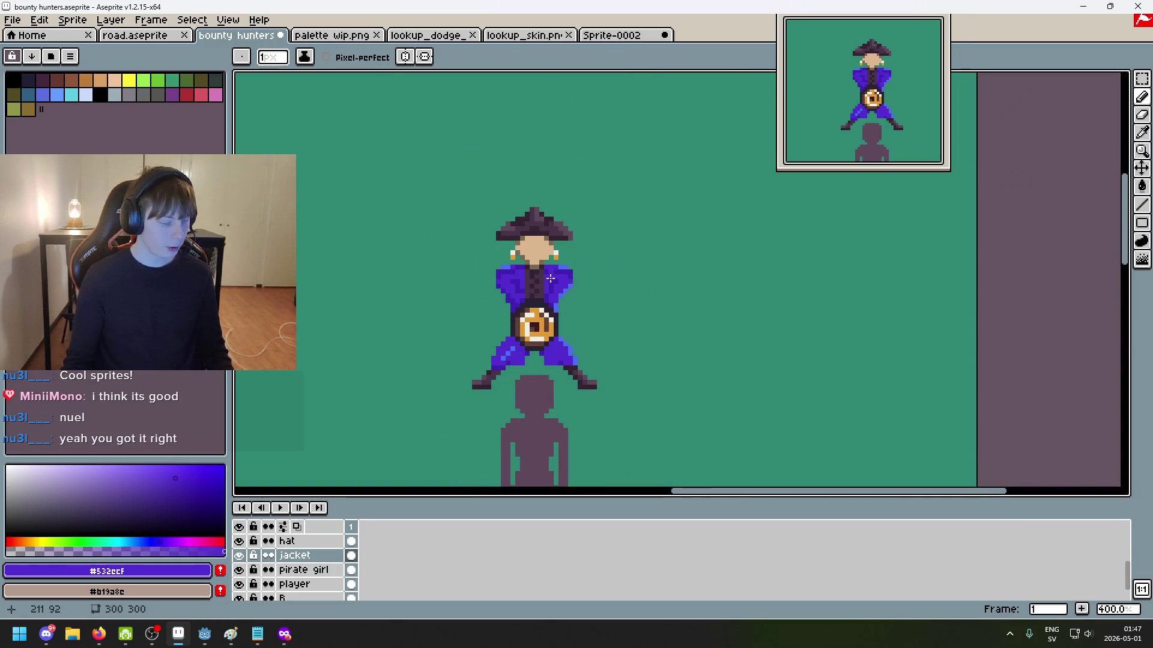
scroll(541, 280, up, 2)
scroll(537, 280, up, 1)
scroll(537, 280, up, 3)
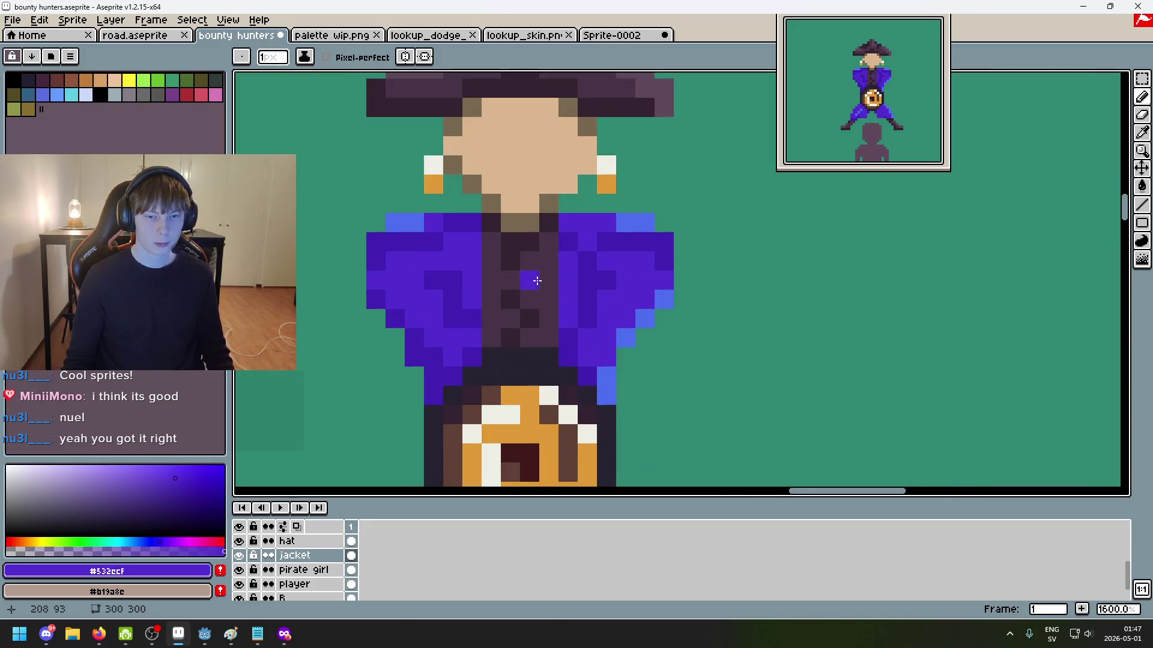
alt+click(442, 270)
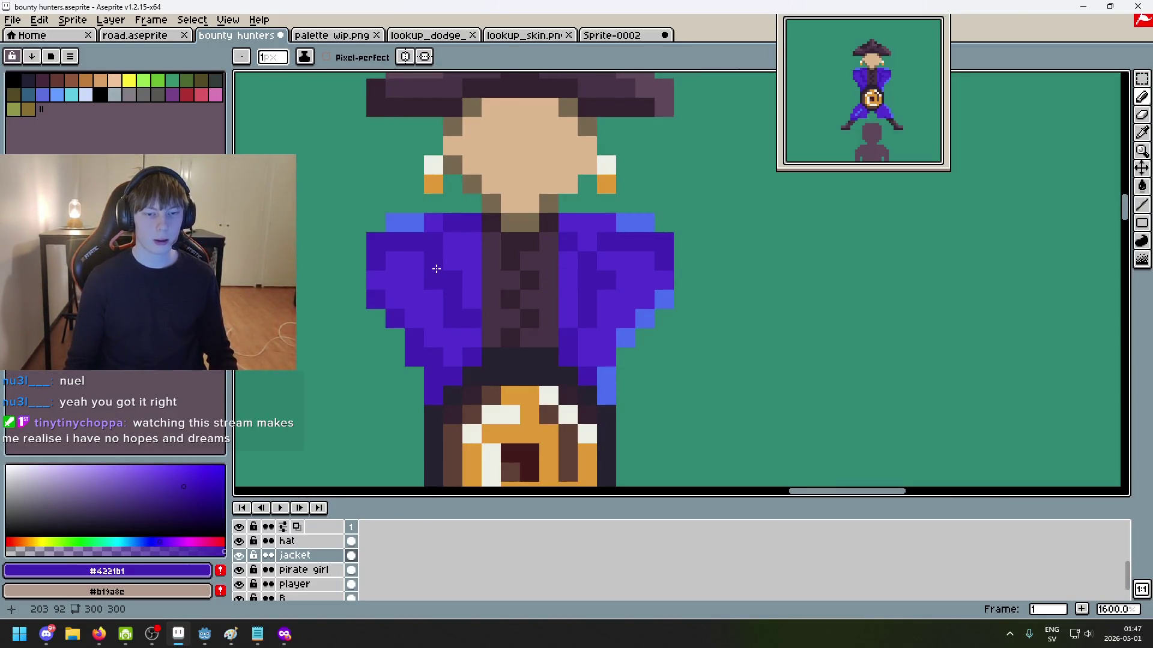
key(ctrl+z)
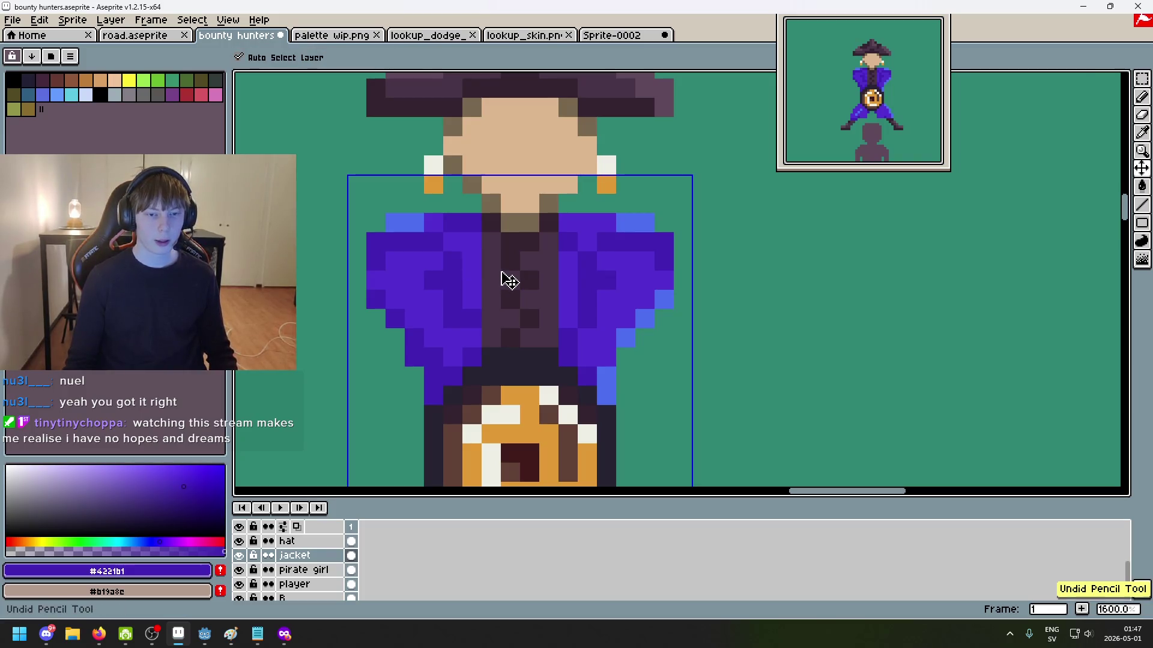
Step: Re-pick the lighter jacket purple, undo another stroke, then redo it
alt+click(462, 252)
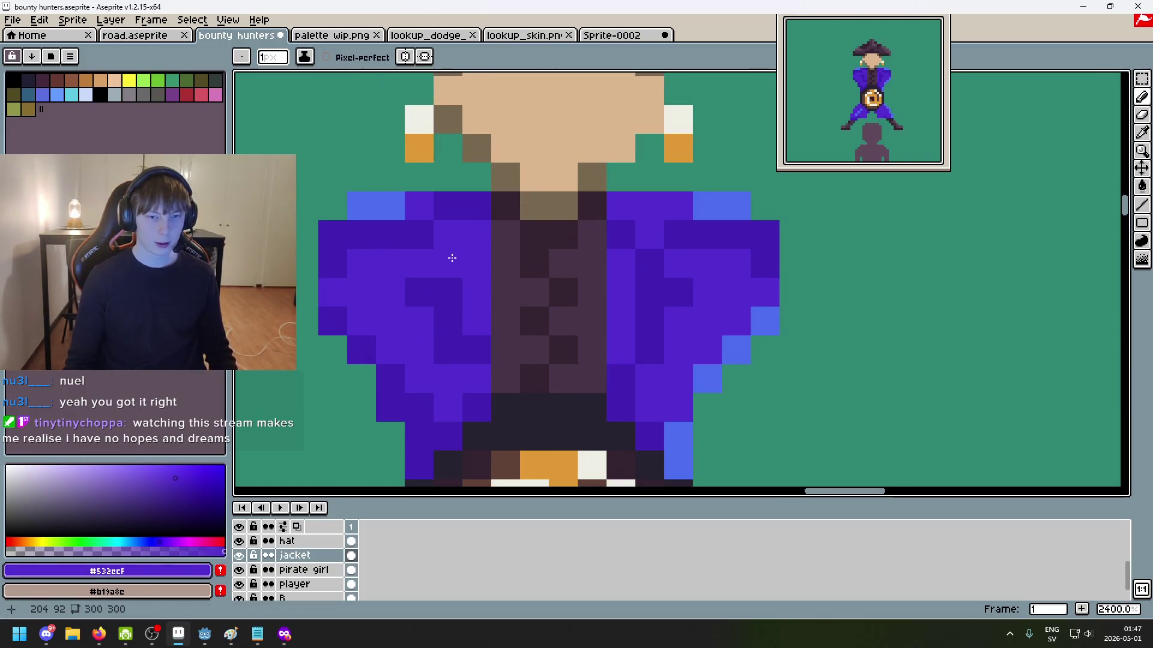
scroll(515, 278, down, 3)
scroll(515, 277, up, 4)
key(ctrl+z)
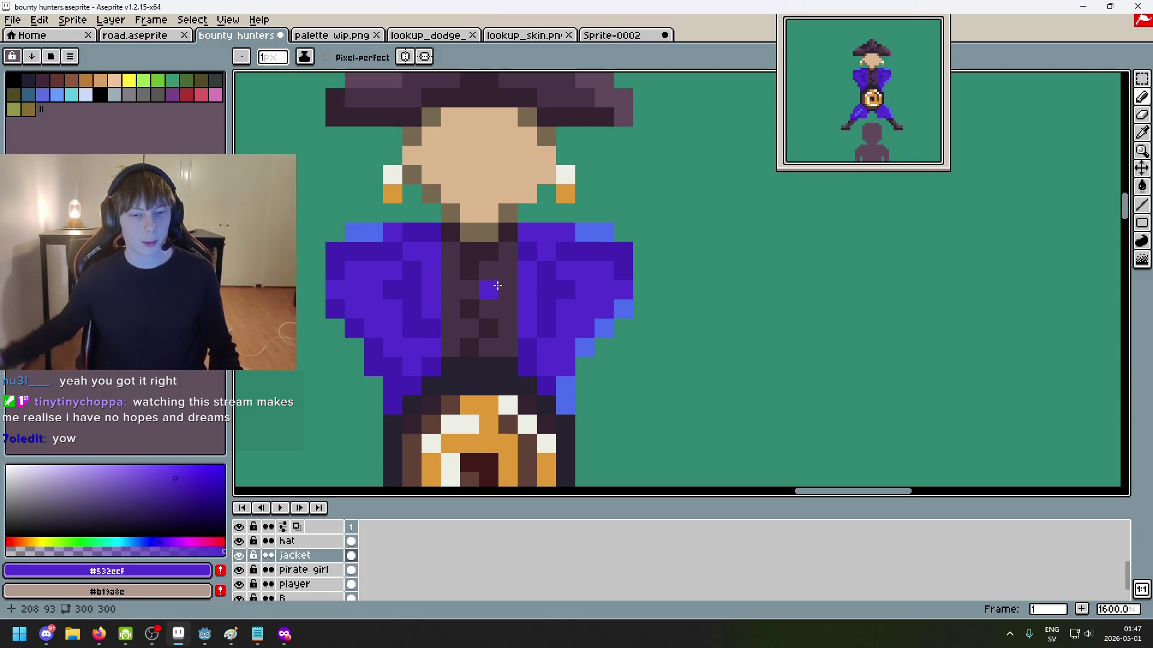
key(ctrl+y)
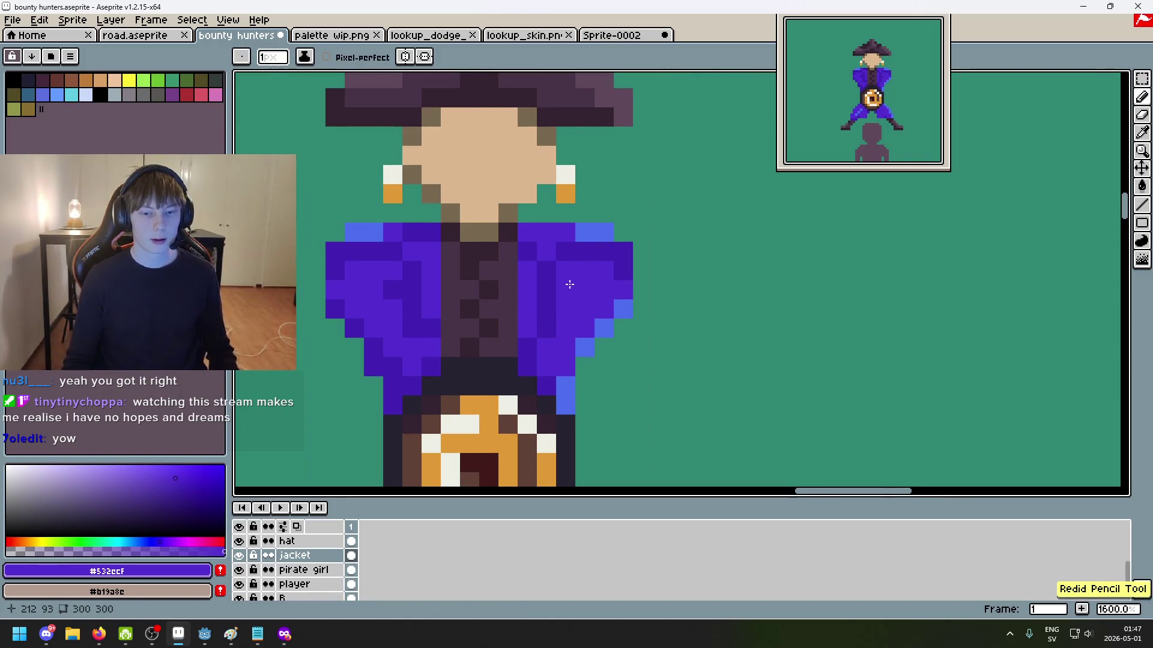
Step: Paint a darker jacket-purple pixel into the shirt's inner edge
scroll(547, 284, up, 2)
scroll(870, 309, down, 2)
scroll(833, 314, right, 2)
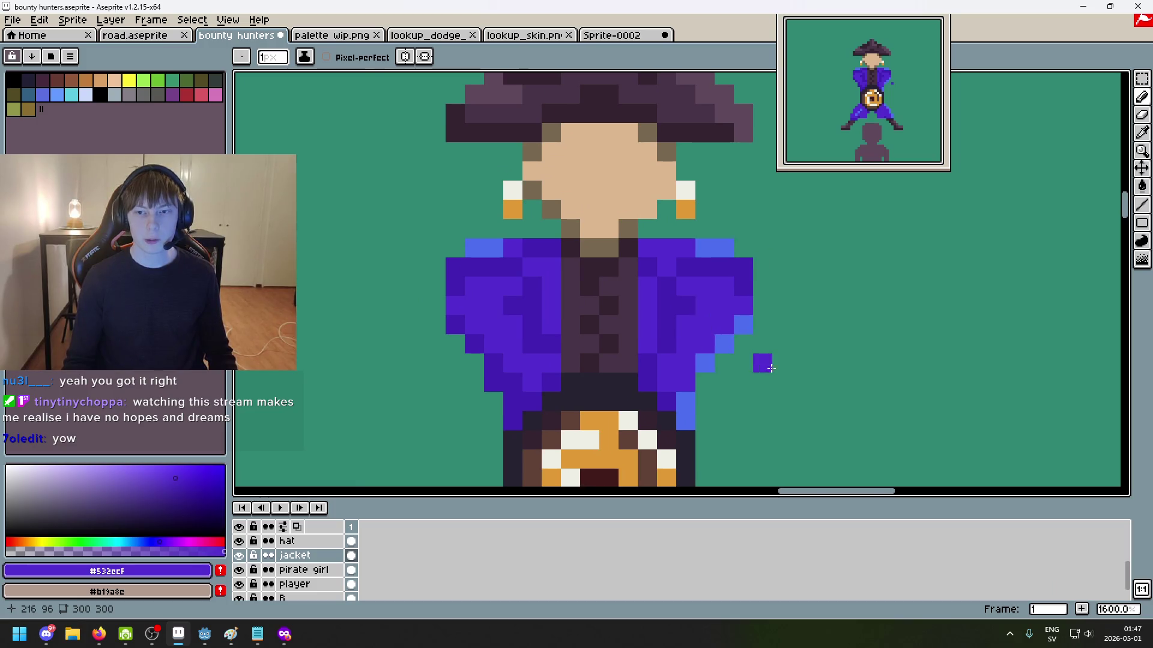
scroll(674, 335, up, 1)
scroll(674, 340, up, 1)
key(alt)
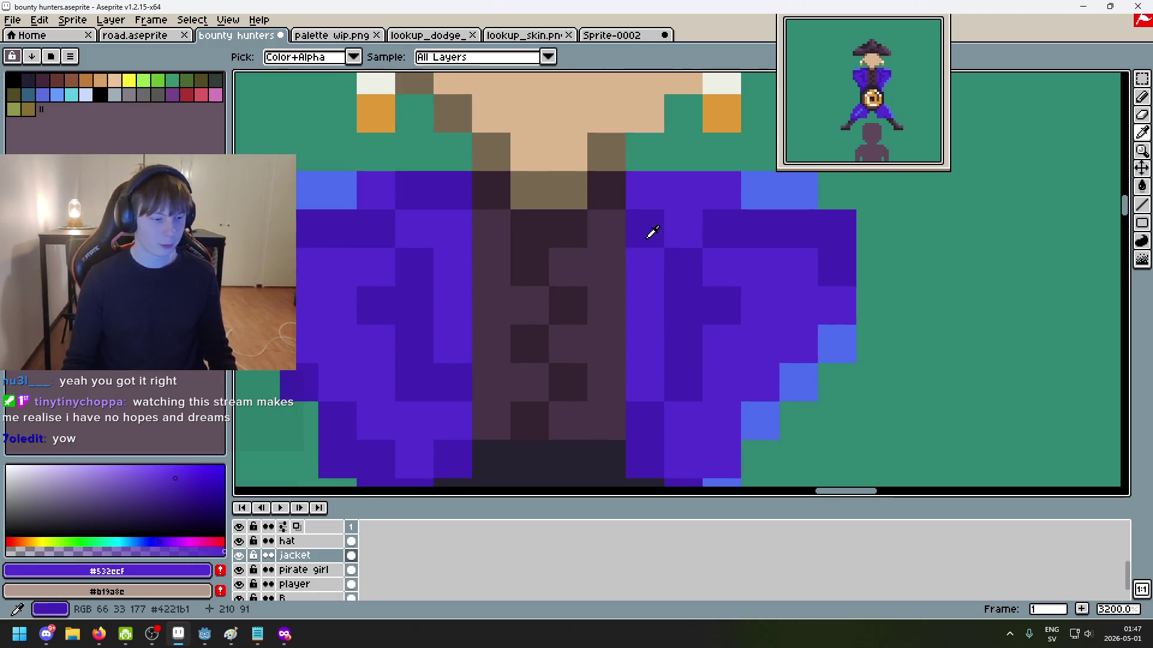
alt+click(649, 233)
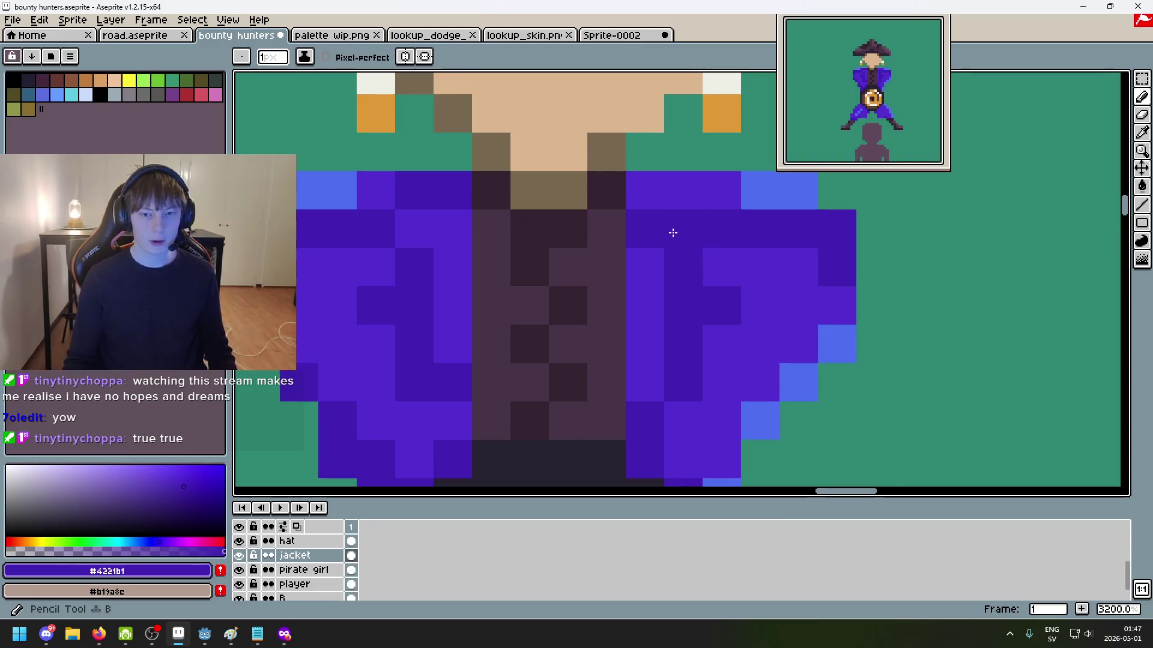
scroll(617, 250, down, 2)
scroll(553, 232, up, 2)
scroll(576, 252, down, 1)
click(582, 256)
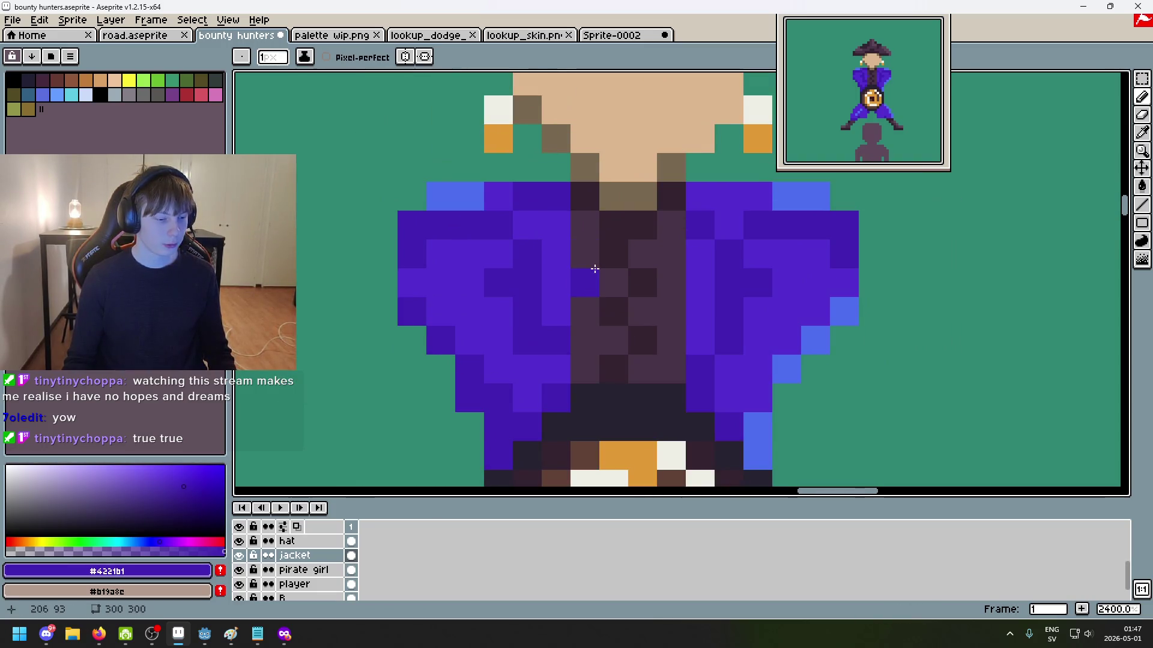
Step: Turn a dark shirt pixel jacket purple and add an earring-gold pixel on the coat
scroll(594, 269, down, 1)
scroll(543, 278, down, 2)
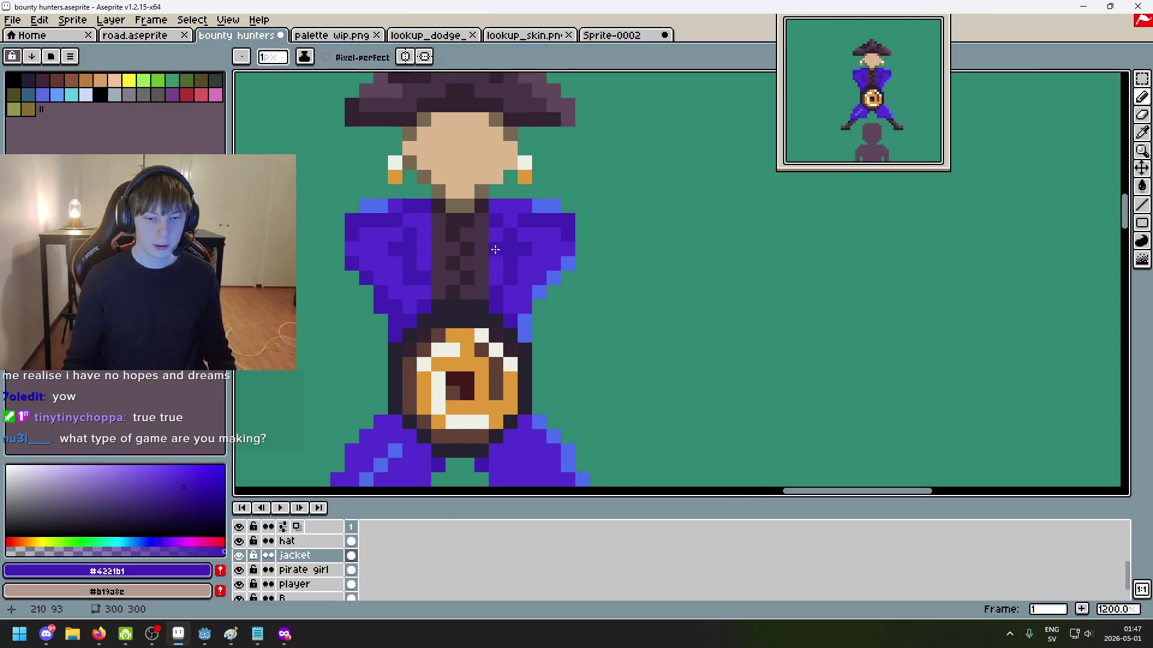
drag(494, 251, 566, 214)
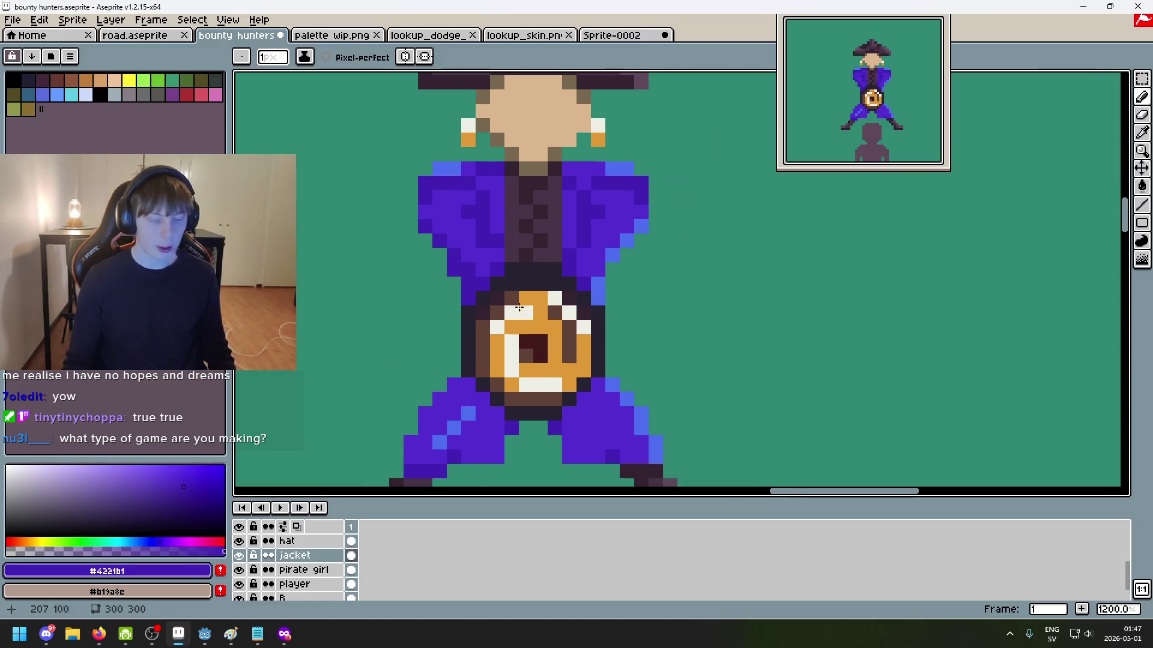
scroll(507, 264, up, 1)
scroll(504, 252, up, 1)
scroll(503, 246, up, 1)
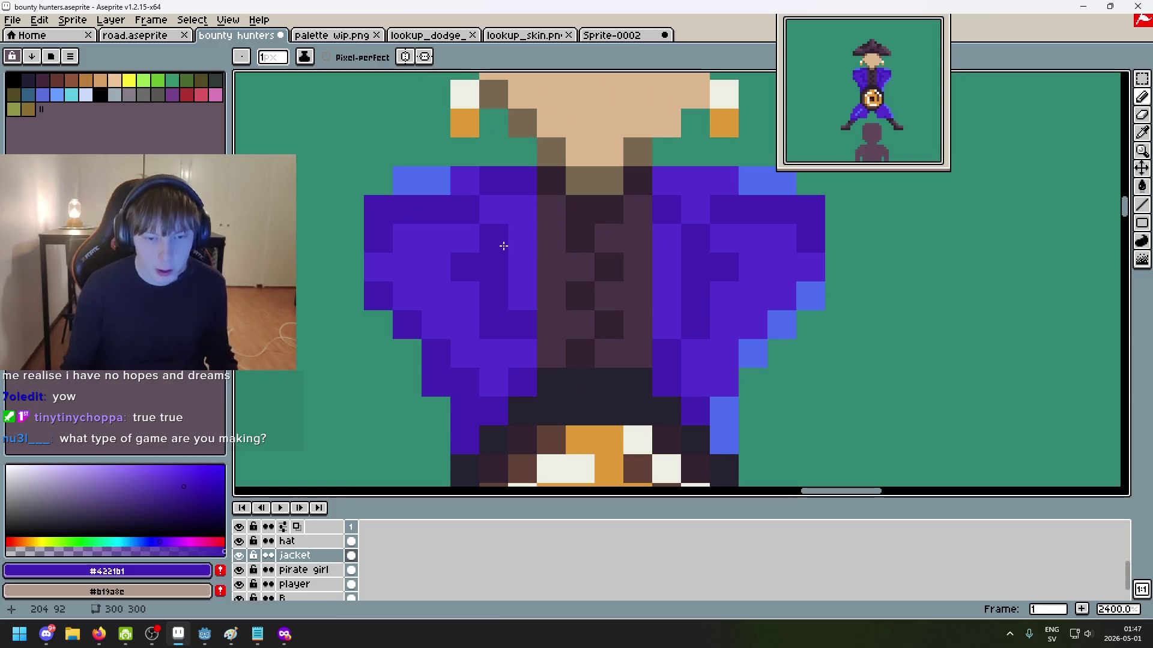
drag(503, 246, 518, 288)
drag(514, 329, 476, 341)
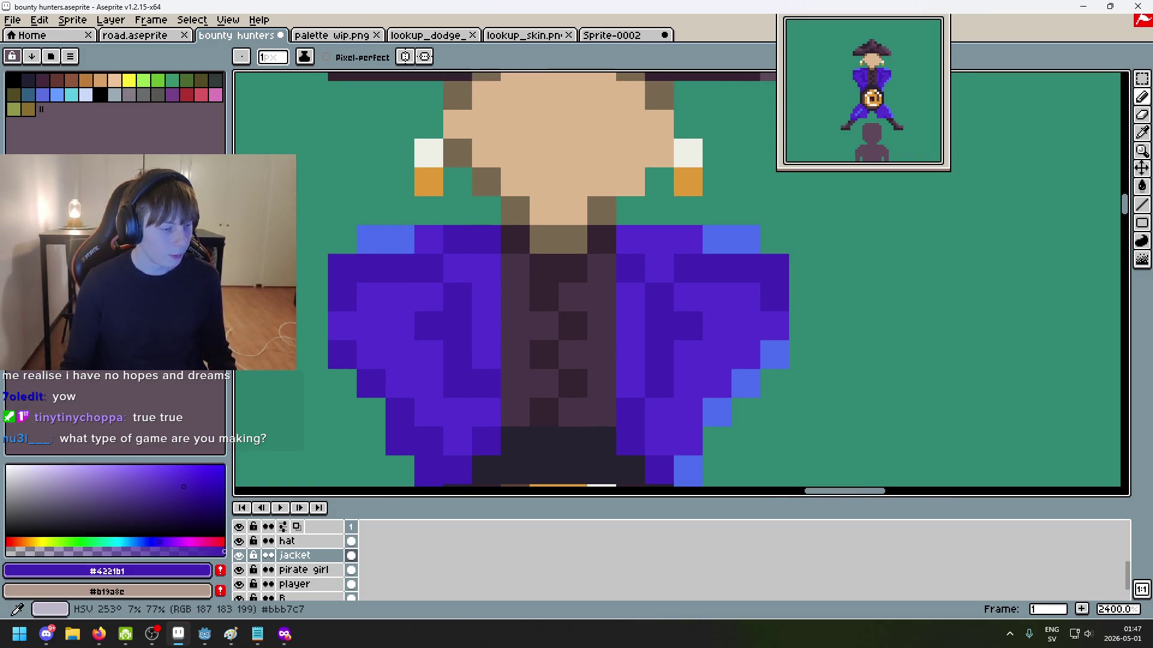
scroll(521, 325, down, 2)
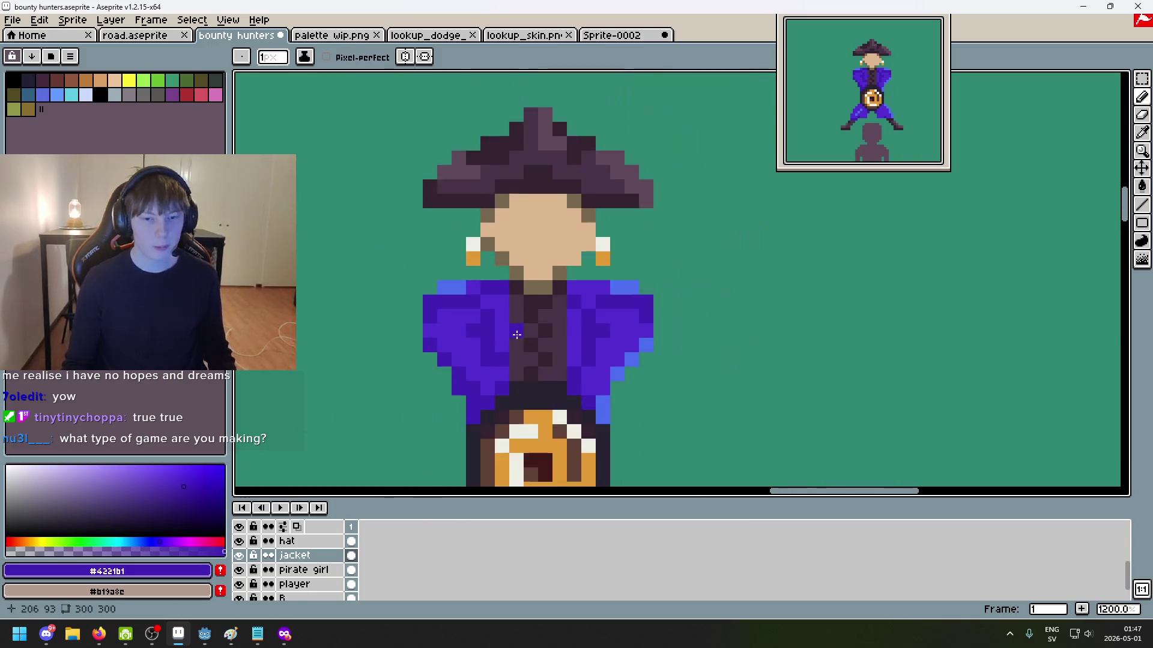
click(521, 325)
scroll(632, 244, up, 2)
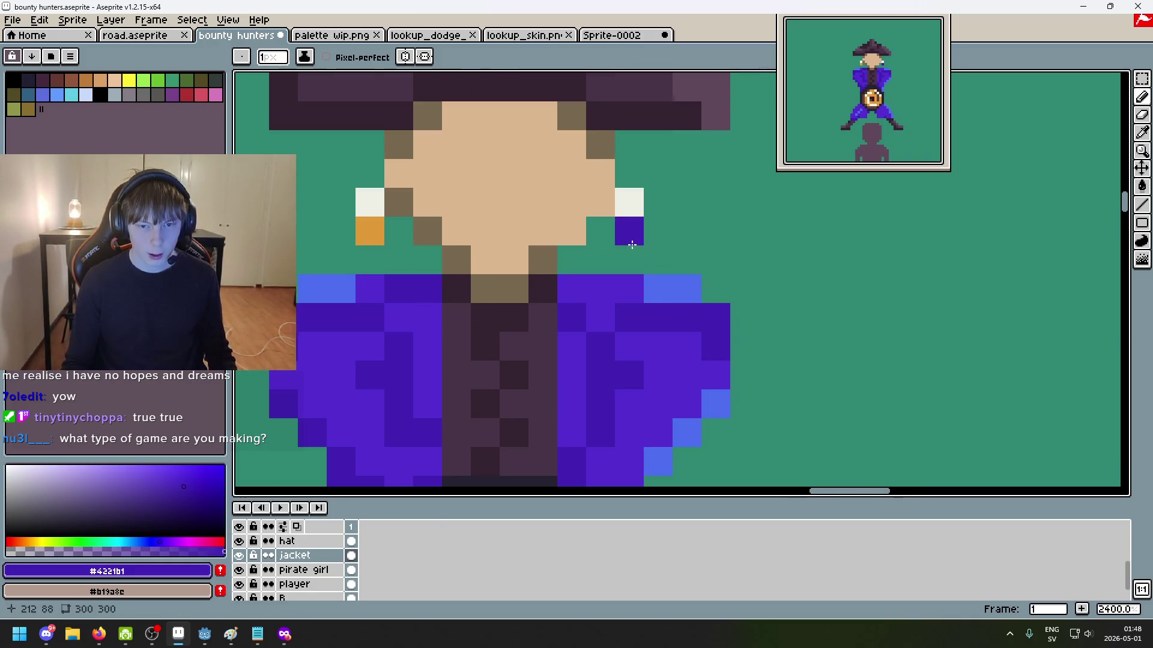
alt+click(631, 232)
click(426, 349)
scroll(460, 255, down, 2)
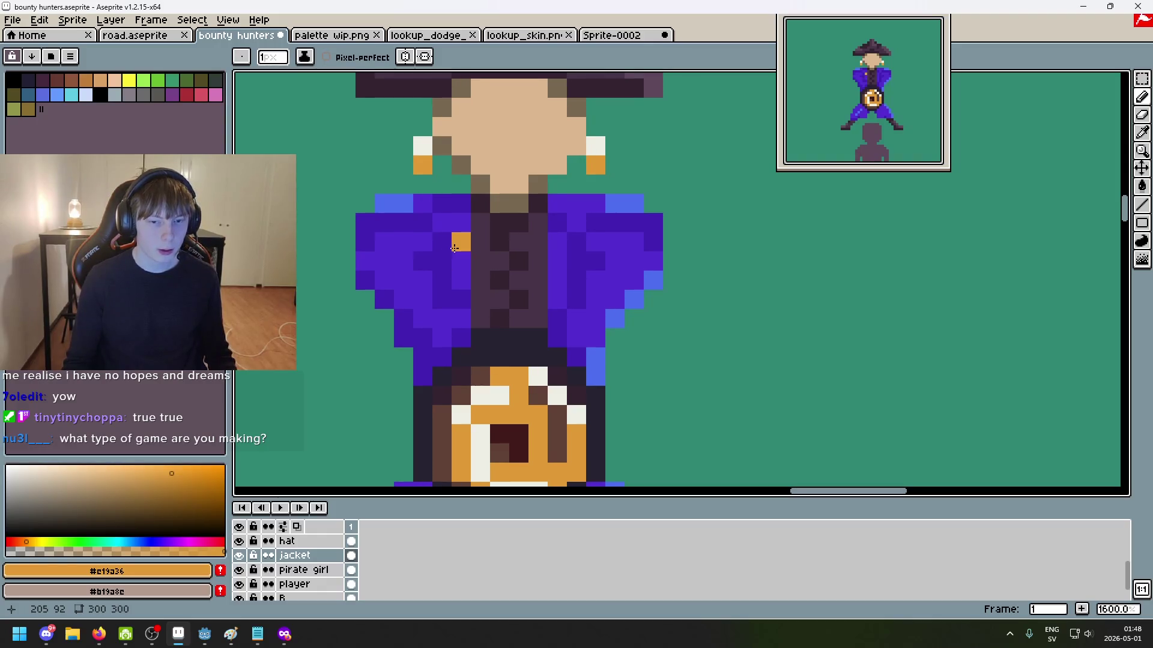
Step: Dot gold #c19a36 button pixels onto the left and right purple coat fronts
click(456, 261)
click(566, 255)
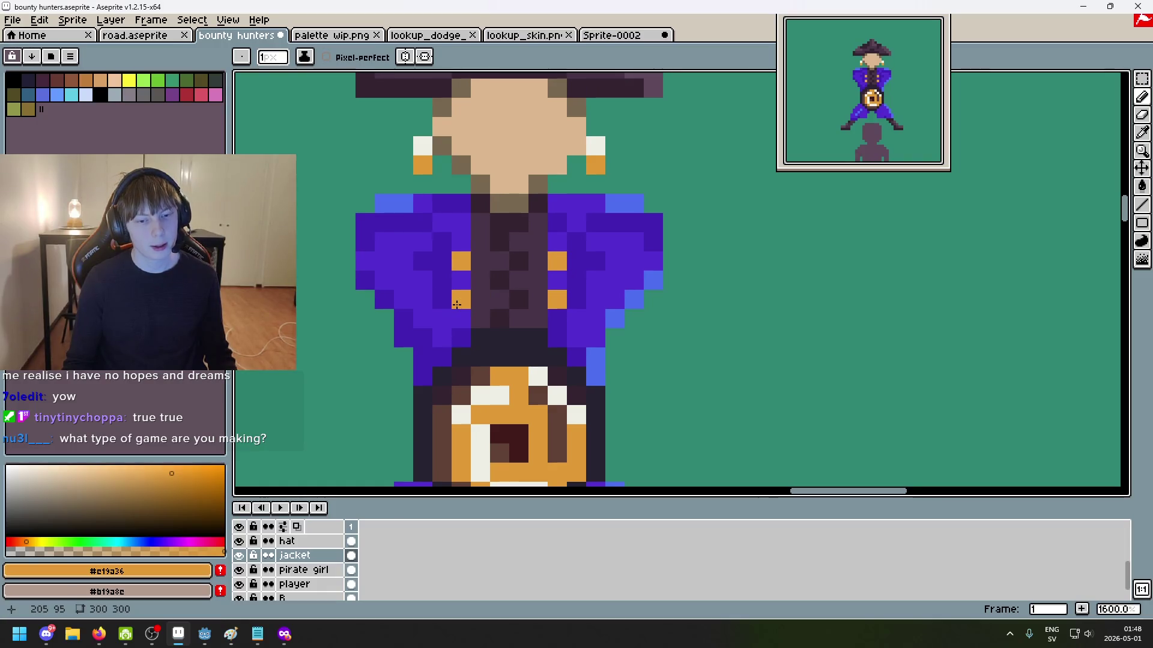
scroll(456, 305, down, 3)
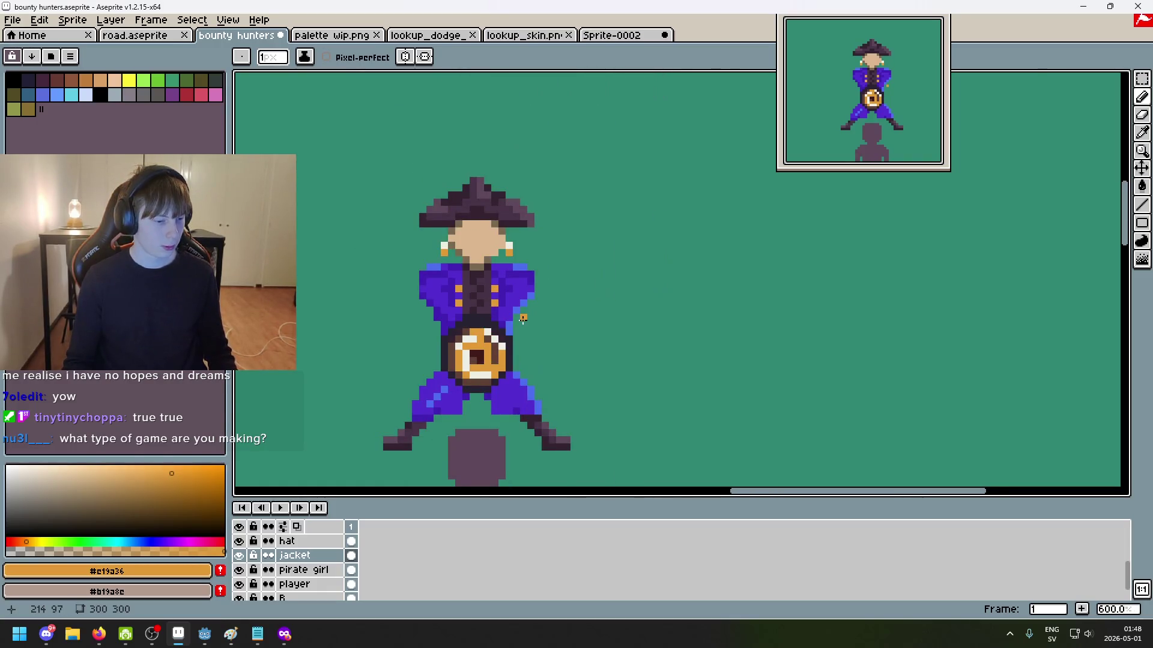
scroll(523, 318, down, 1)
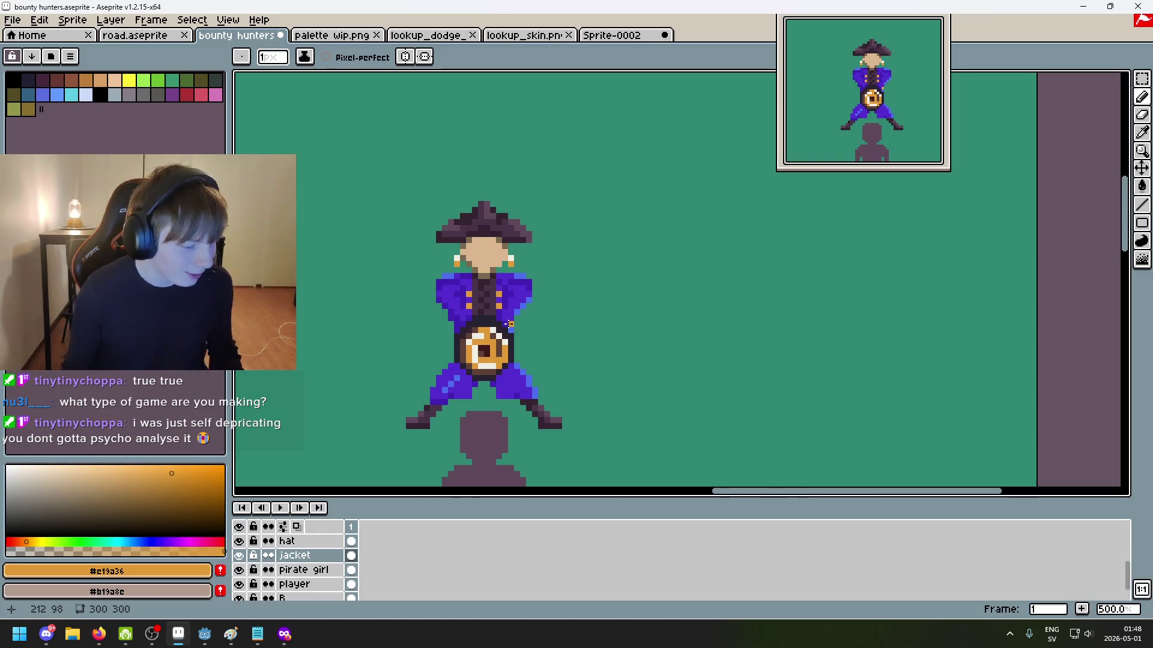
Step: Switch to Firefox's 'buccaneer jacket pirate' image results showing the Buccaneer Coat reference
click(284, 636)
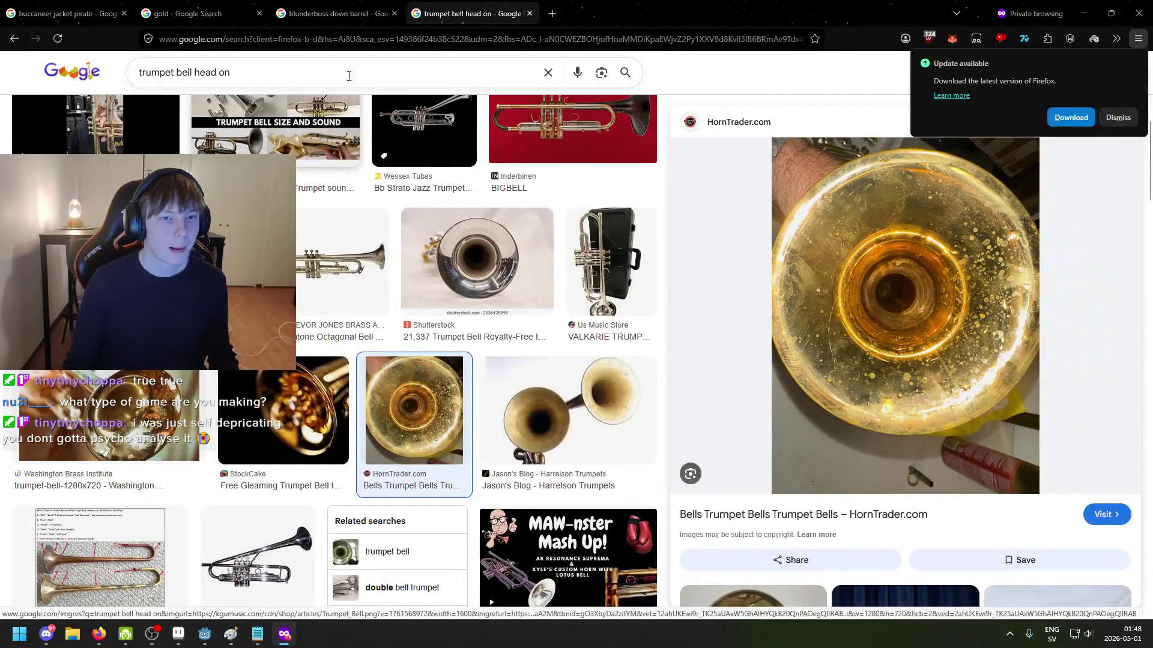
click(330, 13)
click(123, 6)
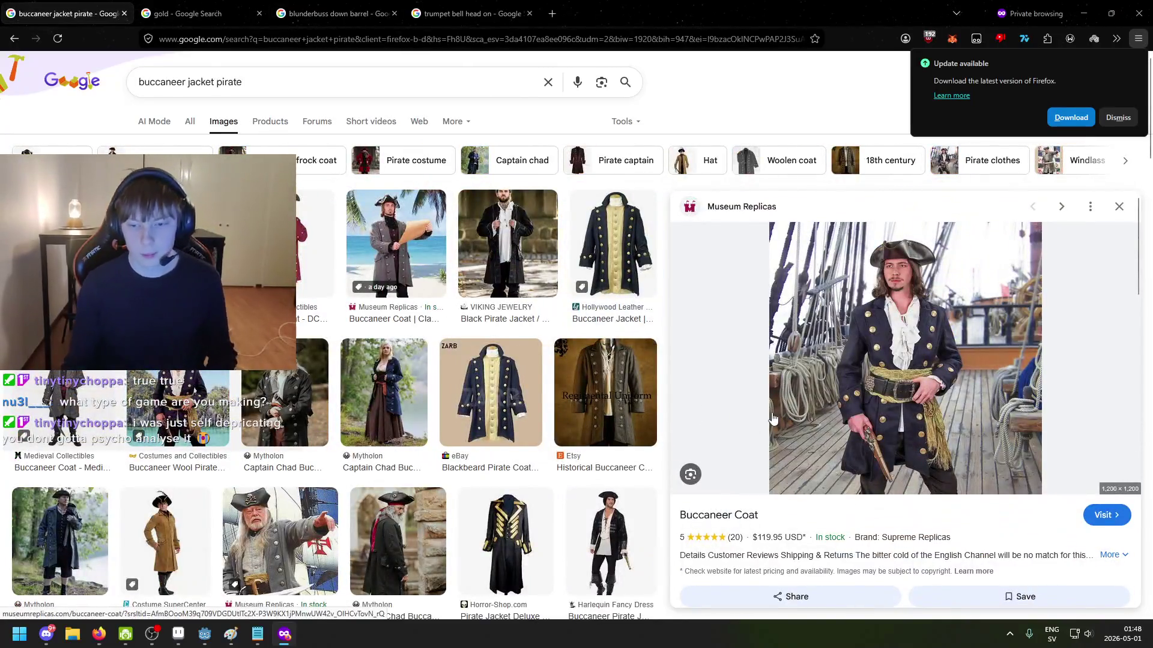
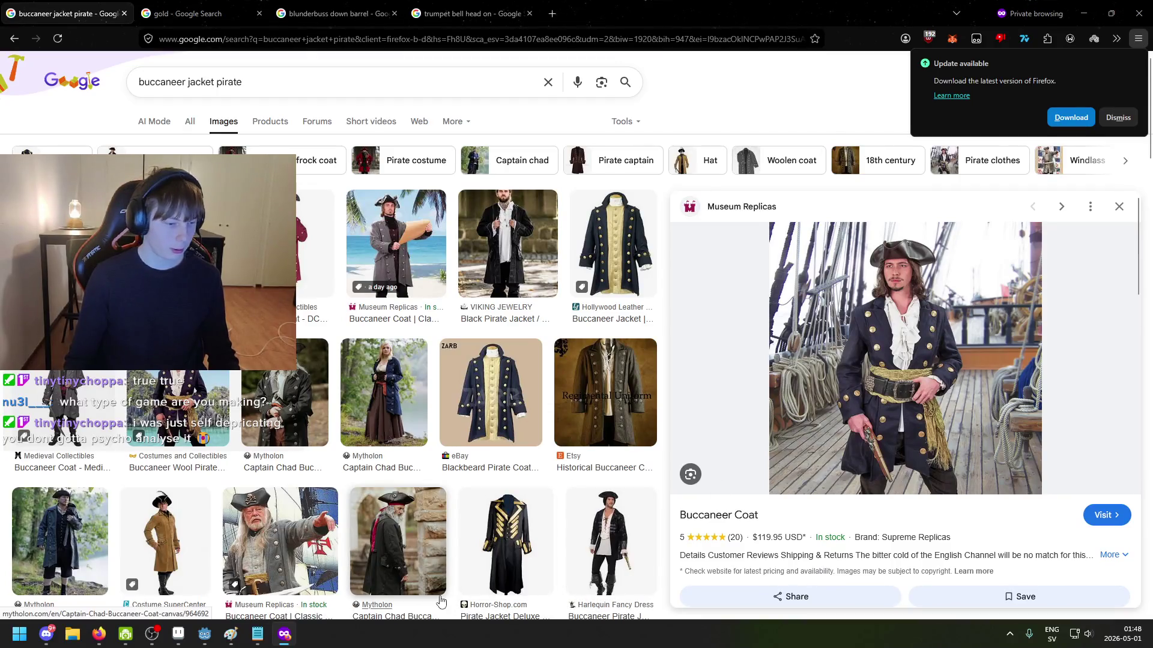
Step: Switch from the Firefox reference search back to the pirate sprite in Aseprite
click(180, 638)
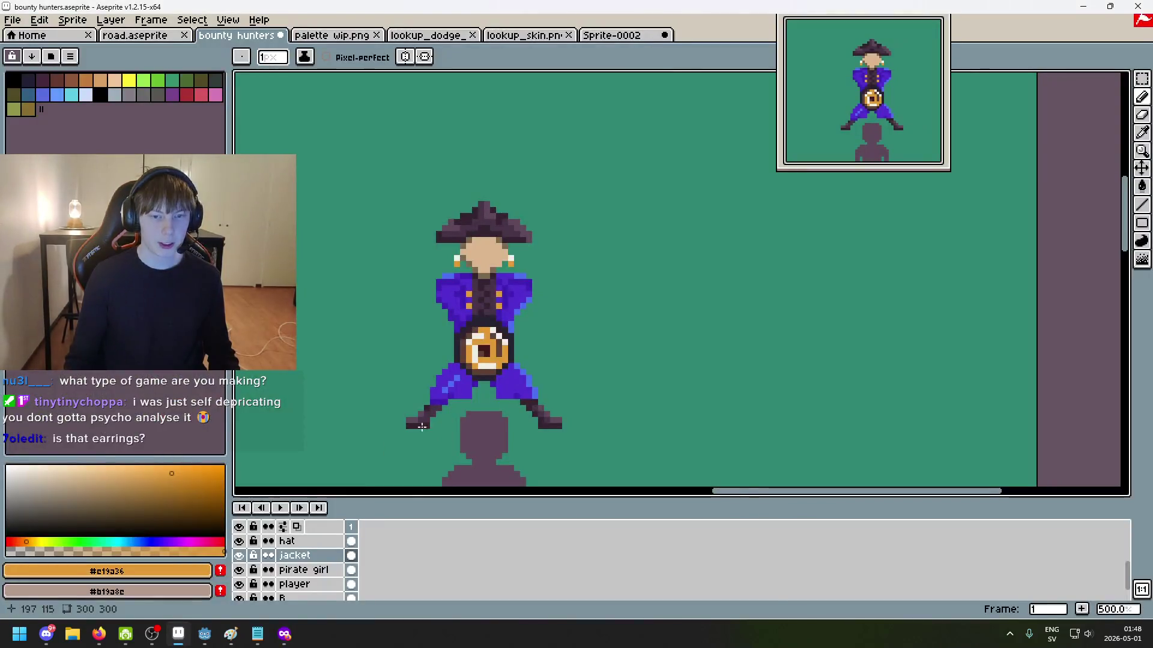
Step: Place gold buttons on the left and right coat tails, nudging the left one one pixel left
scroll(479, 293, down, 3)
scroll(558, 311, up, 2)
scroll(536, 225, up, 4)
scroll(536, 231, up, 1)
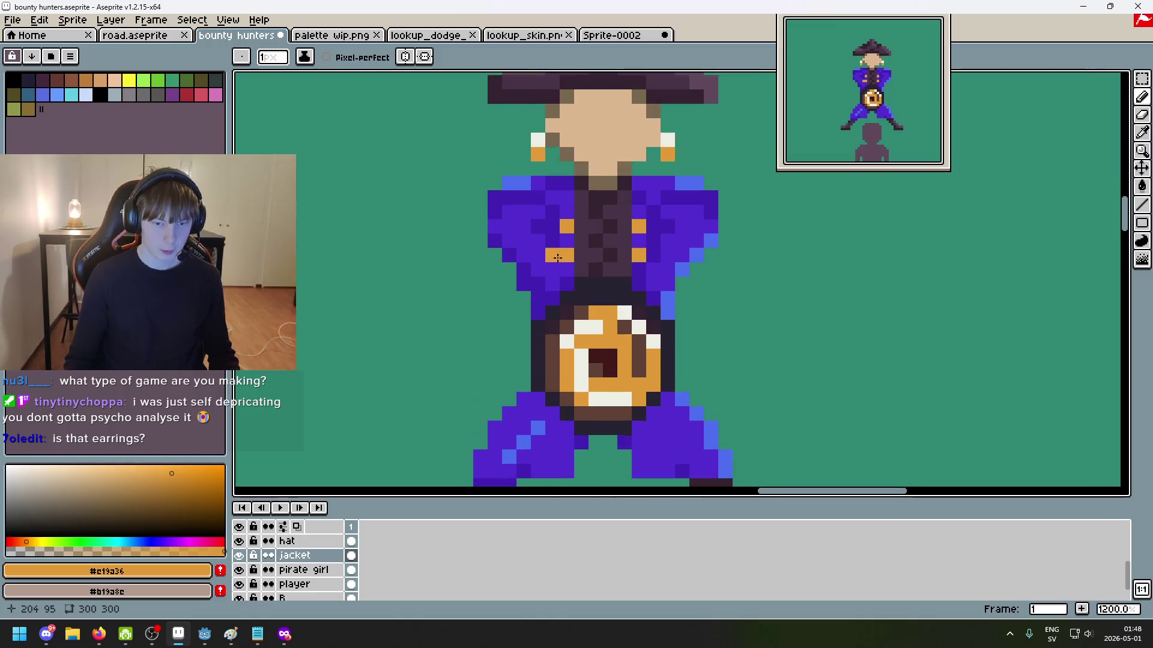
scroll(505, 308, down, 2)
scroll(509, 299, down, 1)
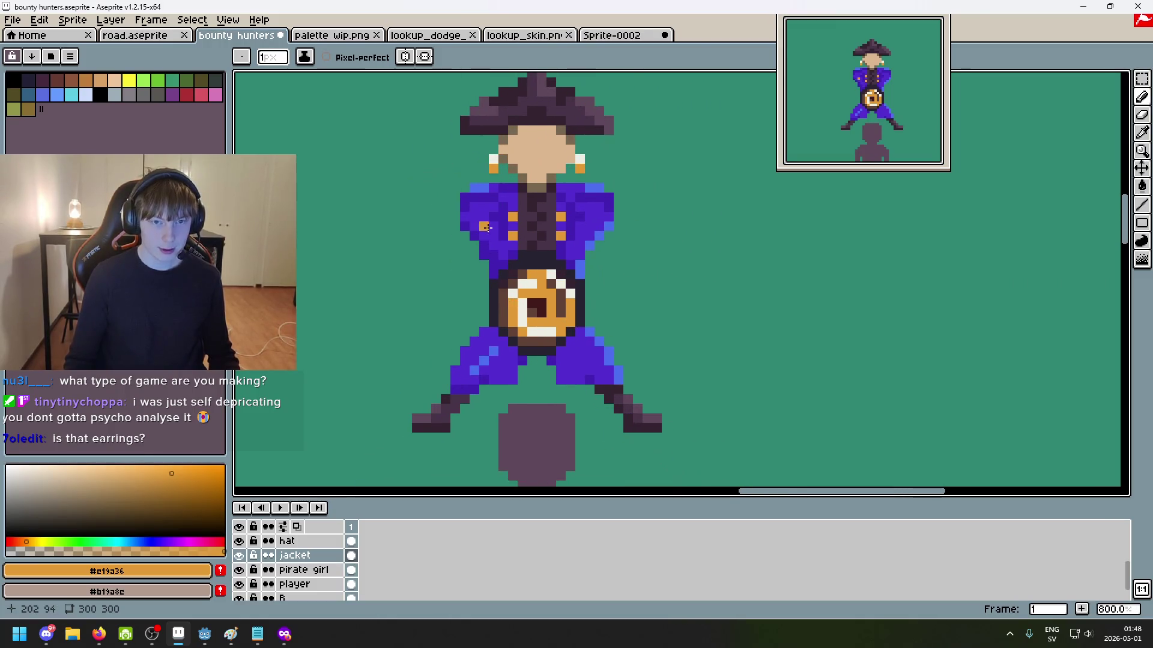
scroll(487, 229, up, 2)
scroll(534, 240, down, 5)
scroll(582, 250, up, 2)
scroll(595, 251, up, 1)
scroll(624, 252, up, 1)
scroll(658, 254, down, 1)
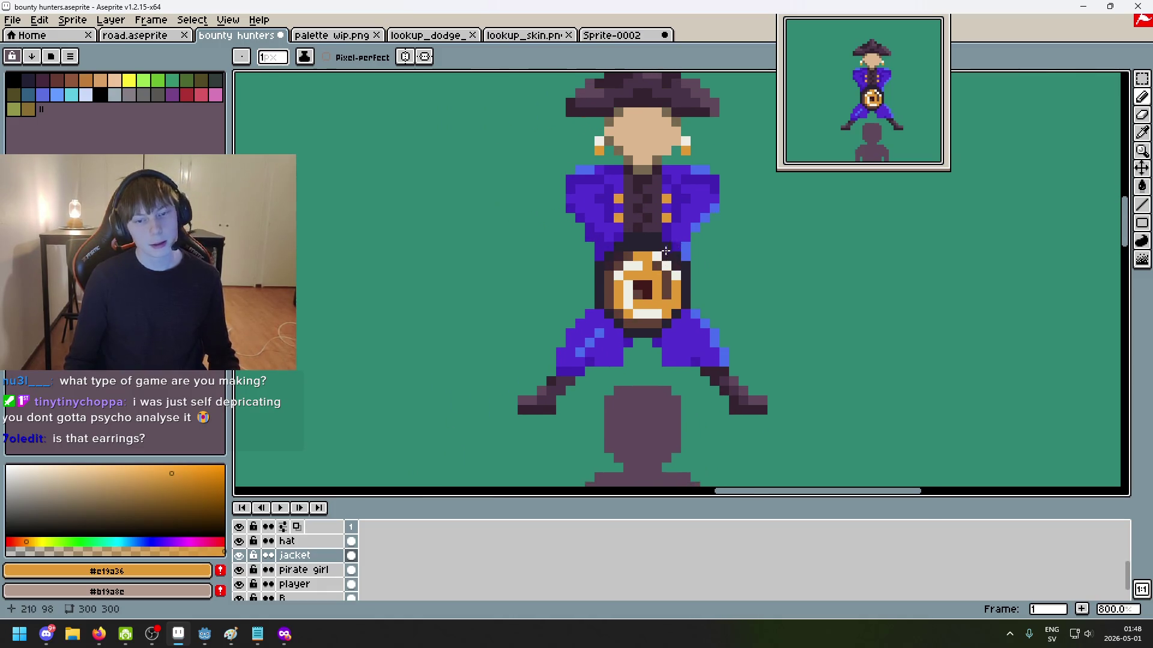
scroll(617, 201, up, 2)
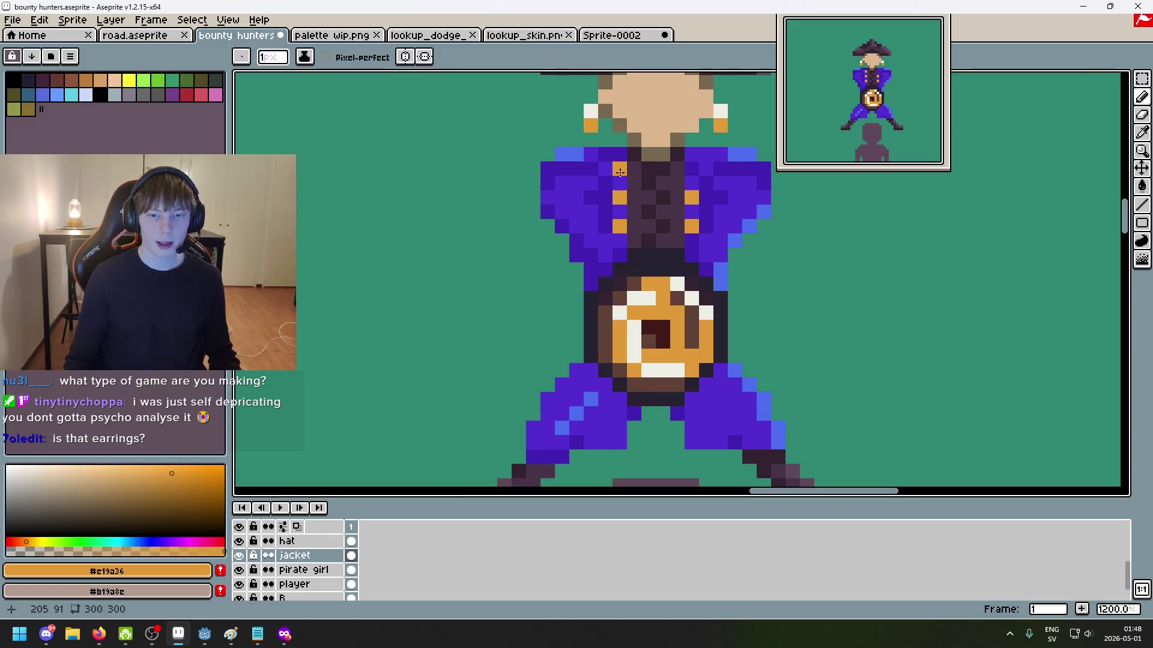
scroll(694, 170, down, 1)
scroll(660, 204, down, 6)
scroll(647, 234, up, 6)
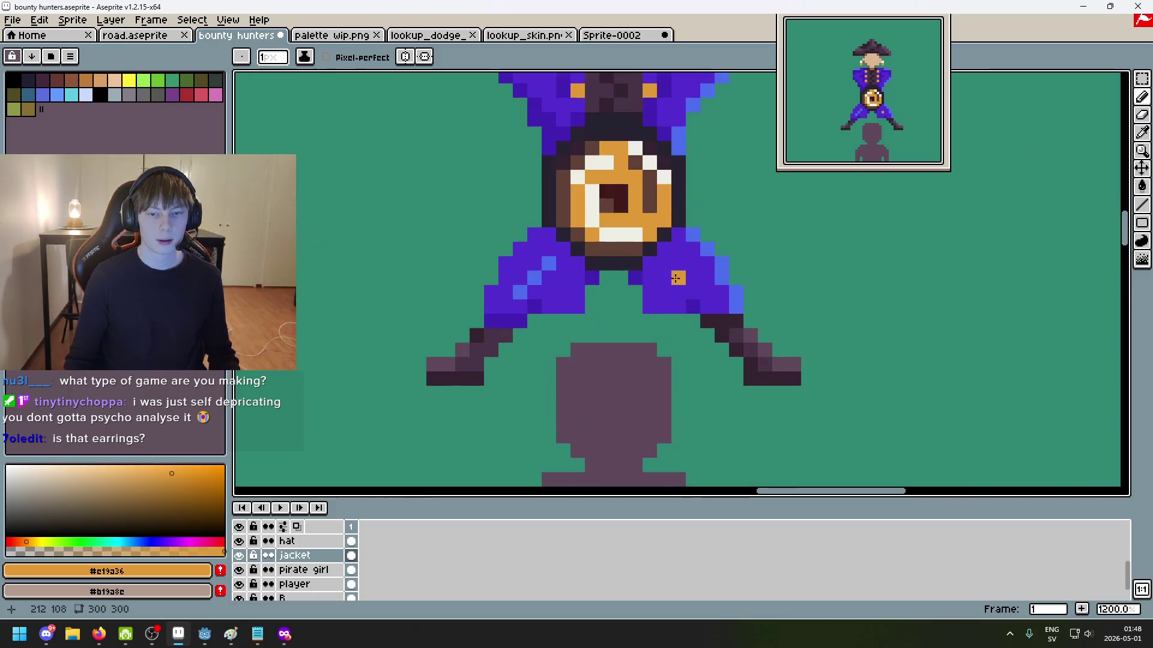
click(572, 269)
key(ctrl+z)
click(550, 293)
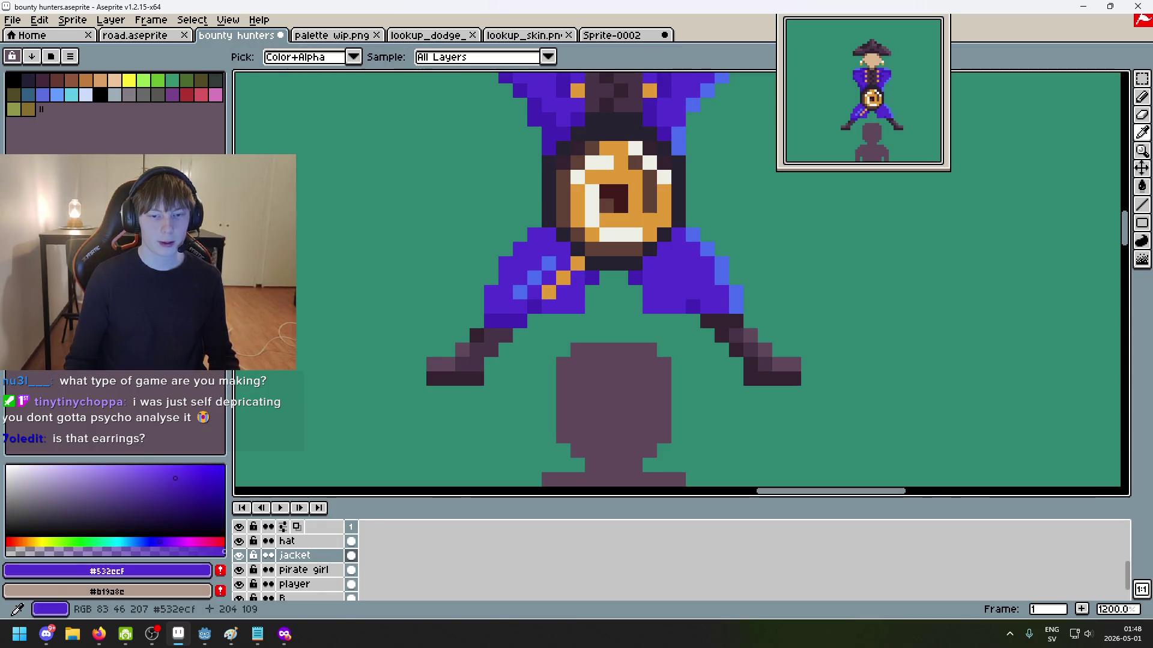
click(657, 264)
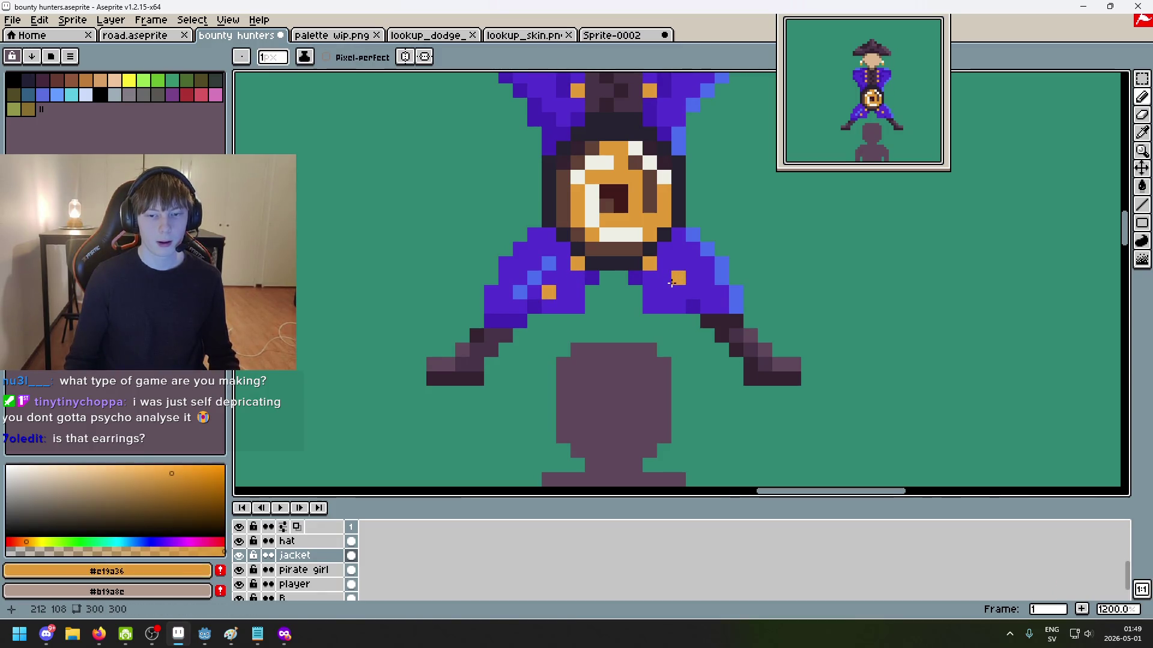
Step: Repaint stray gold pixels purple and re-add the gold button on the right coat tail
scroll(671, 288, down, 2)
scroll(732, 300, down, 4)
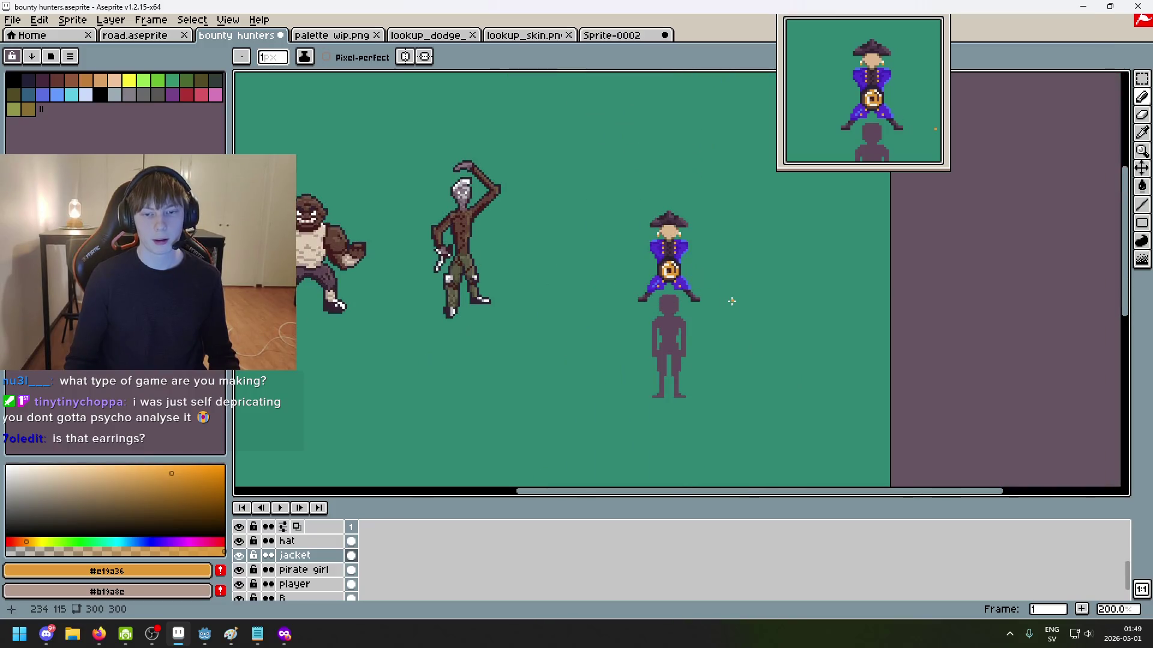
scroll(697, 301, up, 4)
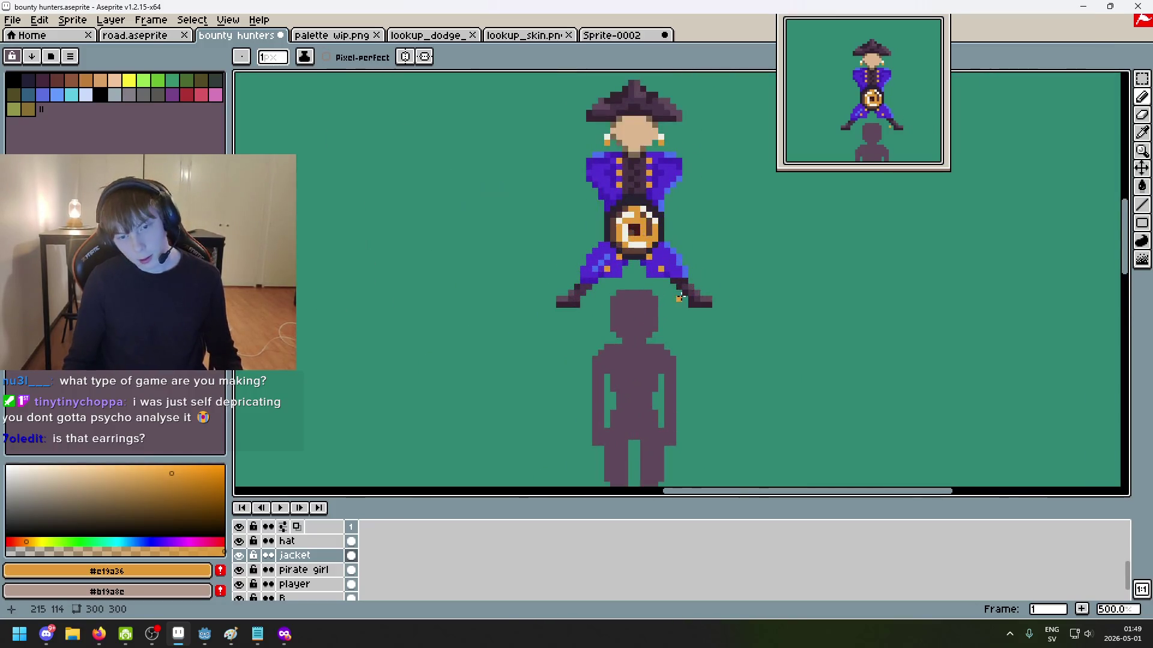
scroll(661, 283, up, 3)
key(ctrl+z)
alt+click(480, 180)
click(462, 219)
alt+click(480, 181)
click(481, 200)
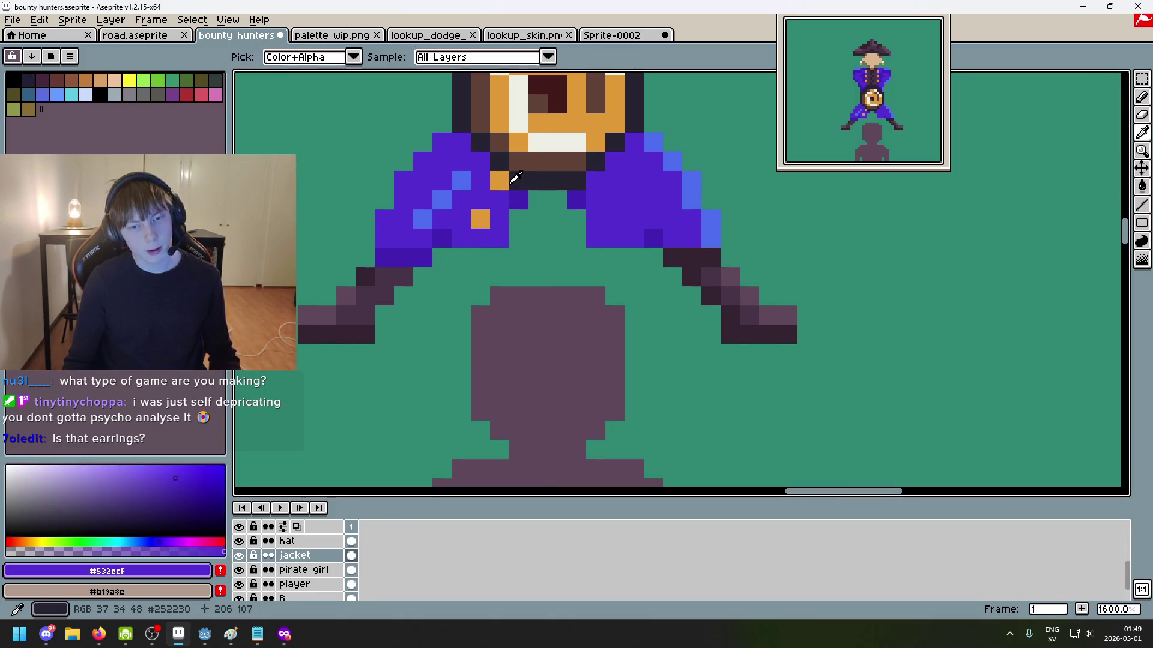
alt+click(564, 186)
alt+click(500, 181)
click(596, 181)
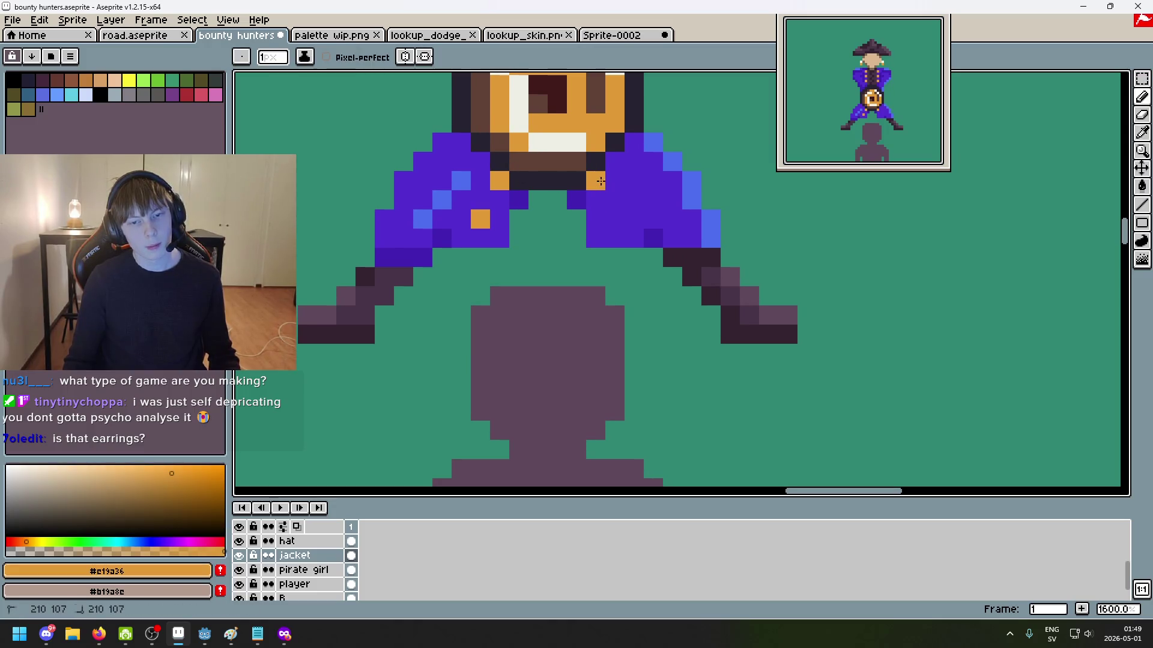
Step: Undo a stray gold pixel and sample the coat's purple from the canvas
scroll(641, 227, down, 5)
scroll(697, 222, up, 1)
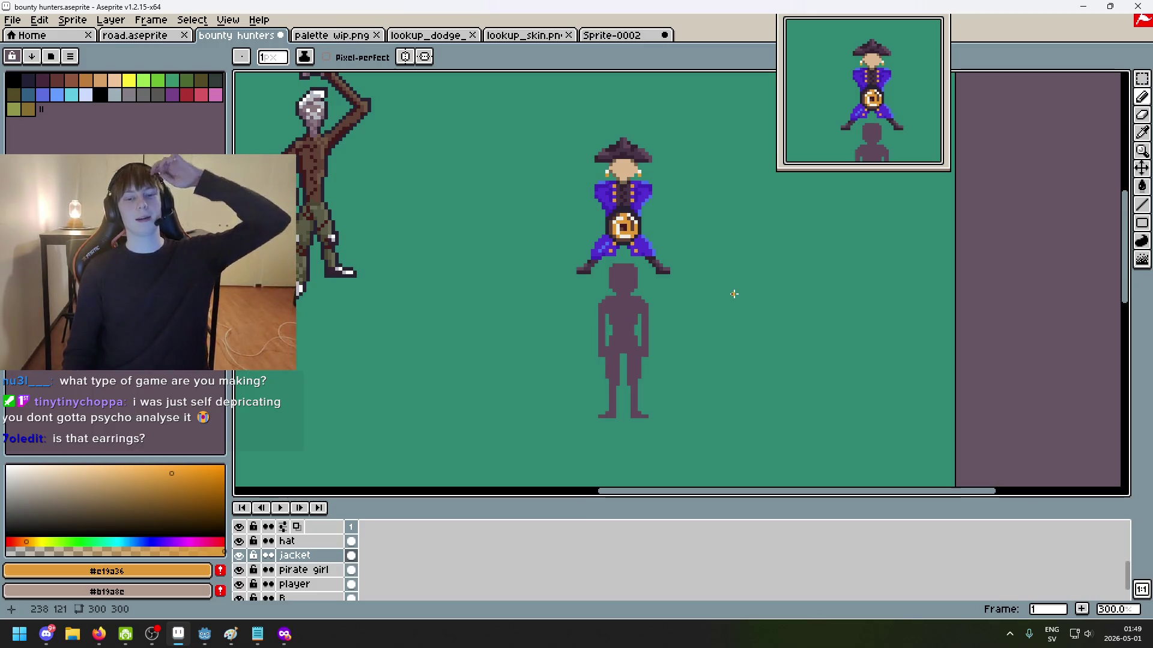
click(714, 284)
key(ctrl+z)
scroll(654, 192, up, 2)
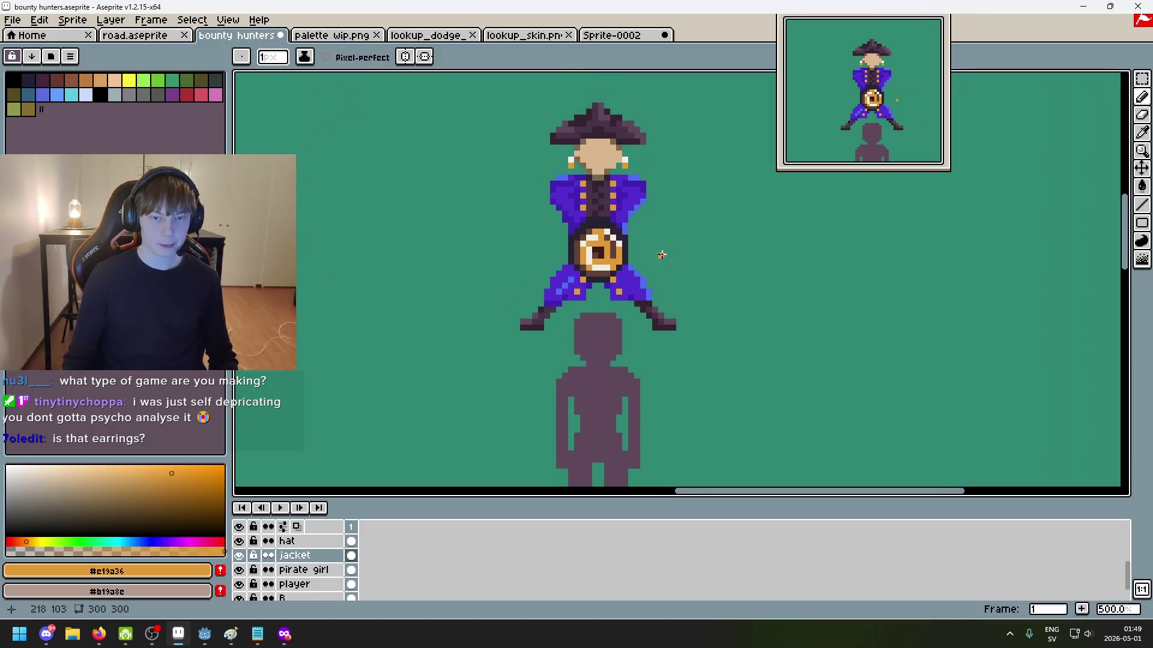
scroll(585, 217, up, 4)
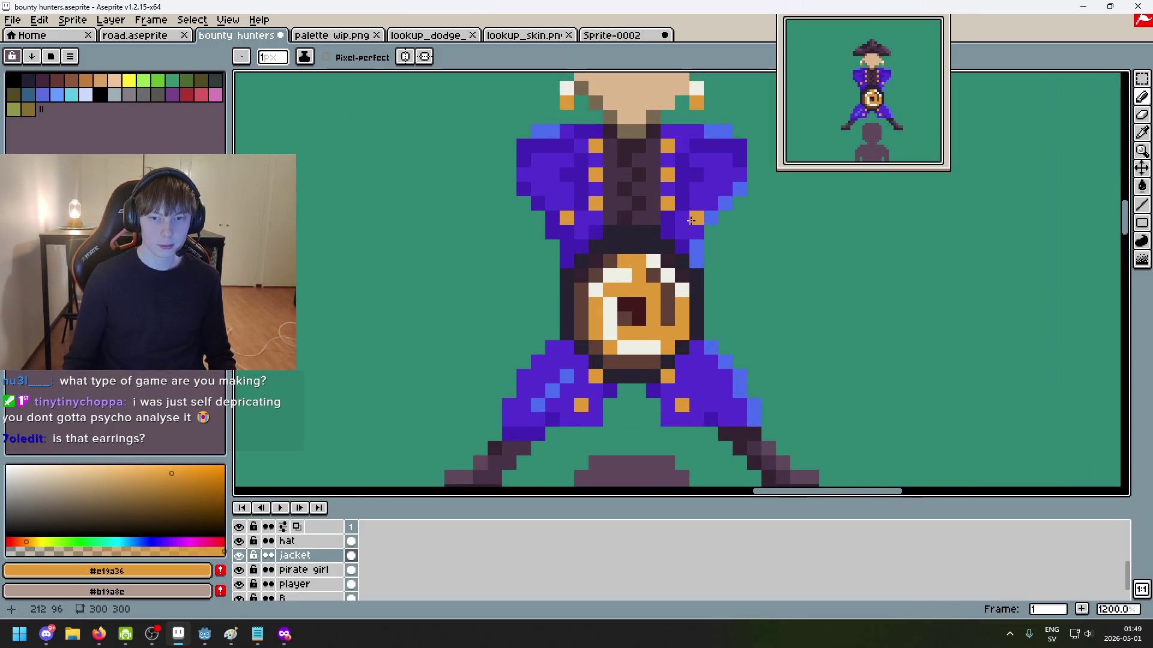
scroll(693, 220, down, 7)
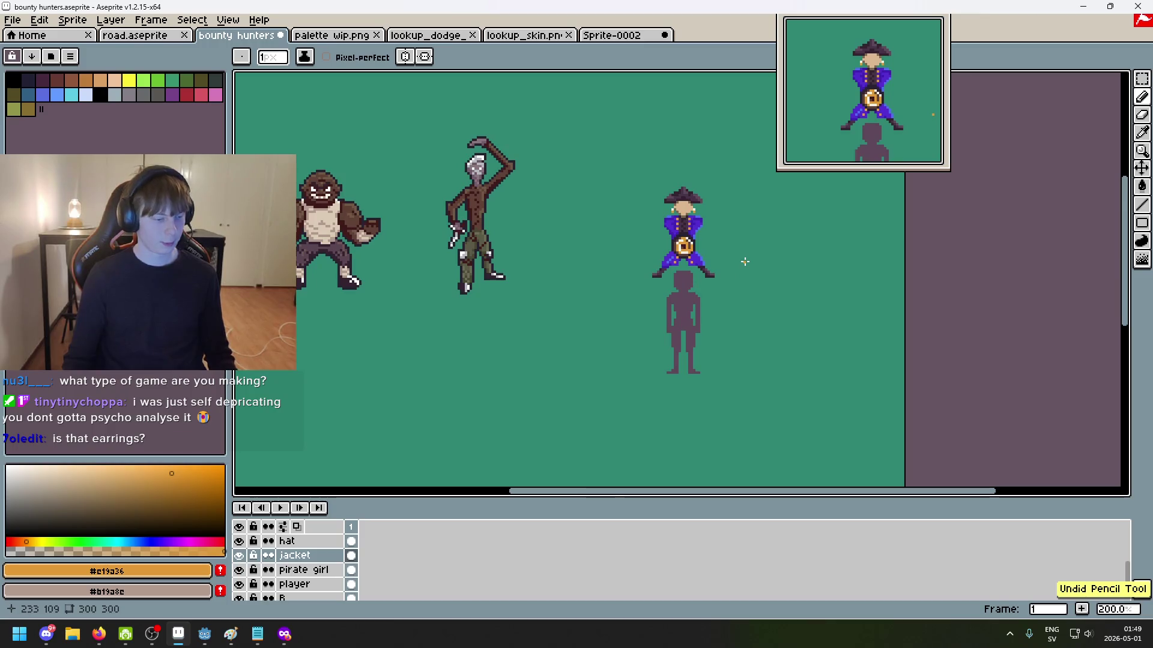
scroll(742, 259, up, 1)
scroll(720, 229, up, 3)
scroll(660, 234, up, 2)
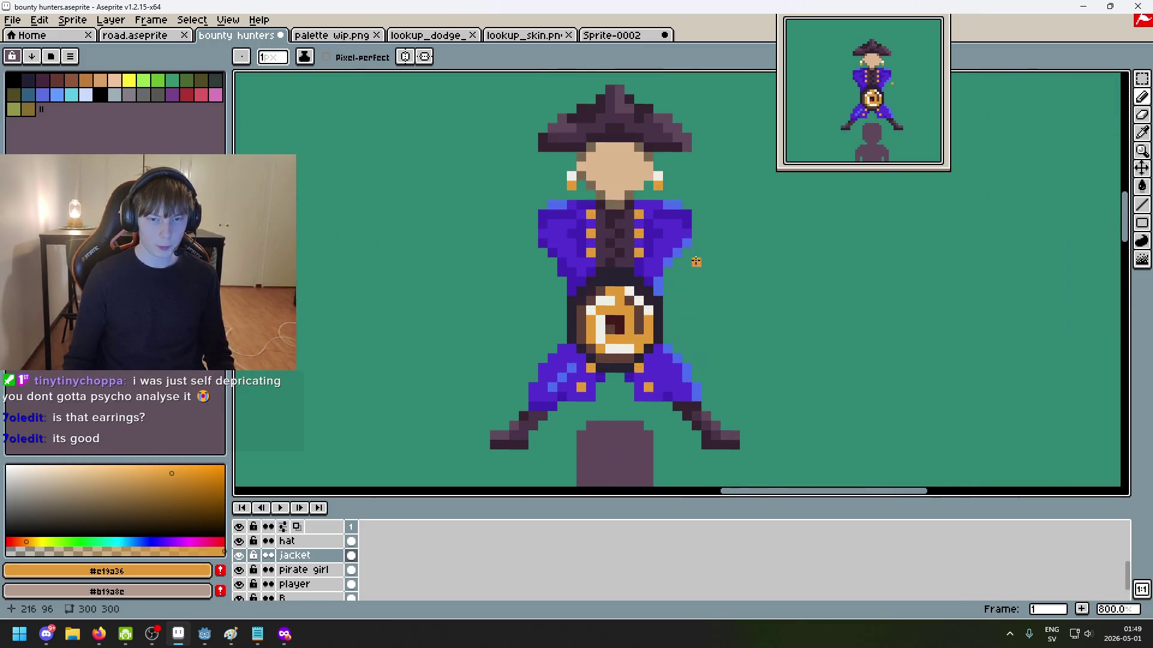
scroll(693, 260, up, 1)
key(alt)
alt+click(524, 240)
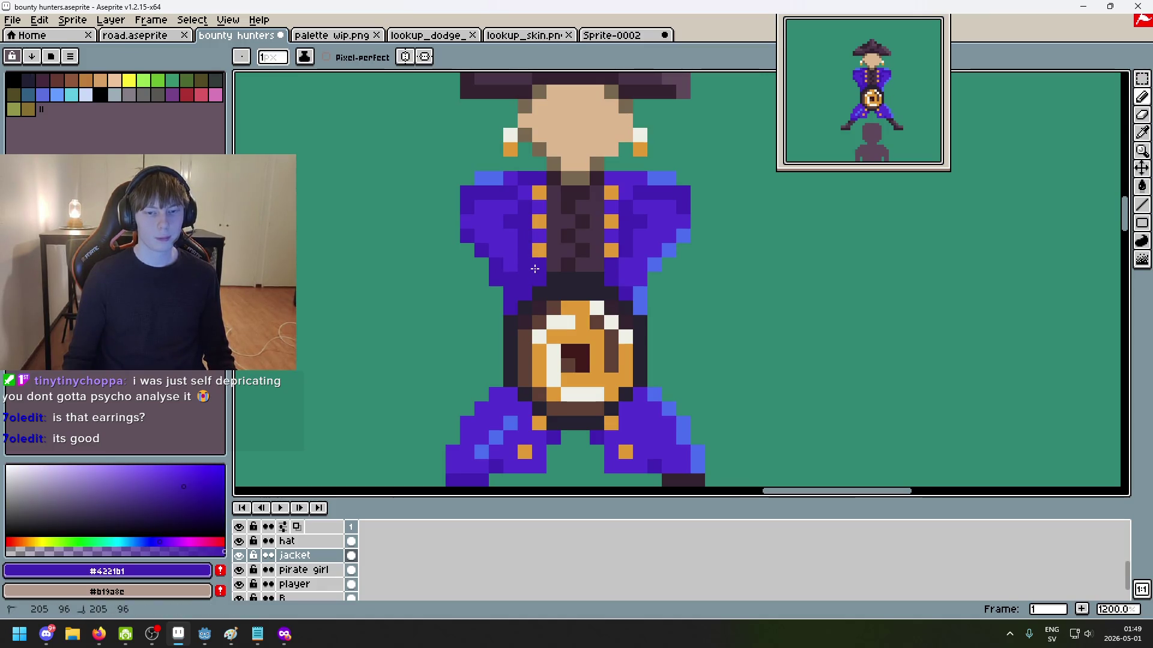
Step: Bring the brute and skeleton into view and pick white from the skeleton's face
scroll(630, 268, down, 5)
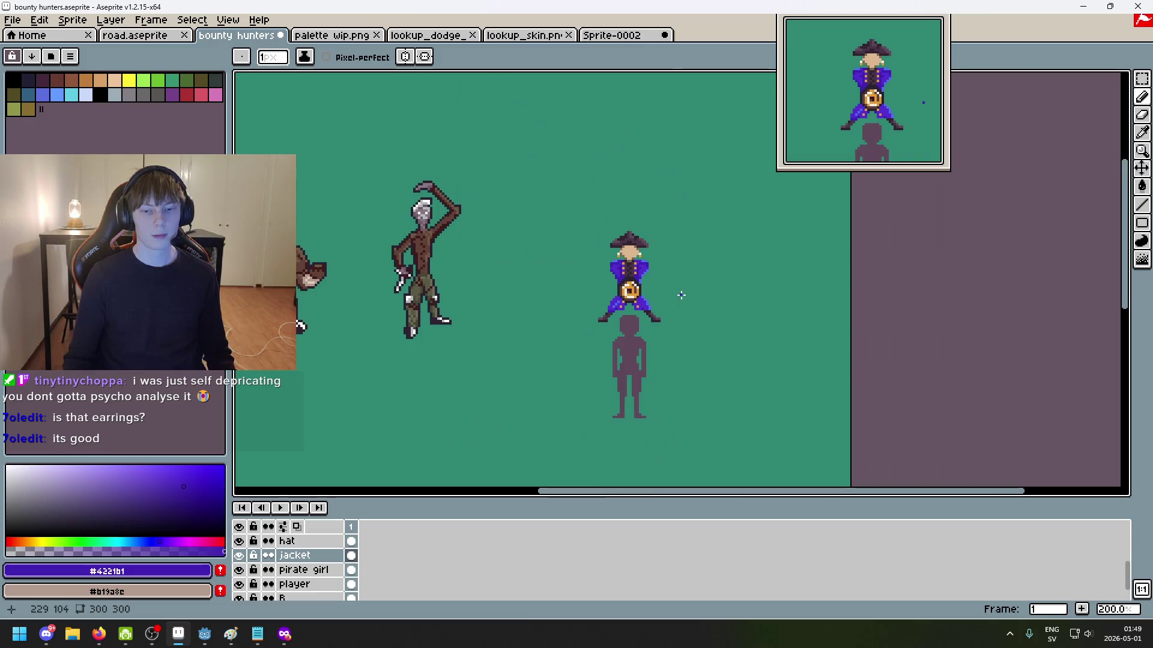
scroll(676, 295, up, 2)
scroll(500, 218, up, 2)
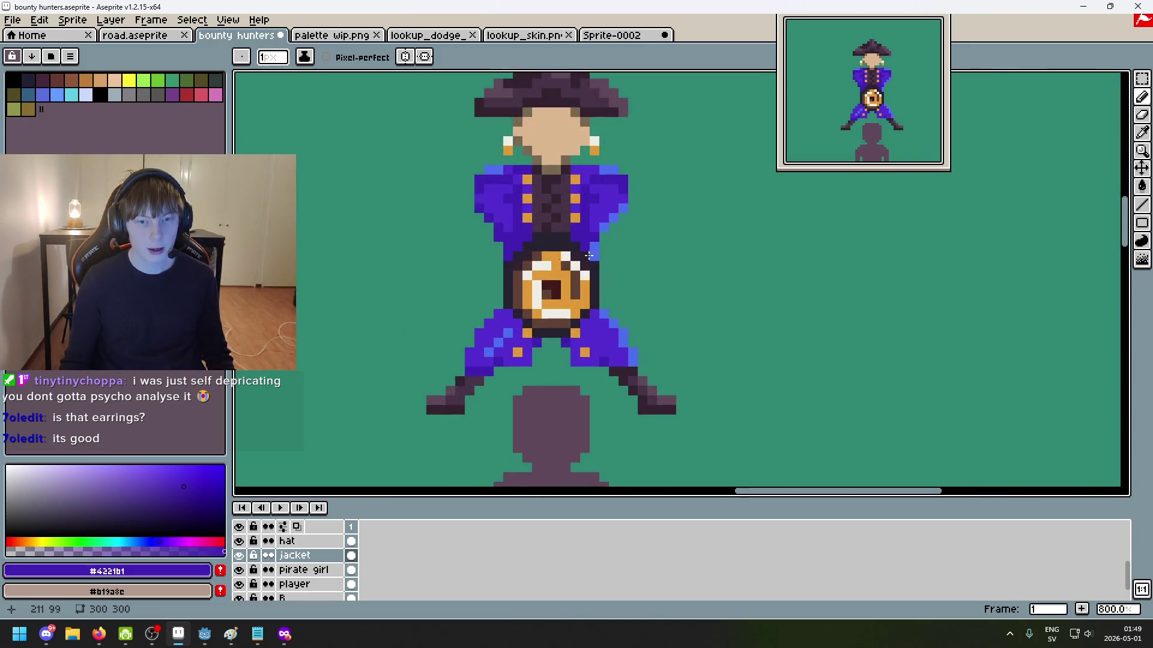
scroll(610, 265, down, 4)
scroll(610, 266, up, 1)
mouse_move(738, 267)
mouse_down()
mouse_move(674, 282)
mouse_move(720, 301)
mouse_up()
scroll(720, 302, up, 2)
mouse_move(706, 219)
mouse_down()
mouse_move(567, 225)
mouse_move(690, 236)
mouse_move(700, 311)
mouse_up()
scroll(690, 241, down, 2)
scroll(624, 224, up, 2)
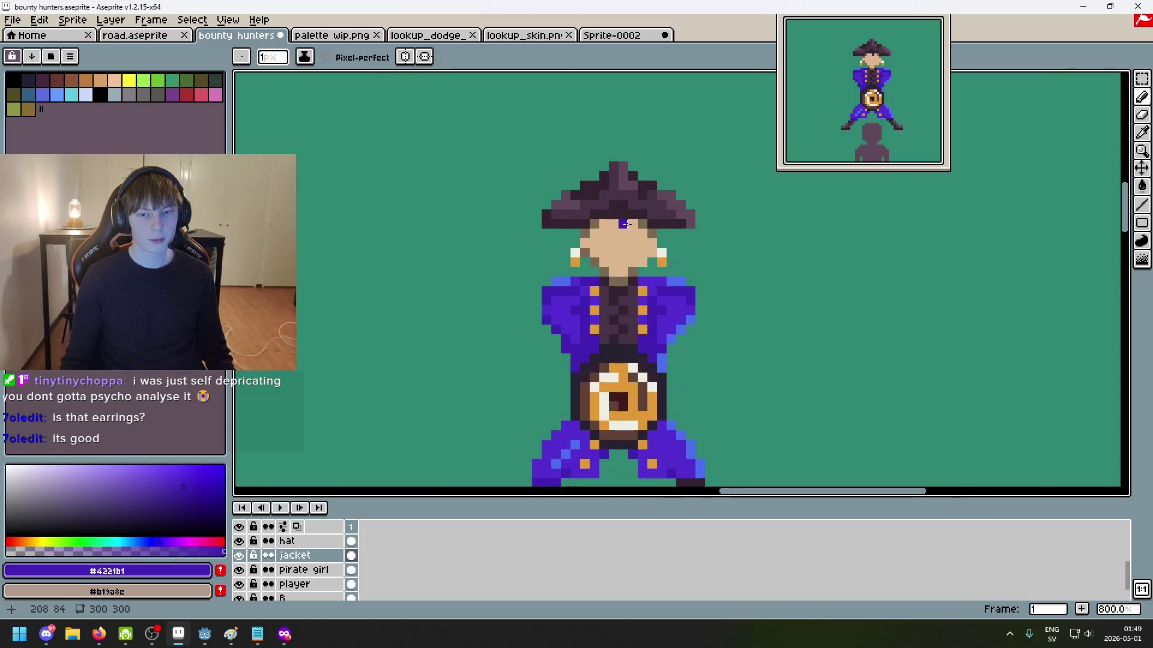
drag(517, 260, 497, 303)
scroll(721, 311, down, 2)
scroll(721, 311, up, 1)
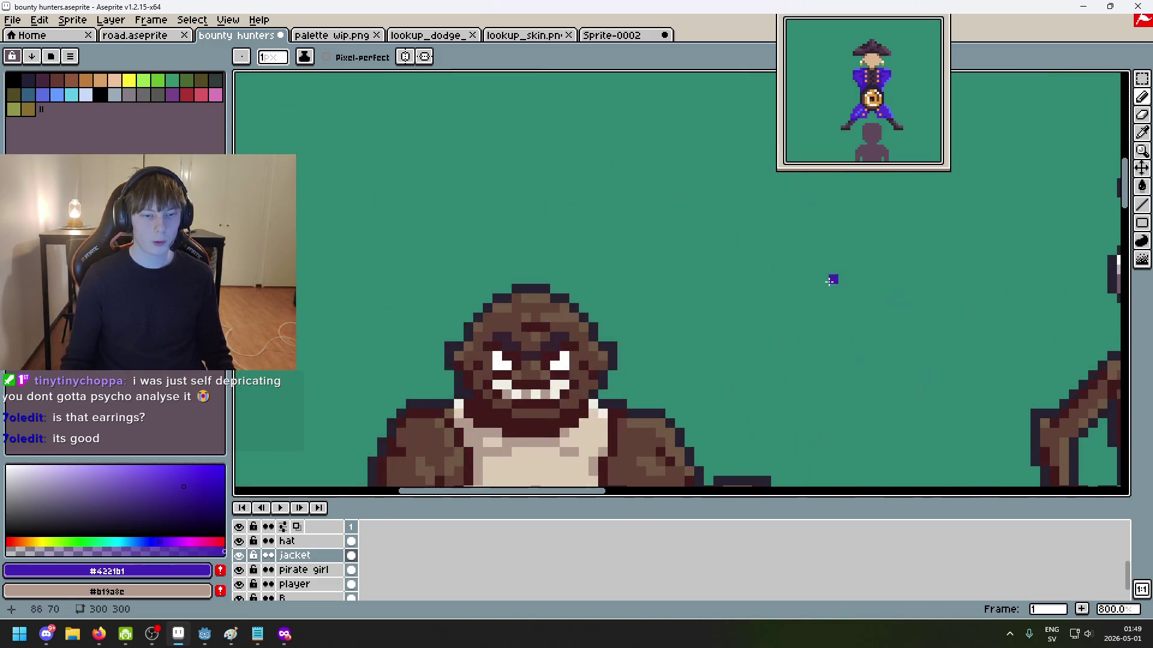
alt+click(643, 355)
Step: Paint the pirate's right eye white and sample the face's brown shading colour
drag(643, 354, 308, 239)
scroll(876, 320, down, 1)
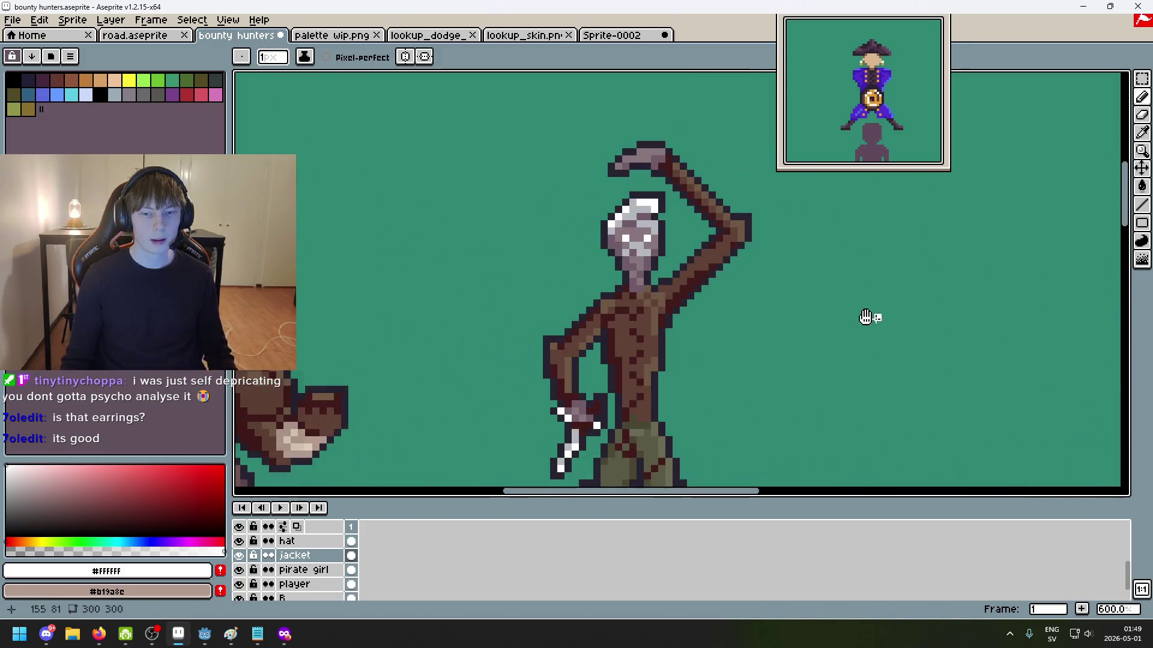
scroll(844, 309, up, 4)
scroll(674, 286, up, 5)
click(717, 305)
scroll(740, 319, down, 7)
scroll(714, 324, up, 10)
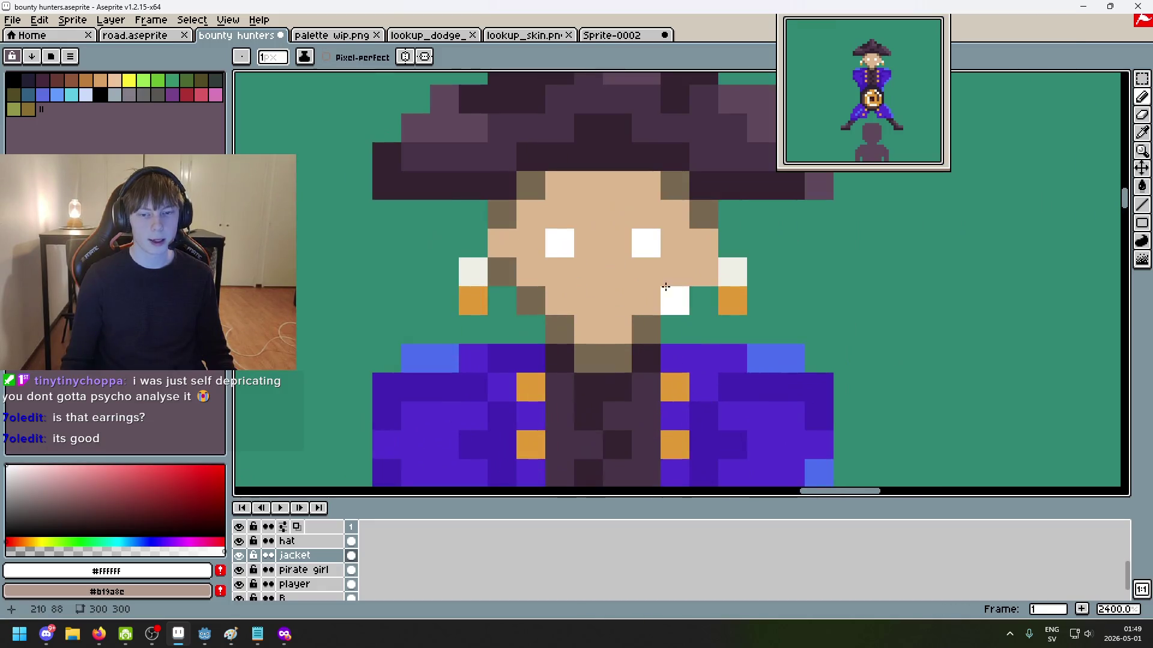
scroll(630, 333, down, 3)
alt+click(575, 270)
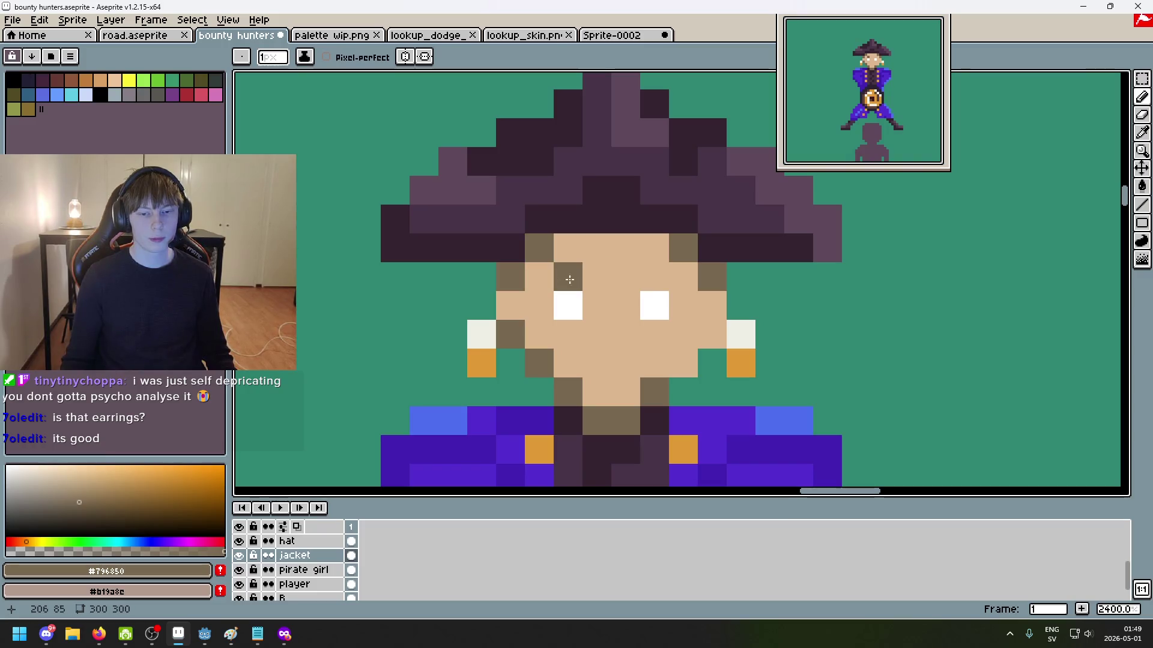
Step: Recentre the view on the whole pirate and add a dark pixel to the face
scroll(659, 279, down, 6)
scroll(722, 254, down, 2)
scroll(715, 246, up, 1)
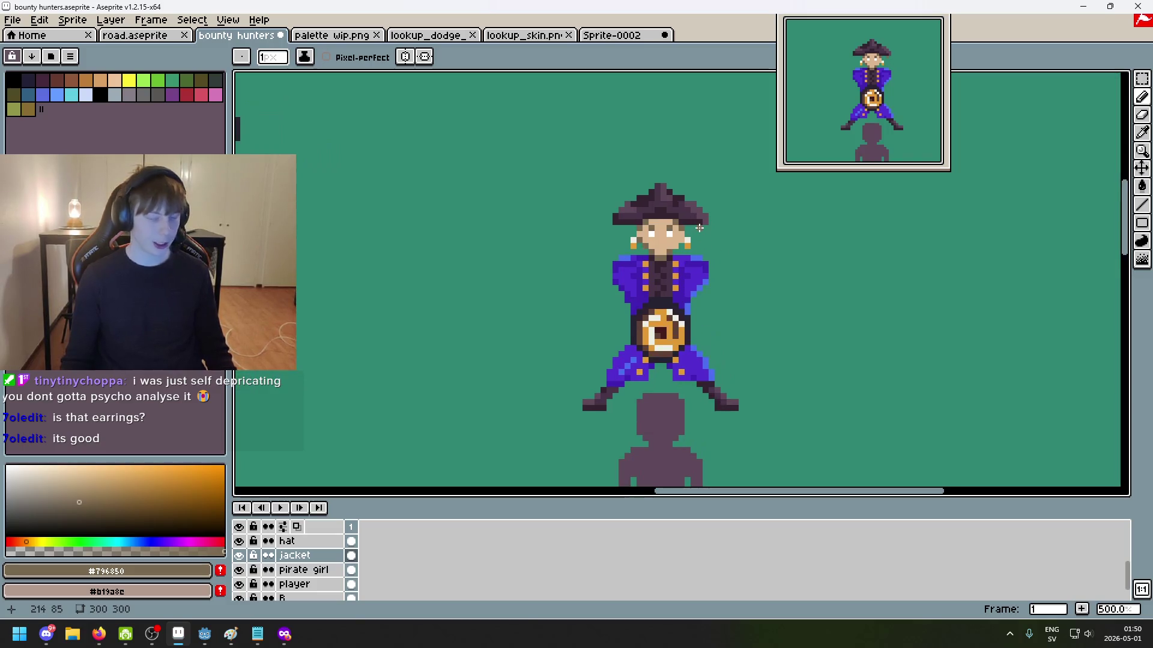
scroll(704, 231, down, 1)
scroll(705, 228, down, 1)
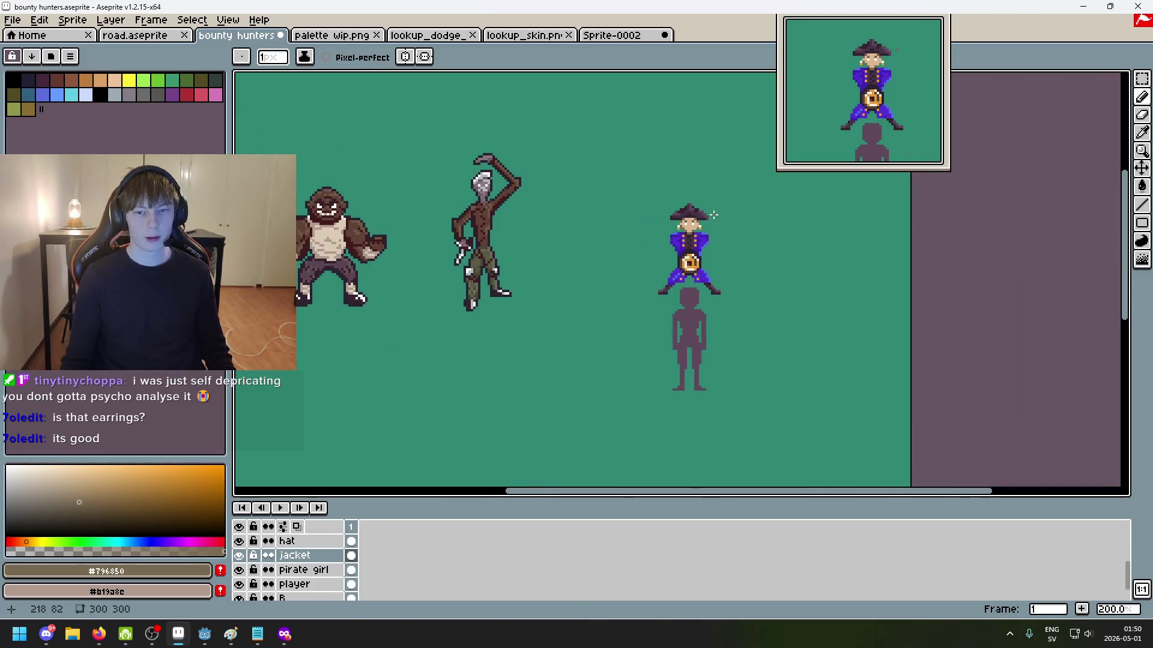
scroll(713, 214, up, 1)
scroll(713, 214, up, 1)
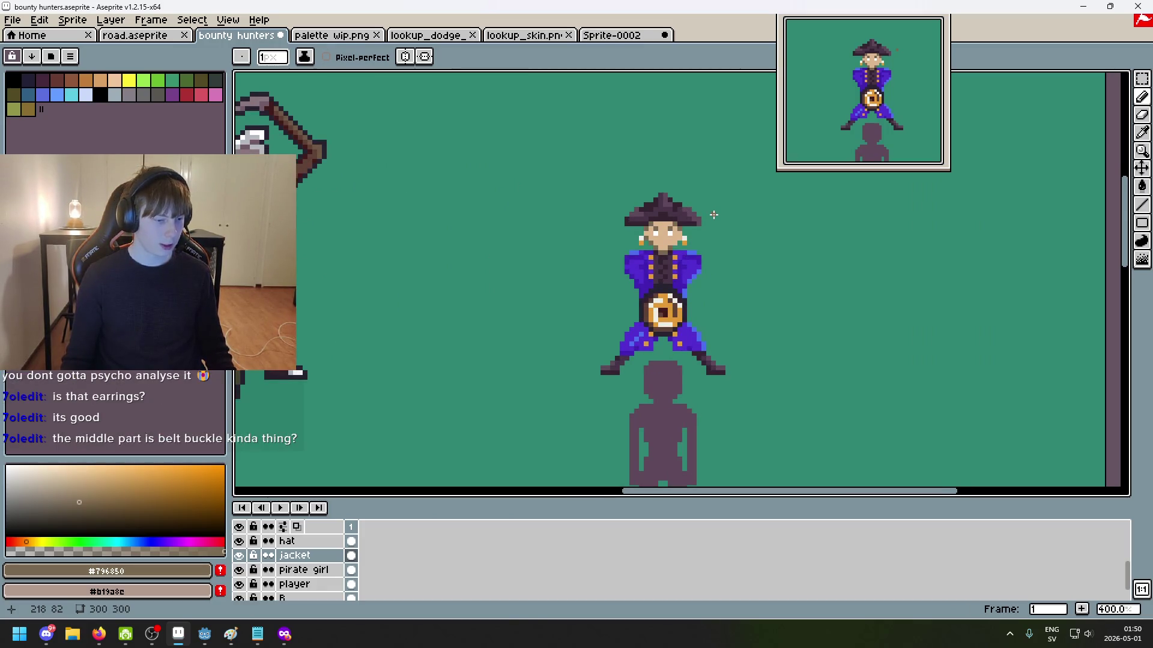
drag(726, 324, 597, 289)
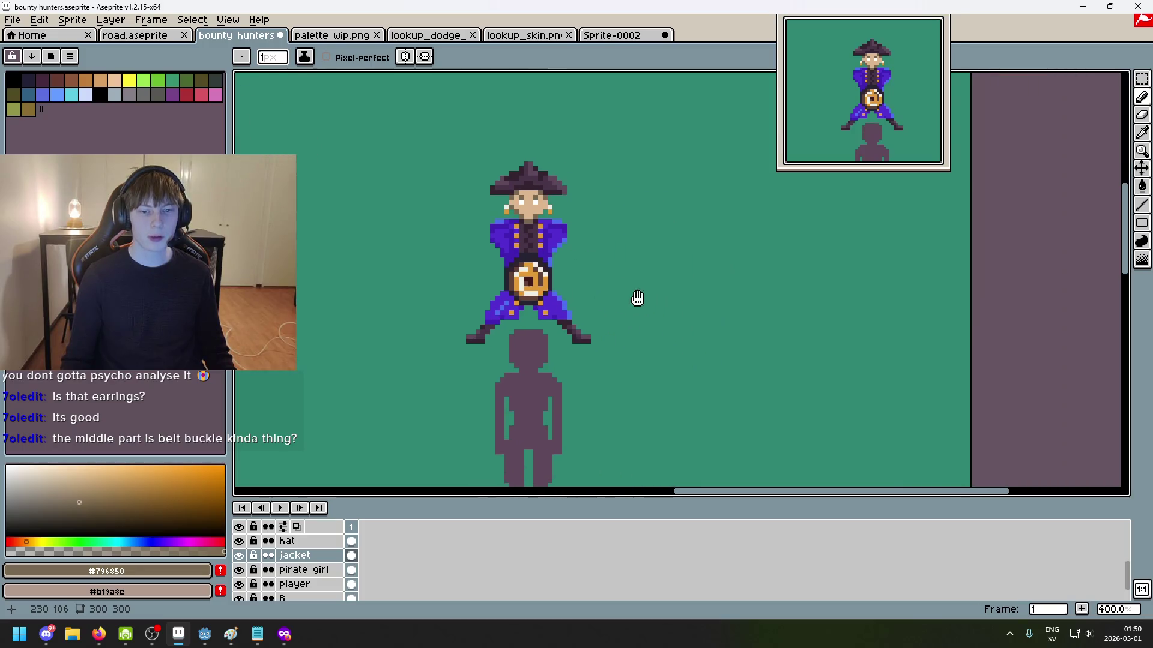
scroll(507, 252, up, 1)
scroll(507, 253, up, 1)
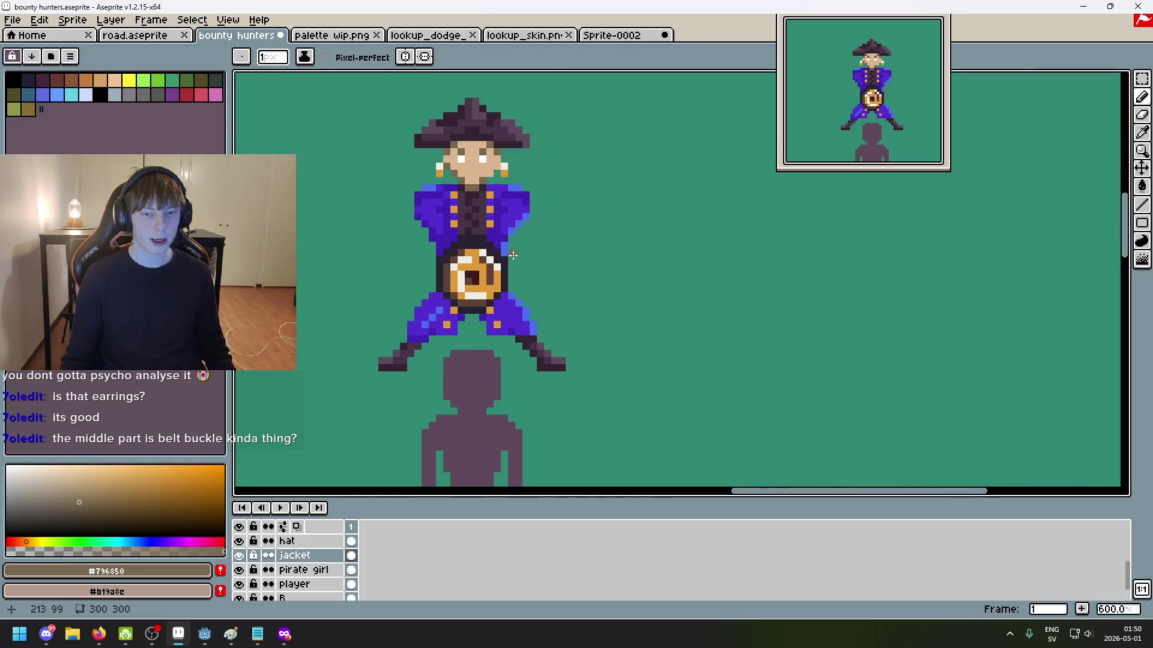
scroll(520, 259, down, 2)
mouse_move(520, 259)
mouse_down()
mouse_move(564, 255)
mouse_move(516, 262)
mouse_up()
scroll(565, 255, up, 1)
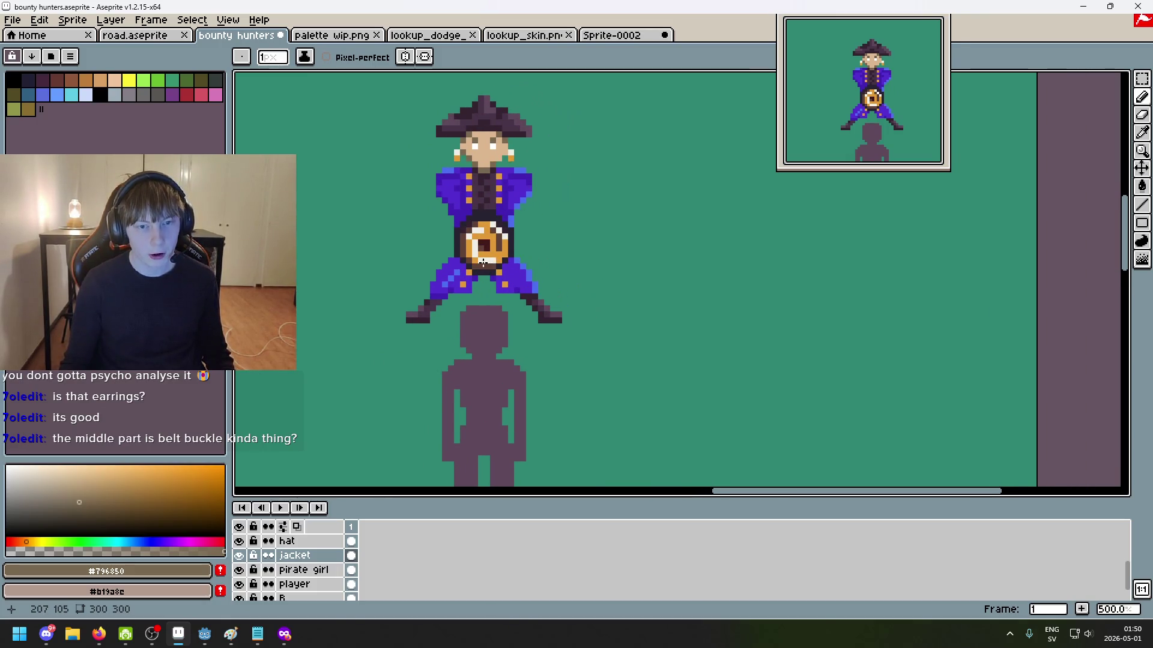
scroll(517, 234, down, 1)
scroll(570, 240, down, 2)
scroll(605, 243, up, 1)
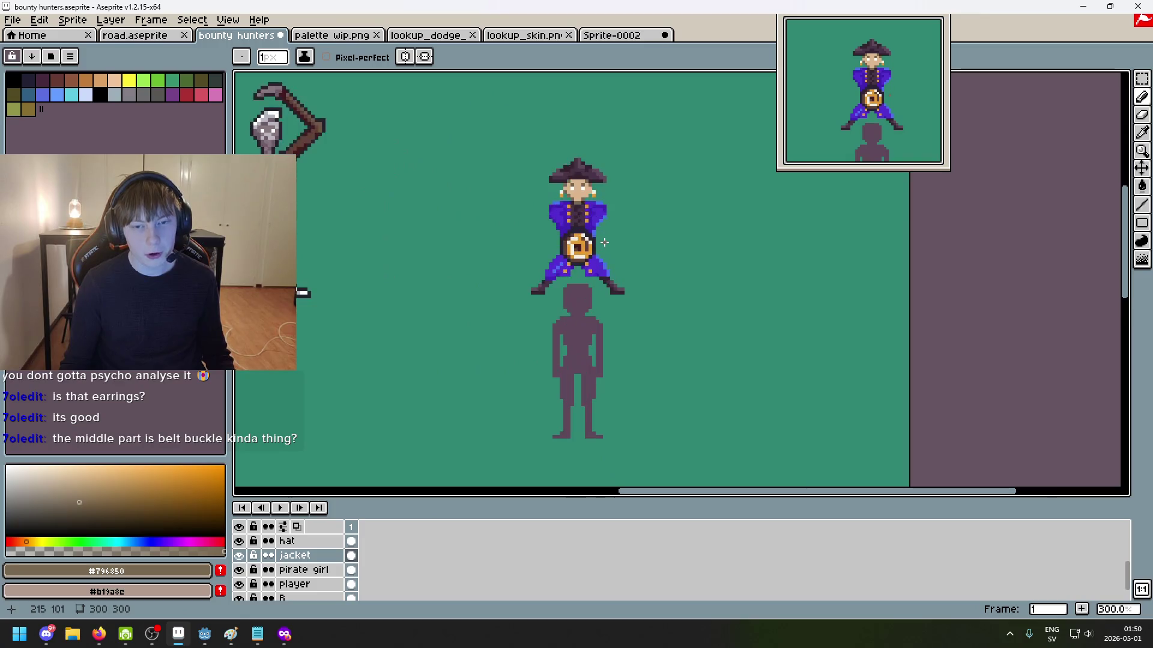
scroll(605, 242, up, 2)
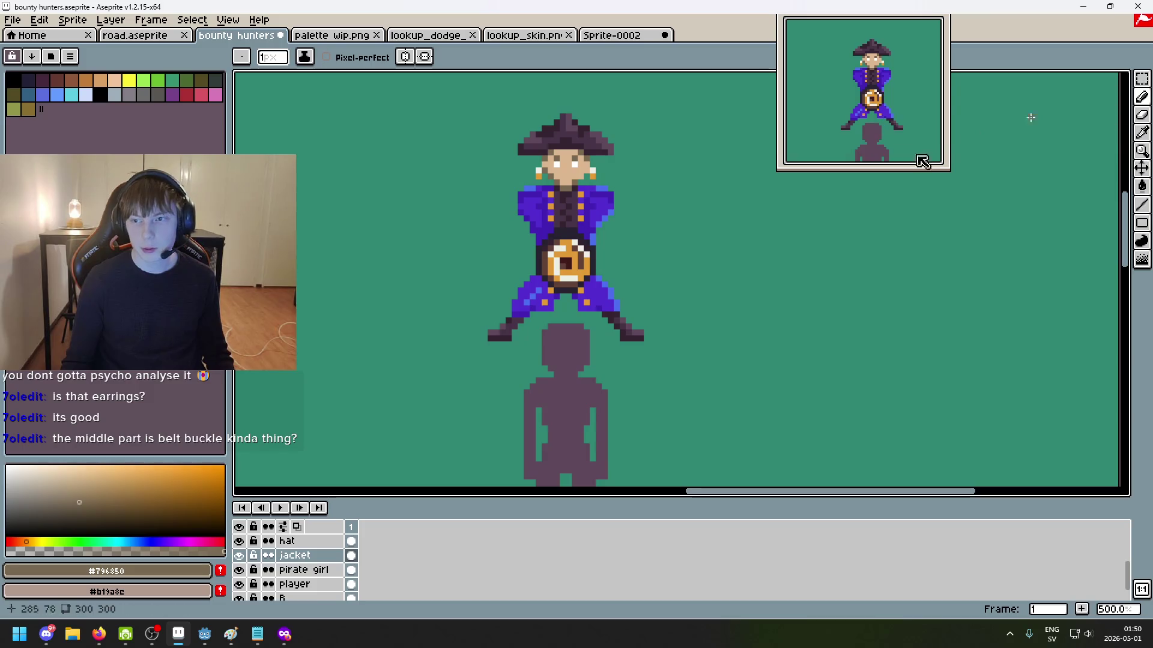
scroll(519, 265, down, 1)
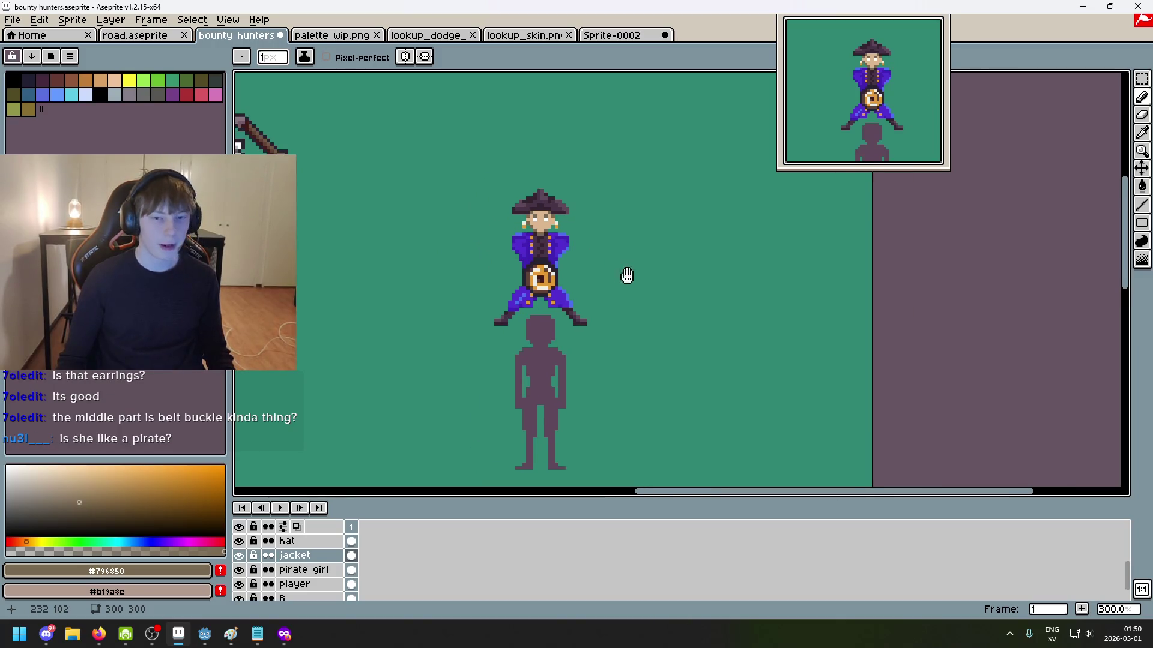
scroll(625, 282, up, 2)
scroll(622, 262, up, 1)
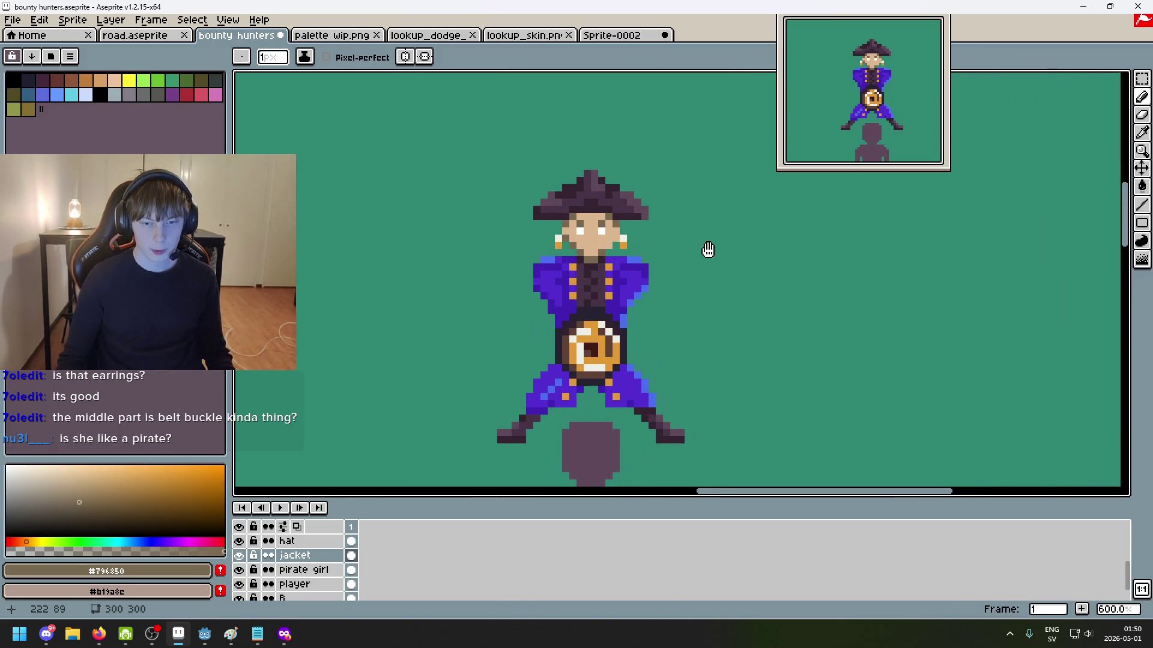
scroll(697, 250, up, 1)
scroll(661, 258, up, 2)
scroll(588, 270, up, 1)
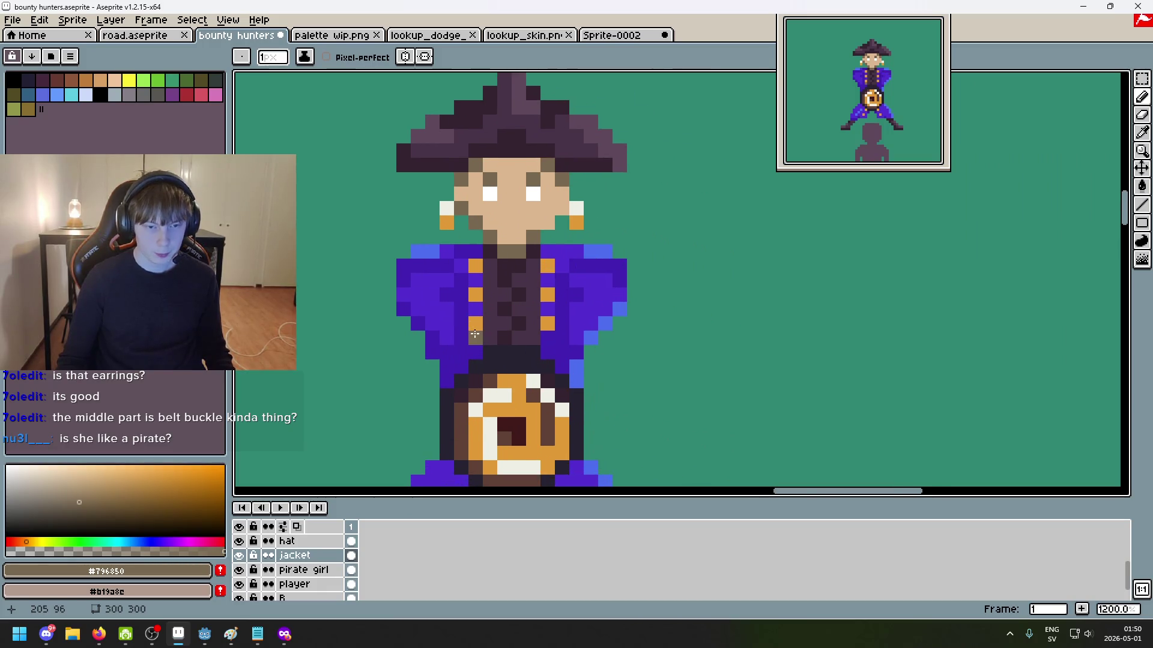
scroll(526, 342, up, 1)
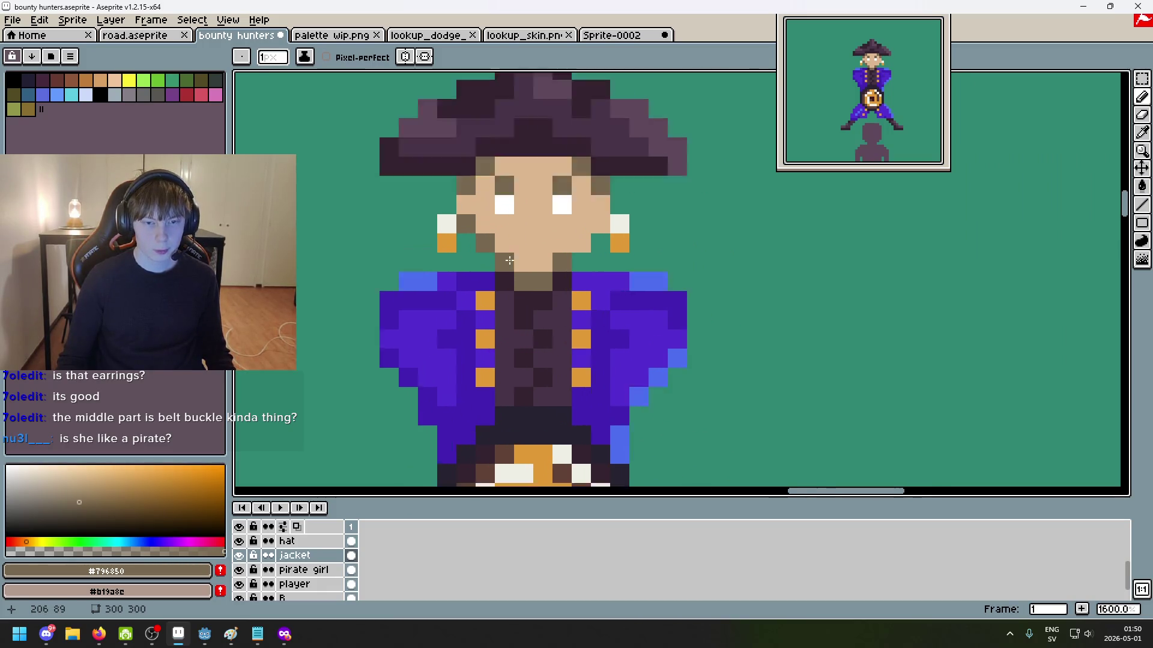
scroll(526, 342, up, 2)
click(530, 293)
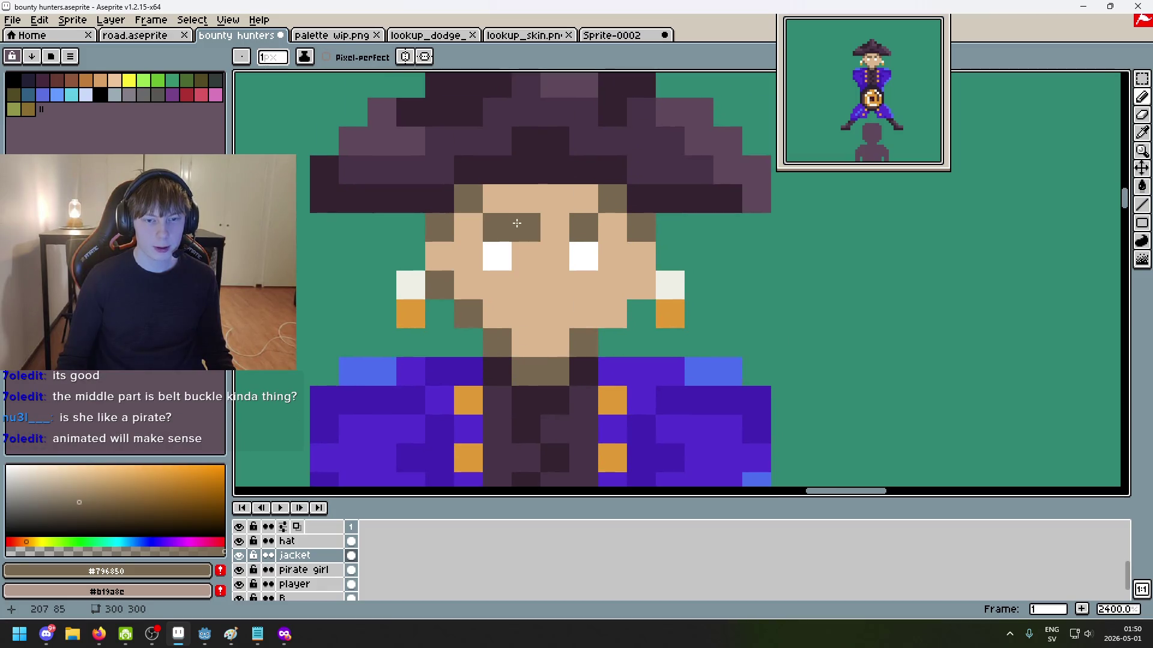
scroll(495, 322, down, 2)
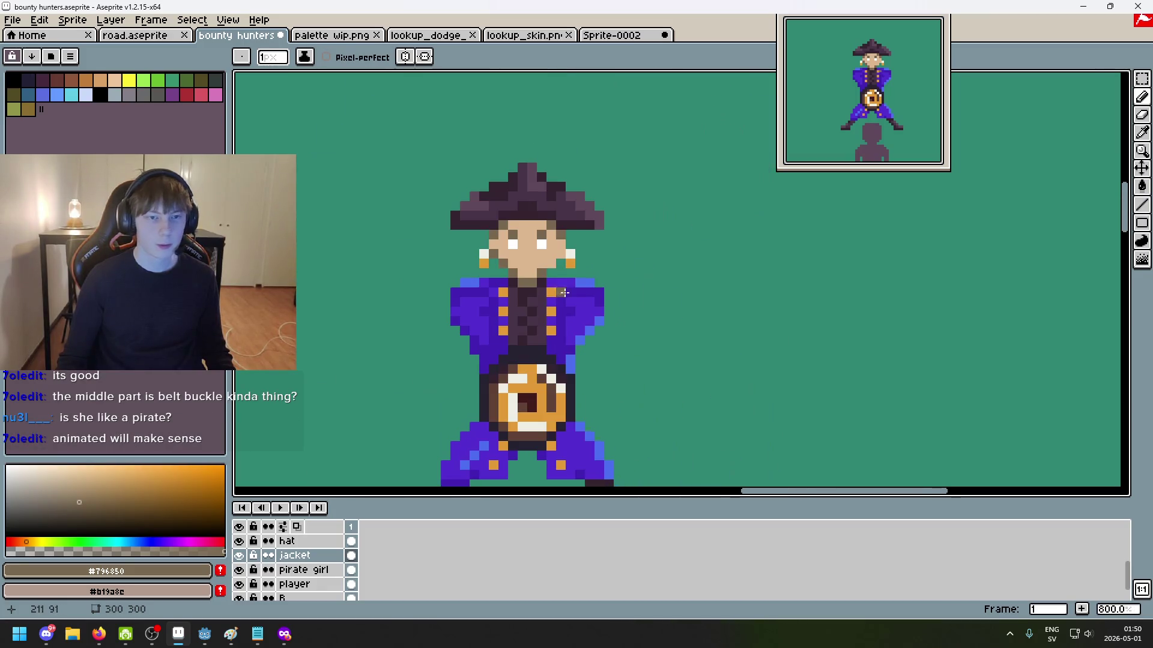
Step: Check palette wip.png, then pick the hat's dark purple and draw a mouth
click(332, 35)
scroll(514, 228, down, 2)
key(ctrl+shift+Tab)
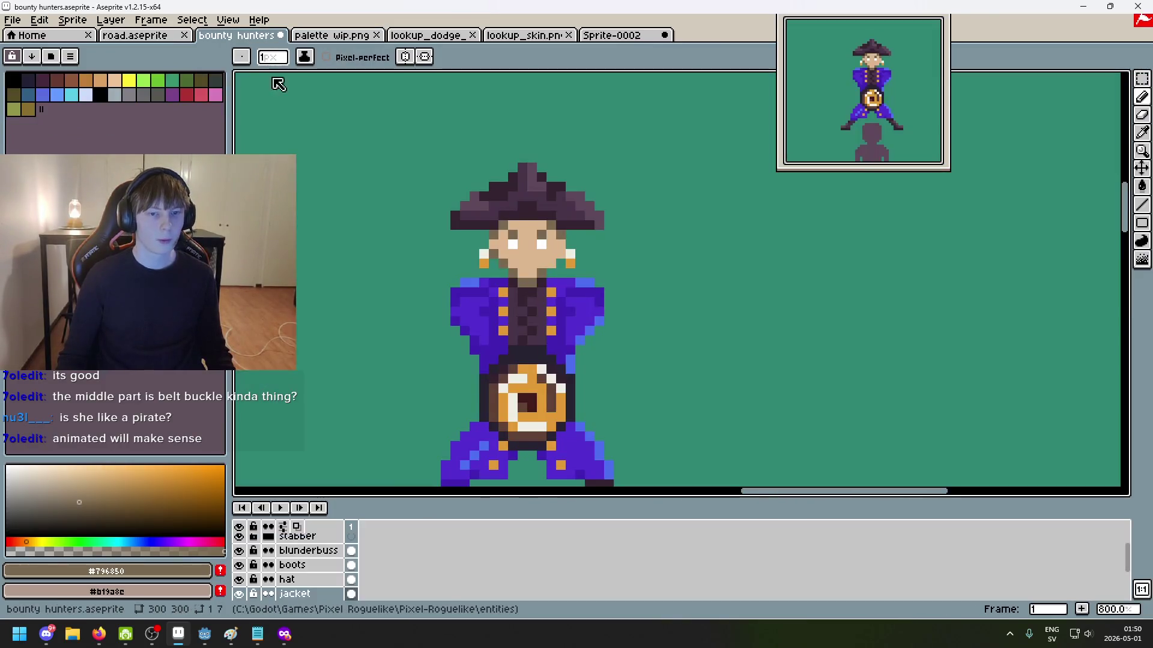
alt+click(471, 208)
scroll(553, 252, up, 3)
click(508, 335)
click(543, 336)
scroll(602, 354, down, 7)
scroll(606, 307, up, 2)
scroll(570, 250, up, 2)
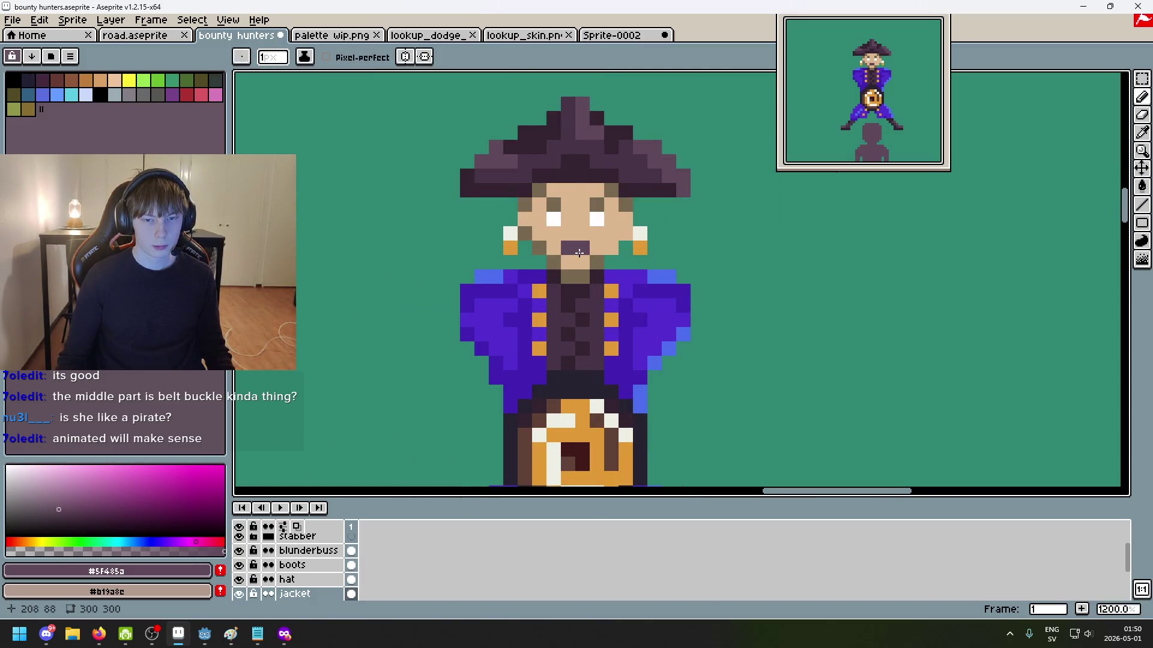
Step: Redo the mouth as two dark purple pixels one row higher, undoing stray strokes
key(ctrl+z)
drag(568, 234, 583, 234)
click(597, 248)
key(ctrl+z)
key(ctrl+z)
key(ctrl+z)
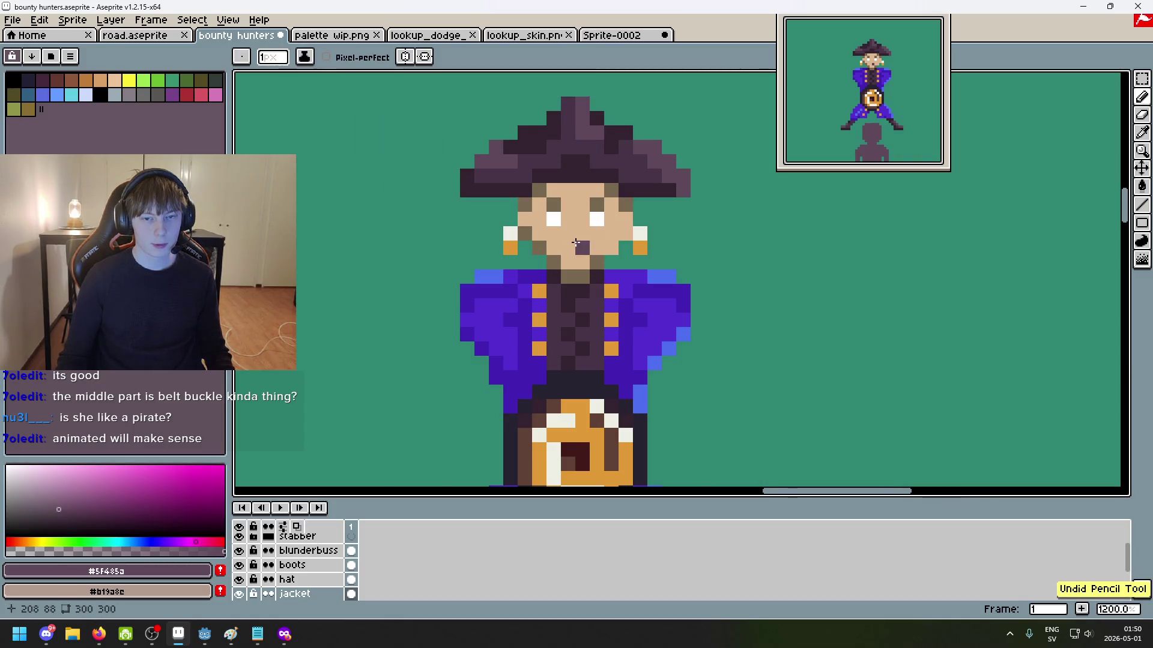
key(ctrl+z)
scroll(578, 245, down, 3)
key(v)
key(ctrl+z)
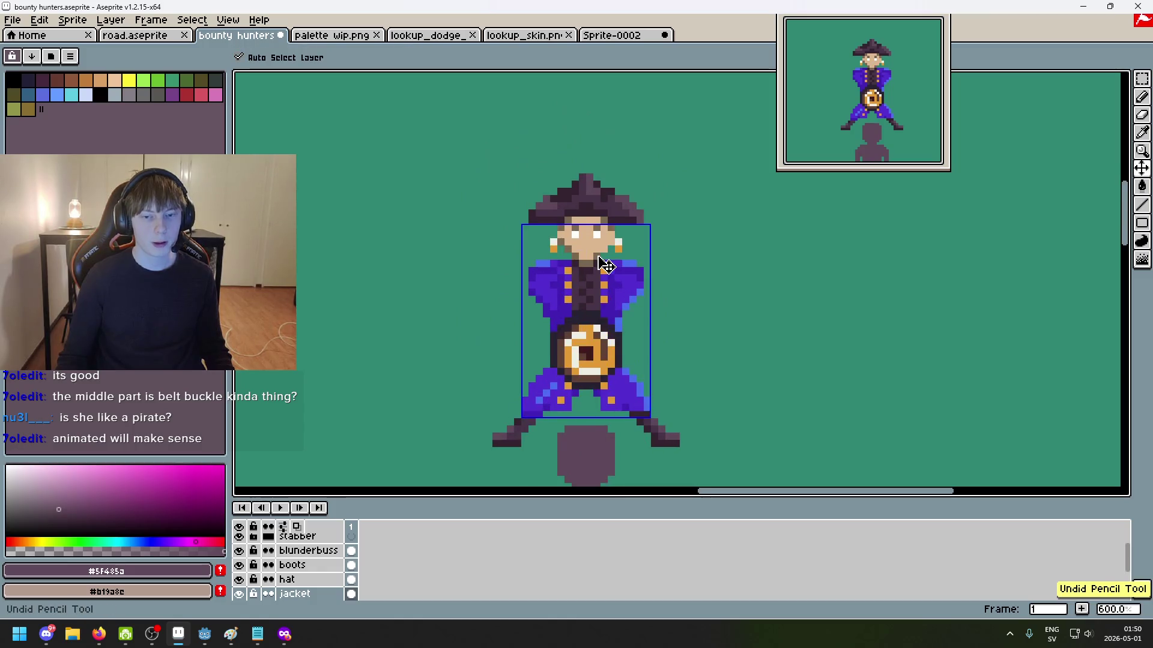
key(b)
scroll(606, 265, up, 3)
click(566, 242)
scroll(562, 233, up, 3)
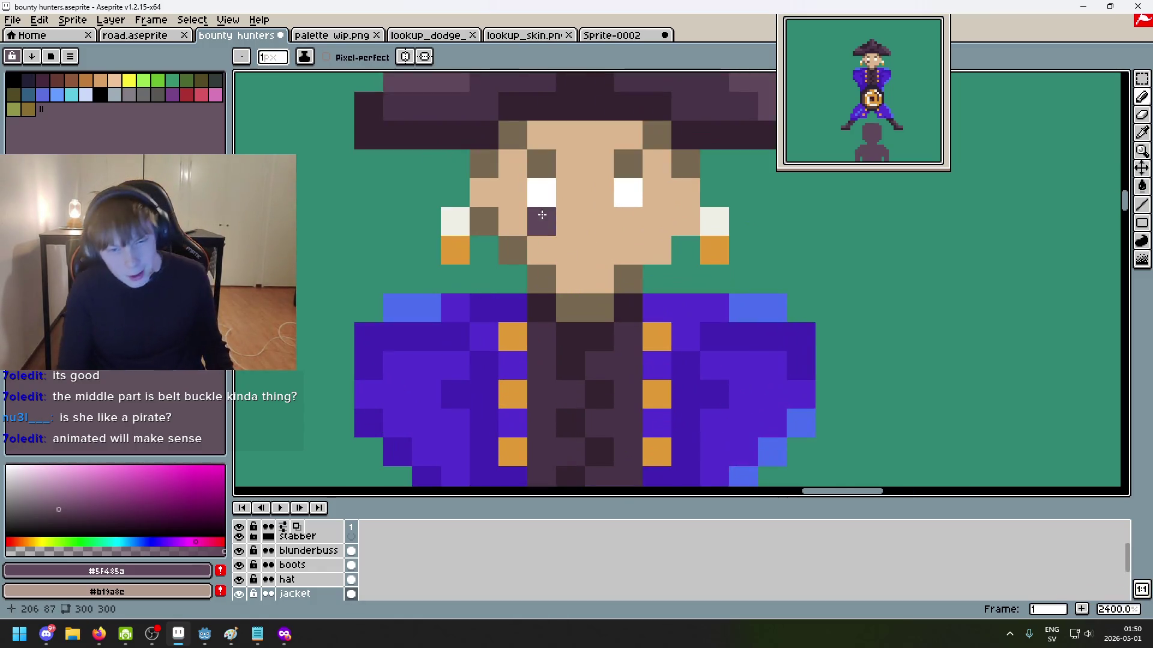
click(599, 222)
Step: Sample skin and brown collar colours and paint a collar pixel in skin tone
scroll(624, 231, down, 3)
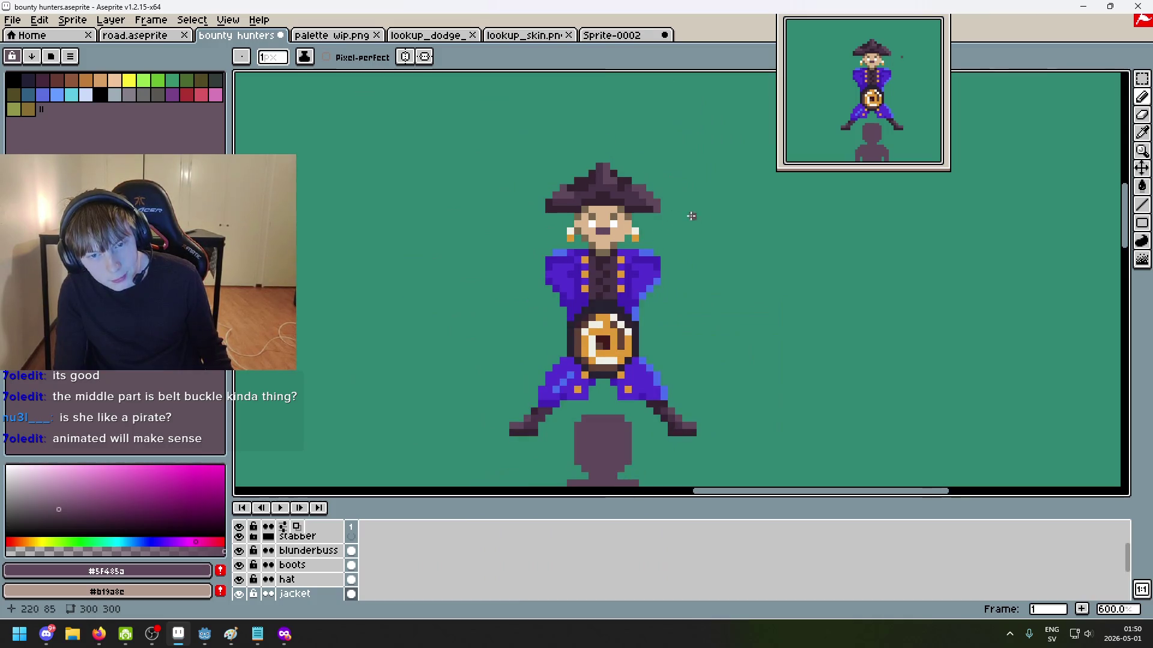
scroll(686, 215, down, 2)
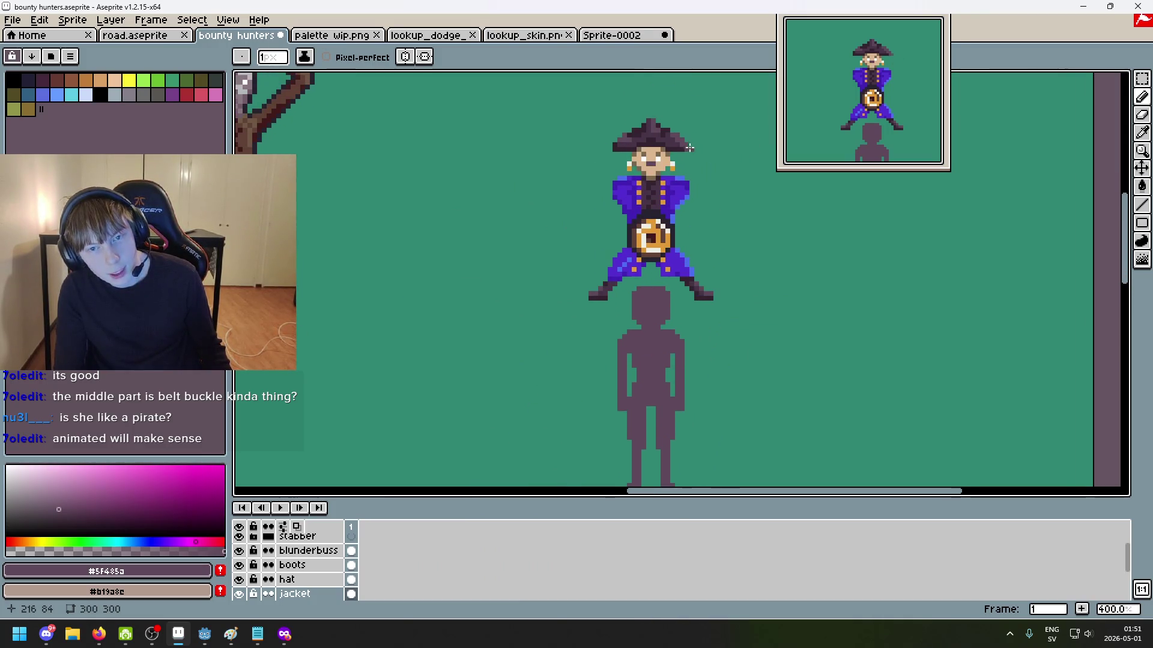
scroll(691, 148, up, 1)
scroll(673, 144, up, 1)
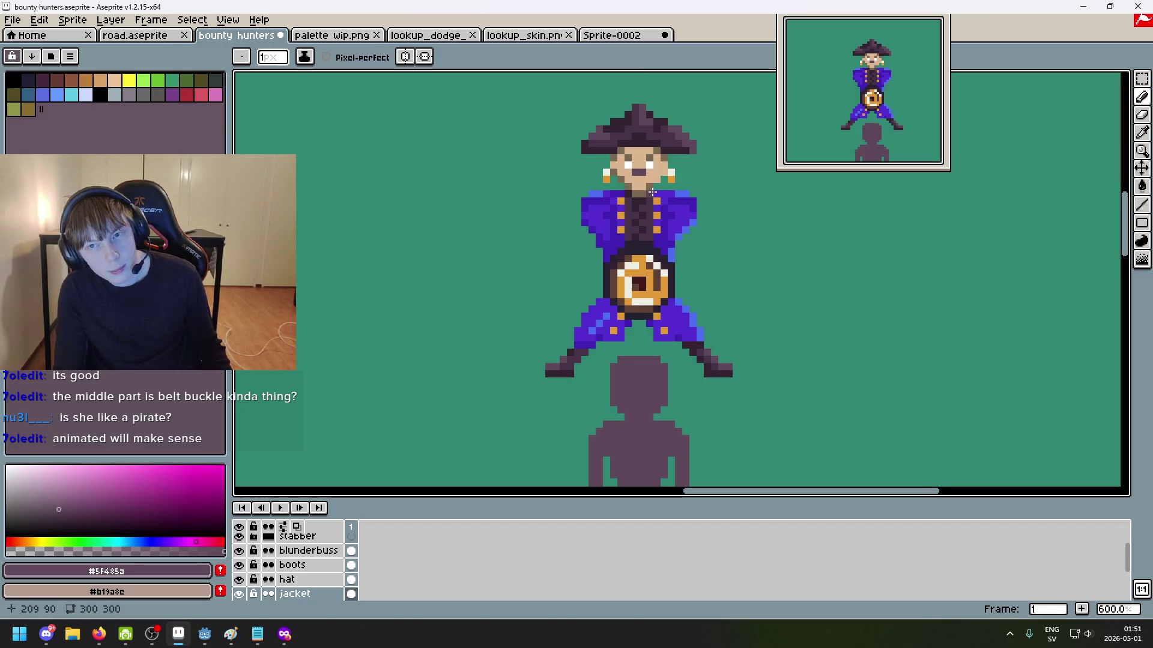
scroll(673, 198, down, 2)
scroll(709, 186, down, 1)
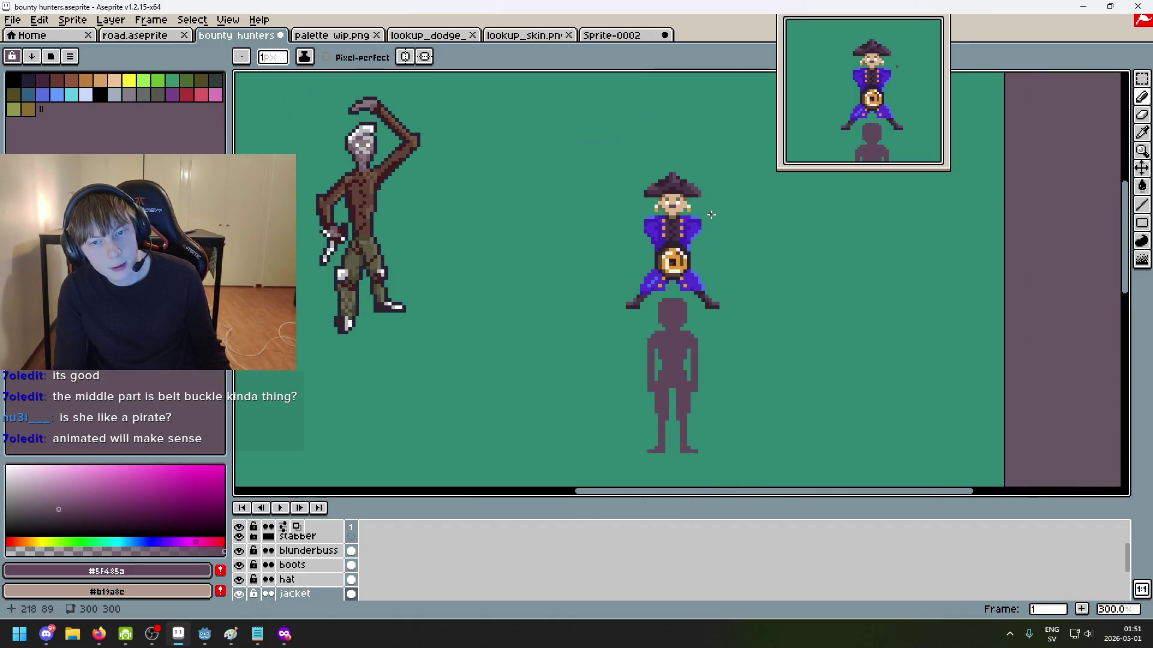
scroll(688, 195, up, 4)
alt+click(621, 230)
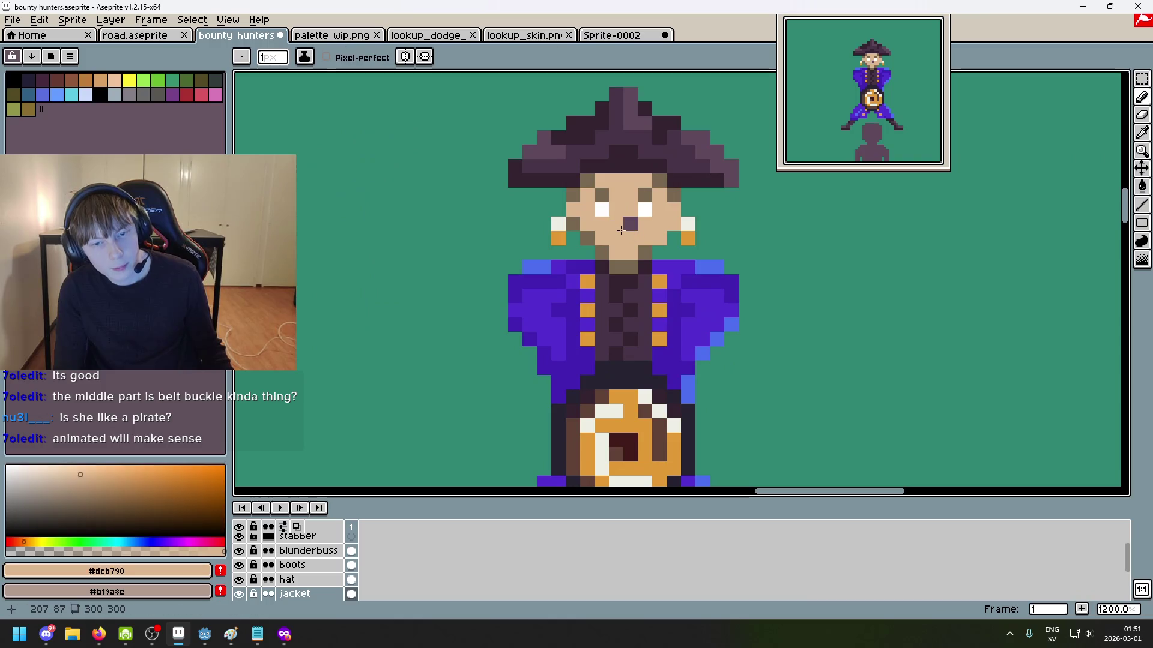
key(ctrl+z)
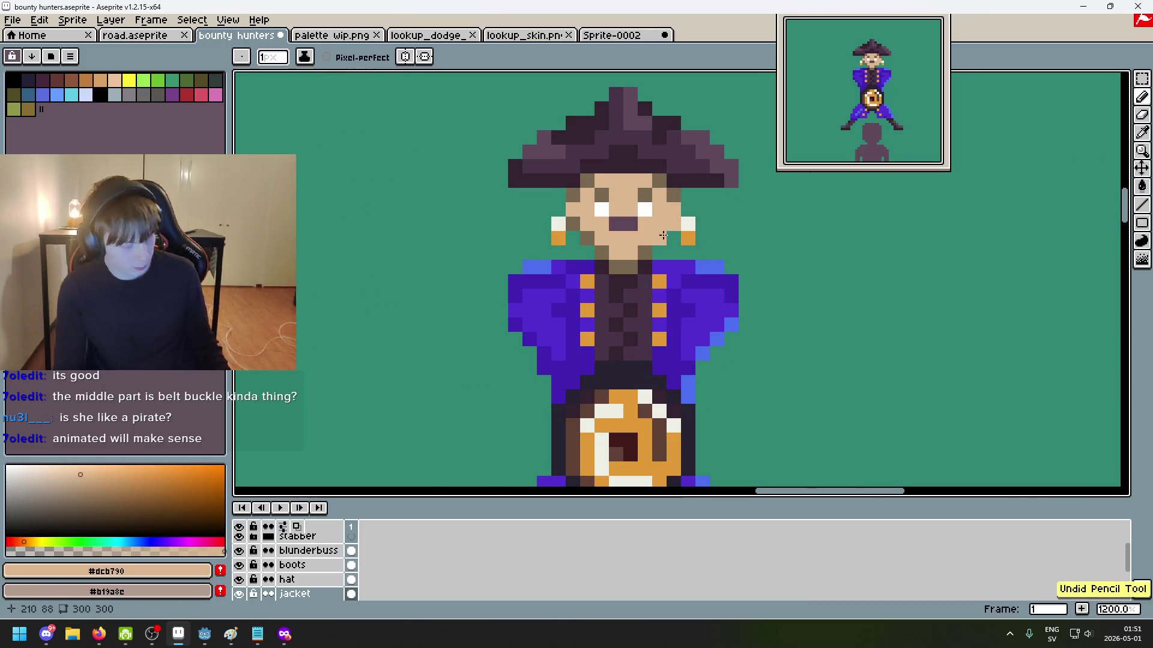
scroll(634, 251, up, 4)
scroll(635, 251, down, 2)
scroll(638, 278, down, 1)
alt+click(594, 303)
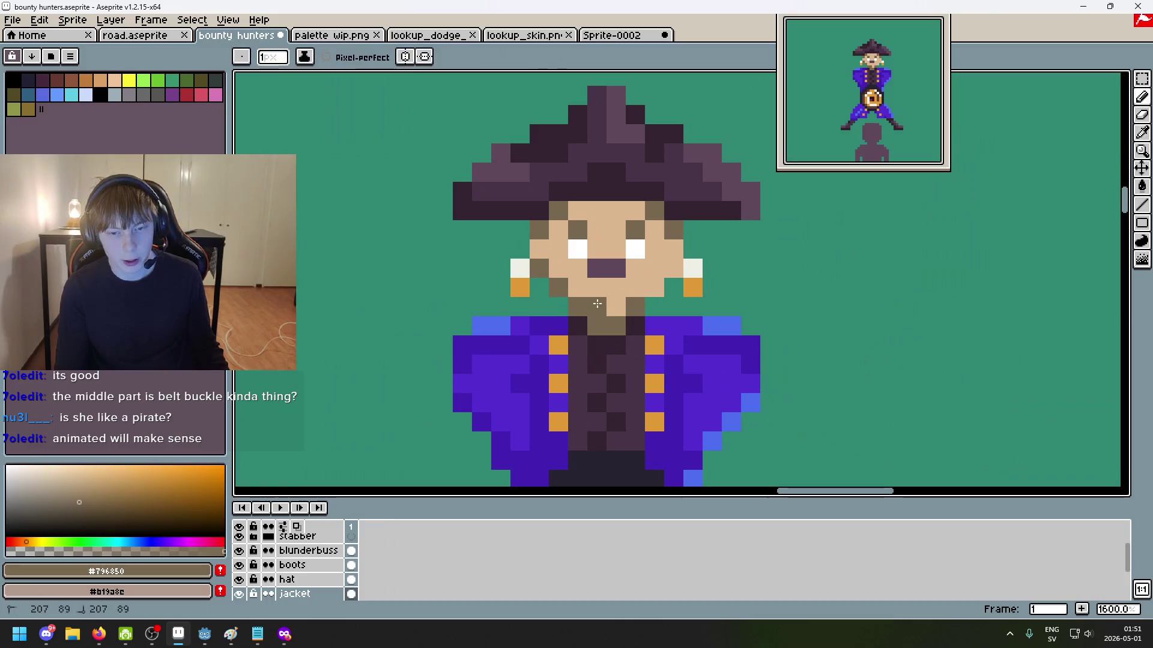
scroll(623, 307, down, 5)
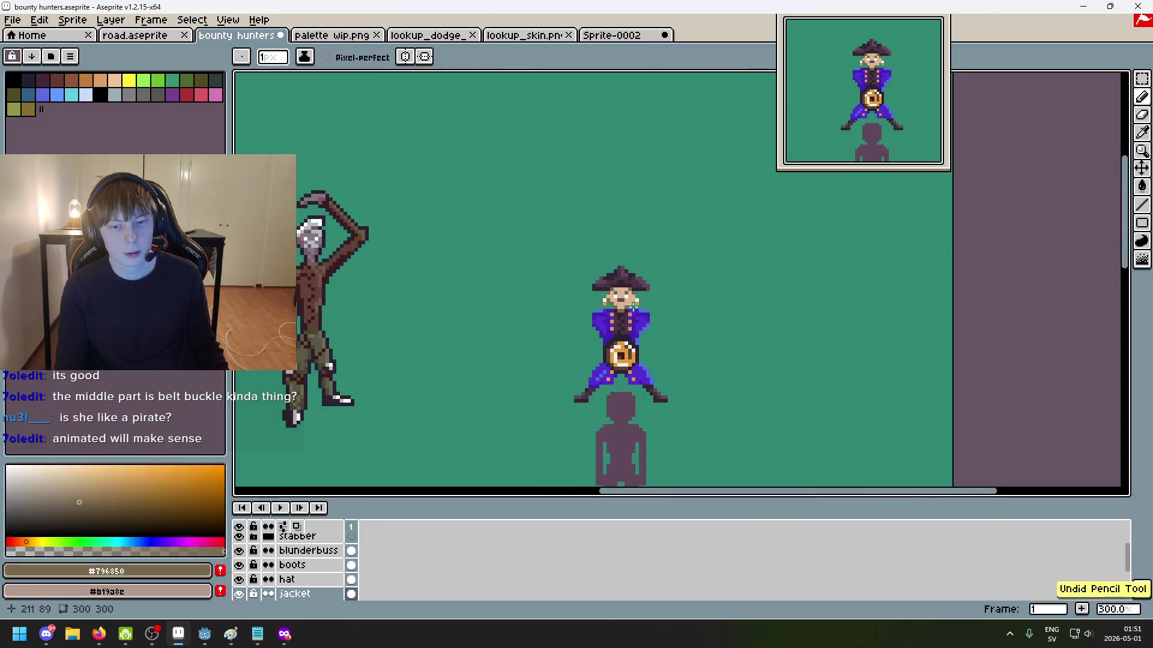
scroll(623, 320, up, 5)
alt+click(624, 320)
click(627, 335)
scroll(628, 333, down, 4)
scroll(629, 326, up, 2)
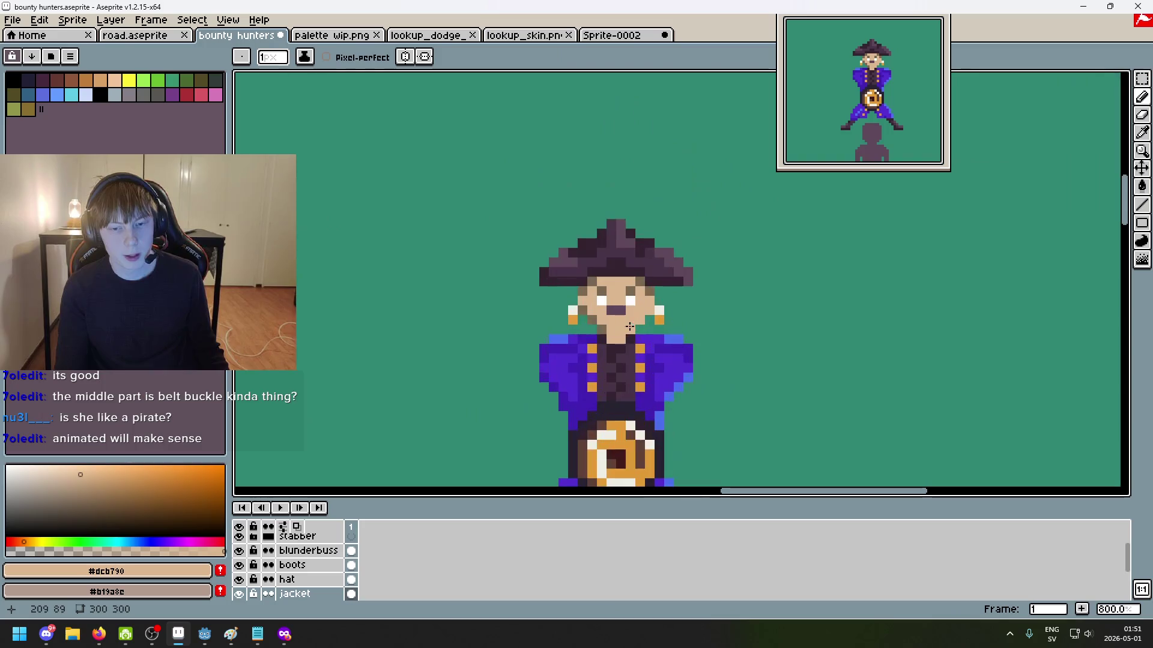
scroll(628, 328, down, 4)
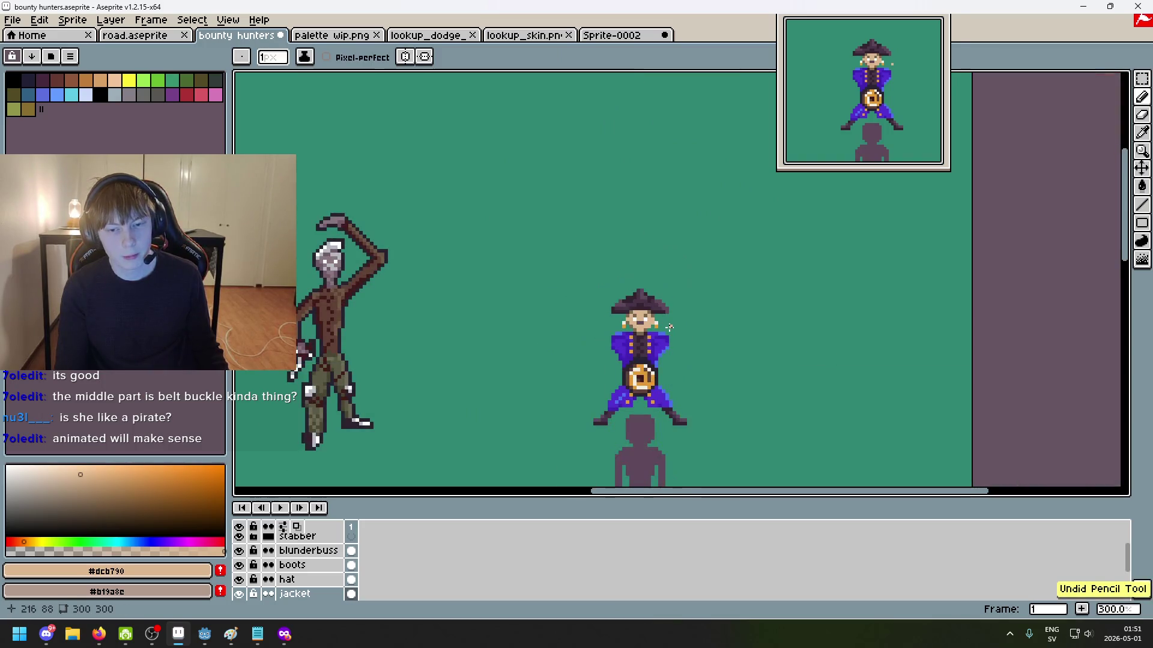
Step: Zoom in on the sprite and undo the last pencil stroke
scroll(658, 302, up, 3)
scroll(643, 296, up, 2)
scroll(586, 271, up, 1)
scroll(528, 241, up, 1)
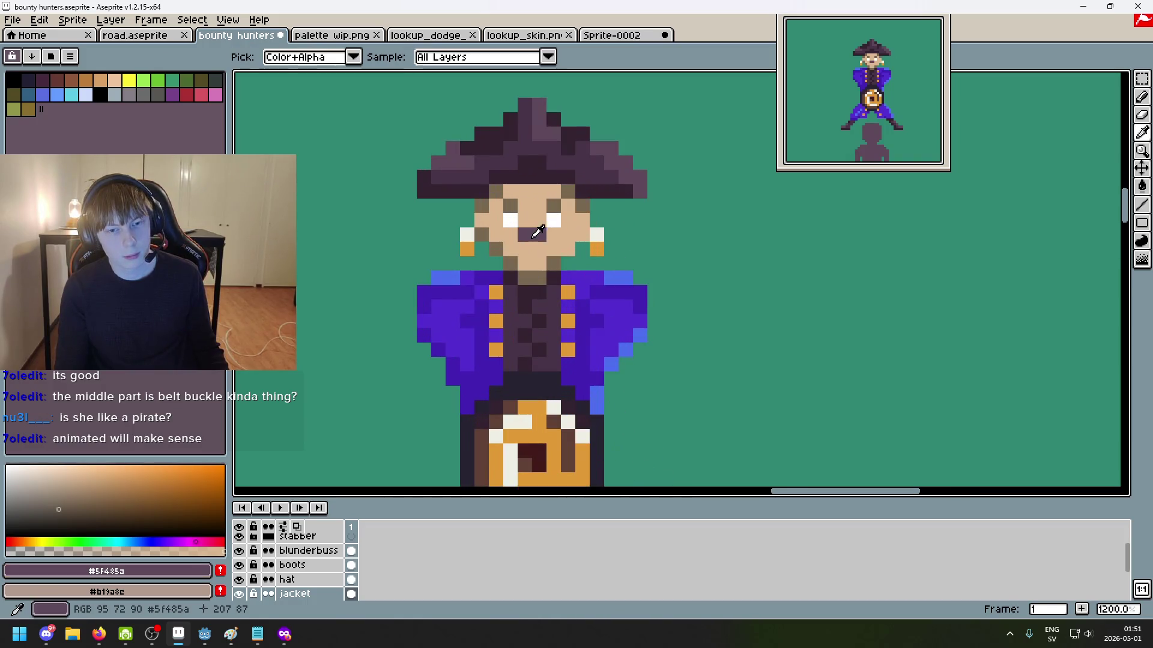
scroll(558, 252, down, 4)
key(ctrl+z)
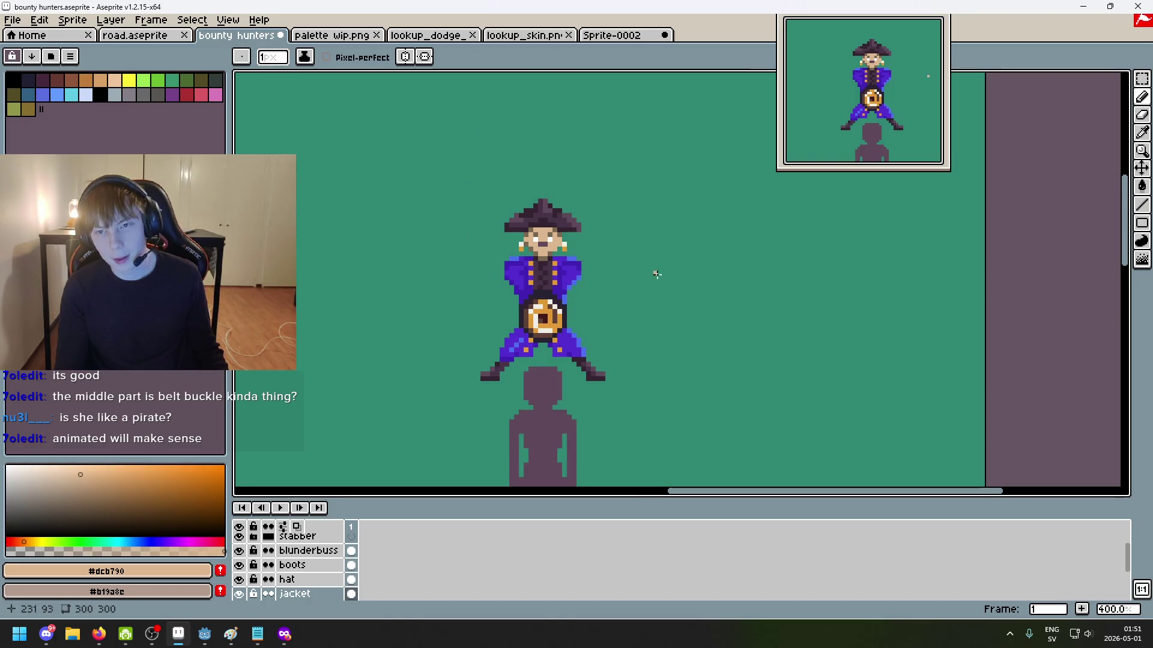
Step: Pick the hat's dark purple and darken the mouth, undoing a stray earring pixel
scroll(574, 245, up, 1)
alt+click(529, 161)
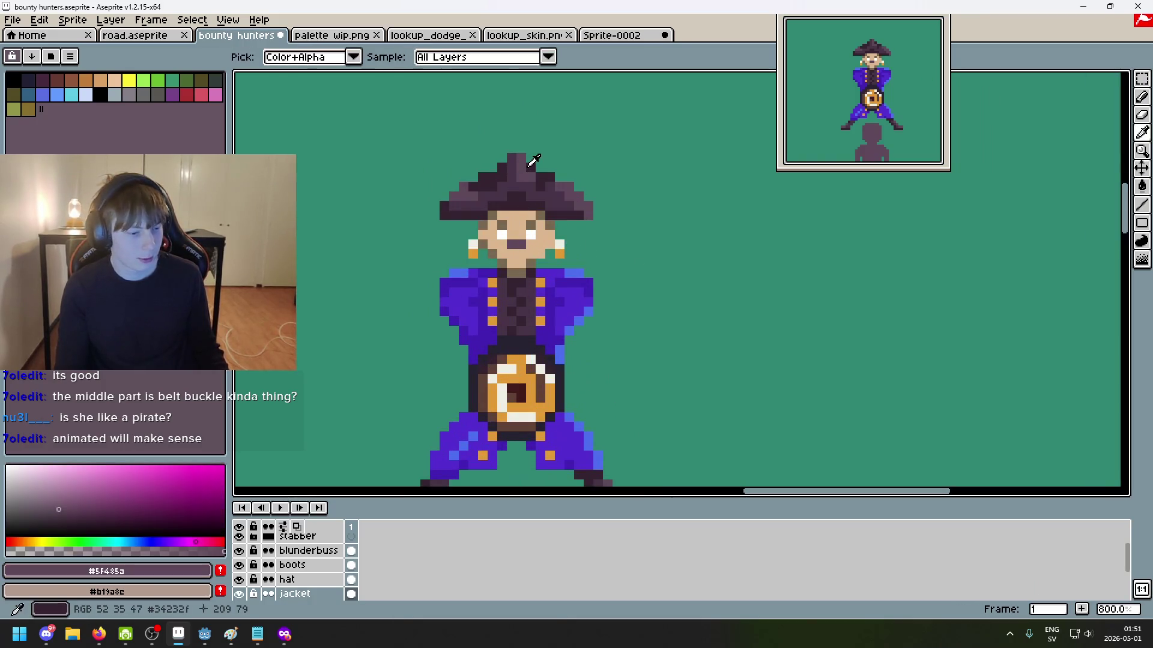
alt+click(533, 160)
scroll(516, 240, up, 3)
mouse_move(439, 255)
mouse_down()
mouse_move(516, 255)
mouse_move(478, 258)
mouse_up()
scroll(480, 265, down, 2)
click(529, 277)
key(ctrl+z)
Step: Repaint the mouth in darker purple #473347, then undo that stroke
alt+click(479, 146)
alt+click(420, 180)
scroll(517, 277, down, 3)
scroll(517, 276, down, 2)
key(ctrl+z)
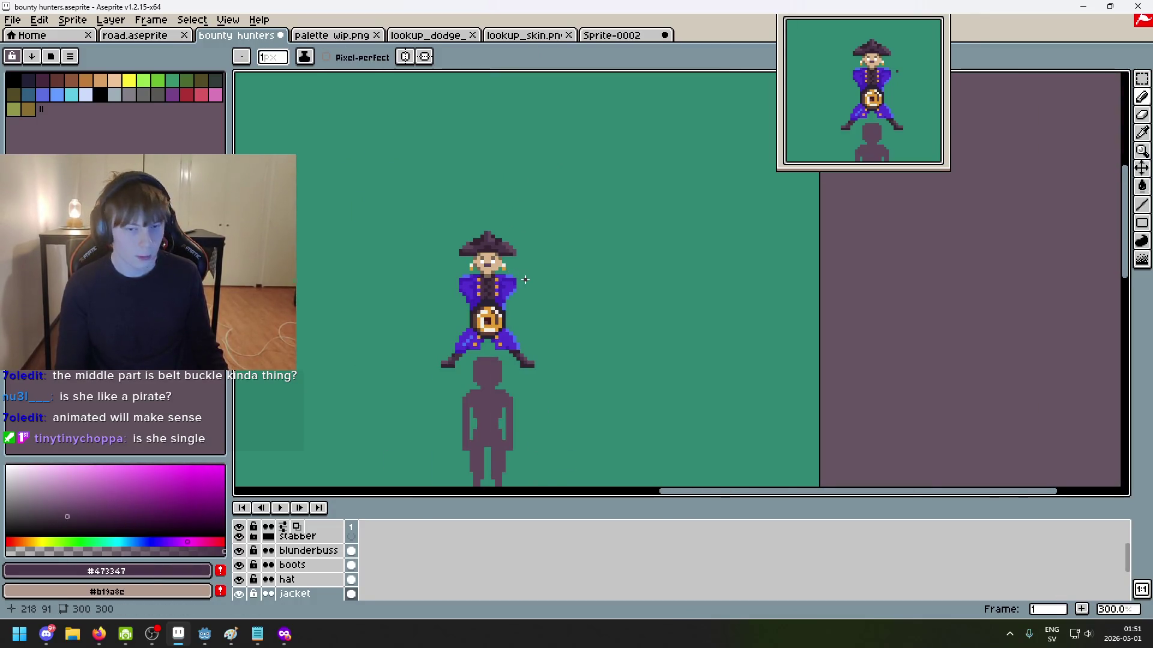
Step: Sample brown #796850 and test a brown stroke on the sprite, then undo it
scroll(526, 279, up, 1)
scroll(525, 280, up, 1)
scroll(628, 204, up, 1)
scroll(577, 152, up, 1)
scroll(578, 152, up, 4)
alt+click(609, 192)
scroll(619, 190, down, 6)
shift+click(655, 204)
key(ctrl+z)
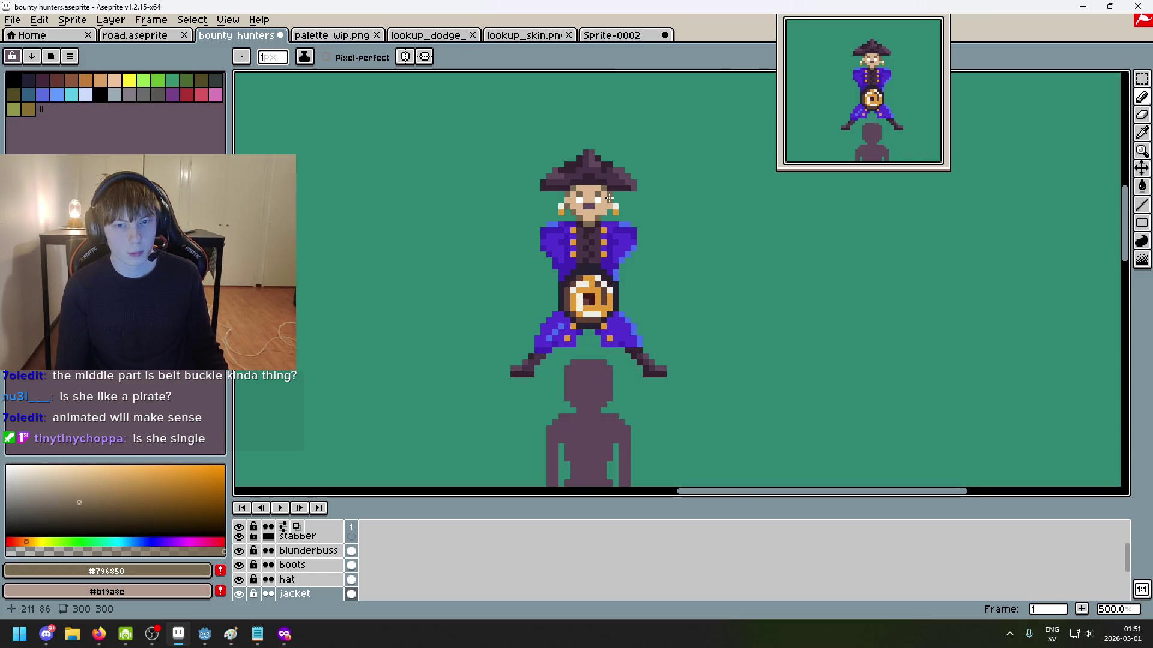
Step: Zoom in and out to look over the whole pirate sprite
scroll(631, 180, down, 2)
scroll(651, 170, down, 1)
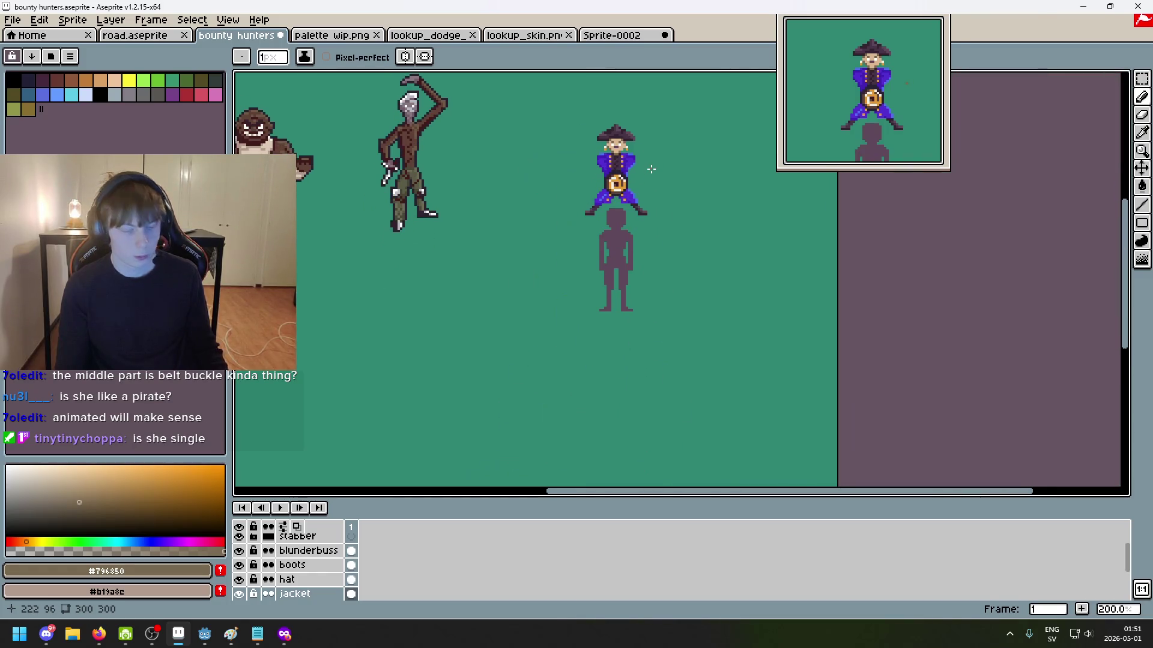
scroll(643, 210, up, 3)
scroll(640, 219, up, 1)
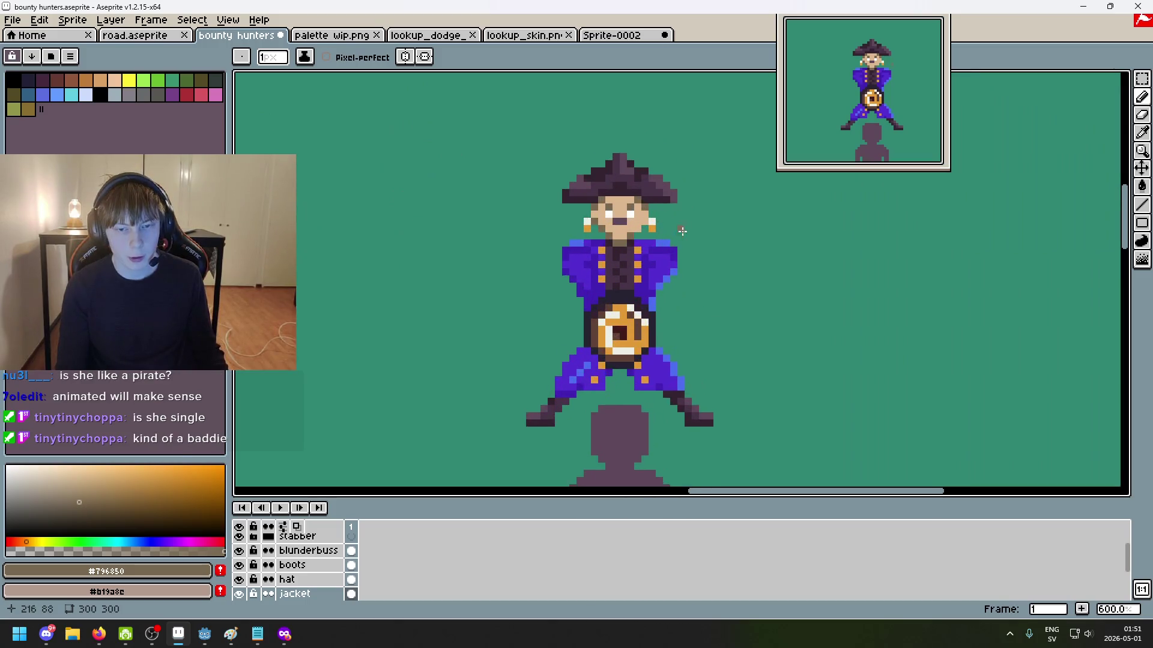
scroll(645, 228, down, 1)
scroll(642, 227, down, 1)
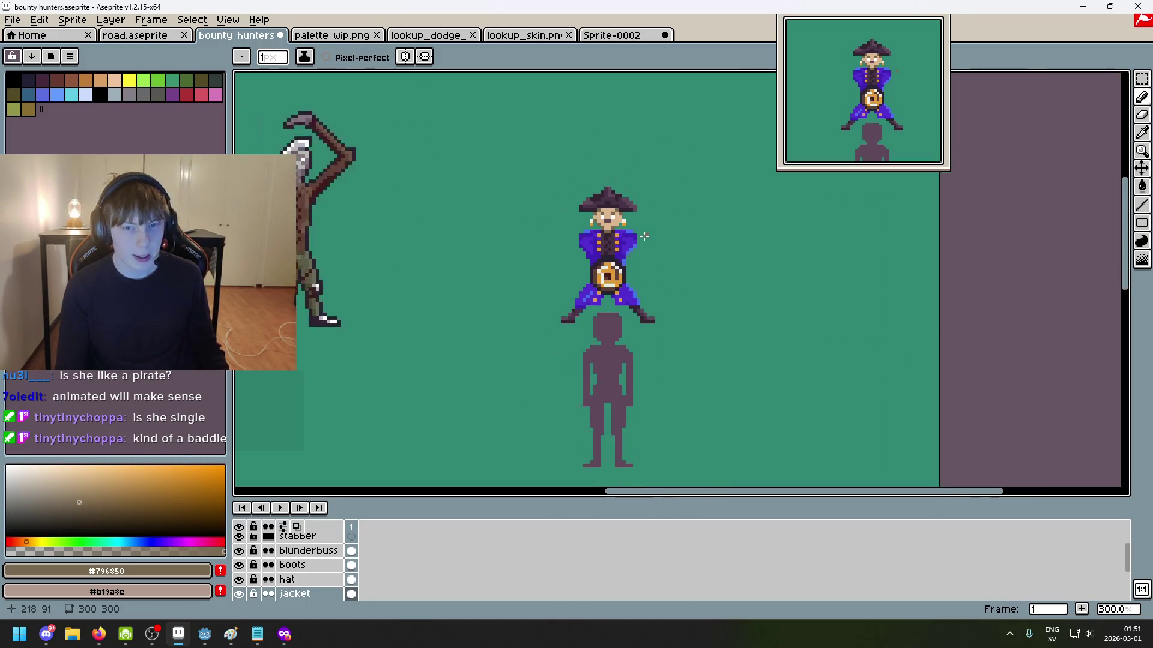
scroll(635, 225, up, 4)
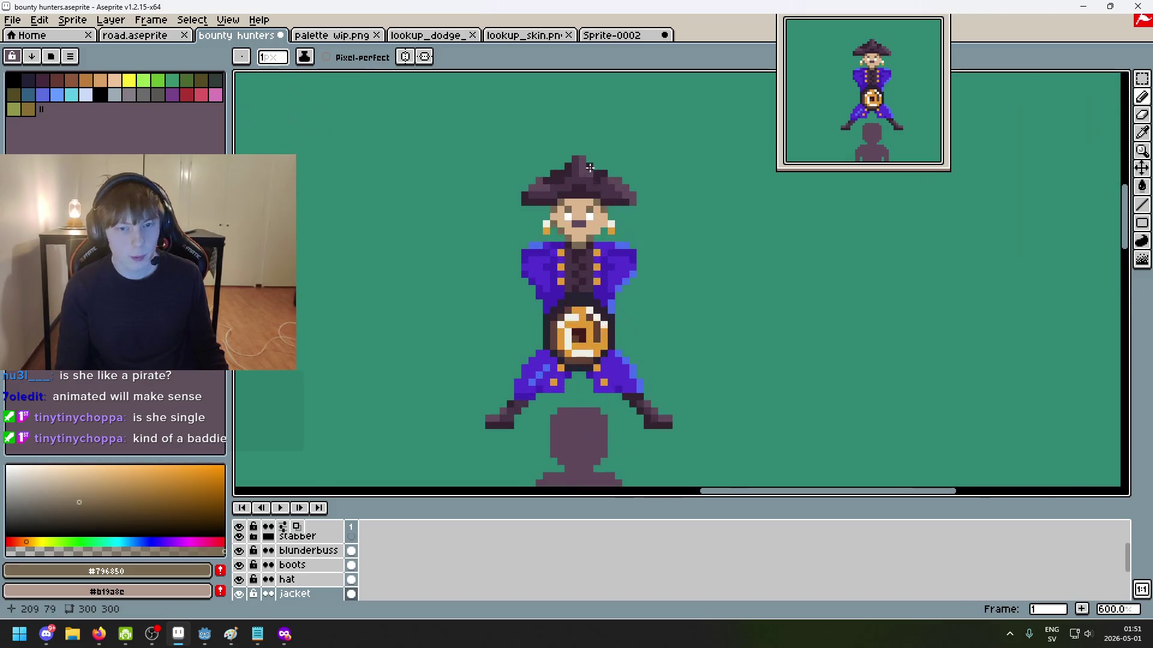
scroll(569, 204, up, 2)
scroll(513, 220, down, 3)
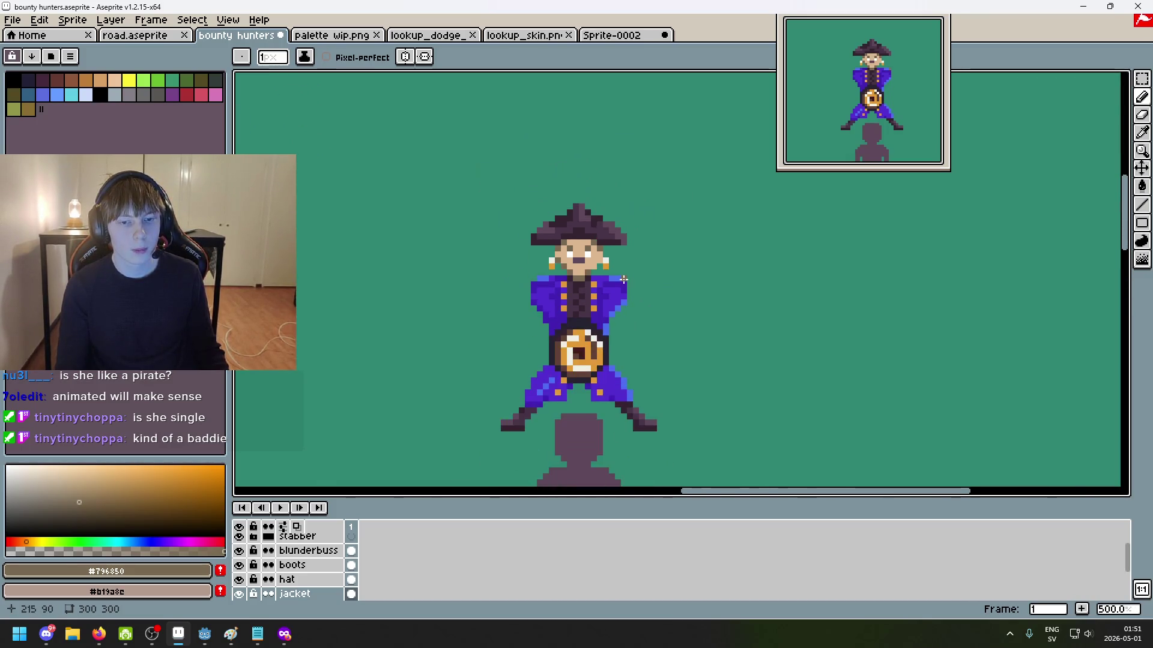
scroll(570, 252, down, 4)
scroll(627, 280, up, 1)
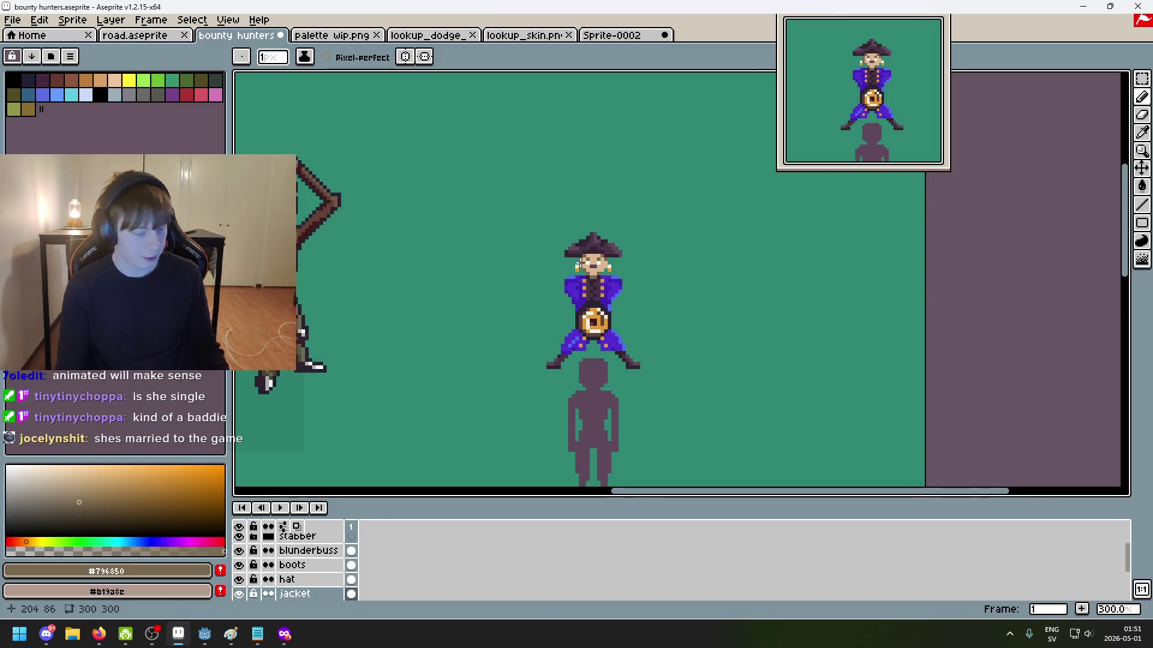
scroll(591, 278, up, 2)
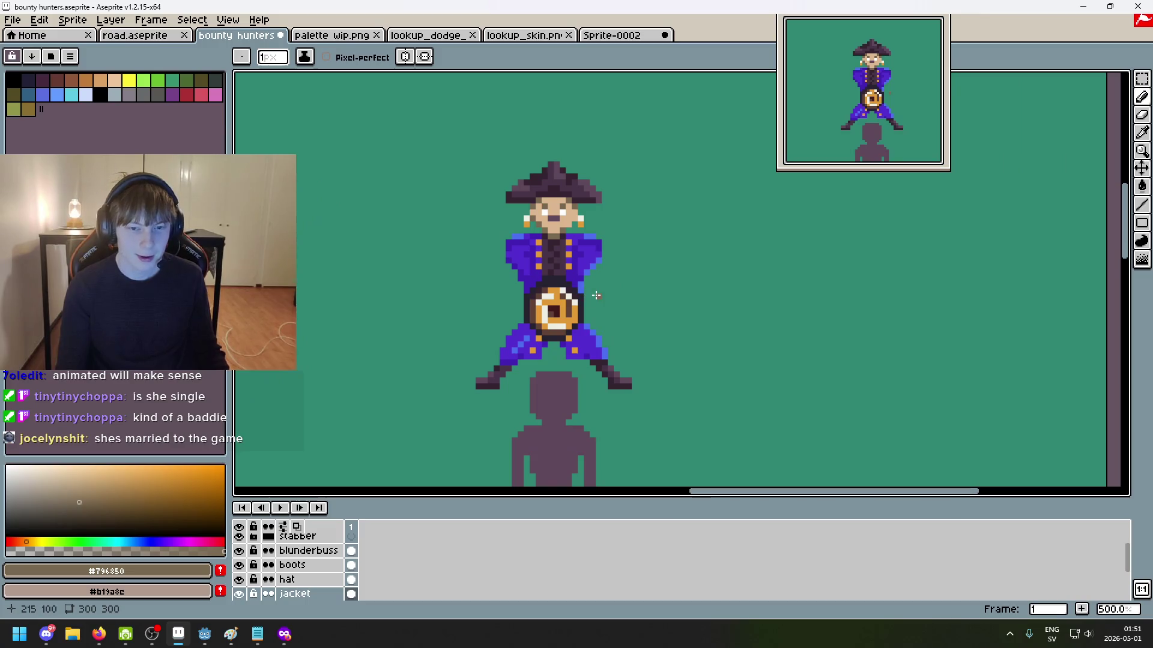
scroll(593, 295, down, 2)
scroll(597, 291, up, 2)
scroll(596, 285, up, 1)
scroll(595, 275, up, 1)
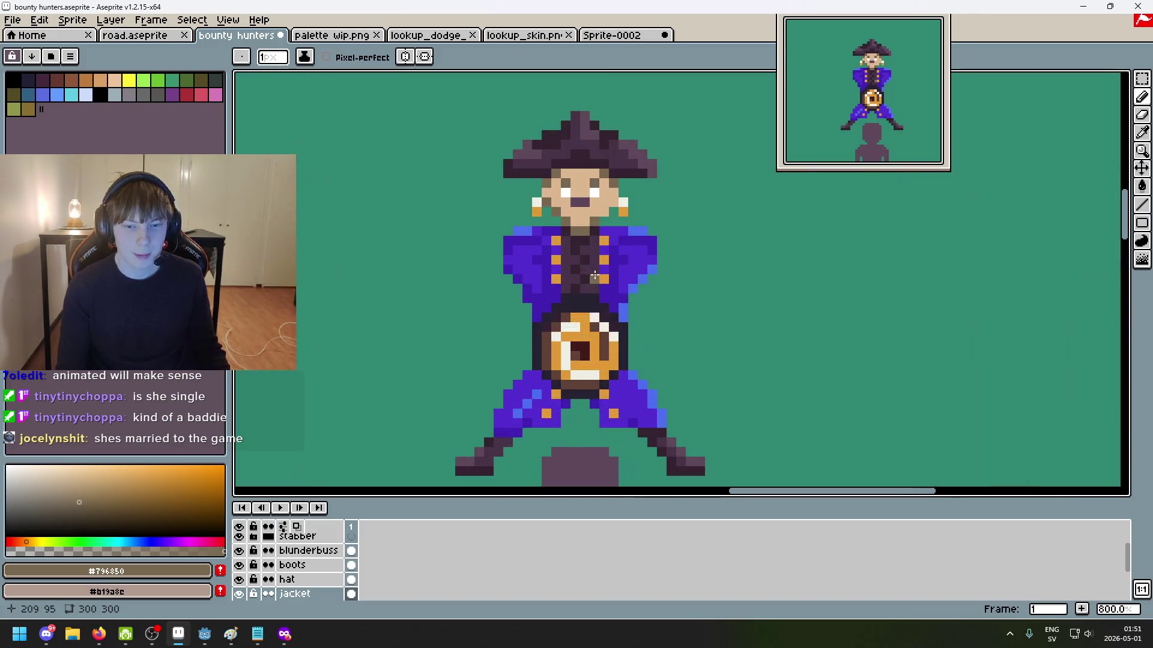
Step: Sample the dark purple under the chin, then recentre and pick the coin's dark red centre
key(alt)
alt+click(581, 247)
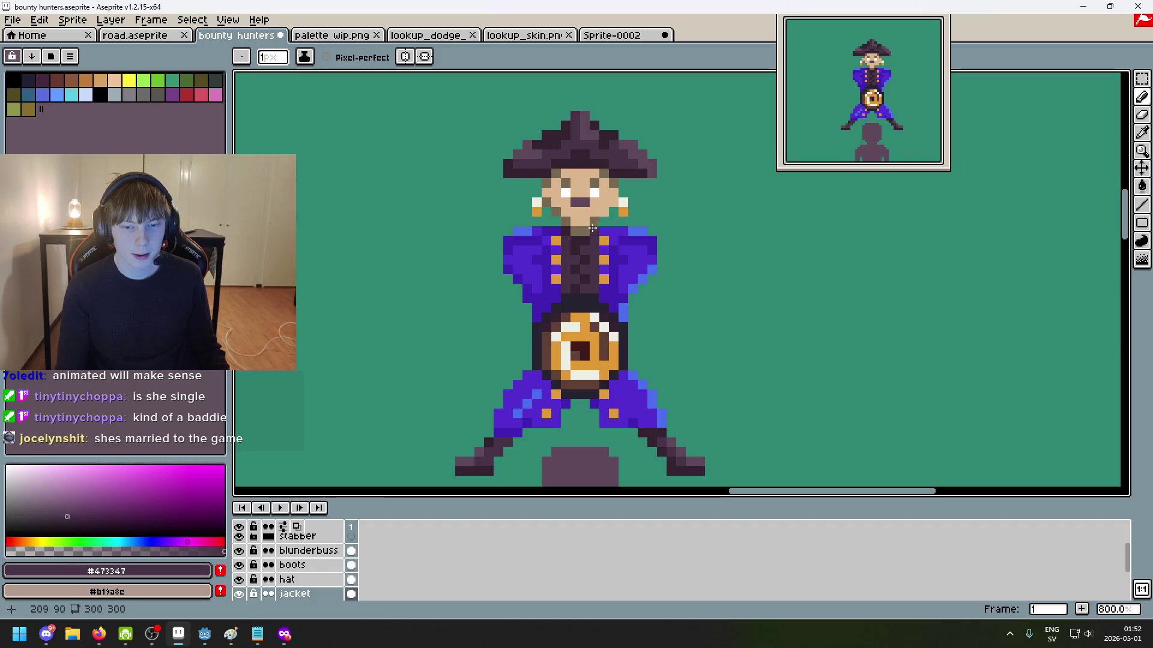
scroll(601, 257, down, 3)
scroll(595, 269, down, 2)
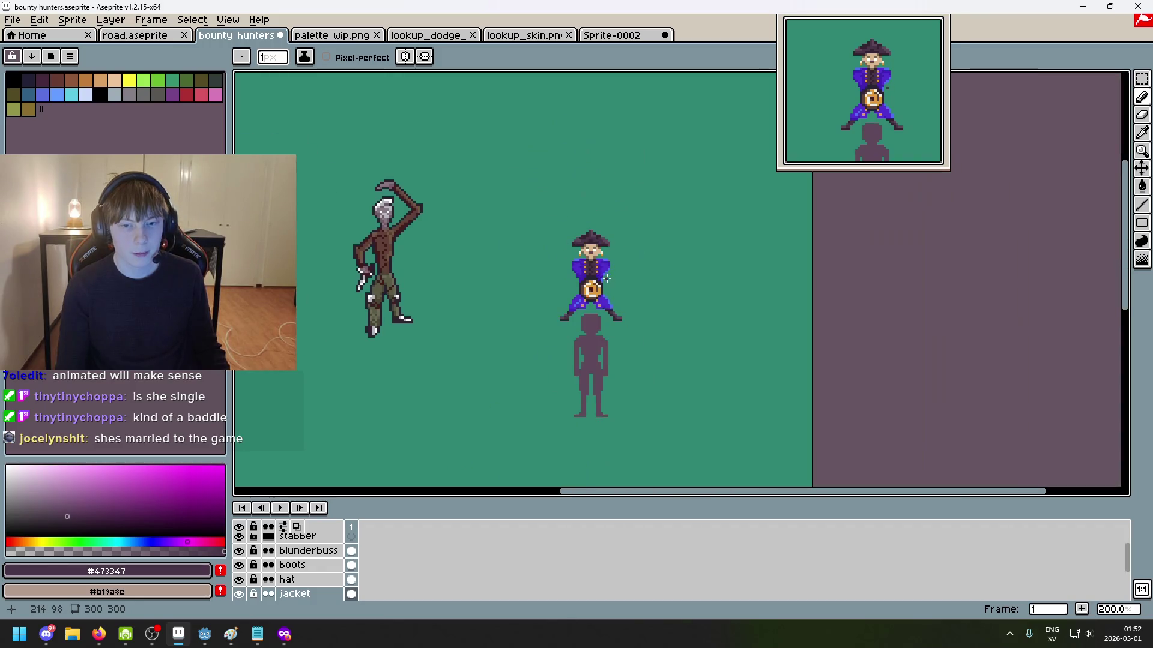
drag(632, 283, 527, 231)
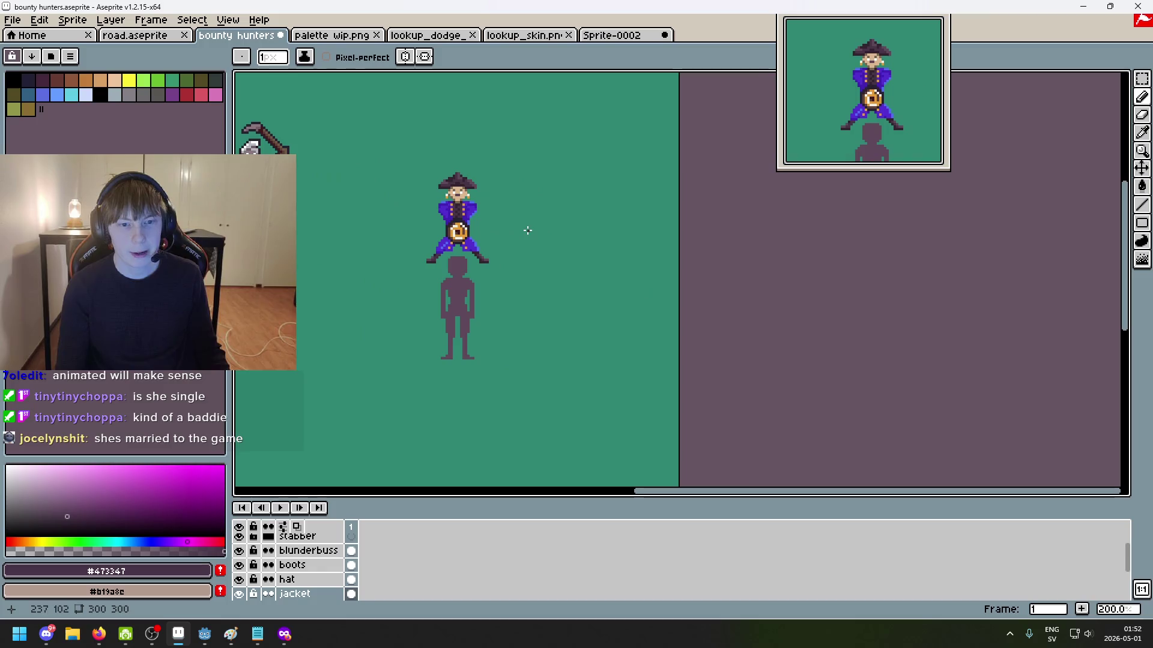
drag(519, 225, 530, 221)
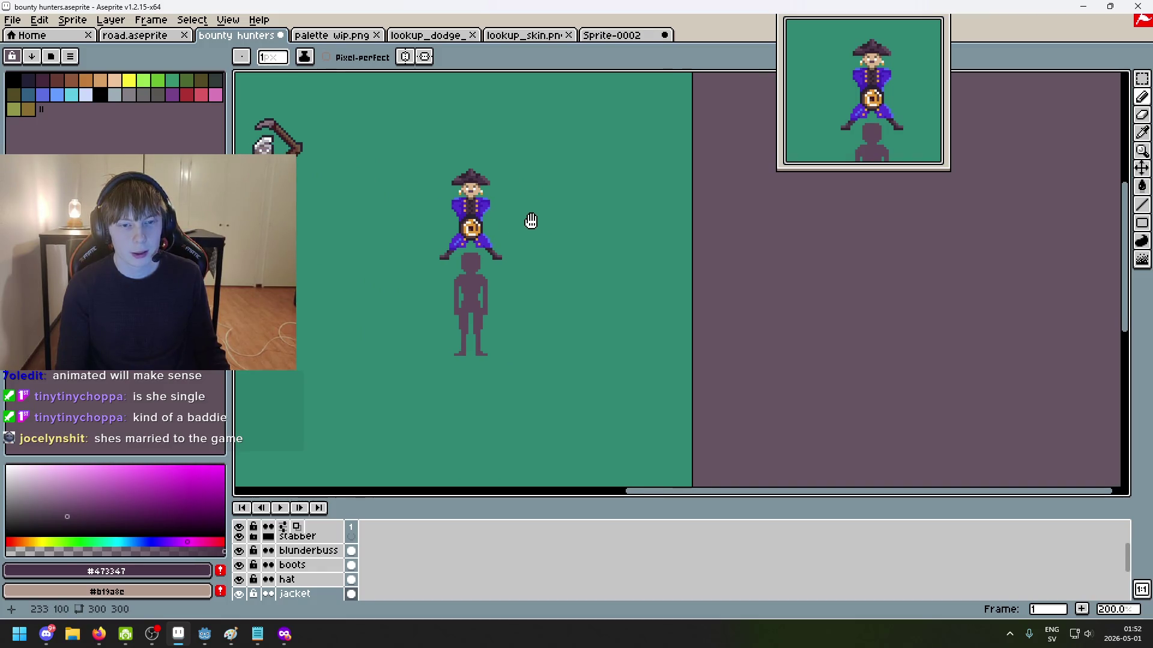
scroll(470, 168, up, 3)
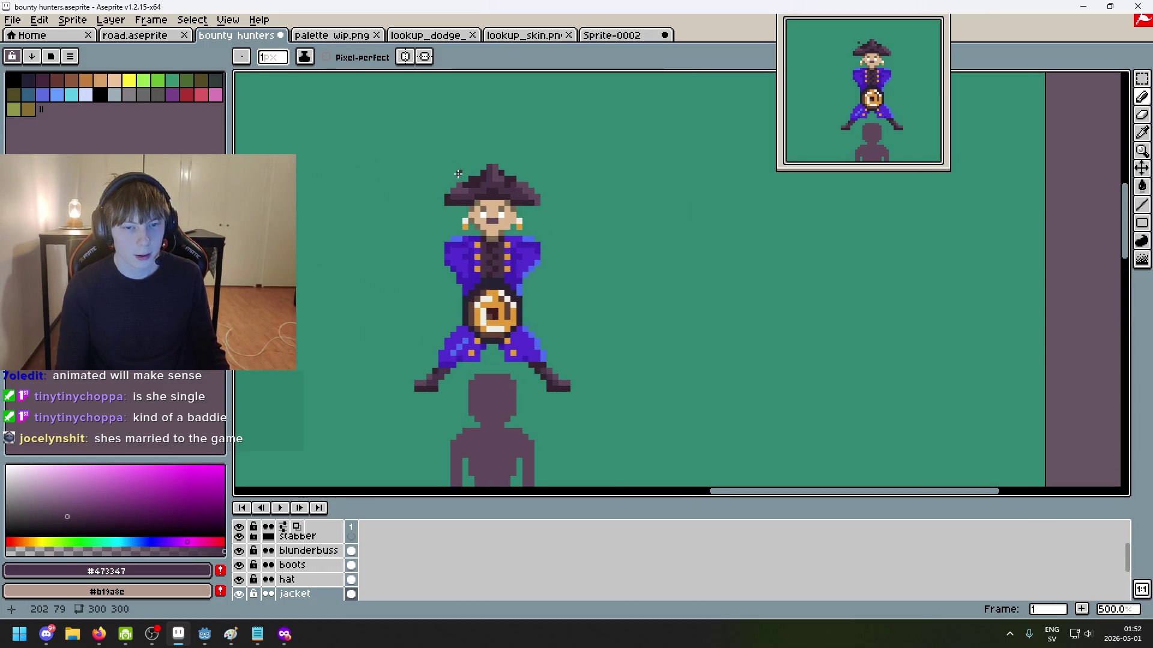
scroll(438, 369, up, 2)
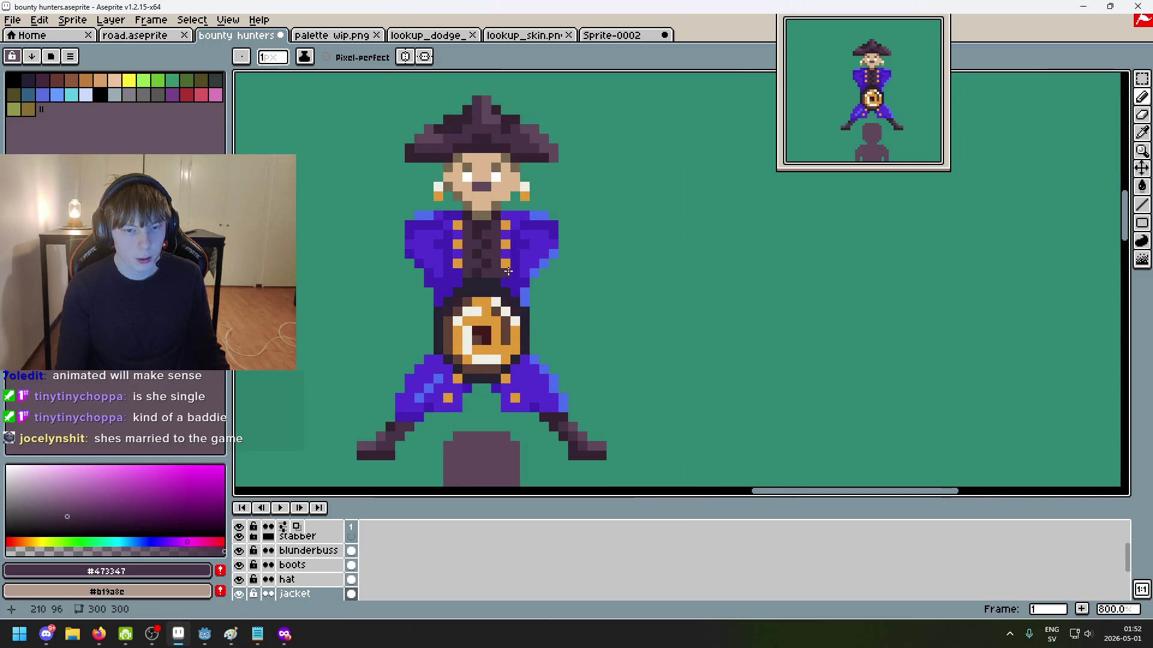
alt+click(490, 331)
scroll(485, 321, up, 6)
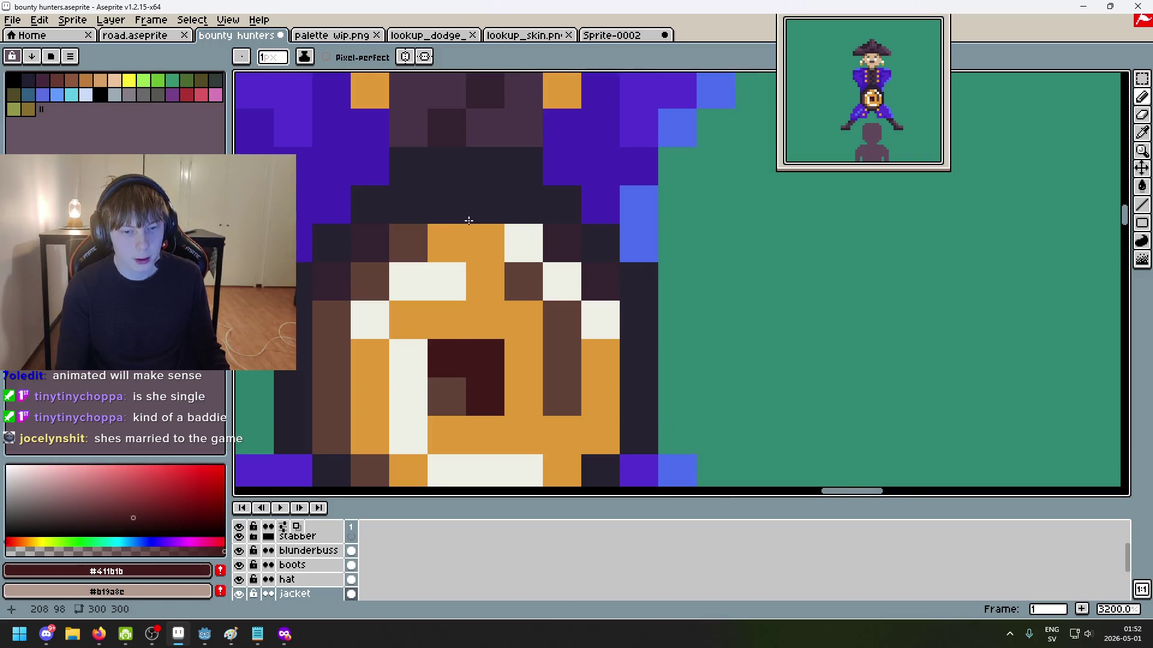
scroll(467, 235, down, 3)
scroll(754, 224, up, 13)
scroll(767, 220, up, 4)
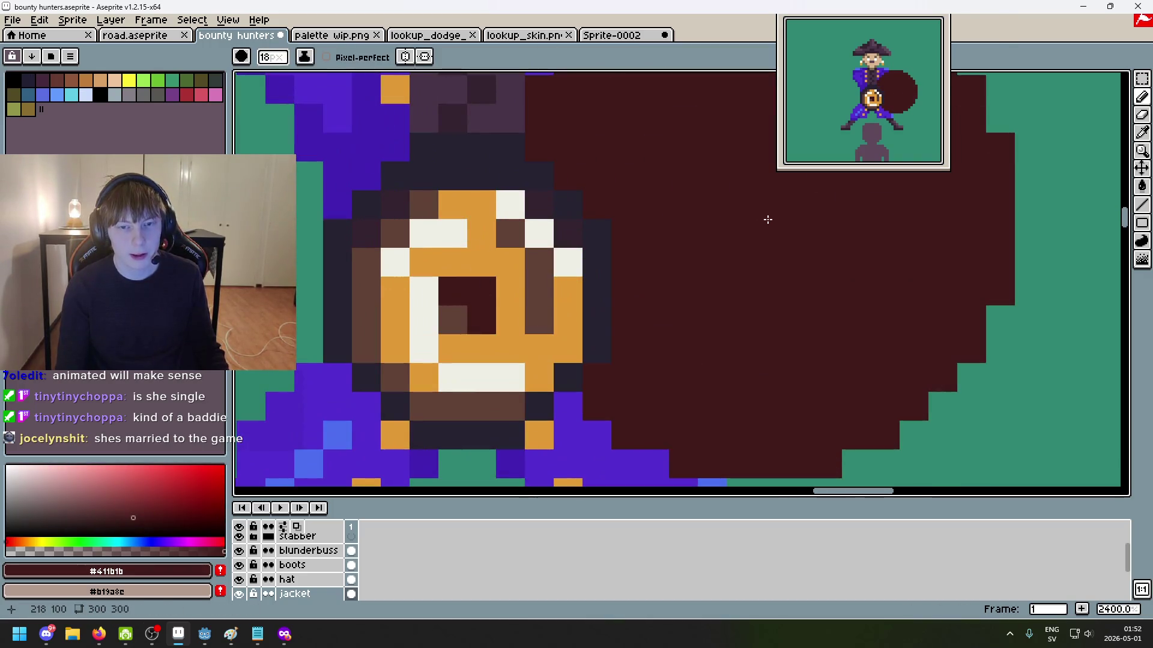
scroll(779, 248, down, 4)
scroll(713, 291, up, 16)
scroll(713, 291, down, 14)
scroll(713, 290, down, 9)
scroll(560, 348, up, 7)
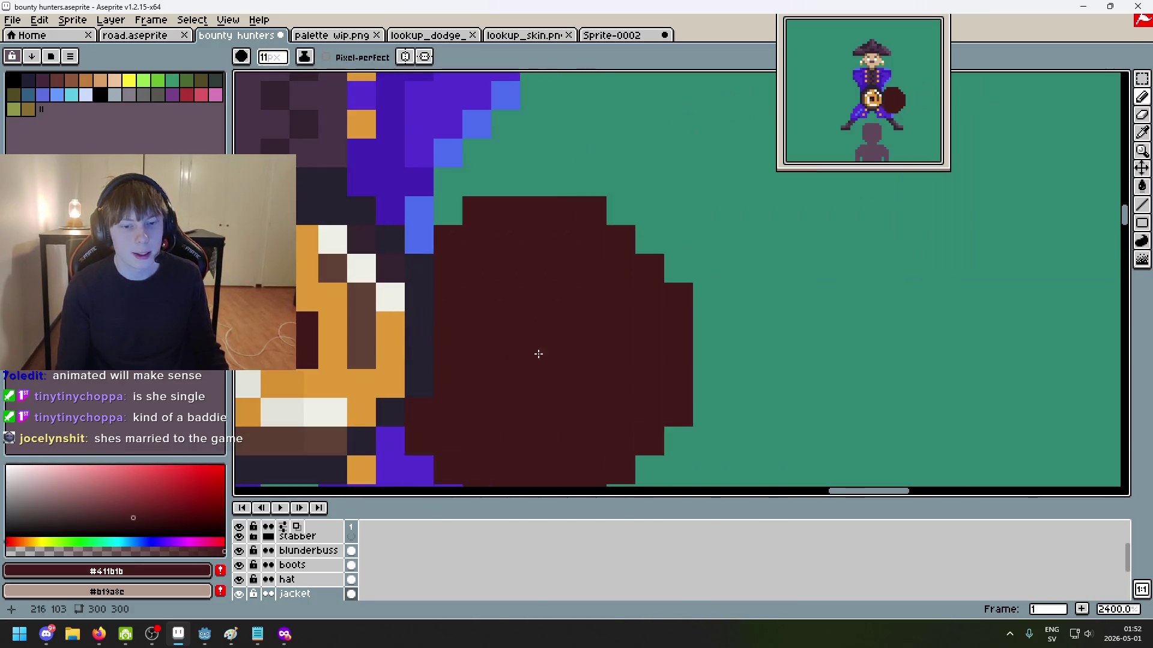
scroll(613, 278, down, 4)
scroll(553, 225, down, 10)
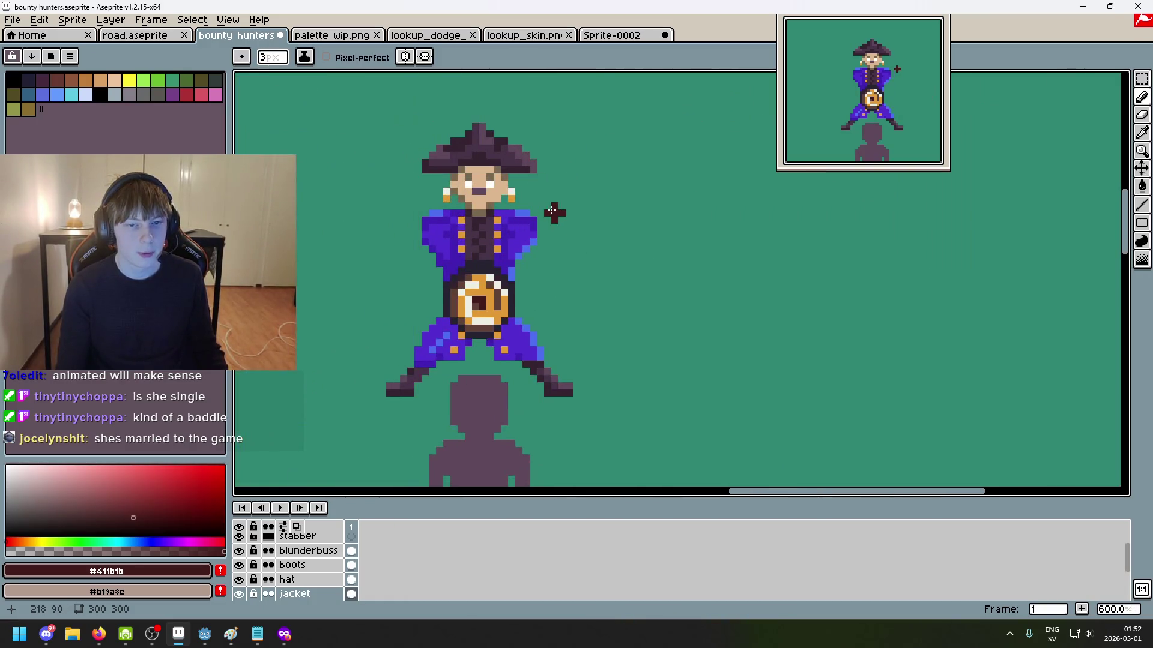
scroll(481, 172, up, 2)
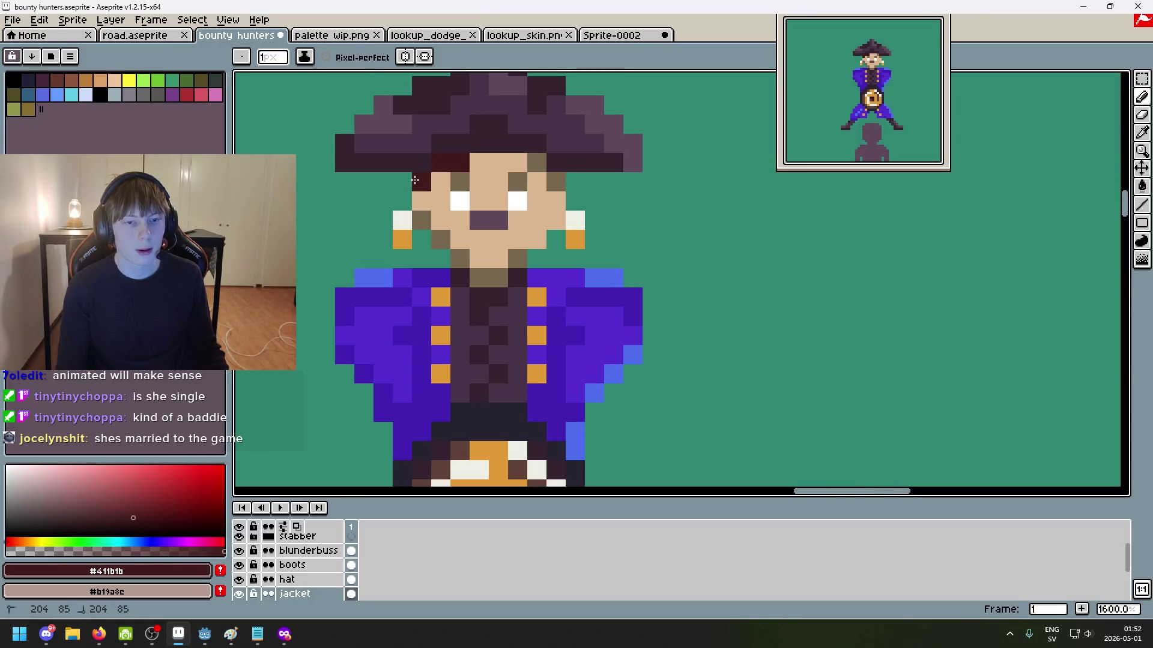
Step: Sample the eye's brown #5f4135 and try a brown stroke under the hat brim, then undo it
scroll(556, 185, down, 7)
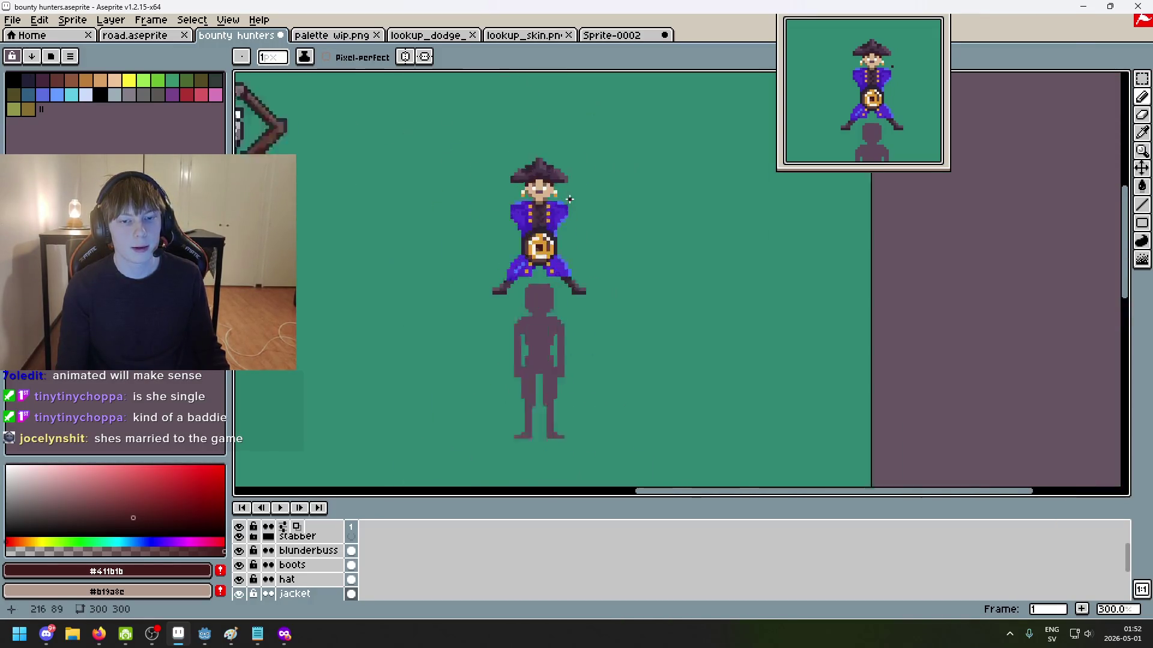
scroll(520, 171, up, 5)
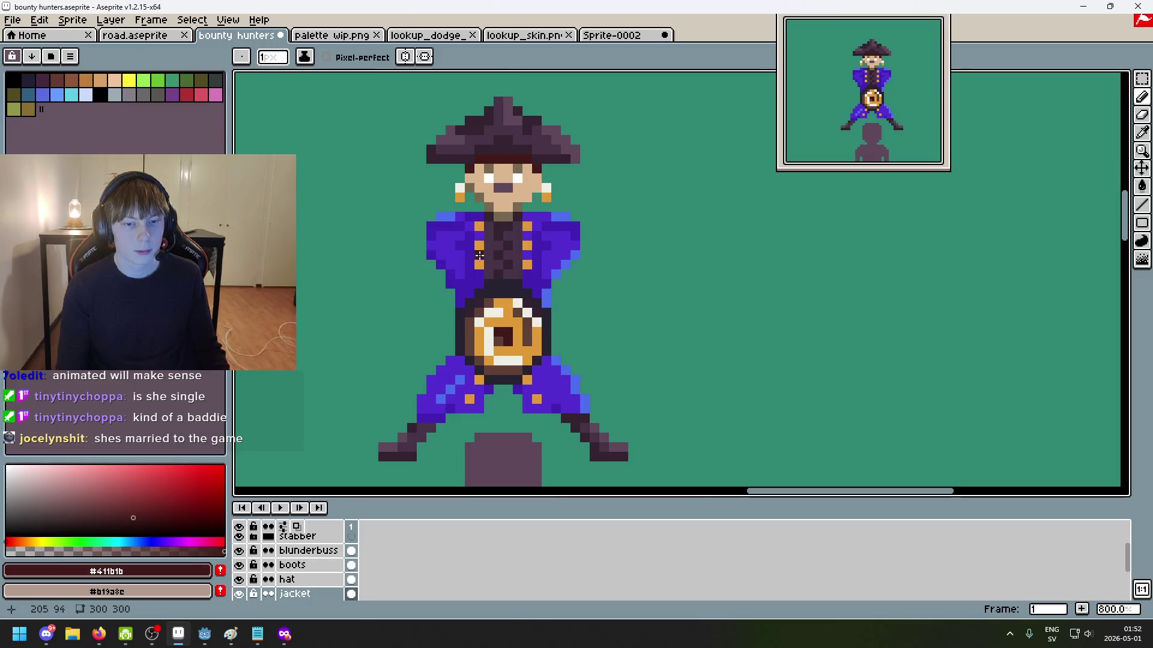
scroll(477, 243, up, 1)
alt+click(489, 106)
drag(489, 106, 490, 213)
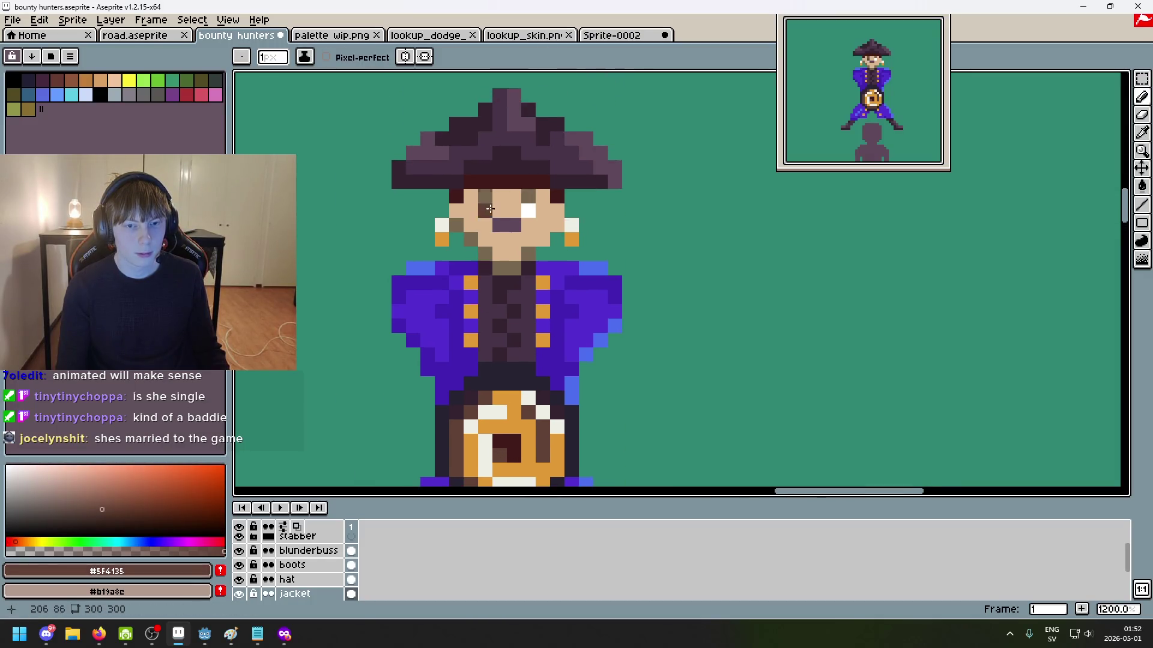
scroll(490, 213, up, 5)
drag(452, 175, 481, 178)
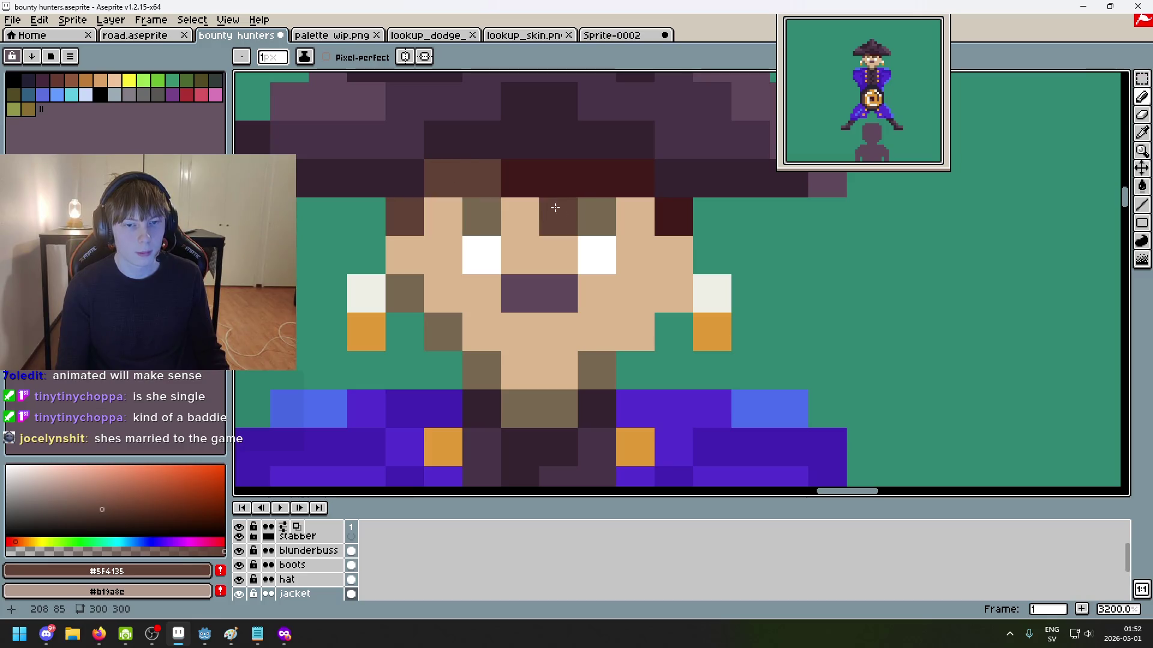
key(ctrl+z)
key(ctrl+z)
Step: Colour the two hat-band pixels above the right eye brown
click(597, 177)
drag(613, 176, 623, 181)
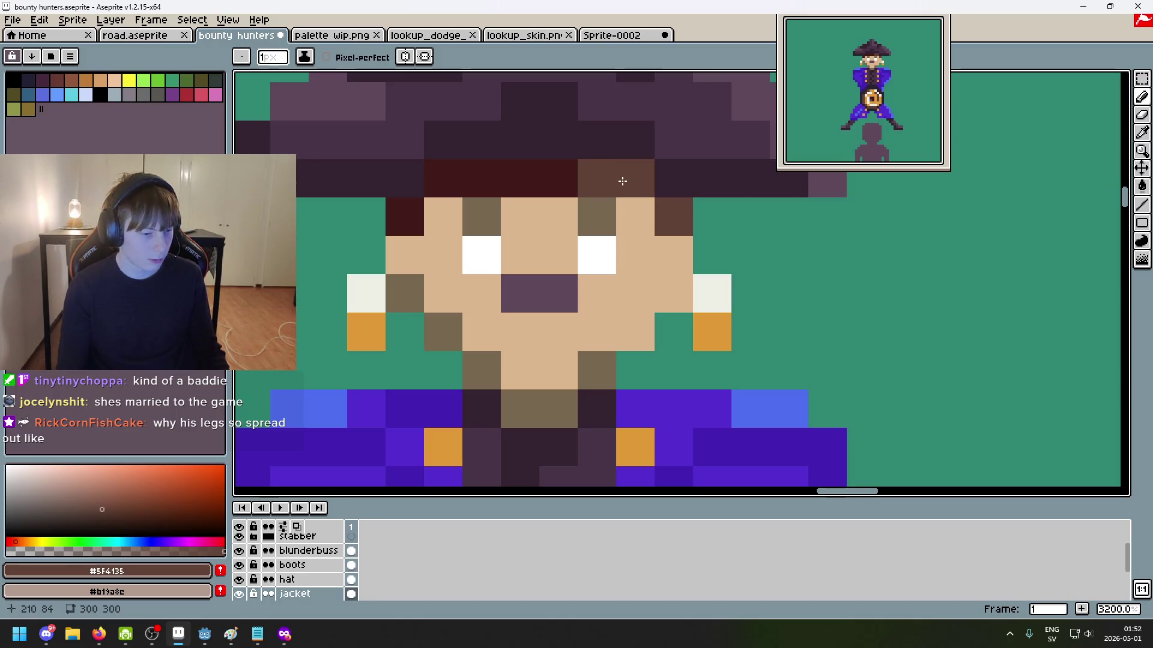
scroll(623, 183, down, 8)
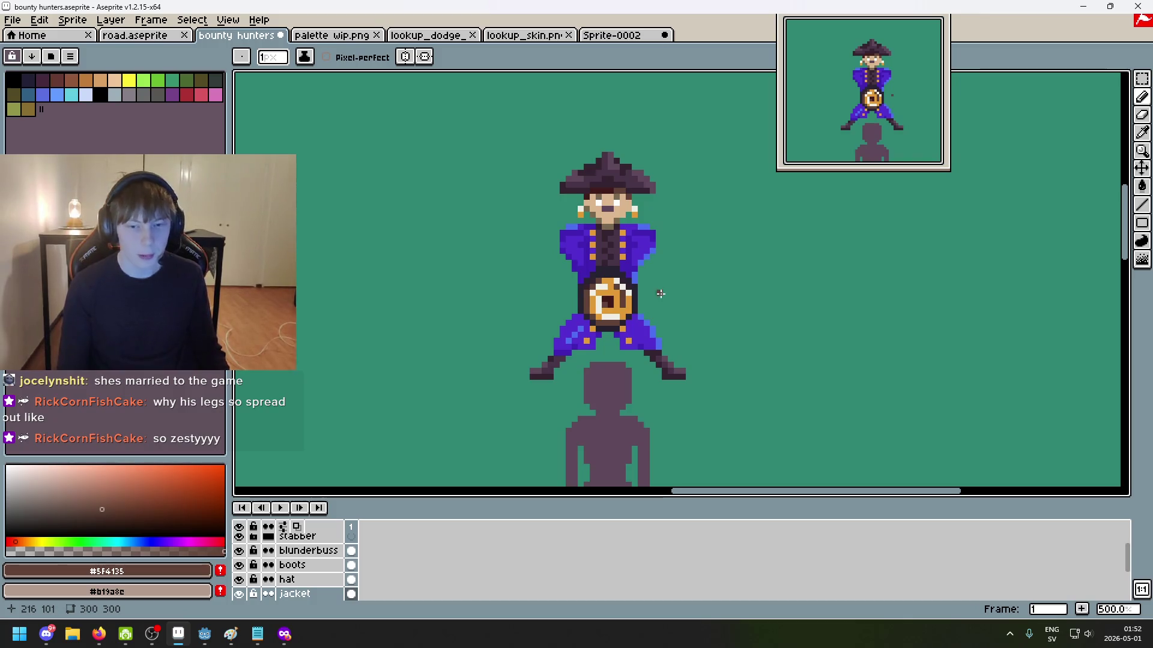
scroll(659, 294, down, 2)
scroll(696, 295, up, 1)
scroll(630, 274, up, 1)
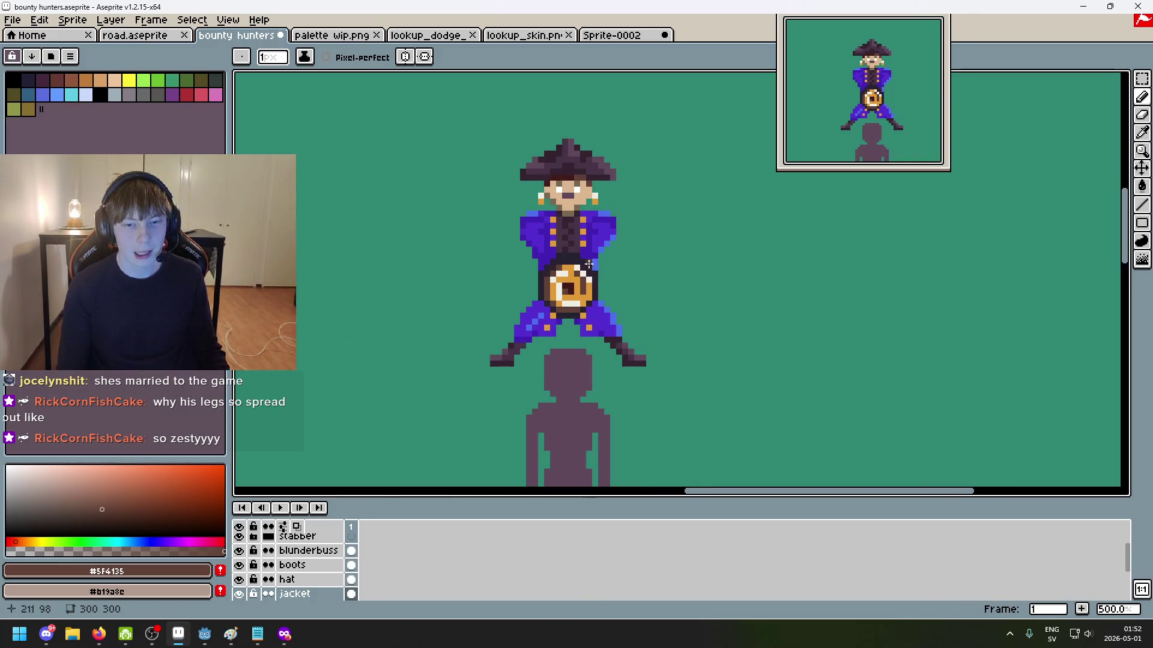
scroll(580, 274, up, 3)
scroll(664, 255, down, 4)
scroll(669, 276, up, 2)
Step: Pan and zoom to review the hat, face and whole pirate sprite
drag(626, 239, 619, 275)
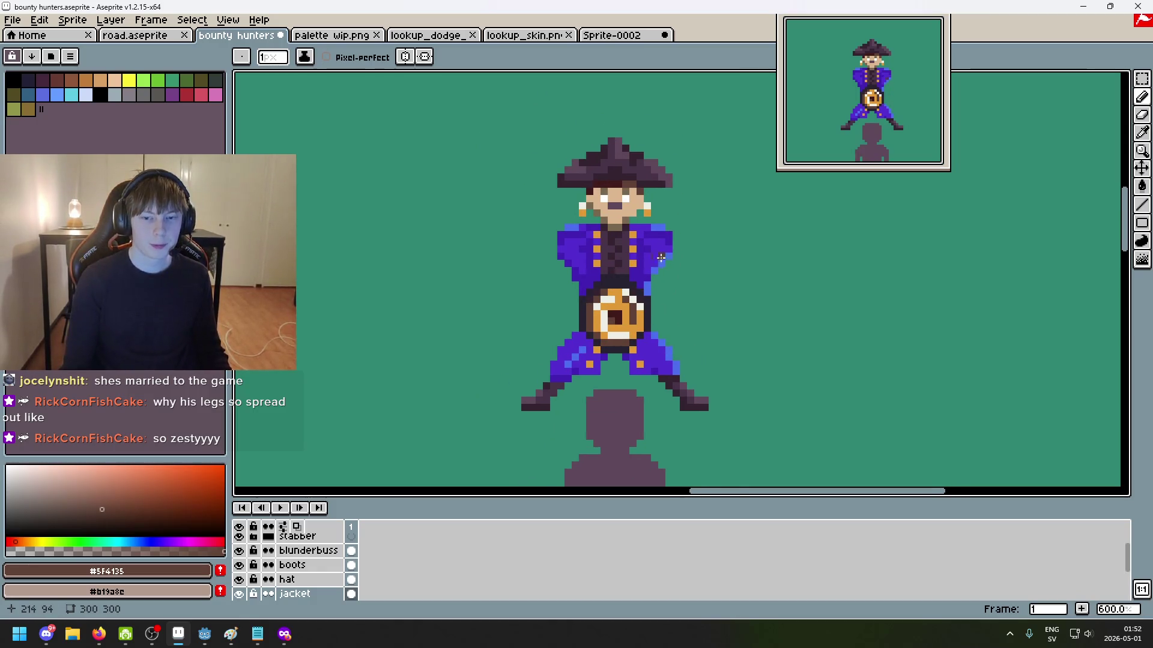
drag(718, 313, 689, 296)
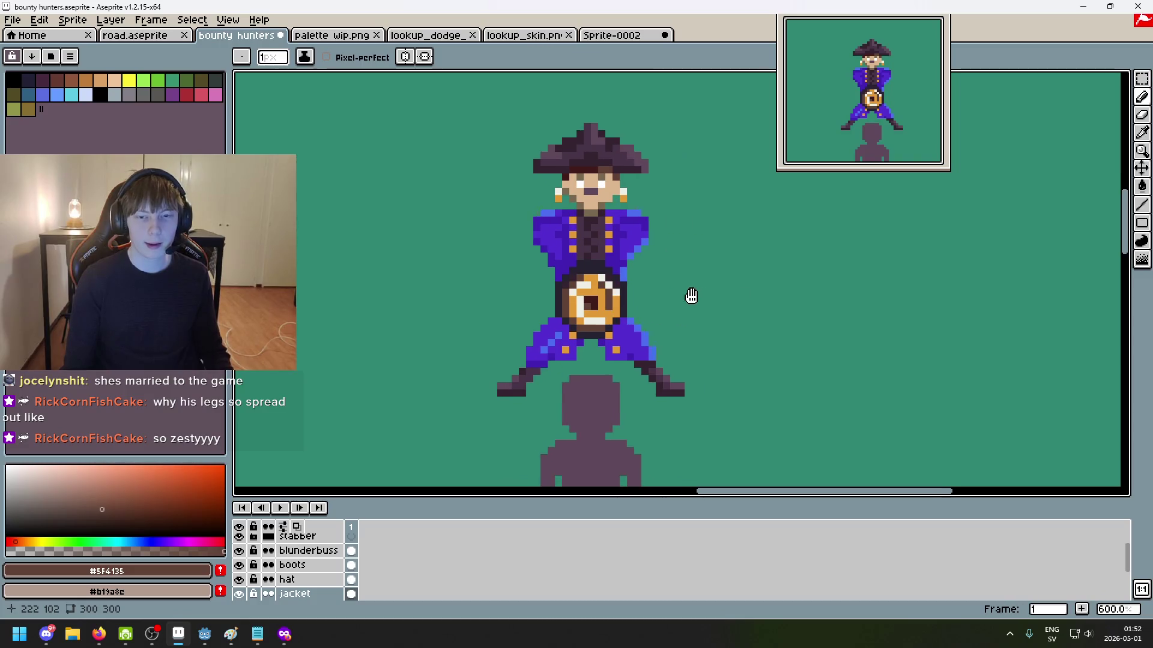
scroll(601, 228, up, 2)
scroll(550, 152, up, 2)
scroll(568, 158, down, 4)
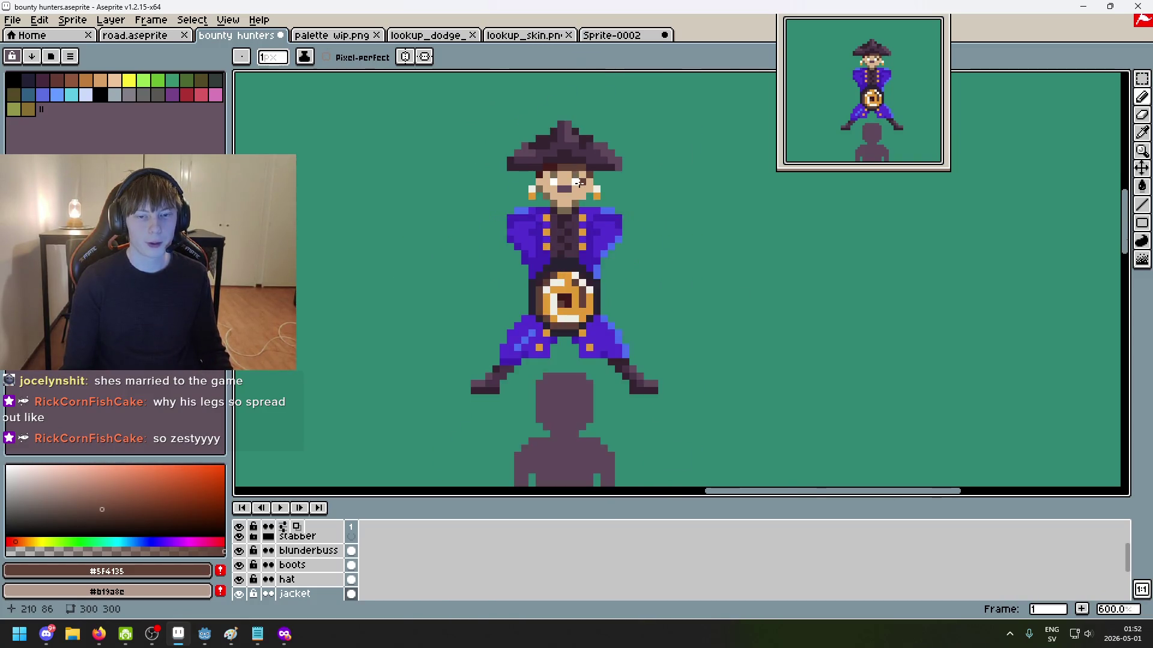
scroll(588, 198, up, 5)
scroll(600, 229, up, 1)
scroll(654, 280, down, 6)
scroll(655, 280, down, 1)
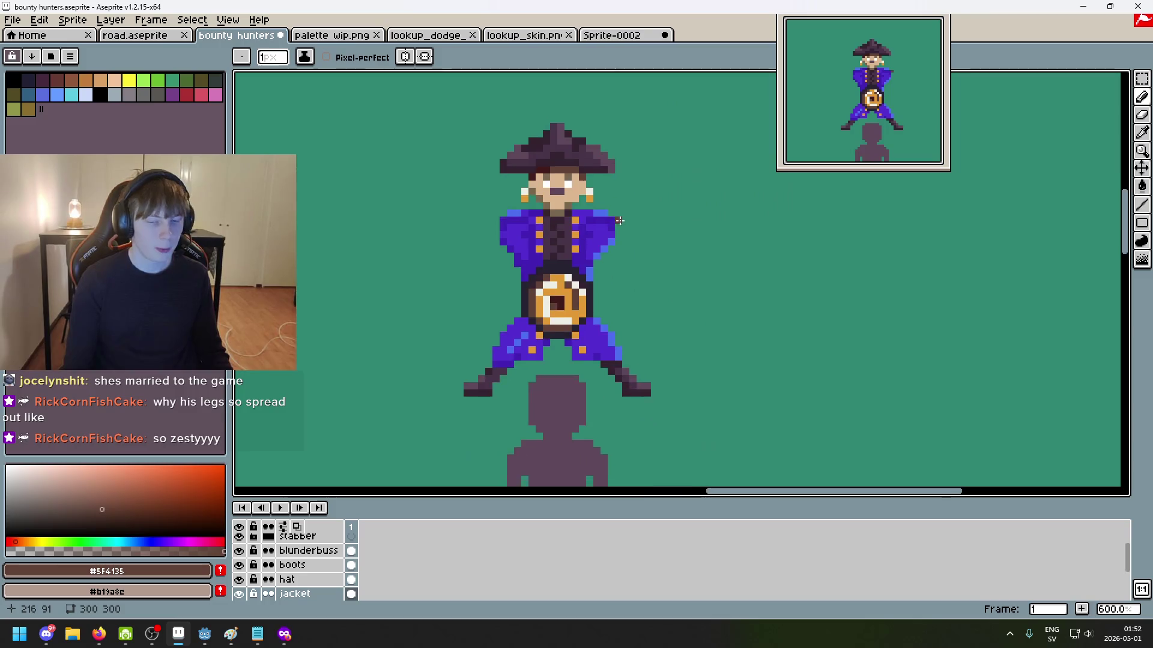
scroll(646, 270, down, 2)
drag(645, 270, 638, 225)
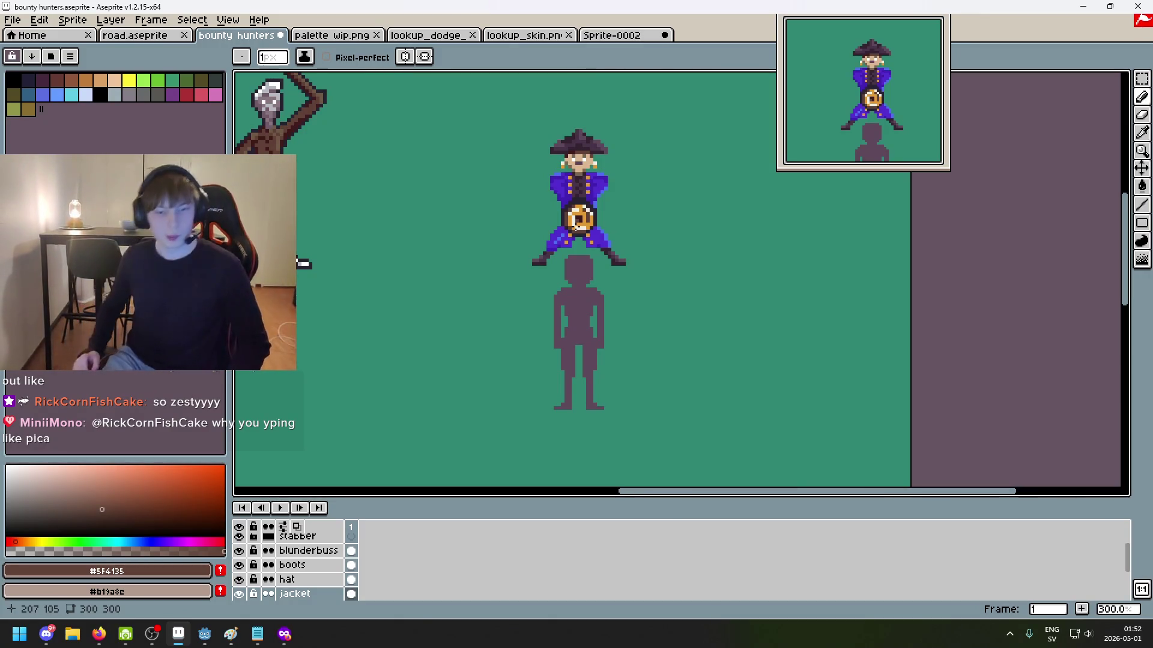
key(Tab)
key(Tab)
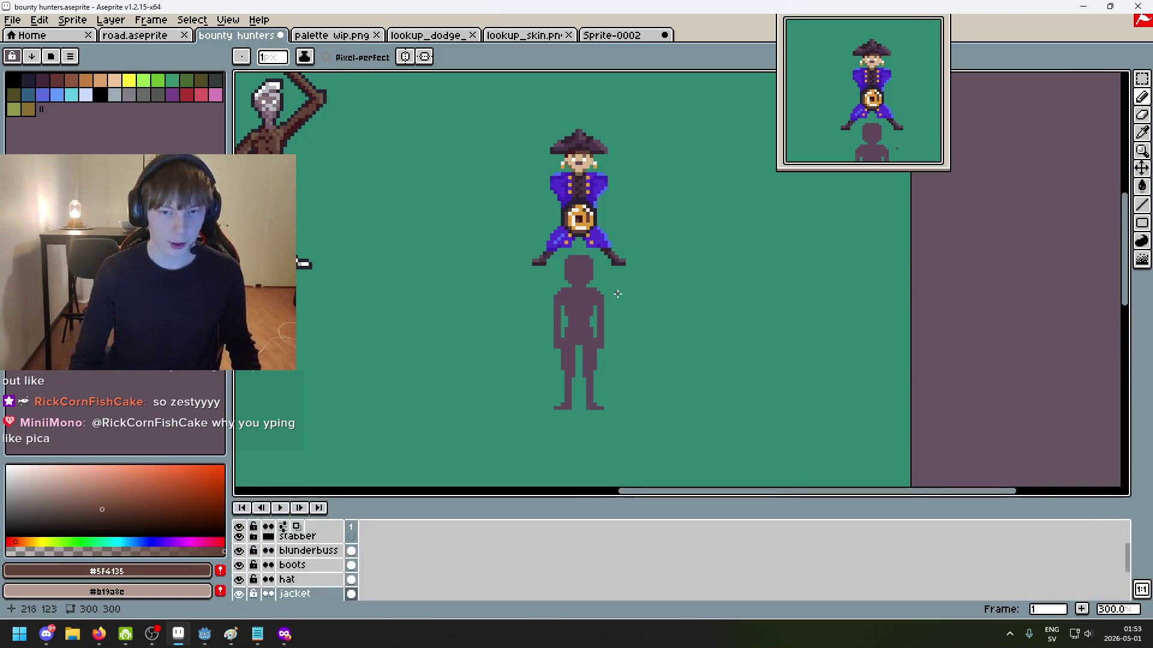
scroll(583, 221, up, 1)
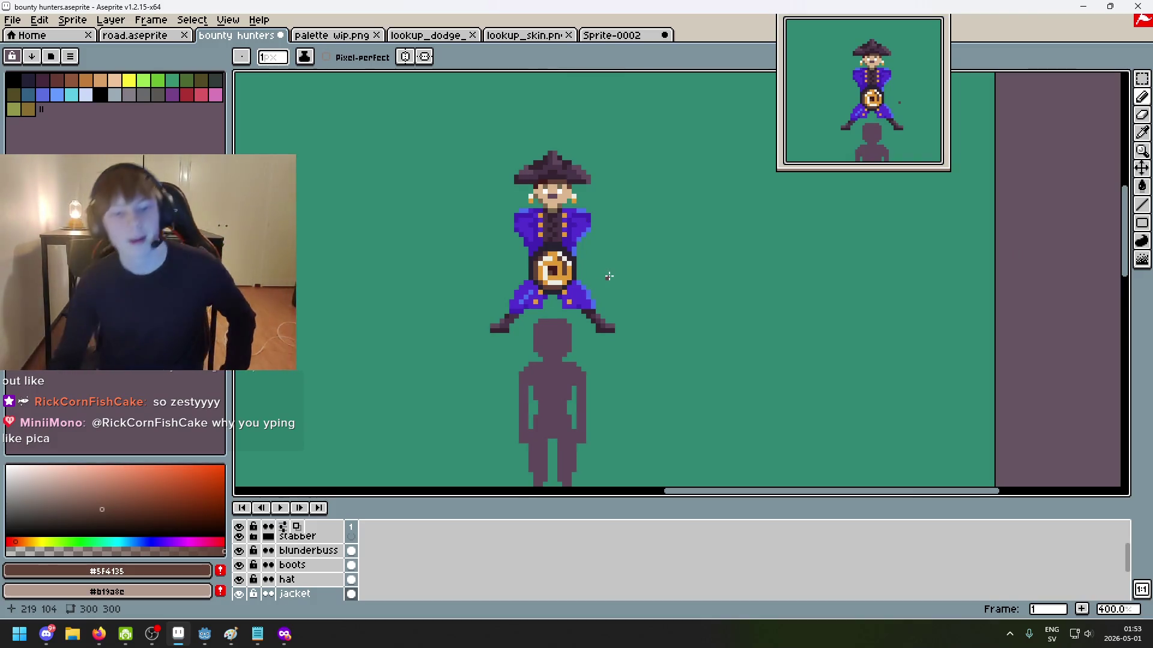
scroll(565, 247, up, 2)
scroll(563, 219, up, 3)
scroll(693, 257, down, 2)
scroll(628, 185, up, 2)
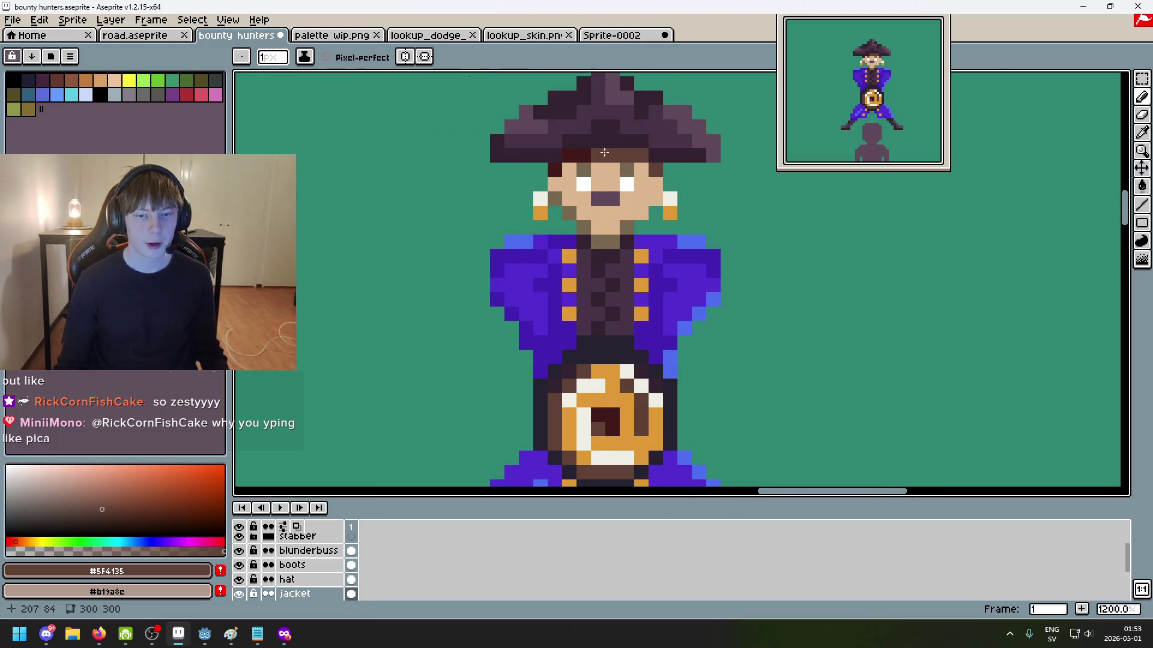
Step: Sample the dark red #411b1b and try a stroke along the hat band, then undo it
scroll(629, 185, up, 2)
scroll(629, 184, up, 1)
key(alt)
alt+click(548, 185)
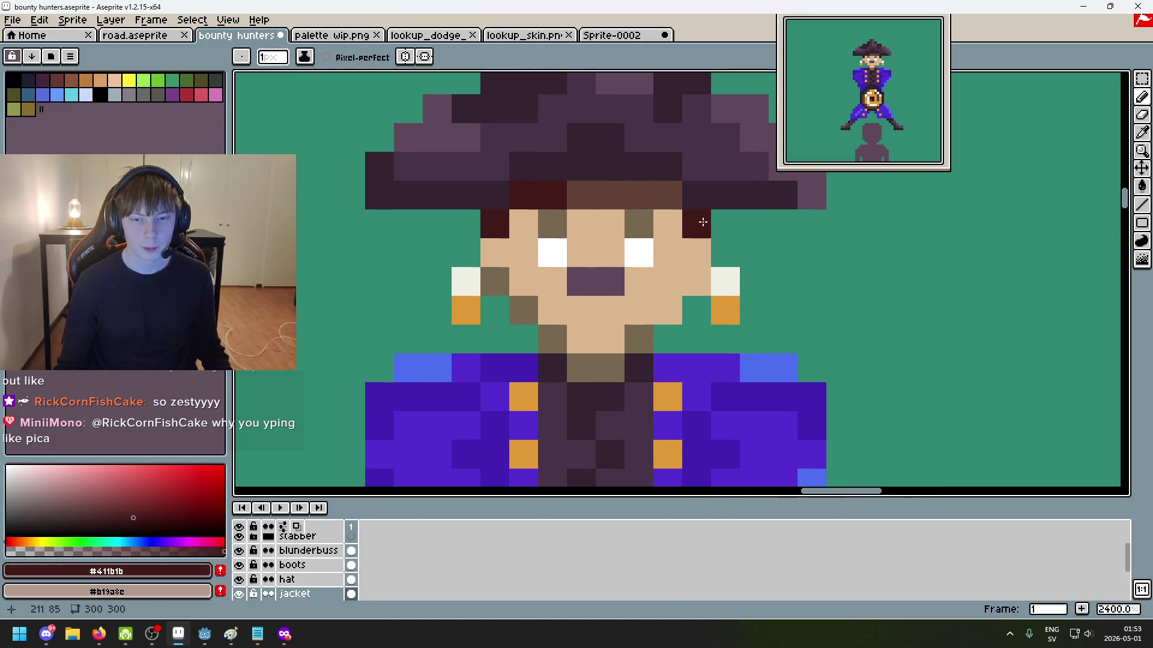
scroll(715, 228, down, 5)
scroll(725, 232, up, 5)
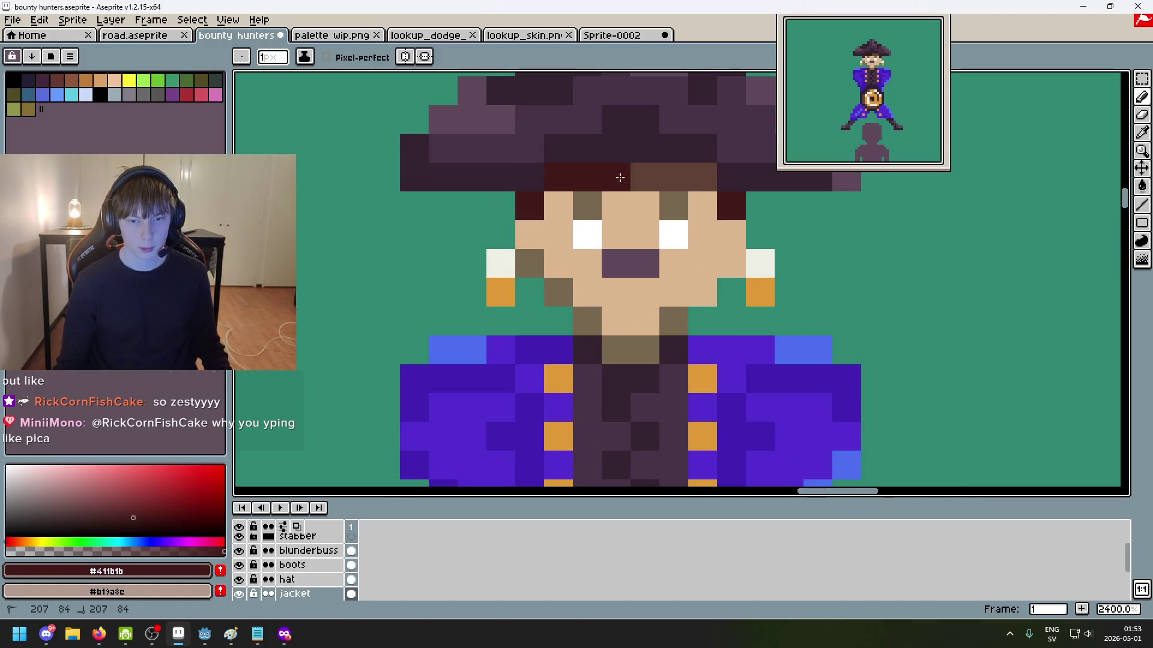
drag(616, 179, 703, 179)
key(ctrl+z)
Step: Paint the pixel right of the face brown and repaint the hat band dark red
alt+click(702, 180)
click(732, 206)
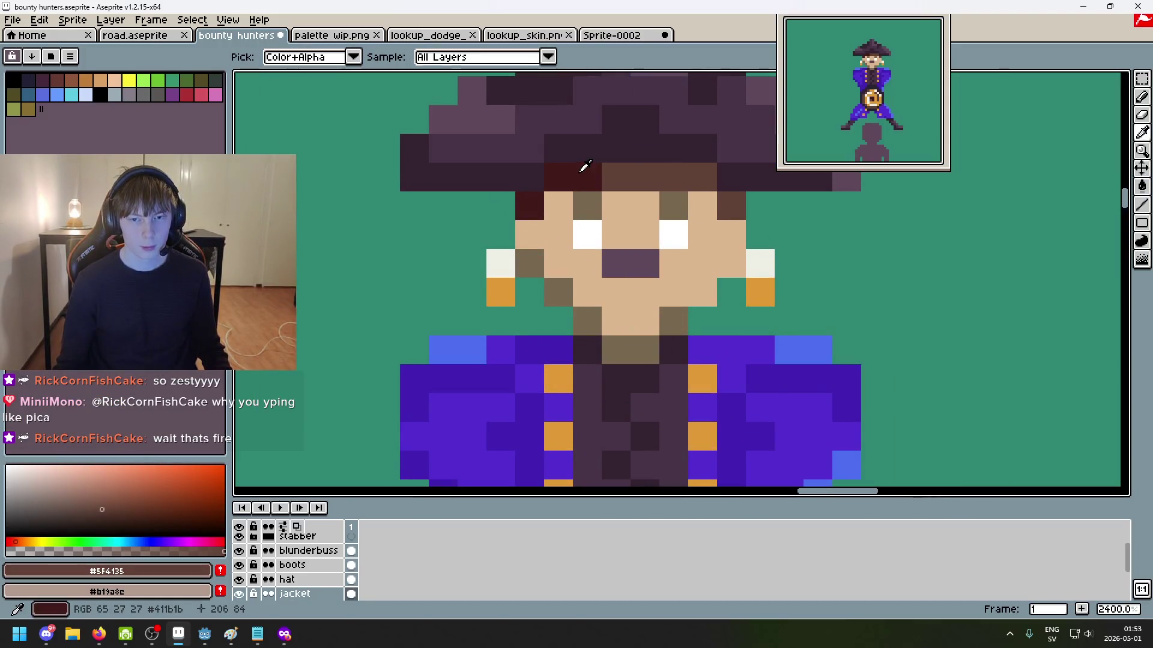
alt+click(584, 165)
drag(594, 178, 721, 206)
scroll(735, 206, down, 3)
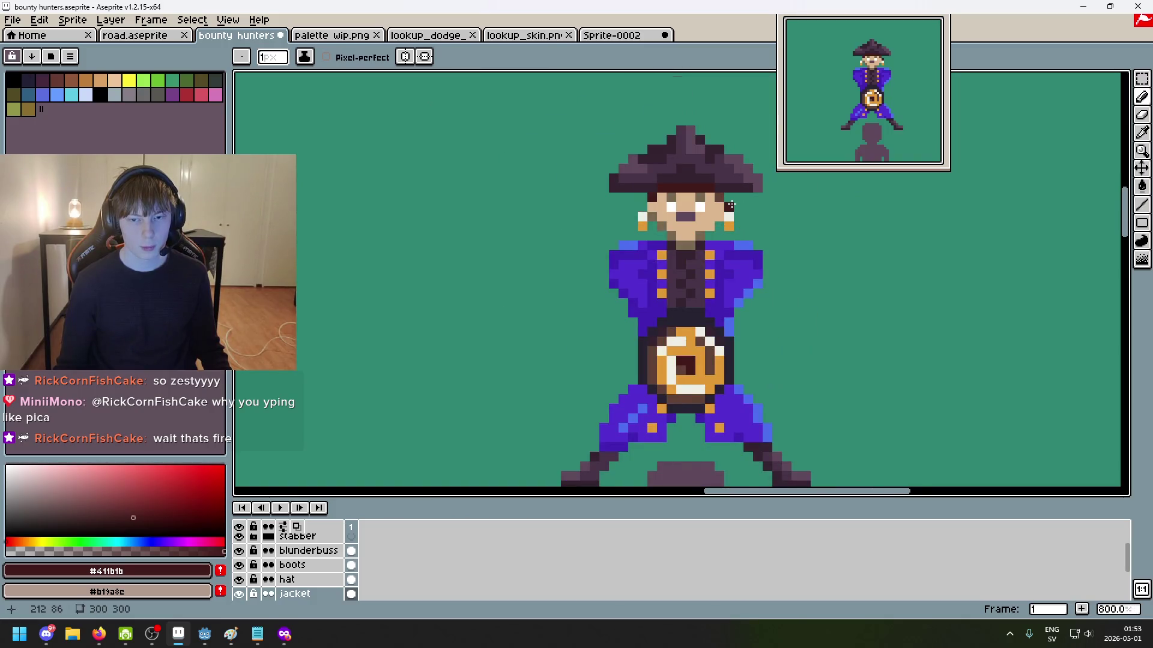
scroll(731, 206, up, 2)
Step: Try extending the brown sideburn down beside the eye, then undo it
alt+click(682, 201)
scroll(728, 239, down, 4)
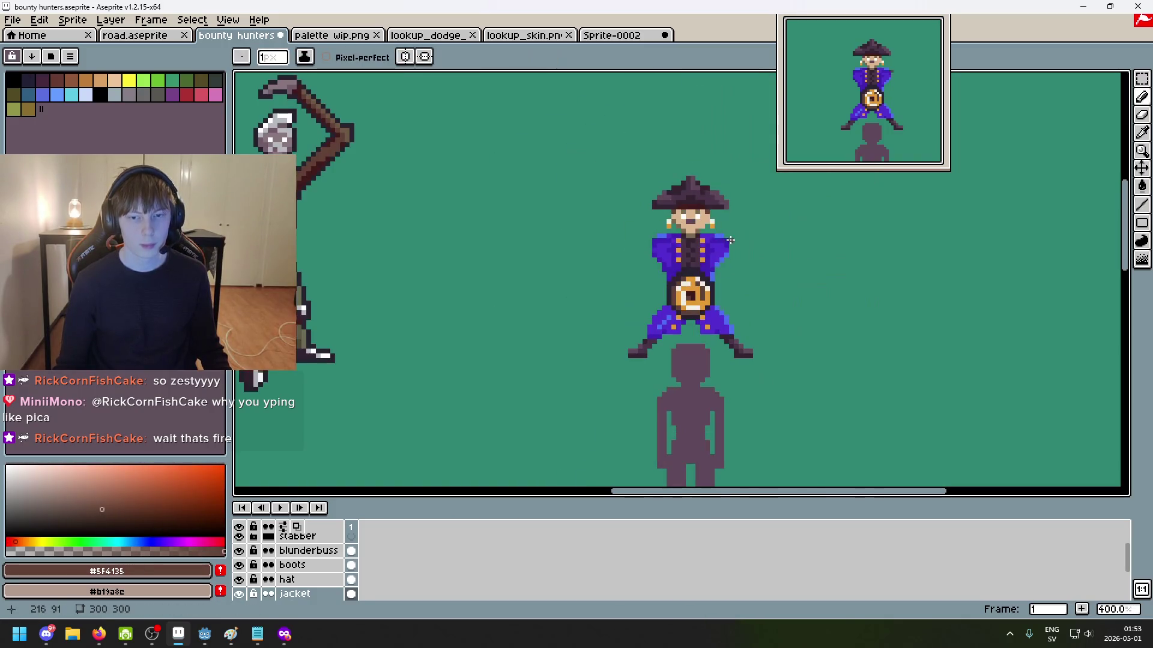
scroll(720, 221, up, 4)
scroll(662, 178, up, 3)
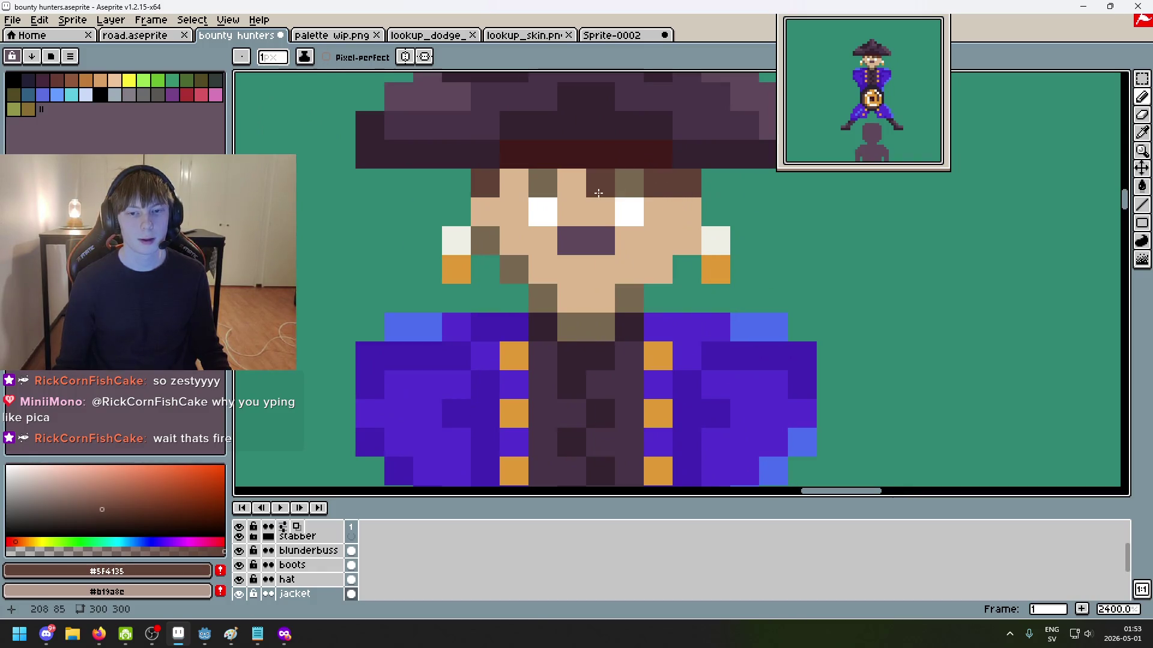
drag(686, 210, 672, 237)
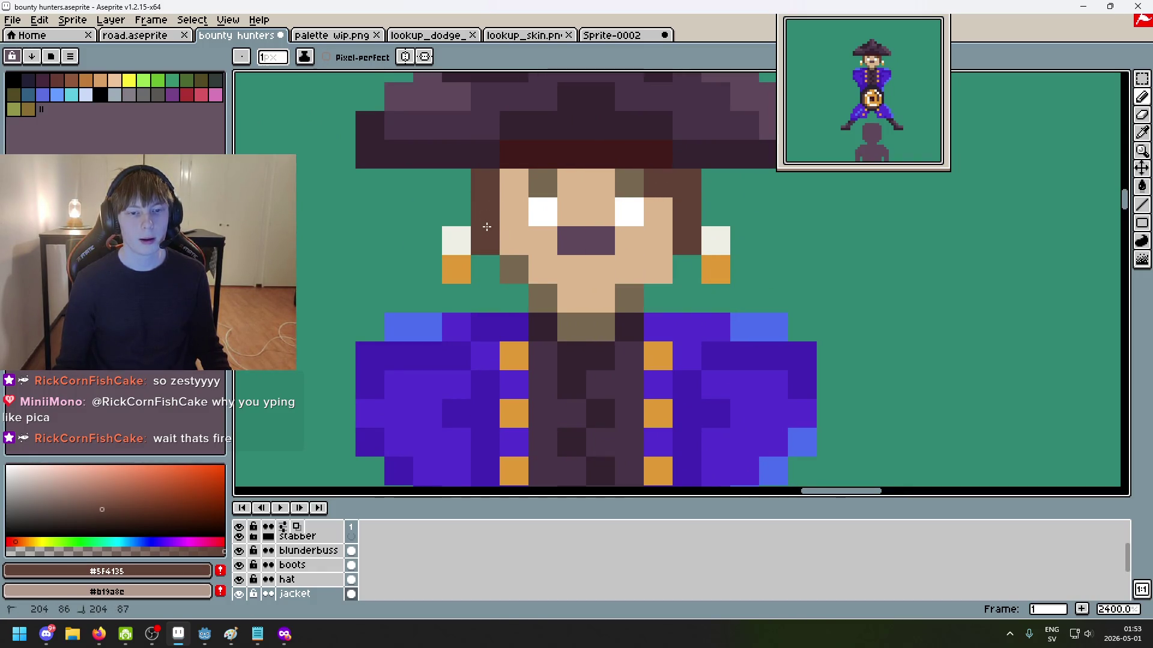
key(ctrl+z)
Step: Add a dark red pixel above the eye and a dark red sideburn pixel
alt+click(518, 155)
click(518, 184)
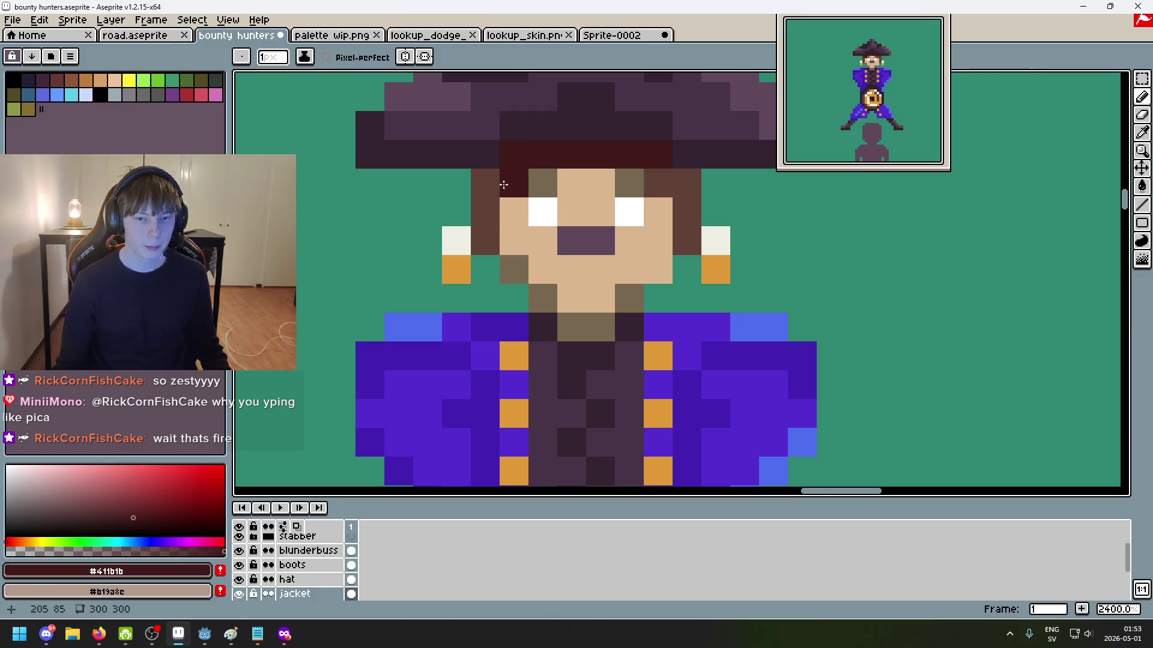
click(484, 183)
scroll(484, 183, down, 4)
scroll(510, 186, down, 2)
scroll(538, 182, up, 4)
Step: Paint the hat pixel above the face in the sampled skin tone
alt+click(539, 182)
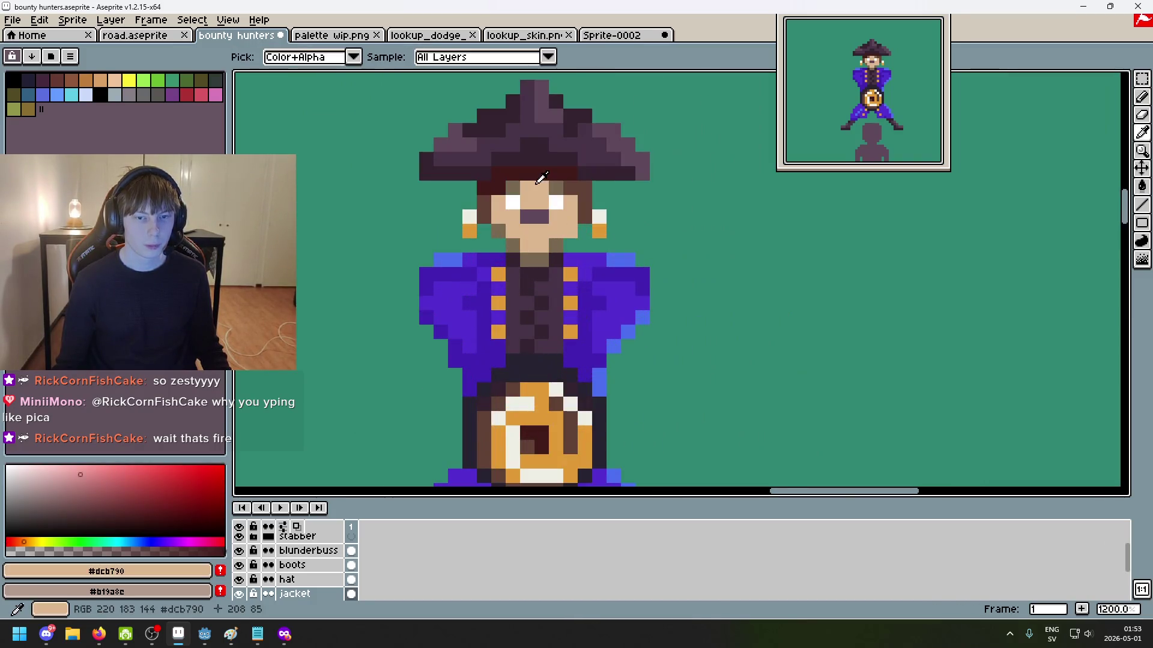
click(547, 173)
scroll(577, 186, down, 4)
scroll(600, 217, down, 1)
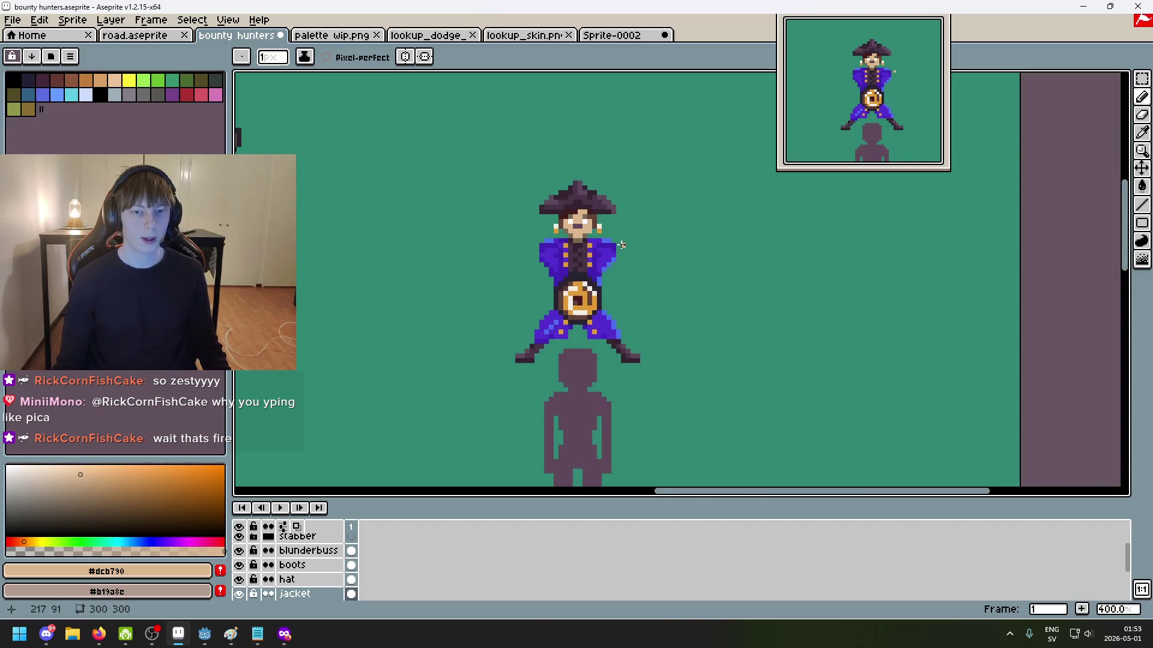
scroll(621, 245, down, 1)
scroll(620, 245, up, 3)
scroll(601, 234, up, 3)
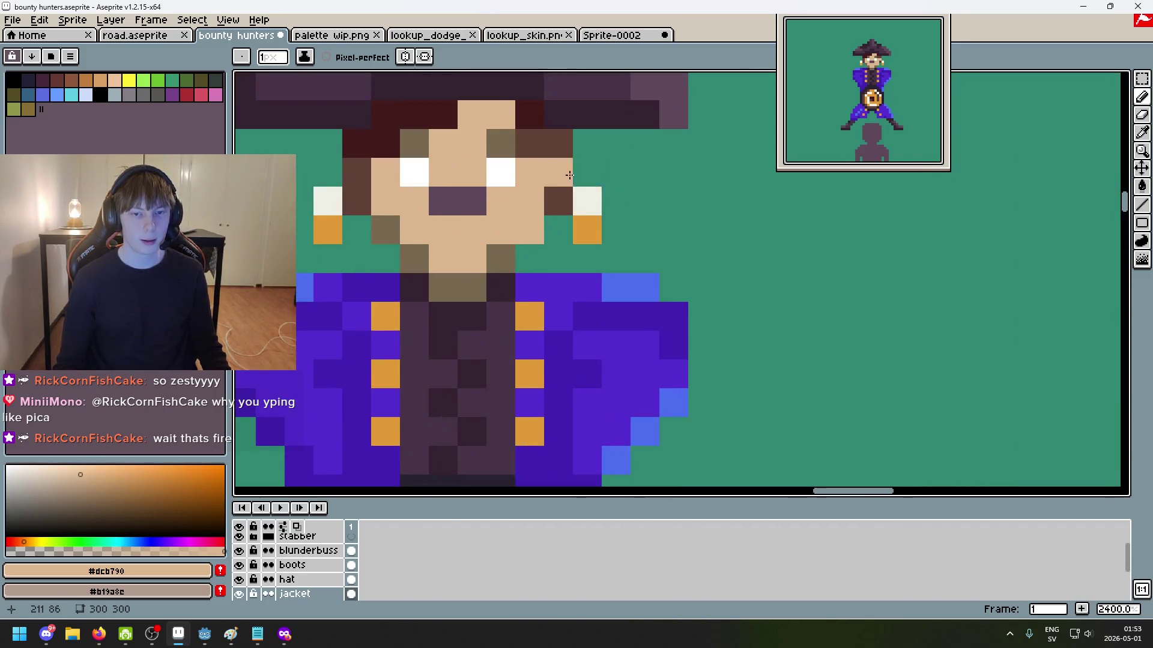
scroll(571, 225, up, 1)
Step: Paint the pixel beside the right eye dark red, then pick the face's lighter brown
alt+click(564, 222)
click(573, 251)
scroll(577, 254, down, 5)
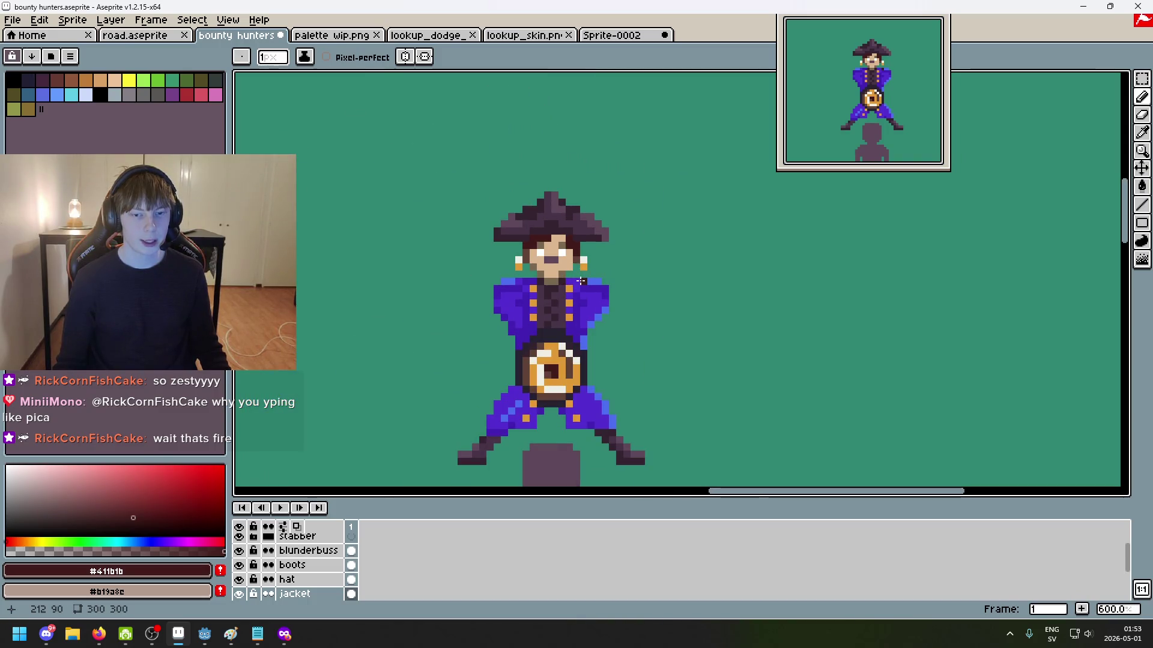
scroll(568, 266, up, 1)
scroll(552, 228, up, 2)
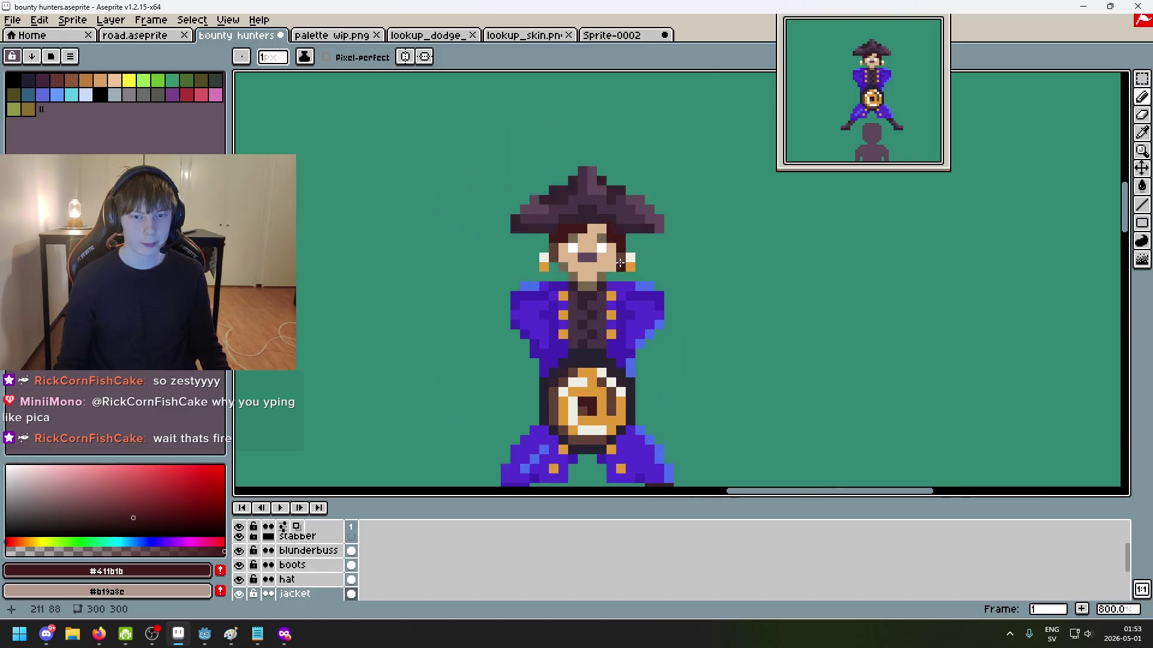
scroll(539, 163, up, 2)
alt+click(480, 280)
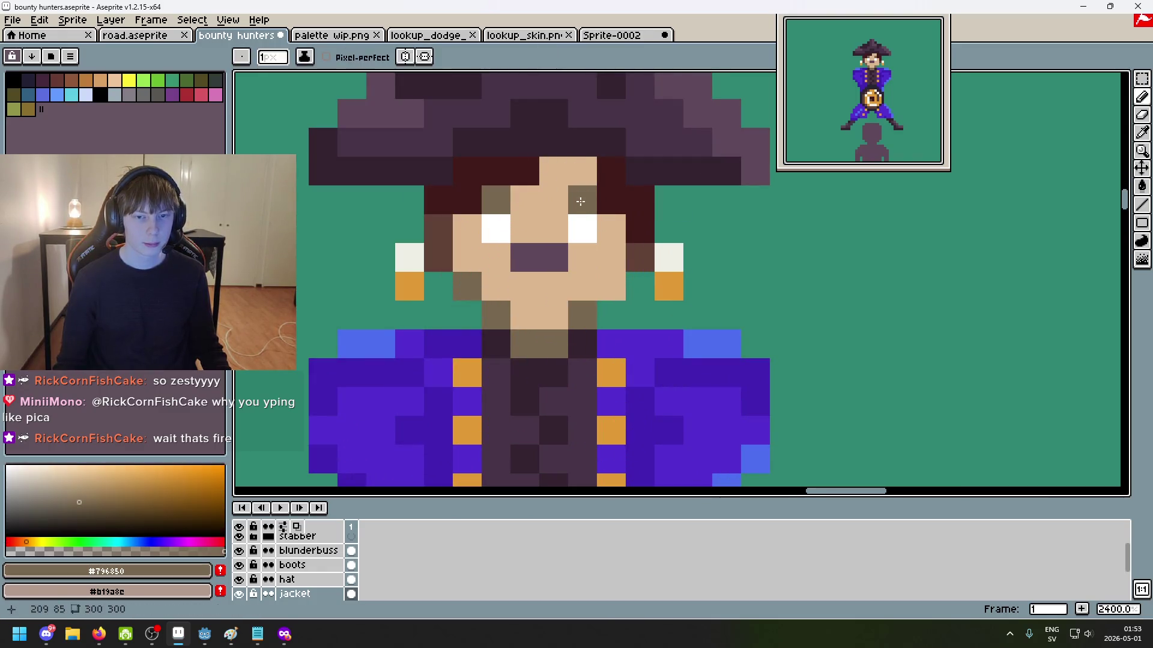
Step: Remove the stray brown pixel beside the hat and pick the dark red #411b1b hair colour
click(555, 163)
scroll(555, 163, down, 3)
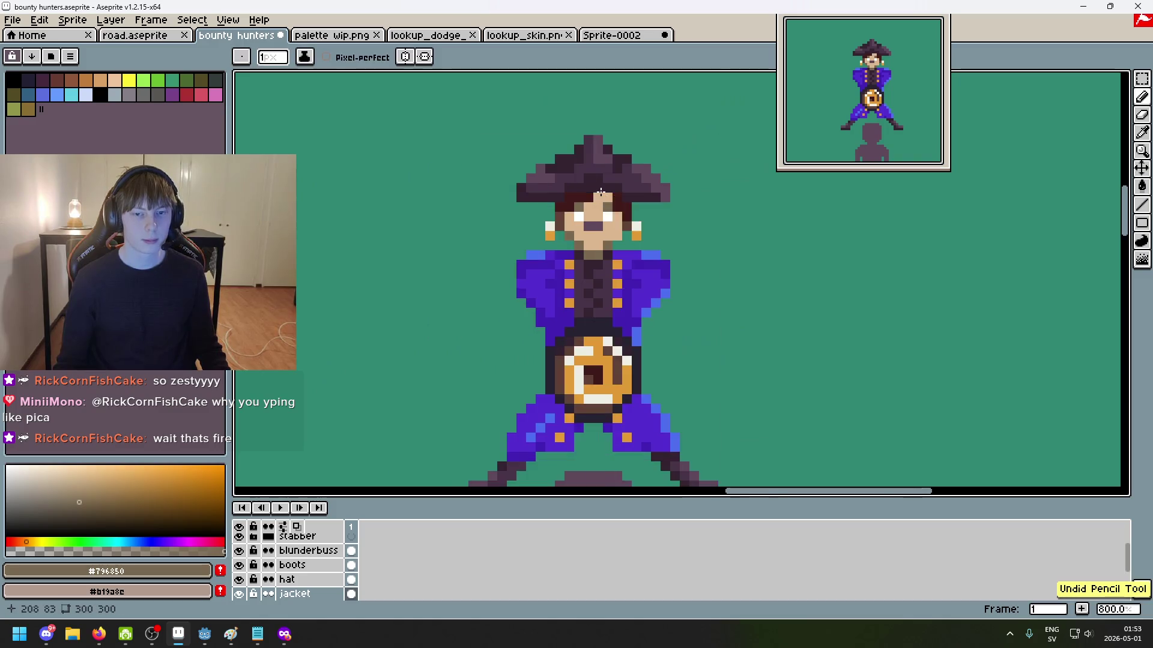
scroll(599, 195, up, 3)
scroll(615, 200, down, 5)
scroll(671, 236, down, 1)
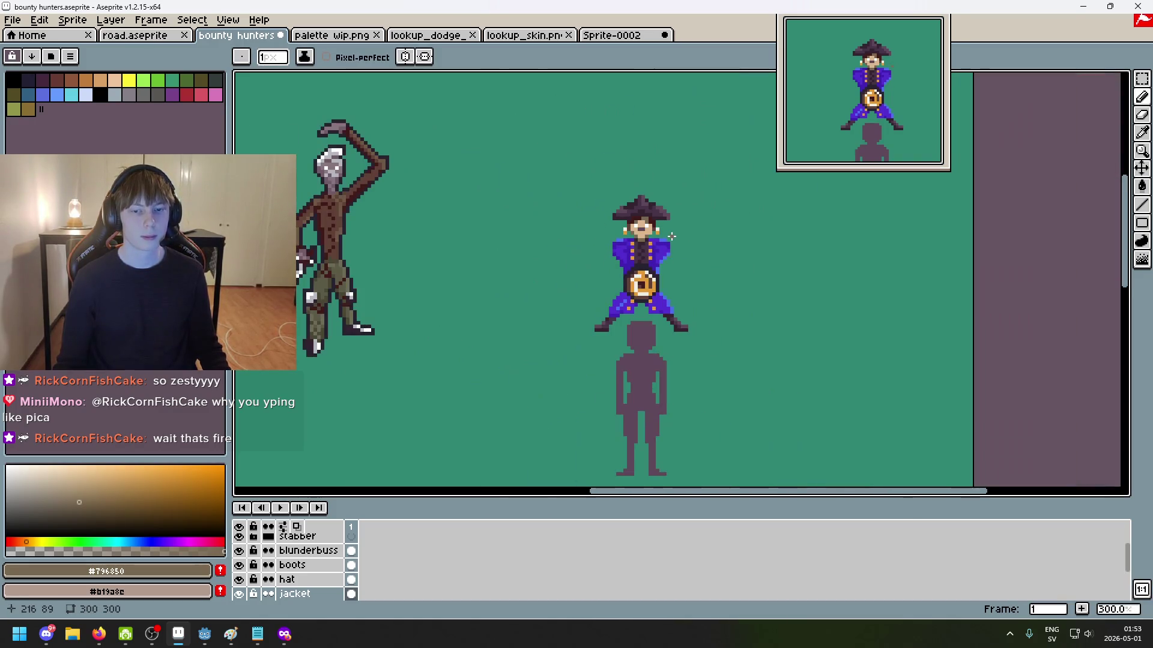
key(ctrl+z)
scroll(667, 237, up, 2)
scroll(662, 238, up, 2)
scroll(663, 237, up, 2)
scroll(630, 227, up, 1)
alt+click(611, 192)
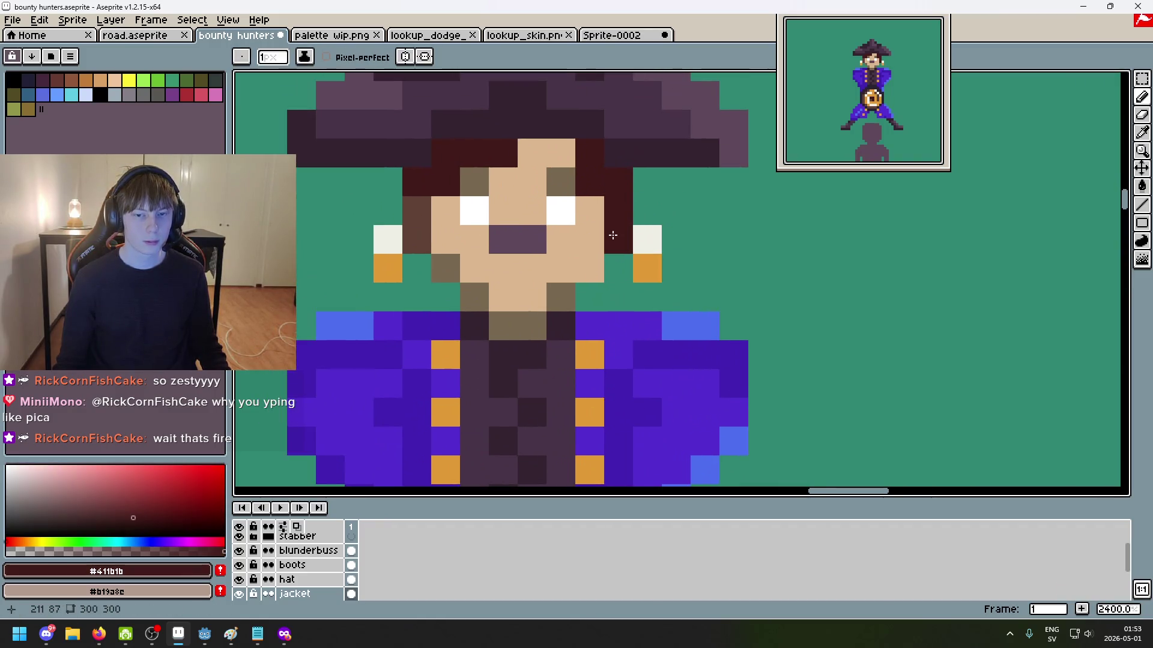
scroll(453, 280, down, 4)
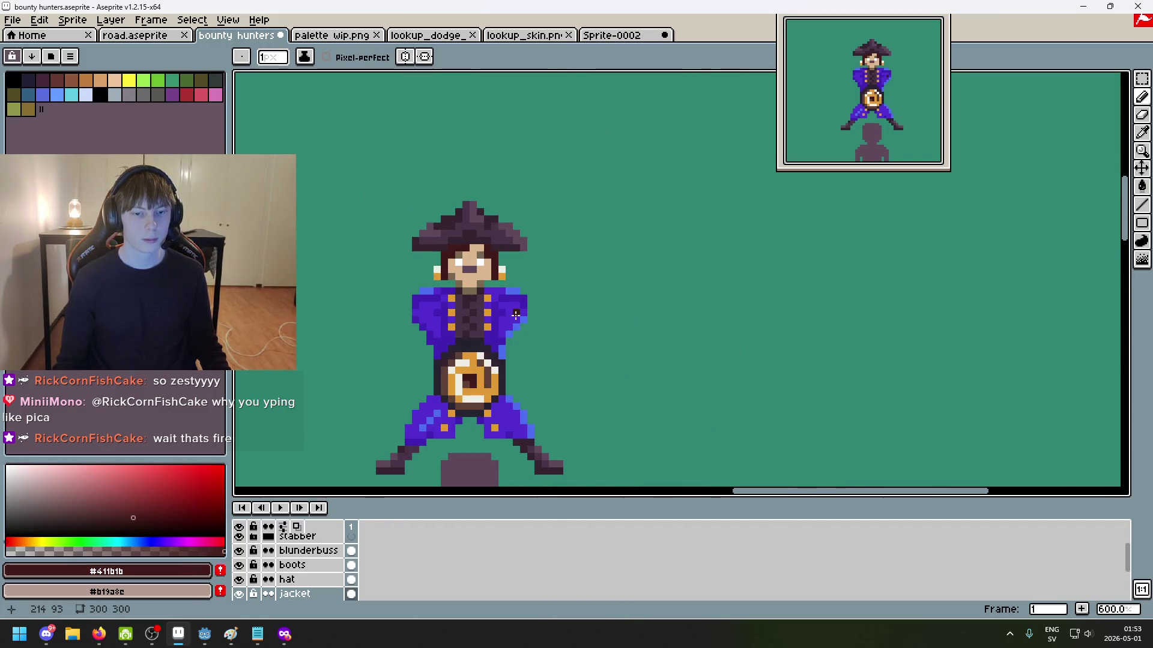
key(ctrl+z)
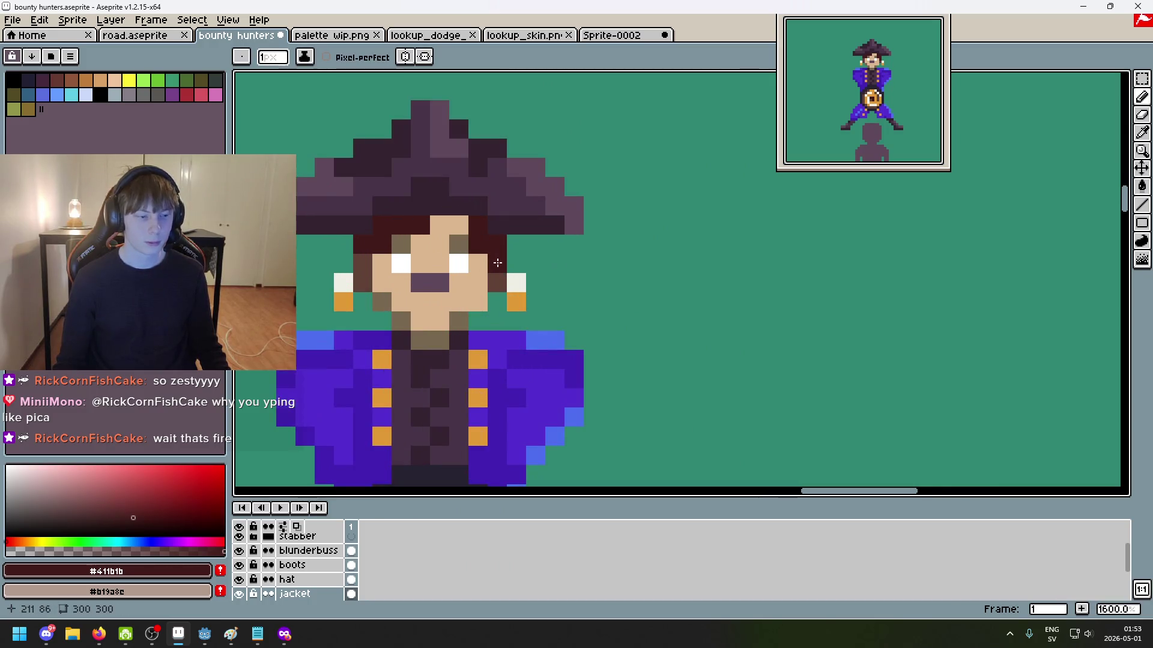
Step: Paint a dark red pixel beside the face, then a brown #5F4135 hair pixel sampled from the buckle
click(498, 276)
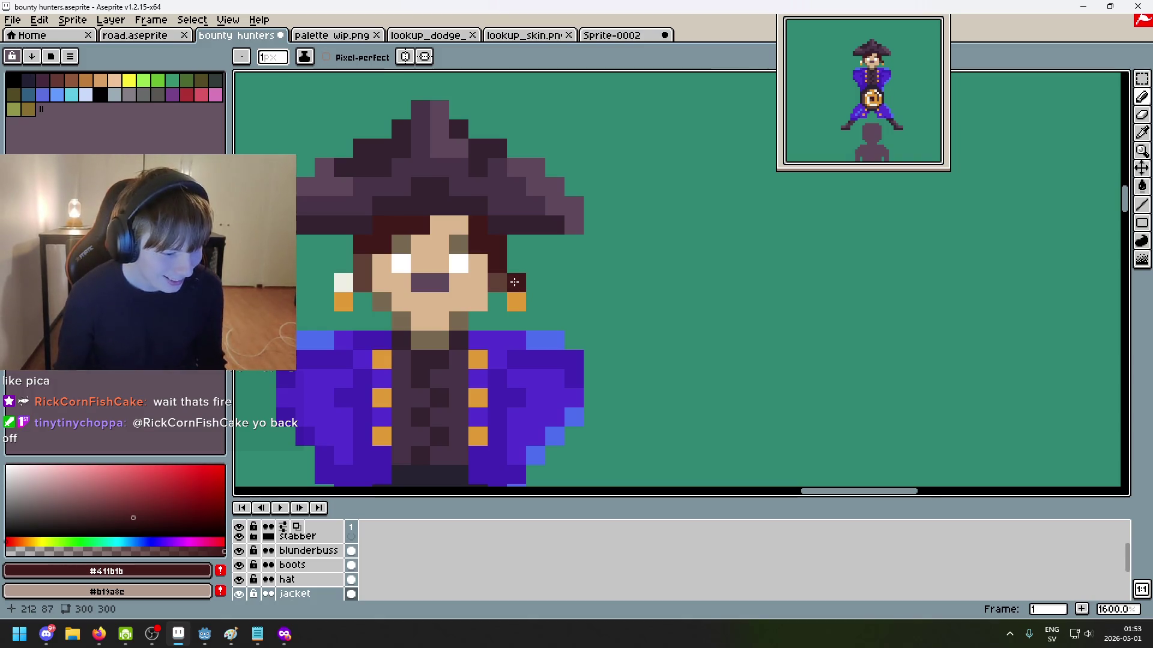
scroll(476, 283, left, 5)
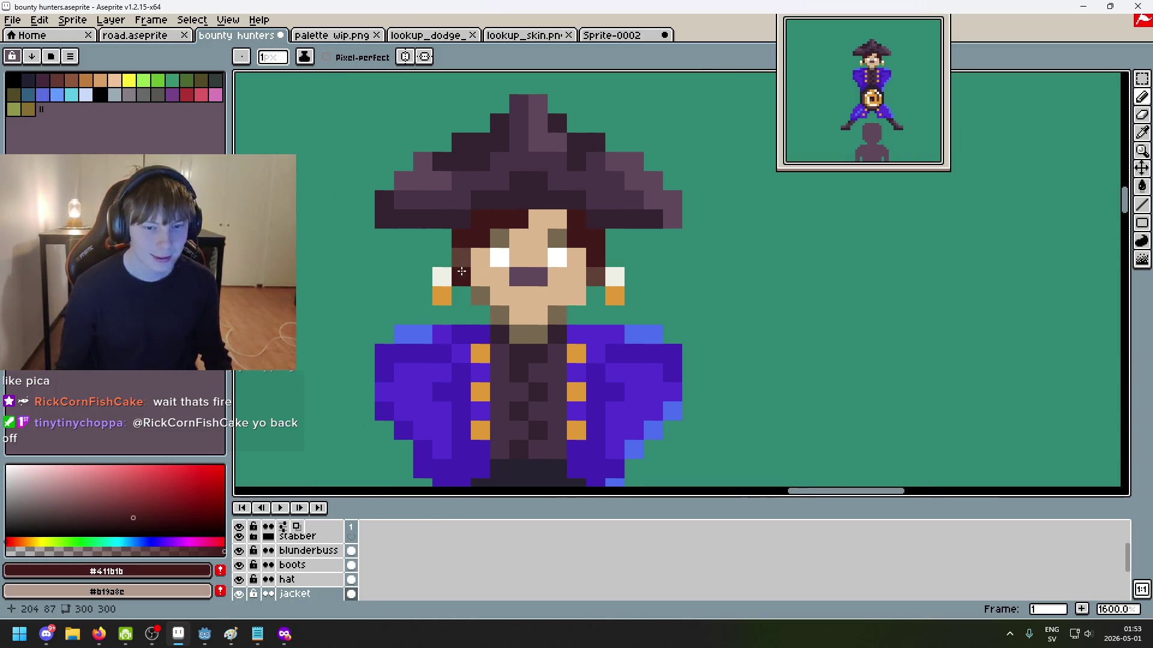
scroll(480, 307, up, 1)
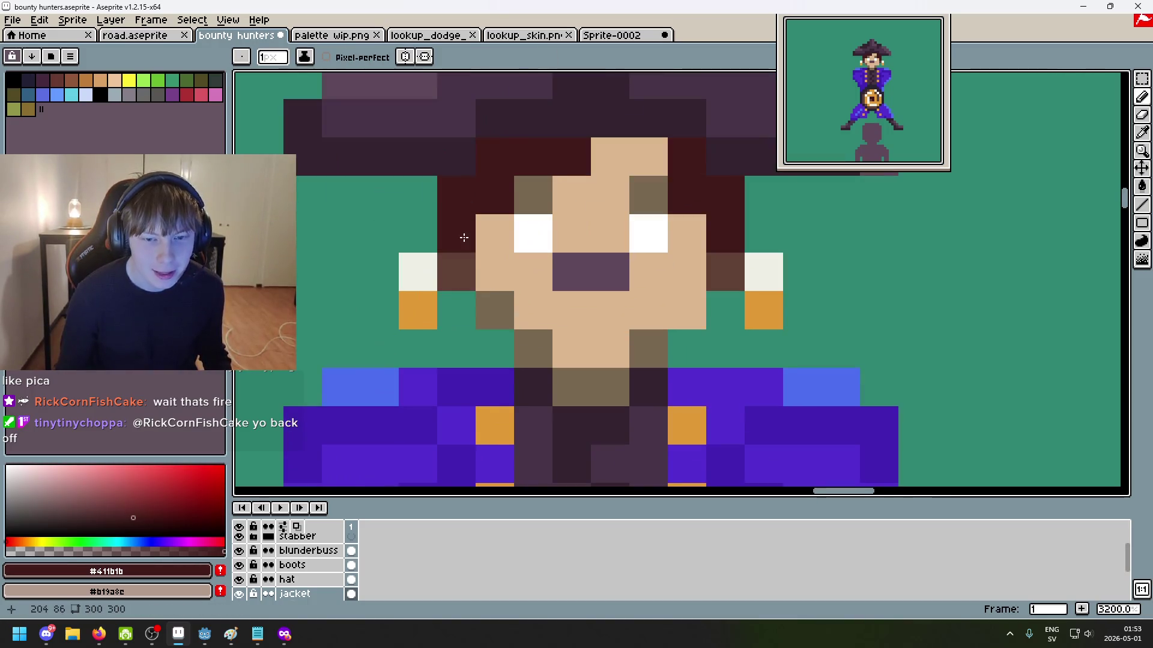
scroll(563, 281, down, 3)
scroll(563, 281, up, 3)
alt+click(524, 342)
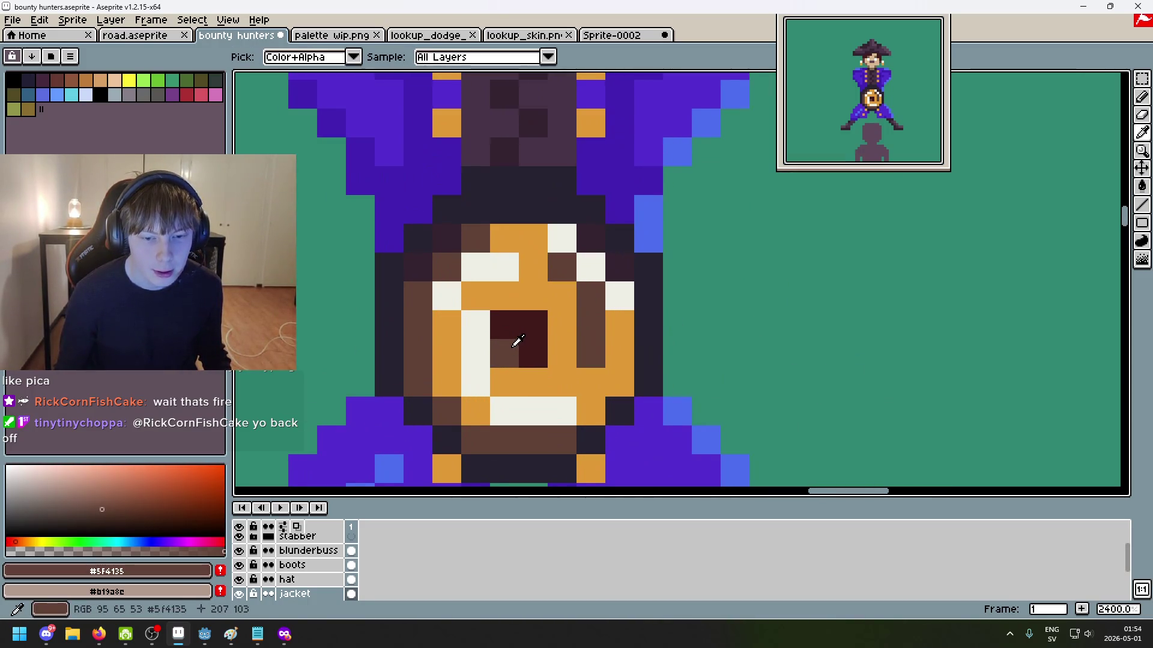
scroll(513, 284, down, 4)
scroll(514, 284, up, 2)
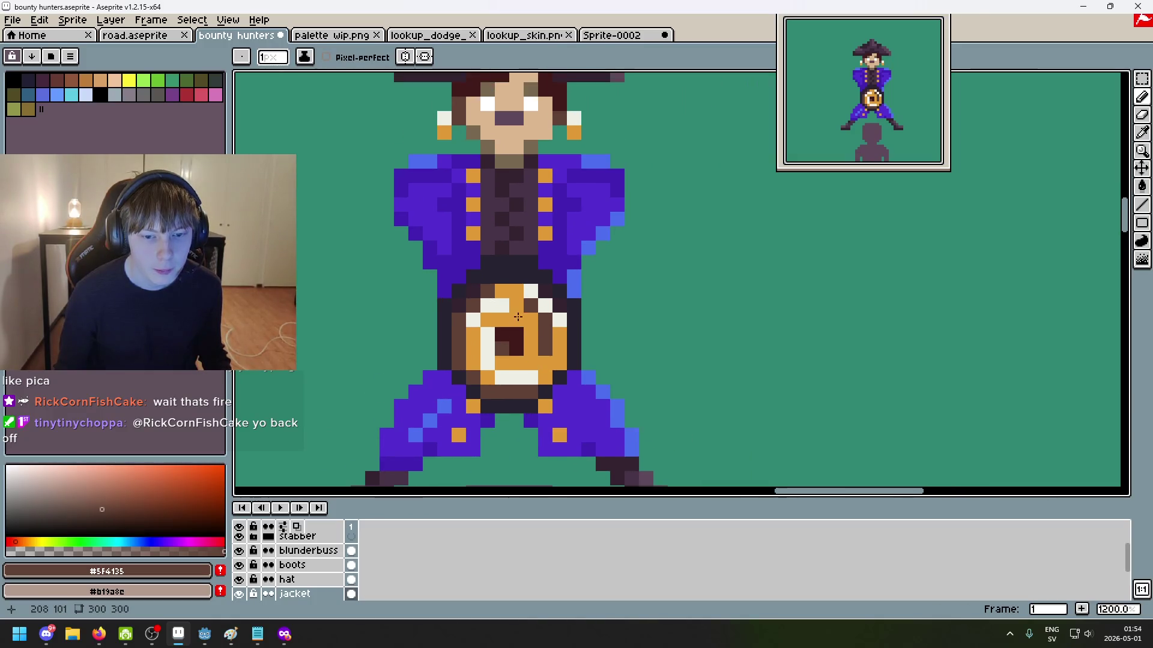
scroll(517, 359, down, 2)
scroll(514, 220, up, 6)
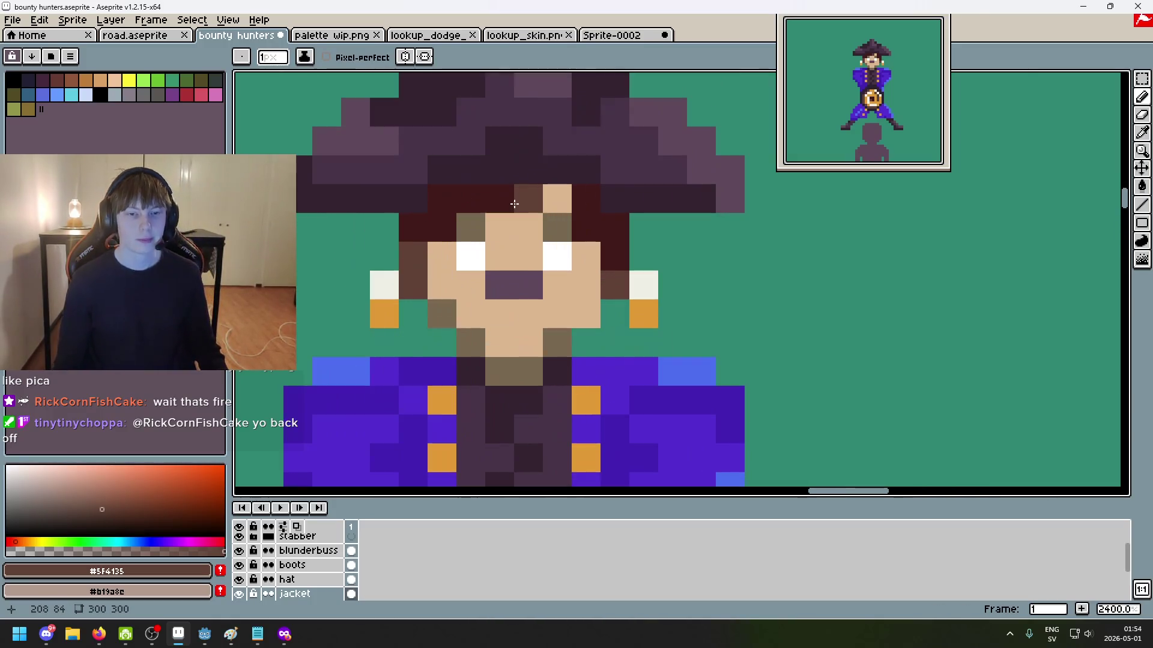
click(442, 200)
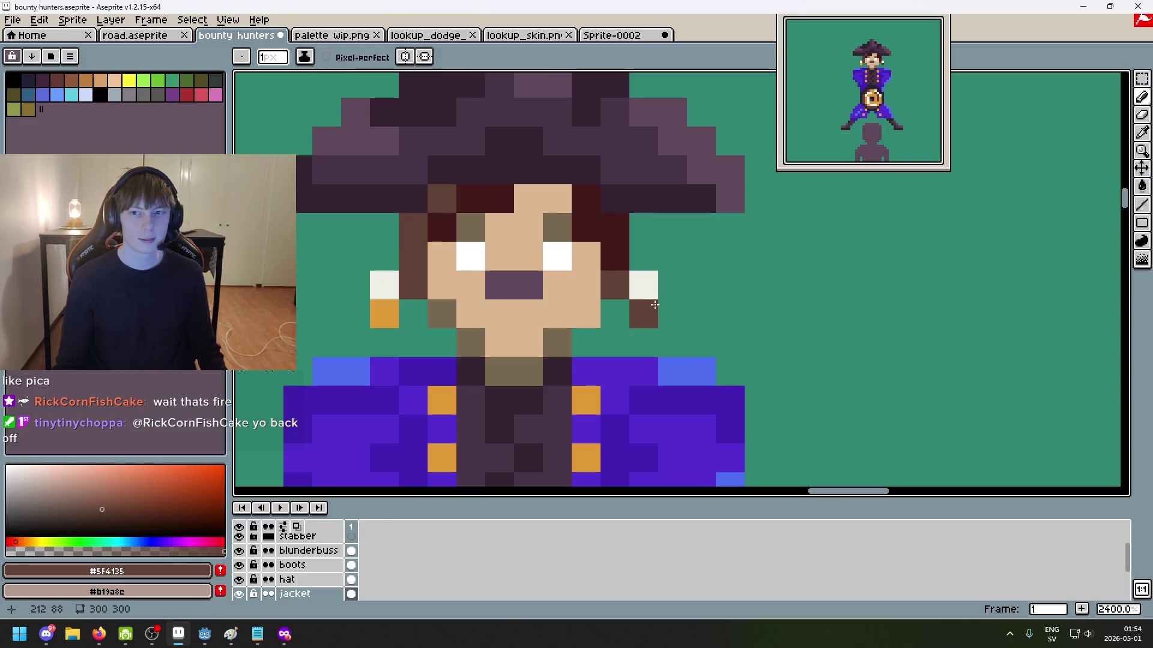
Step: Discard the unwanted skin-shading pixel beside the right eye
scroll(596, 273, down, 6)
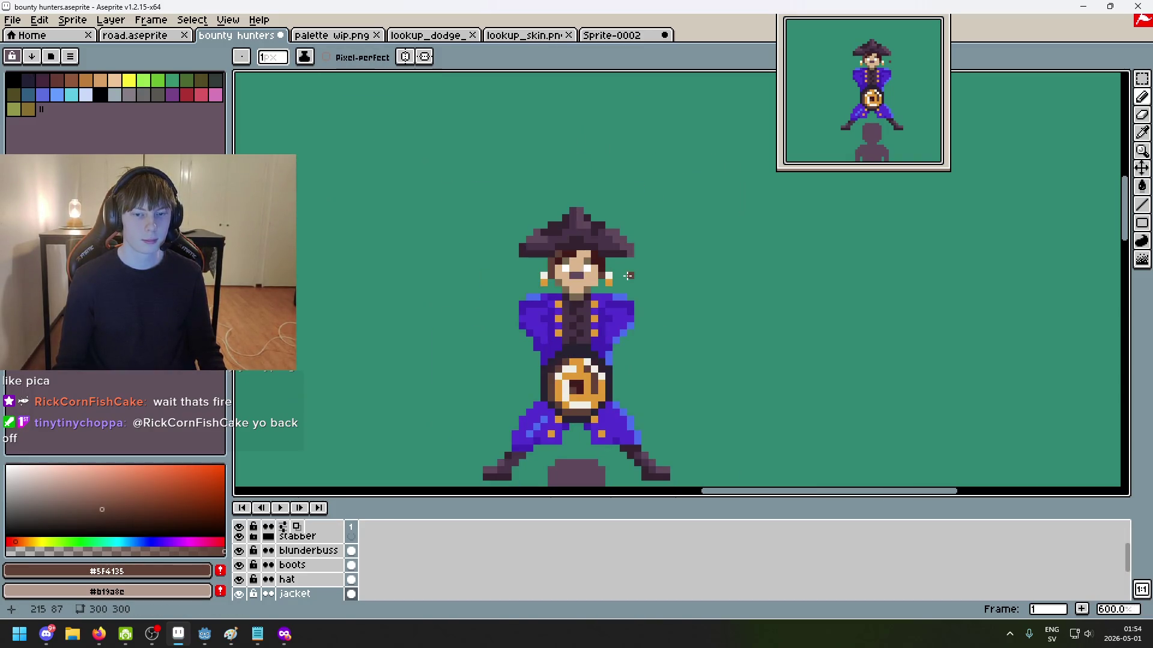
scroll(592, 262, up, 3)
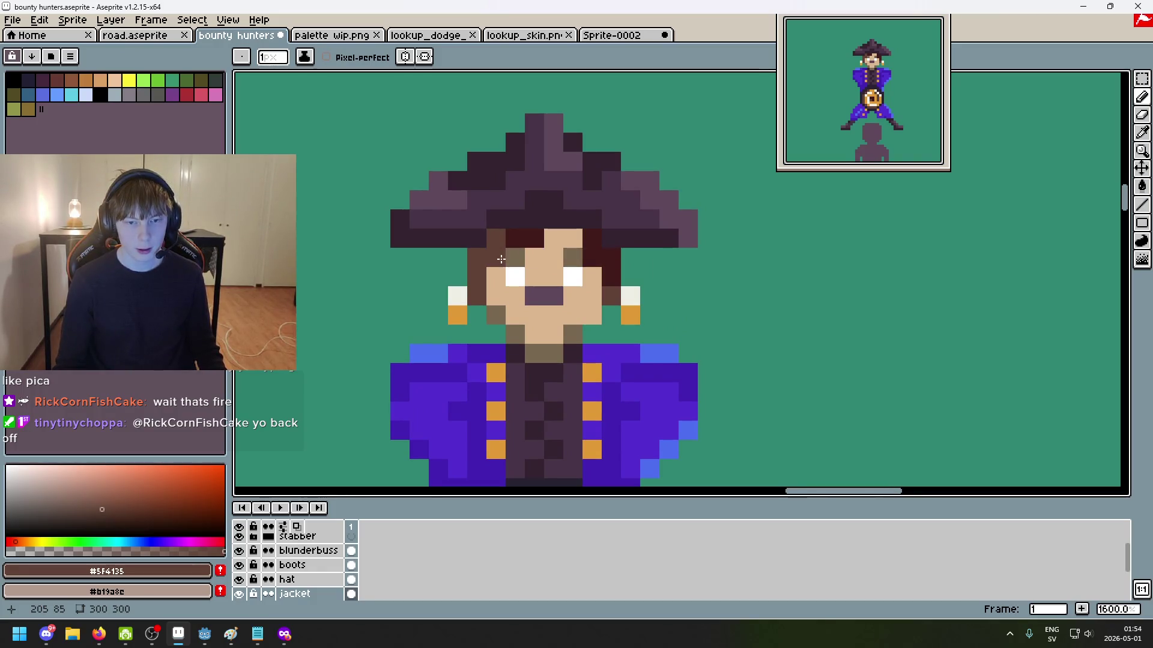
scroll(523, 270, down, 1)
scroll(543, 291, up, 1)
alt+click(546, 296)
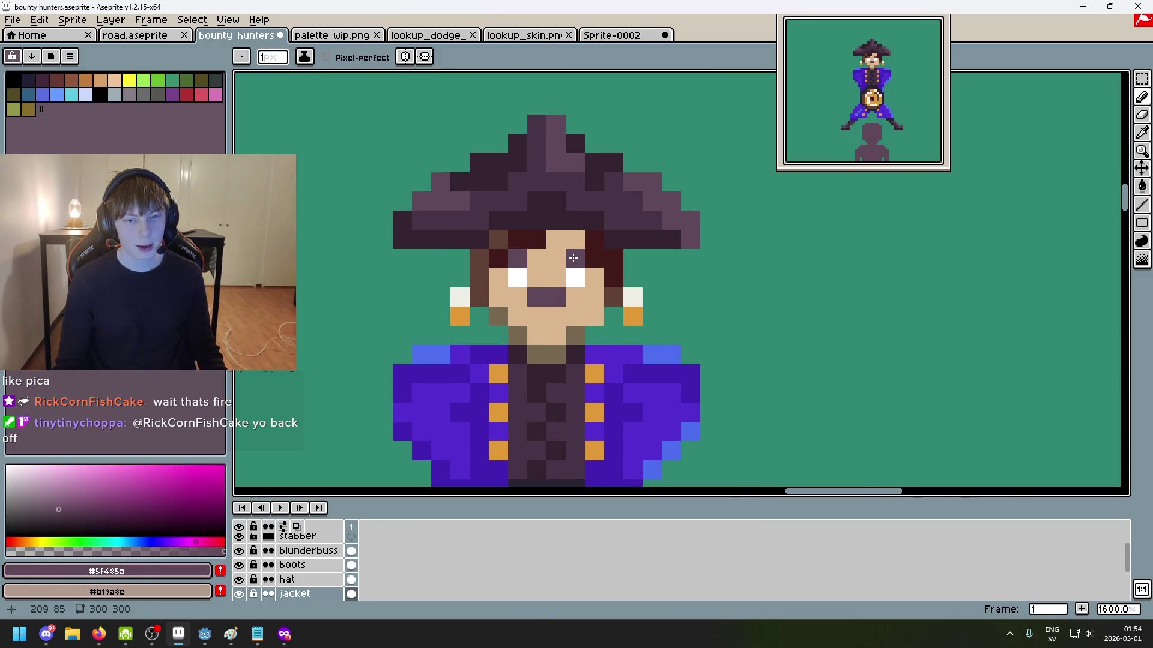
scroll(573, 258, down, 4)
scroll(600, 324, down, 1)
scroll(608, 334, up, 1)
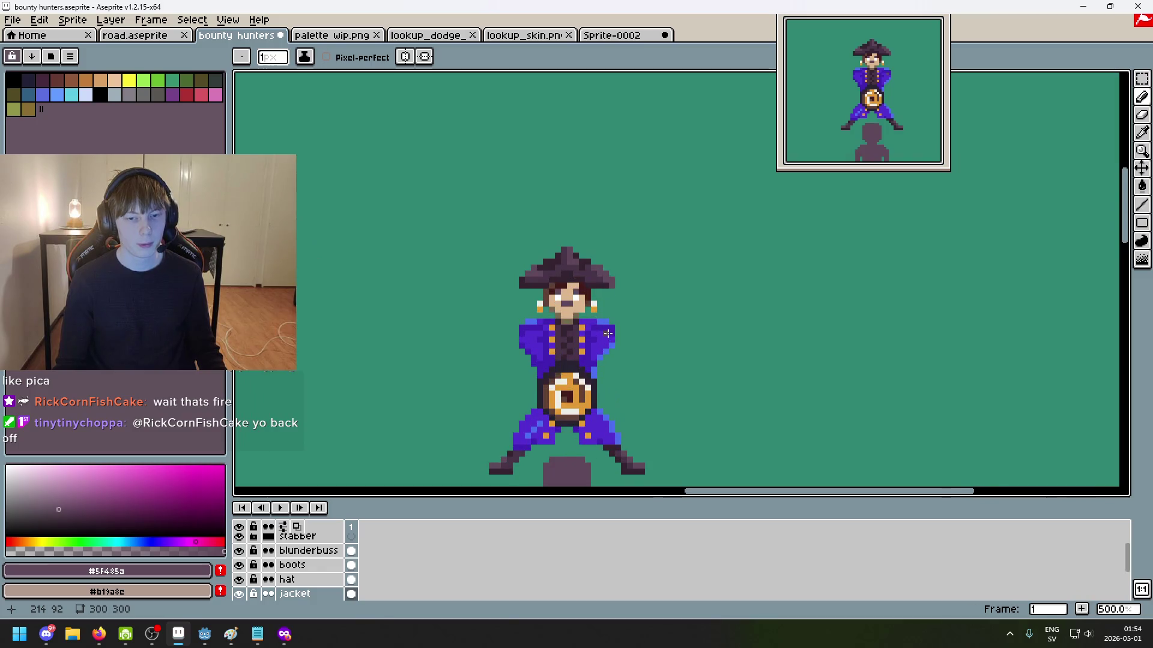
drag(607, 334, 638, 265)
key(ctrl+z)
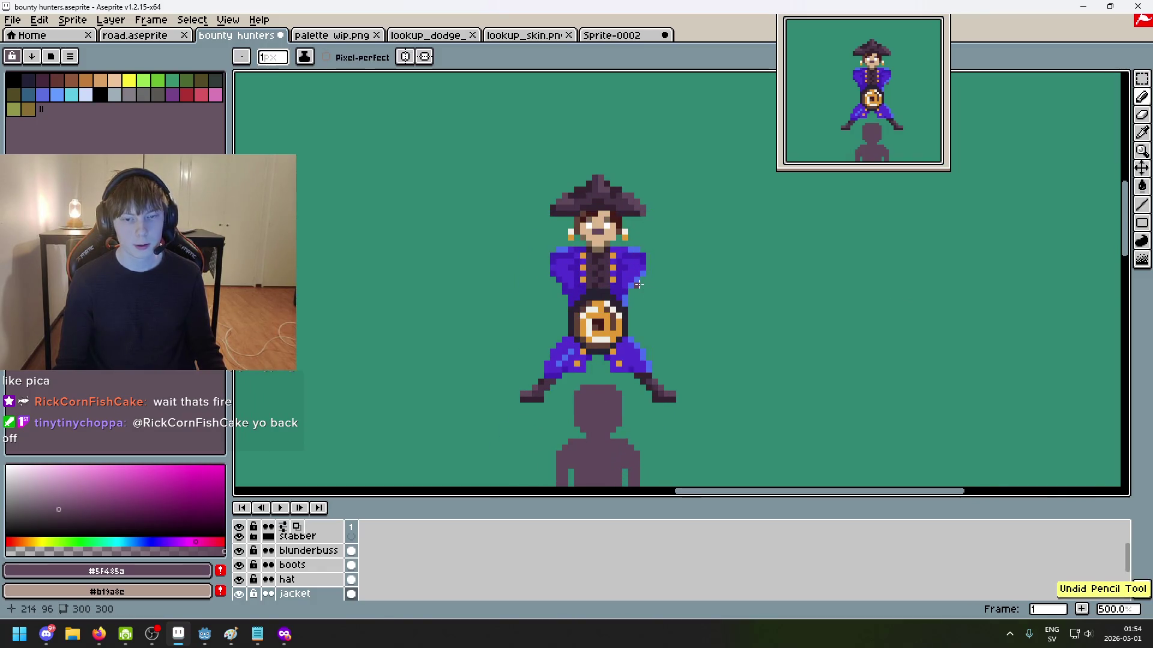
scroll(633, 203, up, 5)
click(537, 270)
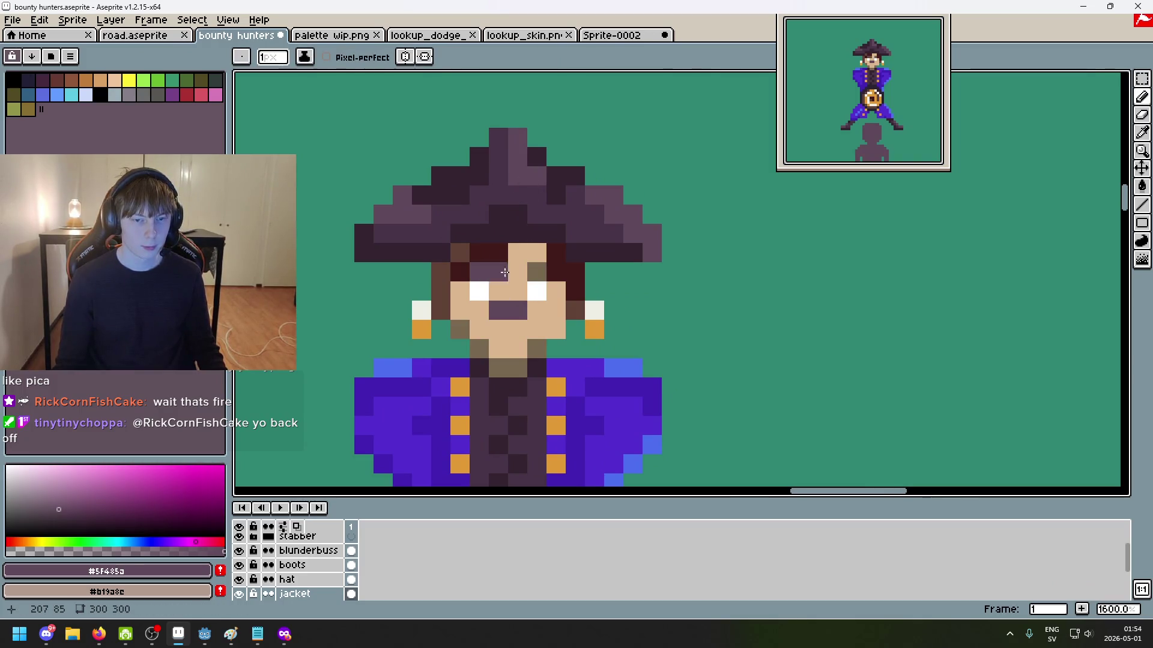
scroll(533, 275, down, 5)
key(ctrl+z)
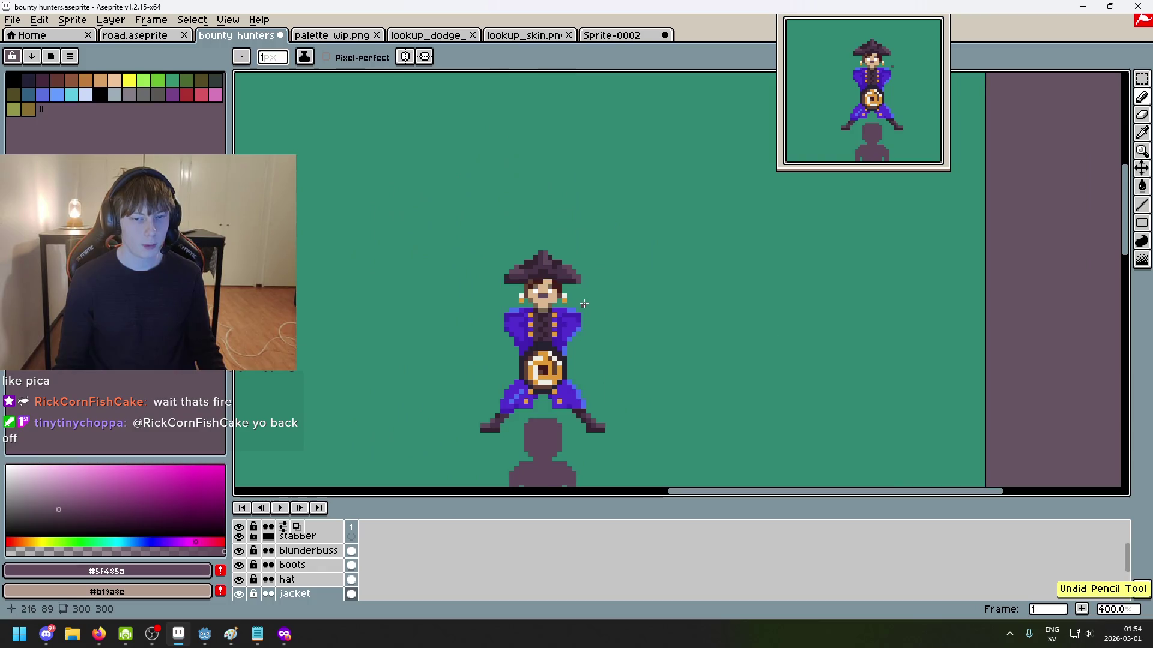
scroll(577, 305, up, 3)
scroll(585, 288, up, 2)
scroll(595, 270, up, 3)
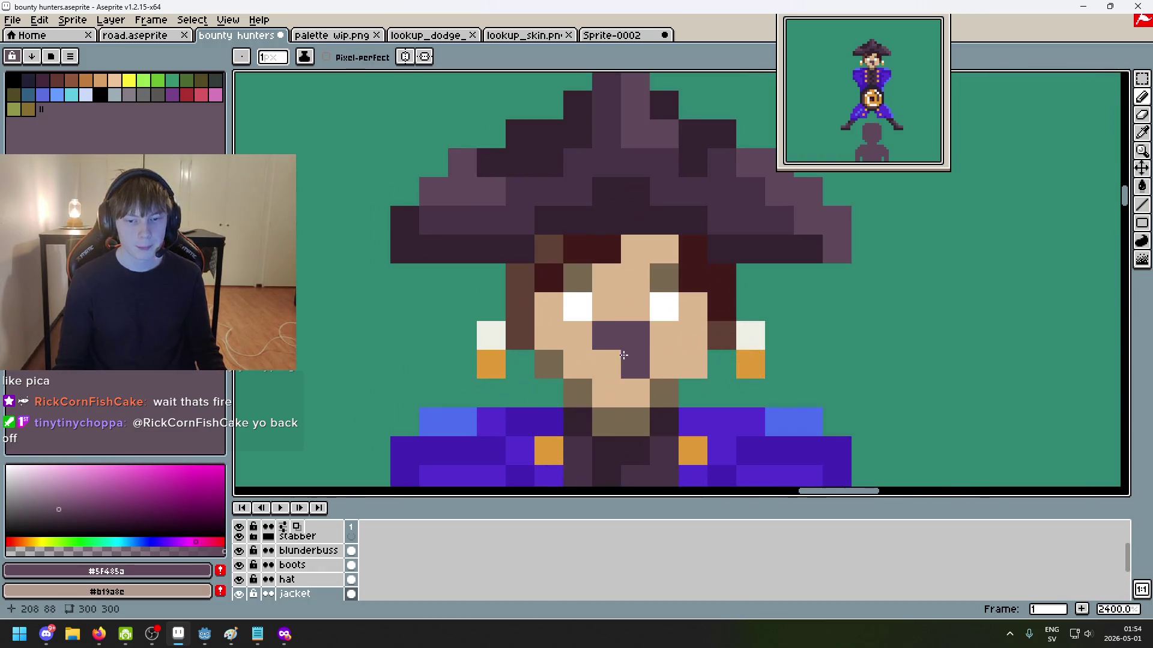
Step: Paint dark red #411b1b and brown #5f4135 hair pixels beside and above the eye
drag(602, 252, 517, 266)
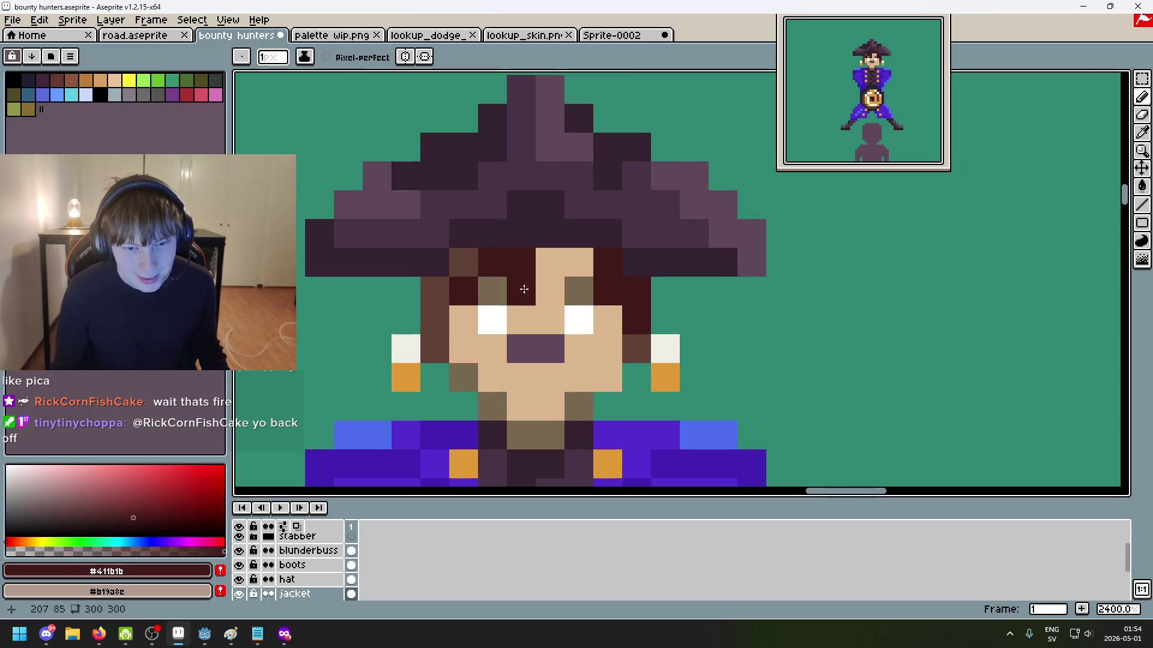
alt+click(479, 263)
alt+click(614, 291)
click(640, 342)
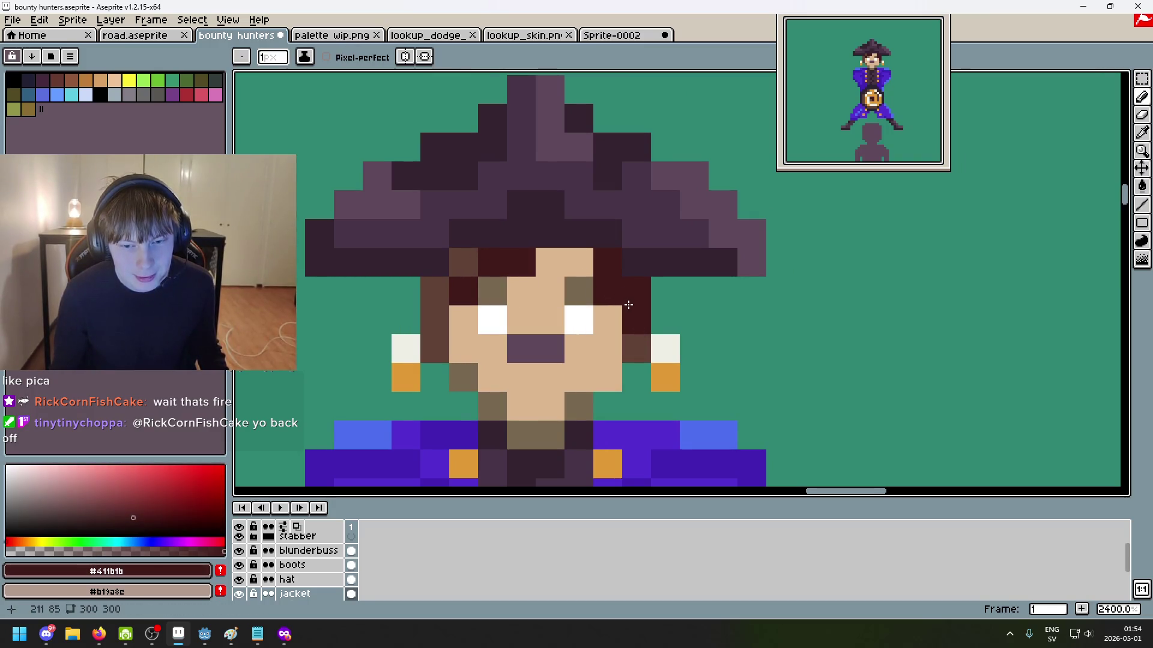
alt+click(638, 345)
click(642, 324)
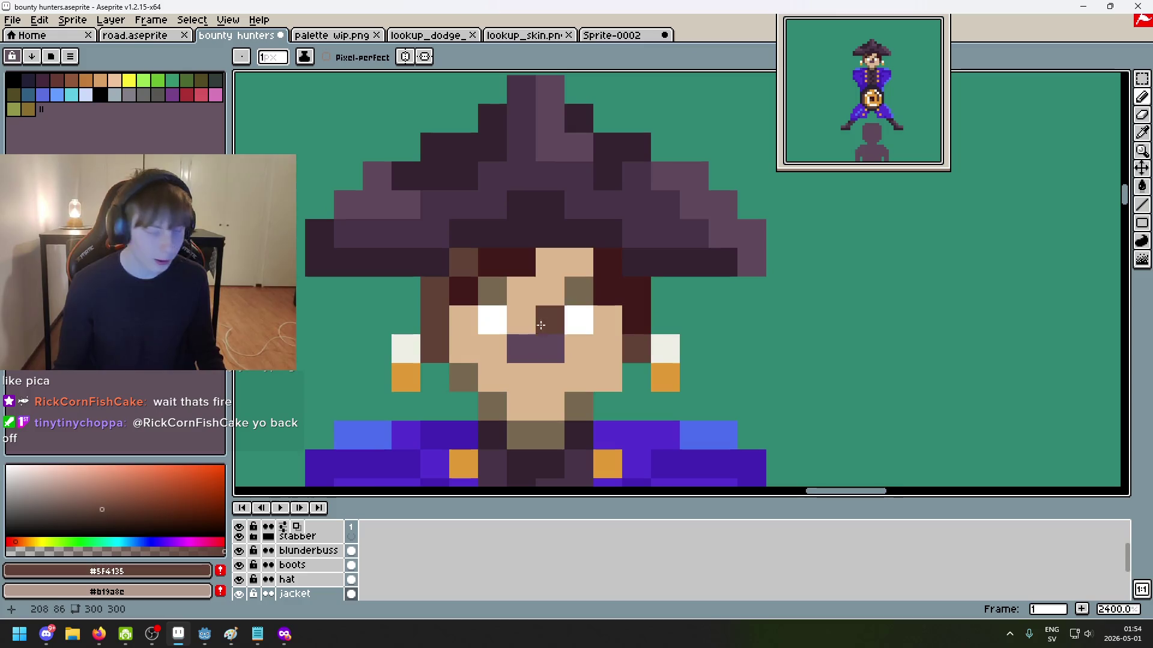
Step: Pan across the face to bring the whole pirate sprite into view, then select the Rectangular Marquee
scroll(549, 319, down, 2)
drag(660, 330, 558, 308)
scroll(557, 309, up, 3)
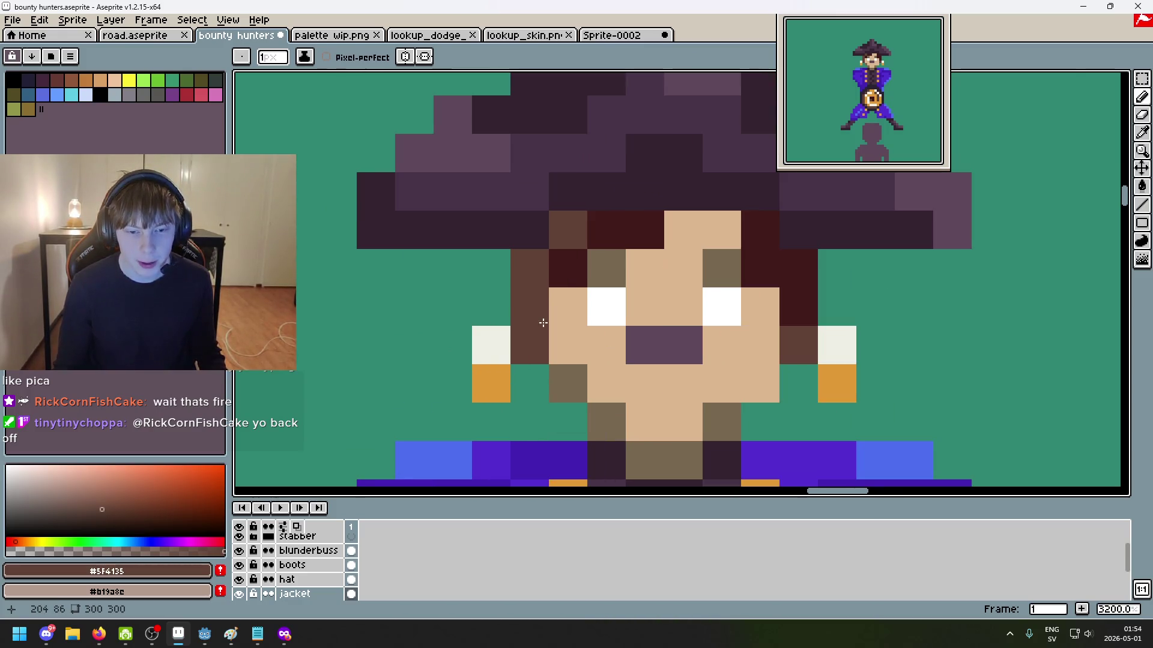
scroll(527, 342, down, 3)
drag(564, 351, 522, 351)
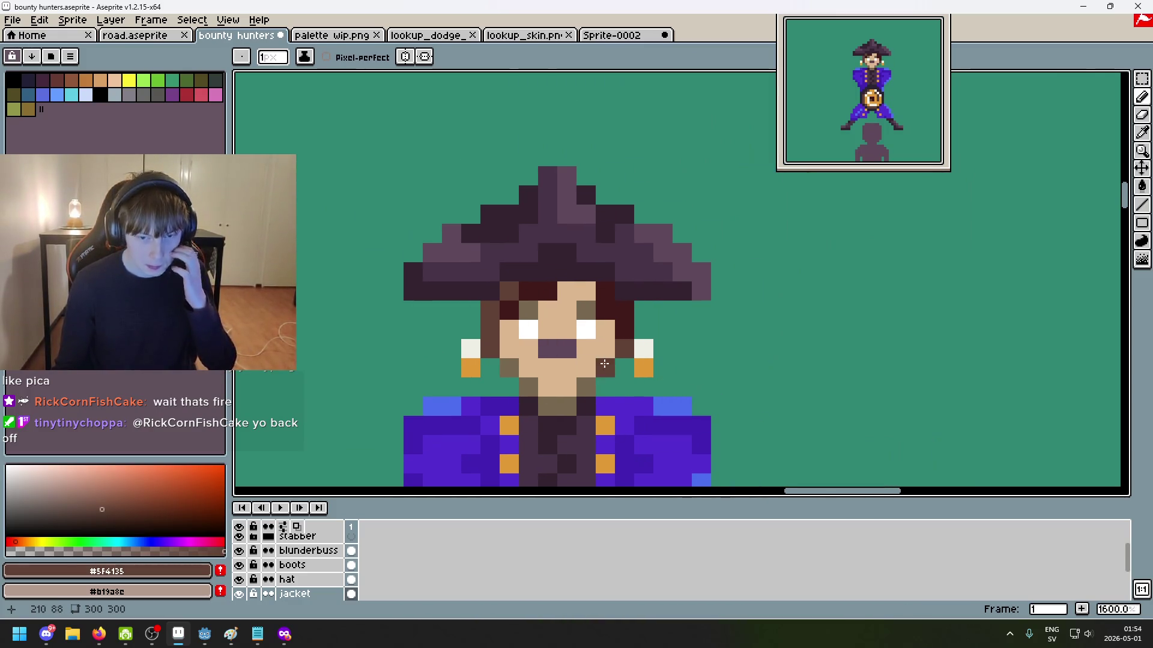
scroll(720, 342, down, 5)
scroll(730, 341, up, 1)
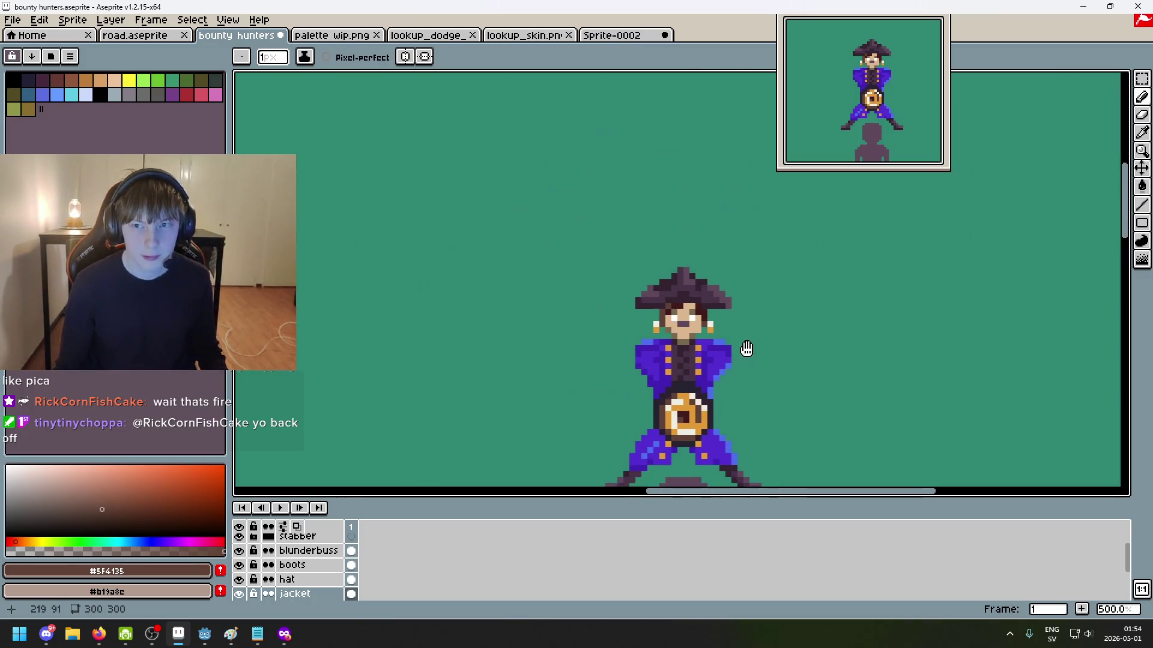
scroll(598, 276, up, 3)
click(1141, 78)
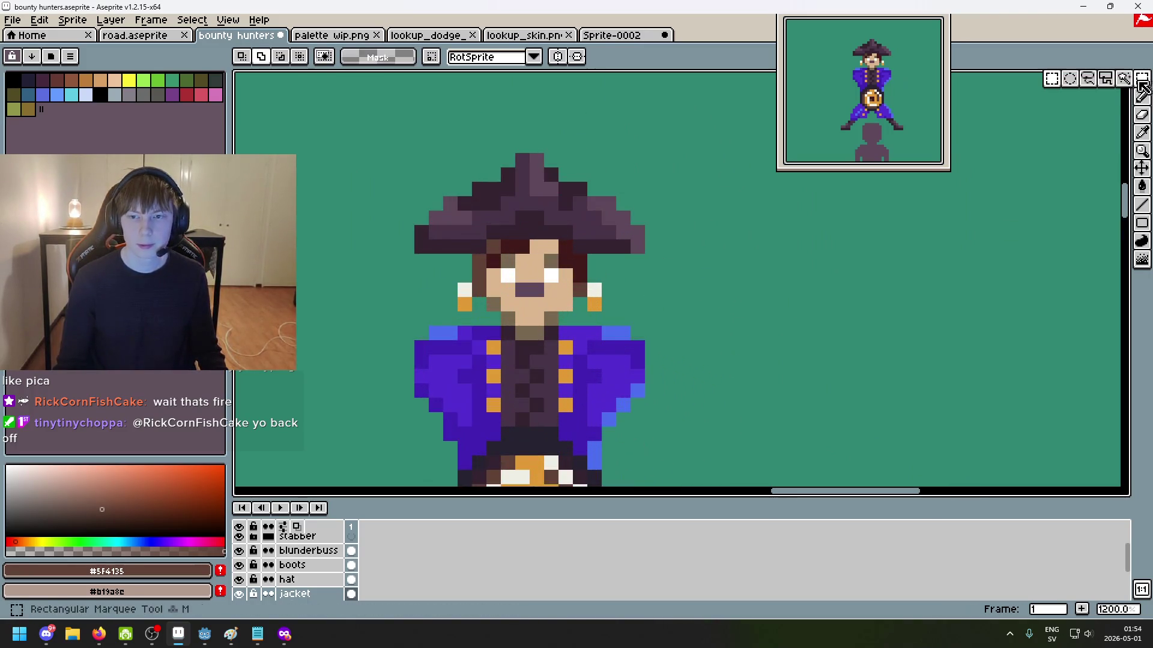
Step: Return to the Pencil and repaint the left earring pixels in off-white #eeeee5
scroll(617, 320, up, 3)
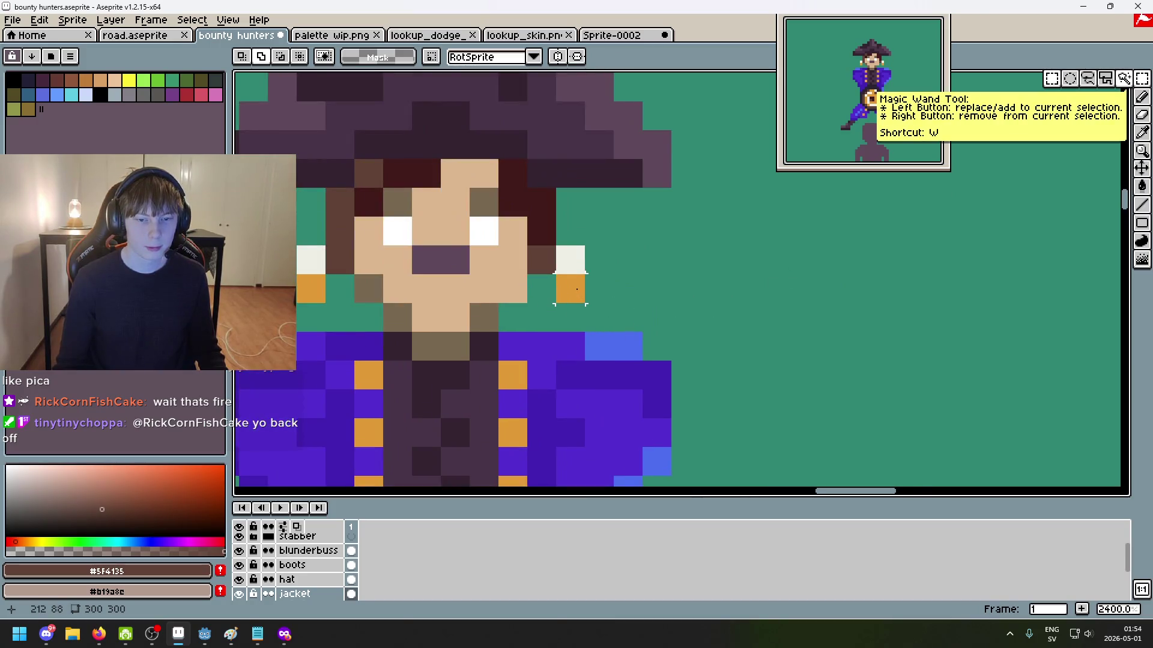
scroll(570, 289, down, 5)
scroll(673, 305, down, 3)
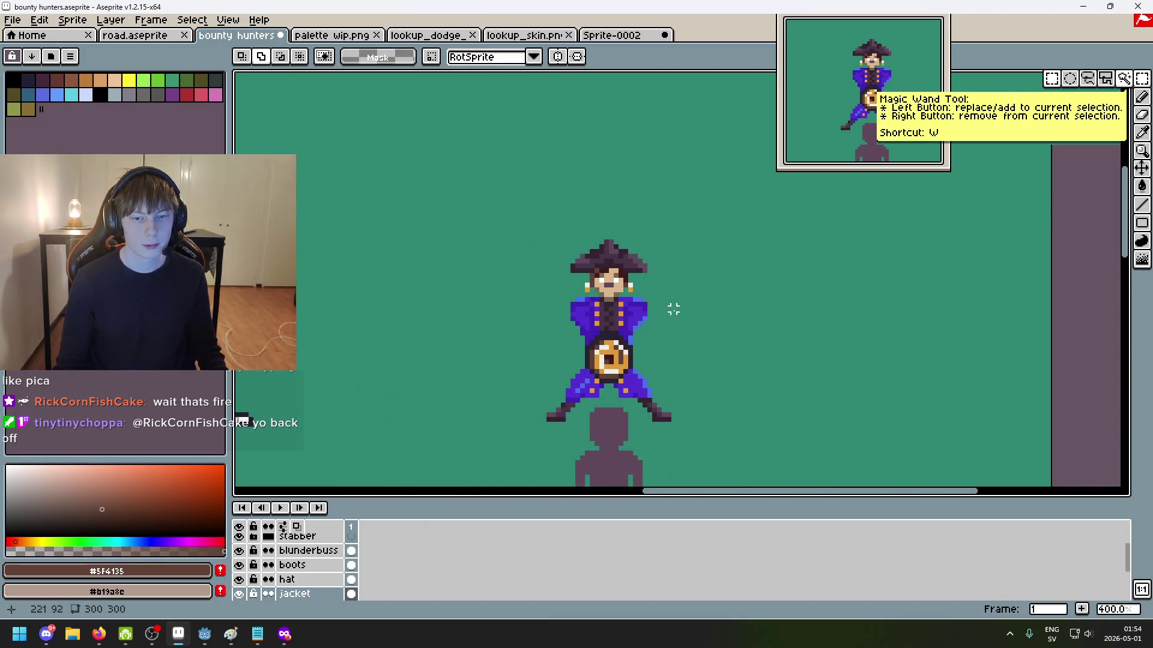
drag(673, 308, 624, 265)
scroll(557, 255, up, 8)
key(b)
alt+click(535, 310)
click(535, 280)
alt+click(793, 281)
click(565, 309)
Step: Undo a stray gold edit and add a dark red #411b1b hair pixel
scroll(654, 330, down, 7)
scroll(657, 332, down, 1)
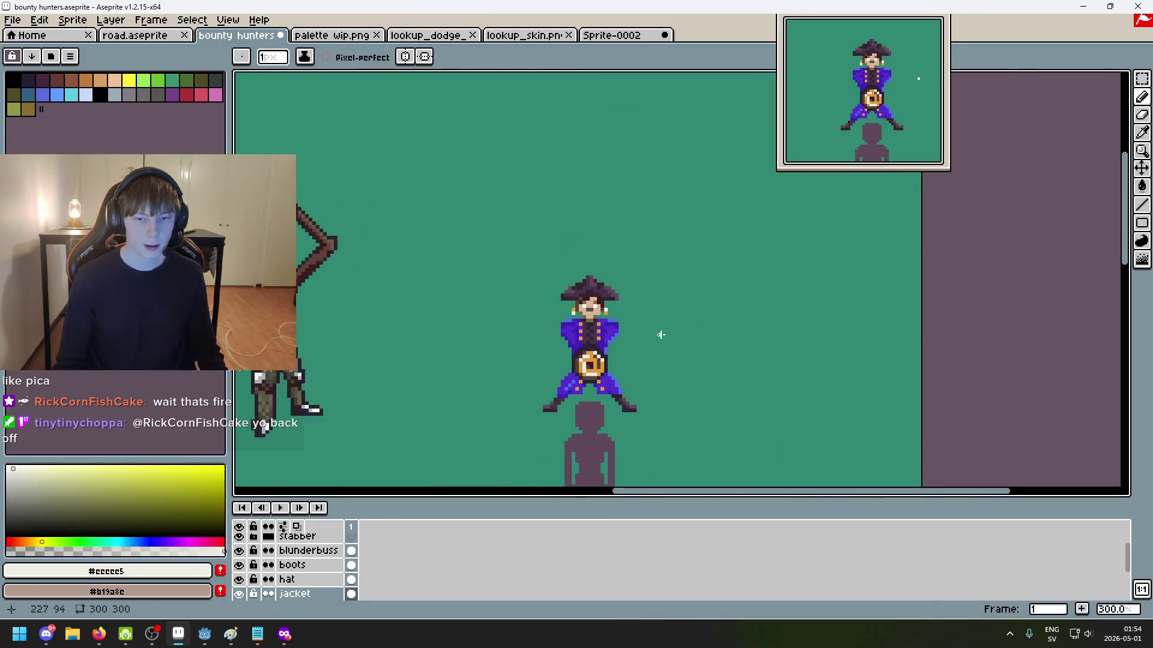
scroll(650, 330, down, 1)
scroll(676, 252, up, 1)
scroll(677, 252, up, 1)
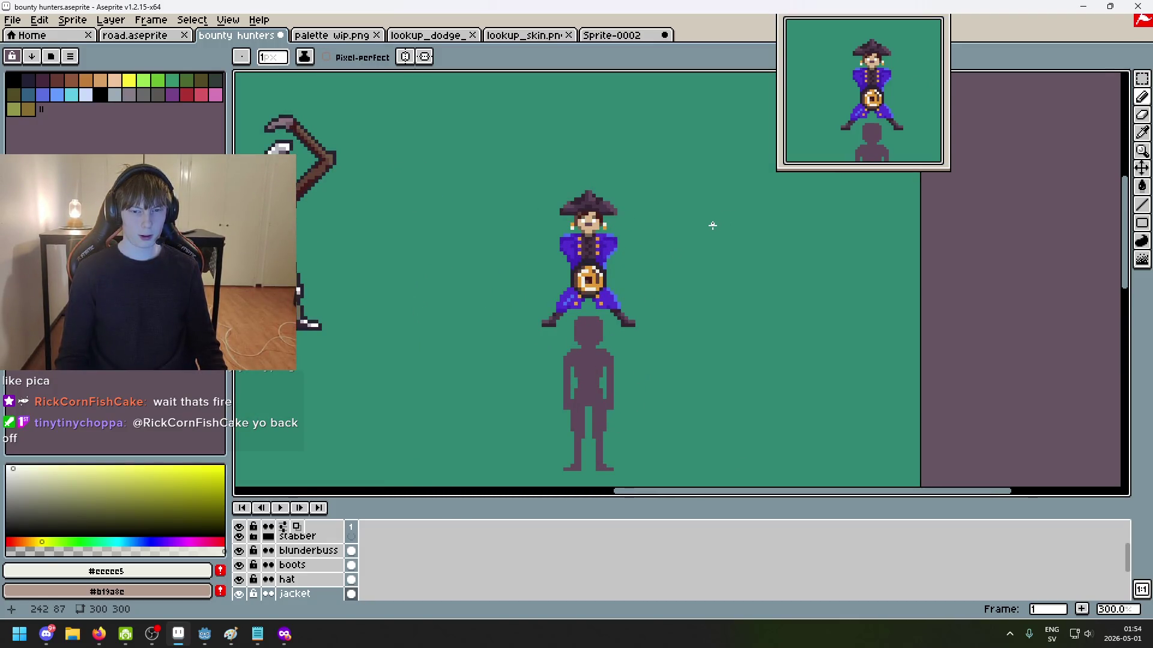
scroll(662, 235, up, 3)
scroll(640, 218, up, 3)
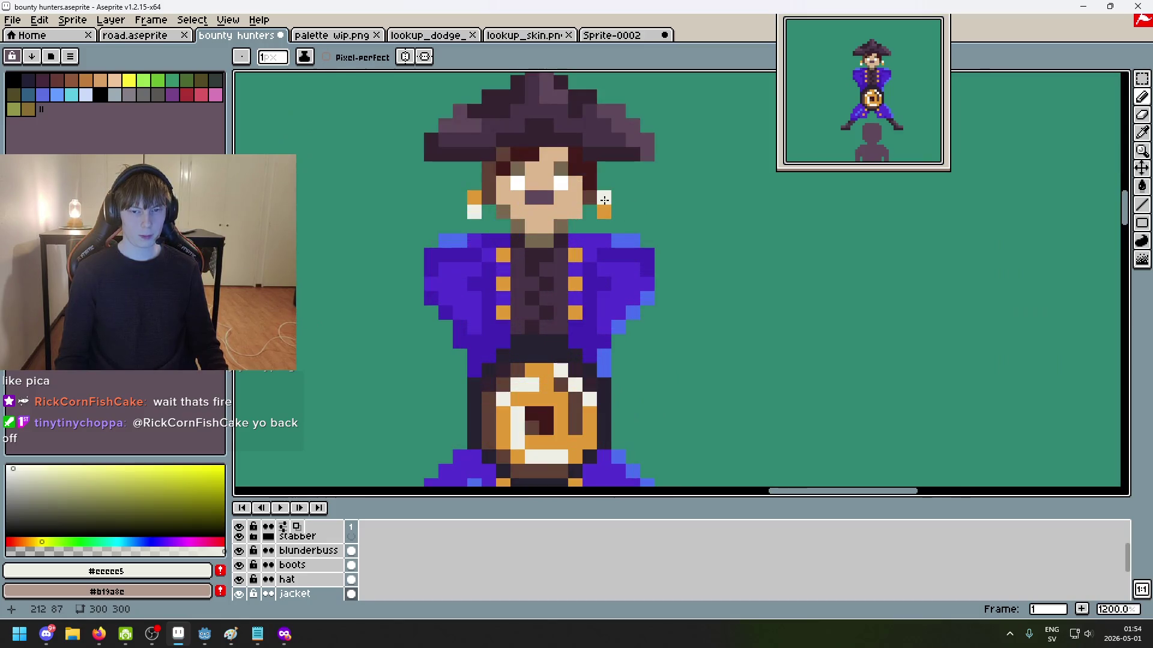
alt+click(474, 198)
scroll(642, 221, down, 4)
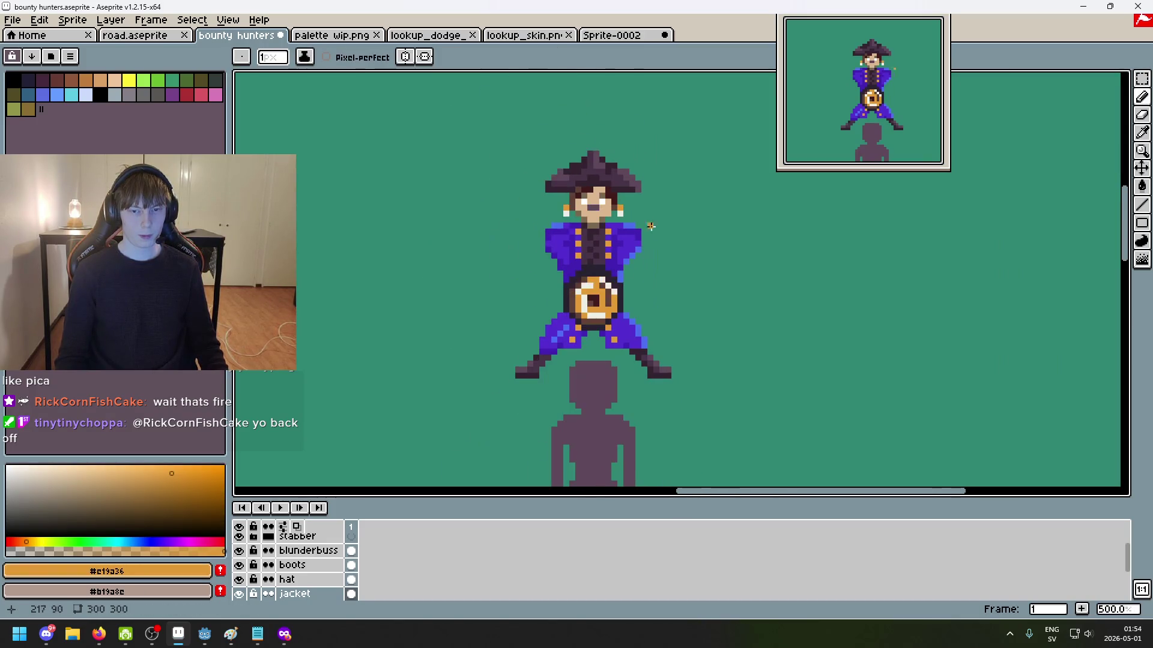
key(ctrl+z)
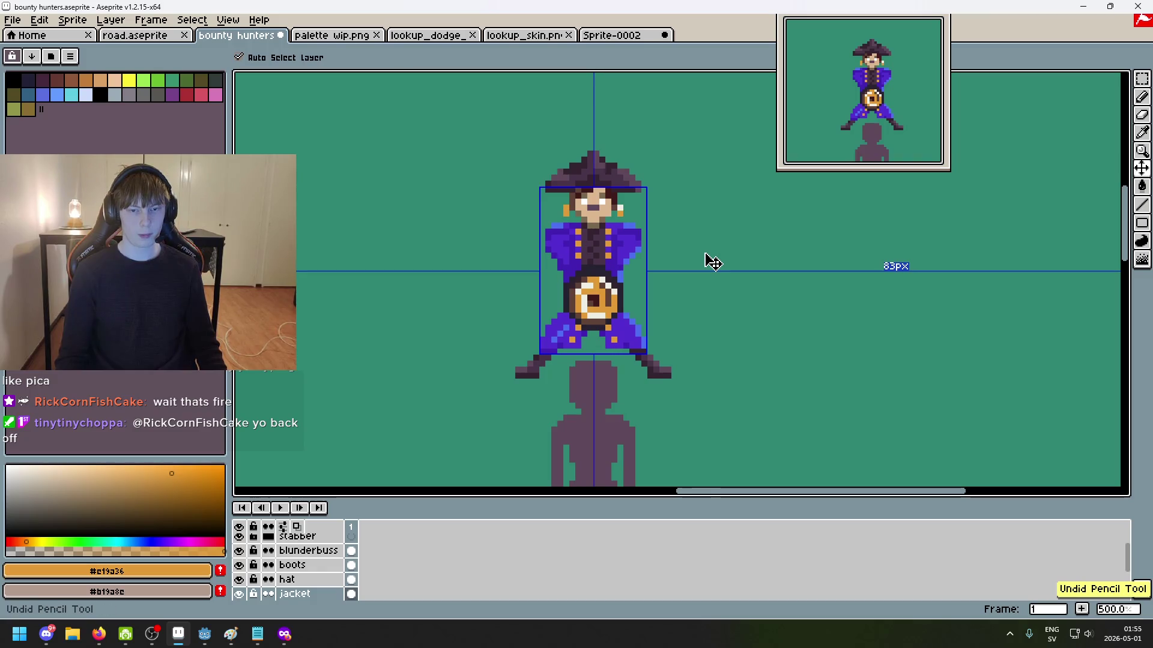
scroll(703, 255, down, 1)
scroll(684, 256, down, 1)
scroll(677, 256, up, 1)
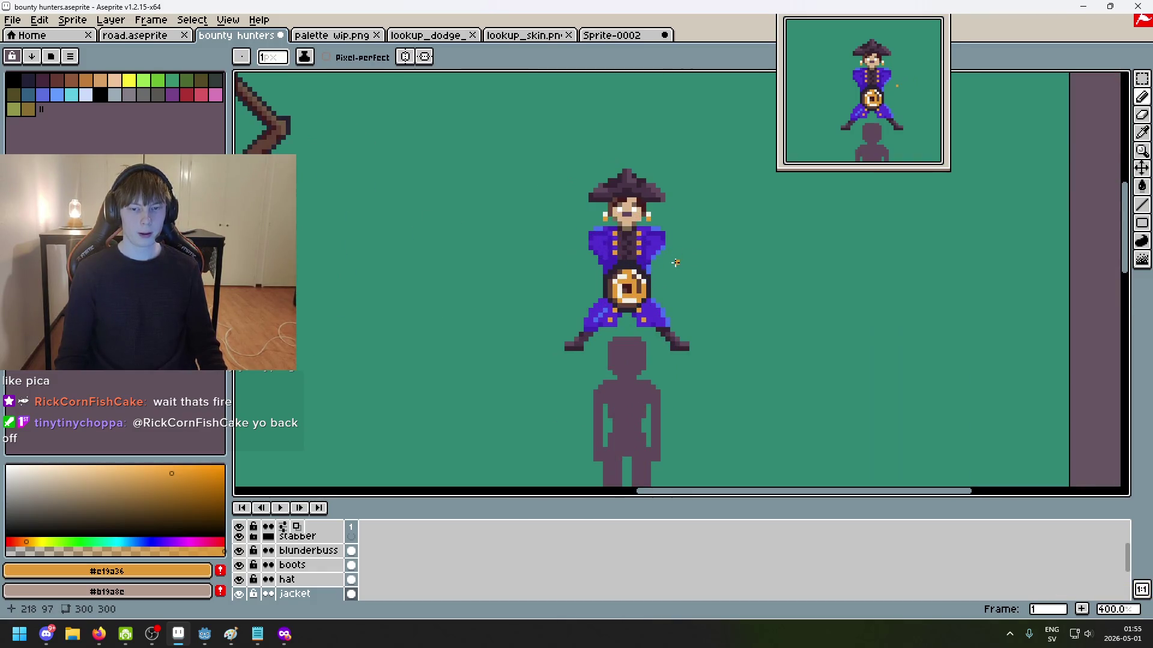
scroll(660, 243, down, 1)
scroll(703, 232, down, 2)
scroll(714, 221, up, 1)
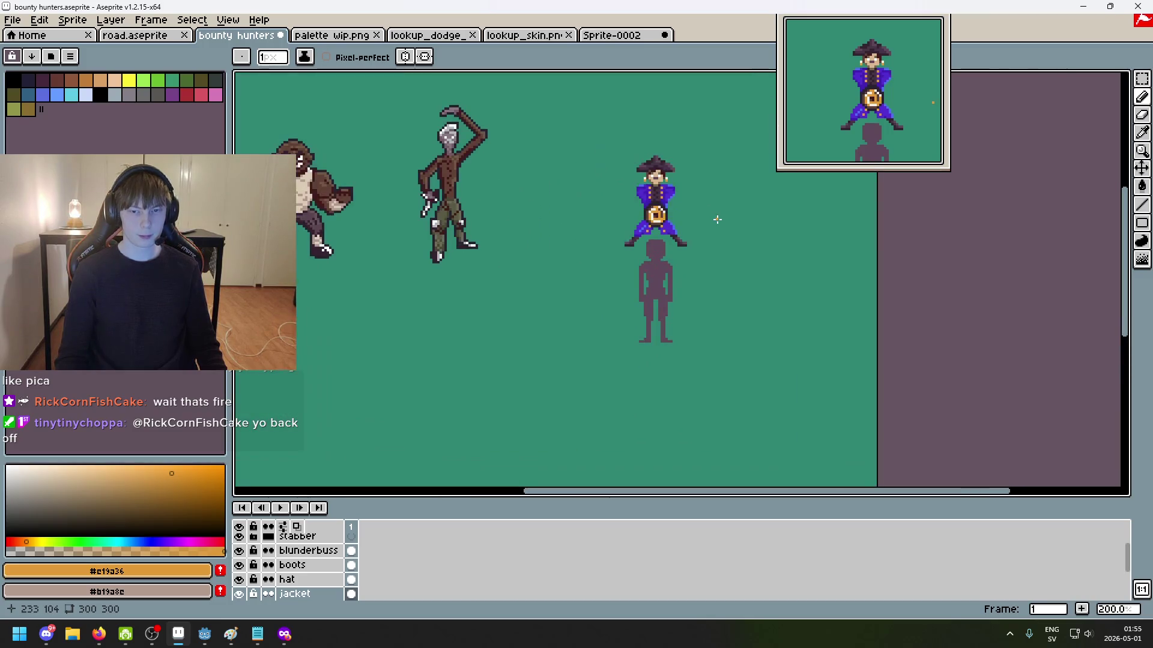
scroll(717, 220, up, 1)
scroll(694, 236, up, 4)
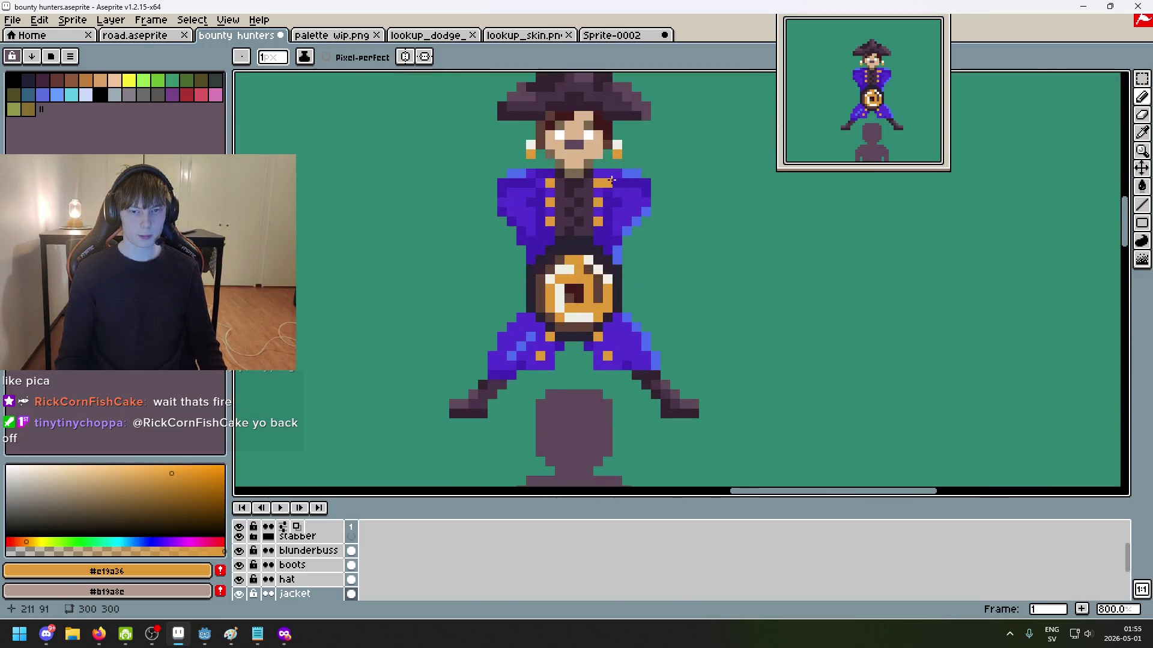
scroll(577, 209, up, 3)
alt+click(544, 178)
click(525, 198)
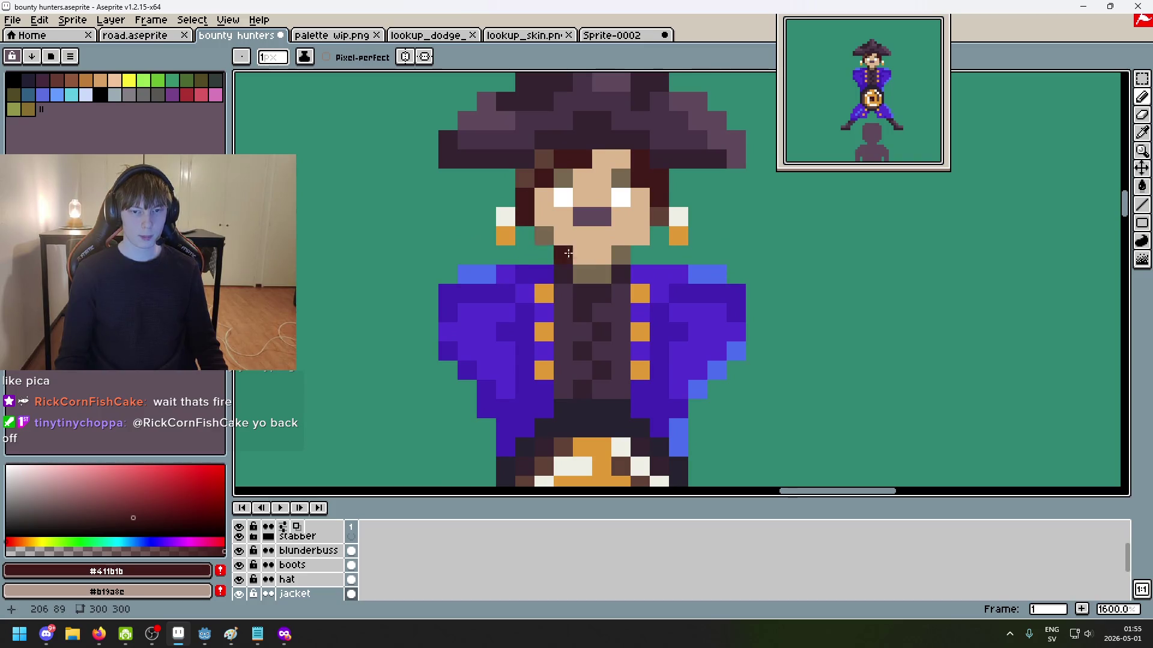
Step: Turn brown pixels by the chin and neck into sampled skin colour #dcb790
scroll(566, 251, down, 6)
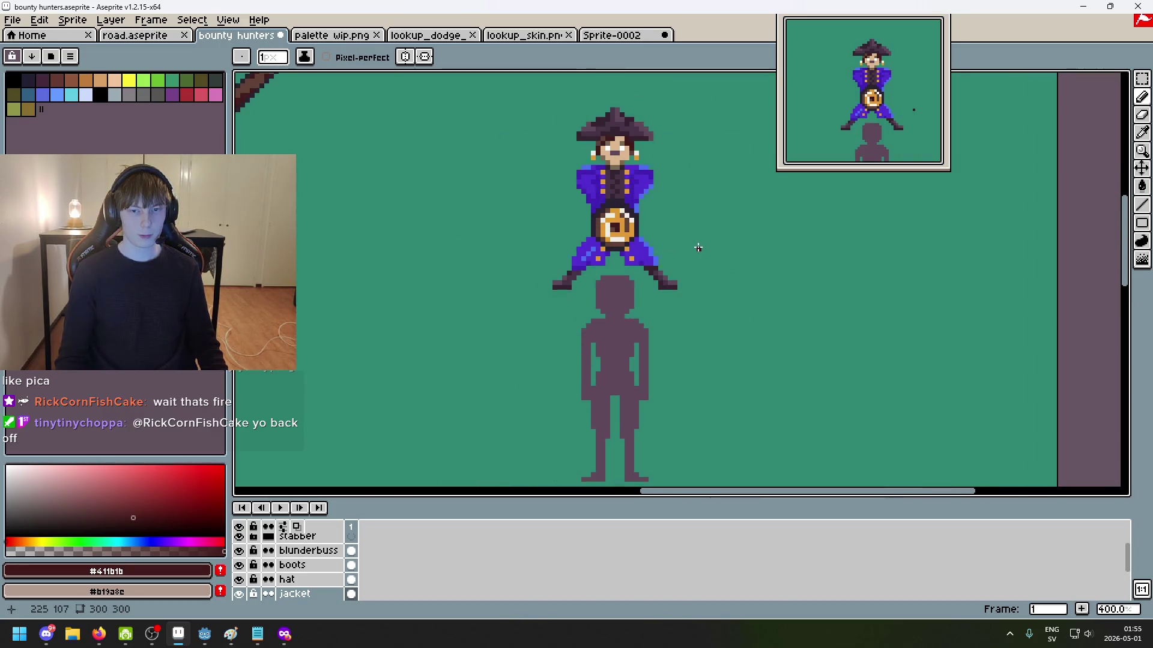
scroll(607, 198, up, 1)
scroll(607, 198, up, 2)
scroll(604, 192, up, 2)
scroll(602, 188, up, 2)
alt+click(603, 188)
click(551, 186)
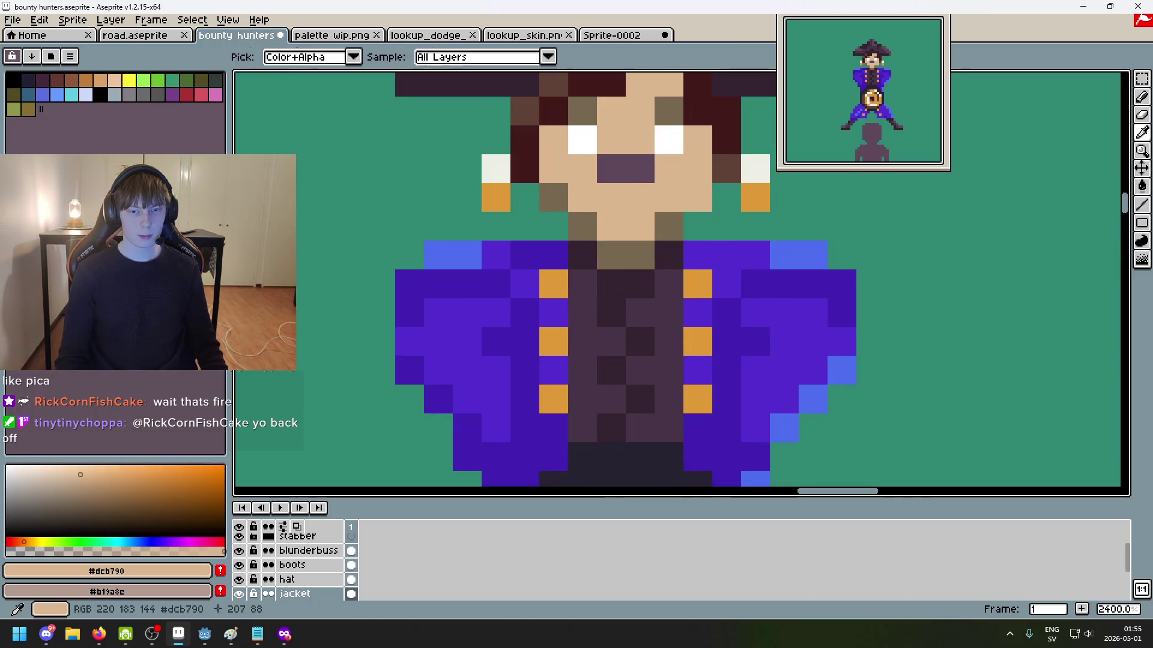
scroll(600, 252, down, 1)
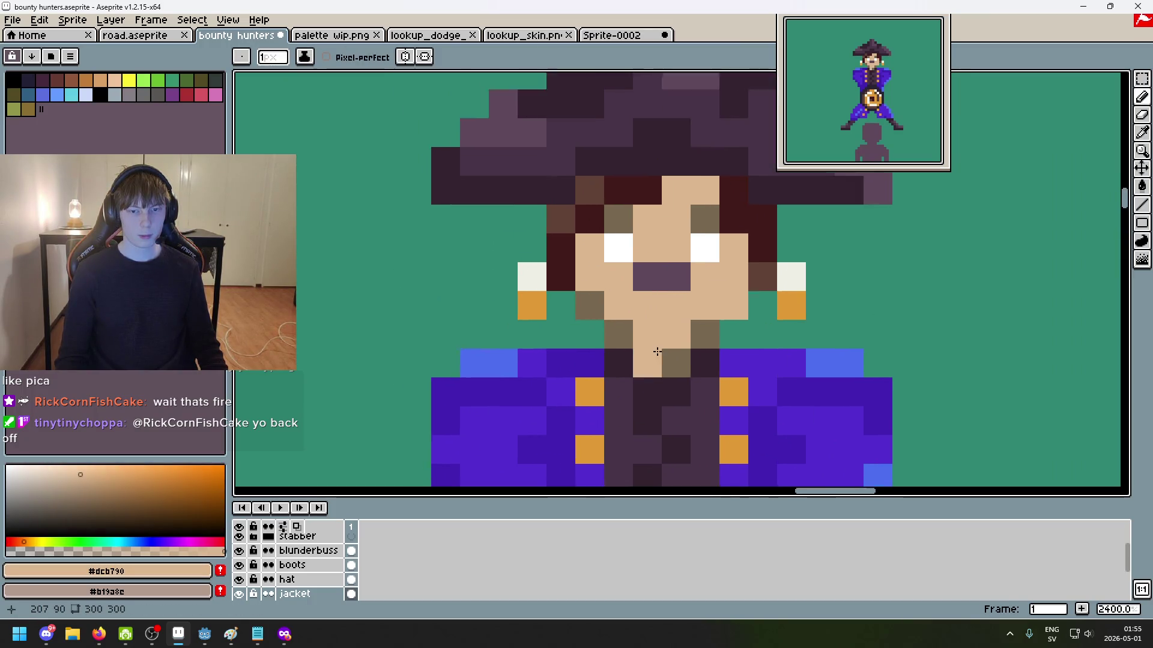
scroll(651, 324, down, 1)
click(668, 360)
Step: Sample the olive-brown shading colour and undo the last neck pixel edit
alt+click(654, 358)
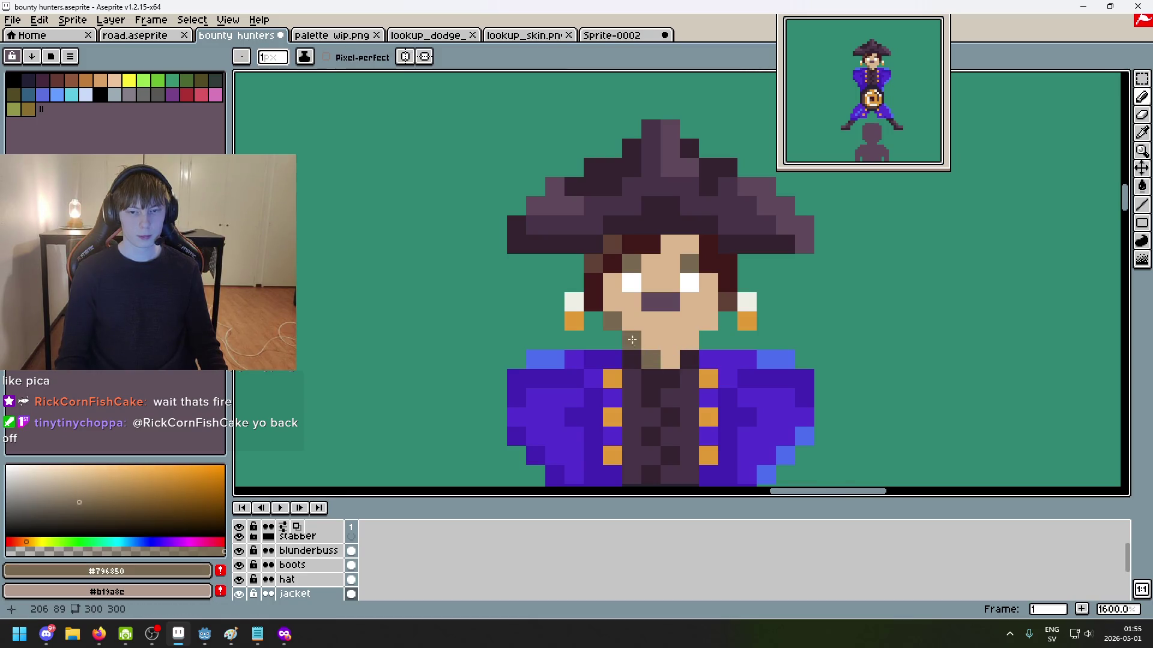
scroll(705, 365, down, 5)
mouse_move(794, 397)
mouse_down()
mouse_move(780, 311)
mouse_move(820, 298)
mouse_up()
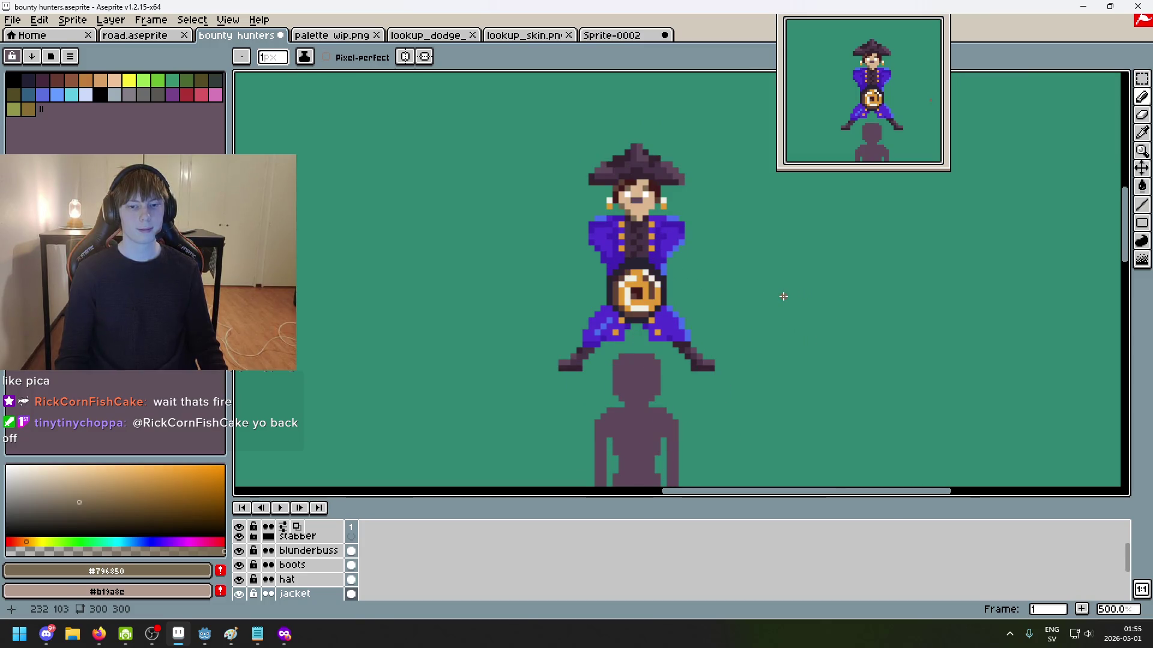
scroll(700, 242, up, 1)
scroll(699, 242, up, 4)
key(ctrl+z)
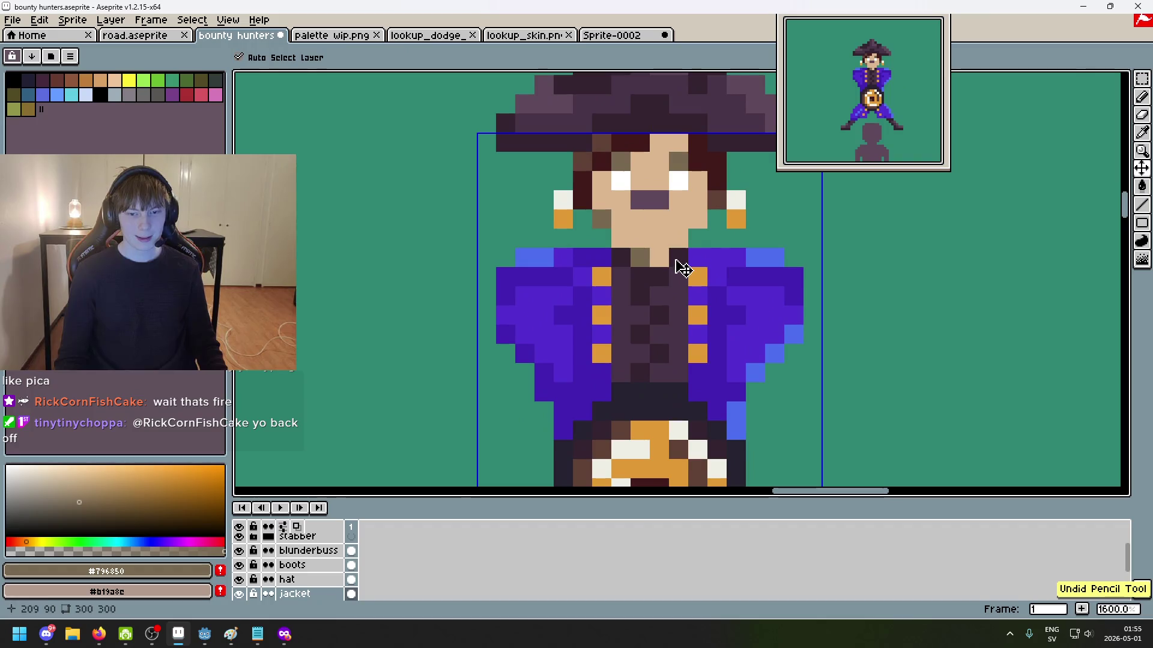
scroll(681, 268, down, 1)
scroll(667, 246, down, 3)
scroll(653, 224, up, 3)
scroll(652, 224, down, 1)
scroll(636, 217, up, 1)
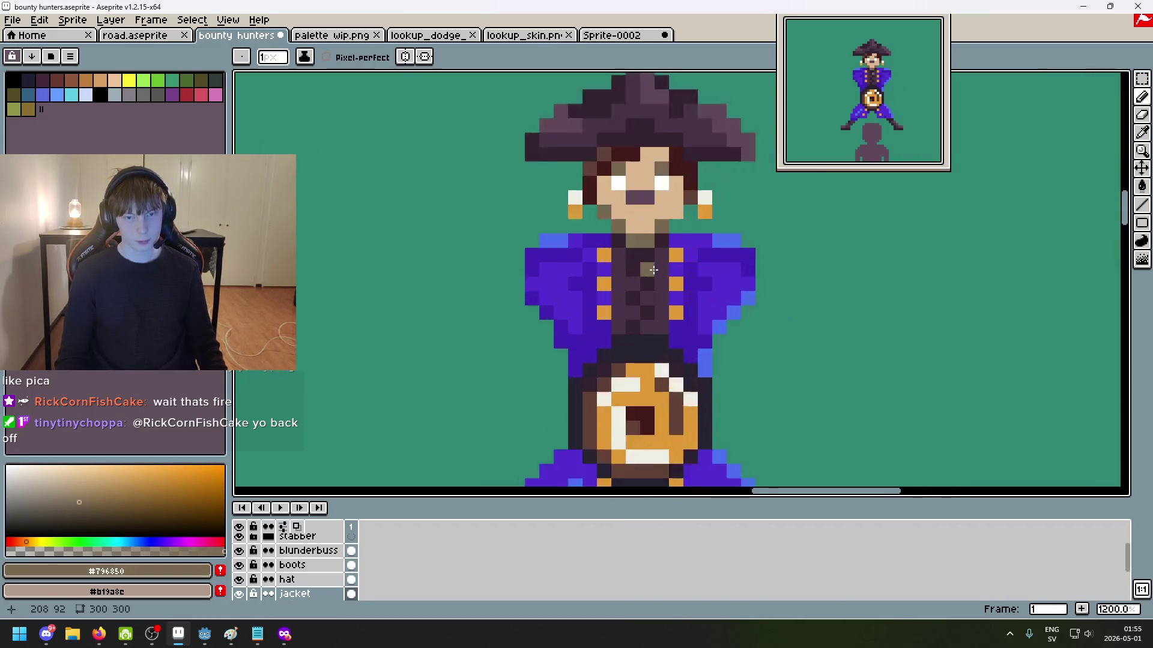